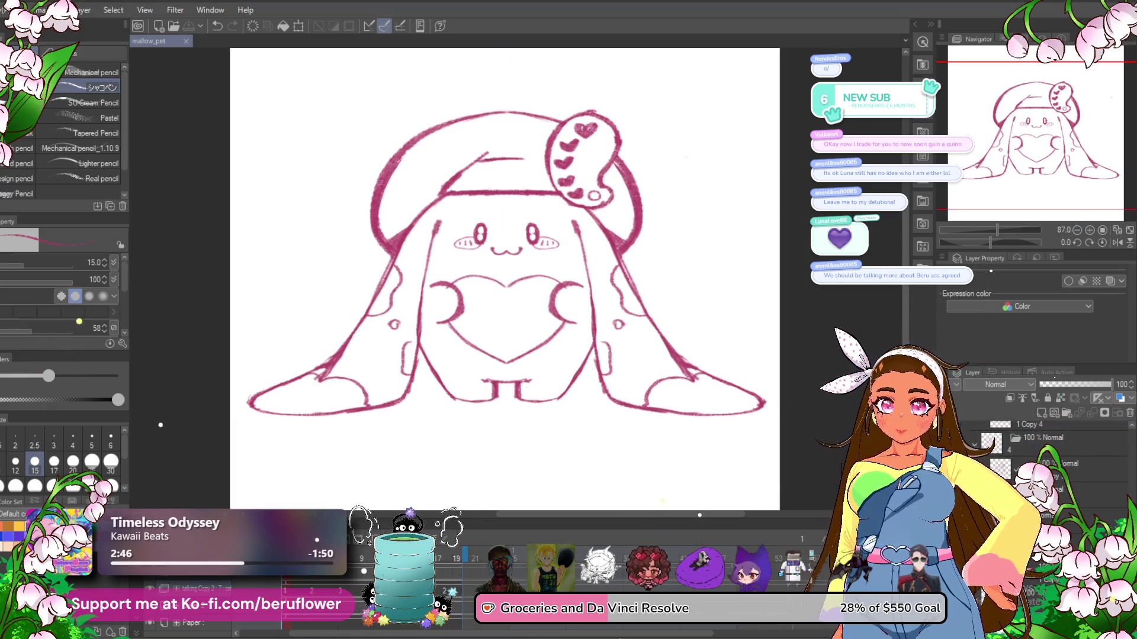
- Fade the sketch layer to pale pink, add a centre vertical symmetry ruler, and switch to pens
{"action": "left_click_drag", "start_coordinate": [1069, 382], "coordinate": [1063, 382]}
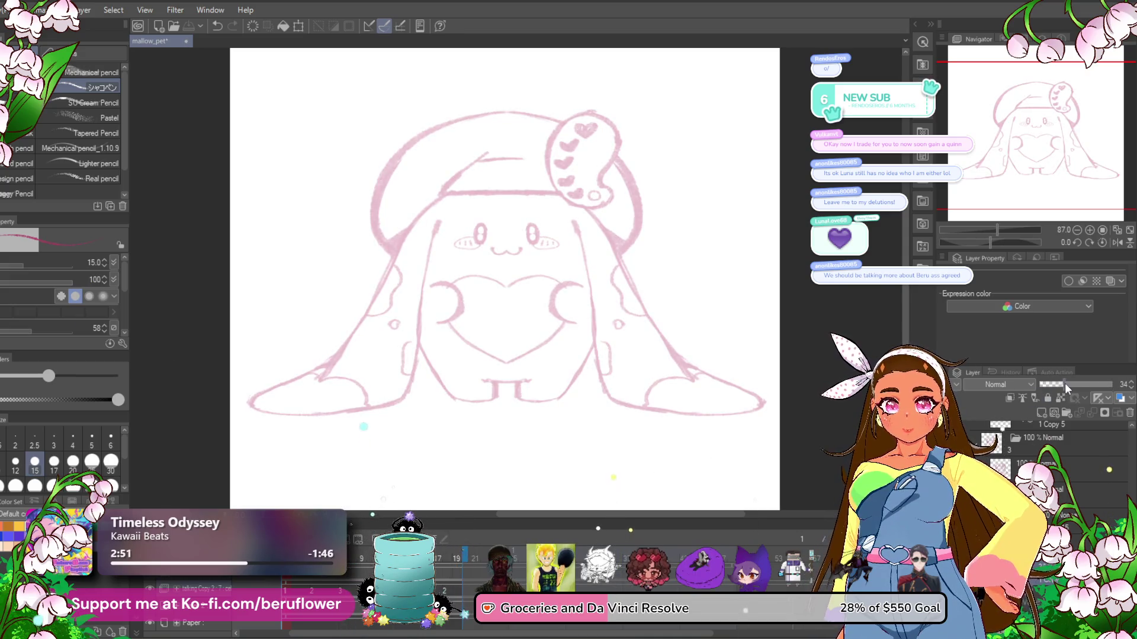
{"action": "key", "text": "ctrl+z"}
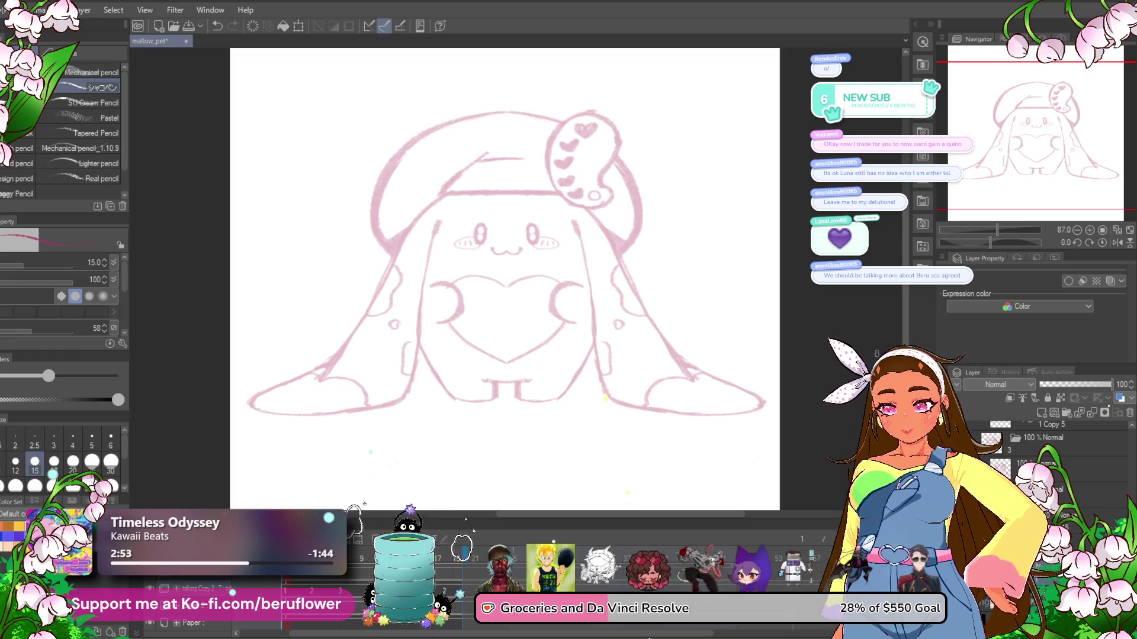
{"action": "key", "text": "ctrl+y"}
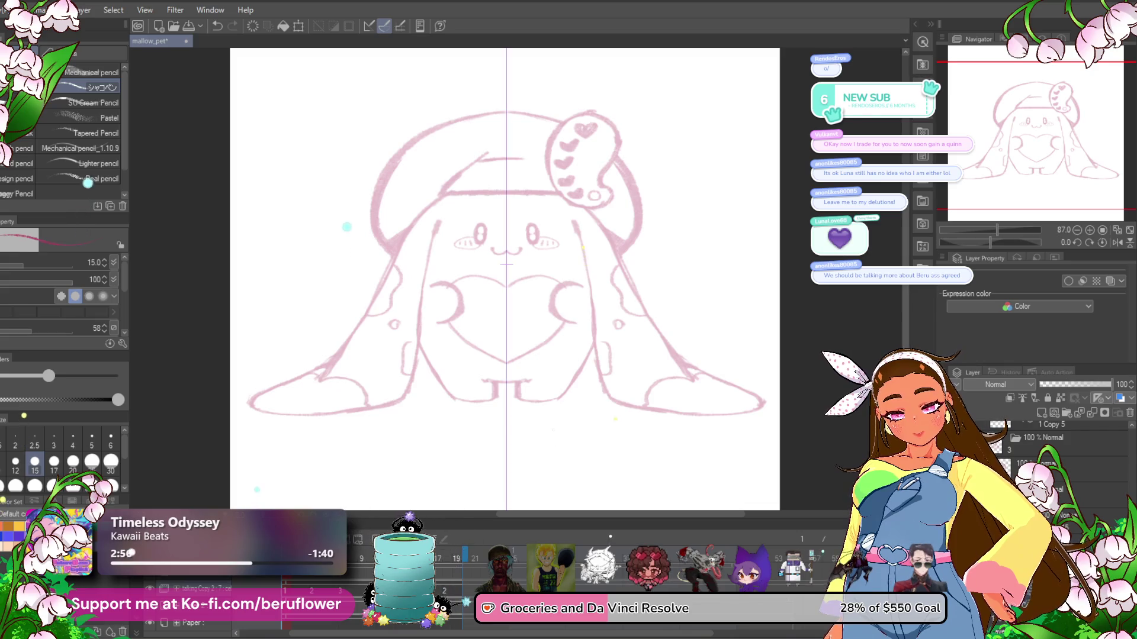
{"action": "key", "text": "ctrl+z"}
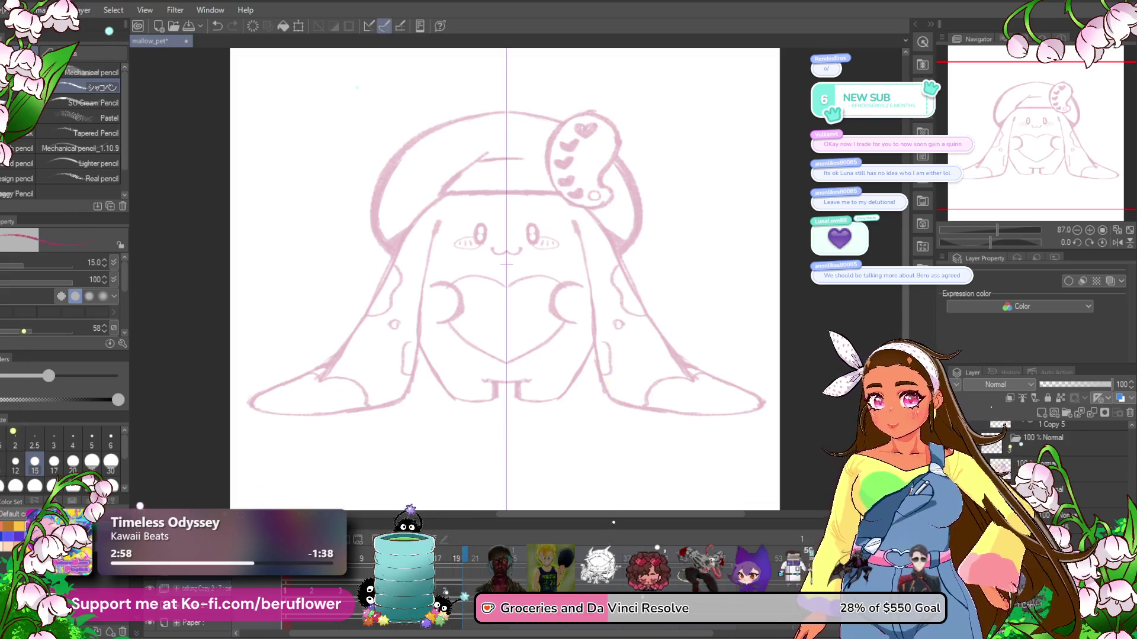
{"action": "key", "text": "p"}
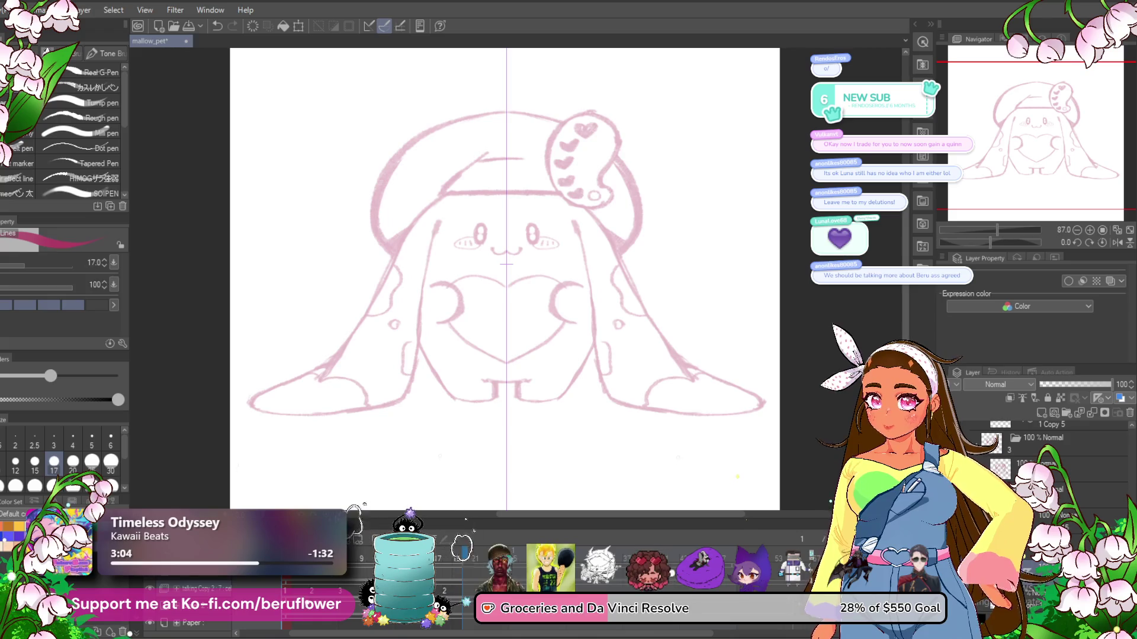
- Pick the G-Pen, zoom in, and ink the left ear's inner line, redoing stray strokes
{"action": "left_click", "coordinate": [89, 72]}
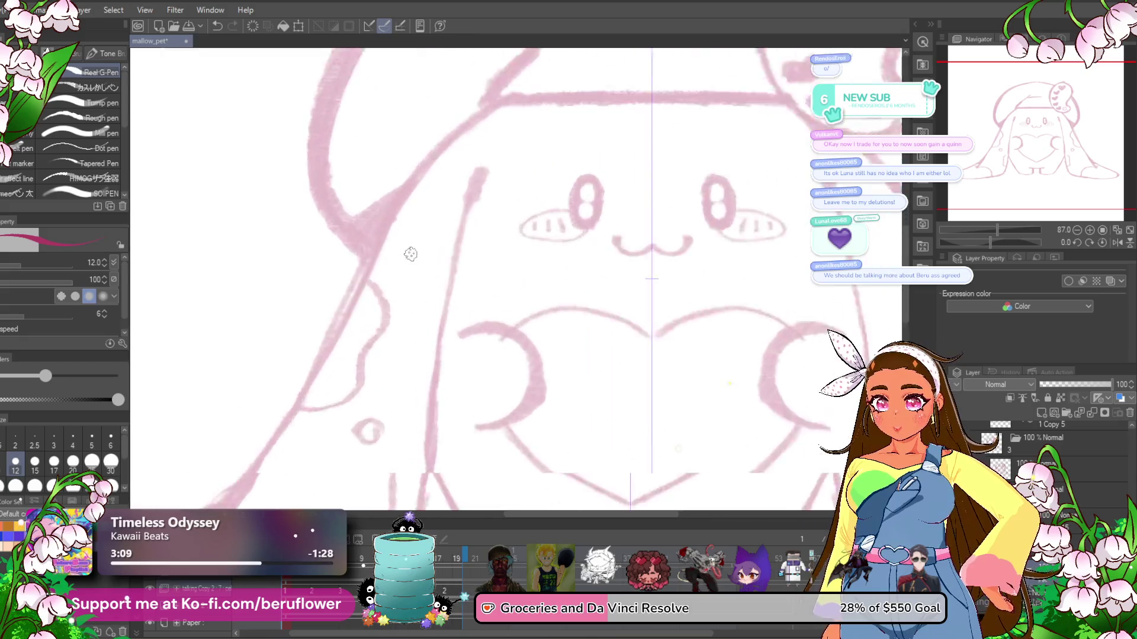
{"action": "scroll", "coordinate": [468, 249], "scroll_direction": "up", "scroll_amount": 2}
{"action": "scroll", "coordinate": [467, 248], "scroll_direction": "up", "scroll_amount": 1}
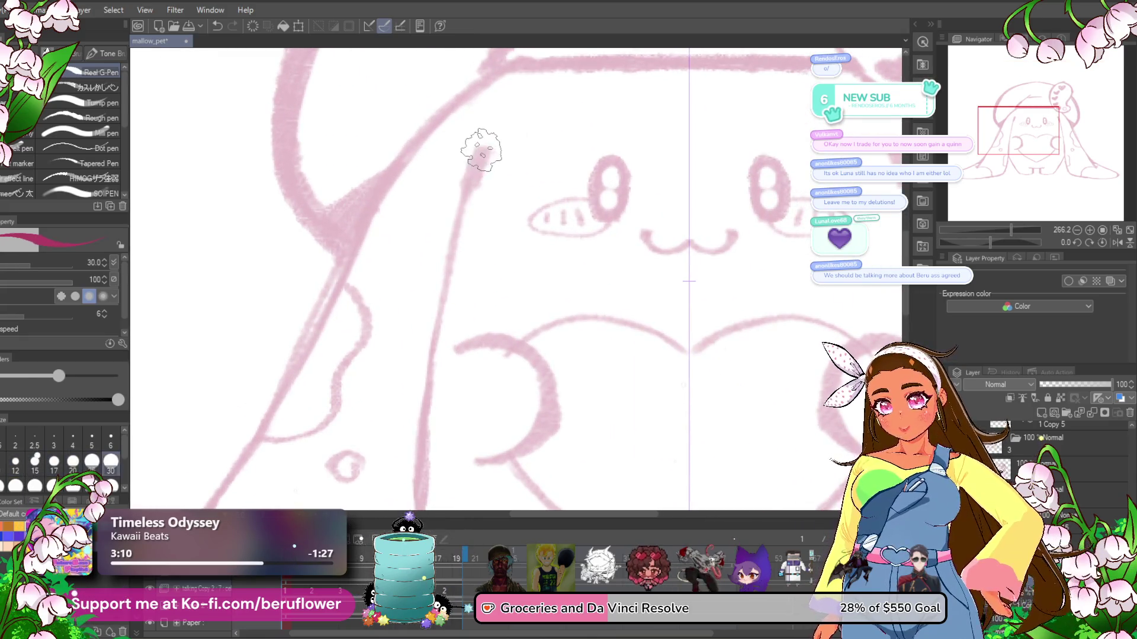
{"action": "left_click_drag", "start_coordinate": [477, 162], "coordinate": [473, 151]}
{"action": "scroll", "coordinate": [452, 243], "scroll_direction": "down", "scroll_amount": 1}
{"action": "key", "text": "ctrl+z"}
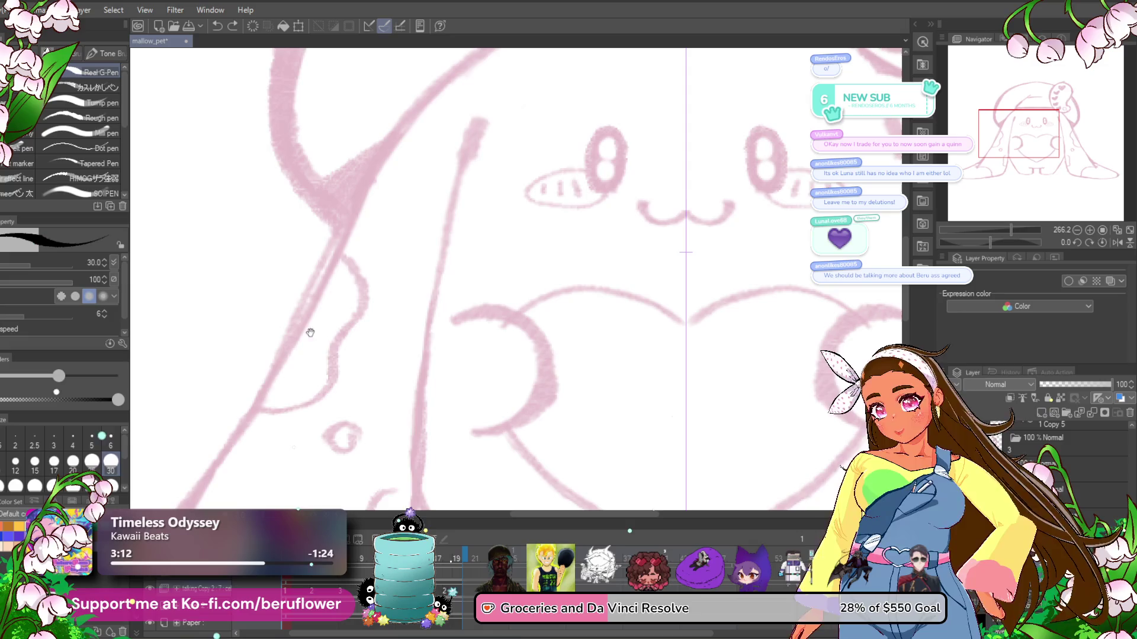
{"action": "left_click_drag", "start_coordinate": [311, 333], "coordinate": [307, 327]}
{"action": "left_click_drag", "start_coordinate": [477, 121], "coordinate": [446, 219]}
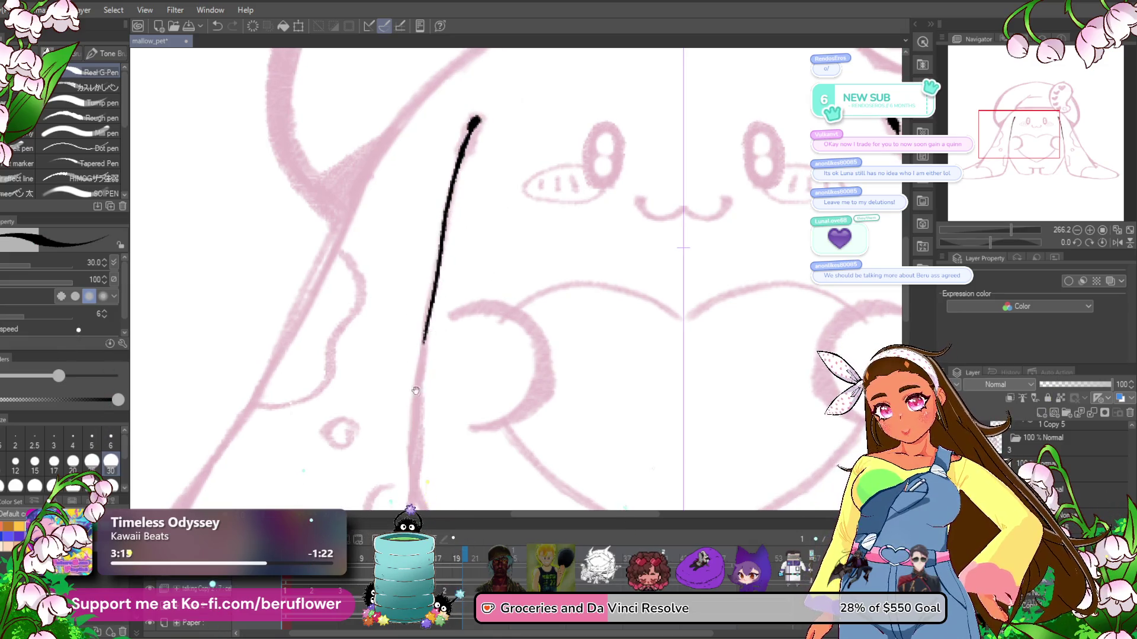
{"action": "scroll", "coordinate": [416, 391], "scroll_direction": "down", "scroll_amount": 4}
{"action": "key", "text": "ctrl+z"}
{"action": "scroll", "coordinate": [457, 177], "scroll_direction": "up", "scroll_amount": 4}
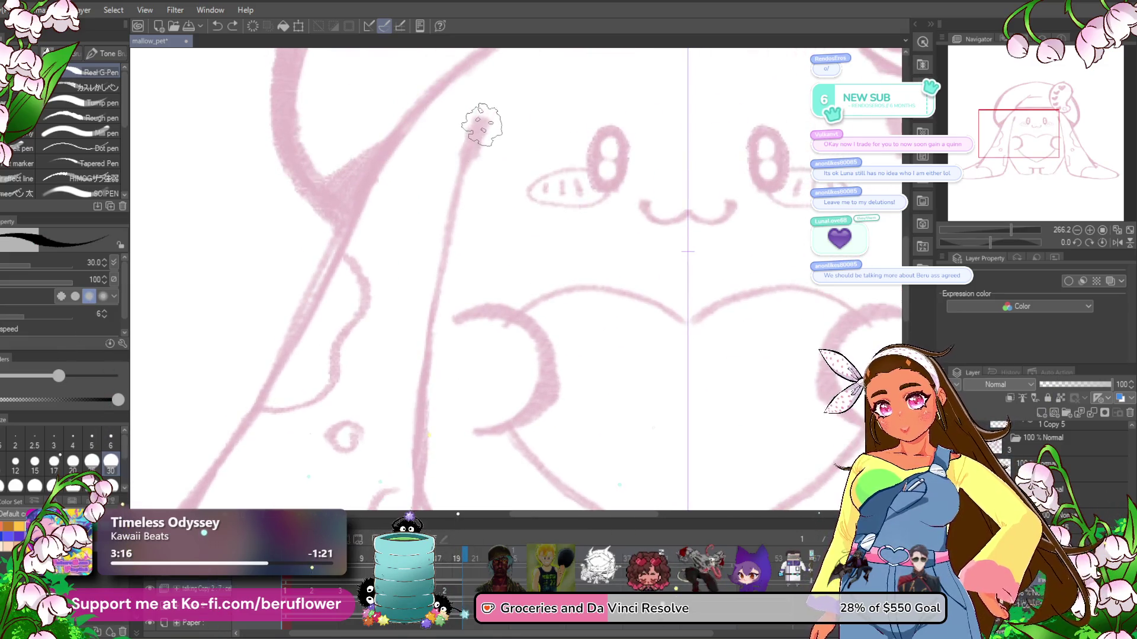
{"action": "mouse_move", "coordinate": [482, 125]}
{"action": "left_mouse_down"}
{"action": "mouse_move", "coordinate": [425, 364]}
{"action": "mouse_move", "coordinate": [449, 205]}
{"action": "mouse_move", "coordinate": [410, 441]}
{"action": "mouse_move", "coordinate": [599, 267]}
{"action": "mouse_move", "coordinate": [588, 273]}
{"action": "left_mouse_up"}
- Ink the ear's outer edge down around the tip, then set the canvas view upright
{"action": "mouse_move", "coordinate": [505, 331]}
{"action": "left_mouse_down"}
{"action": "mouse_move", "coordinate": [393, 338]}
{"action": "mouse_move", "coordinate": [393, 388]}
{"action": "mouse_move", "coordinate": [513, 249]}
{"action": "mouse_move", "coordinate": [484, 224]}
{"action": "left_mouse_up"}
{"action": "left_click_drag", "start_coordinate": [529, 107], "coordinate": [362, 309]}
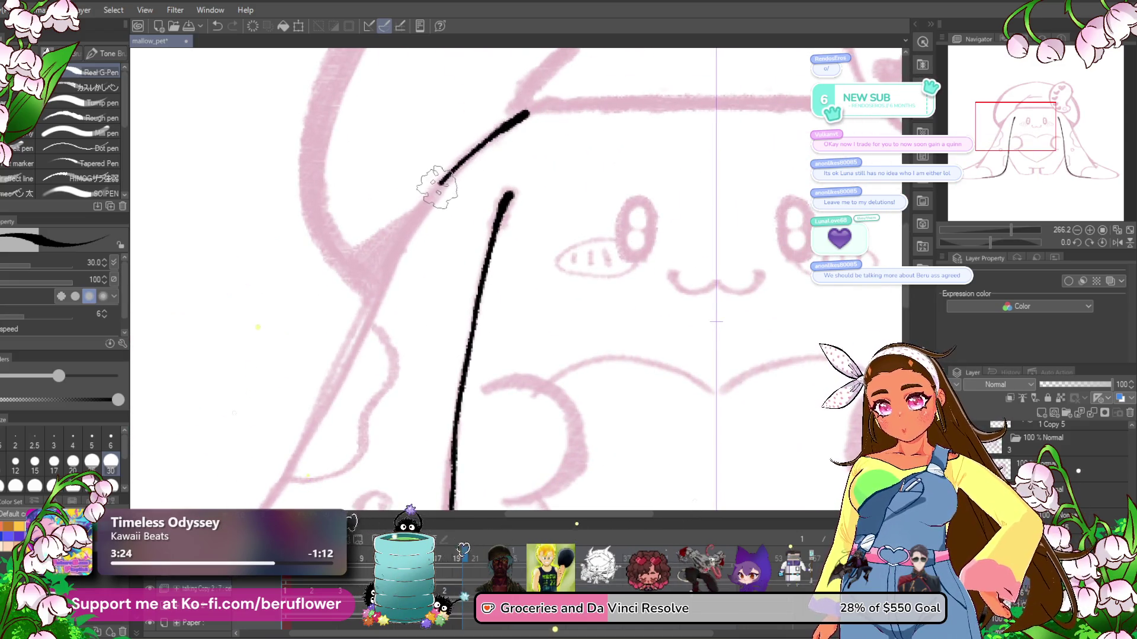
{"action": "key", "text": "ctrl+z"}
{"action": "mouse_move", "coordinate": [524, 107]}
{"action": "left_mouse_down"}
{"action": "mouse_move", "coordinate": [361, 317]}
{"action": "mouse_move", "coordinate": [374, 270]}
{"action": "left_mouse_up"}
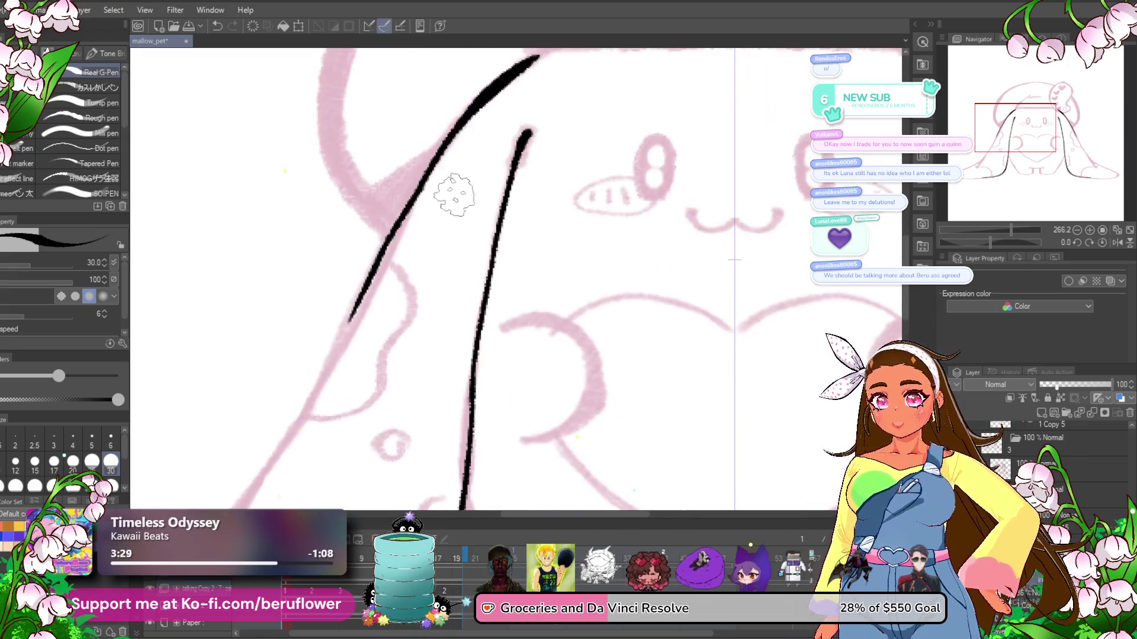
{"action": "key", "text": "ctrl+z"}
{"action": "mouse_move", "coordinate": [536, 59]}
{"action": "left_mouse_down"}
{"action": "mouse_move", "coordinate": [464, 113]}
{"action": "mouse_move", "coordinate": [335, 350]}
{"action": "mouse_move", "coordinate": [489, 97]}
{"action": "mouse_move", "coordinate": [299, 376]}
{"action": "left_mouse_up"}
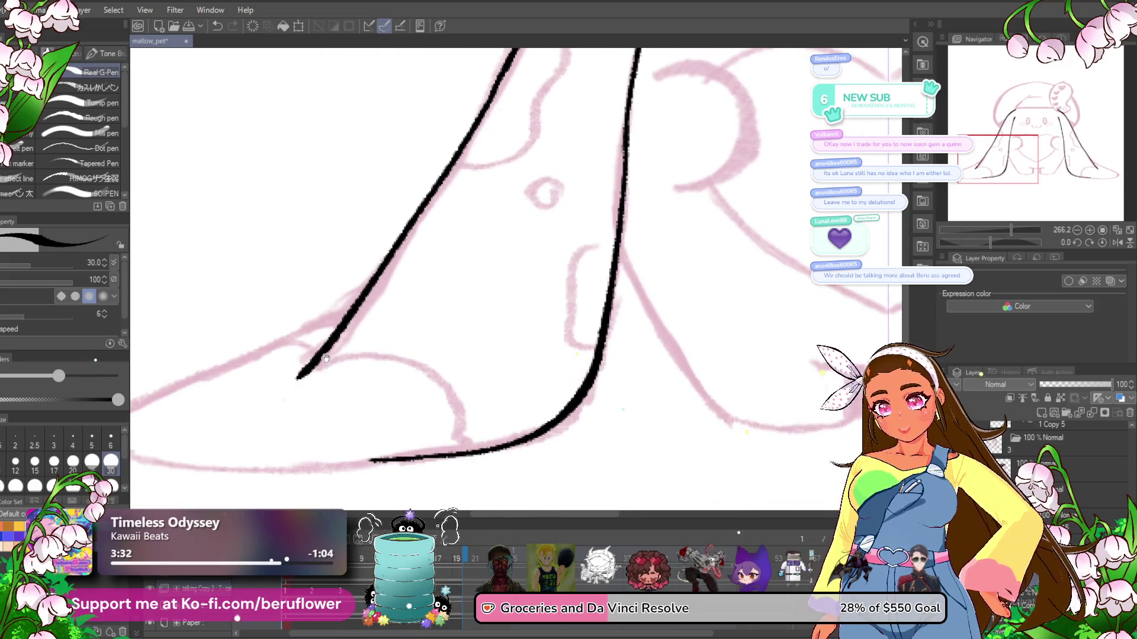
{"action": "mouse_move", "coordinate": [343, 314]}
{"action": "left_mouse_down"}
{"action": "mouse_move", "coordinate": [508, 284]}
{"action": "mouse_move", "coordinate": [290, 423]}
{"action": "mouse_move", "coordinate": [296, 462]}
{"action": "mouse_move", "coordinate": [588, 401]}
{"action": "mouse_move", "coordinate": [563, 441]}
{"action": "left_mouse_up"}
{"action": "left_click_drag", "start_coordinate": [420, 135], "coordinate": [284, 379]}
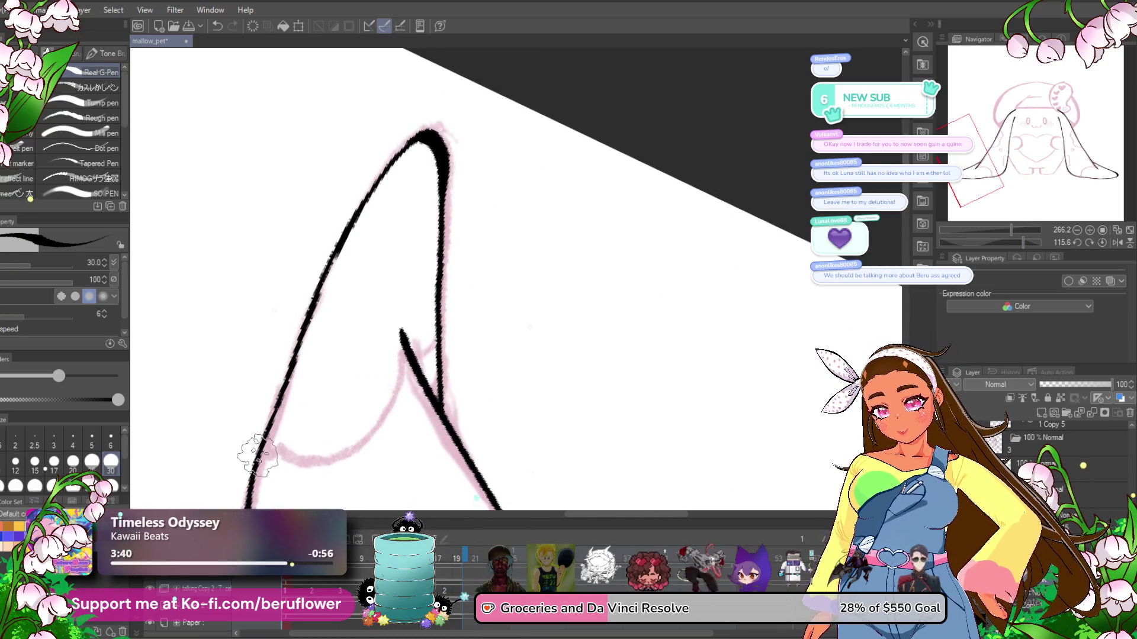
{"action": "scroll", "coordinate": [255, 452], "scroll_direction": "down", "scroll_amount": 3}
{"action": "left_click_drag", "start_coordinate": [737, 389], "coordinate": [701, 260]}
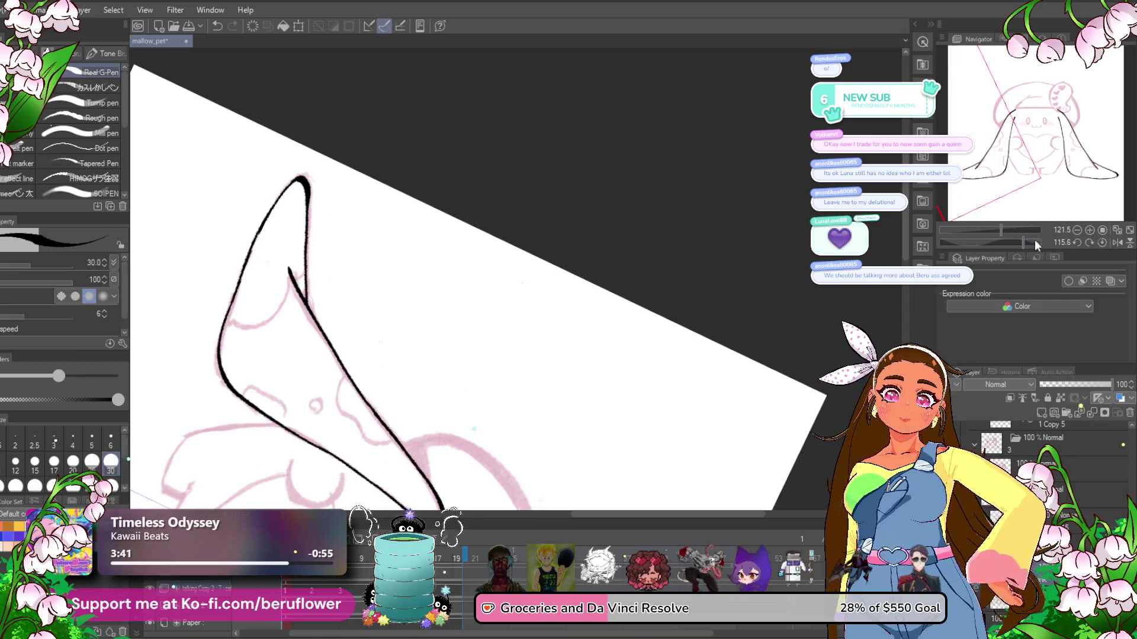
{"action": "left_click", "coordinate": [1102, 242]}
{"action": "left_click_drag", "start_coordinate": [775, 383], "coordinate": [544, 375]}
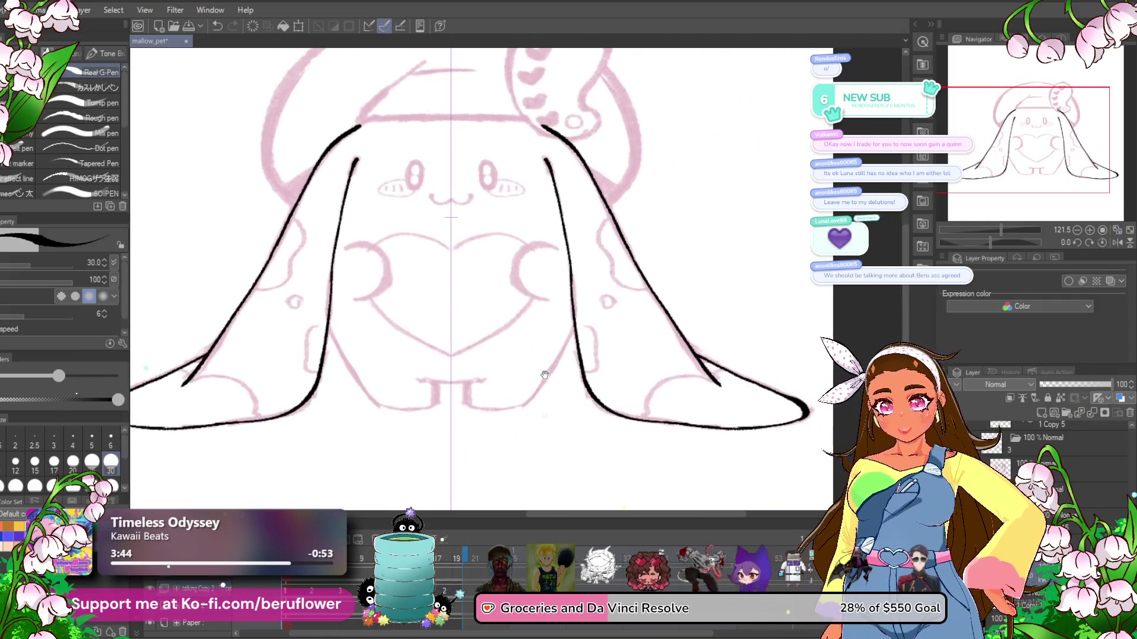
- Ink the mirrored body side contours and the two short leg lines
{"action": "scroll", "coordinate": [545, 375], "scroll_direction": "up", "scroll_amount": 2}
{"action": "scroll", "coordinate": [545, 375], "scroll_direction": "up", "scroll_amount": 3}
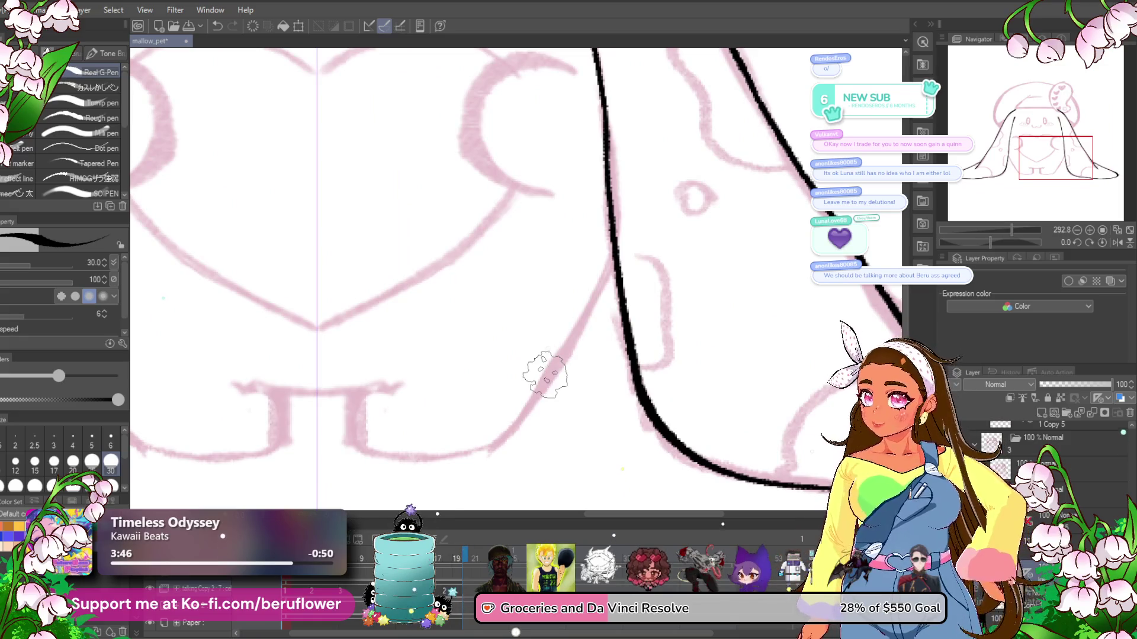
{"action": "mouse_move", "coordinate": [545, 375]}
{"action": "left_mouse_down"}
{"action": "mouse_move", "coordinate": [619, 275]}
{"action": "mouse_move", "coordinate": [669, 262]}
{"action": "left_mouse_up"}
{"action": "left_click_drag", "start_coordinate": [689, 222], "coordinate": [573, 402]}
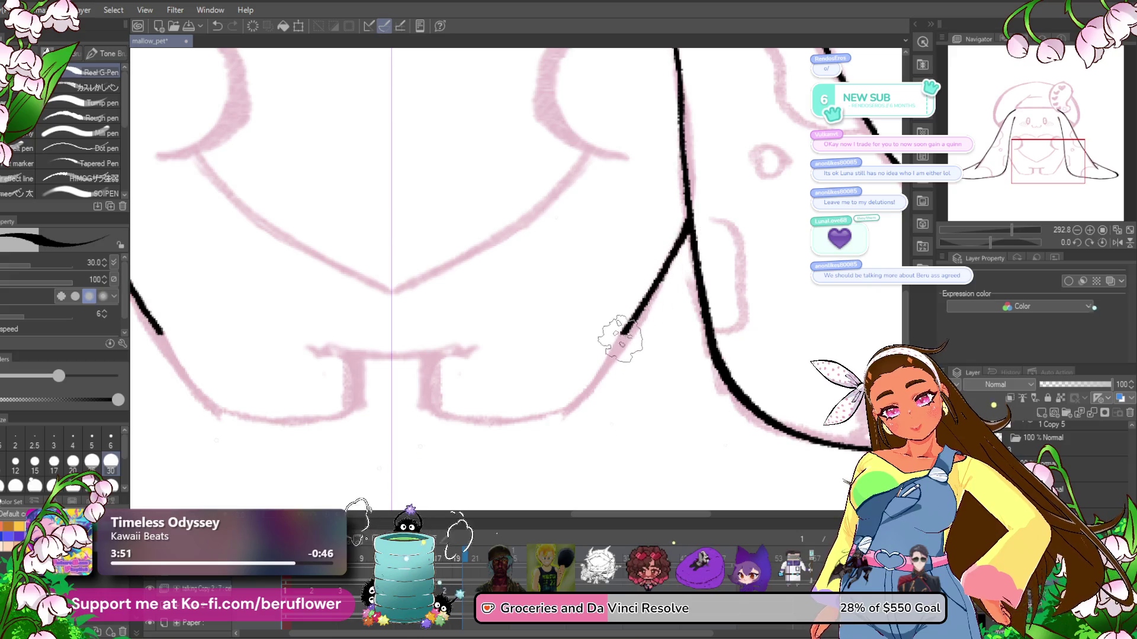
{"action": "mouse_move", "coordinate": [426, 350]}
{"action": "left_mouse_down"}
{"action": "mouse_move", "coordinate": [502, 331]}
{"action": "mouse_move", "coordinate": [508, 378]}
{"action": "mouse_move", "coordinate": [476, 236]}
{"action": "mouse_move", "coordinate": [355, 325]}
{"action": "left_mouse_up"}
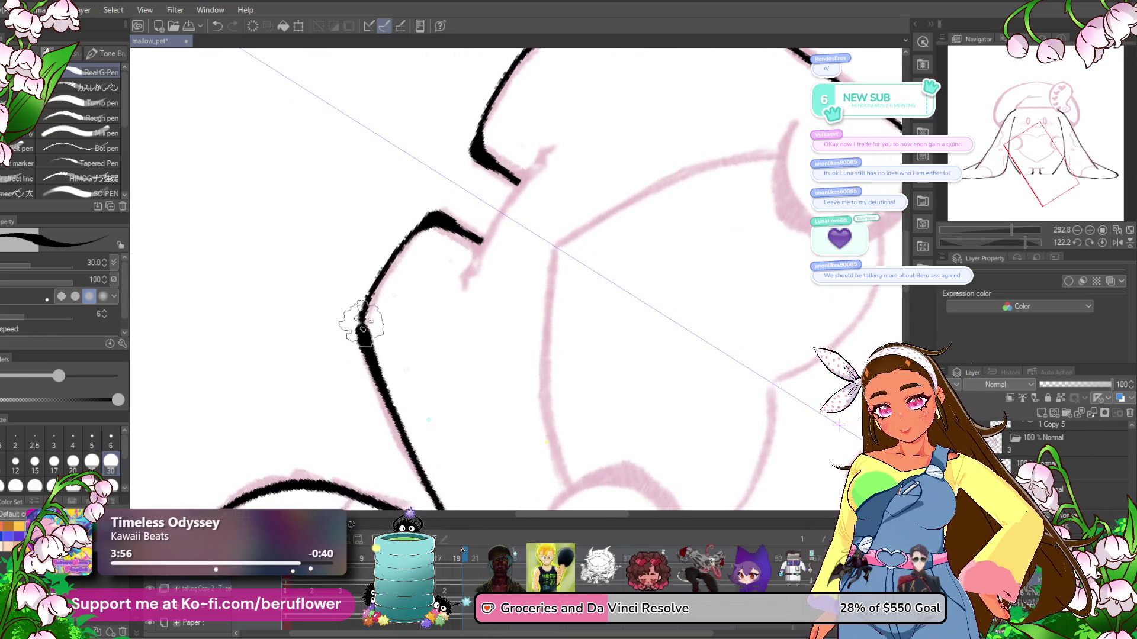
{"action": "left_click_drag", "start_coordinate": [569, 197], "coordinate": [542, 262]}
{"action": "left_click_drag", "start_coordinate": [524, 217], "coordinate": [441, 349]}
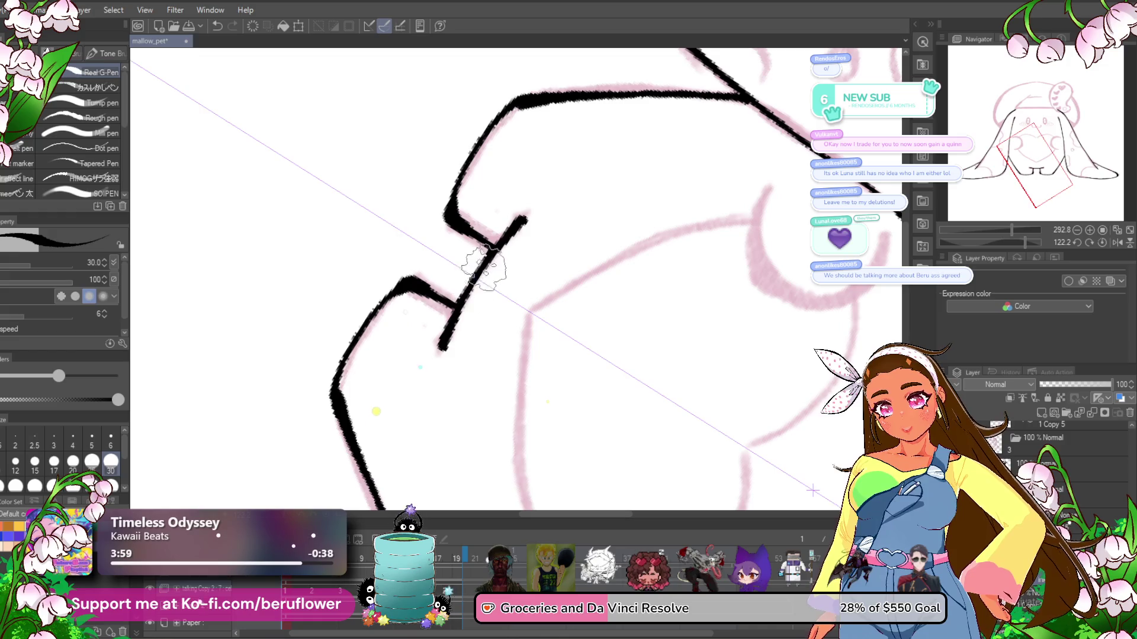
- With the view upright, ink the curved paw arcs over the heart on both sides
{"action": "left_click", "coordinate": [1101, 243]}
{"action": "scroll", "coordinate": [515, 278], "scroll_direction": "up", "scroll_amount": 5}
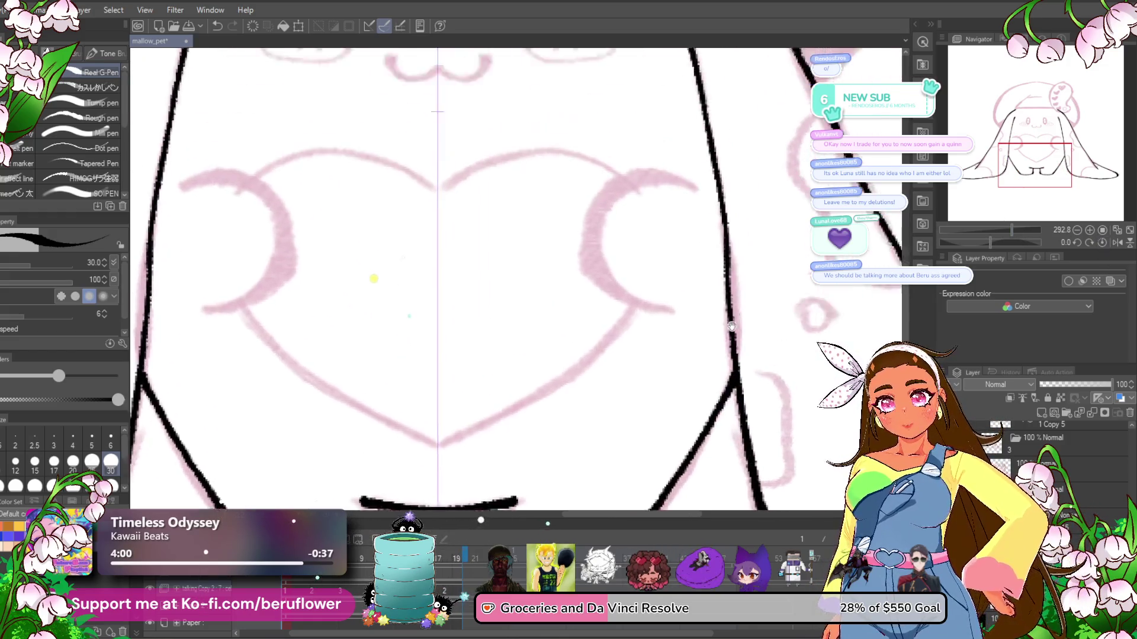
{"action": "mouse_move", "coordinate": [660, 256]}
{"action": "left_mouse_down"}
{"action": "mouse_move", "coordinate": [619, 249]}
{"action": "mouse_move", "coordinate": [652, 381]}
{"action": "left_mouse_up"}
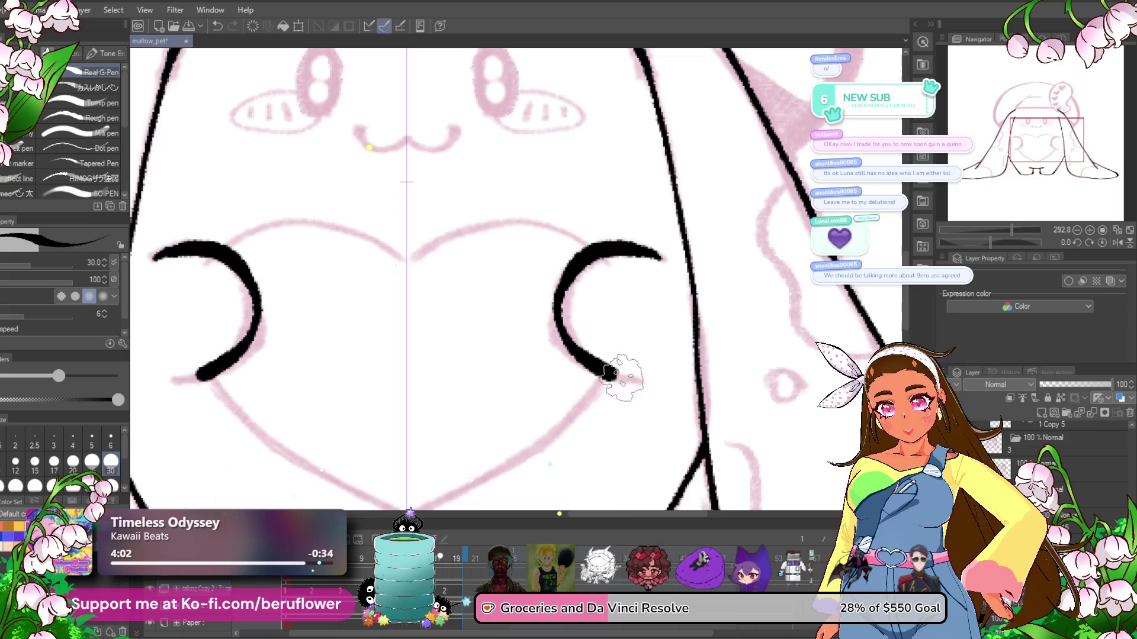
{"action": "scroll", "coordinate": [672, 368], "scroll_direction": "down", "scroll_amount": 1}
{"action": "key", "text": "ctrl+z"}
{"action": "left_click_drag", "start_coordinate": [675, 240], "coordinate": [660, 368]}
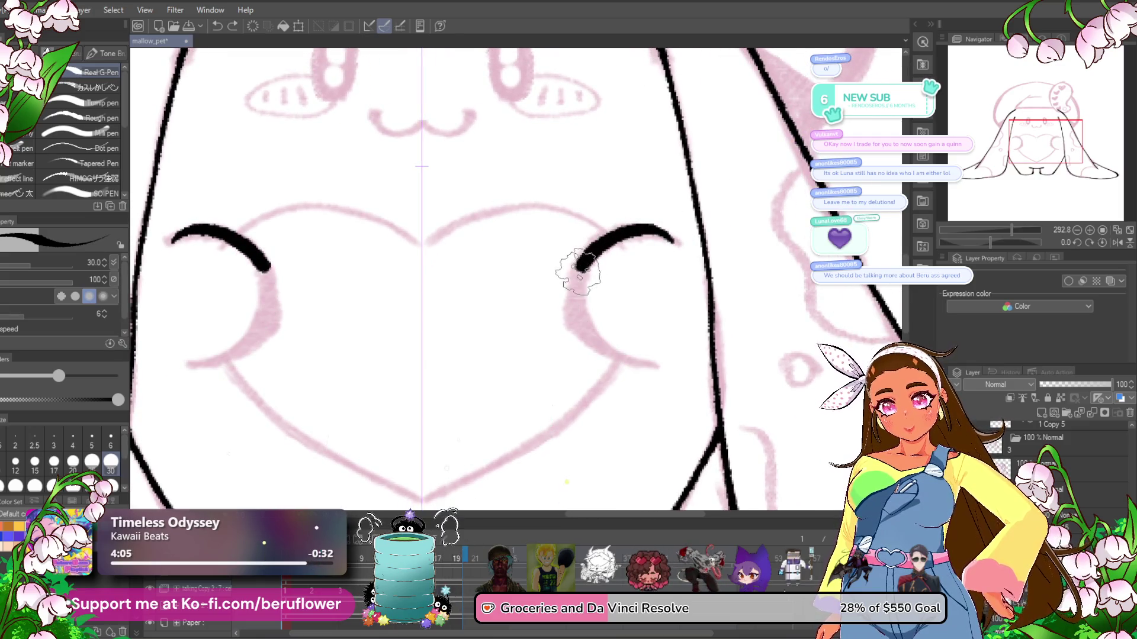
{"action": "scroll", "coordinate": [691, 355], "scroll_direction": "left", "scroll_amount": 3}
{"action": "scroll", "coordinate": [692, 363], "scroll_direction": "down", "scroll_amount": 3}
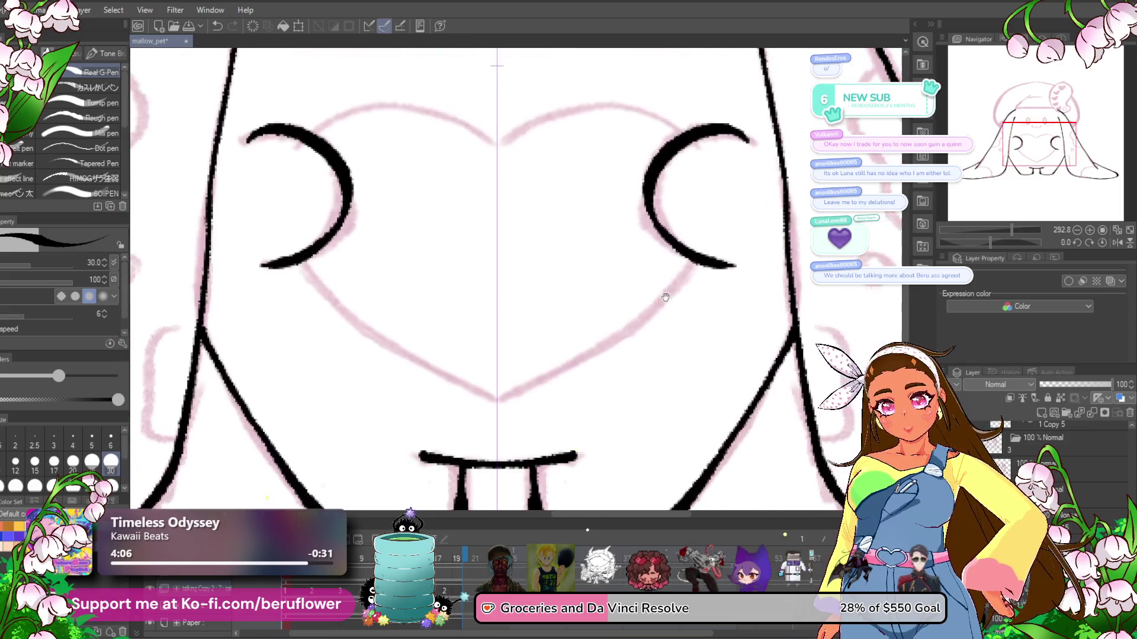
- Ink and join the heart's lower outline below the paws, then begin the small mouth curve
{"action": "mouse_move", "coordinate": [694, 255]}
{"action": "left_mouse_down"}
{"action": "mouse_move", "coordinate": [624, 325]}
{"action": "mouse_move", "coordinate": [500, 388]}
{"action": "left_mouse_up"}
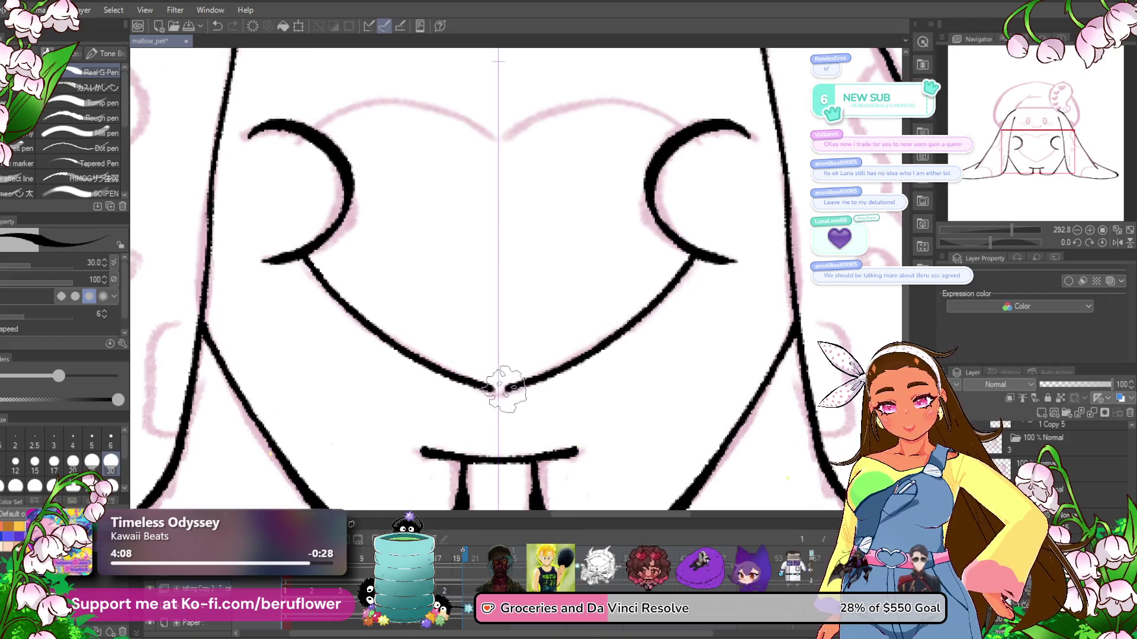
{"action": "scroll", "coordinate": [651, 332], "scroll_direction": "up", "scroll_amount": 3}
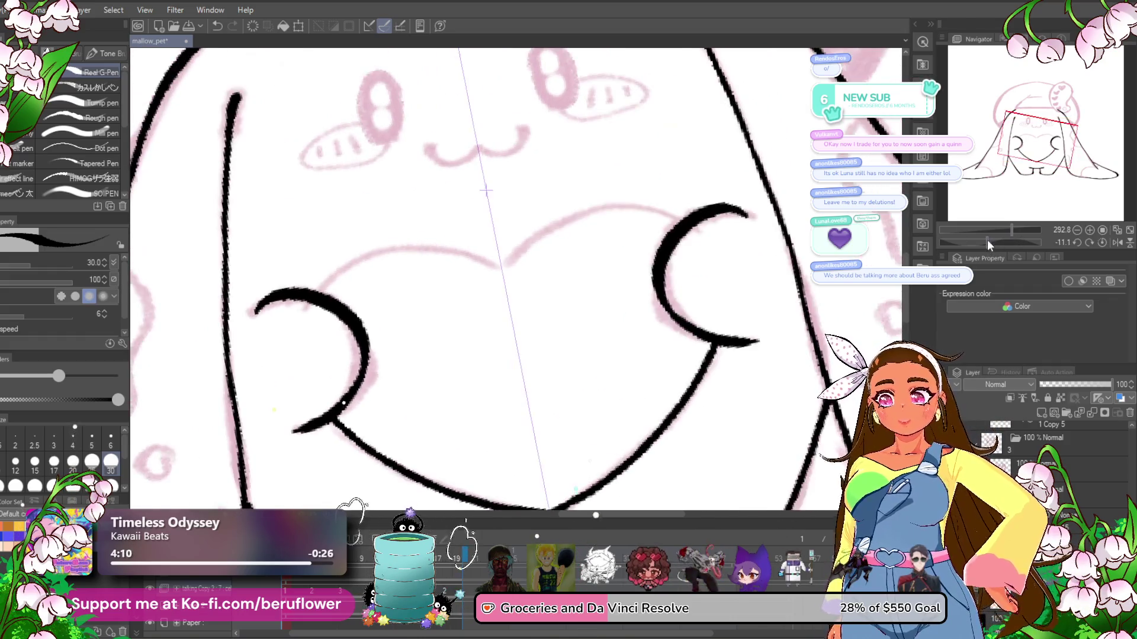
{"action": "left_click_drag", "start_coordinate": [986, 240], "coordinate": [978, 243]}
{"action": "mouse_move", "coordinate": [653, 251]}
{"action": "left_mouse_down"}
{"action": "mouse_move", "coordinate": [562, 305]}
{"action": "mouse_move", "coordinate": [542, 358]}
{"action": "left_mouse_up"}
{"action": "key", "text": "ctrl+z"}
{"action": "mouse_move", "coordinate": [675, 246]}
{"action": "left_mouse_down"}
{"action": "mouse_move", "coordinate": [552, 359]}
{"action": "mouse_move", "coordinate": [545, 382]}
{"action": "left_mouse_up"}
{"action": "left_click_drag", "start_coordinate": [566, 323], "coordinate": [546, 381]}
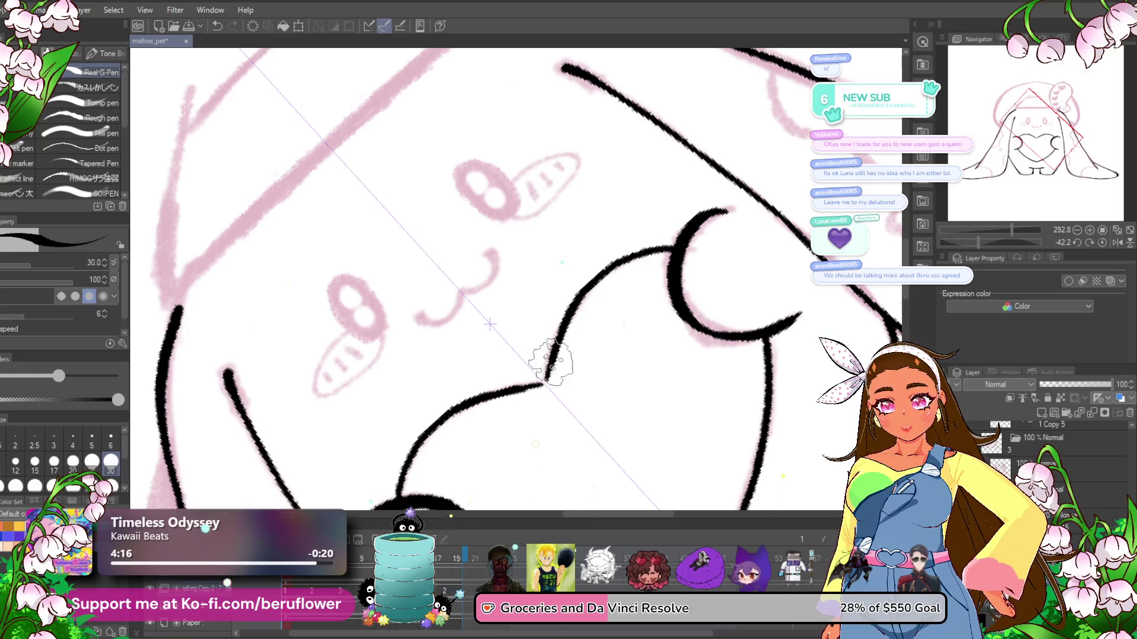
{"action": "scroll", "coordinate": [543, 385], "scroll_direction": "up", "scroll_amount": 2}
{"action": "scroll", "coordinate": [537, 311], "scroll_direction": "up", "scroll_amount": 1}
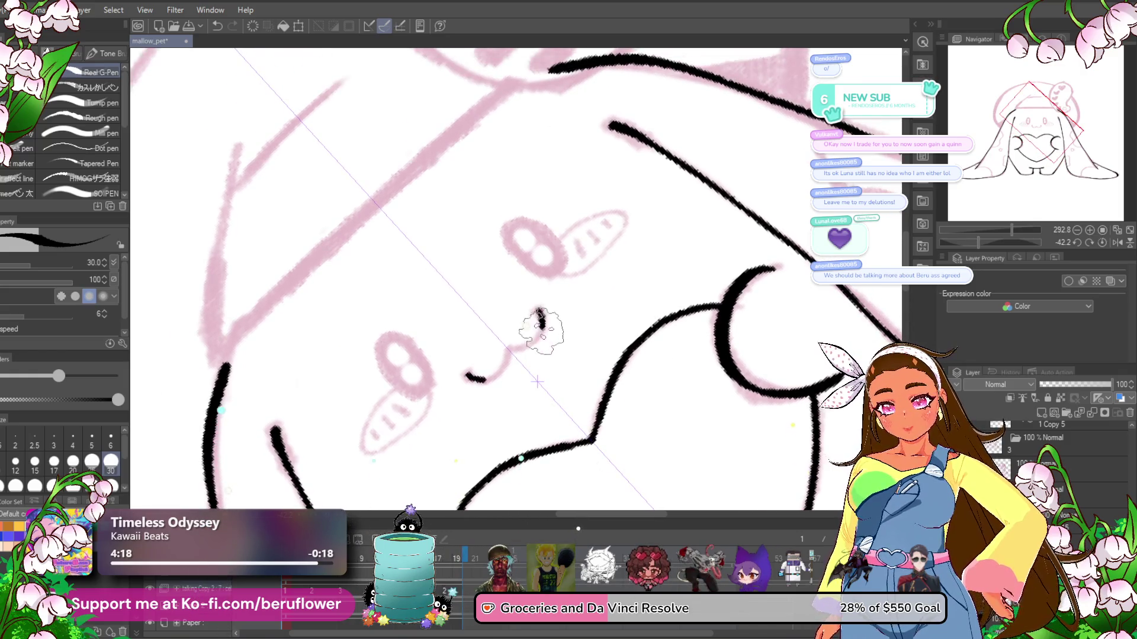
{"action": "left_click_drag", "start_coordinate": [540, 312], "coordinate": [512, 350]}
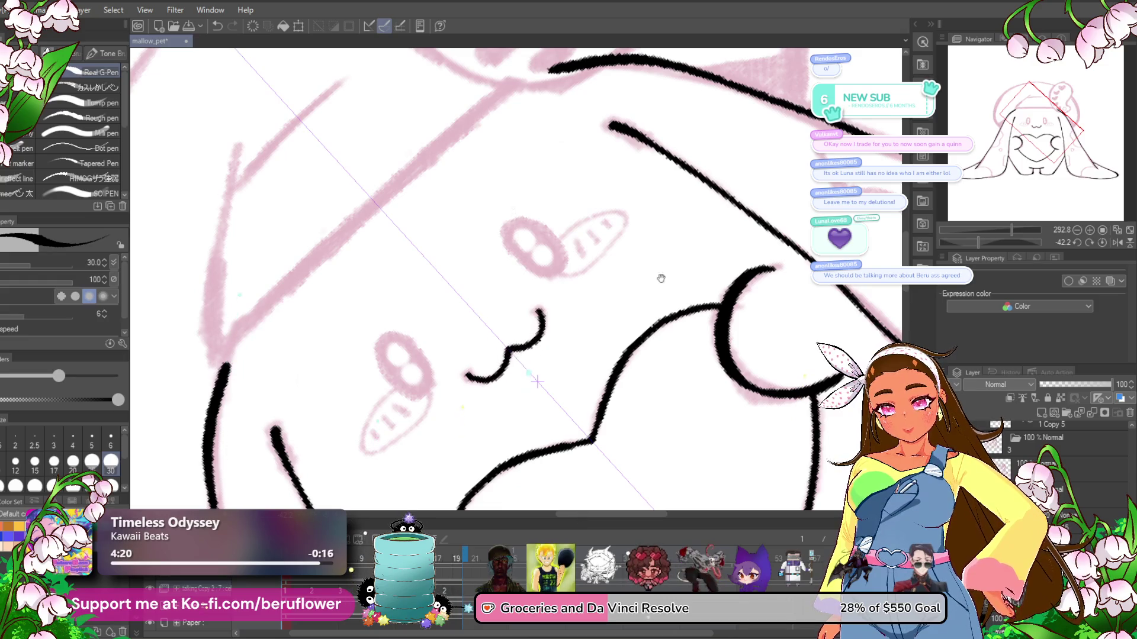
- With the canvas upright, fill both eyes solid black
{"action": "left_click", "coordinate": [1100, 241]}
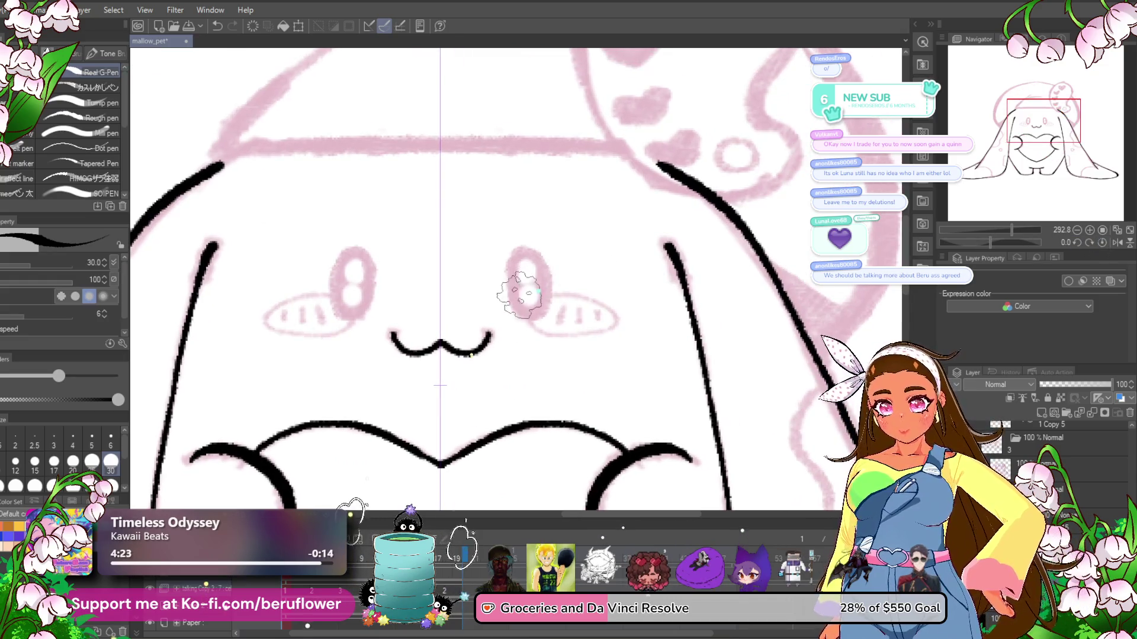
{"action": "left_click_drag", "start_coordinate": [542, 270], "coordinate": [526, 296]}
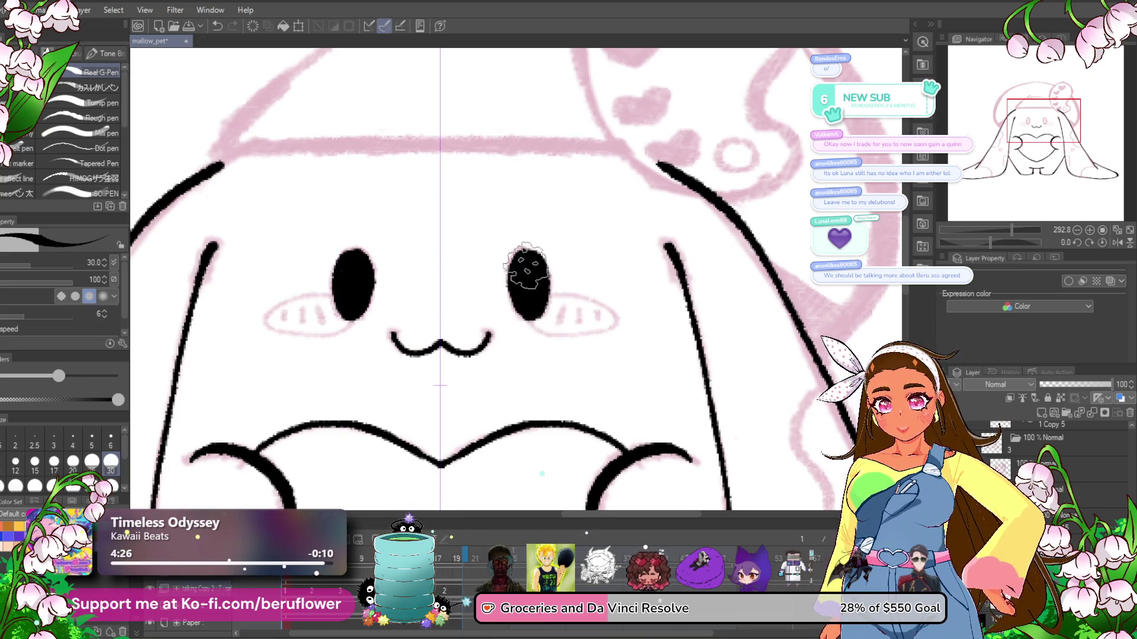
{"action": "mouse_move", "coordinate": [586, 273]}
{"action": "left_mouse_down"}
{"action": "mouse_move", "coordinate": [646, 253]}
{"action": "mouse_move", "coordinate": [680, 281]}
{"action": "left_mouse_up"}
- Ink the hatched blush ovals under the eyes, then return the canvas upright
{"action": "left_click_drag", "start_coordinate": [990, 242], "coordinate": [974, 242]}
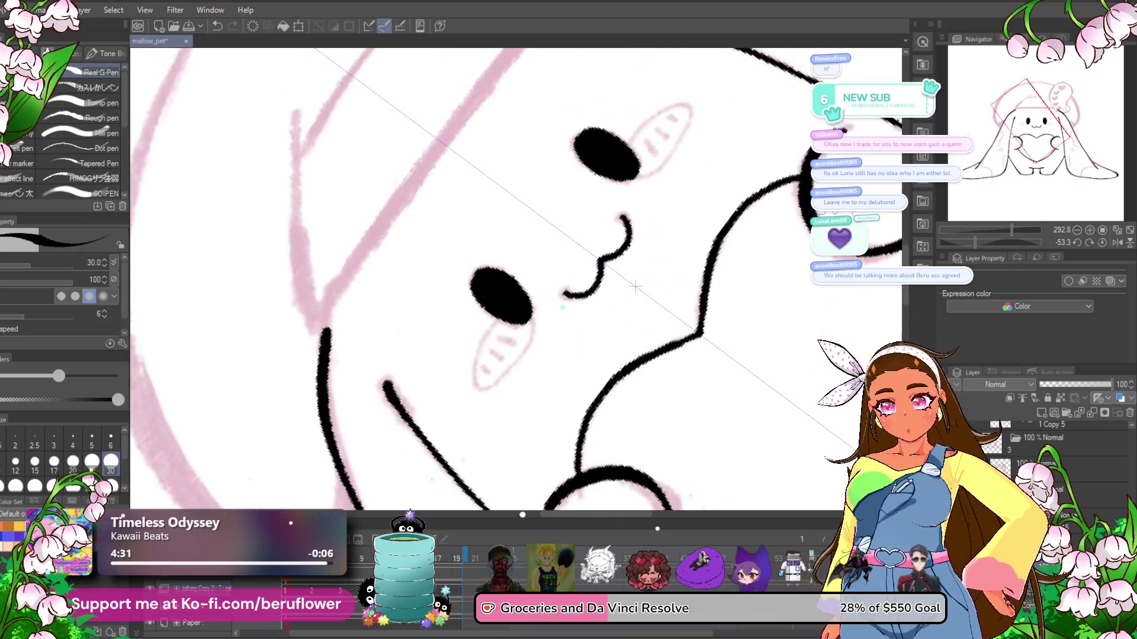
{"action": "scroll", "coordinate": [502, 323], "scroll_direction": "up", "scroll_amount": 2}
{"action": "mouse_move", "coordinate": [496, 288]}
{"action": "left_mouse_down"}
{"action": "mouse_move", "coordinate": [494, 378]}
{"action": "mouse_move", "coordinate": [542, 296]}
{"action": "left_mouse_up"}
{"action": "scroll", "coordinate": [520, 275], "scroll_direction": "down", "scroll_amount": 3}
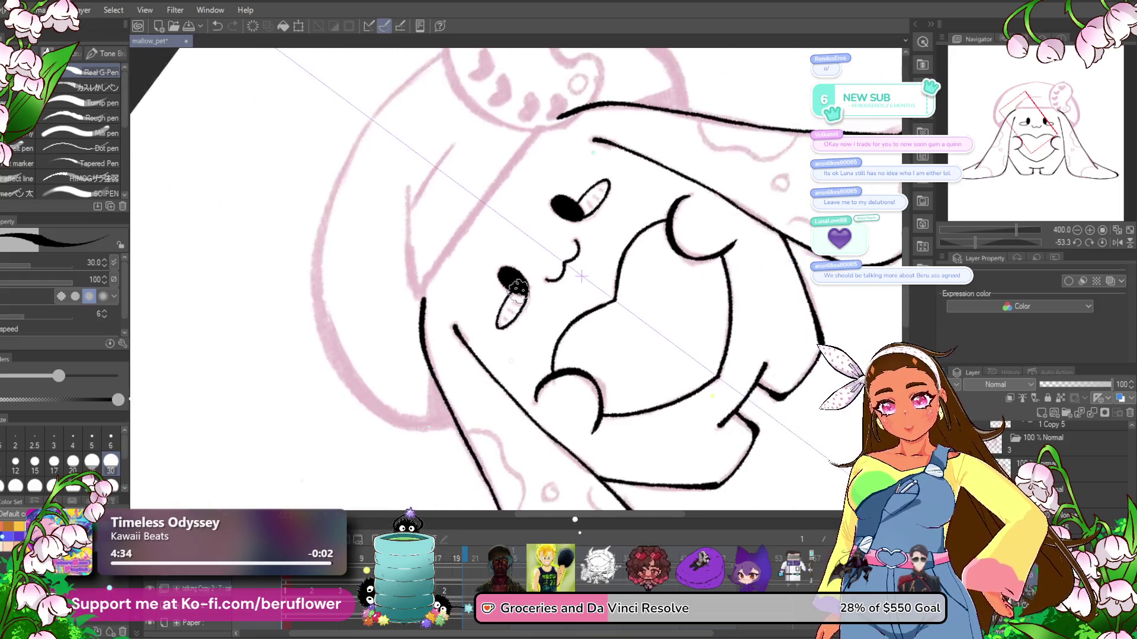
{"action": "left_click", "coordinate": [1102, 243]}
{"action": "scroll", "coordinate": [584, 241], "scroll_direction": "up", "scroll_amount": 1}
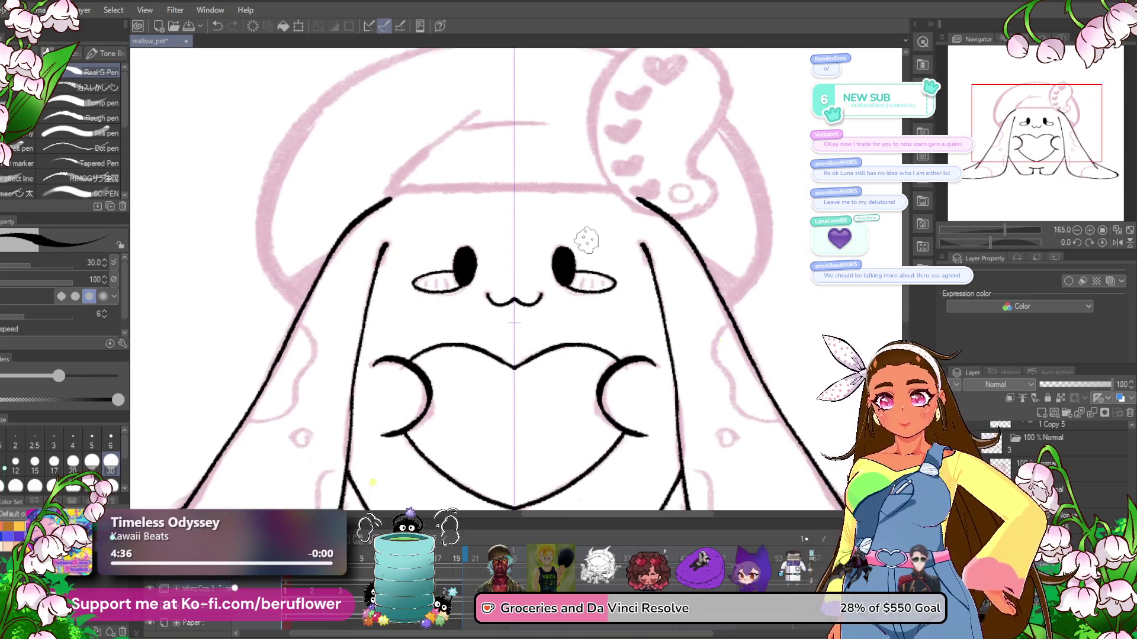
{"action": "scroll", "coordinate": [586, 305], "scroll_direction": "up", "scroll_amount": 1}
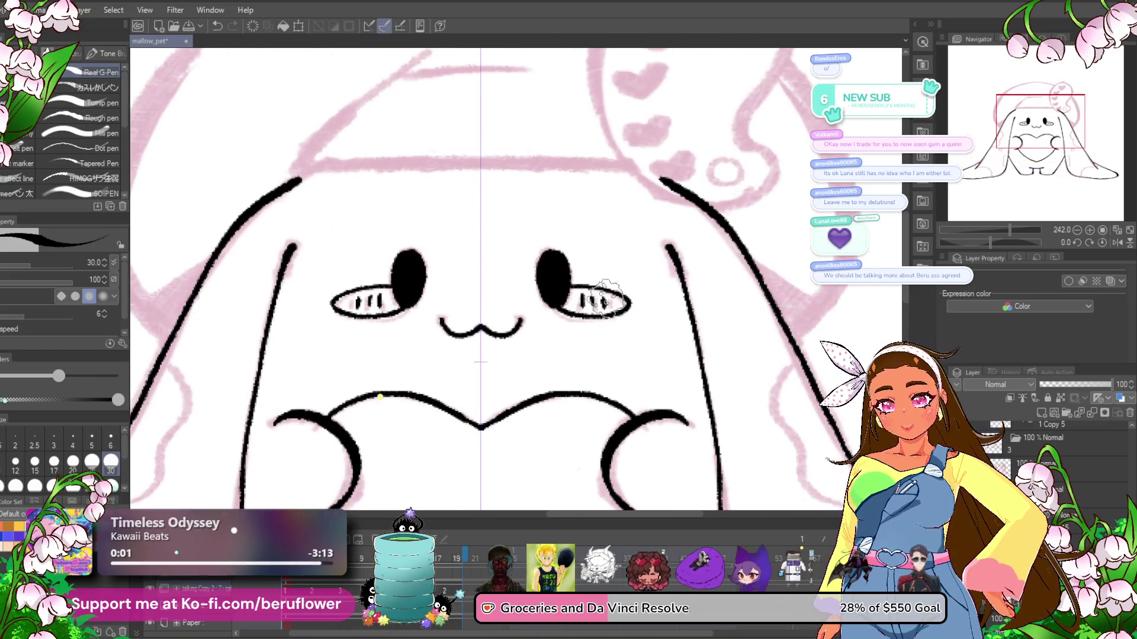
{"action": "scroll", "coordinate": [592, 302], "scroll_direction": "down", "scroll_amount": 3}
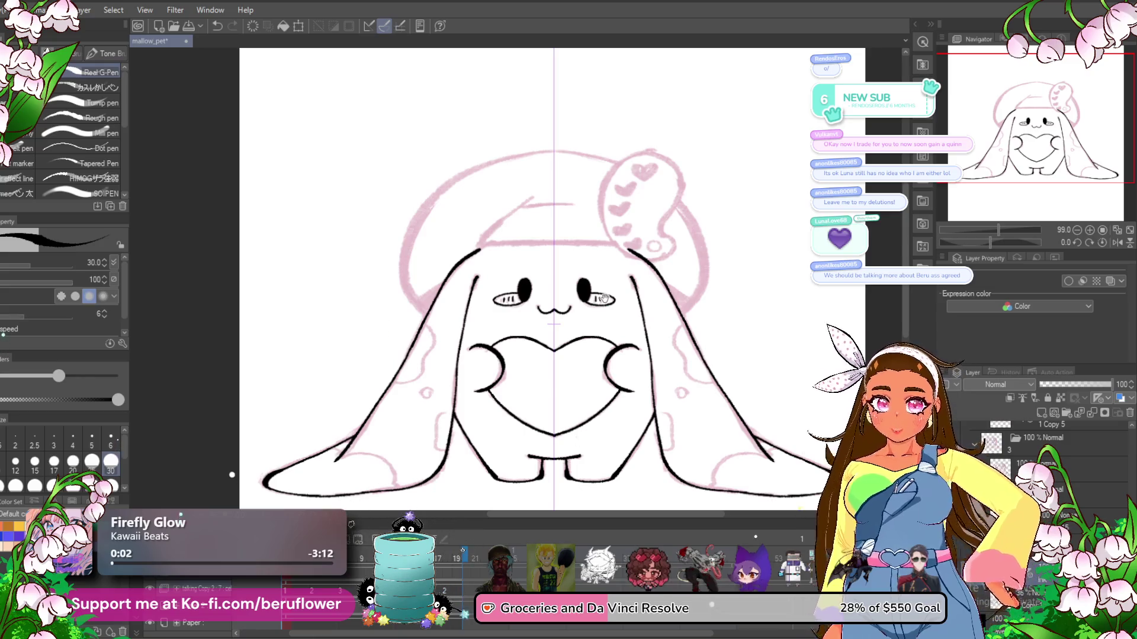
- Ink the curved spot and the line down to the bottom outline on the left ear, mirrored
{"action": "scroll", "coordinate": [513, 323], "scroll_direction": "up", "scroll_amount": 5}
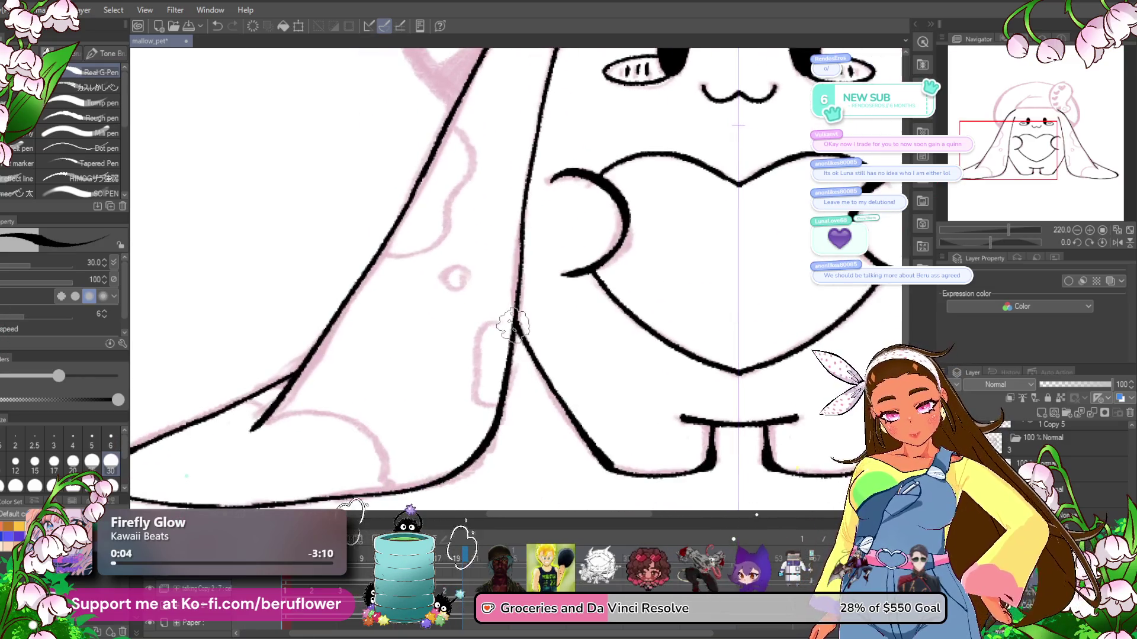
{"action": "left_click_drag", "start_coordinate": [448, 273], "coordinate": [487, 323]}
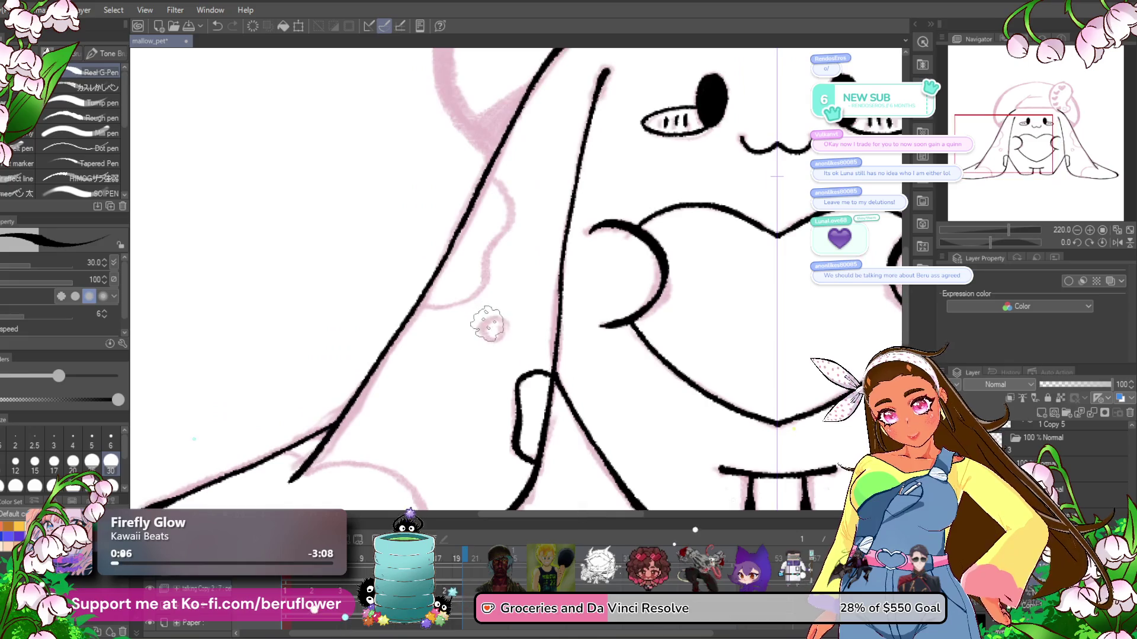
{"action": "scroll", "coordinate": [482, 318], "scroll_direction": "up", "scroll_amount": 1}
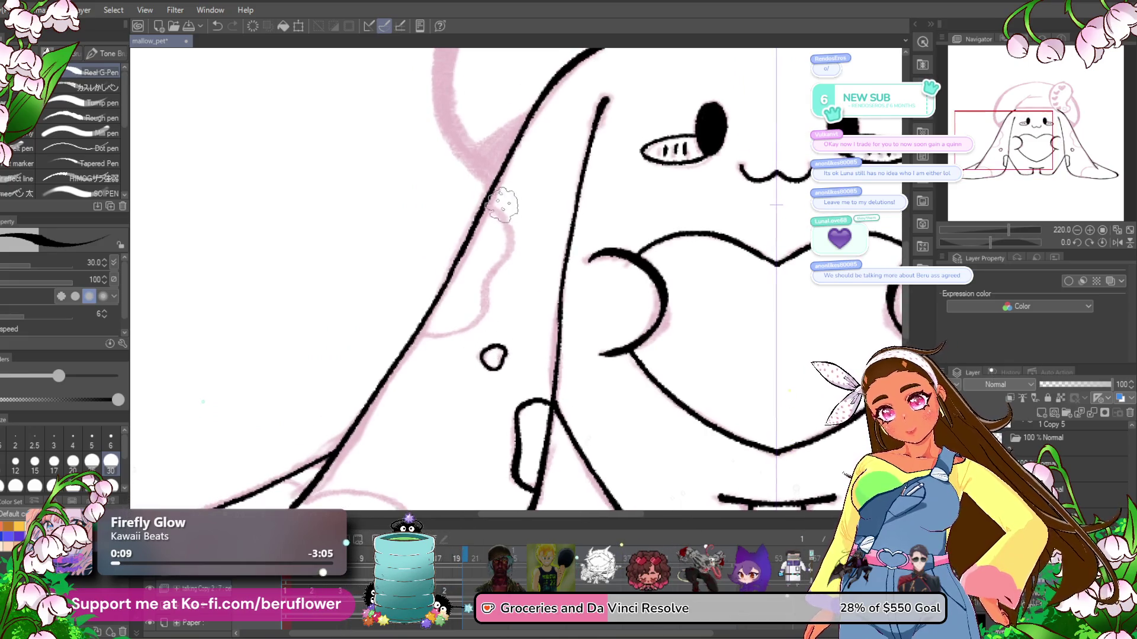
{"action": "left_click_drag", "start_coordinate": [502, 221], "coordinate": [492, 276]}
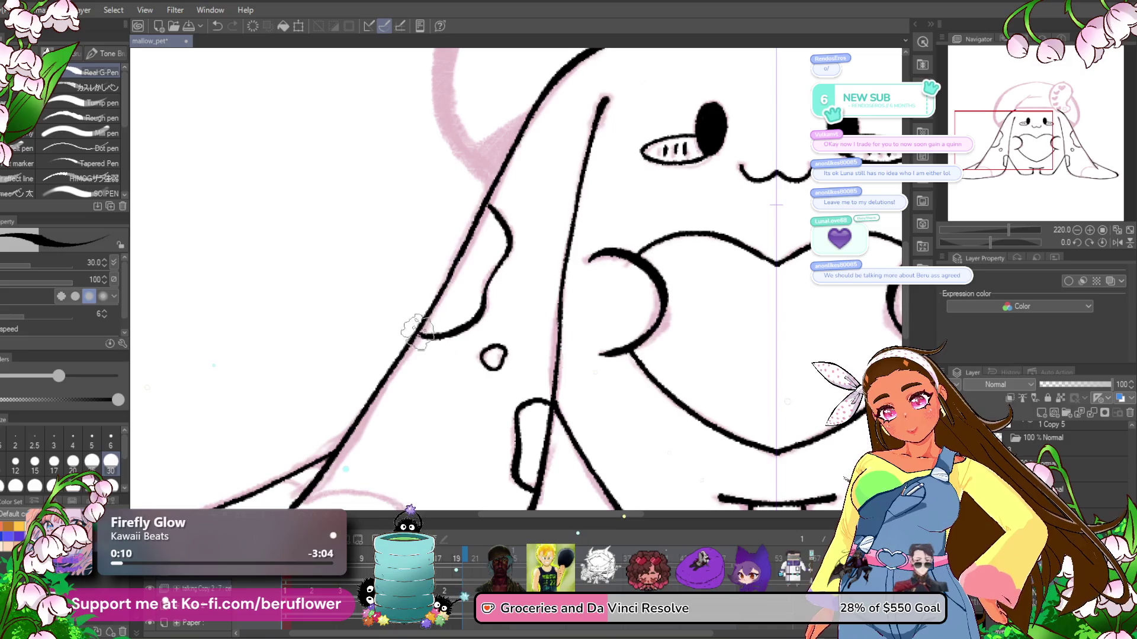
{"action": "scroll", "coordinate": [450, 334], "scroll_direction": "down", "scroll_amount": 5}
{"action": "scroll", "coordinate": [432, 346], "scroll_direction": "left", "scroll_amount": 4}
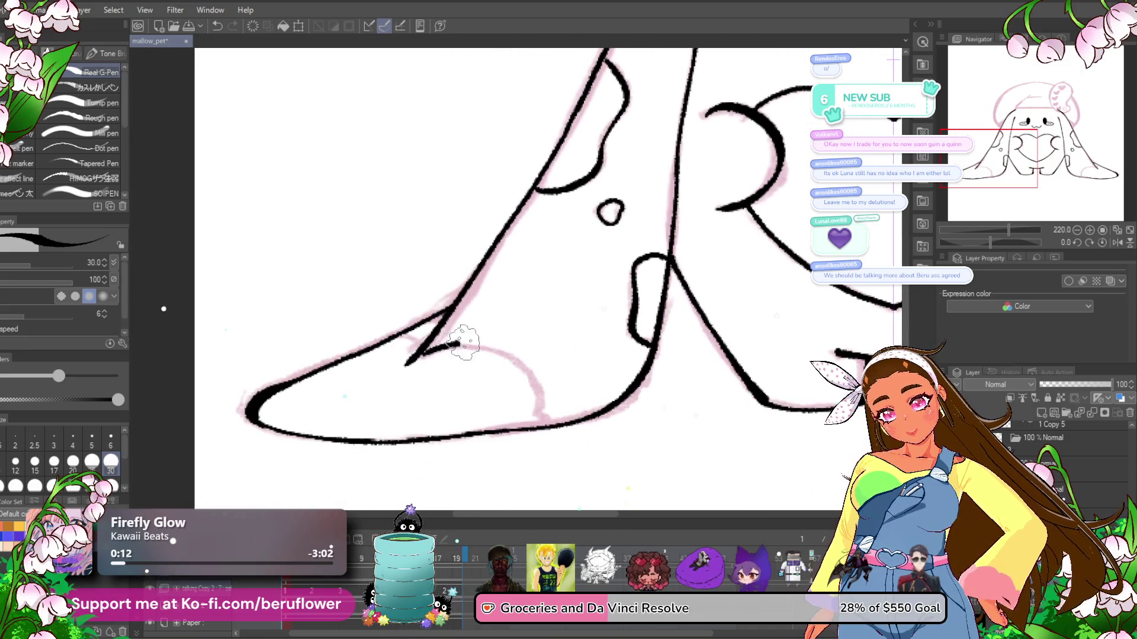
{"action": "left_click_drag", "start_coordinate": [535, 405], "coordinate": [540, 427]}
{"action": "scroll", "coordinate": [503, 396], "scroll_direction": "up", "scroll_amount": 1}
{"action": "scroll", "coordinate": [504, 397], "scroll_direction": "left", "scroll_amount": 1}
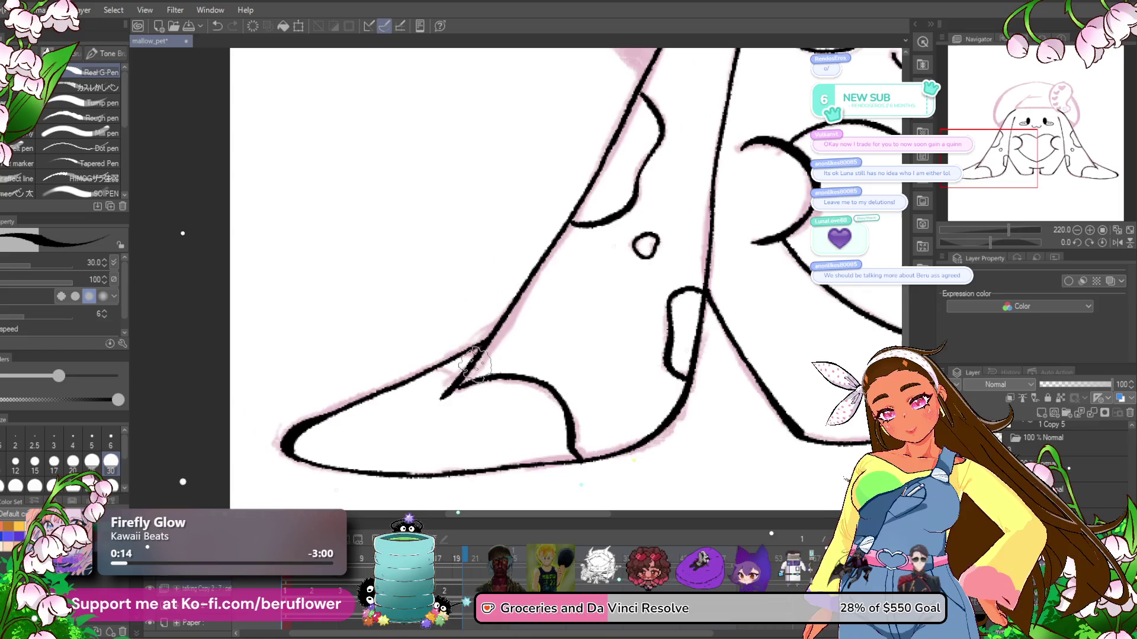
{"action": "scroll", "coordinate": [534, 403], "scroll_direction": "down", "scroll_amount": 5}
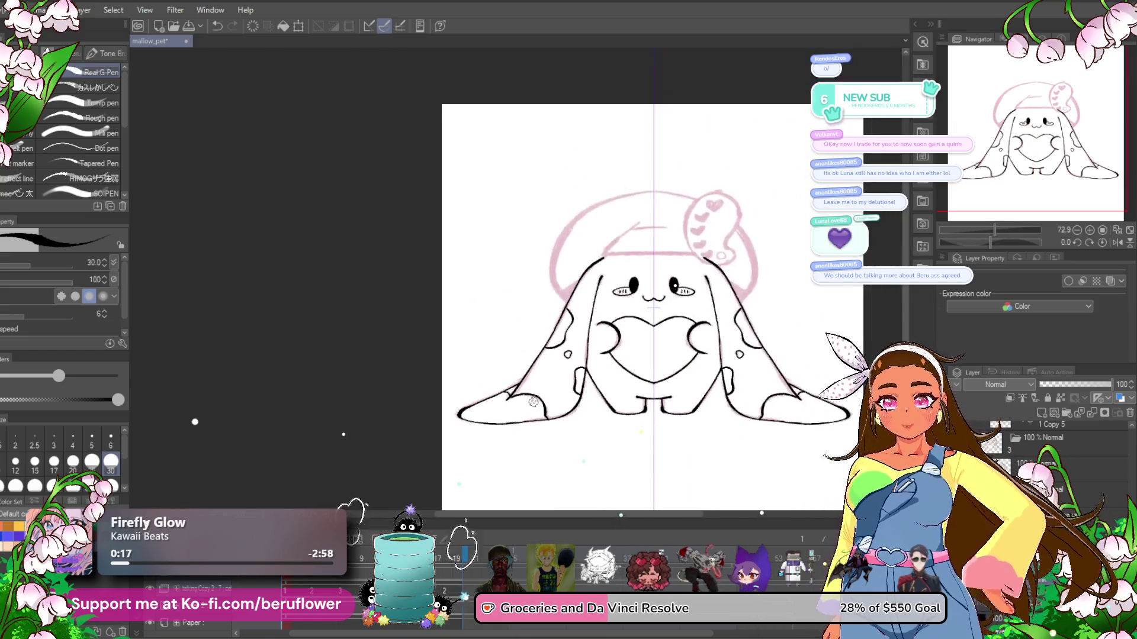
{"action": "scroll", "coordinate": [592, 423], "scroll_direction": "up", "scroll_amount": 2}
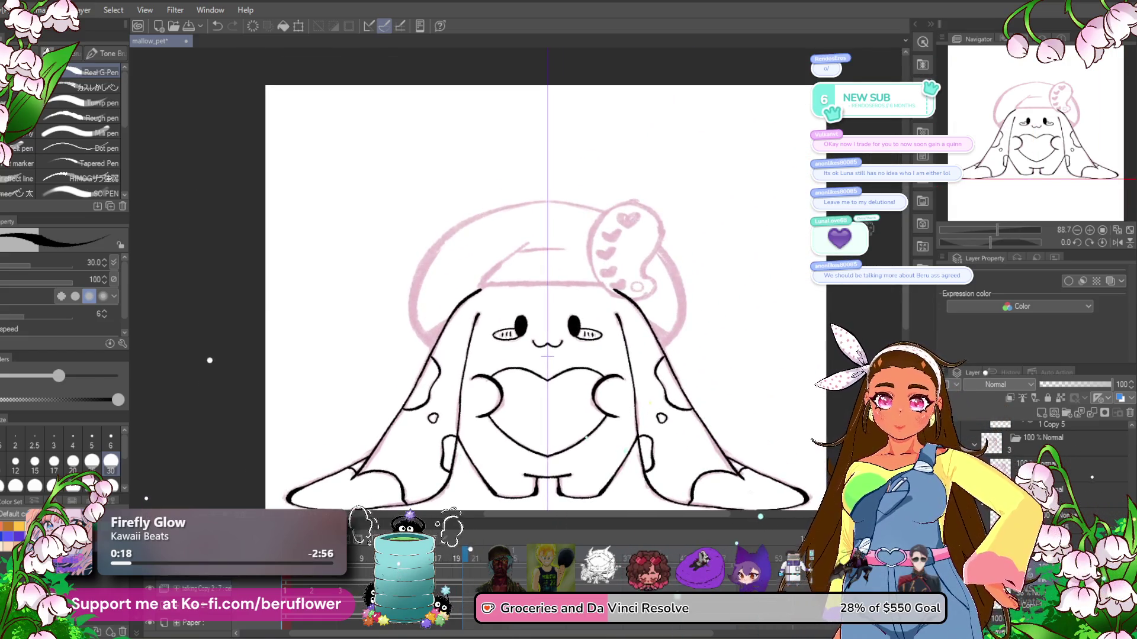
{"action": "scroll", "coordinate": [422, 363], "scroll_direction": "up", "scroll_amount": 4}
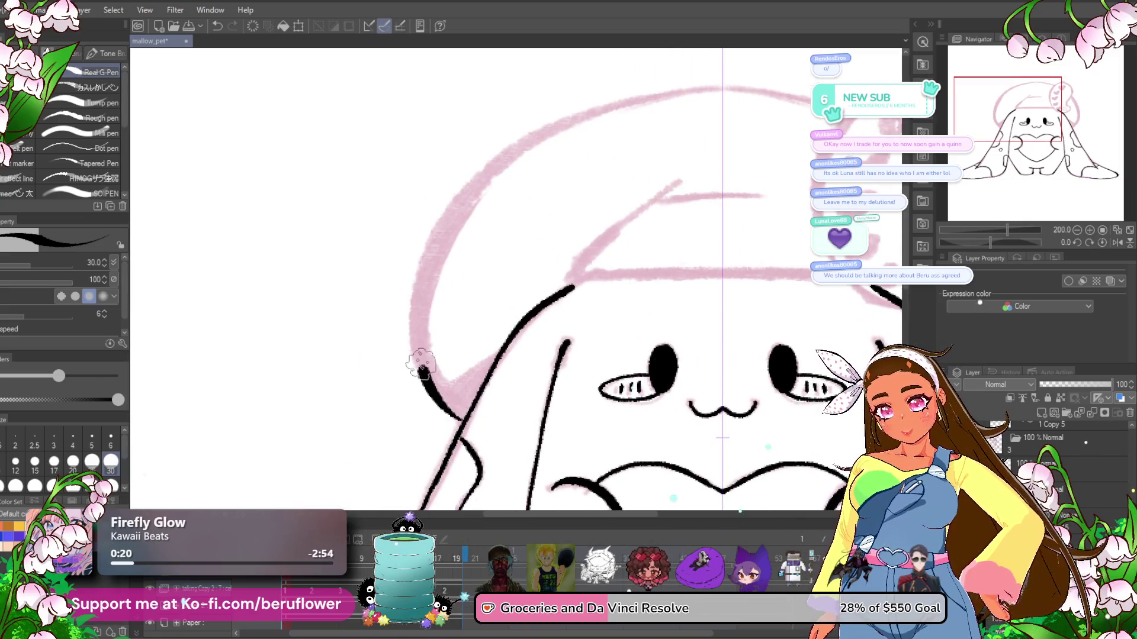
- Ink the beret's rounded outer outline over the pink sketch
{"action": "left_click_drag", "start_coordinate": [421, 370], "coordinate": [705, 88]}
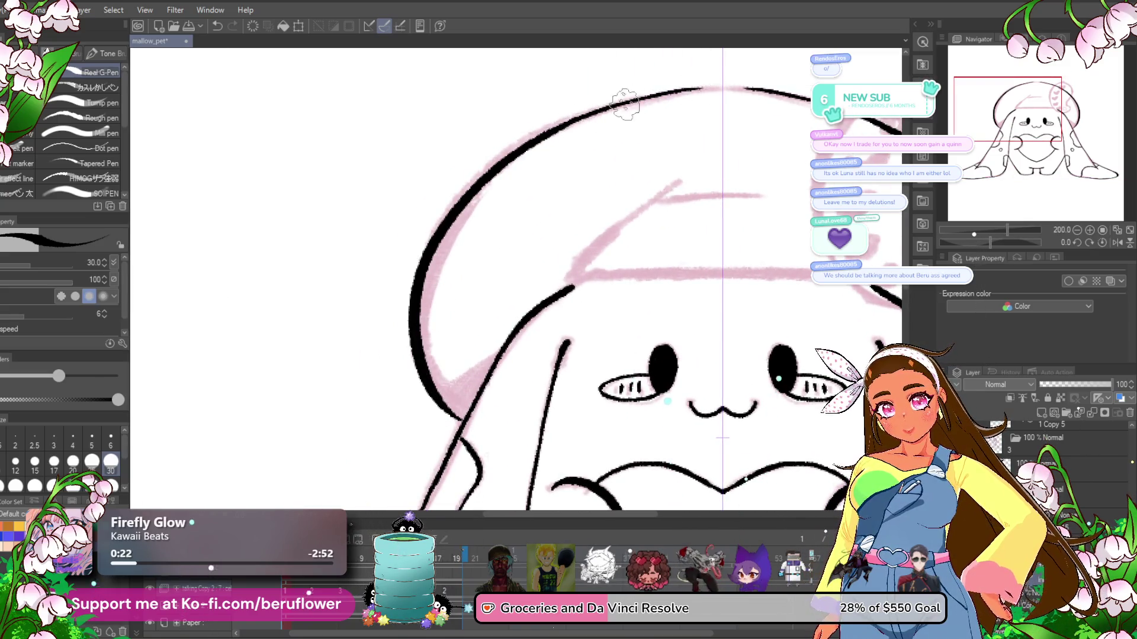
{"action": "scroll", "coordinate": [790, 342], "scroll_direction": "down", "scroll_amount": 3}
{"action": "left_click_drag", "start_coordinate": [790, 342], "coordinate": [630, 398]}
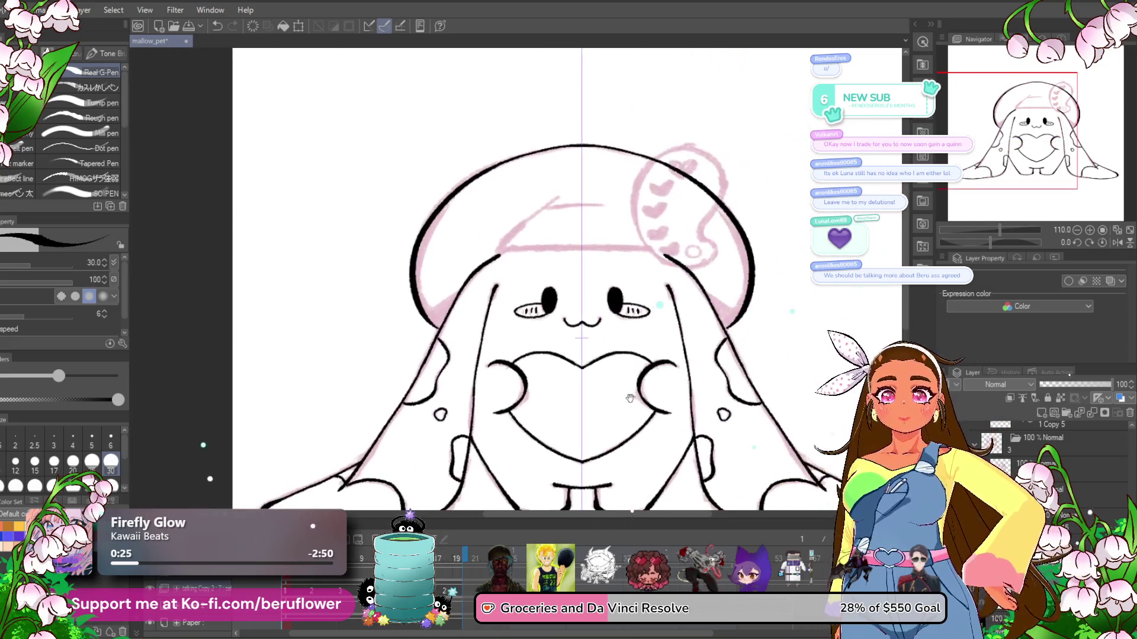
{"action": "left_click_drag", "start_coordinate": [989, 242], "coordinate": [979, 242]}
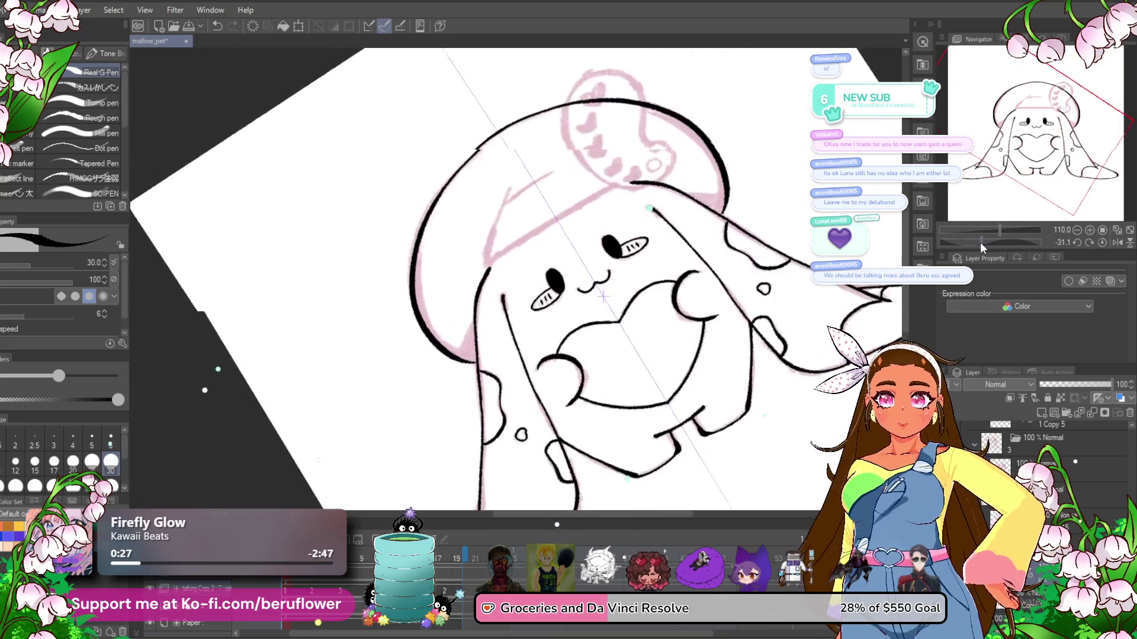
{"action": "scroll", "coordinate": [569, 200], "scroll_direction": "up", "scroll_amount": 3}
{"action": "left_click_drag", "start_coordinate": [568, 200], "coordinate": [569, 325]}
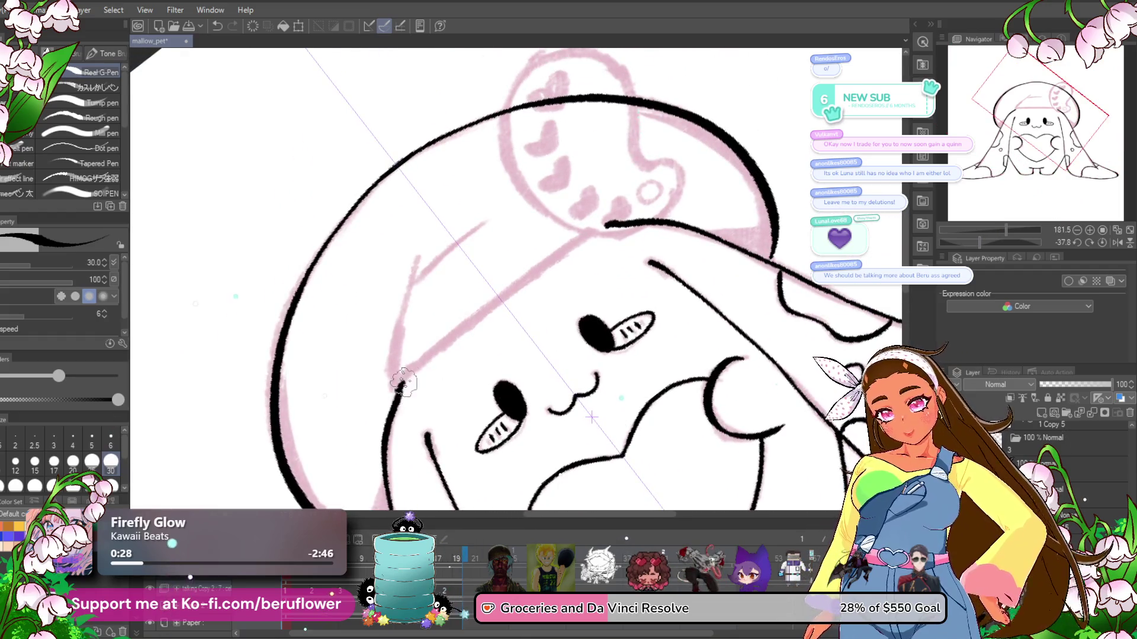
- Draw the brim band line and the head's left edge under the beret, then reset rotation
{"action": "mouse_move", "coordinate": [404, 384]}
{"action": "left_mouse_down"}
{"action": "mouse_move", "coordinate": [604, 225]}
{"action": "mouse_move", "coordinate": [414, 378]}
{"action": "left_mouse_up"}
{"action": "key", "text": "ctrl+z"}
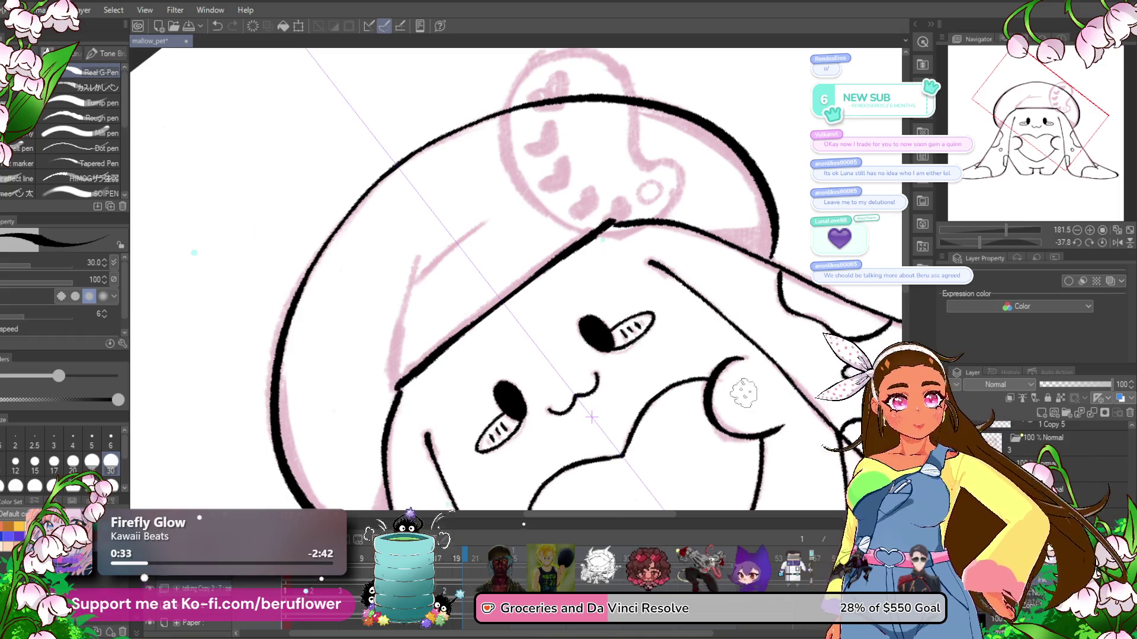
{"action": "mouse_move", "coordinate": [419, 258]}
{"action": "left_mouse_down"}
{"action": "mouse_move", "coordinate": [390, 374]}
{"action": "mouse_move", "coordinate": [417, 417]}
{"action": "left_mouse_up"}
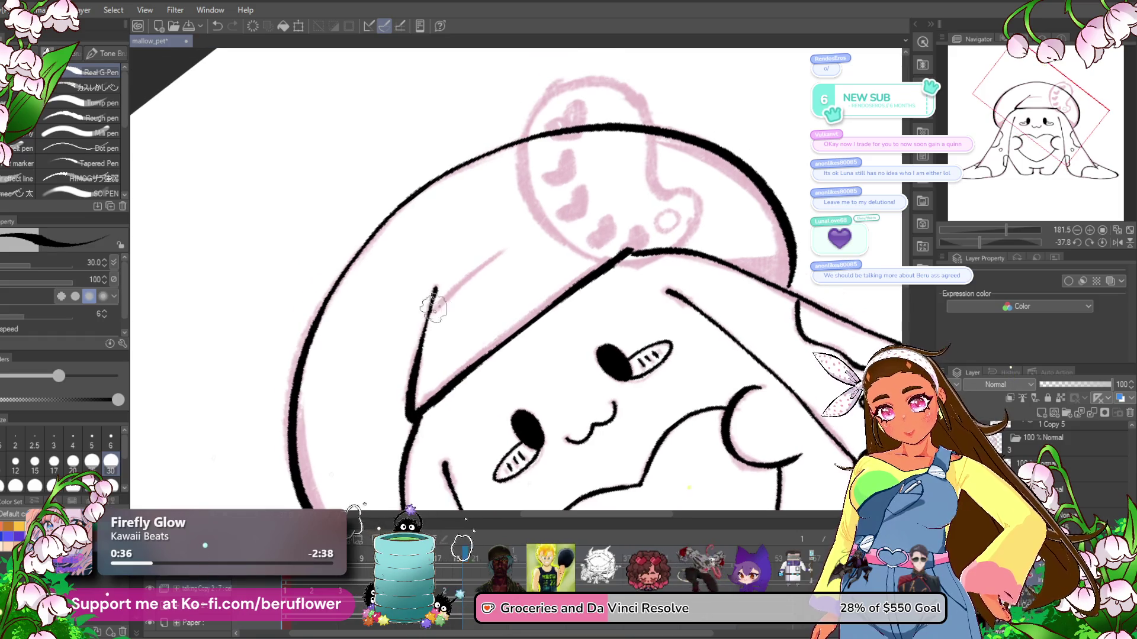
{"action": "left_click_drag", "start_coordinate": [433, 305], "coordinate": [509, 238]}
{"action": "left_click_drag", "start_coordinate": [434, 306], "coordinate": [506, 244]}
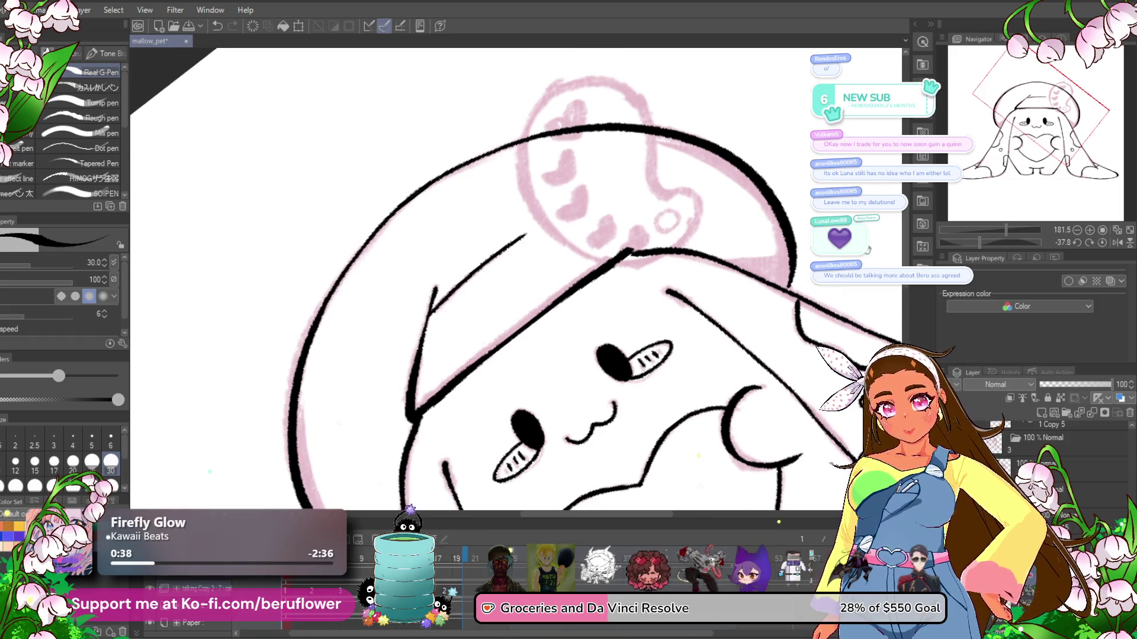
{"action": "left_click_drag", "start_coordinate": [1036, 133], "coordinate": [1045, 133]}
{"action": "left_click", "coordinate": [1103, 242]}
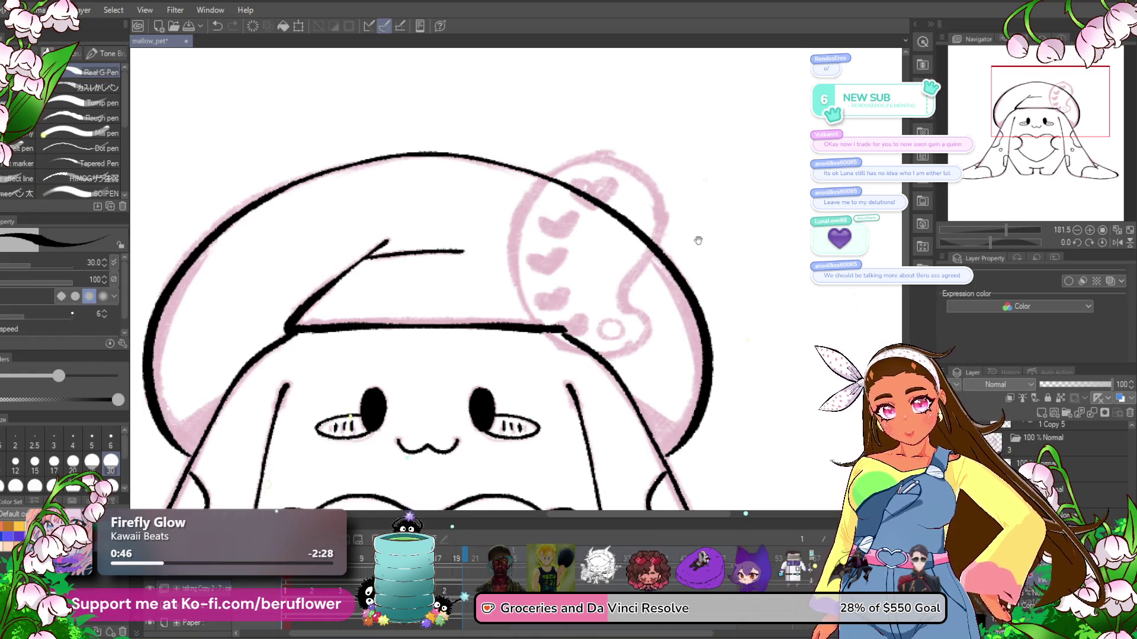
- Trace both edges of the beret's curled heart-marked flap and the small circle at its tip
{"action": "left_click_drag", "start_coordinate": [698, 241], "coordinate": [648, 249]}
{"action": "left_click_drag", "start_coordinate": [594, 295], "coordinate": [592, 311]}
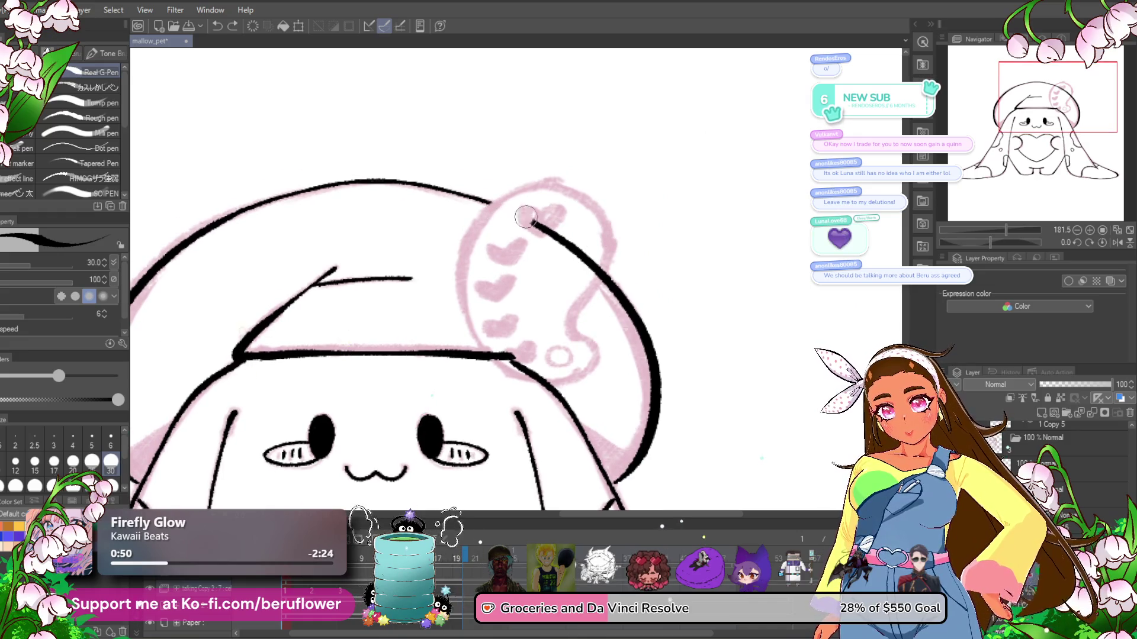
{"action": "left_click", "coordinate": [494, 332]}
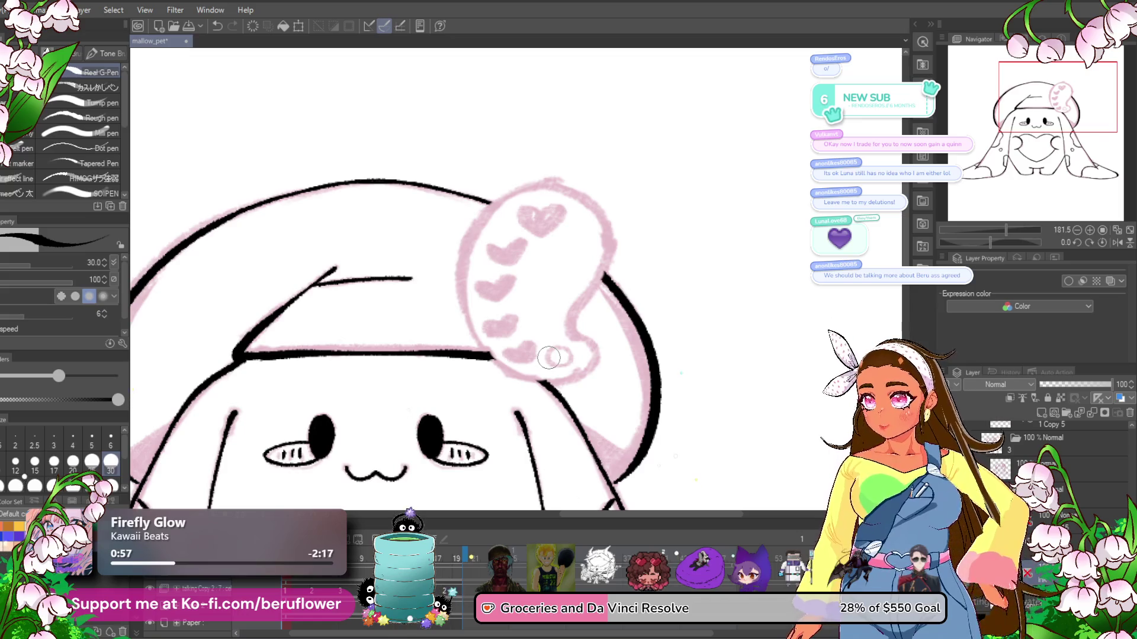
{"action": "mouse_move", "coordinate": [536, 315]}
{"action": "left_mouse_down"}
{"action": "mouse_move", "coordinate": [560, 303]}
{"action": "mouse_move", "coordinate": [489, 315]}
{"action": "left_mouse_up"}
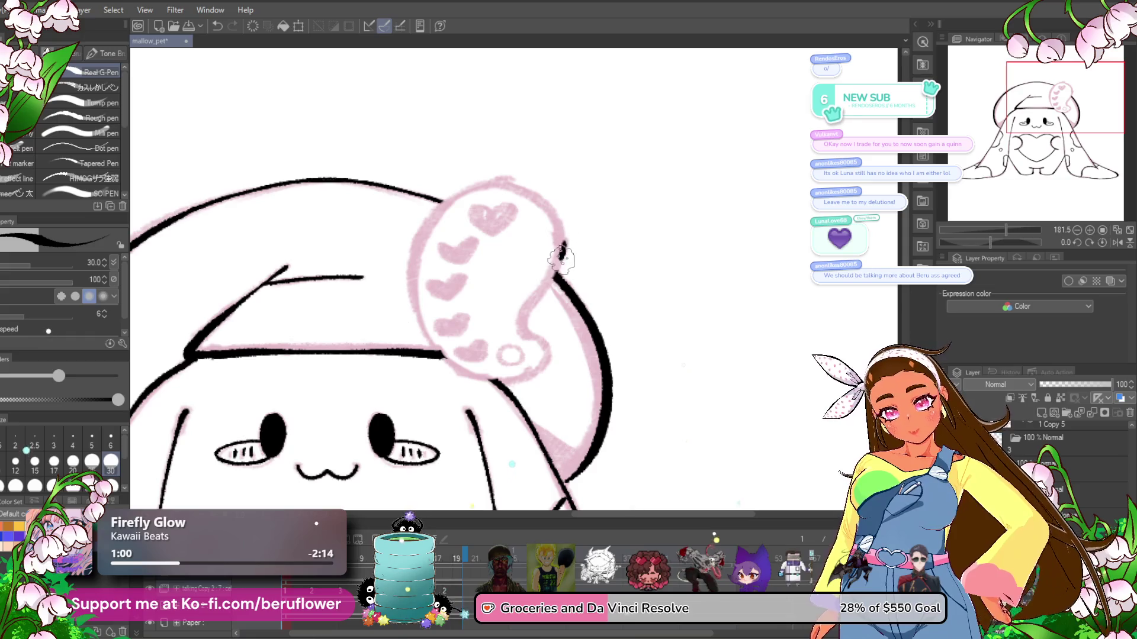
{"action": "mouse_move", "coordinate": [562, 249]}
{"action": "left_mouse_down"}
{"action": "mouse_move", "coordinate": [531, 338]}
{"action": "mouse_move", "coordinate": [541, 381]}
{"action": "left_mouse_up"}
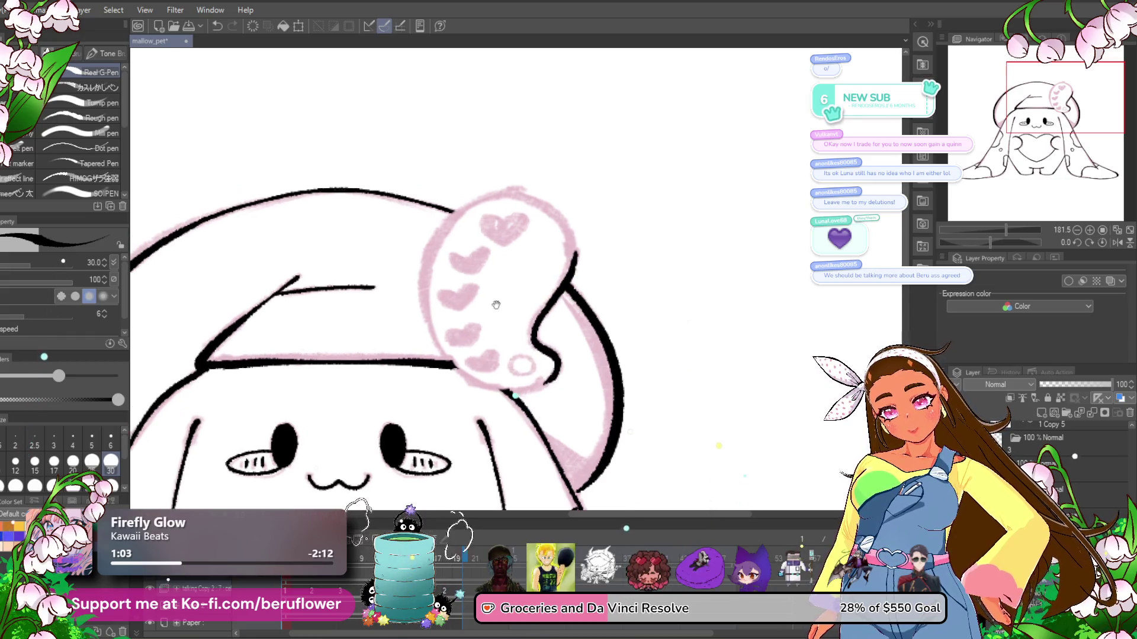
{"action": "mouse_move", "coordinate": [445, 225]}
{"action": "left_mouse_down"}
{"action": "mouse_move", "coordinate": [461, 370]}
{"action": "mouse_move", "coordinate": [520, 388]}
{"action": "left_mouse_up"}
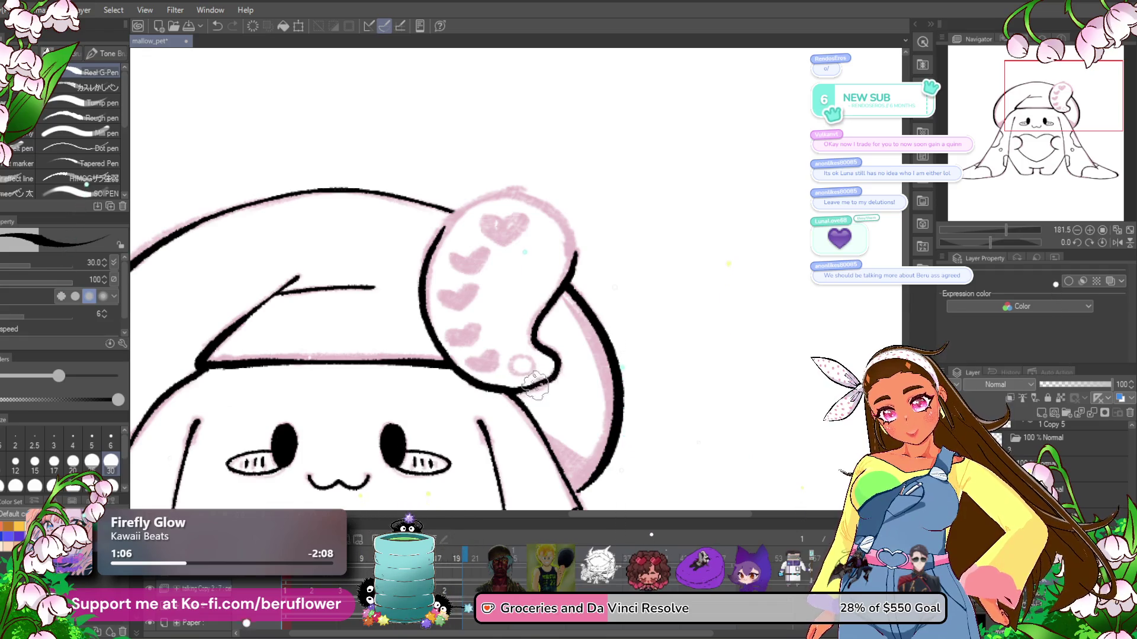
{"action": "left_click_drag", "start_coordinate": [527, 369], "coordinate": [519, 362]}
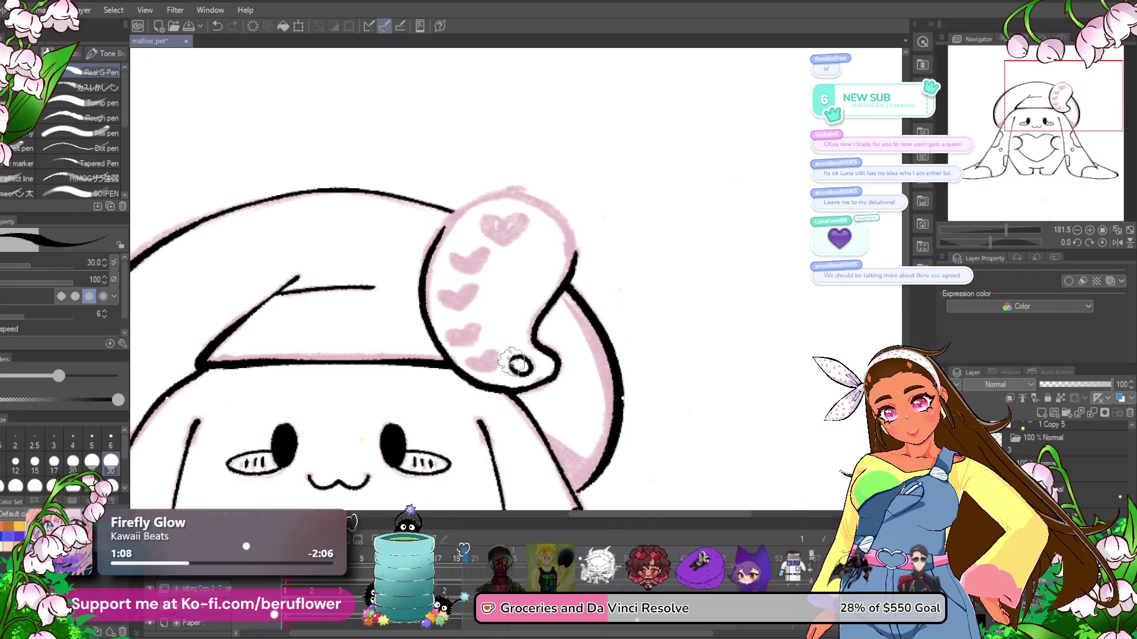
{"action": "left_click_drag", "start_coordinate": [547, 298], "coordinate": [557, 330]}
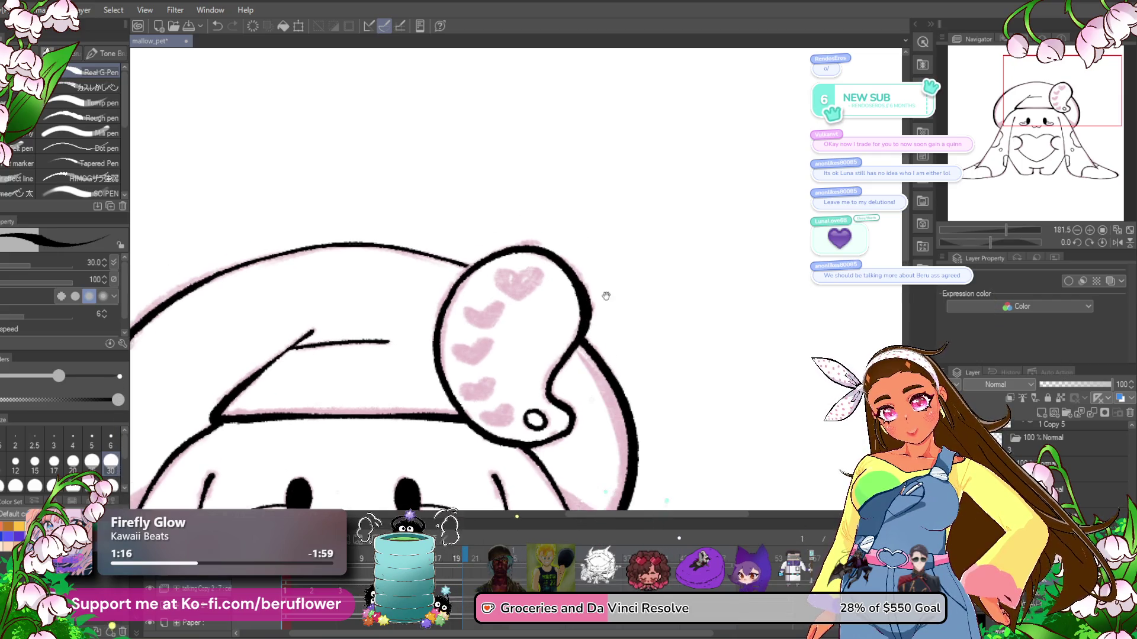
{"action": "left_click_drag", "start_coordinate": [584, 240], "coordinate": [609, 246]}
- Fade the pink sketch to 36% opacity and switch to the lineart layer with symmetry
{"action": "scroll", "coordinate": [548, 270], "scroll_direction": "down", "scroll_amount": 3}
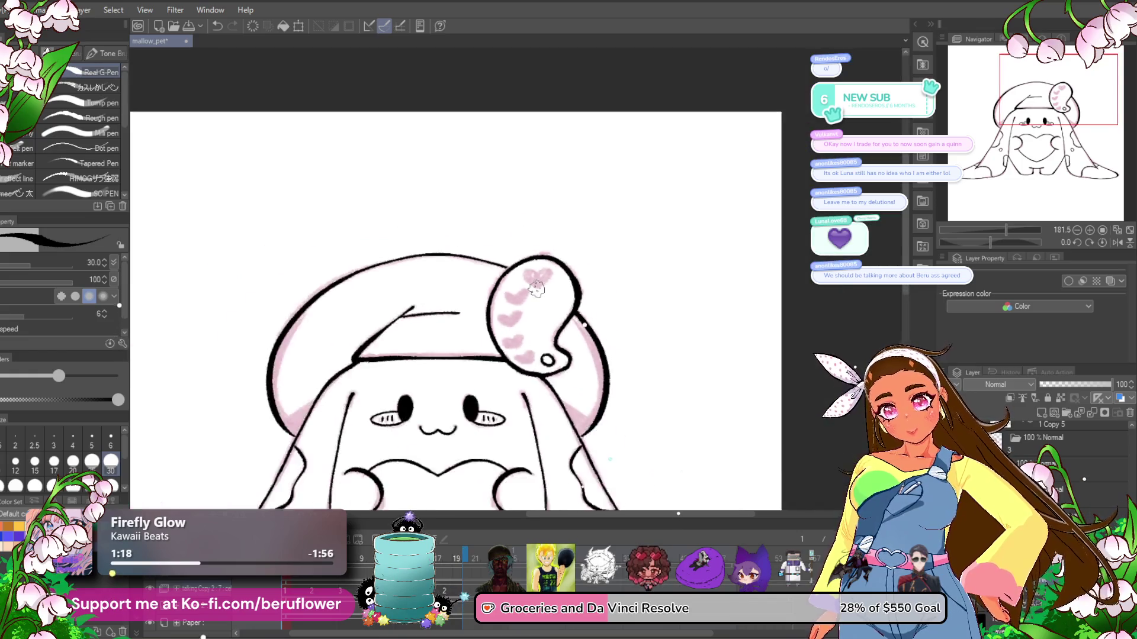
{"action": "scroll", "coordinate": [538, 284], "scroll_direction": "down", "scroll_amount": 1}
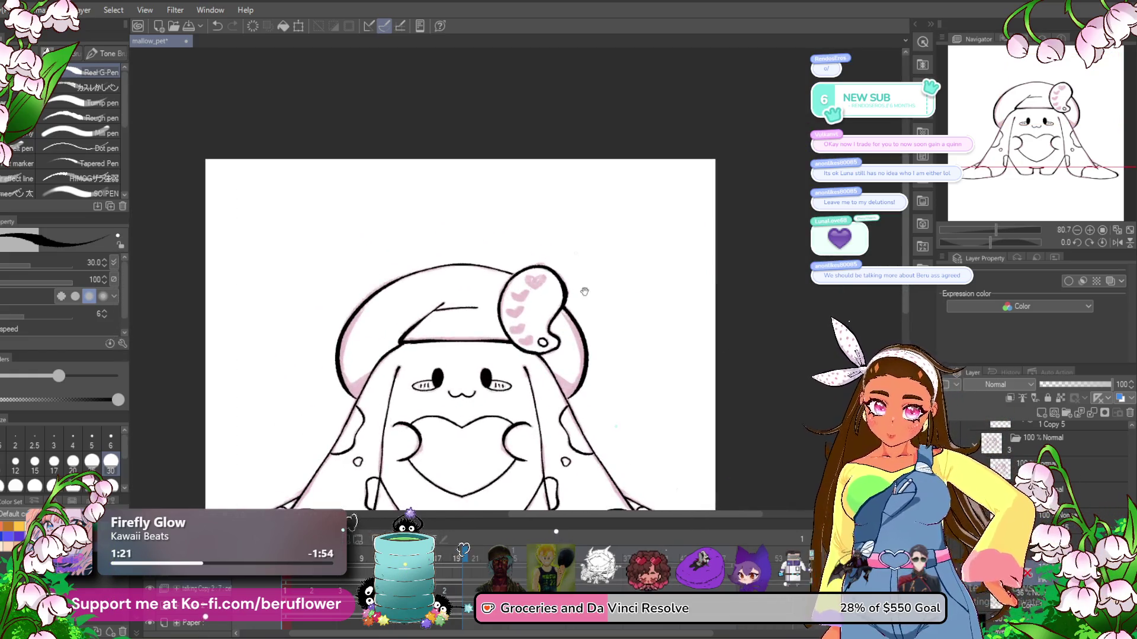
{"action": "left_click_drag", "start_coordinate": [584, 291], "coordinate": [588, 205]}
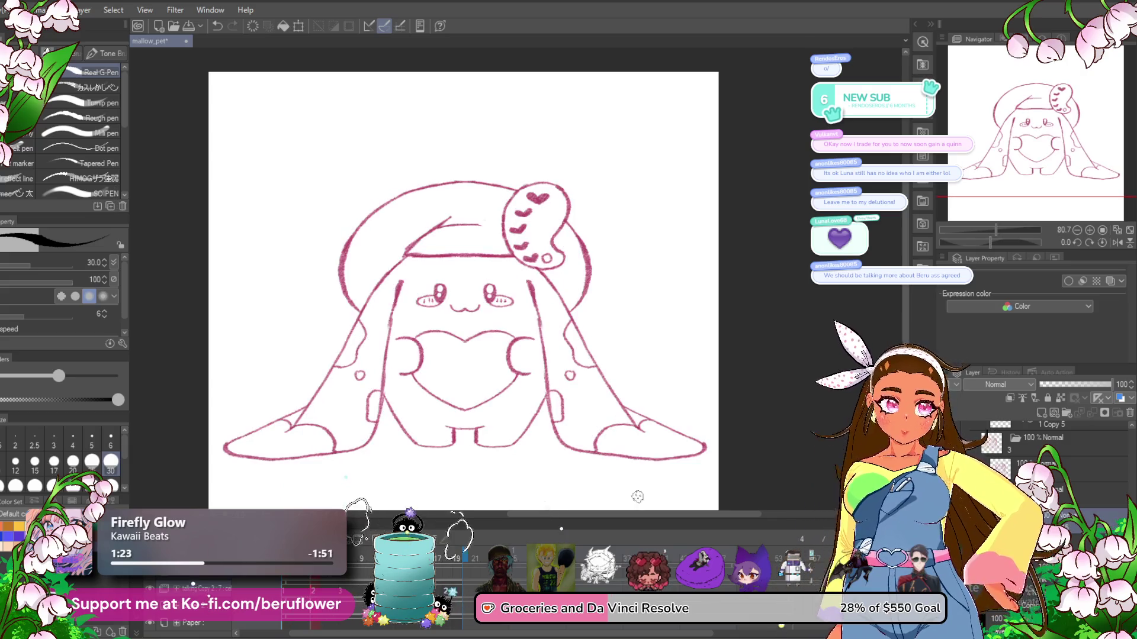
{"action": "left_click", "coordinate": [1067, 385]}
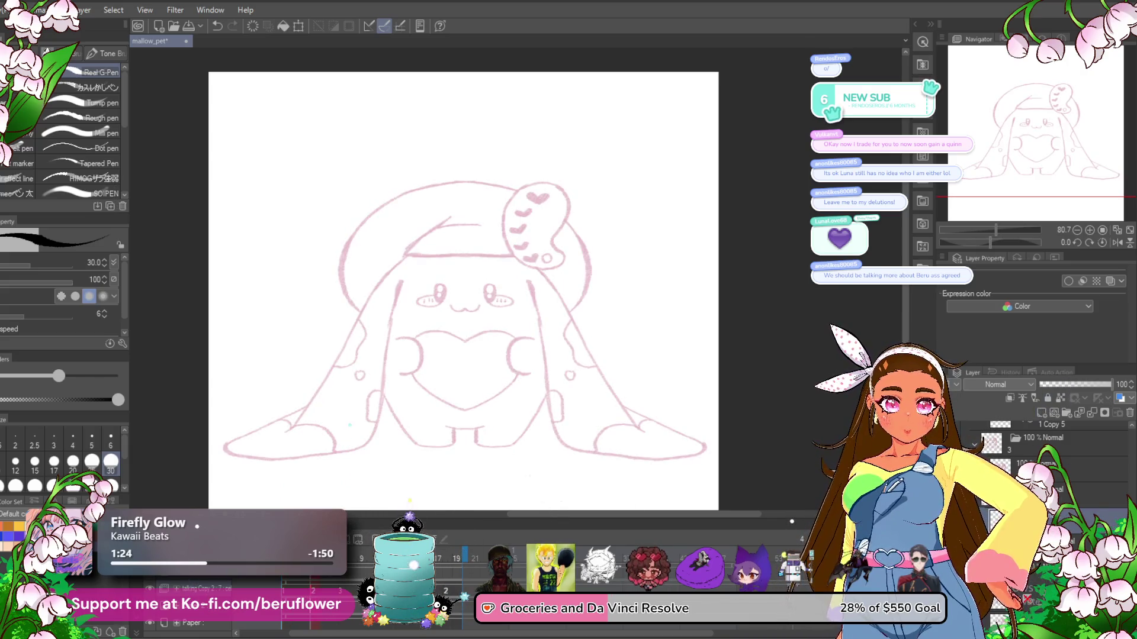
{"action": "key", "text": "alt+bracketright"}
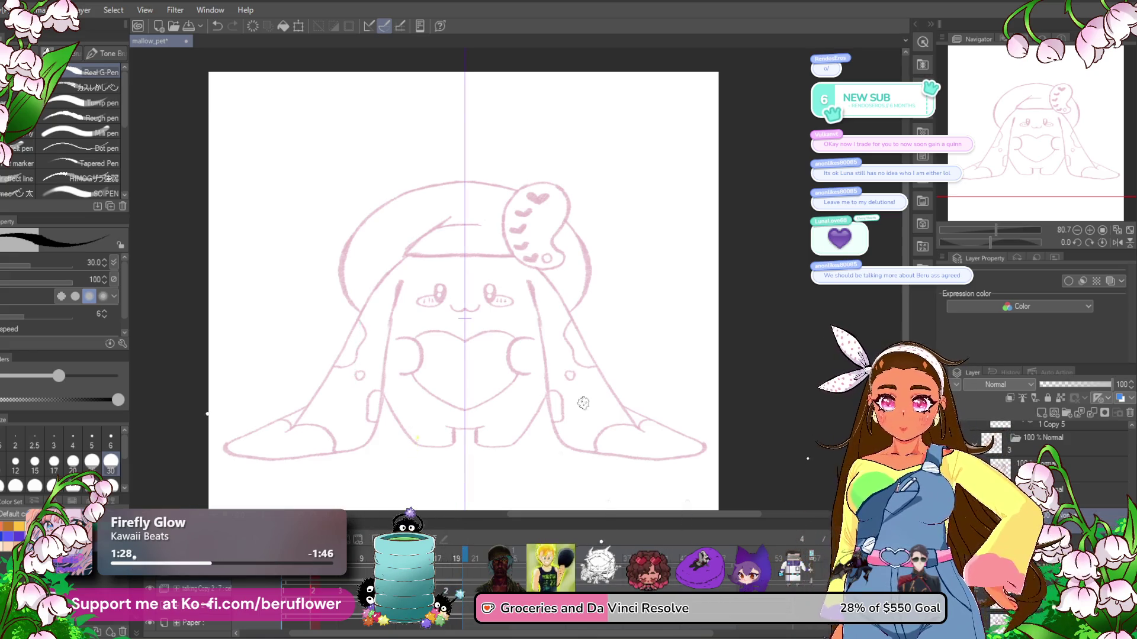
- Ink the crescent paws gripping the heart and the heart's sides down to its point
{"action": "scroll", "coordinate": [428, 294], "scroll_direction": "up", "scroll_amount": 3}
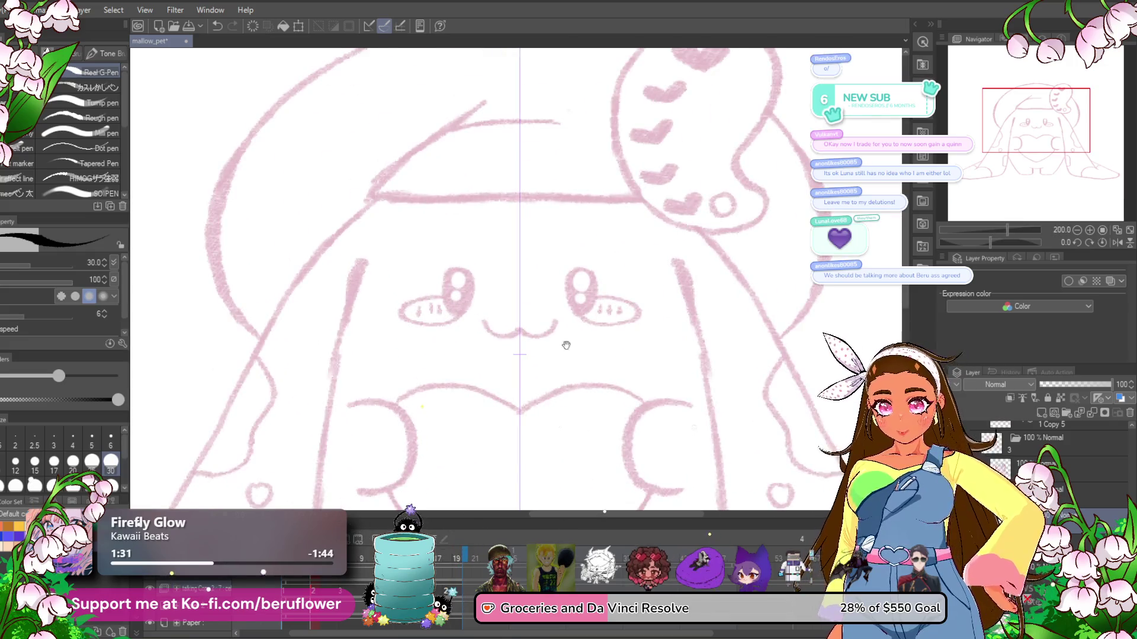
{"action": "left_click_drag", "start_coordinate": [521, 400], "coordinate": [516, 317]}
{"action": "scroll", "coordinate": [533, 251], "scroll_direction": "up", "scroll_amount": 2}
{"action": "scroll", "coordinate": [589, 284], "scroll_direction": "up", "scroll_amount": 2}
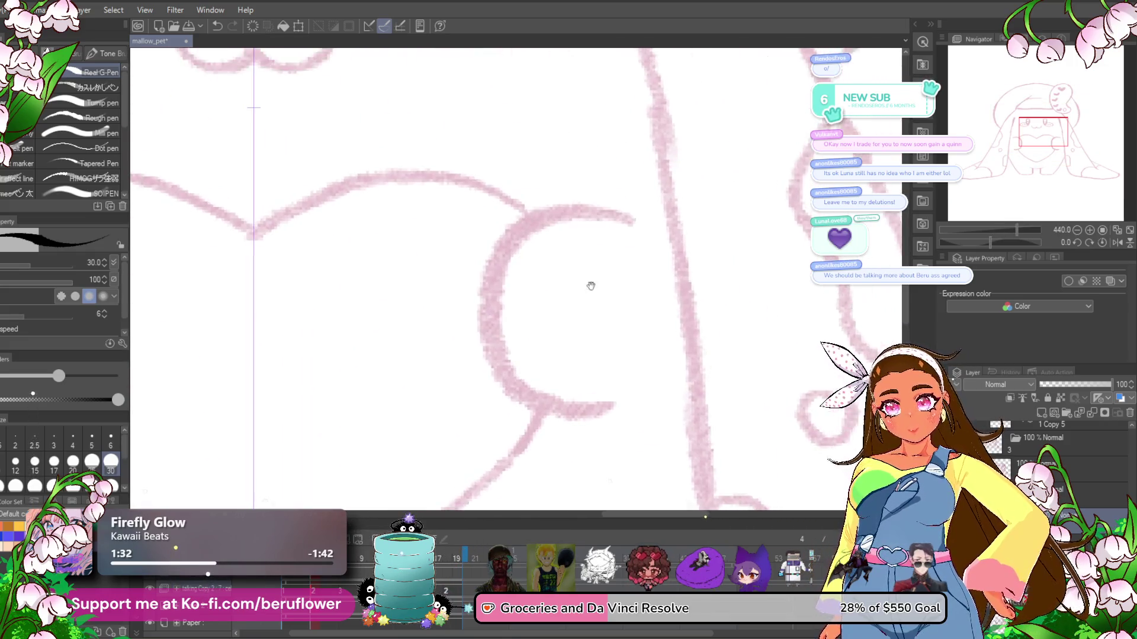
{"action": "mouse_move", "coordinate": [642, 236]}
{"action": "left_mouse_down"}
{"action": "mouse_move", "coordinate": [623, 423]}
{"action": "mouse_move", "coordinate": [619, 225]}
{"action": "left_mouse_up"}
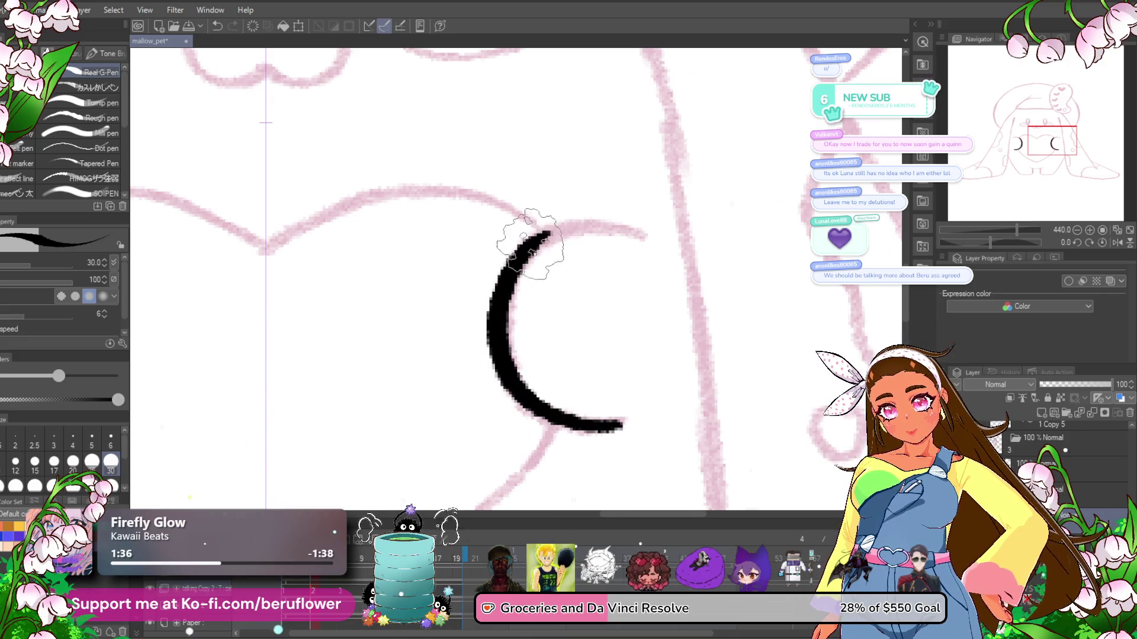
{"action": "scroll", "coordinate": [627, 248], "scroll_direction": "down", "scroll_amount": 2}
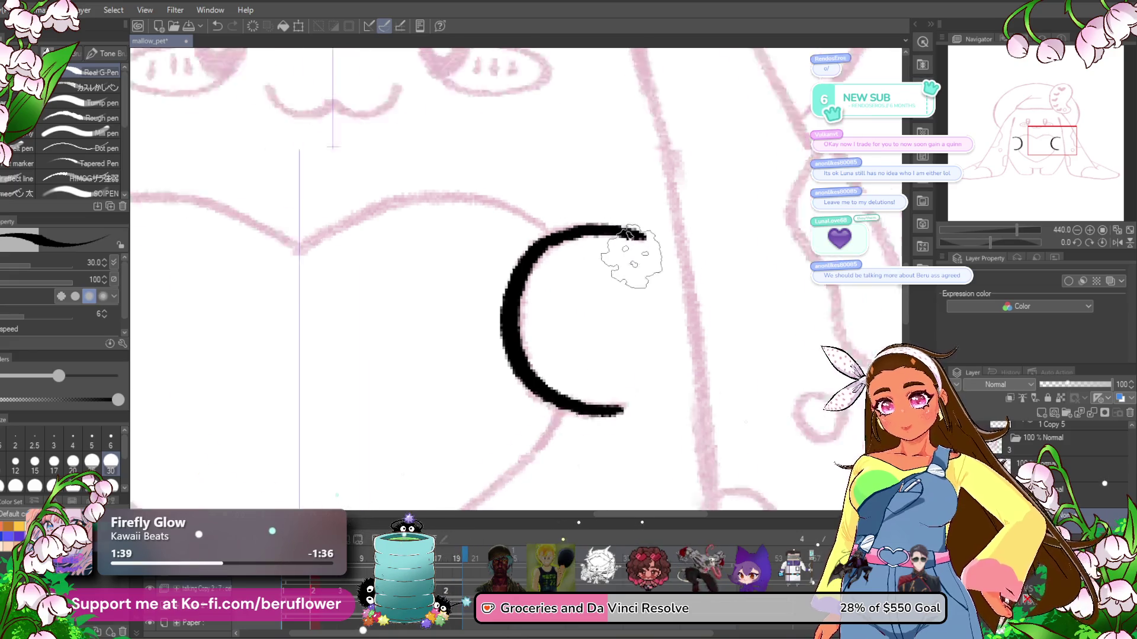
{"action": "scroll", "coordinate": [631, 255], "scroll_direction": "down", "scroll_amount": 2}
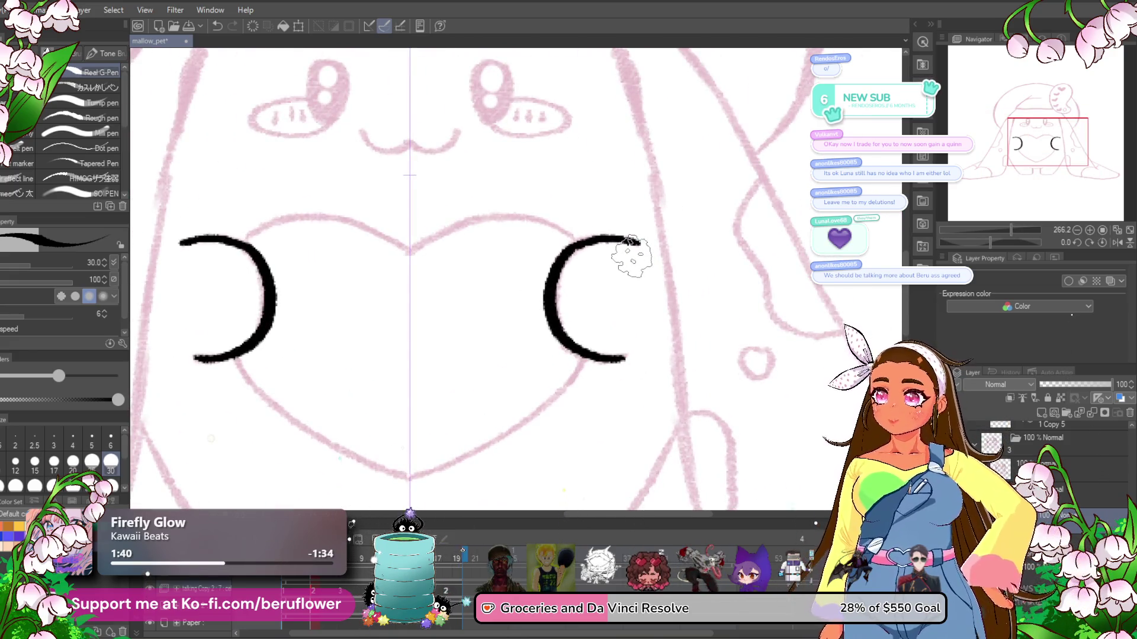
{"action": "mouse_move", "coordinate": [555, 396]}
{"action": "left_mouse_down"}
{"action": "mouse_move", "coordinate": [669, 219]}
{"action": "mouse_move", "coordinate": [619, 296]}
{"action": "left_mouse_up"}
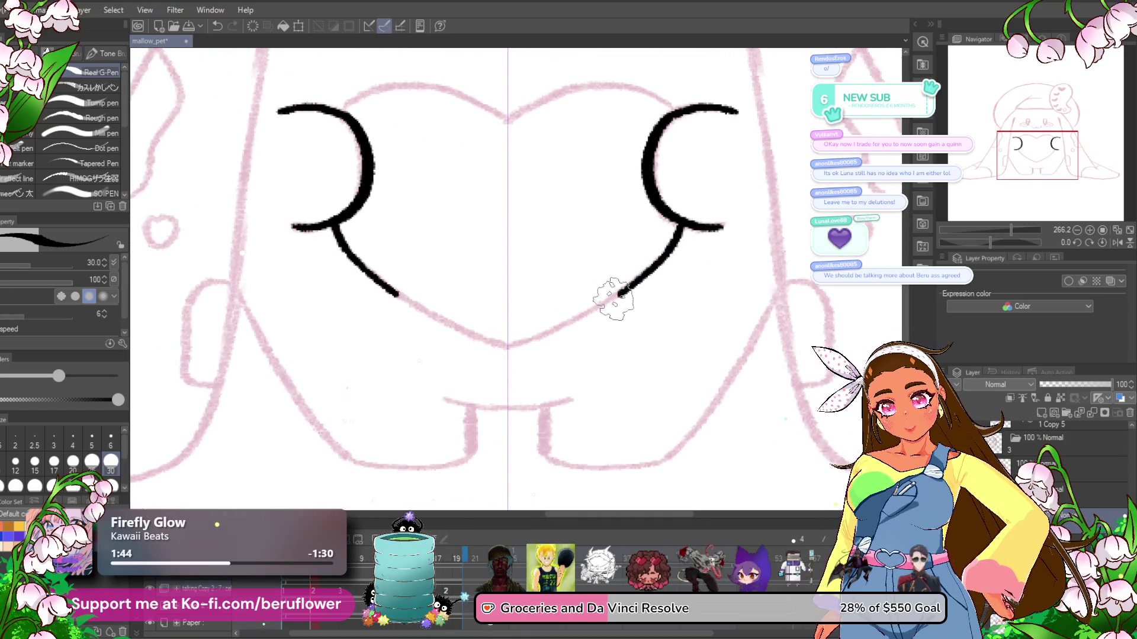
{"action": "left_click_drag", "start_coordinate": [567, 327], "coordinate": [507, 347]}
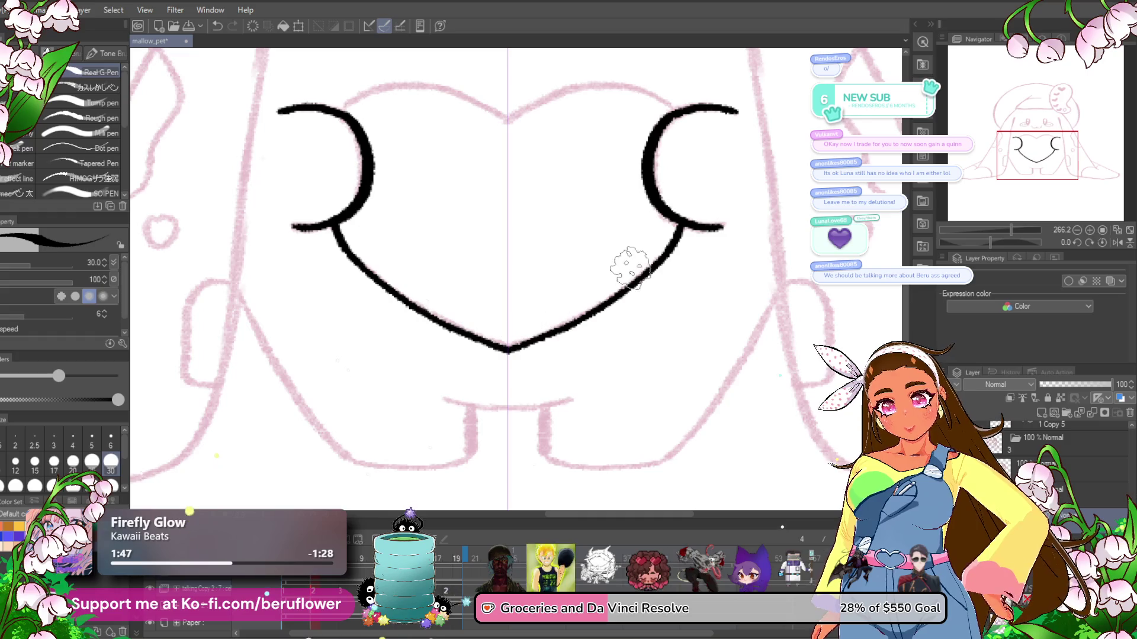
{"action": "mouse_move", "coordinate": [622, 254]}
{"action": "left_mouse_down"}
{"action": "mouse_move", "coordinate": [671, 291]}
{"action": "mouse_move", "coordinate": [568, 253]}
{"action": "left_mouse_up"}
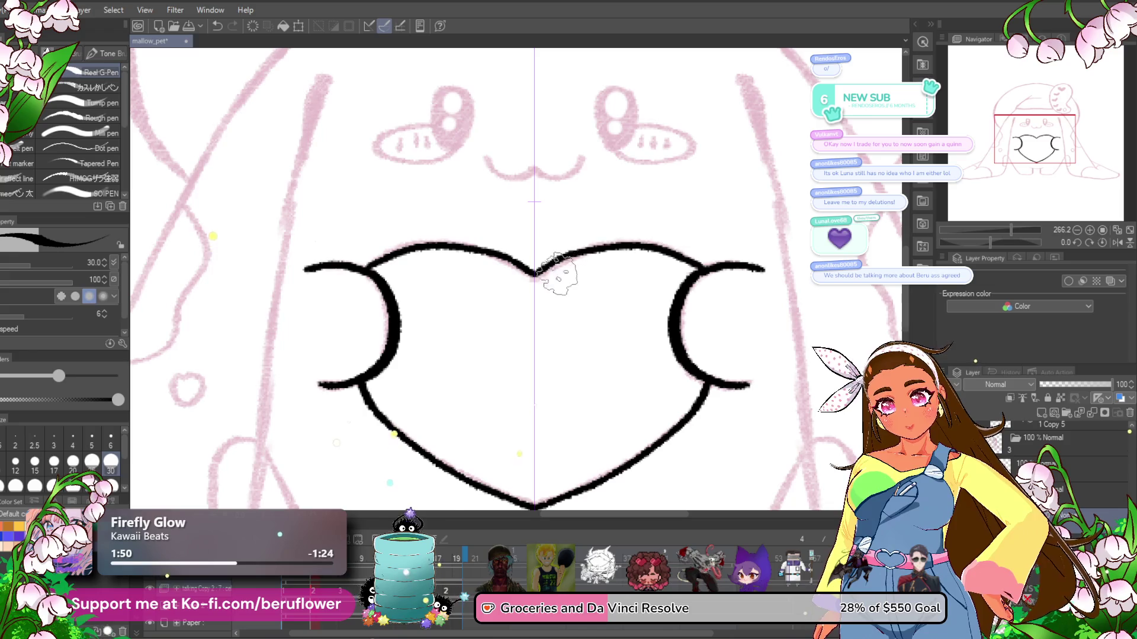
- Fill both eyes black, outline and redo the oval cheeks, and toggle layer colour off and back
{"action": "scroll", "coordinate": [568, 269], "scroll_direction": "up", "scroll_amount": 3}
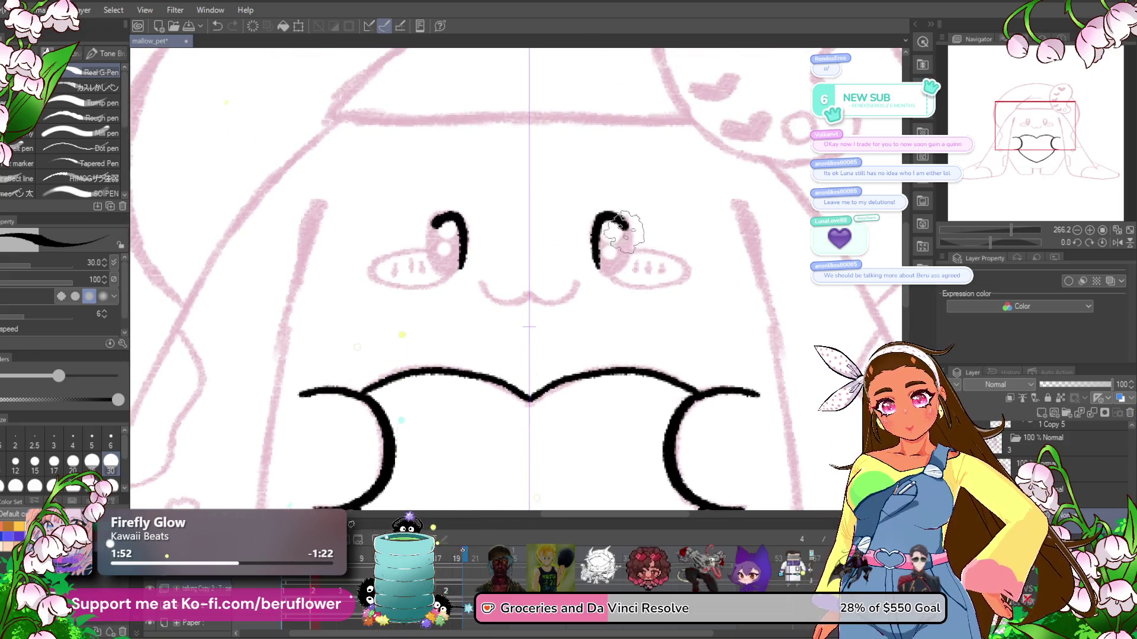
{"action": "left_click_drag", "start_coordinate": [607, 240], "coordinate": [607, 234]}
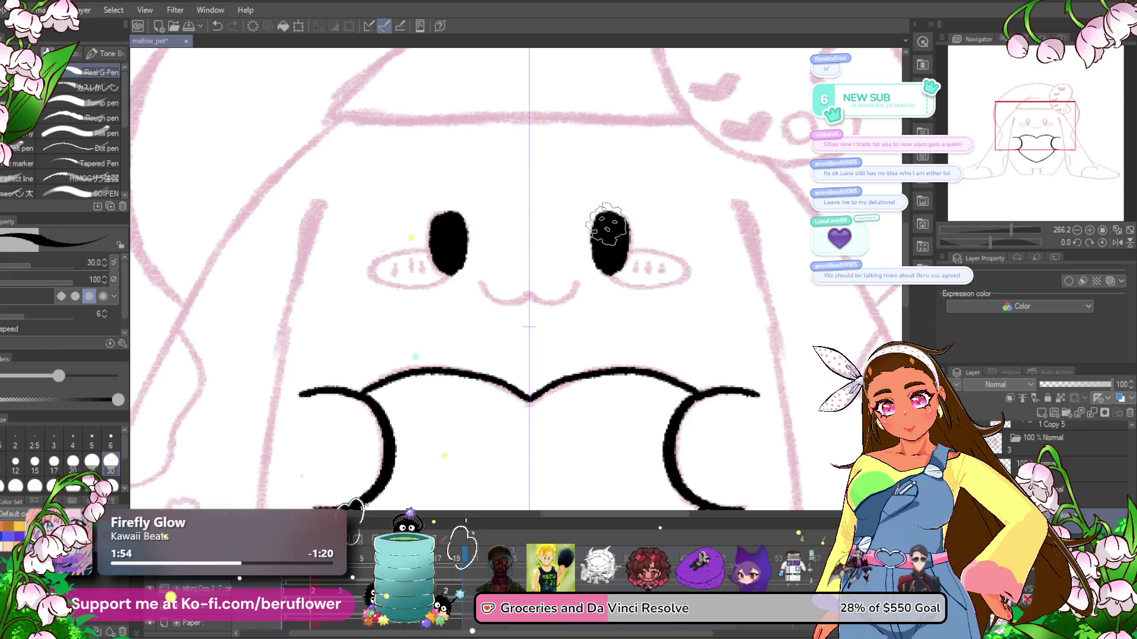
{"action": "scroll", "coordinate": [606, 248], "scroll_direction": "right", "scroll_amount": 1}
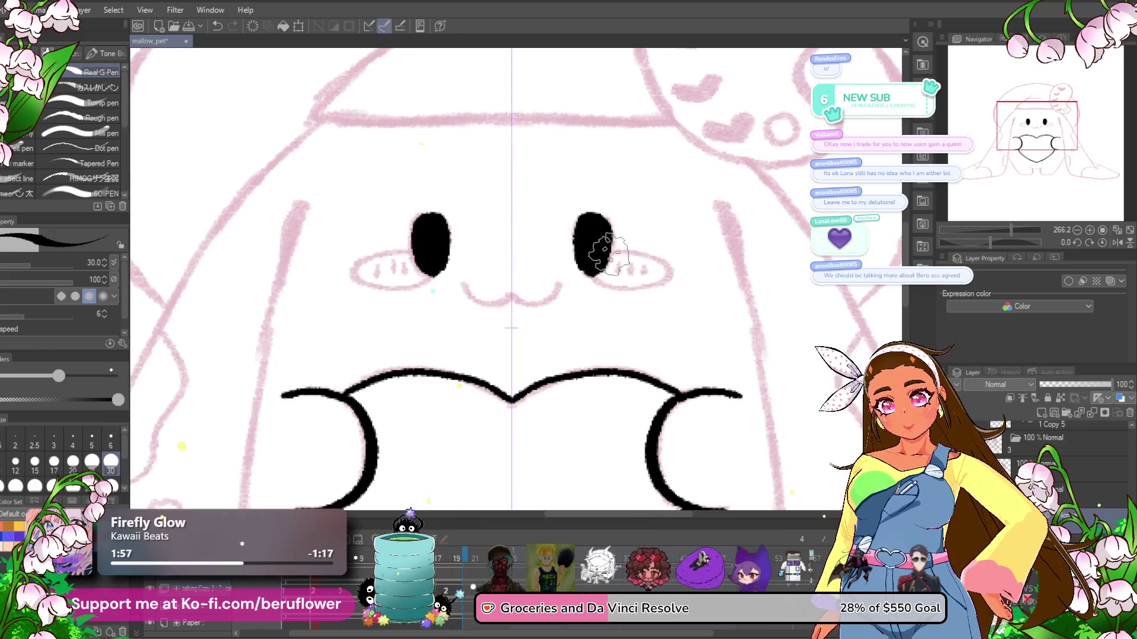
{"action": "left_click_drag", "start_coordinate": [651, 257], "coordinate": [593, 254]}
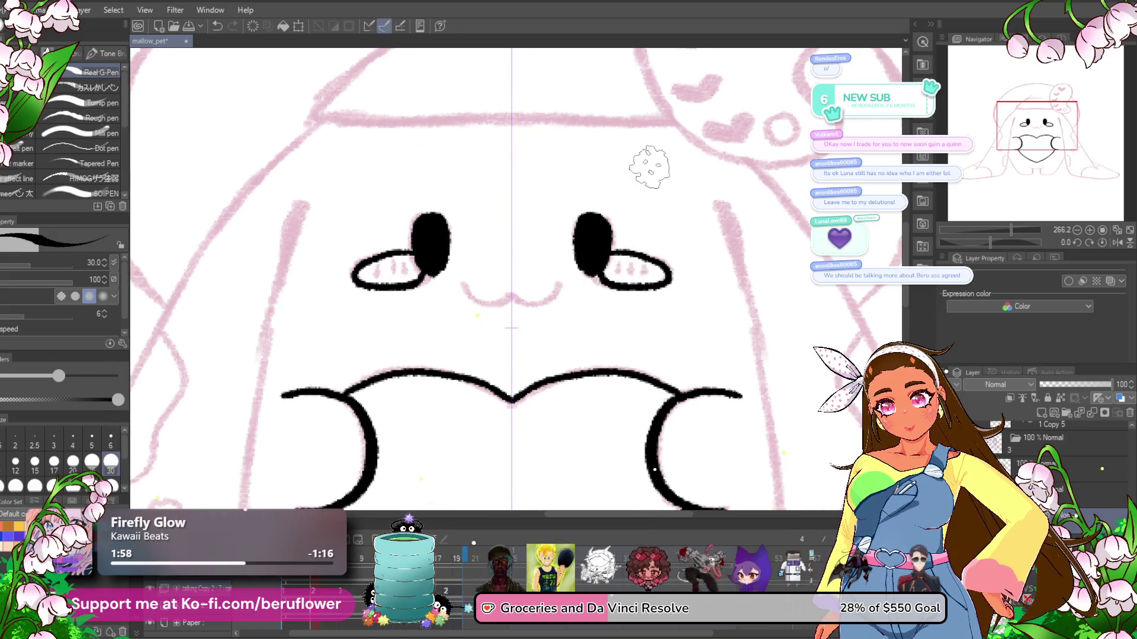
{"action": "key", "text": "ctrl+z"}
{"action": "left_click_drag", "start_coordinate": [666, 261], "coordinate": [595, 273]}
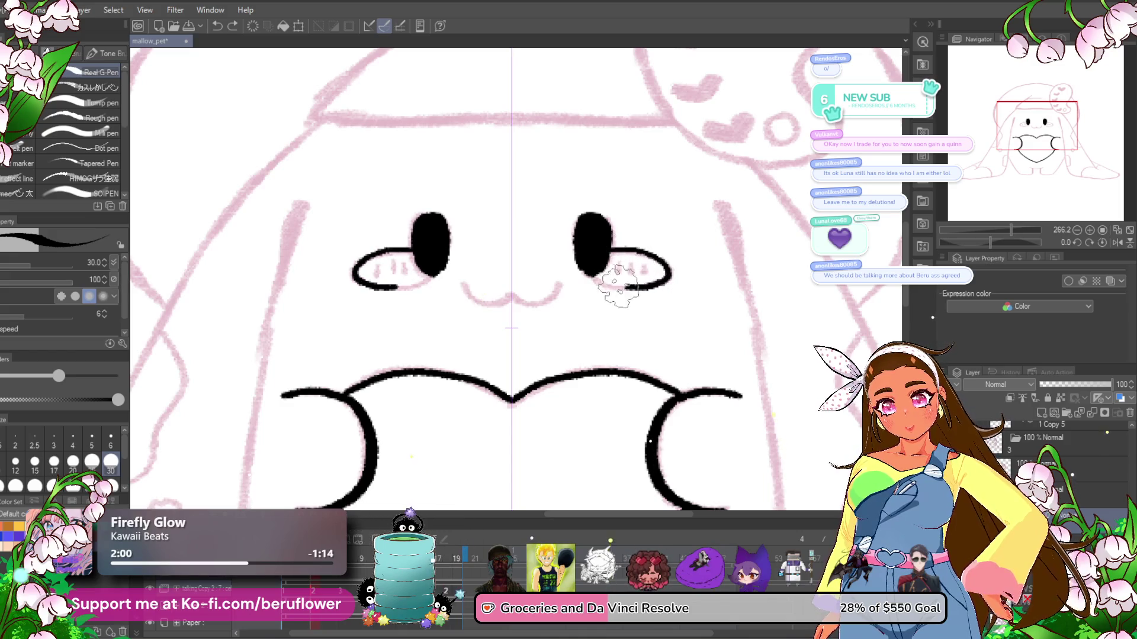
{"action": "key", "text": "ctrl+shift+o"}
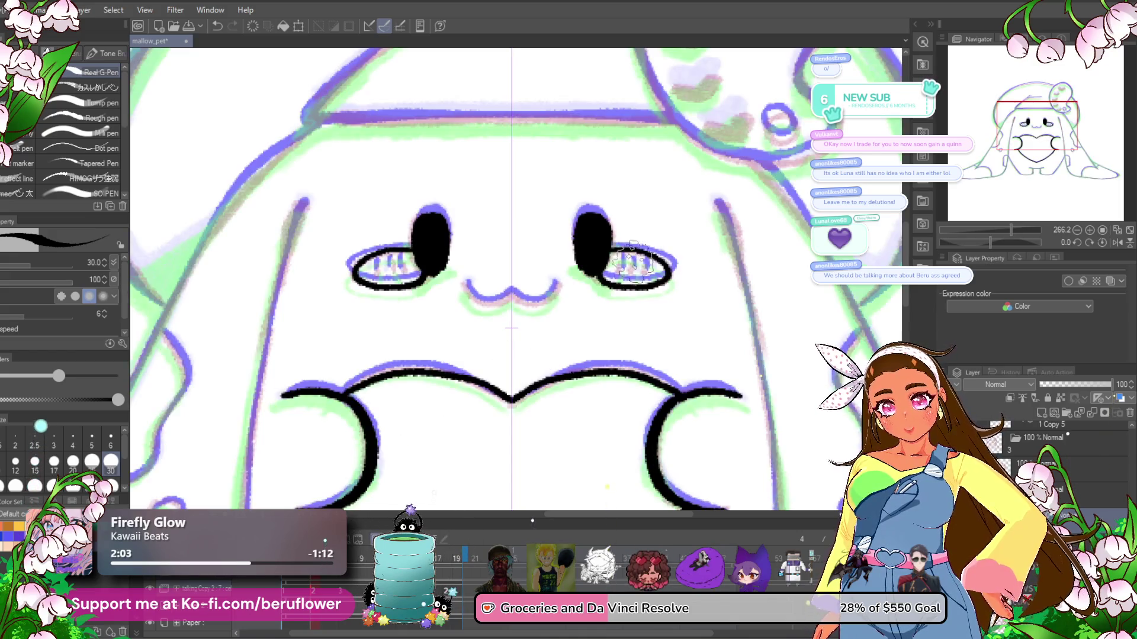
{"action": "key", "text": "ctrl+shift+o"}
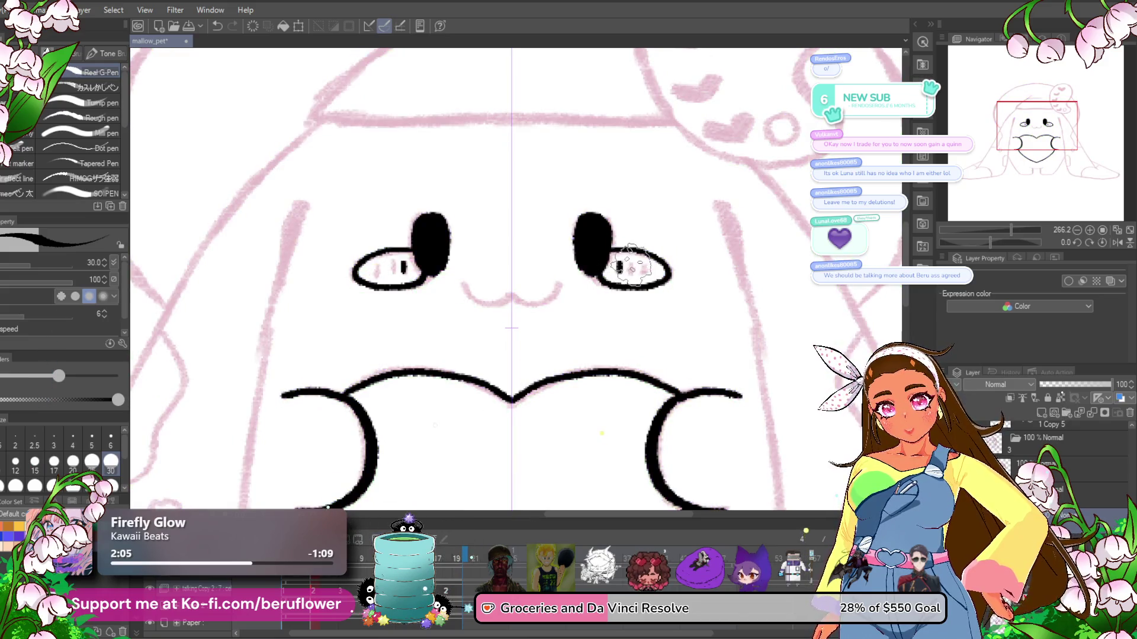
{"action": "left_click_drag", "start_coordinate": [634, 268], "coordinate": [606, 246]}
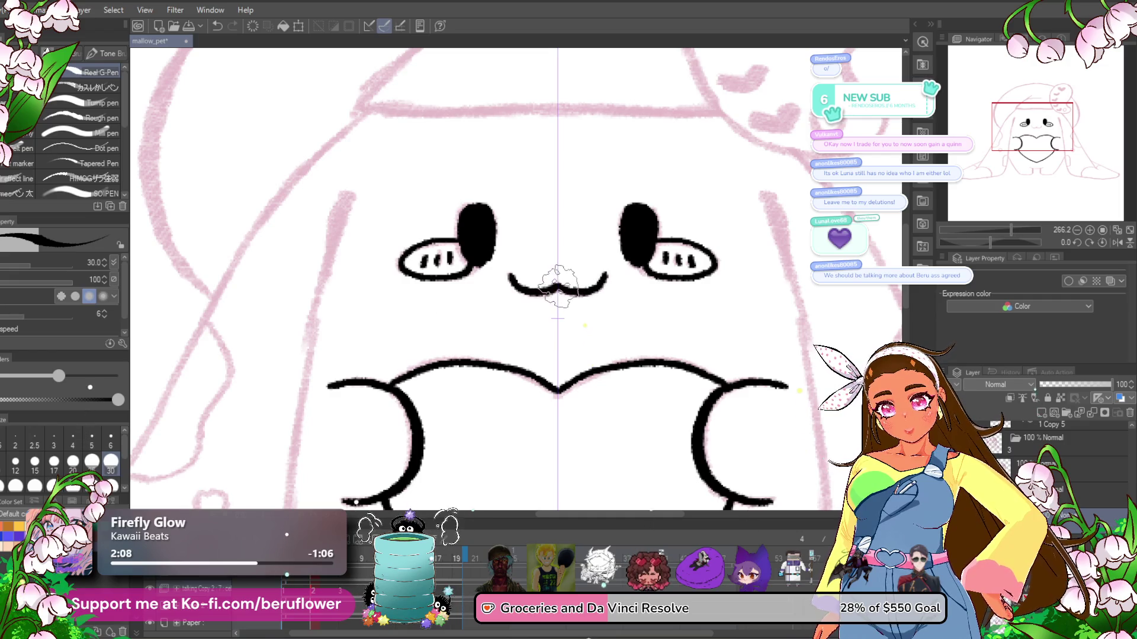
- Ink the body outline left of the heart and the underside of the left ear's flared end
{"action": "scroll", "coordinate": [616, 279], "scroll_direction": "down", "scroll_amount": 3}
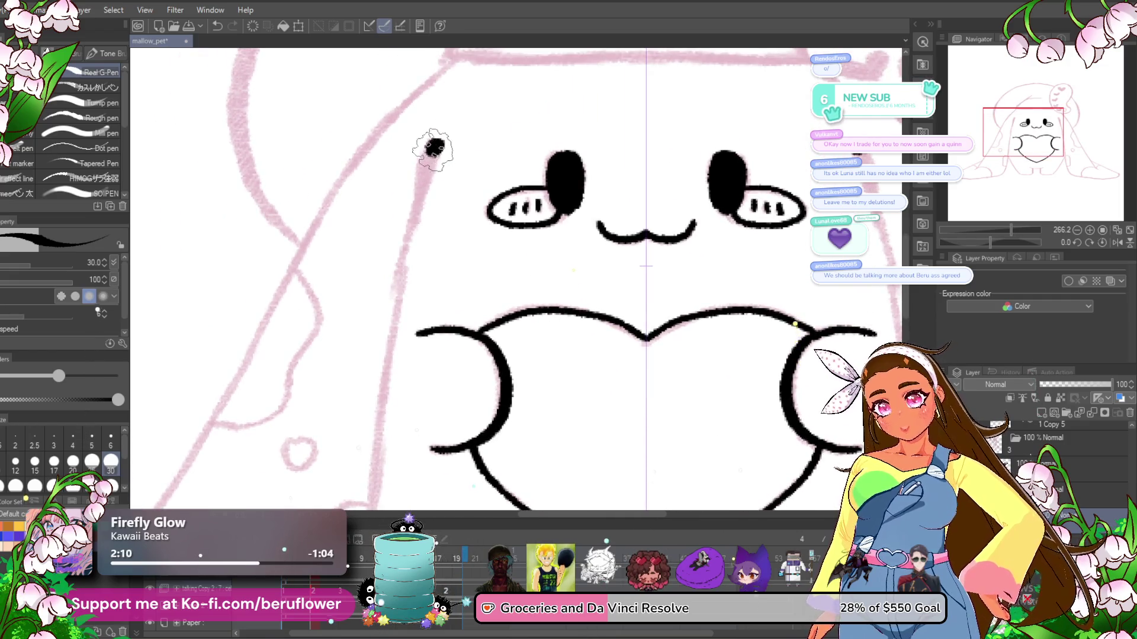
{"action": "mouse_move", "coordinate": [434, 148]}
{"action": "left_mouse_down"}
{"action": "mouse_move", "coordinate": [393, 330]}
{"action": "mouse_move", "coordinate": [425, 152]}
{"action": "left_mouse_up"}
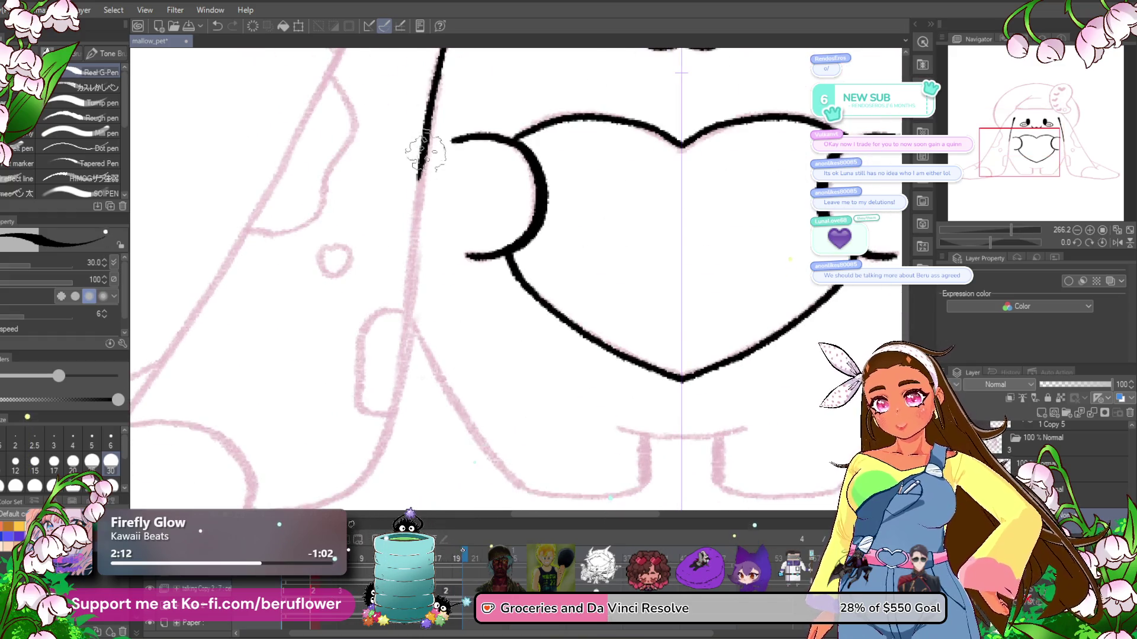
{"action": "mouse_move", "coordinate": [418, 234]}
{"action": "left_mouse_down"}
{"action": "mouse_move", "coordinate": [393, 393]}
{"action": "mouse_move", "coordinate": [553, 223]}
{"action": "mouse_move", "coordinate": [470, 316]}
{"action": "mouse_move", "coordinate": [786, 263]}
{"action": "left_mouse_up"}
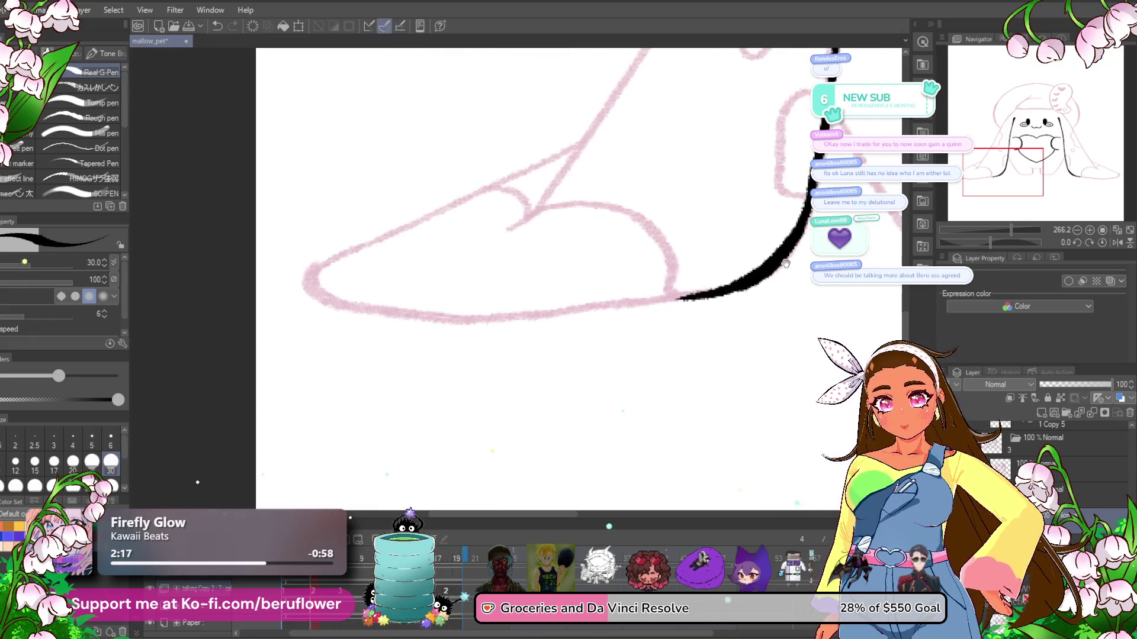
{"action": "mouse_move", "coordinate": [706, 293]}
{"action": "left_mouse_down"}
{"action": "mouse_move", "coordinate": [472, 315]}
{"action": "mouse_move", "coordinate": [368, 307]}
{"action": "mouse_move", "coordinate": [308, 286]}
{"action": "left_mouse_up"}
{"action": "left_click_drag", "start_coordinate": [562, 232], "coordinate": [586, 285]}
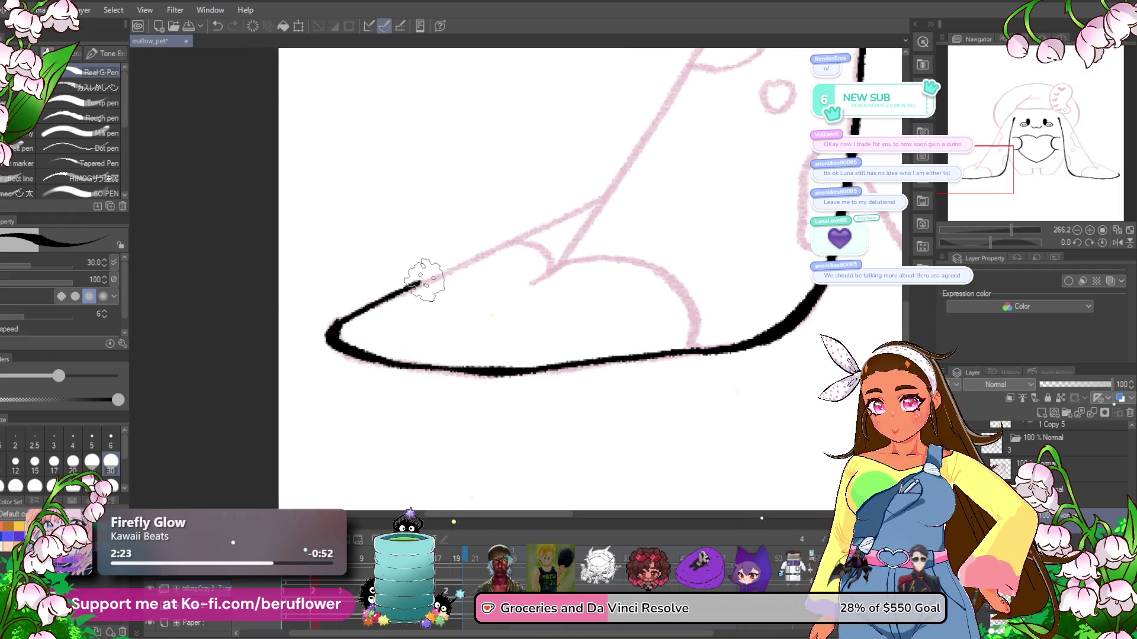
{"action": "mouse_move", "coordinate": [651, 145]}
{"action": "left_mouse_down"}
{"action": "mouse_move", "coordinate": [519, 169]}
{"action": "mouse_move", "coordinate": [406, 254]}
{"action": "mouse_move", "coordinate": [488, 112]}
{"action": "mouse_move", "coordinate": [375, 320]}
{"action": "left_mouse_up"}
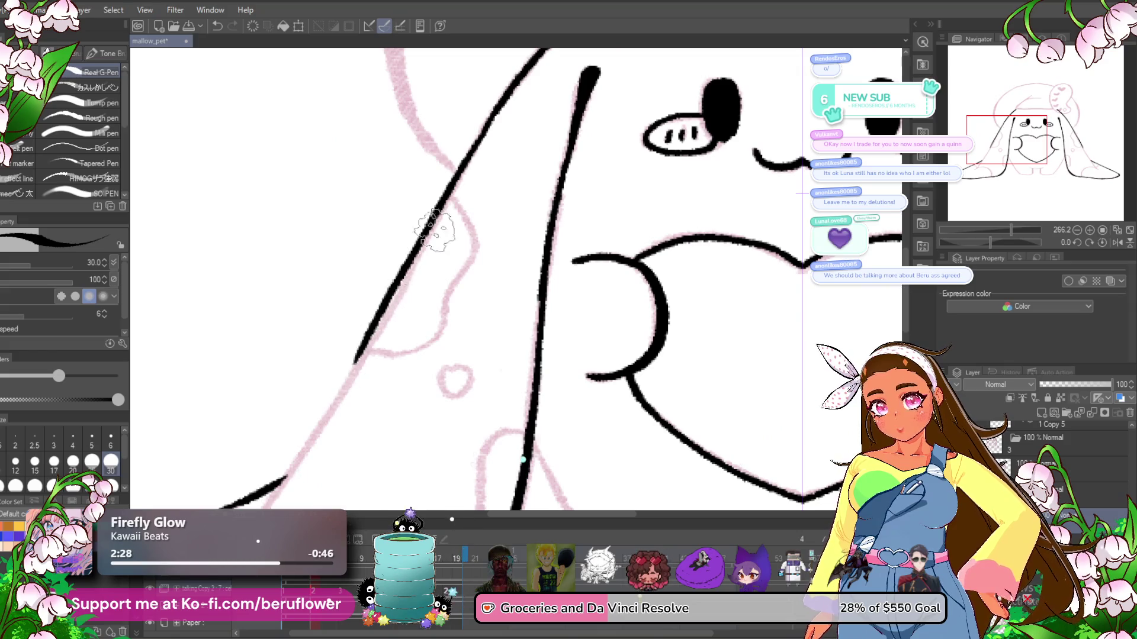
{"action": "key", "text": "ctrl+z"}
- Ink the left ear's inner edge line, joining it to the lower outline with a hooked end
{"action": "left_click_drag", "start_coordinate": [527, 72], "coordinate": [373, 316]}
{"action": "left_click_drag", "start_coordinate": [407, 267], "coordinate": [486, 145]}
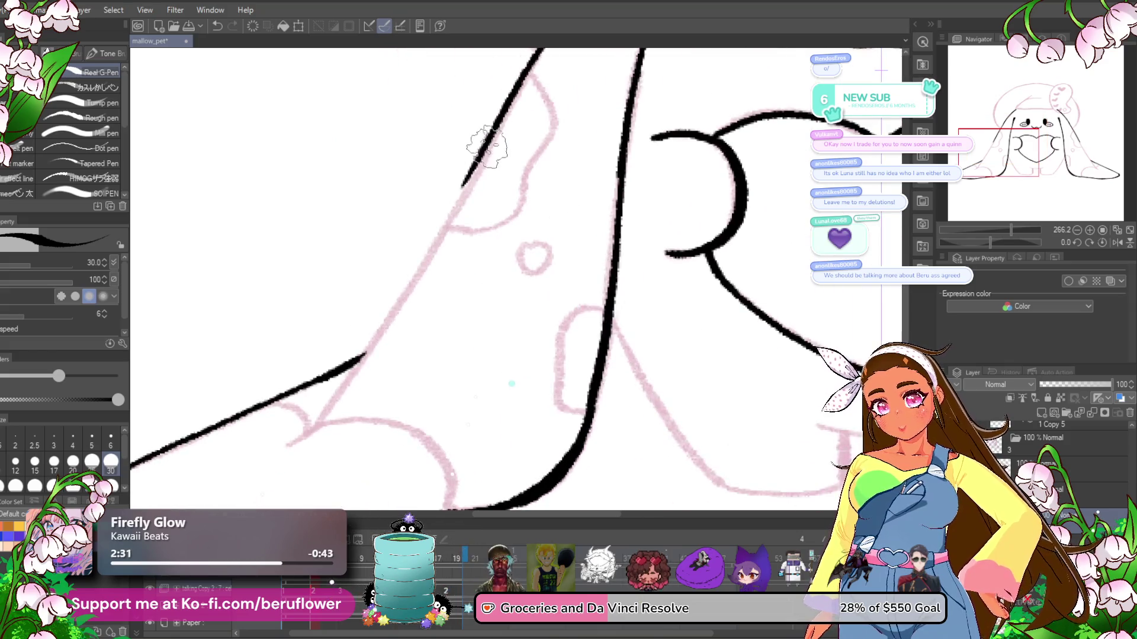
{"action": "left_click_drag", "start_coordinate": [438, 232], "coordinate": [478, 176]}
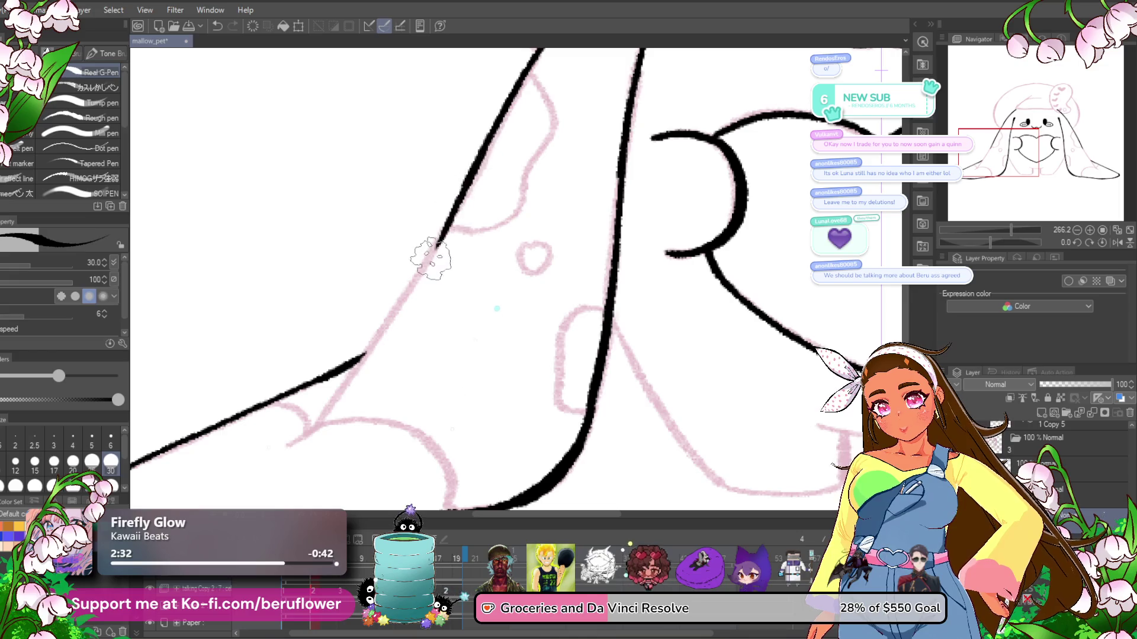
{"action": "left_click_drag", "start_coordinate": [430, 258], "coordinate": [406, 287]}
{"action": "mouse_move", "coordinate": [470, 193]}
{"action": "left_mouse_down"}
{"action": "mouse_move", "coordinate": [406, 315]}
{"action": "mouse_move", "coordinate": [323, 391]}
{"action": "left_mouse_up"}
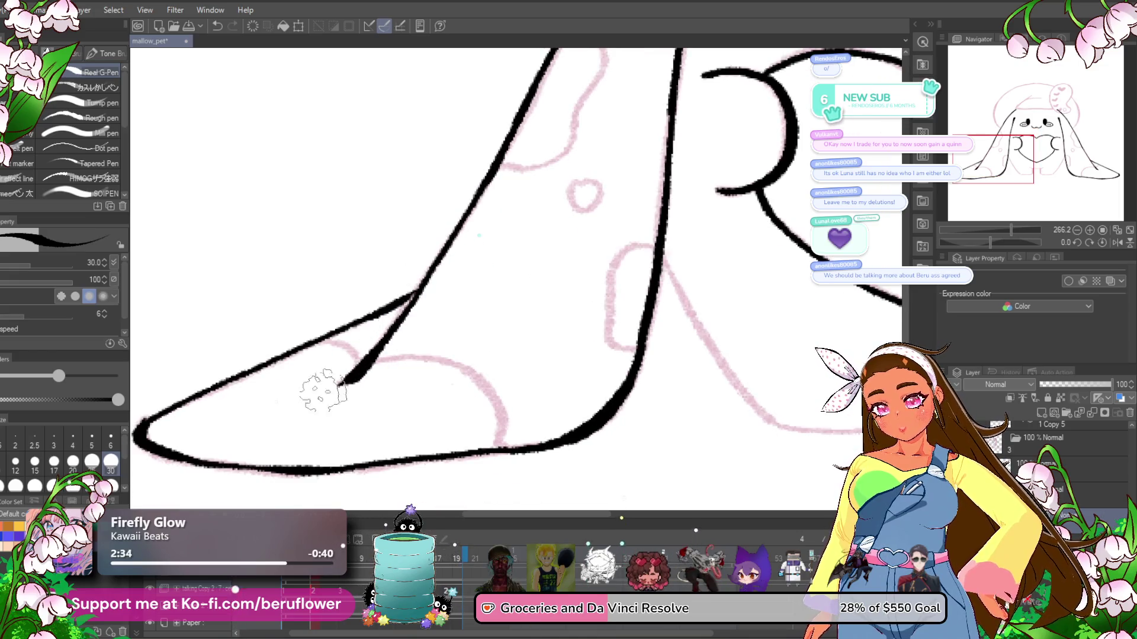
{"action": "left_click_drag", "start_coordinate": [552, 393], "coordinate": [571, 387]}
{"action": "mouse_move", "coordinate": [367, 374]}
{"action": "left_mouse_down"}
{"action": "mouse_move", "coordinate": [441, 350]}
{"action": "mouse_move", "coordinate": [519, 434]}
{"action": "left_mouse_up"}
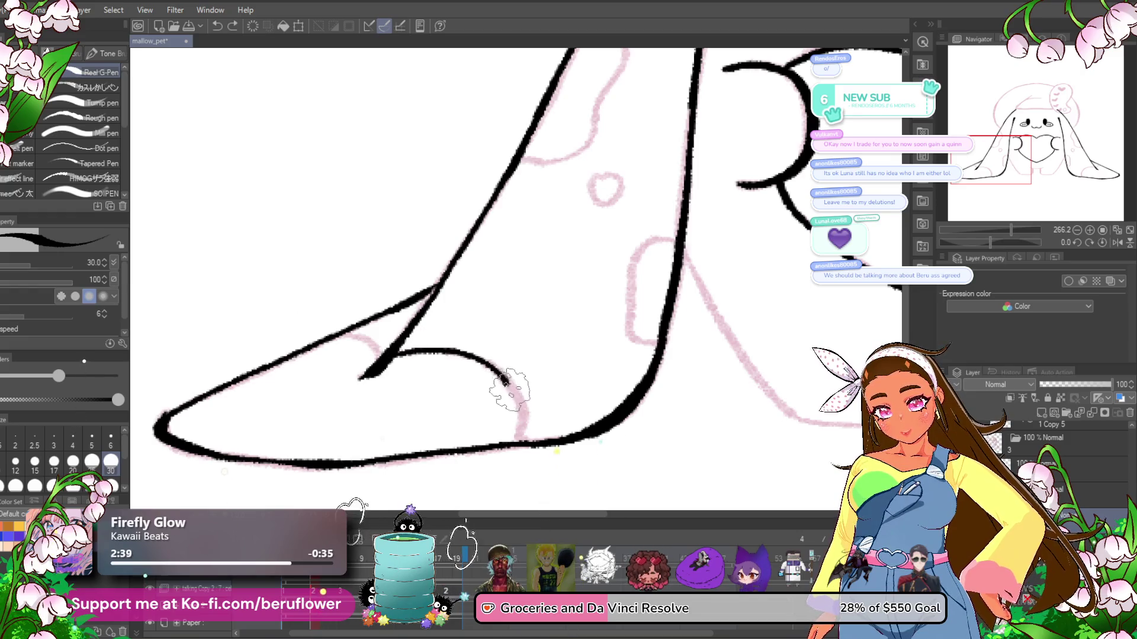
- Ink the short curve, small round spot and curved spot outline on the left ear
{"action": "left_click_drag", "start_coordinate": [489, 393], "coordinate": [537, 425]}
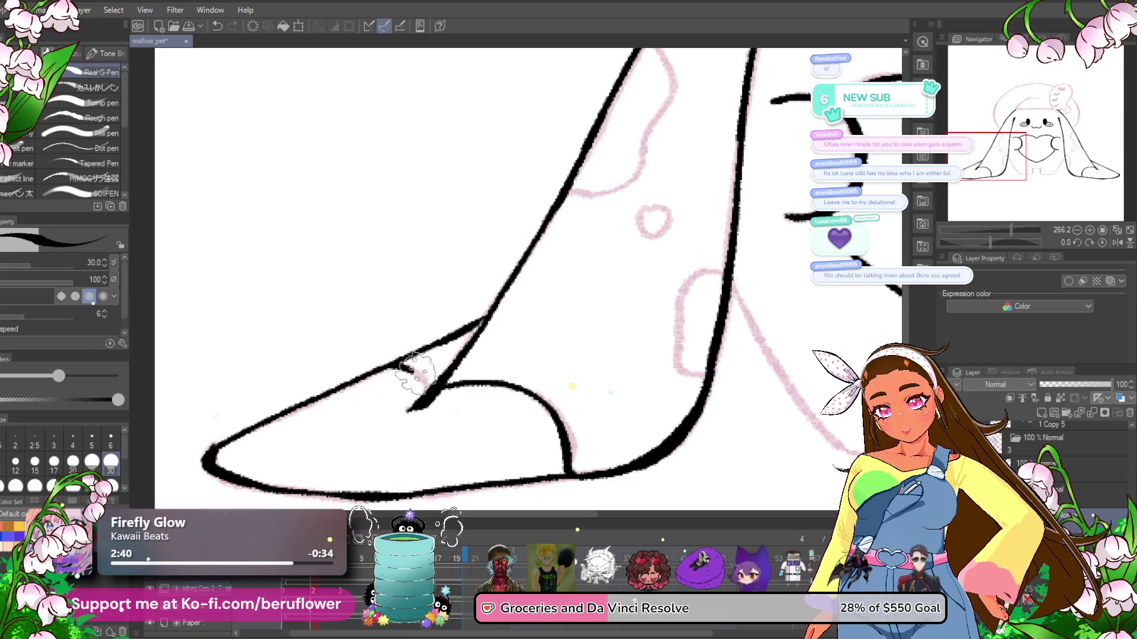
{"action": "left_click_drag", "start_coordinate": [514, 359], "coordinate": [426, 405]}
{"action": "left_click_drag", "start_coordinate": [635, 324], "coordinate": [594, 336]}
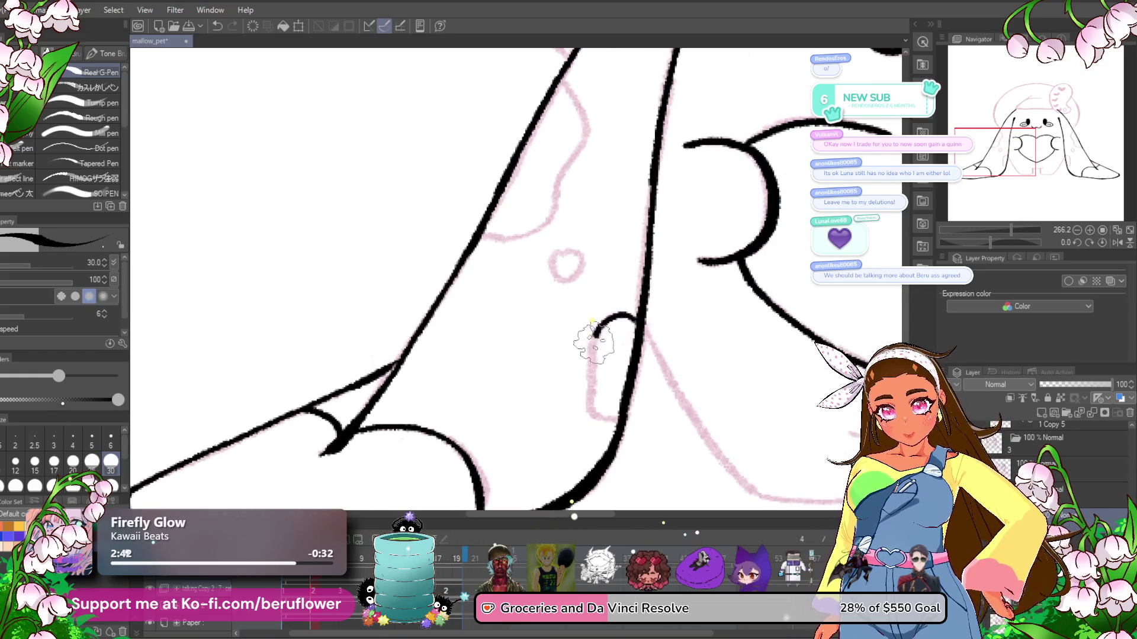
{"action": "left_click_drag", "start_coordinate": [625, 418], "coordinate": [642, 447]}
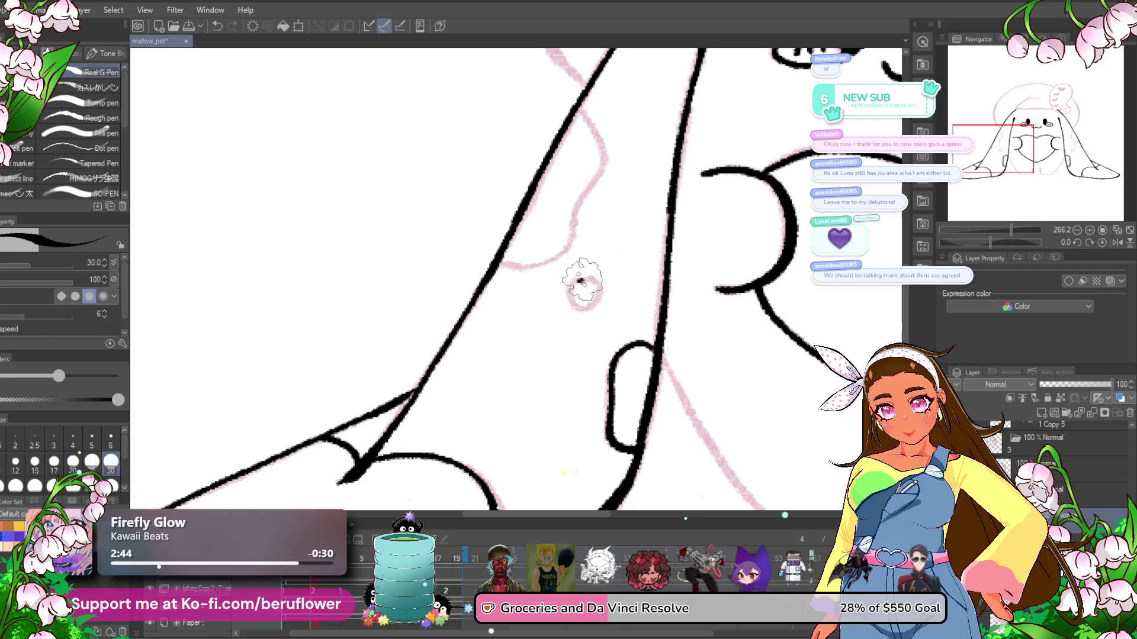
{"action": "left_click_drag", "start_coordinate": [578, 278], "coordinate": [564, 327]}
{"action": "left_click_drag", "start_coordinate": [565, 157], "coordinate": [592, 206]}
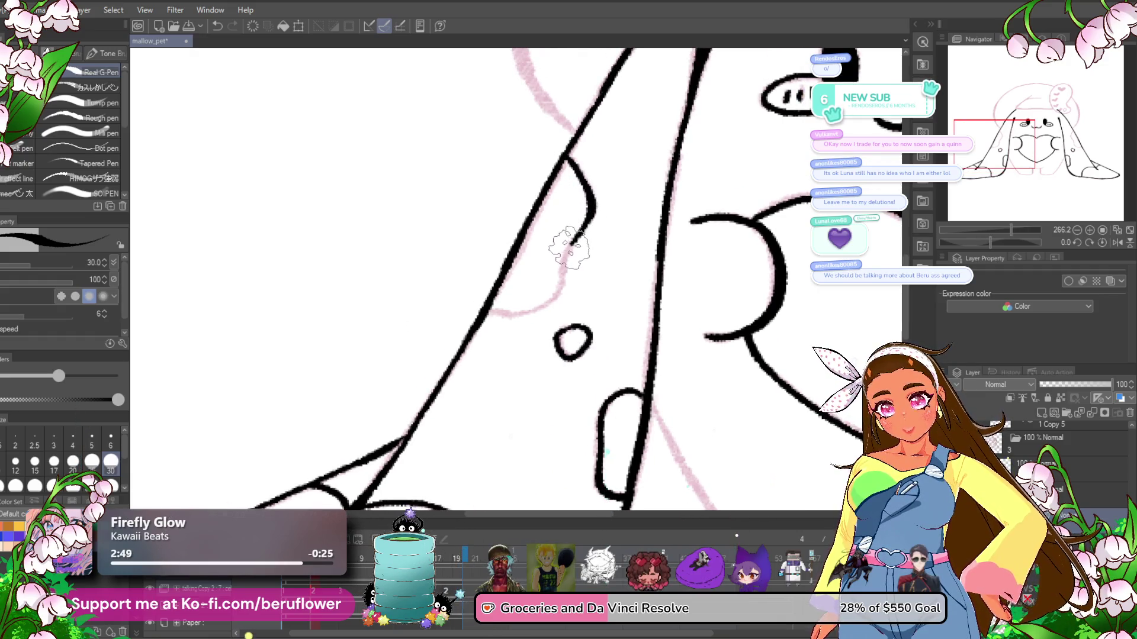
{"action": "left_click_drag", "start_coordinate": [569, 248], "coordinate": [506, 311]}
- Redraw the mirrored body side lines down to the base after undoing a bad stroke
{"action": "key", "text": "ctrl+0"}
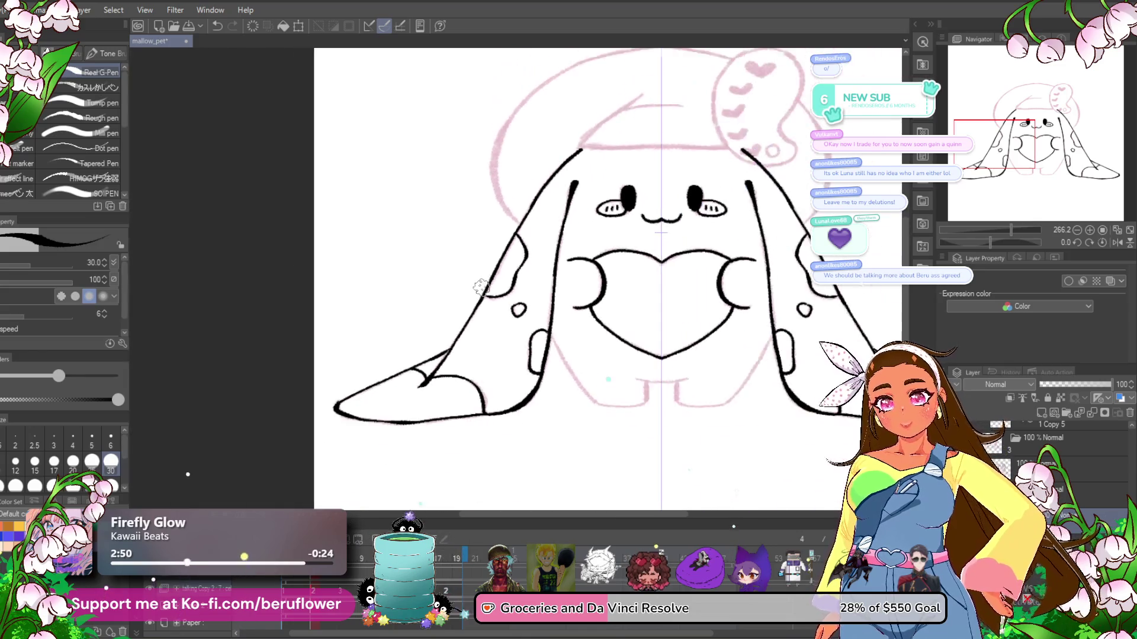
{"action": "scroll", "coordinate": [521, 326], "scroll_direction": "up", "scroll_amount": 2}
{"action": "scroll", "coordinate": [536, 329], "scroll_direction": "up", "scroll_amount": 2}
{"action": "scroll", "coordinate": [536, 329], "scroll_direction": "up", "scroll_amount": 2}
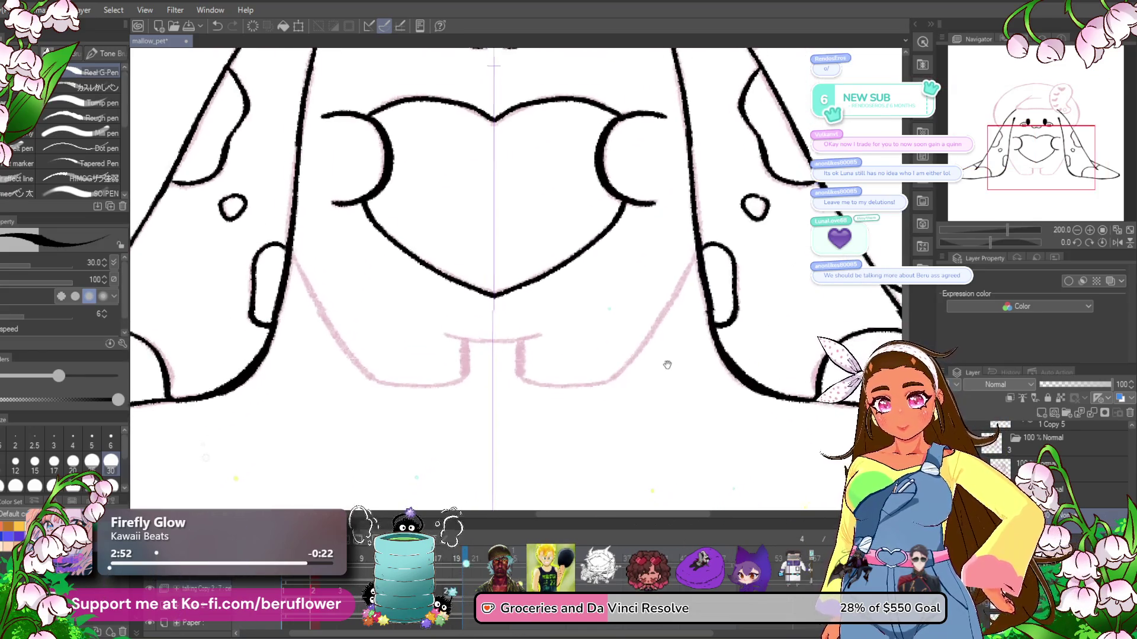
{"action": "left_click_drag", "start_coordinate": [705, 237], "coordinate": [664, 316]}
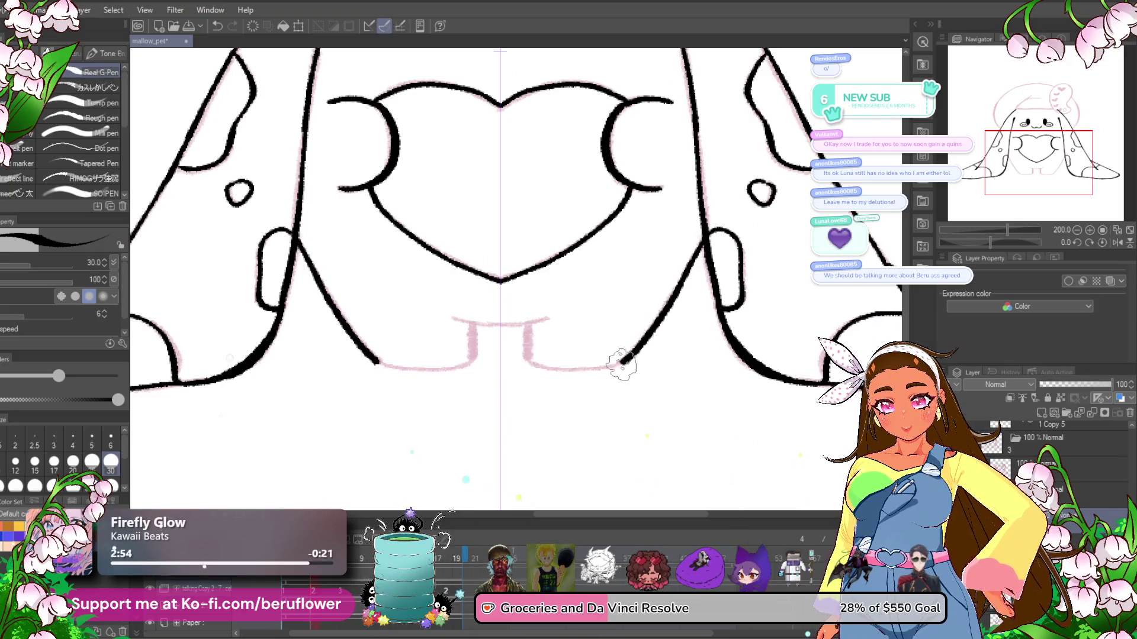
{"action": "key", "text": "ctrl+z"}
{"action": "left_click_drag", "start_coordinate": [298, 237], "coordinate": [364, 348]}
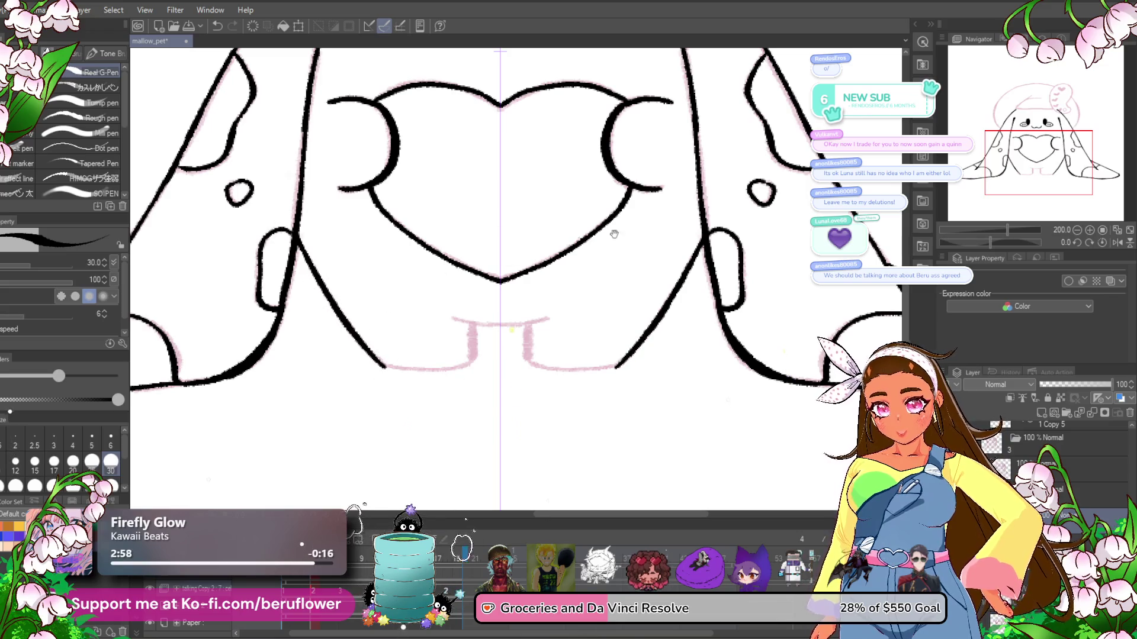
- Ink the mirrored bottom line and stubby feet, then reset the canvas rotation to upright
{"action": "left_click_drag", "start_coordinate": [986, 243], "coordinate": [980, 242]}
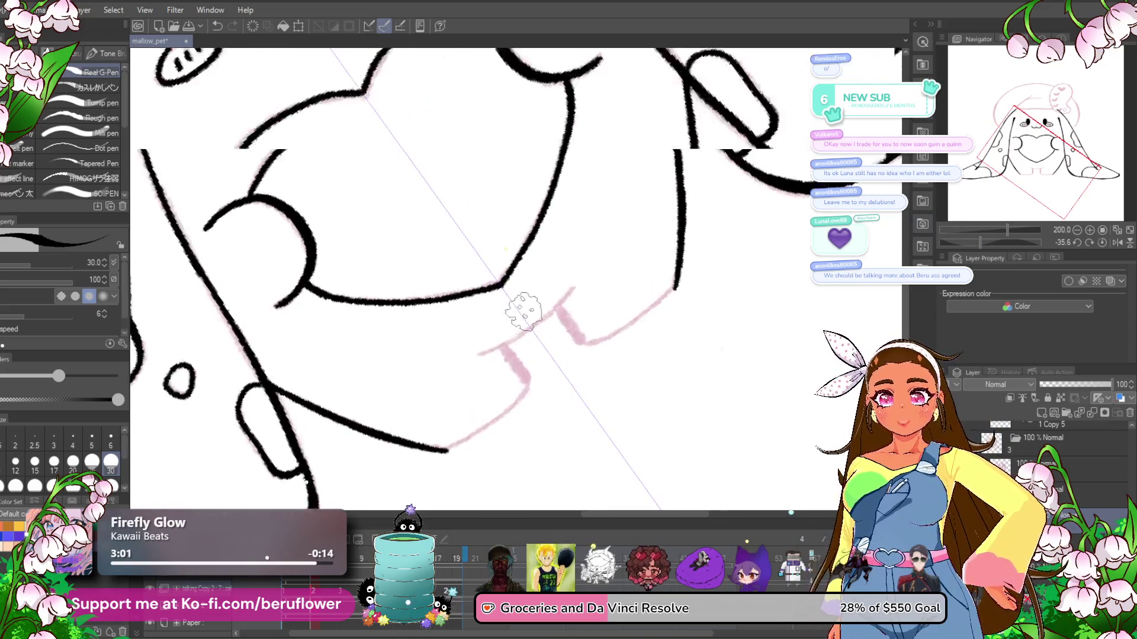
{"action": "scroll", "coordinate": [592, 296], "scroll_direction": "up", "scroll_amount": 5}
{"action": "left_click_drag", "start_coordinate": [630, 240], "coordinate": [578, 277]}
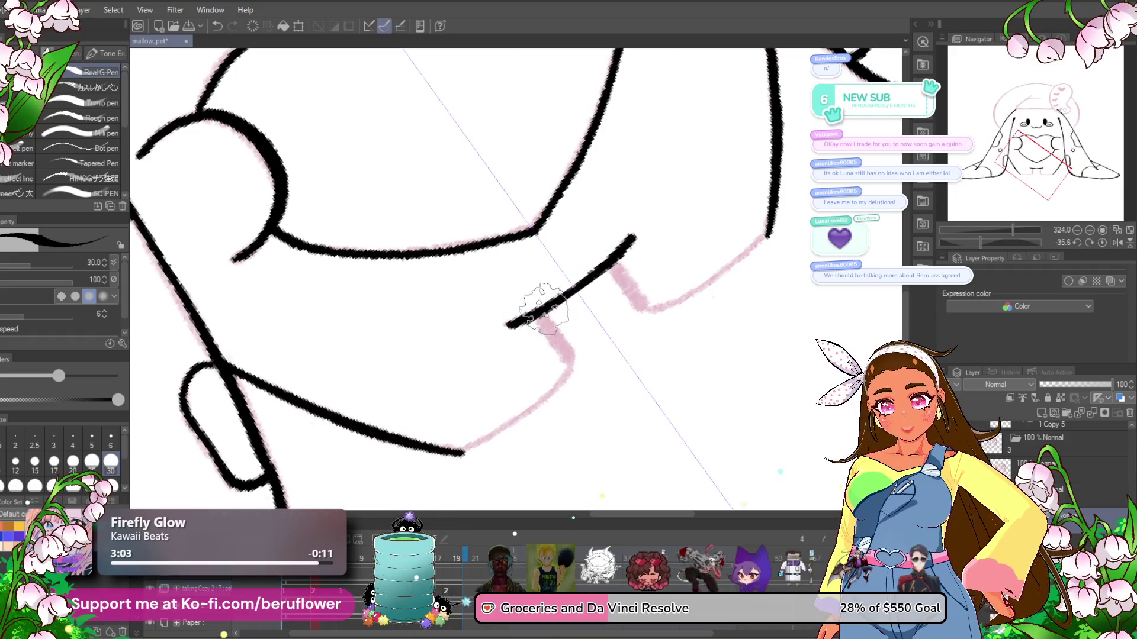
{"action": "mouse_move", "coordinate": [537, 320]}
{"action": "left_mouse_down"}
{"action": "mouse_move", "coordinate": [571, 362]}
{"action": "mouse_move", "coordinate": [601, 358]}
{"action": "mouse_move", "coordinate": [628, 307]}
{"action": "mouse_move", "coordinate": [510, 368]}
{"action": "left_mouse_up"}
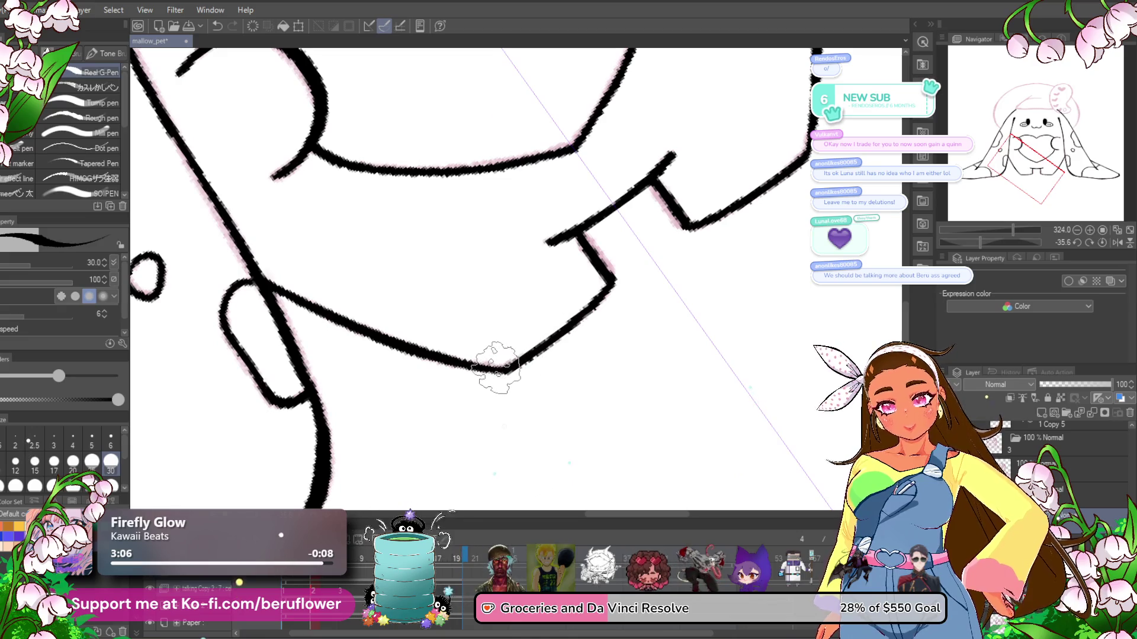
{"action": "scroll", "coordinate": [498, 358], "scroll_direction": "down", "scroll_amount": 5}
{"action": "left_click_drag", "start_coordinate": [542, 310], "coordinate": [631, 396]}
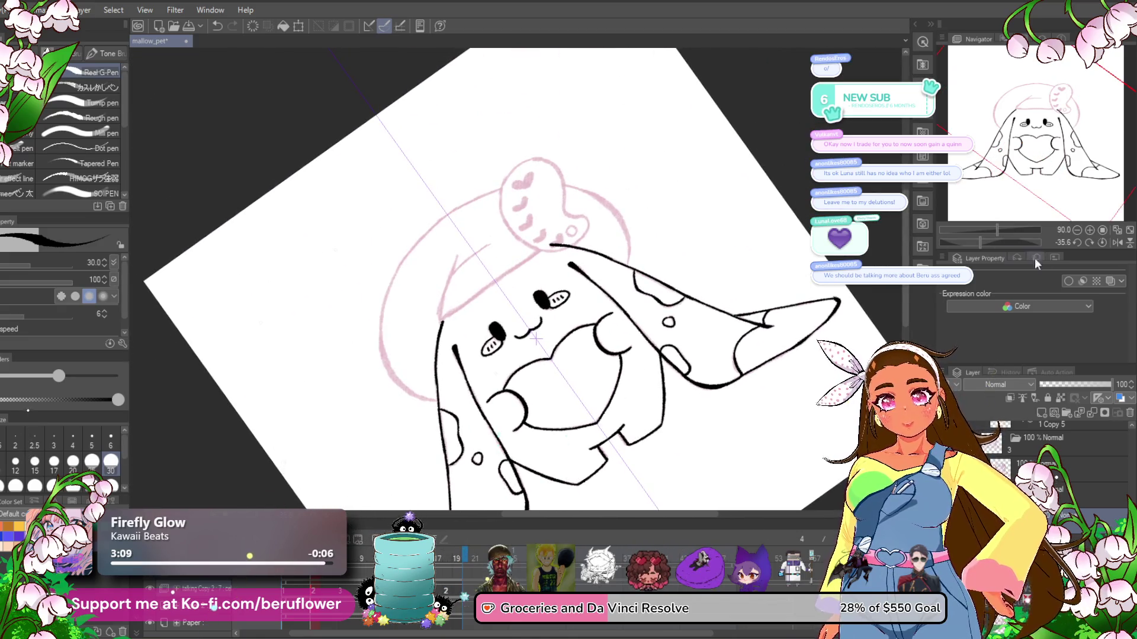
{"action": "left_click", "coordinate": [1102, 243]}
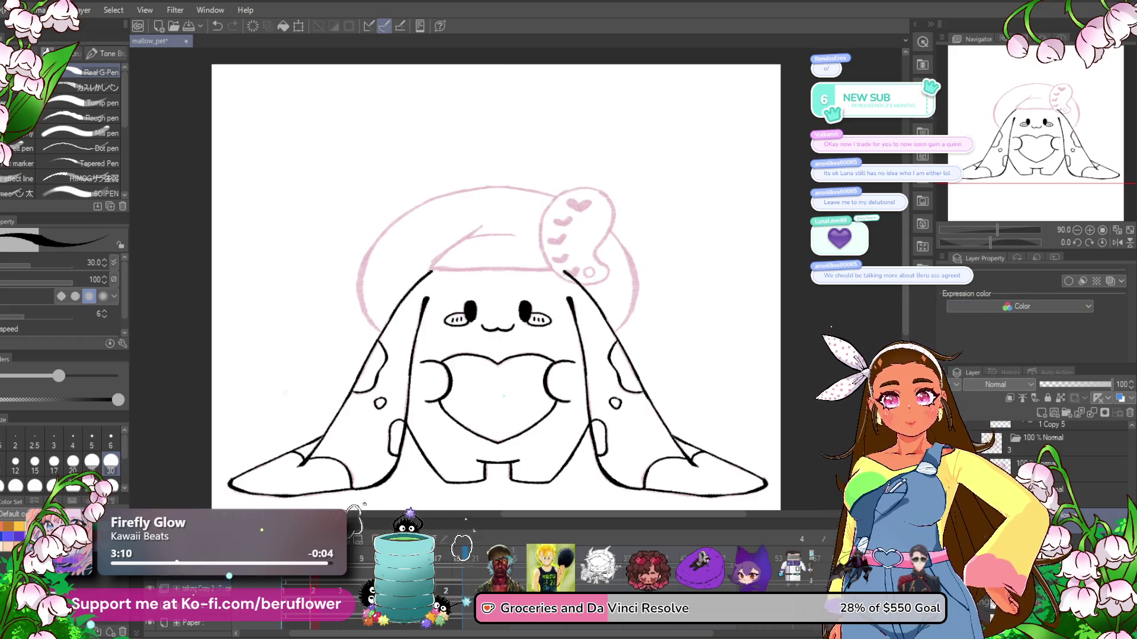
- Ink the heart tab's left edge, a ring around the small circle, and the notch curve
{"action": "scroll", "coordinate": [572, 313], "scroll_direction": "up", "scroll_amount": 5}
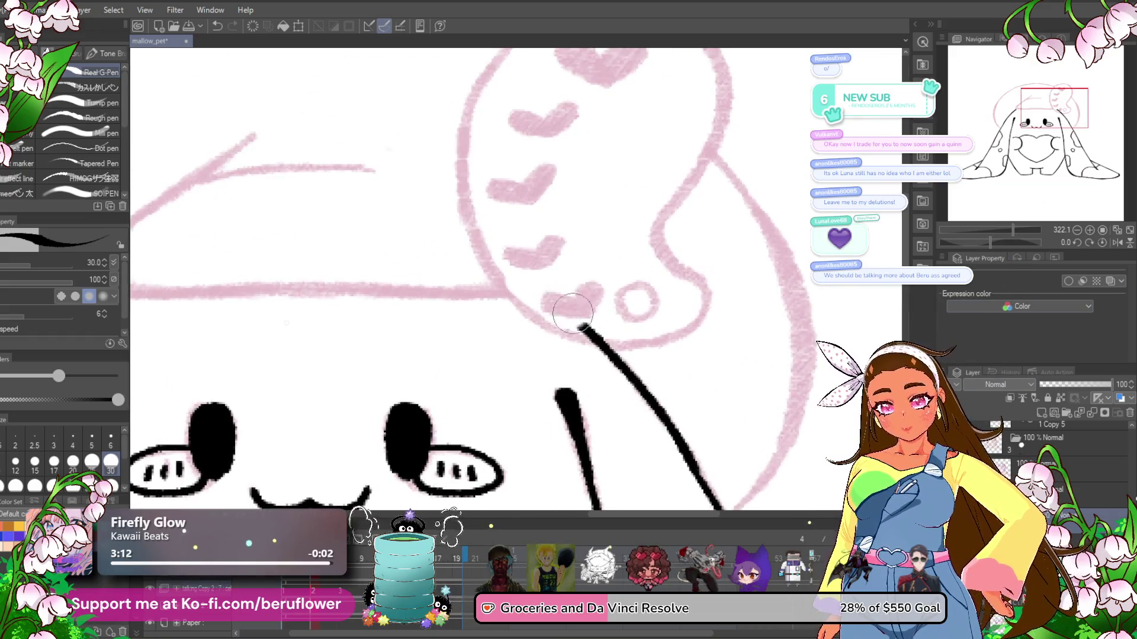
{"action": "mouse_move", "coordinate": [488, 268]}
{"action": "left_mouse_down"}
{"action": "mouse_move", "coordinate": [508, 368]}
{"action": "mouse_move", "coordinate": [581, 114]}
{"action": "left_mouse_up"}
{"action": "left_click_drag", "start_coordinate": [686, 173], "coordinate": [610, 199]}
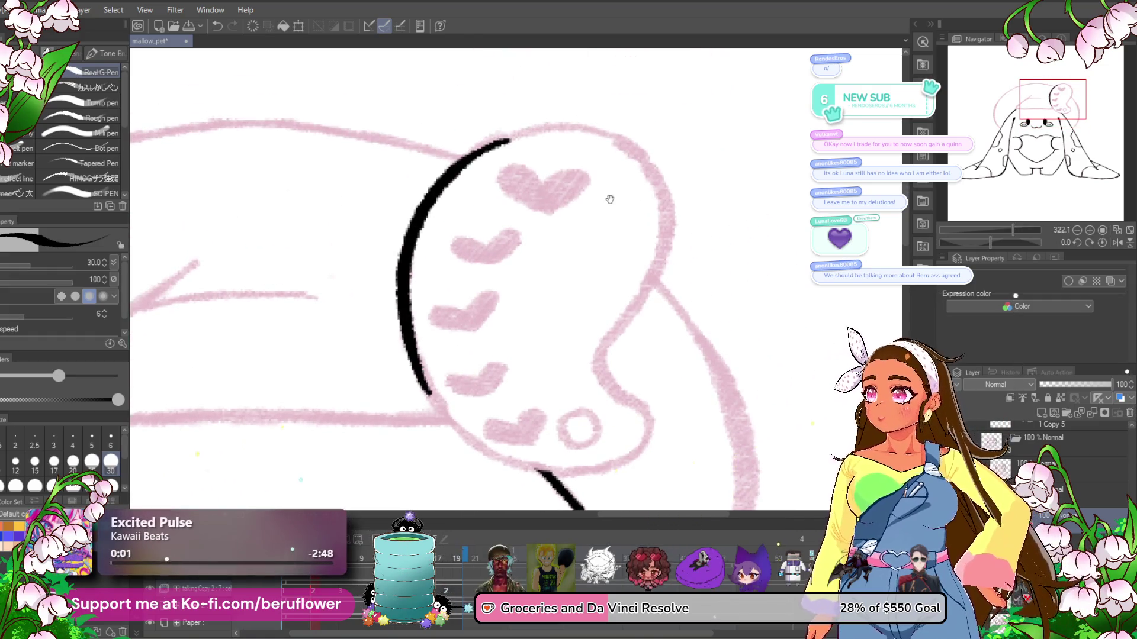
{"action": "left_click_drag", "start_coordinate": [580, 337], "coordinate": [545, 263]}
{"action": "mouse_move", "coordinate": [534, 343]}
{"action": "left_mouse_down"}
{"action": "mouse_move", "coordinate": [561, 364]}
{"action": "mouse_move", "coordinate": [527, 346]}
{"action": "left_mouse_up"}
{"action": "left_click_drag", "start_coordinate": [581, 288], "coordinate": [579, 287]}
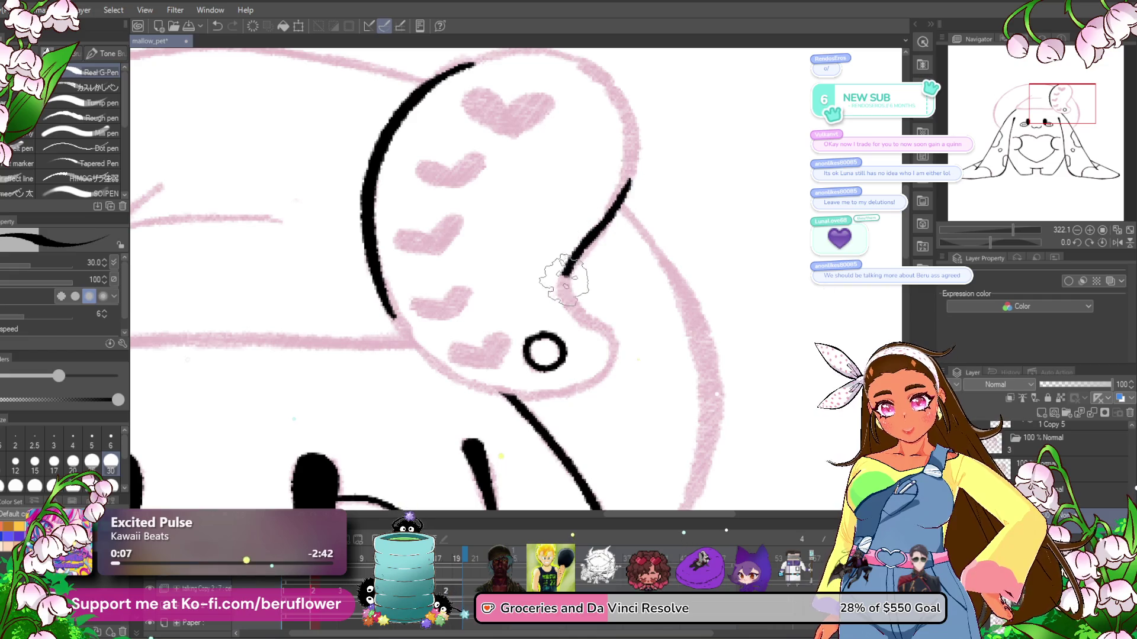
{"action": "left_click_drag", "start_coordinate": [606, 368], "coordinate": [583, 388]}
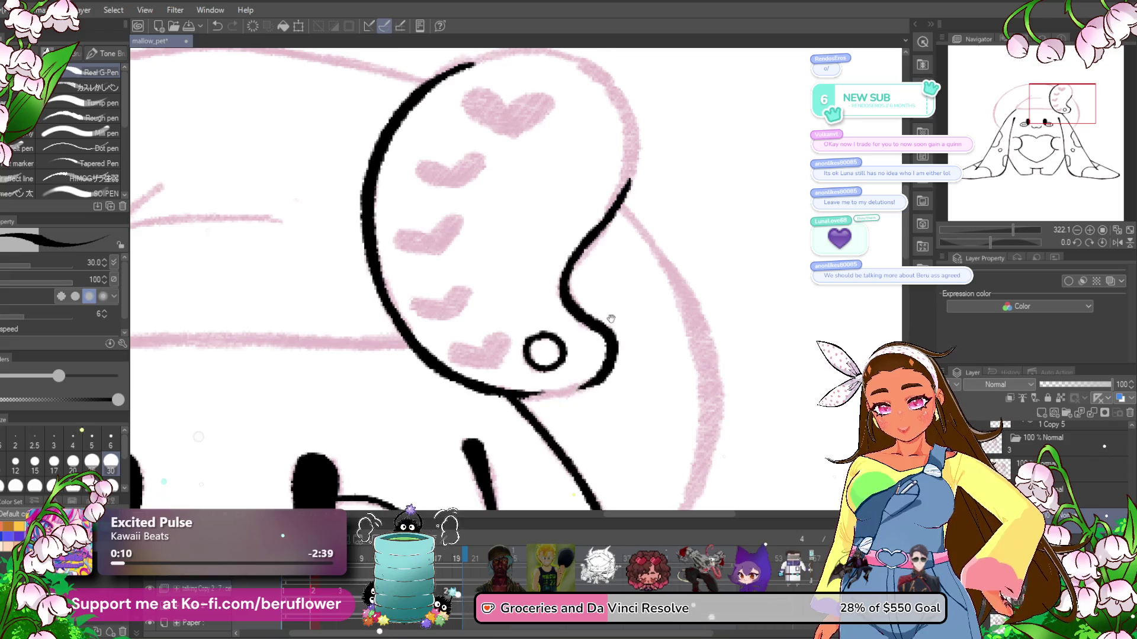
- Extend the tab's top outline and close the gap in its right outline
{"action": "left_click_drag", "start_coordinate": [611, 319], "coordinate": [615, 303]}
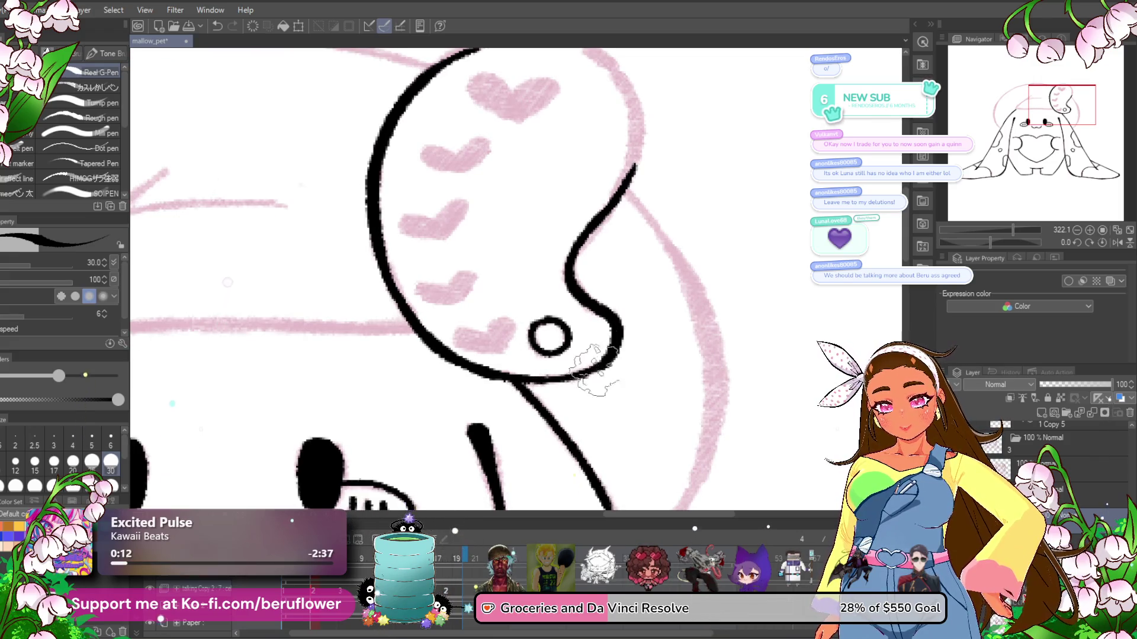
{"action": "left_click_drag", "start_coordinate": [573, 273], "coordinate": [566, 409]}
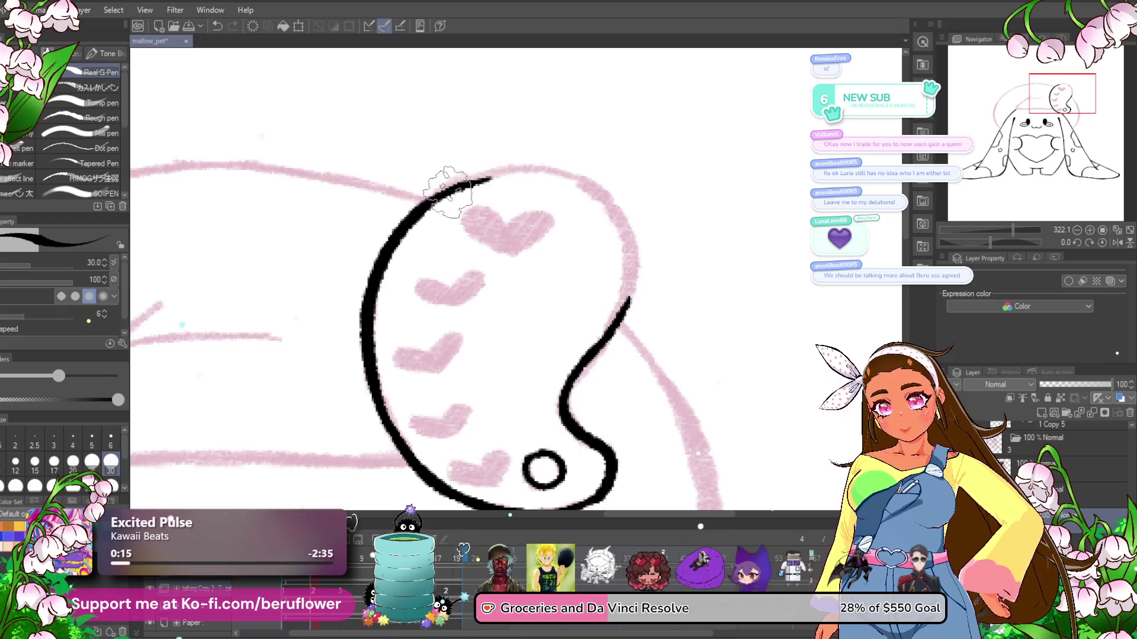
{"action": "left_click_drag", "start_coordinate": [472, 183], "coordinate": [556, 172]}
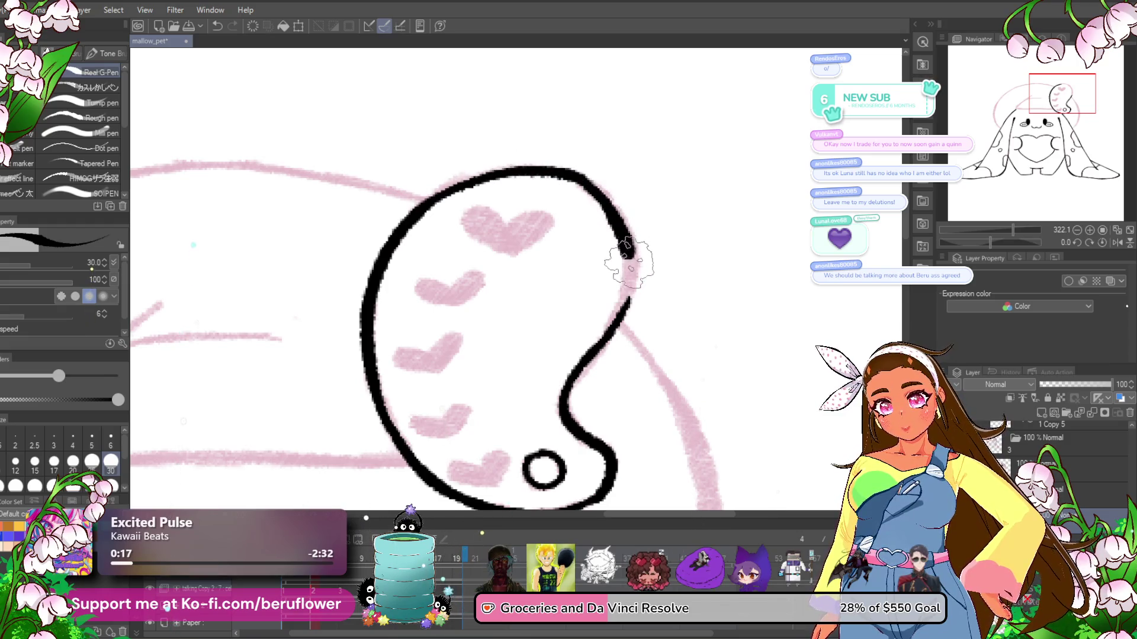
{"action": "left_click_drag", "start_coordinate": [629, 257], "coordinate": [613, 323]}
{"action": "left_click_drag", "start_coordinate": [544, 241], "coordinate": [566, 232]}
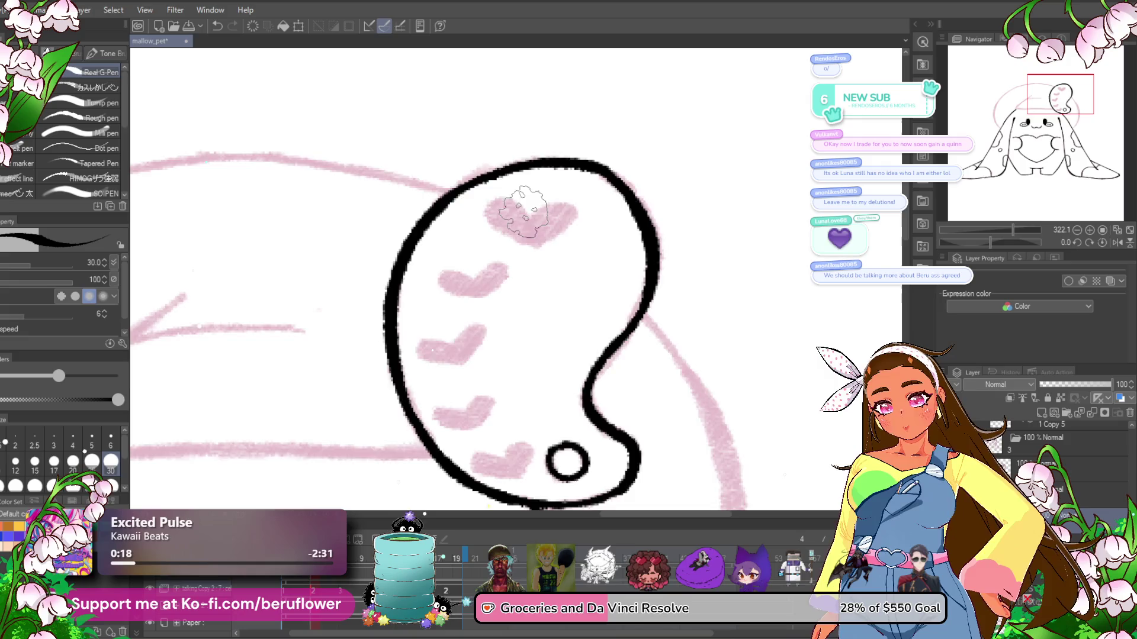
{"action": "scroll", "coordinate": [523, 211], "scroll_direction": "down", "scroll_amount": 5}
{"action": "scroll", "coordinate": [524, 212], "scroll_direction": "up", "scroll_amount": 1}
- Rotate and pan up along the head outline, then reset the canvas rotation to upright
{"action": "left_click_drag", "start_coordinate": [989, 242], "coordinate": [972, 241]}
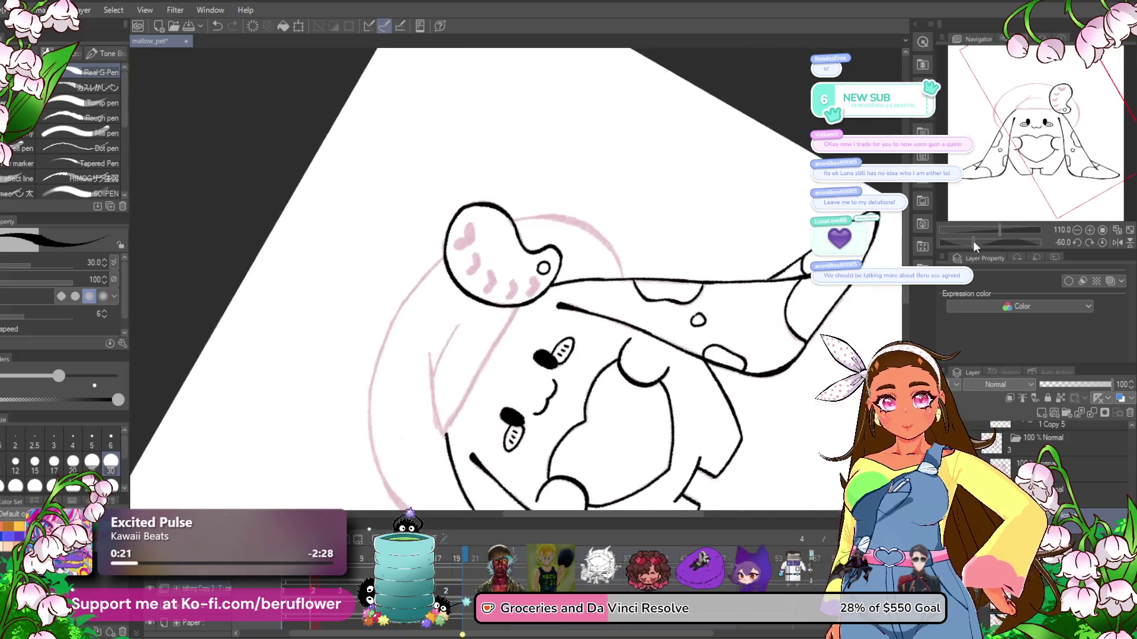
{"action": "scroll", "coordinate": [513, 200], "scroll_direction": "up", "scroll_amount": 5}
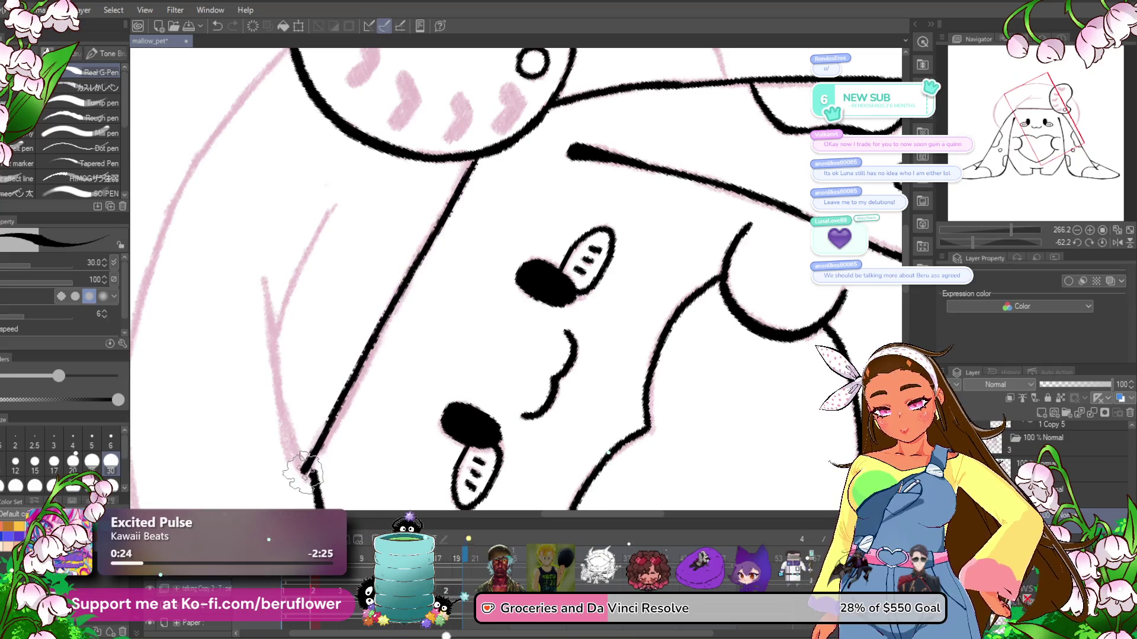
{"action": "left_click_drag", "start_coordinate": [324, 353], "coordinate": [384, 372]}
{"action": "mouse_move", "coordinate": [324, 303]}
{"action": "left_mouse_down"}
{"action": "mouse_move", "coordinate": [338, 245]}
{"action": "mouse_move", "coordinate": [338, 312]}
{"action": "left_mouse_up"}
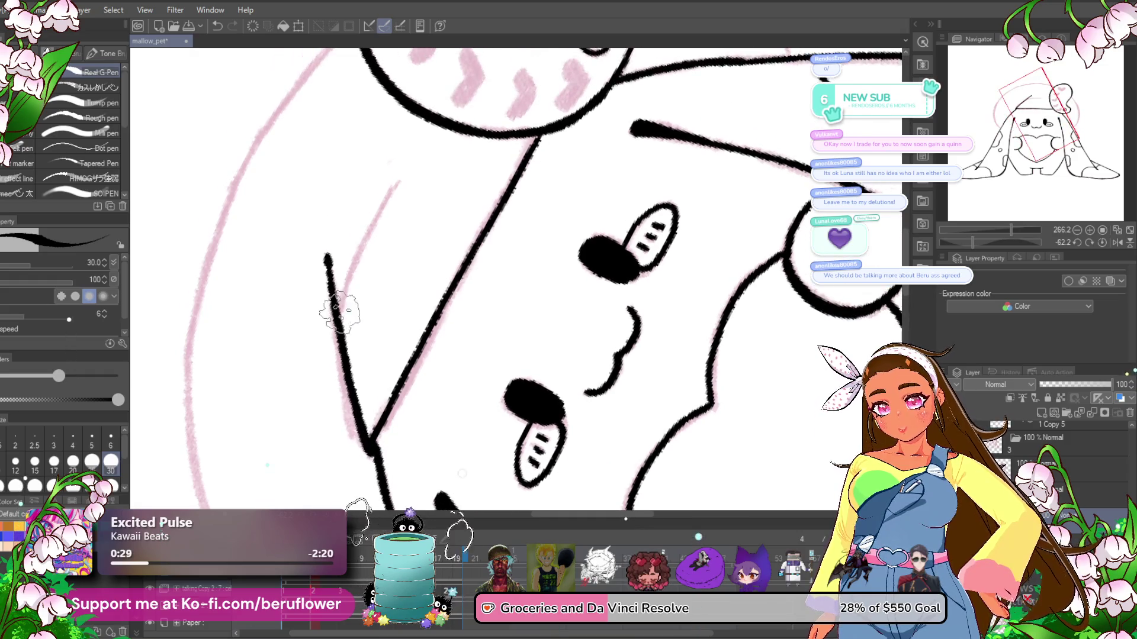
{"action": "left_click_drag", "start_coordinate": [409, 370], "coordinate": [414, 198]}
{"action": "scroll", "coordinate": [393, 193], "scroll_direction": "down", "scroll_amount": 5}
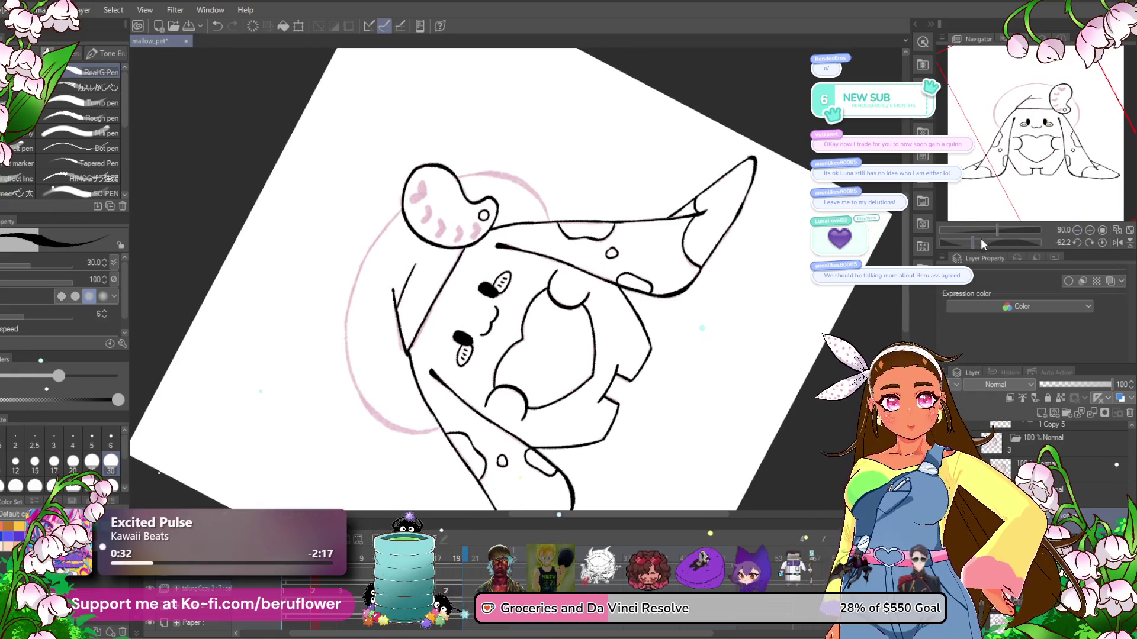
{"action": "left_click", "coordinate": [980, 244]}
{"action": "scroll", "coordinate": [373, 225], "scroll_direction": "up", "scroll_amount": 4}
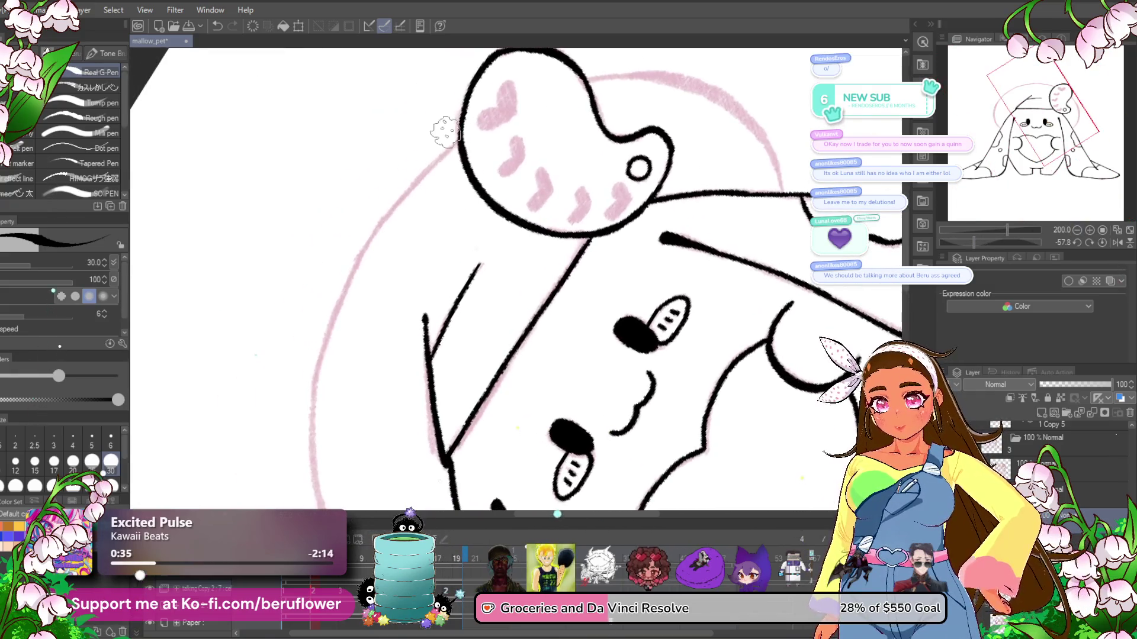
{"action": "scroll", "coordinate": [349, 274], "scroll_direction": "down", "scroll_amount": 2}
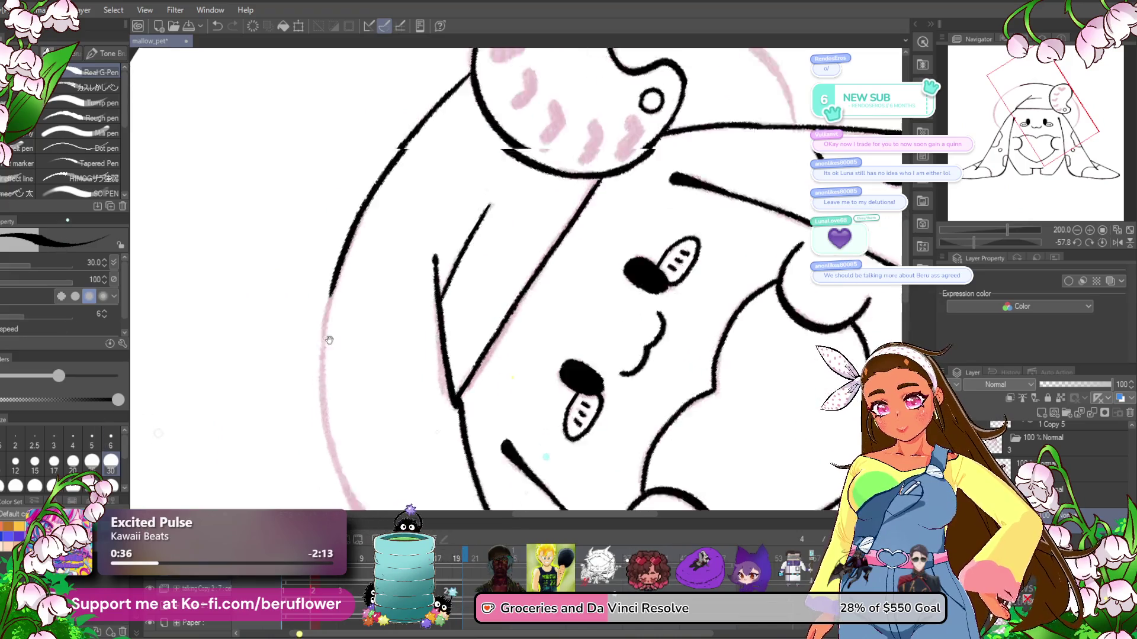
{"action": "scroll", "coordinate": [359, 212], "scroll_direction": "down", "scroll_amount": 2}
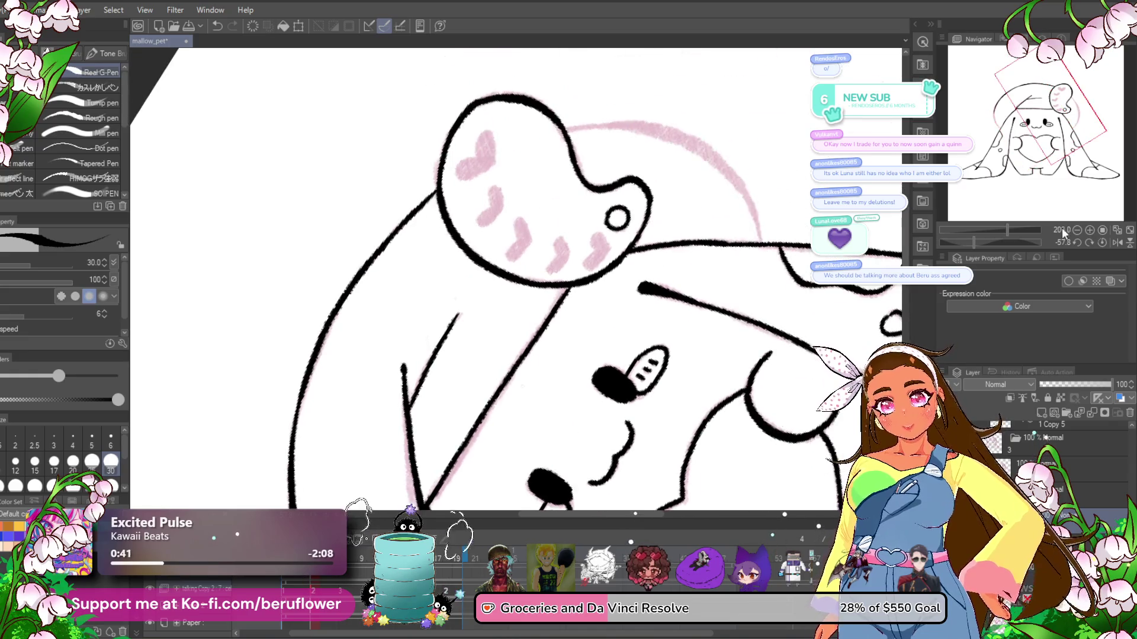
{"action": "left_click", "coordinate": [1103, 242]}
- Trace the right ear's edge and the hat's left edge in black ink, then zoom out
{"action": "scroll", "coordinate": [655, 219], "scroll_direction": "down", "scroll_amount": 3}
{"action": "scroll", "coordinate": [520, 190], "scroll_direction": "right", "scroll_amount": 5}
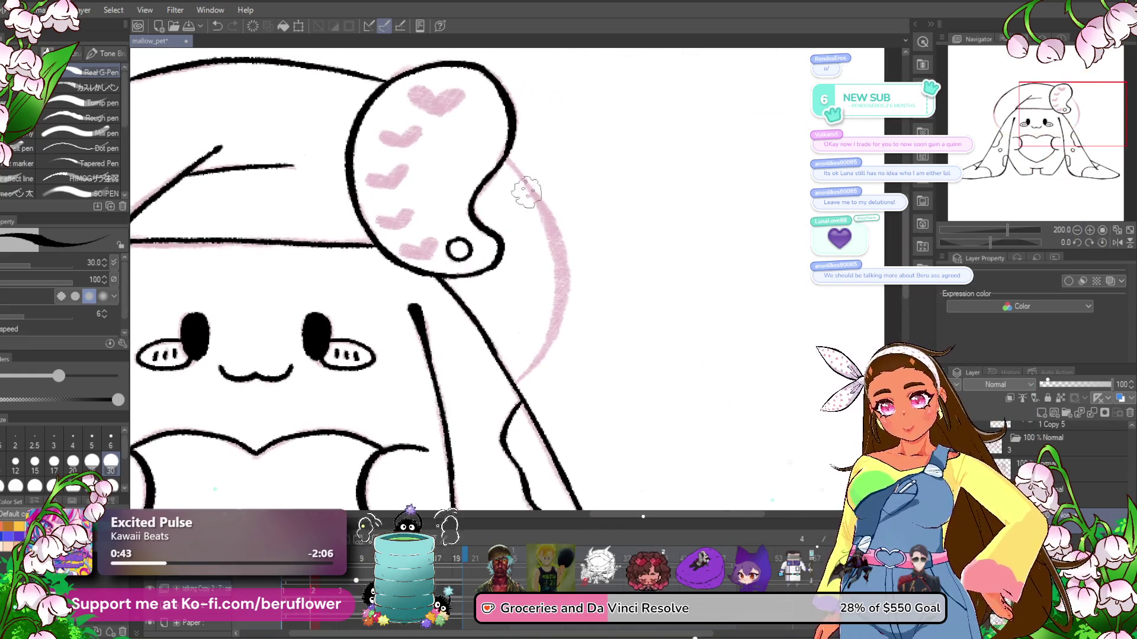
{"action": "left_click_drag", "start_coordinate": [556, 252], "coordinate": [510, 386]}
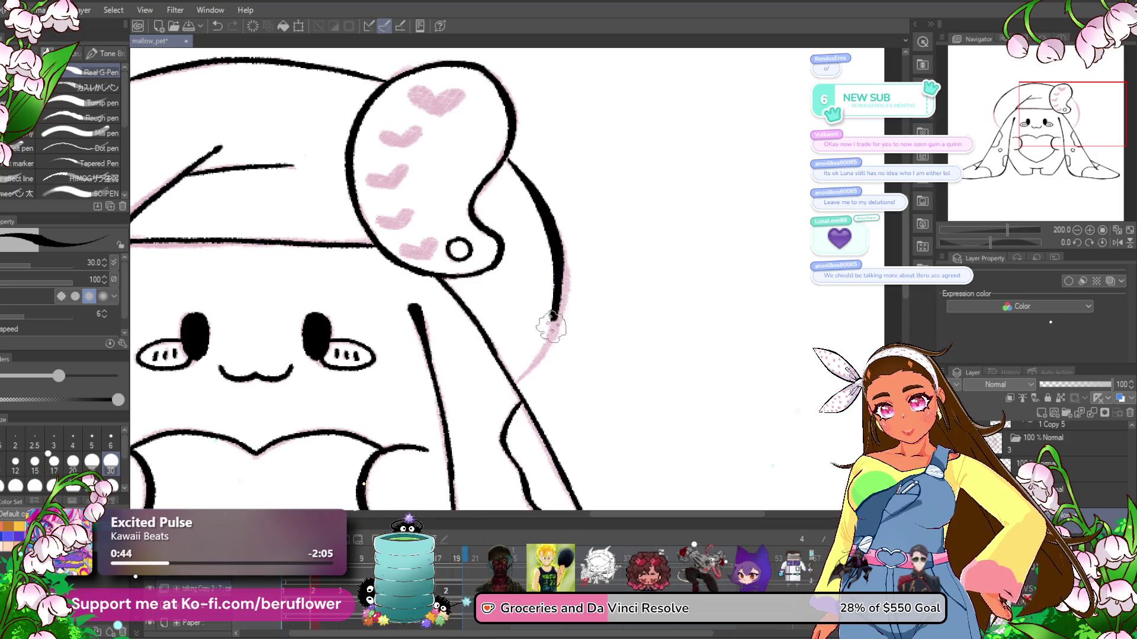
{"action": "scroll", "coordinate": [651, 261], "scroll_direction": "left", "scroll_amount": 5}
{"action": "scroll", "coordinate": [652, 260], "scroll_direction": "left", "scroll_amount": 3}
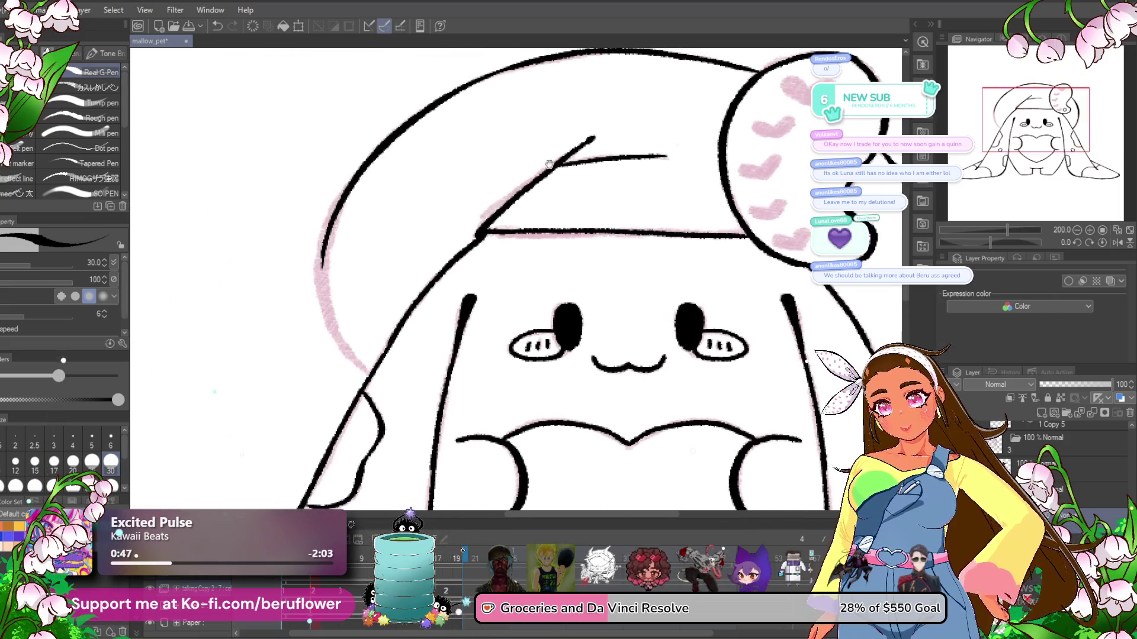
{"action": "left_click_drag", "start_coordinate": [321, 252], "coordinate": [349, 350]}
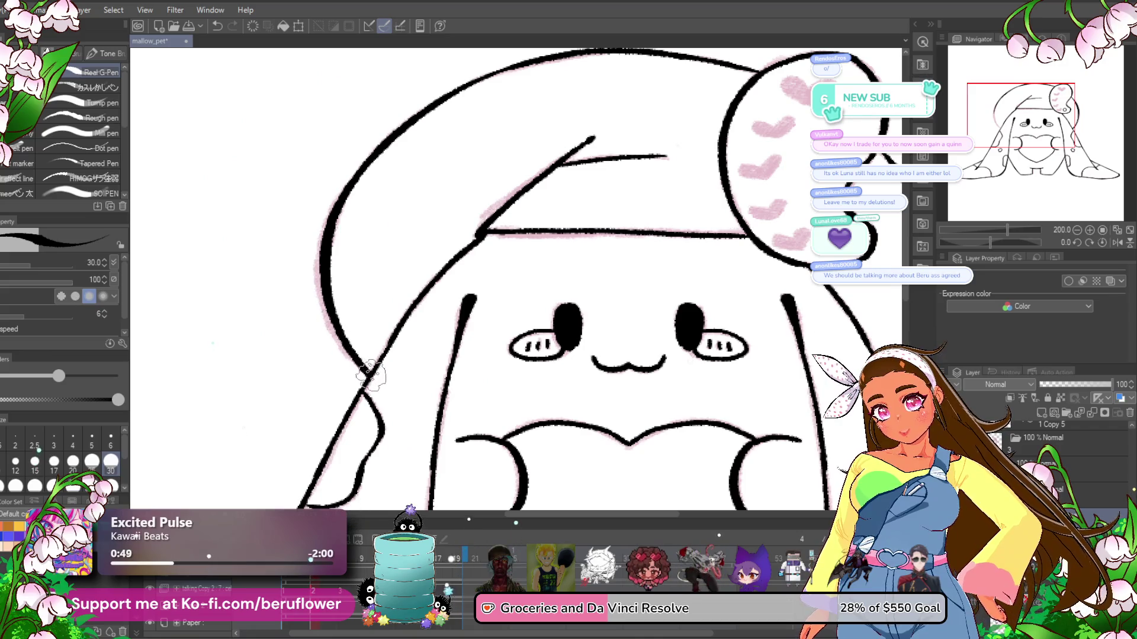
{"action": "scroll", "coordinate": [349, 352], "scroll_direction": "down", "scroll_amount": 2}
{"action": "scroll", "coordinate": [358, 364], "scroll_direction": "down", "scroll_amount": 1}
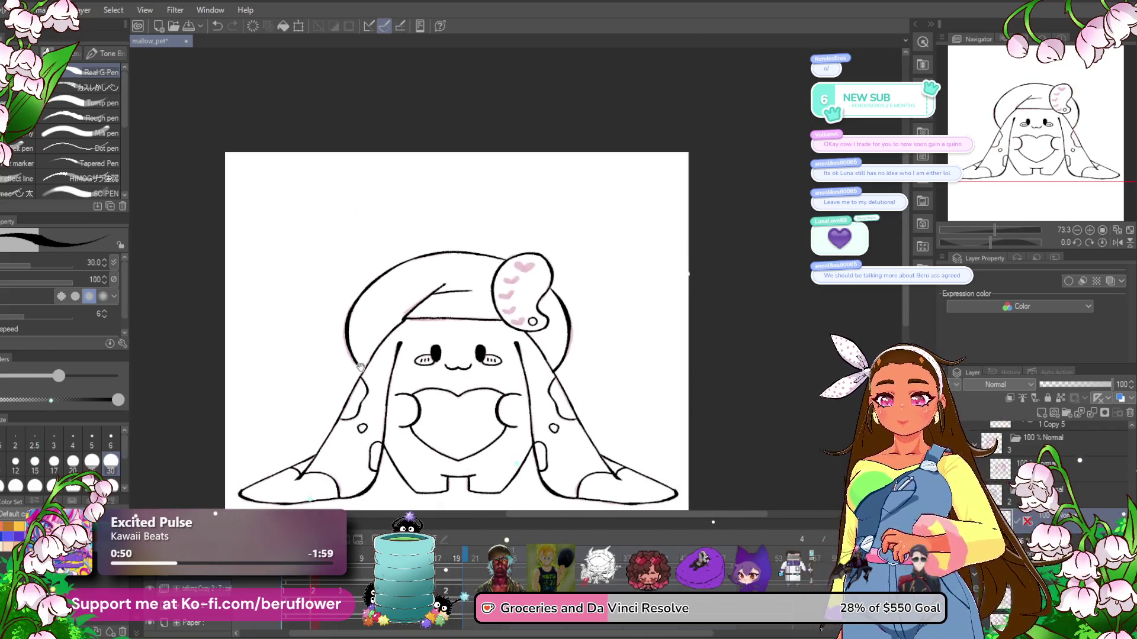
- Save the drawing, toggling the pink sketch off and on to check the lineart
{"action": "key", "text": "ctrl+s"}
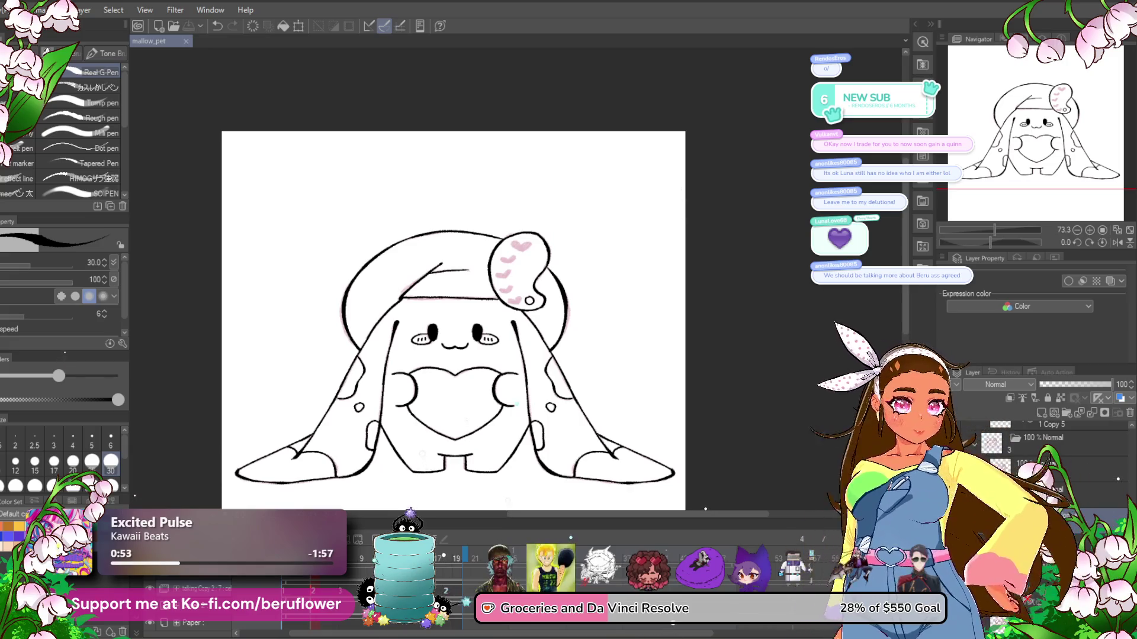
{"action": "left_click", "coordinate": [954, 464]}
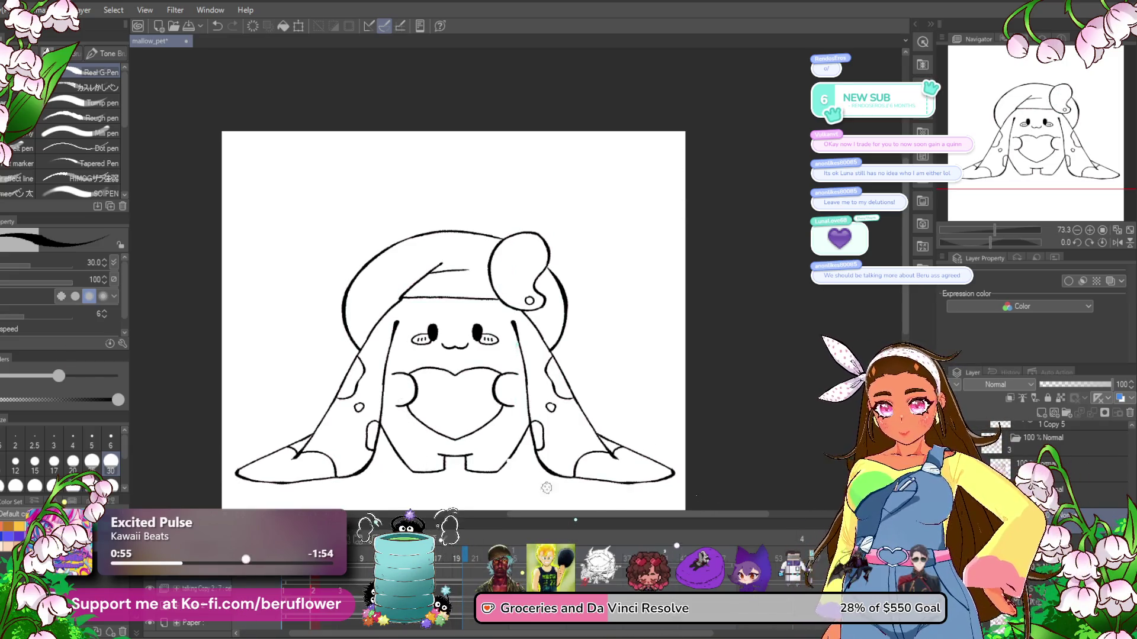
{"action": "left_click", "coordinate": [955, 463]}
{"action": "left_click_drag", "start_coordinate": [653, 482], "coordinate": [656, 437]}
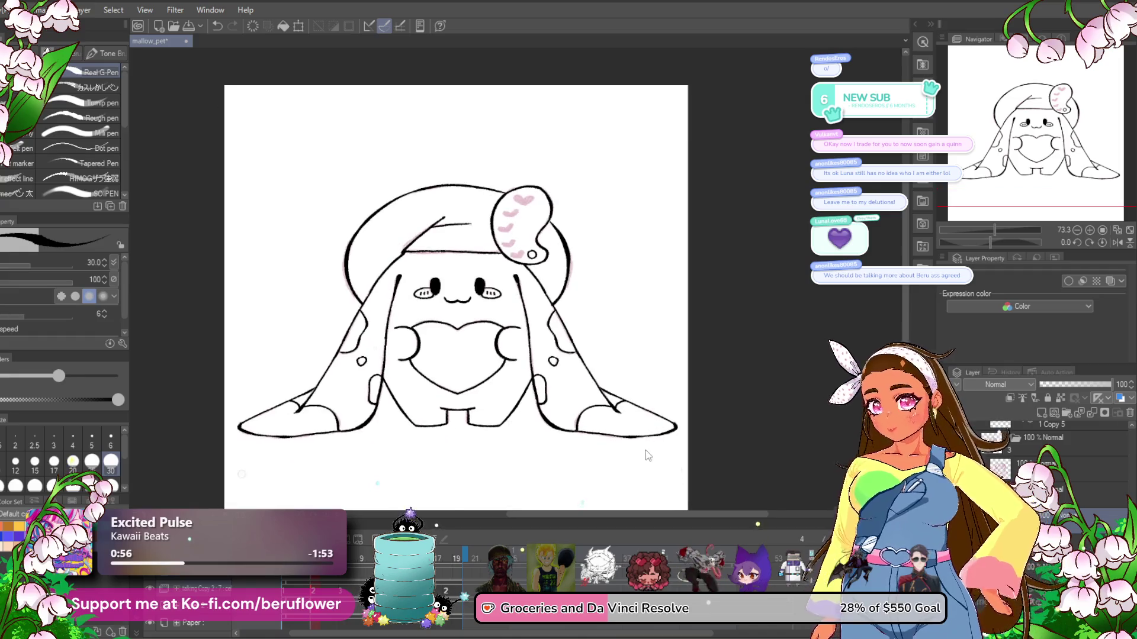
{"action": "key", "text": "ctrl+s"}
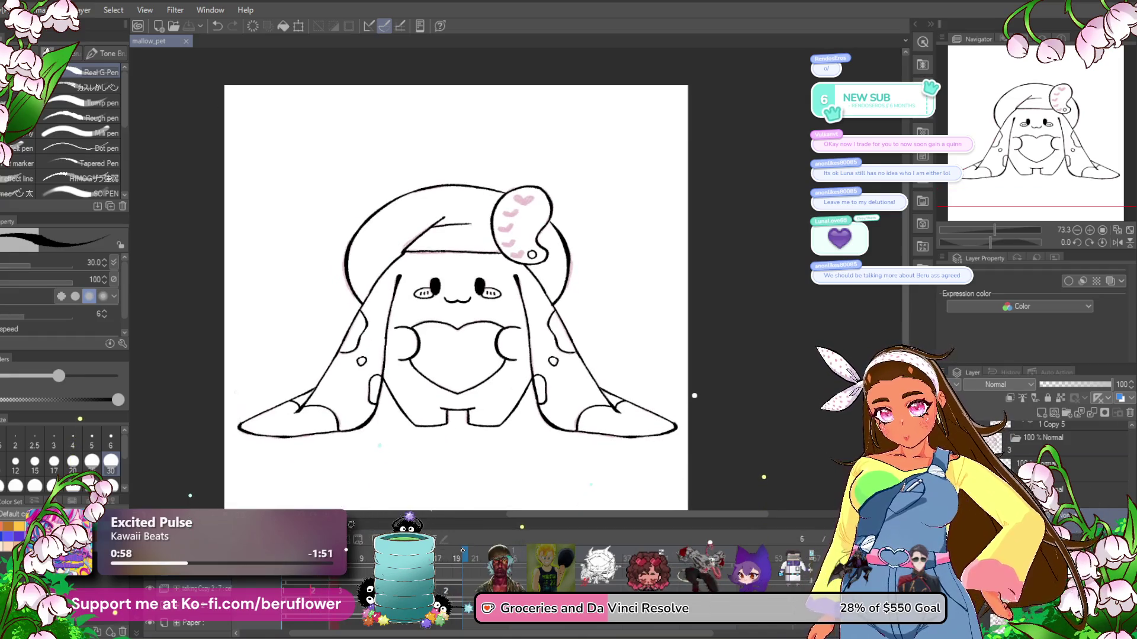
- Show the angry-eyed pink sketch, fade it and add a vertical symmetry line
{"action": "left_click", "coordinate": [954, 468]}
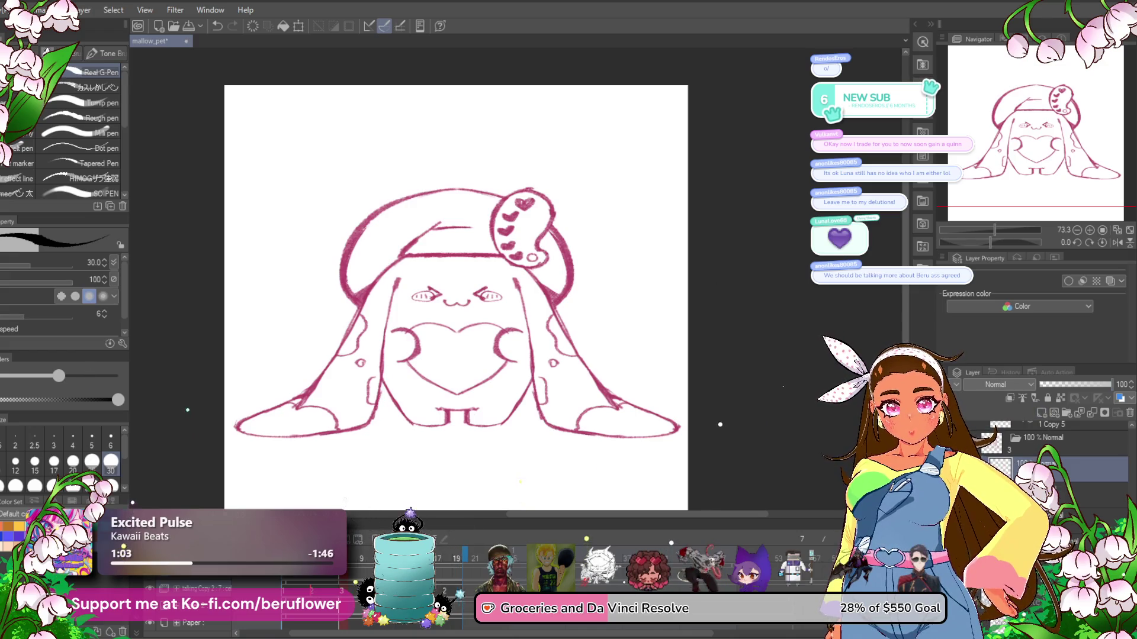
{"action": "left_click", "coordinate": [974, 439]}
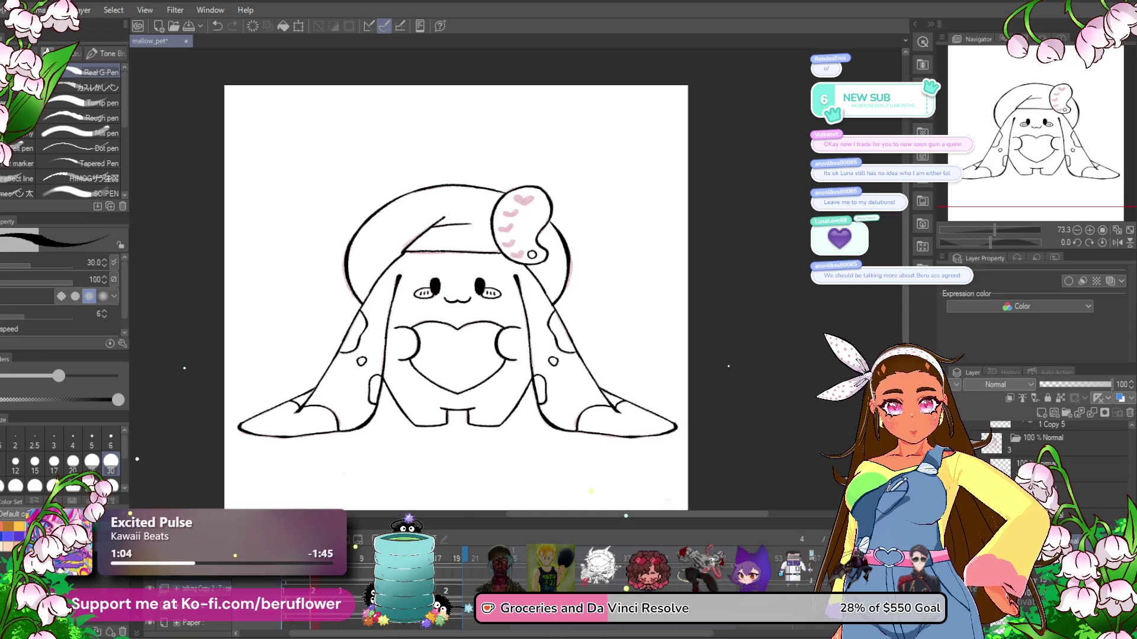
{"action": "left_click", "coordinate": [1042, 494]}
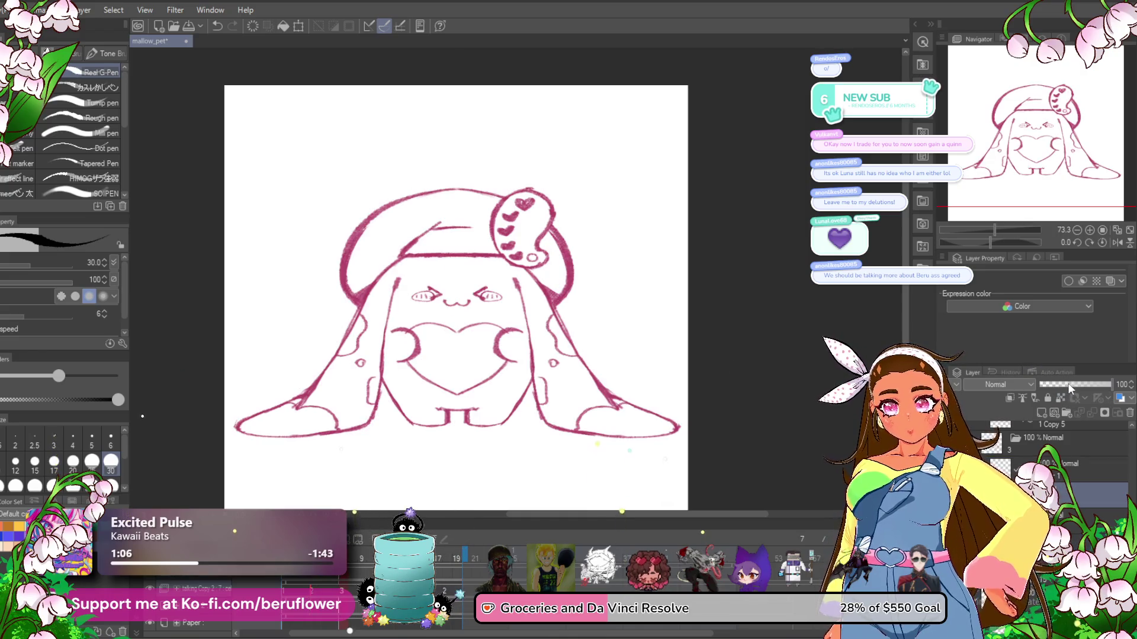
{"action": "left_click", "coordinate": [1070, 385]}
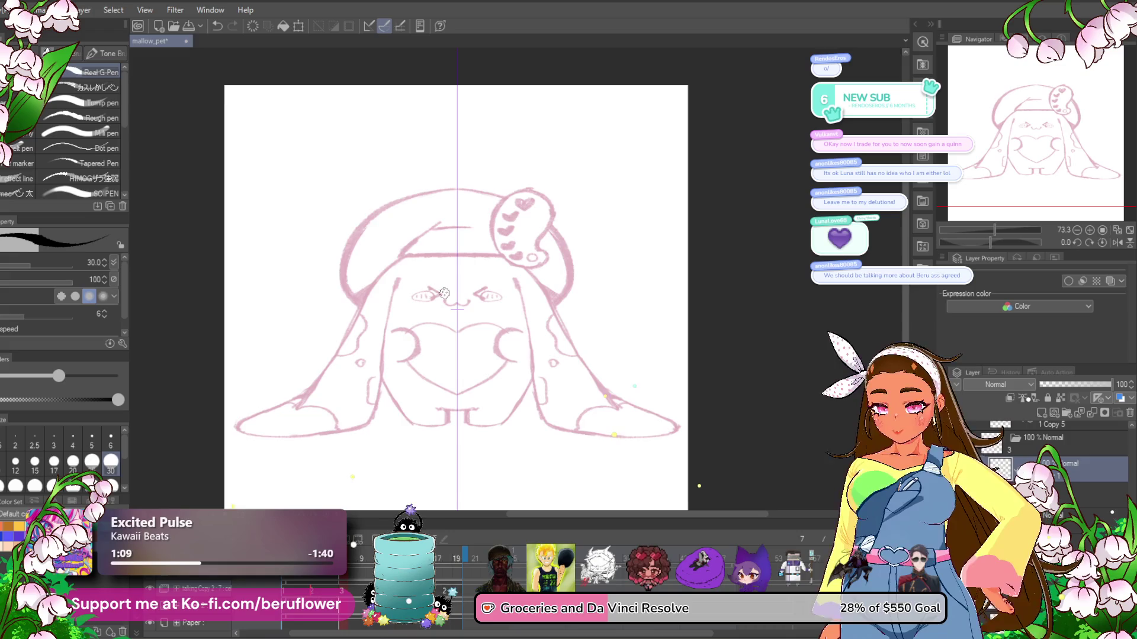
- Draw mirrored slanted brows over both eyes and erase stray parts of the eye outlines
{"action": "scroll", "coordinate": [557, 358], "scroll_direction": "up", "scroll_amount": 5}
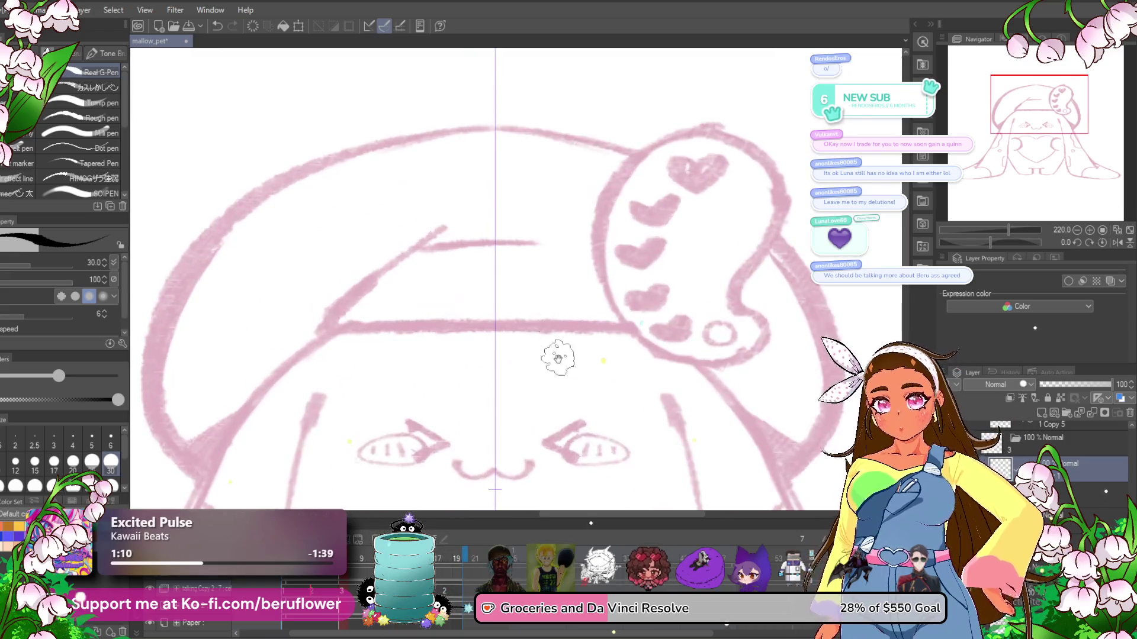
{"action": "left_click_drag", "start_coordinate": [558, 357], "coordinate": [482, 272]}
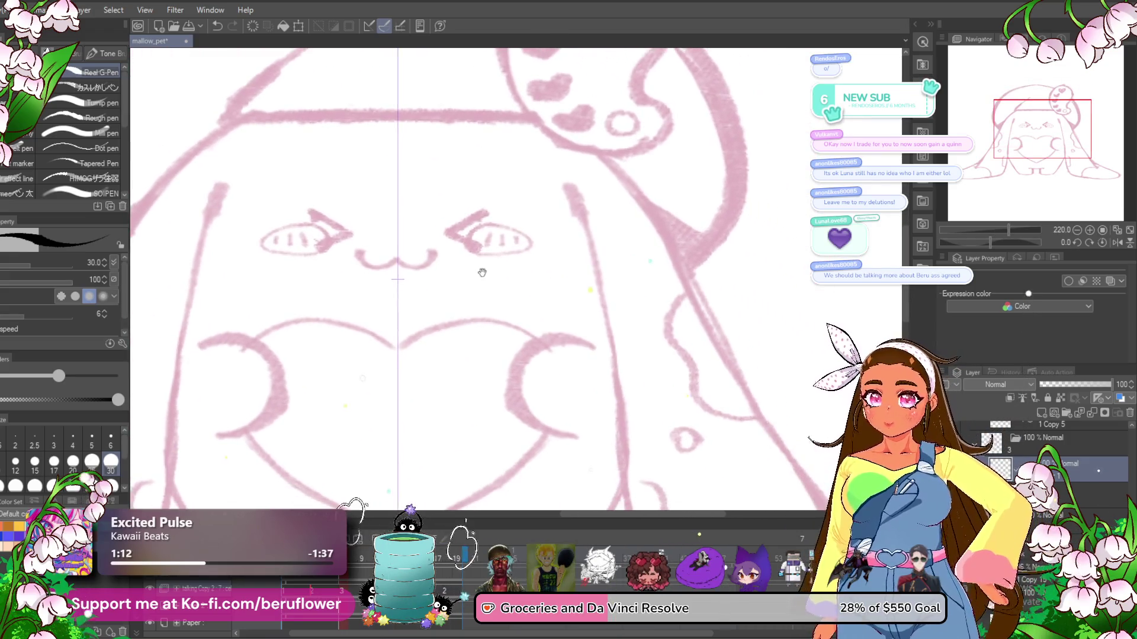
{"action": "scroll", "coordinate": [521, 247], "scroll_direction": "up", "scroll_amount": 4}
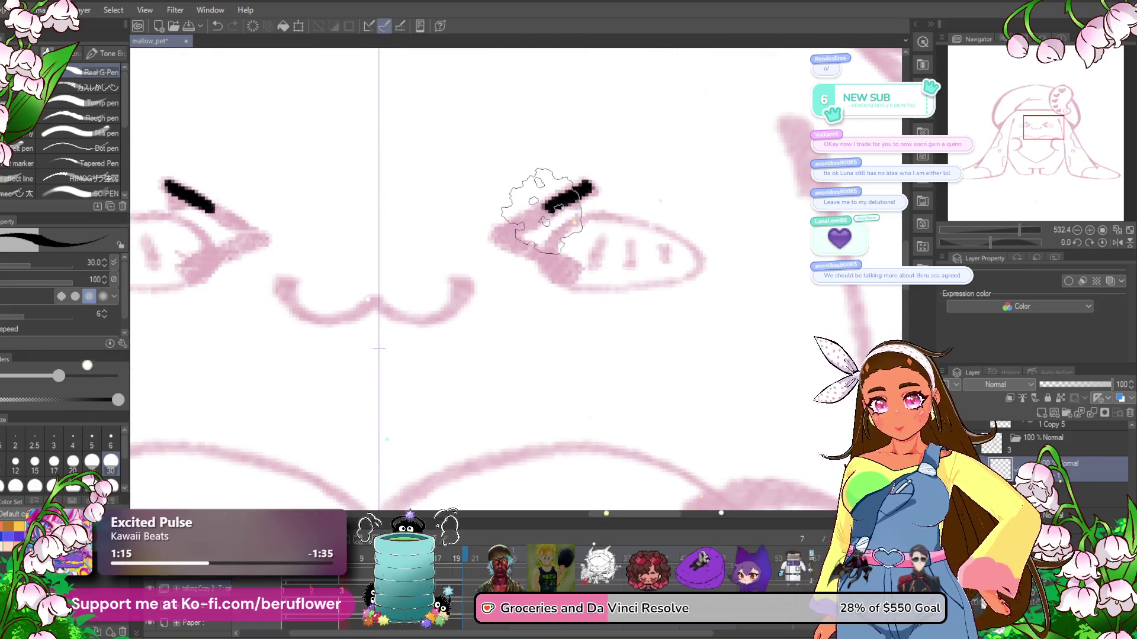
{"action": "mouse_move", "coordinate": [542, 211]}
{"action": "left_mouse_down"}
{"action": "mouse_move", "coordinate": [545, 278]}
{"action": "mouse_move", "coordinate": [625, 250]}
{"action": "mouse_move", "coordinate": [554, 264]}
{"action": "left_mouse_up"}
{"action": "scroll", "coordinate": [571, 254], "scroll_direction": "down", "scroll_amount": 4}
{"action": "scroll", "coordinate": [581, 275], "scroll_direction": "up", "scroll_amount": 3}
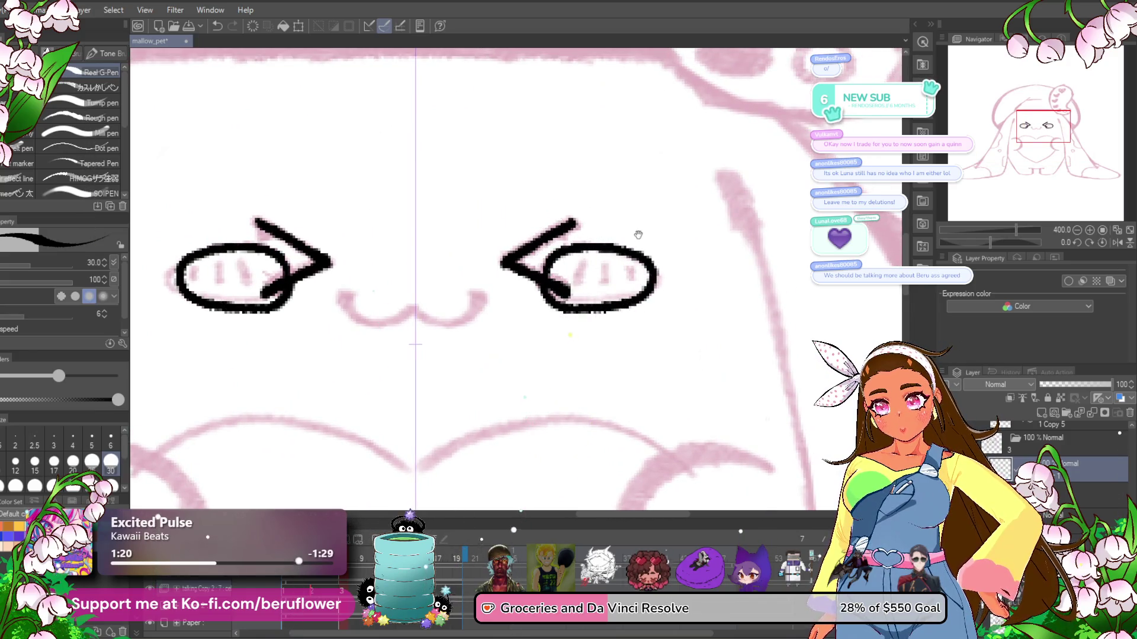
{"action": "key", "text": "e"}
{"action": "mouse_move", "coordinate": [639, 235]}
{"action": "left_mouse_down"}
{"action": "mouse_move", "coordinate": [612, 247]}
{"action": "mouse_move", "coordinate": [629, 305]}
{"action": "mouse_move", "coordinate": [595, 253]}
{"action": "mouse_move", "coordinate": [545, 275]}
{"action": "left_mouse_up"}
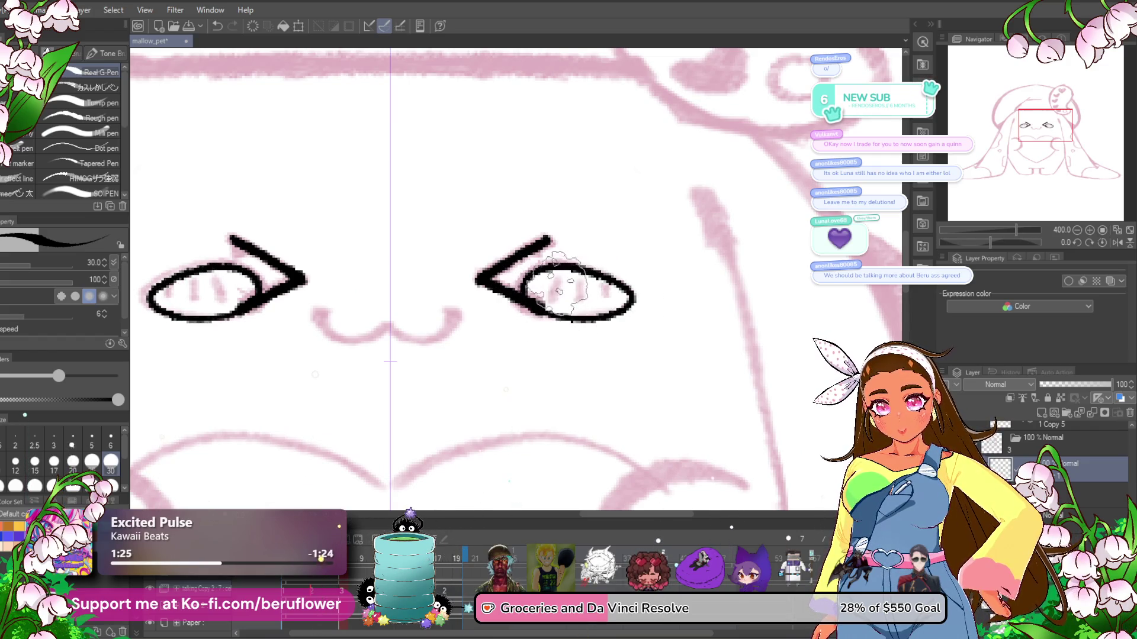
- Attempt the mirrored mouth marks twice, undoing both tries
{"action": "left_click_drag", "start_coordinate": [498, 345], "coordinate": [570, 362]}
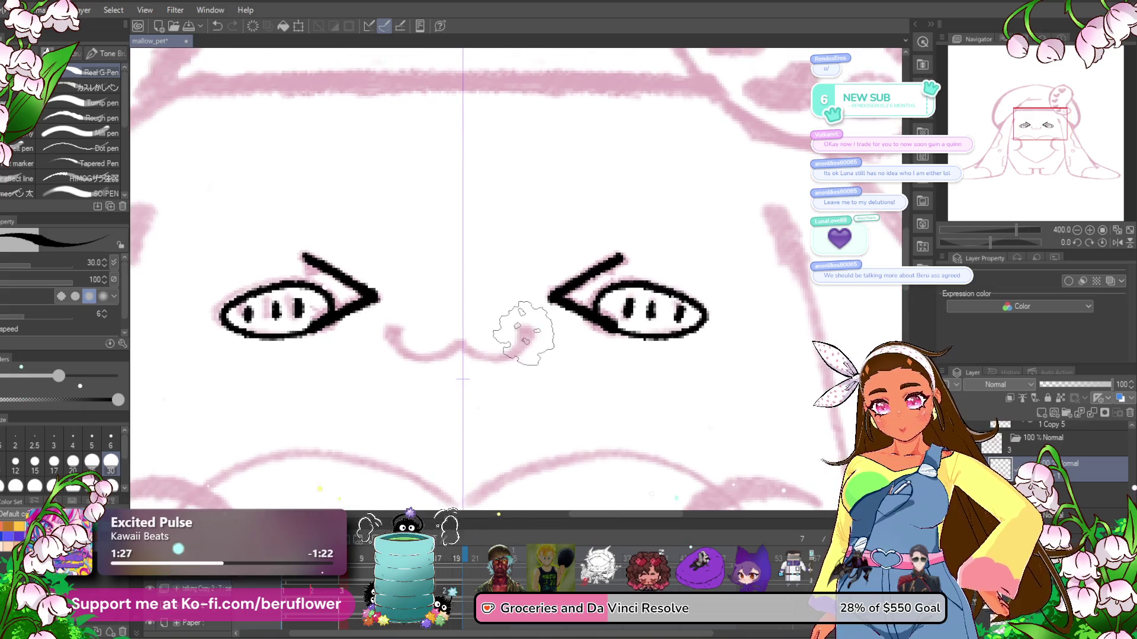
{"action": "left_click", "coordinate": [524, 338]}
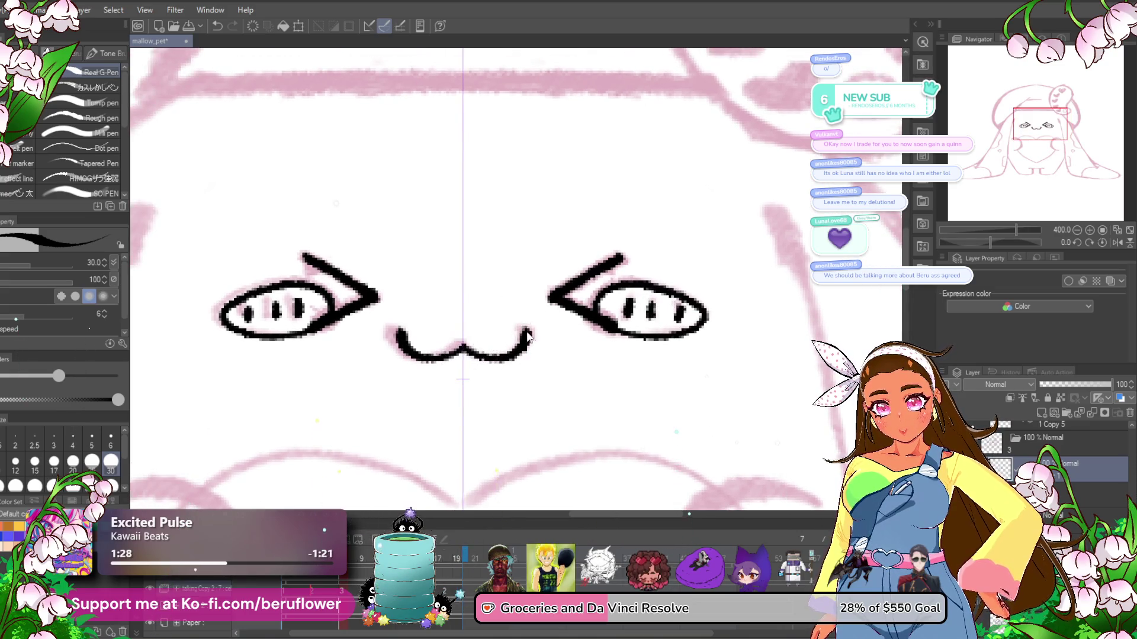
{"action": "key", "text": "ctrl+z"}
{"action": "mouse_move", "coordinate": [497, 355]}
{"action": "left_mouse_down"}
{"action": "mouse_move", "coordinate": [462, 349]}
{"action": "mouse_move", "coordinate": [525, 337]}
{"action": "left_mouse_up"}
{"action": "key", "text": "ctrl+z"}
{"action": "key", "text": "ctrl+z"}
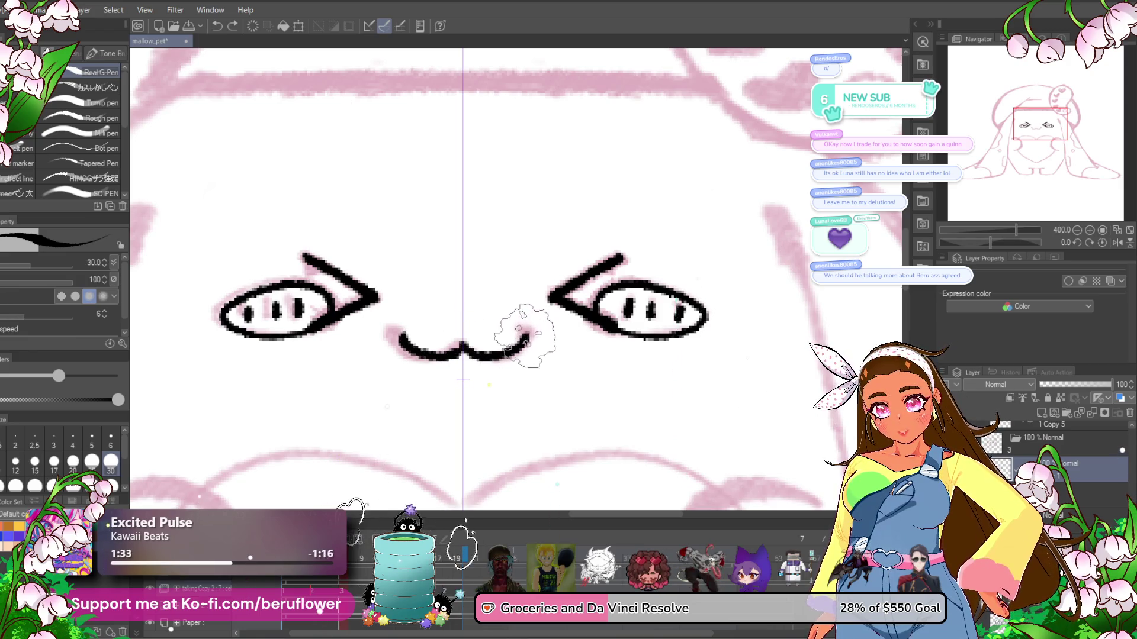
{"action": "scroll", "coordinate": [435, 340], "scroll_direction": "down", "scroll_amount": 1}
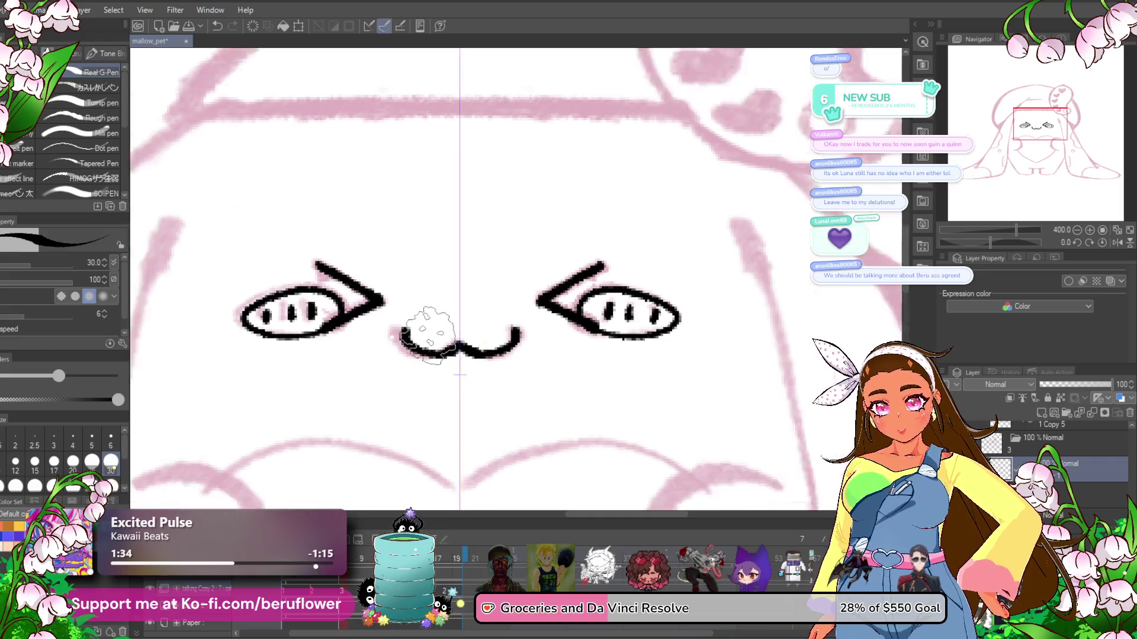
{"action": "scroll", "coordinate": [427, 336], "scroll_direction": "down", "scroll_amount": 3}
- Draw mirrored paws hugging the sides of the heart
{"action": "scroll", "coordinate": [492, 310], "scroll_direction": "down", "scroll_amount": 2}
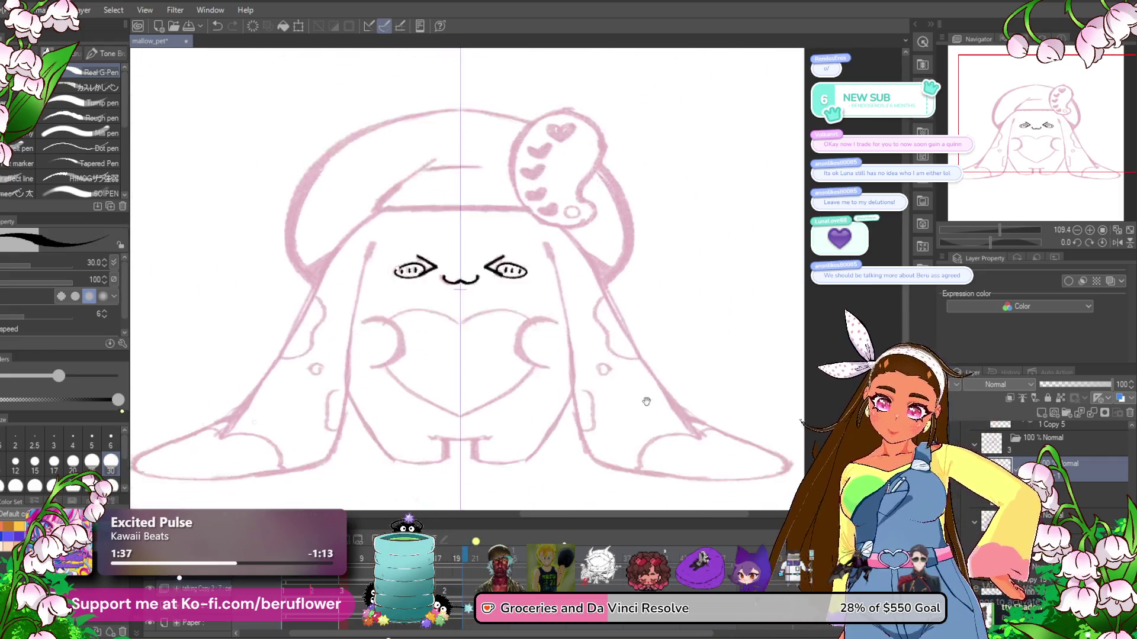
{"action": "scroll", "coordinate": [553, 287], "scroll_direction": "down", "scroll_amount": 2}
{"action": "scroll", "coordinate": [554, 287], "scroll_direction": "up", "scroll_amount": 2}
{"action": "scroll", "coordinate": [592, 288], "scroll_direction": "up", "scroll_amount": 2}
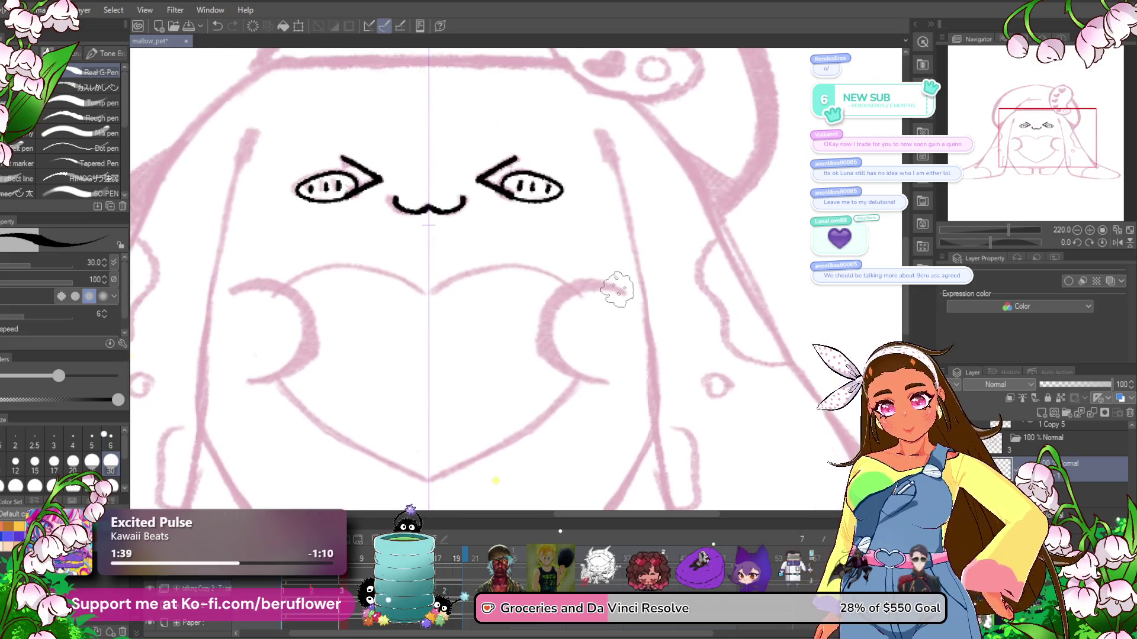
{"action": "mouse_move", "coordinate": [608, 288]}
{"action": "left_mouse_down"}
{"action": "mouse_move", "coordinate": [611, 382]}
{"action": "mouse_move", "coordinate": [645, 277]}
{"action": "left_mouse_up"}
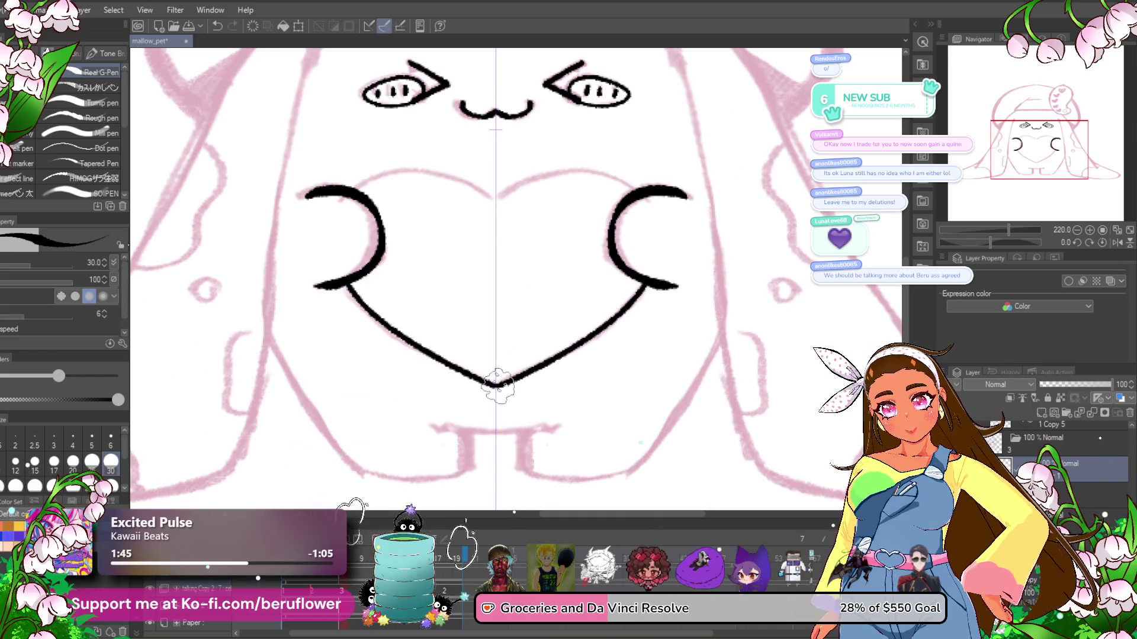
- Ink the body's side line toward the feet and a short foot stroke, then straighten the canvas
{"action": "left_click_drag", "start_coordinate": [563, 190], "coordinate": [568, 286]}
{"action": "scroll", "coordinate": [569, 286], "scroll_direction": "up", "scroll_amount": 1}
{"action": "mouse_move", "coordinate": [638, 186]}
{"action": "left_mouse_down"}
{"action": "mouse_move", "coordinate": [548, 326]}
{"action": "mouse_move", "coordinate": [604, 357]}
{"action": "left_mouse_up"}
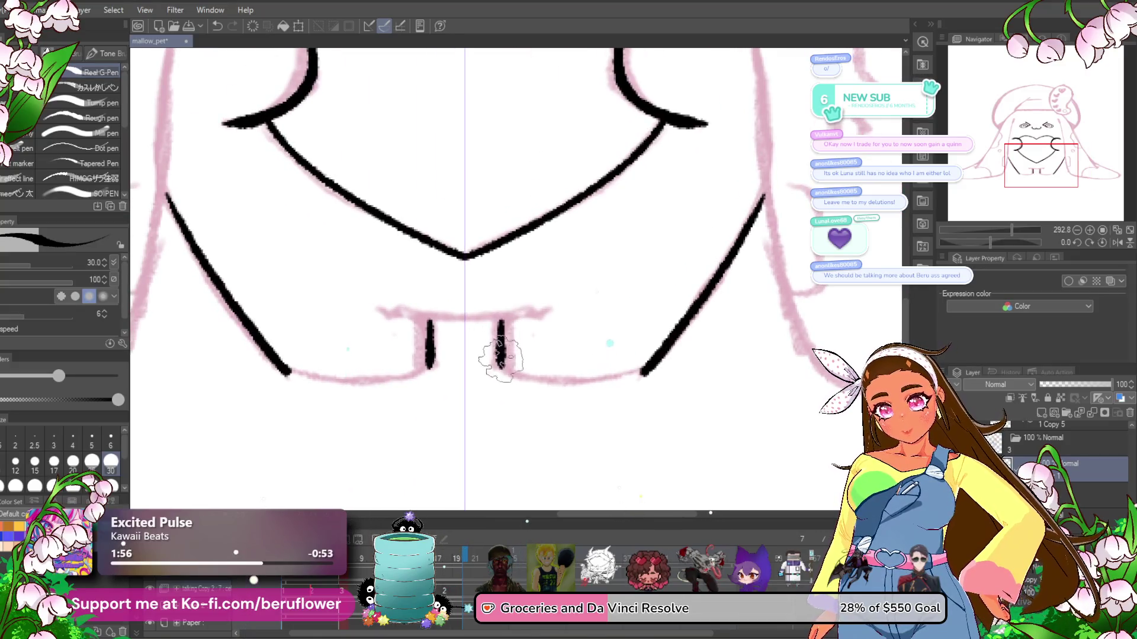
{"action": "left_click_drag", "start_coordinate": [977, 243], "coordinate": [962, 242]}
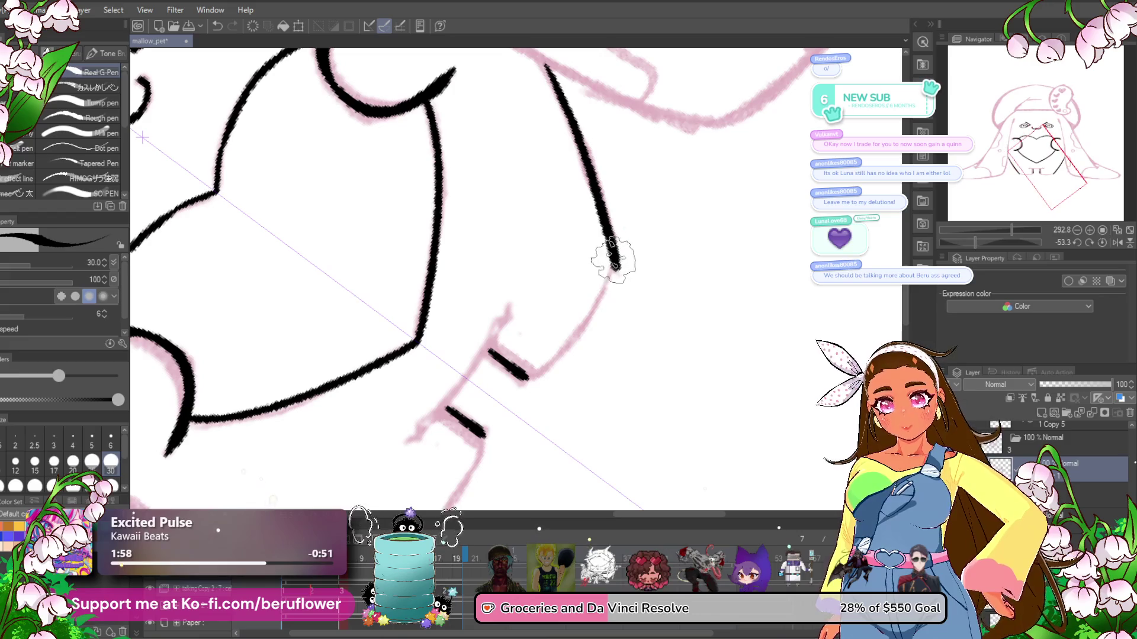
{"action": "left_click_drag", "start_coordinate": [531, 379], "coordinate": [573, 365]}
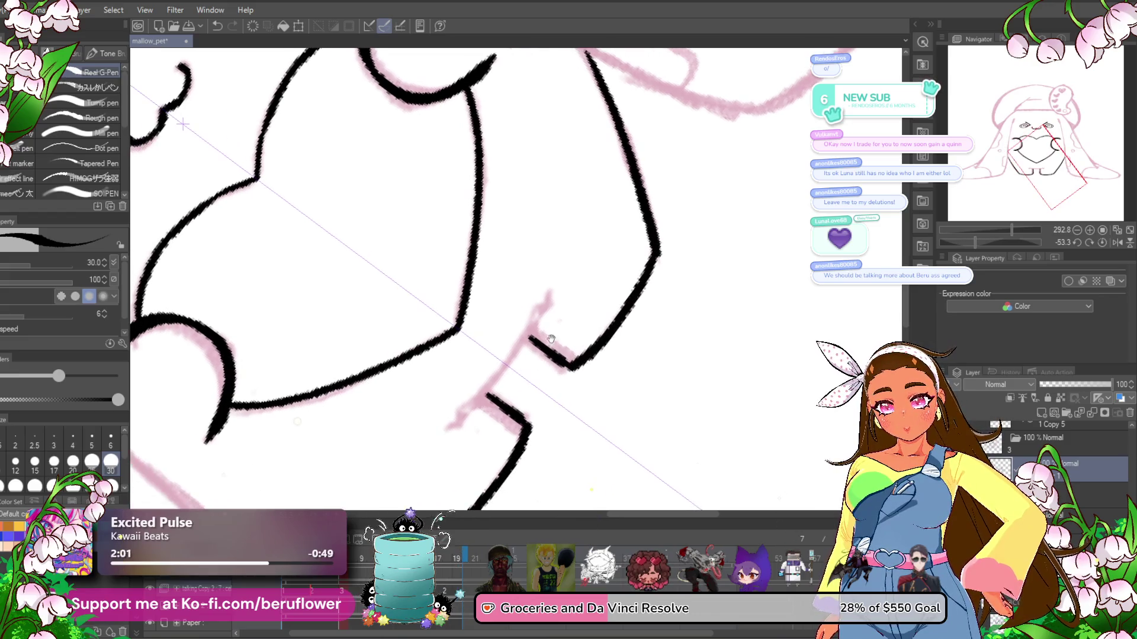
{"action": "left_click_drag", "start_coordinate": [552, 294], "coordinate": [538, 322]}
{"action": "scroll", "coordinate": [497, 373], "scroll_direction": "down", "scroll_amount": 5}
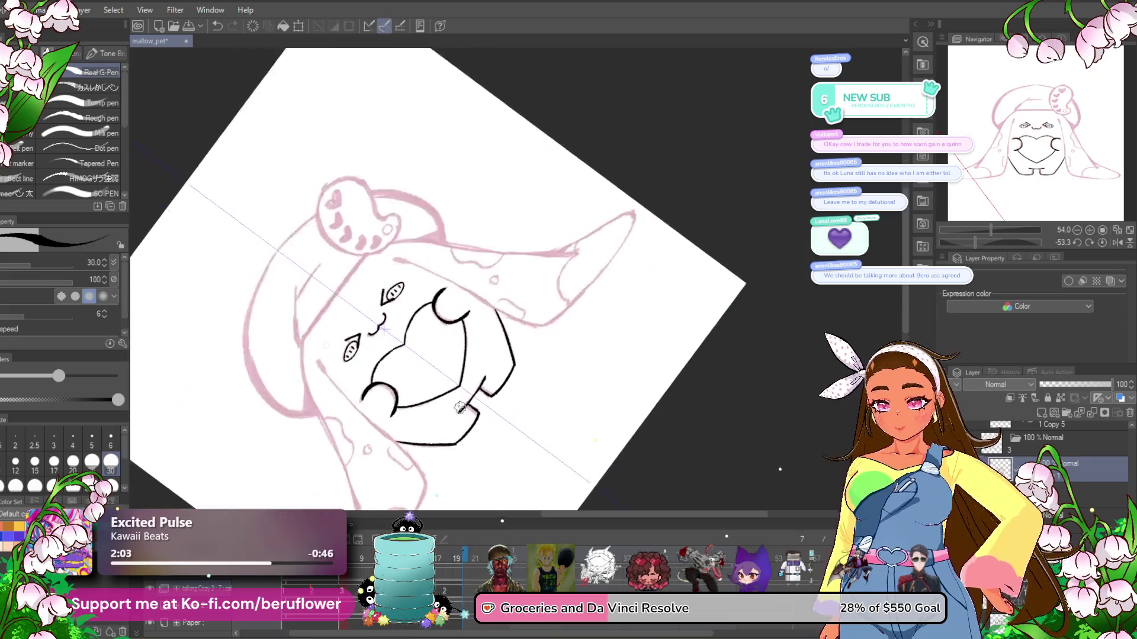
{"action": "left_click", "coordinate": [1102, 243]}
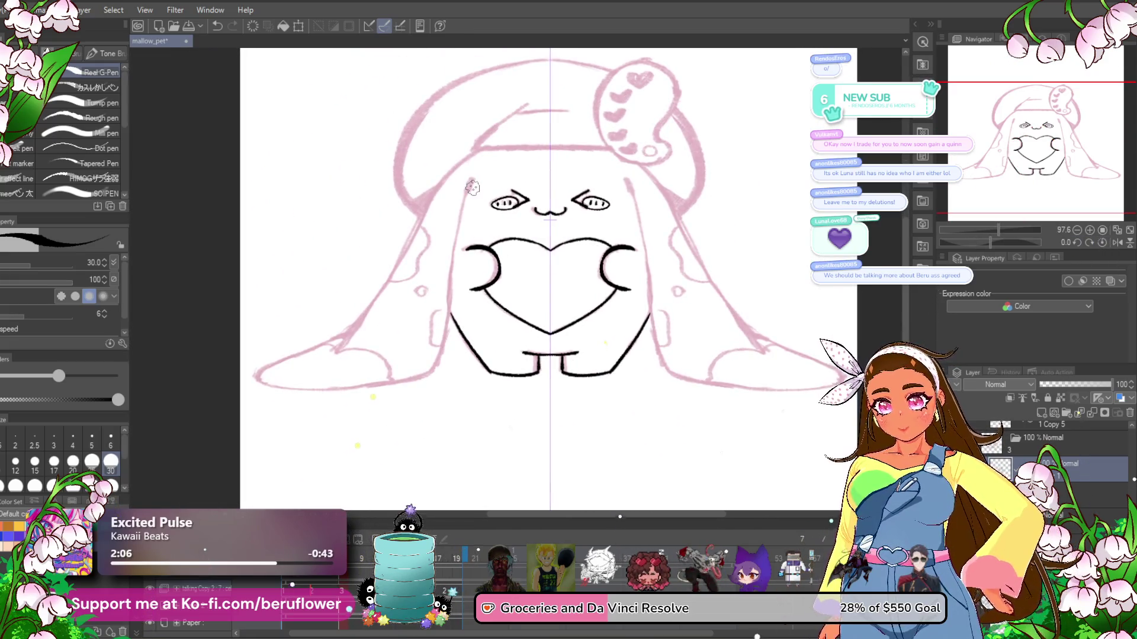
- Ink a tapered line along the ear sketch and extend it down the body's side
{"action": "scroll", "coordinate": [450, 267], "scroll_direction": "up", "scroll_amount": 4}
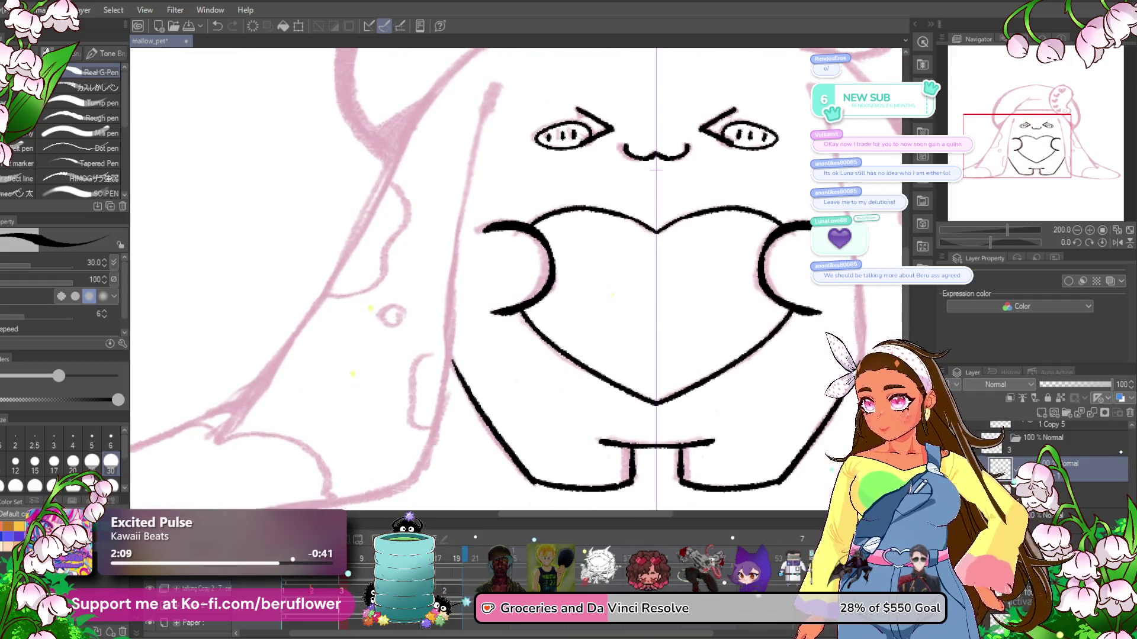
{"action": "left_click_drag", "start_coordinate": [990, 243], "coordinate": [1003, 247]}
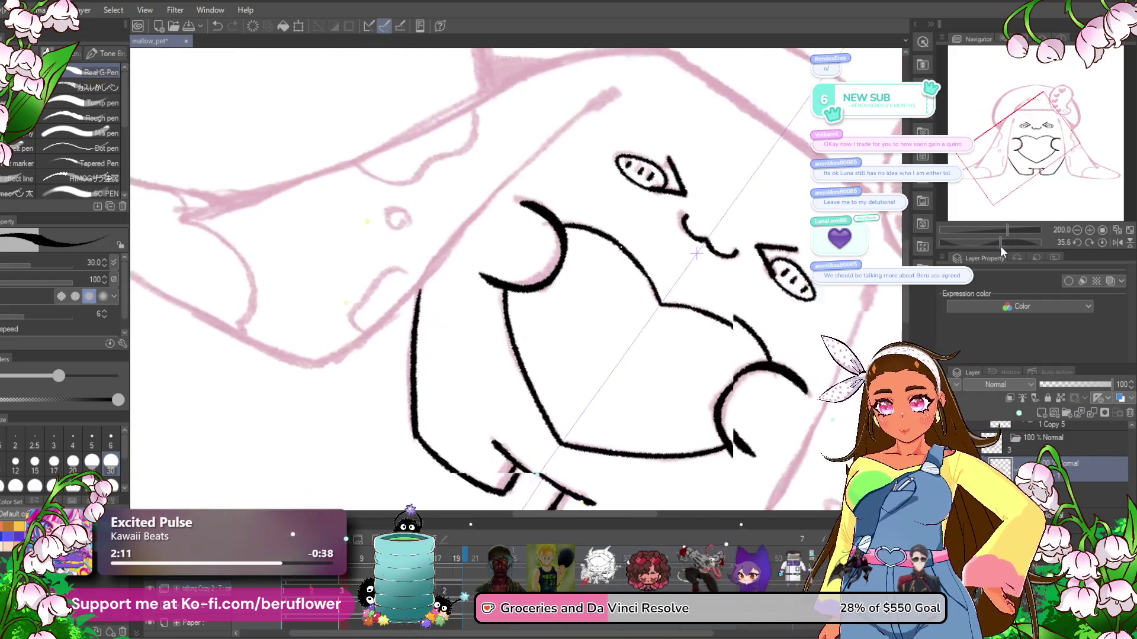
{"action": "scroll", "coordinate": [605, 92], "scroll_direction": "up", "scroll_amount": 3}
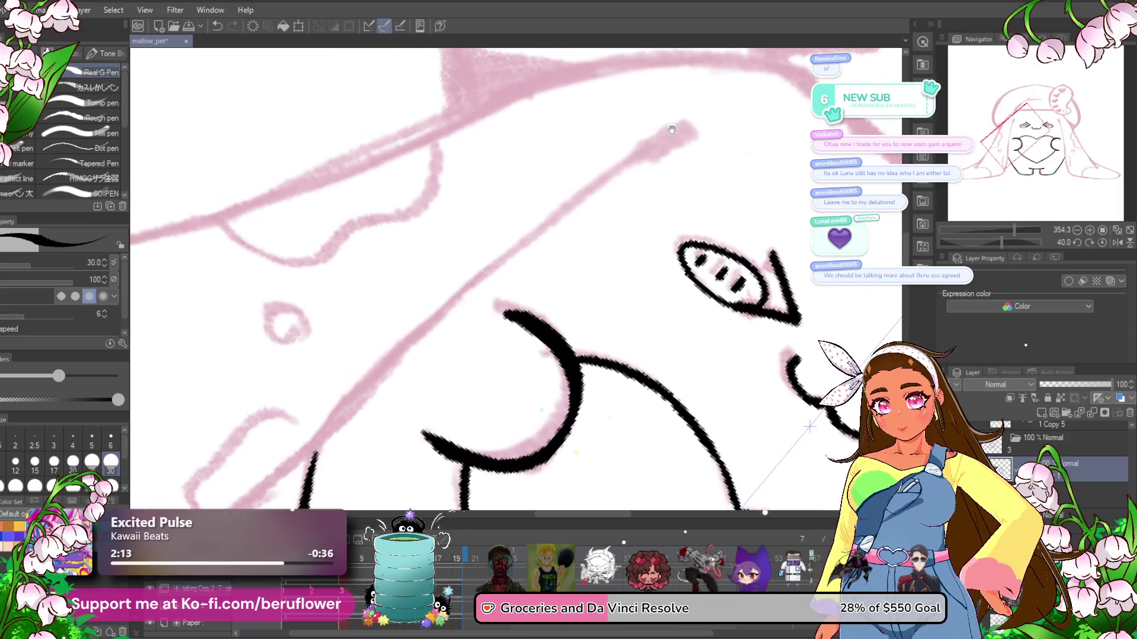
{"action": "mouse_move", "coordinate": [685, 129]}
{"action": "left_mouse_down"}
{"action": "mouse_move", "coordinate": [436, 318]}
{"action": "mouse_move", "coordinate": [623, 167]}
{"action": "mouse_move", "coordinate": [350, 361]}
{"action": "left_mouse_up"}
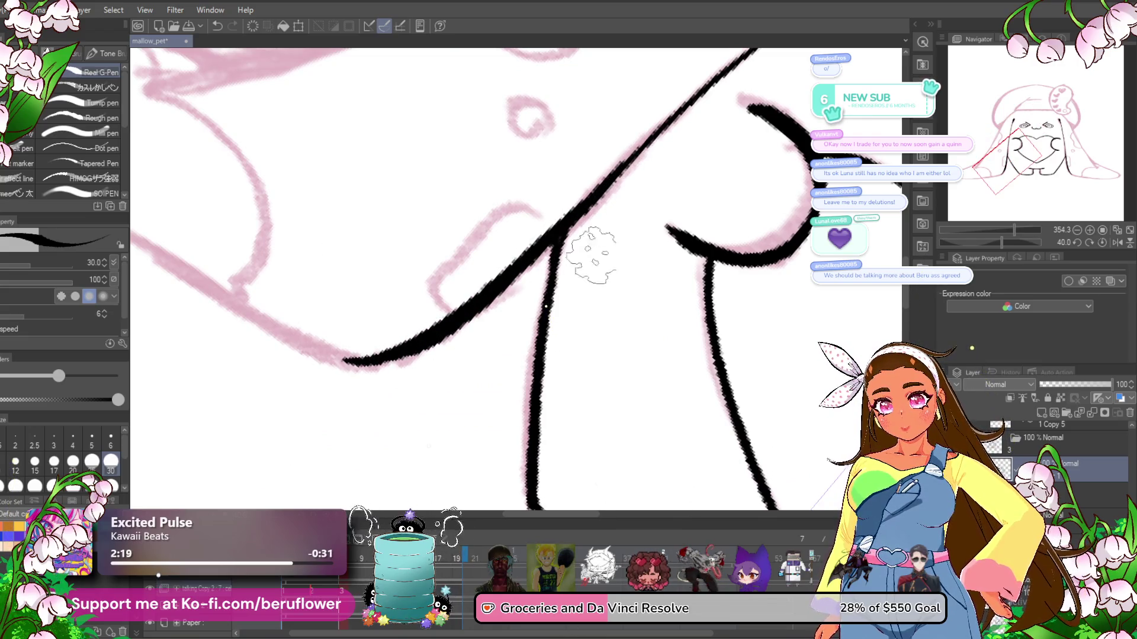
{"action": "left_click_drag", "start_coordinate": [1003, 243], "coordinate": [976, 242]}
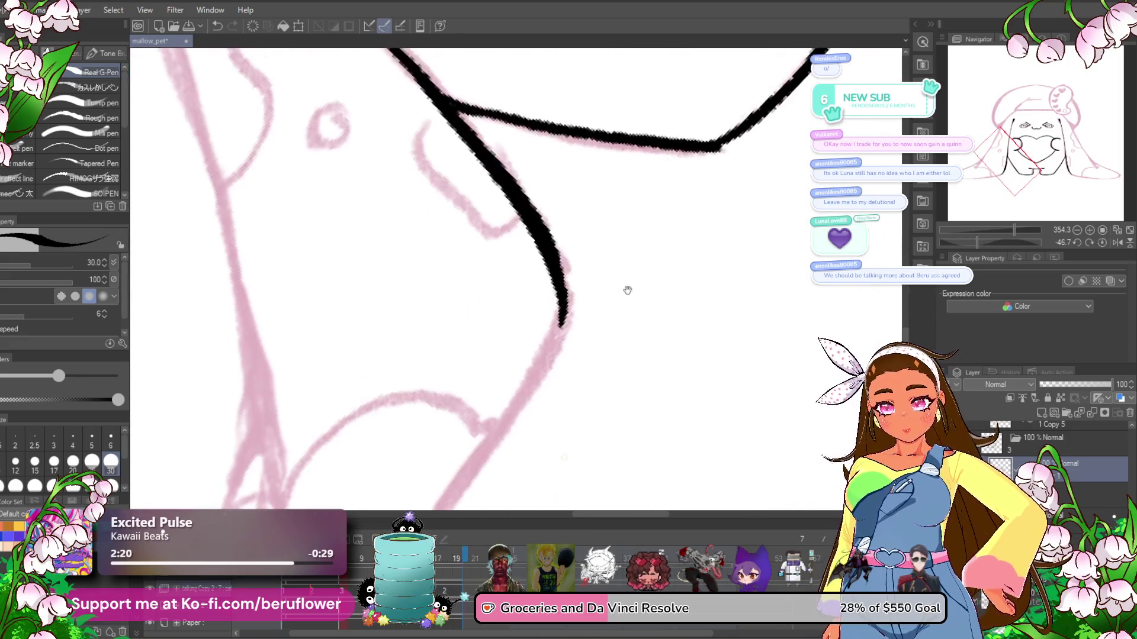
{"action": "mouse_move", "coordinate": [616, 172]}
{"action": "left_mouse_down"}
{"action": "mouse_move", "coordinate": [604, 207]}
{"action": "mouse_move", "coordinate": [508, 329]}
{"action": "left_mouse_up"}
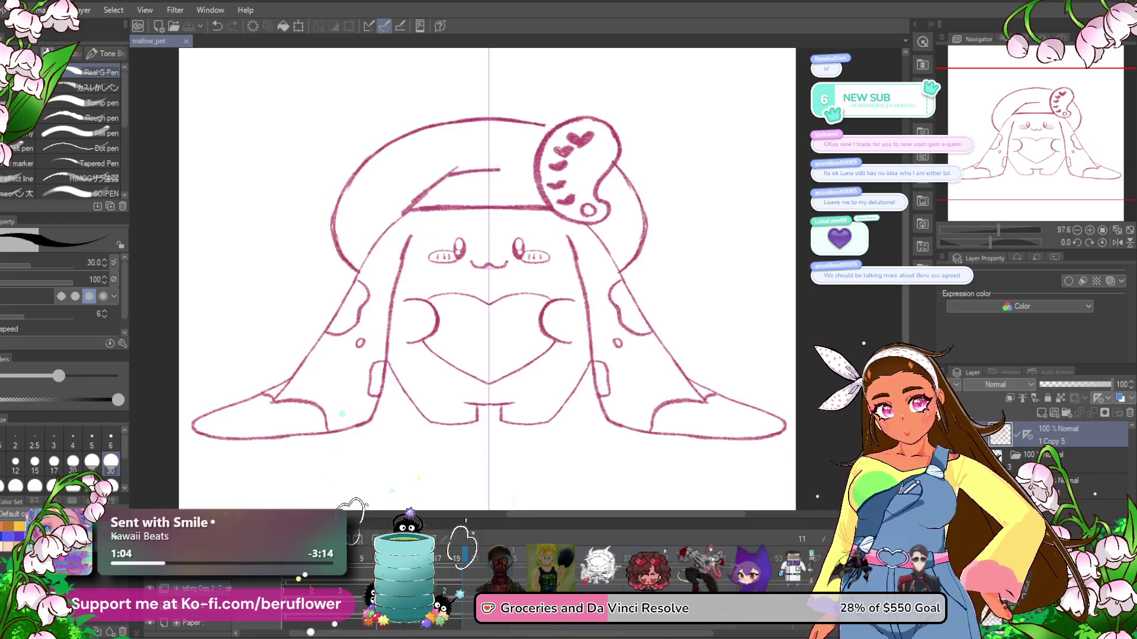
- Add a new mirrored lineart layer and ink both eyes and the mouth curve in black
{"action": "left_click", "coordinate": [1043, 411]}
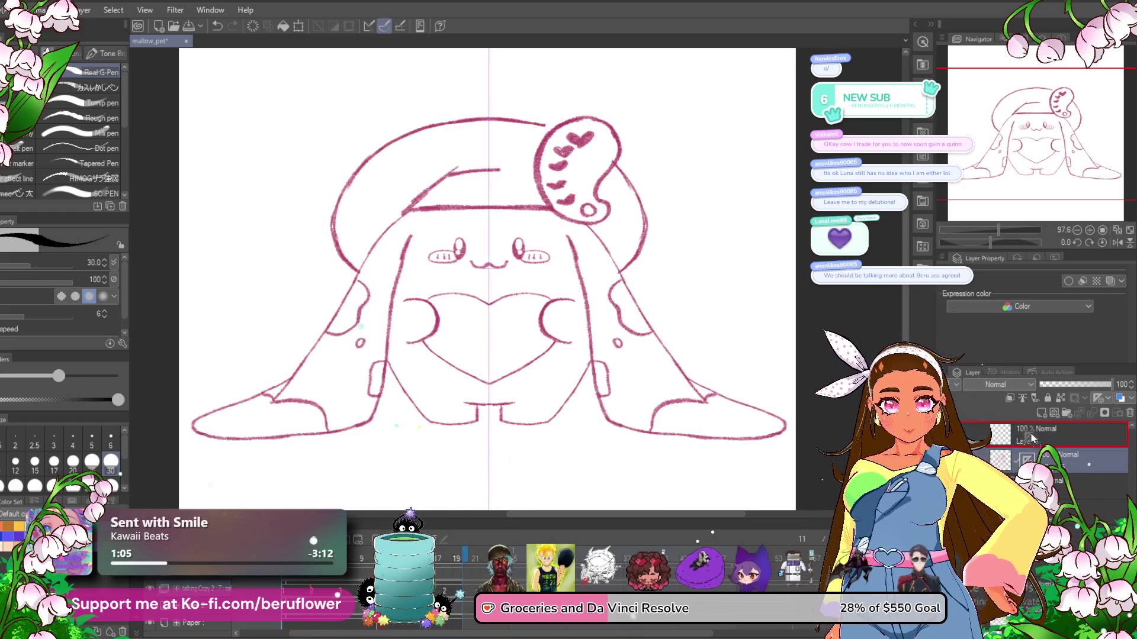
{"action": "left_click", "coordinate": [1059, 445]}
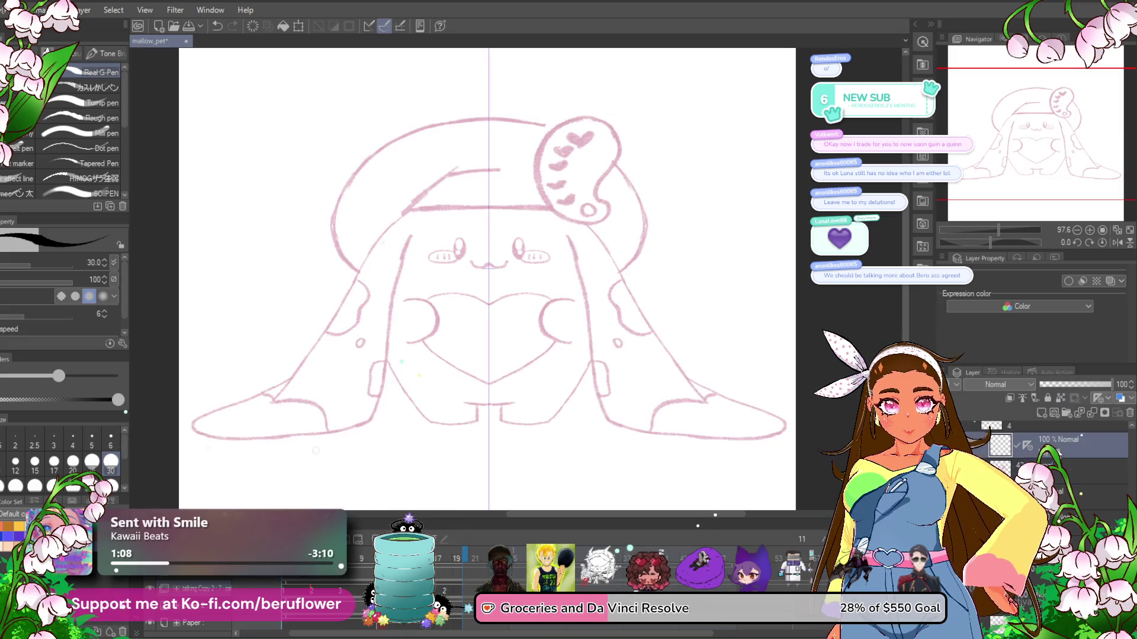
{"action": "scroll", "coordinate": [501, 228], "scroll_direction": "up", "scroll_amount": 4}
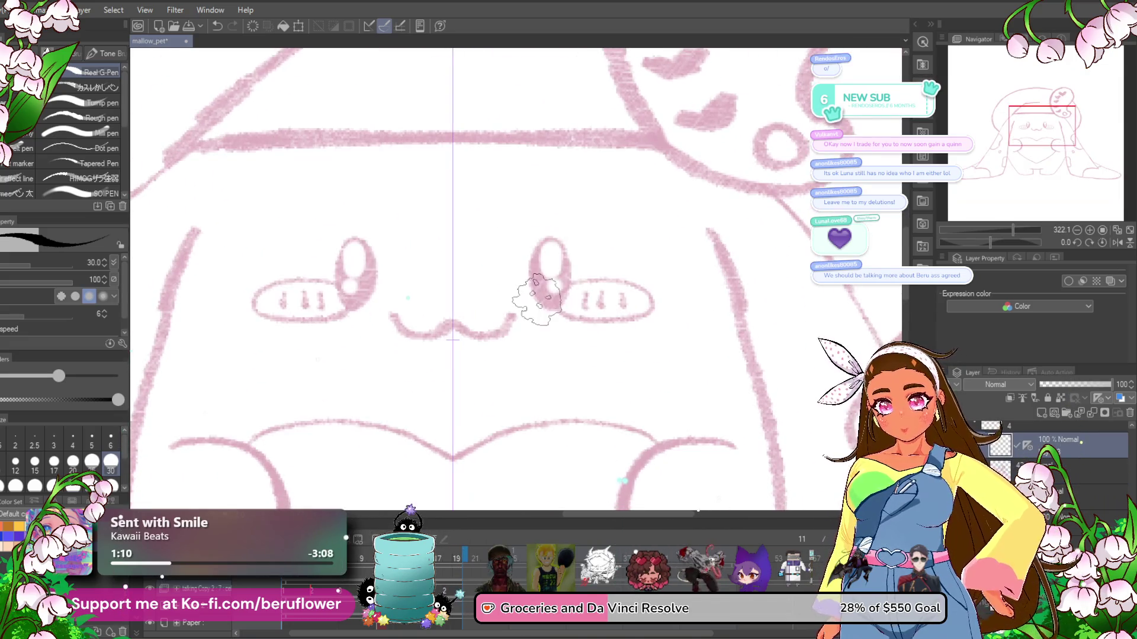
{"action": "mouse_move", "coordinate": [535, 296]}
{"action": "left_mouse_down"}
{"action": "mouse_move", "coordinate": [560, 242]}
{"action": "mouse_move", "coordinate": [565, 299]}
{"action": "mouse_move", "coordinate": [549, 248]}
{"action": "left_mouse_up"}
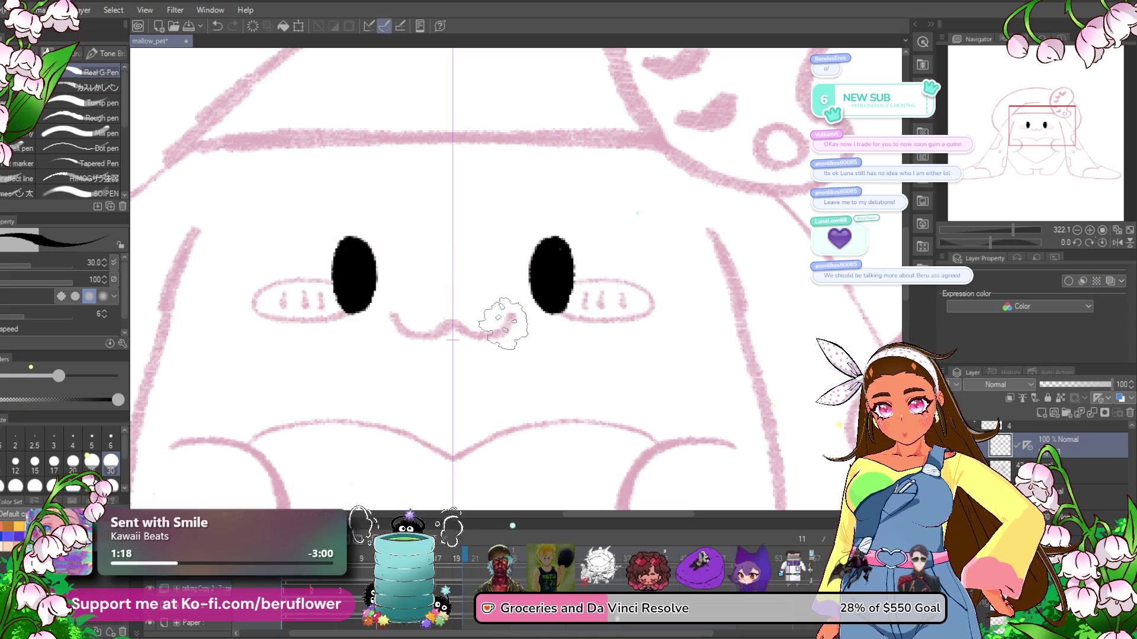
{"action": "left_click_drag", "start_coordinate": [399, 323], "coordinate": [453, 328]}
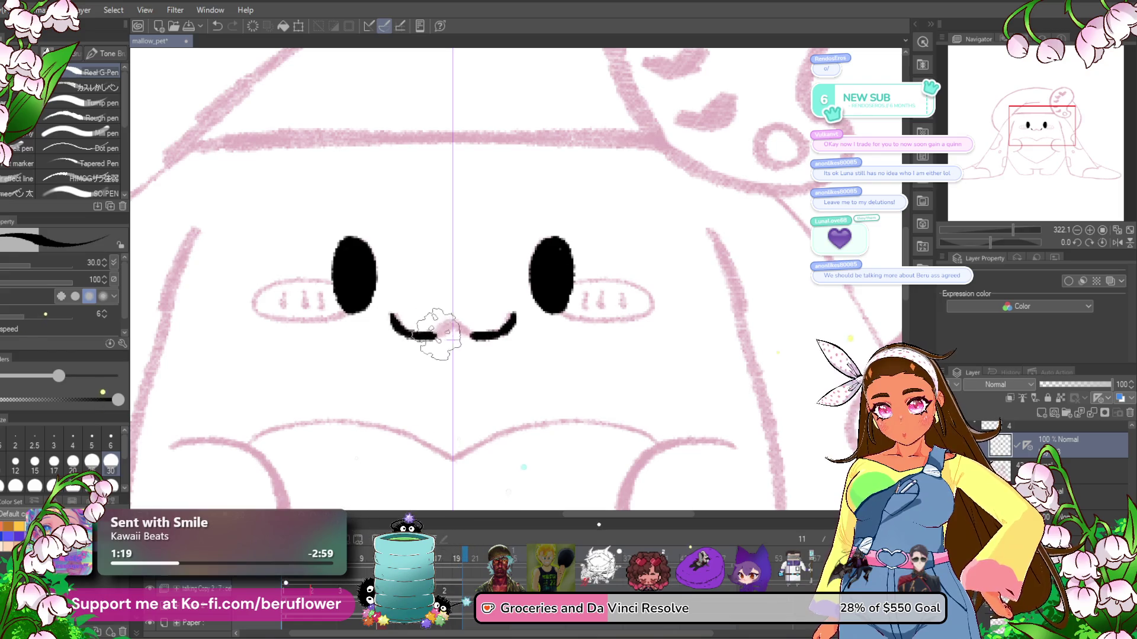
{"action": "mouse_move", "coordinate": [644, 250]}
{"action": "left_mouse_down"}
{"action": "mouse_move", "coordinate": [633, 250]}
{"action": "mouse_move", "coordinate": [633, 288]}
{"action": "left_mouse_up"}
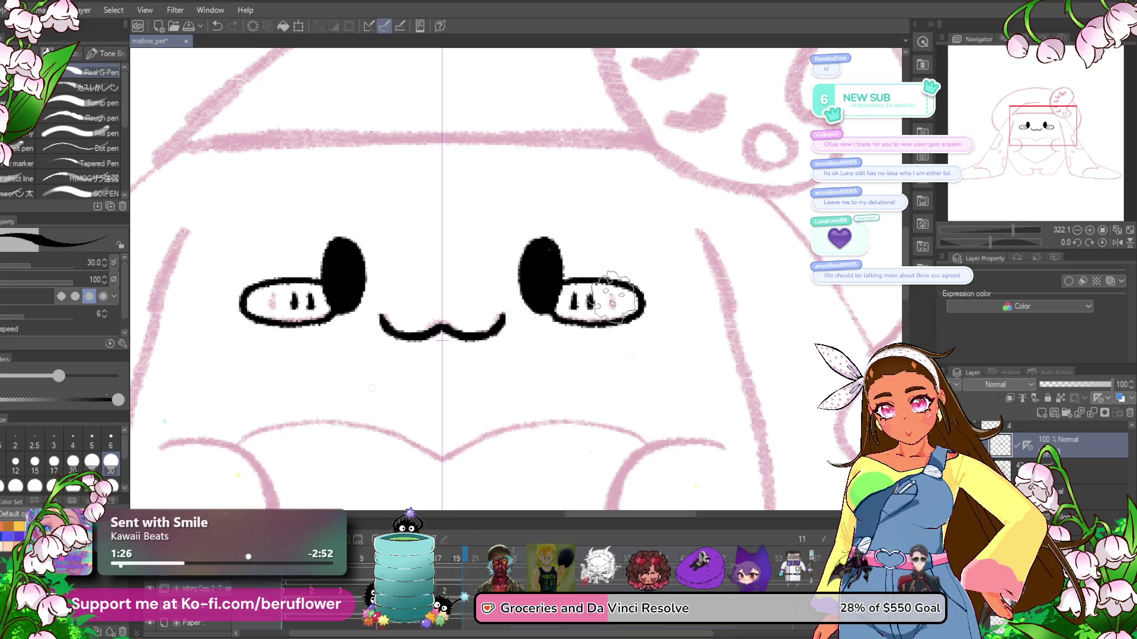
{"action": "scroll", "coordinate": [607, 303], "scroll_direction": "down", "scroll_amount": 5}
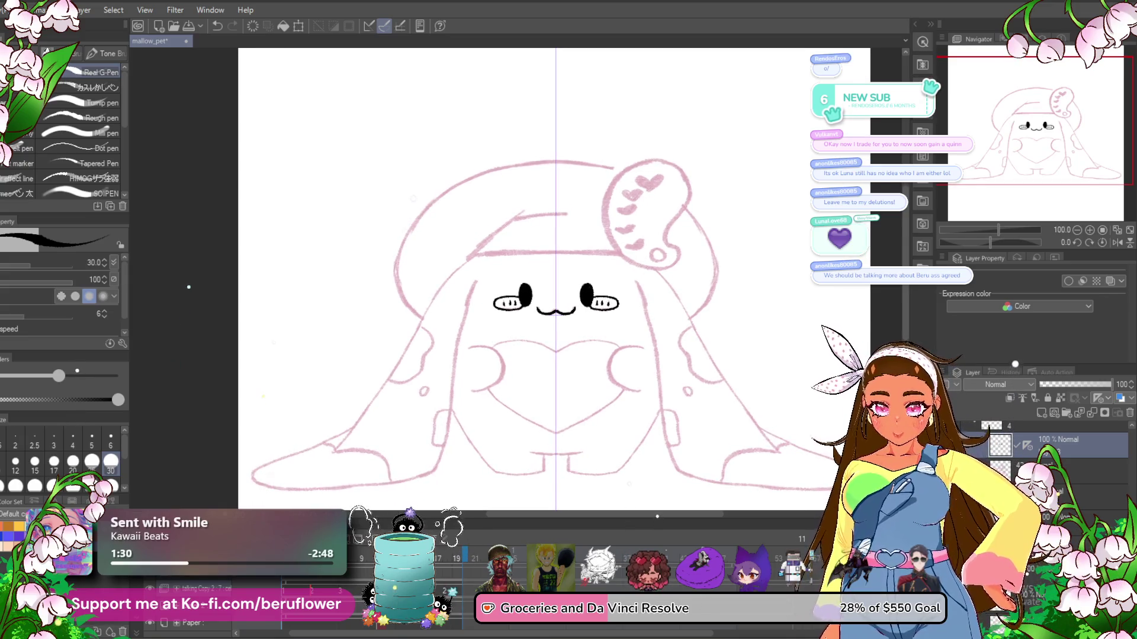
- Ink the paw curve, the heart's top edge and the two little legs below it
{"action": "scroll", "coordinate": [555, 328], "scroll_direction": "up", "scroll_amount": 2}
{"action": "scroll", "coordinate": [482, 211], "scroll_direction": "up", "scroll_amount": 3}
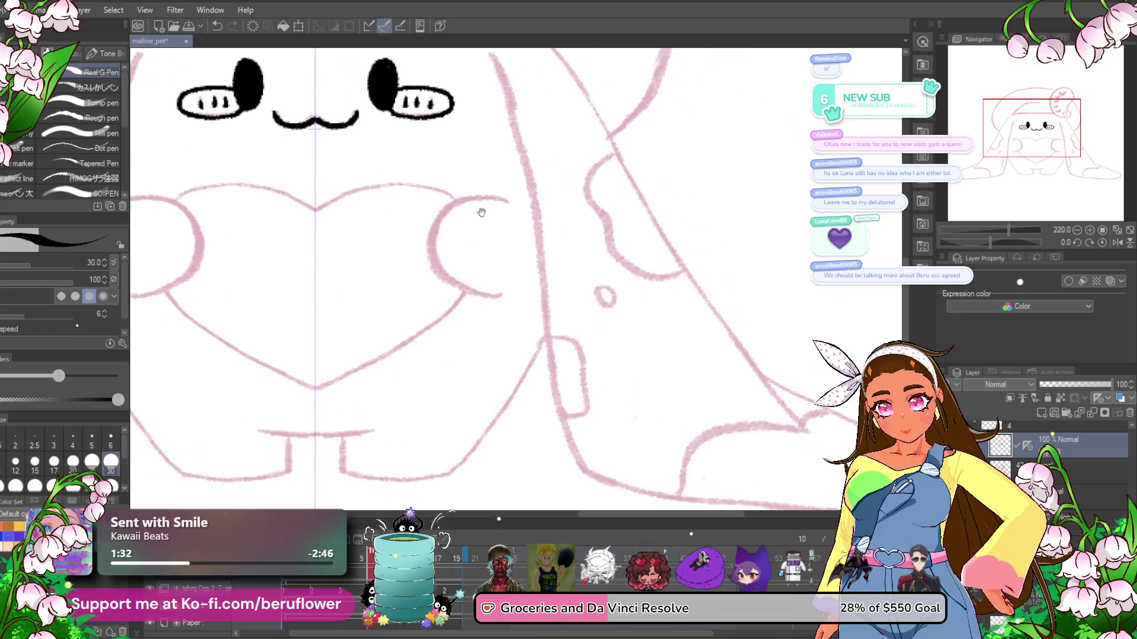
{"action": "scroll", "coordinate": [480, 211], "scroll_direction": "up", "scroll_amount": 1}
{"action": "mouse_move", "coordinate": [477, 211]}
{"action": "left_mouse_down"}
{"action": "mouse_move", "coordinate": [624, 201]}
{"action": "mouse_move", "coordinate": [518, 301]}
{"action": "left_mouse_up"}
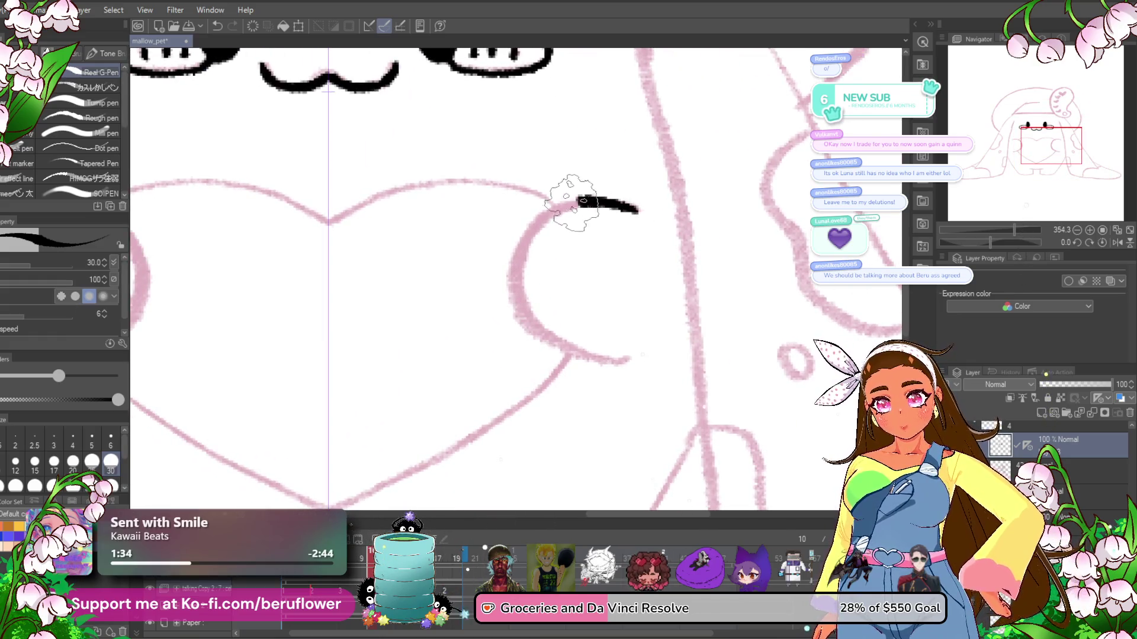
{"action": "left_click_drag", "start_coordinate": [577, 351], "coordinate": [628, 358]}
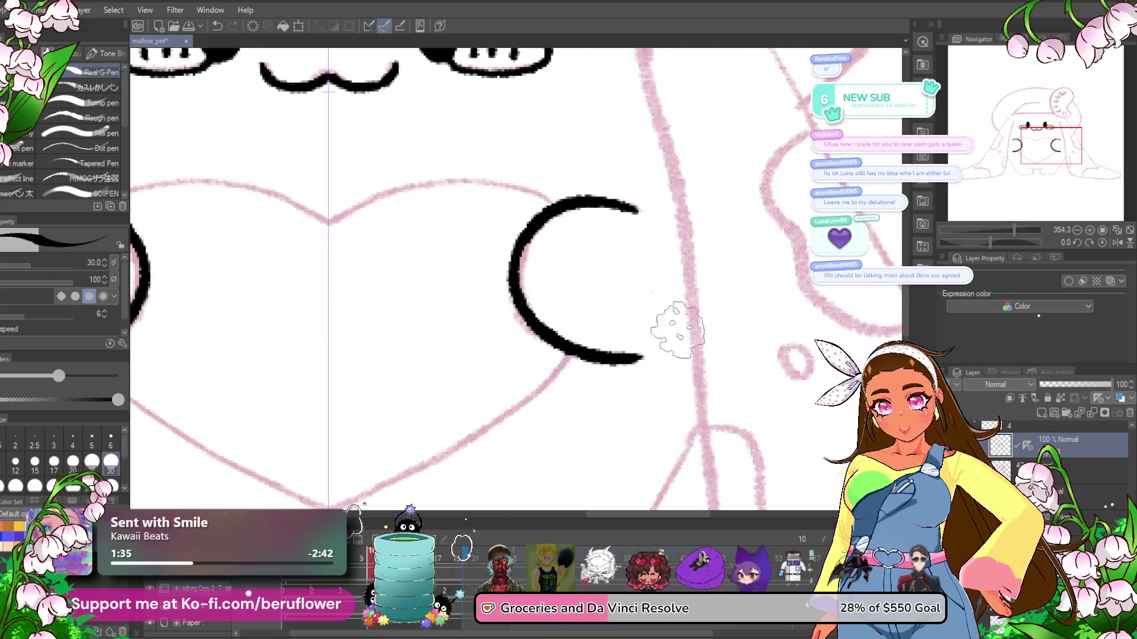
{"action": "mouse_move", "coordinate": [515, 190]}
{"action": "left_mouse_down"}
{"action": "mouse_move", "coordinate": [708, 234]}
{"action": "mouse_move", "coordinate": [579, 246]}
{"action": "mouse_move", "coordinate": [524, 266]}
{"action": "left_mouse_up"}
{"action": "mouse_move", "coordinate": [752, 412]}
{"action": "left_mouse_down"}
{"action": "mouse_move", "coordinate": [715, 259]}
{"action": "mouse_move", "coordinate": [513, 395]}
{"action": "left_mouse_up"}
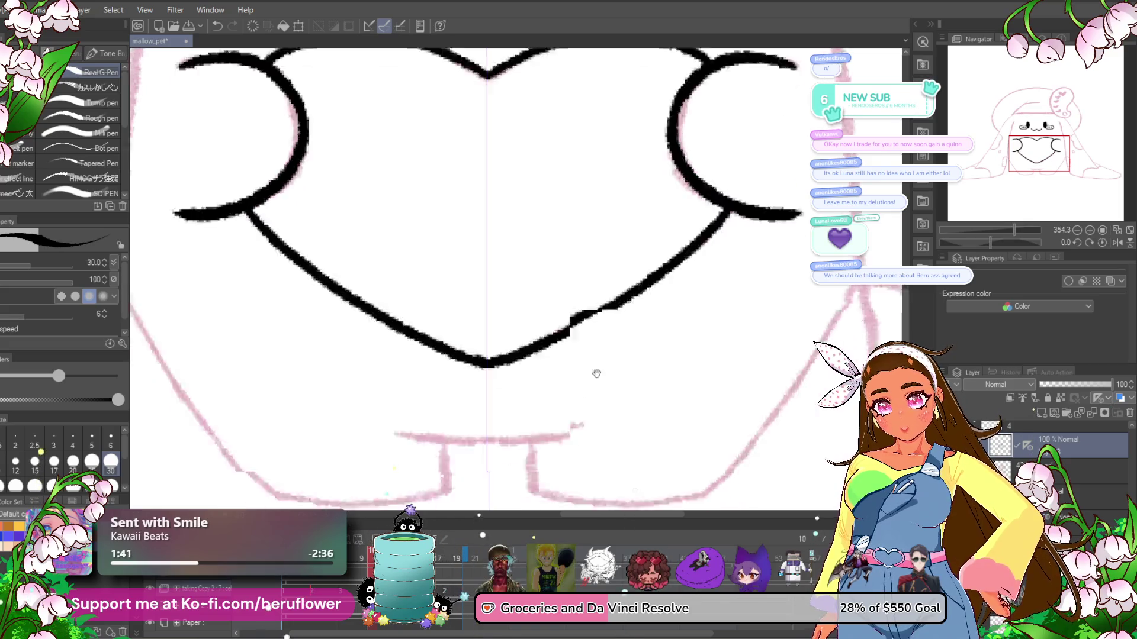
{"action": "mouse_move", "coordinate": [501, 478]}
{"action": "left_mouse_down"}
{"action": "mouse_move", "coordinate": [558, 309]}
{"action": "mouse_move", "coordinate": [500, 372]}
{"action": "left_mouse_up"}
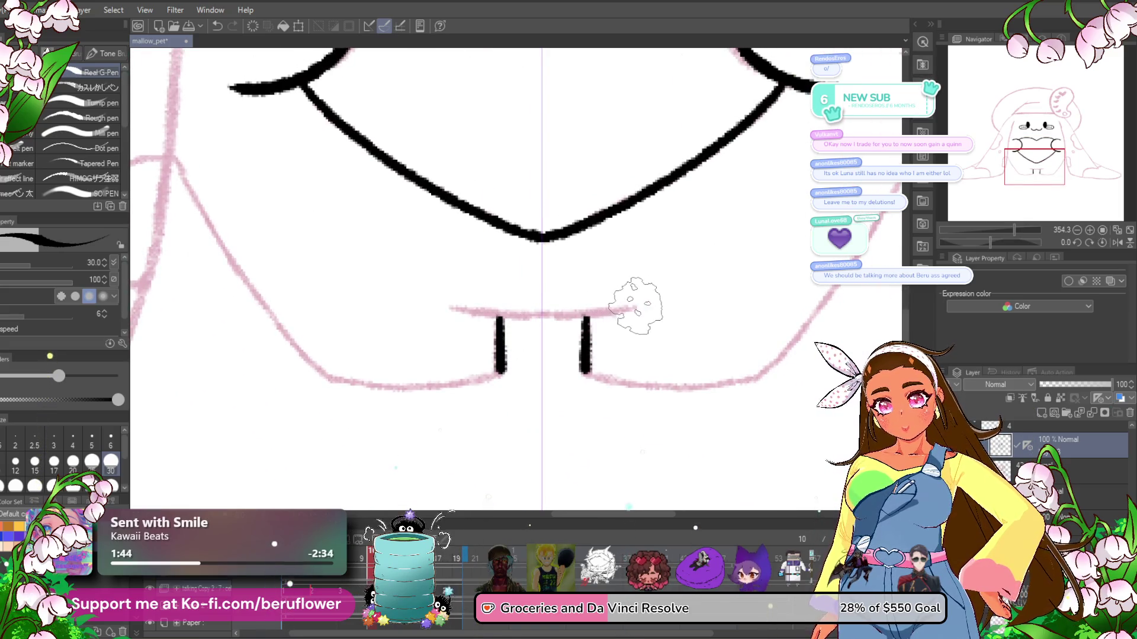
{"action": "left_click_drag", "start_coordinate": [636, 306], "coordinate": [549, 319]}
{"action": "left_click_drag", "start_coordinate": [639, 260], "coordinate": [619, 305]}
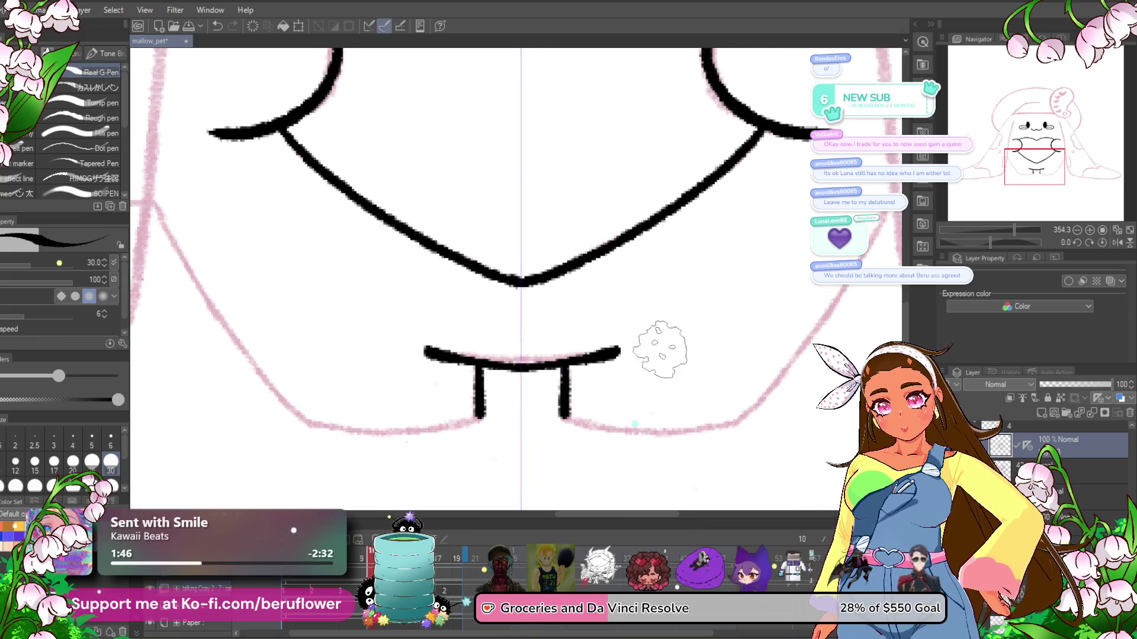
{"action": "key", "text": "ctrl+z"}
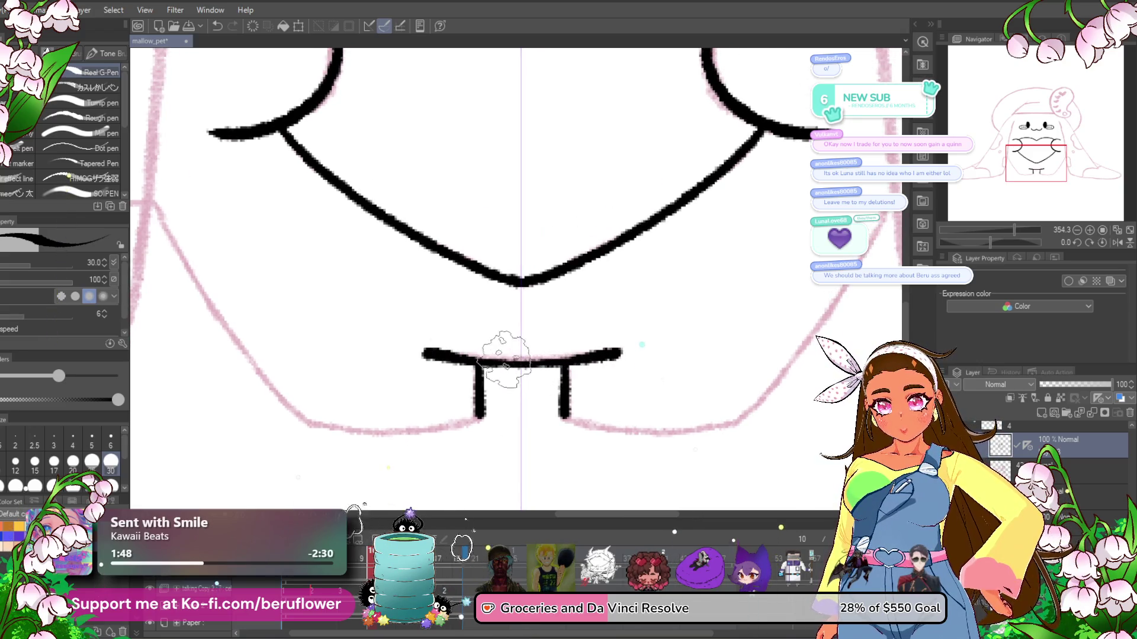
- Ink a long, smooth body side line running down from the heart's right edge
{"action": "left_click_drag", "start_coordinate": [787, 307], "coordinate": [568, 278]}
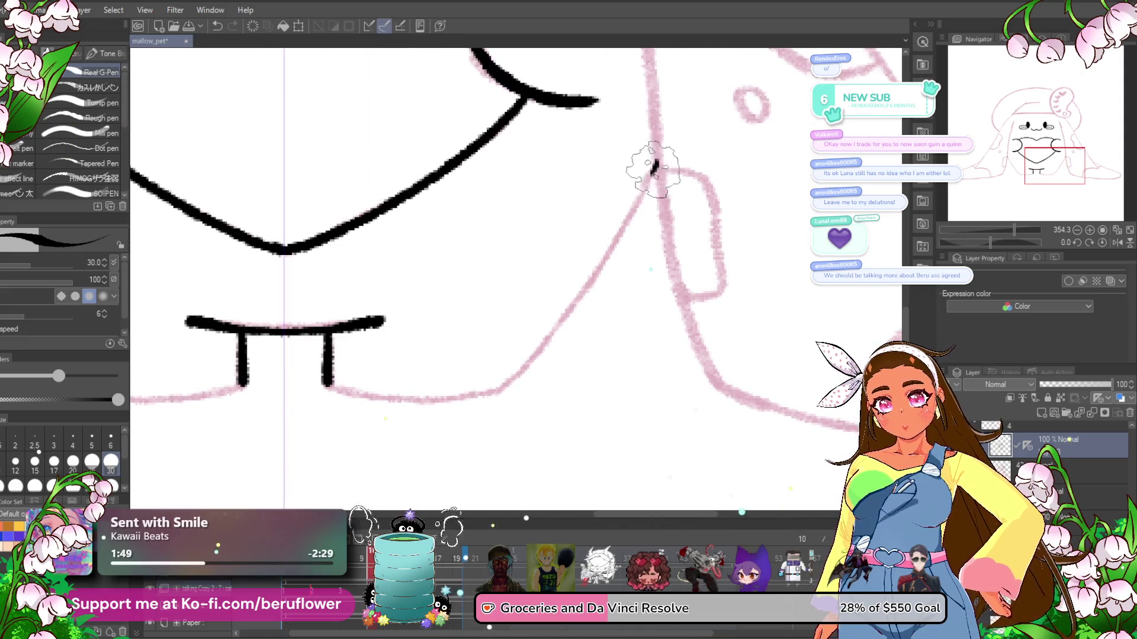
{"action": "left_click_drag", "start_coordinate": [654, 169], "coordinate": [594, 272]}
{"action": "key", "text": "ctrl+z"}
{"action": "left_click_drag", "start_coordinate": [656, 165], "coordinate": [510, 376]}
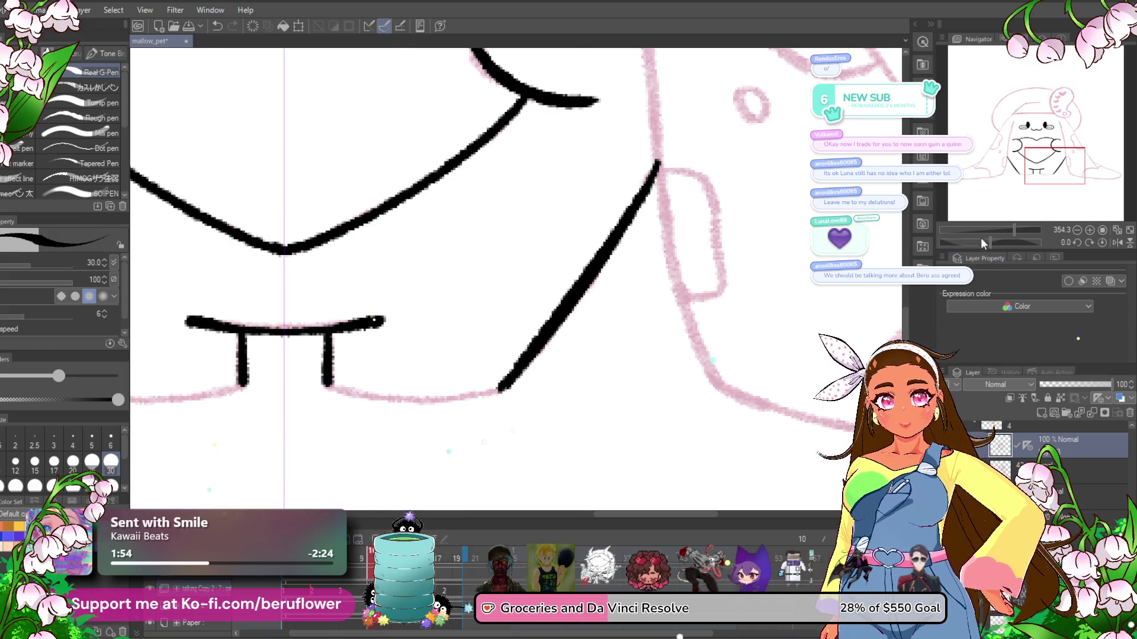
{"action": "left_click_drag", "start_coordinate": [981, 238], "coordinate": [965, 240]}
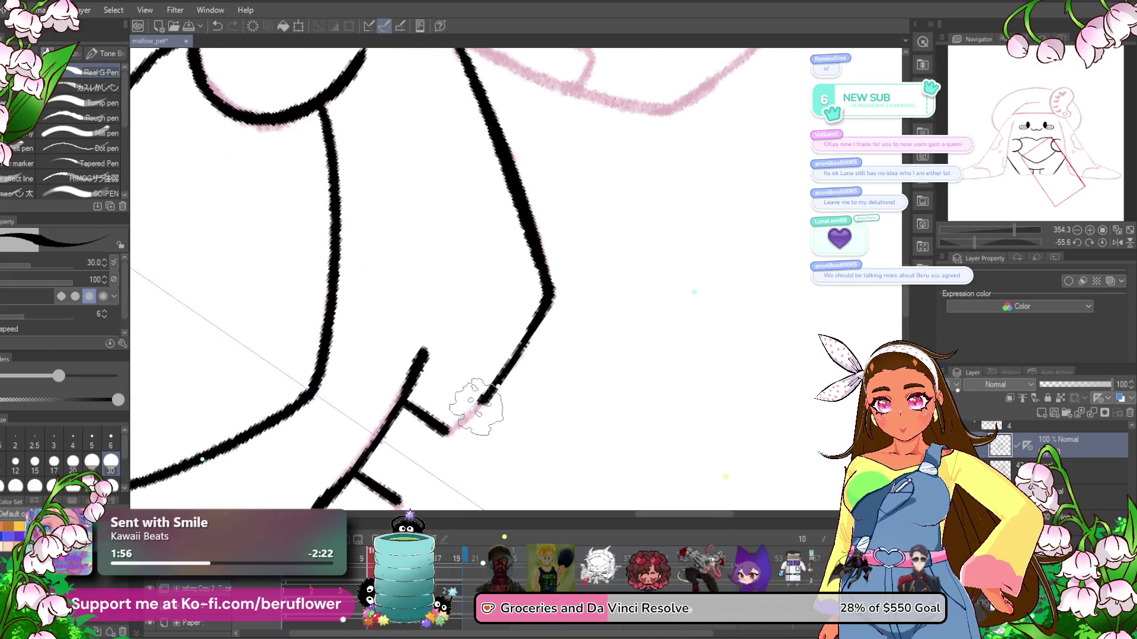
{"action": "scroll", "coordinate": [435, 434], "scroll_direction": "down", "scroll_amount": 3}
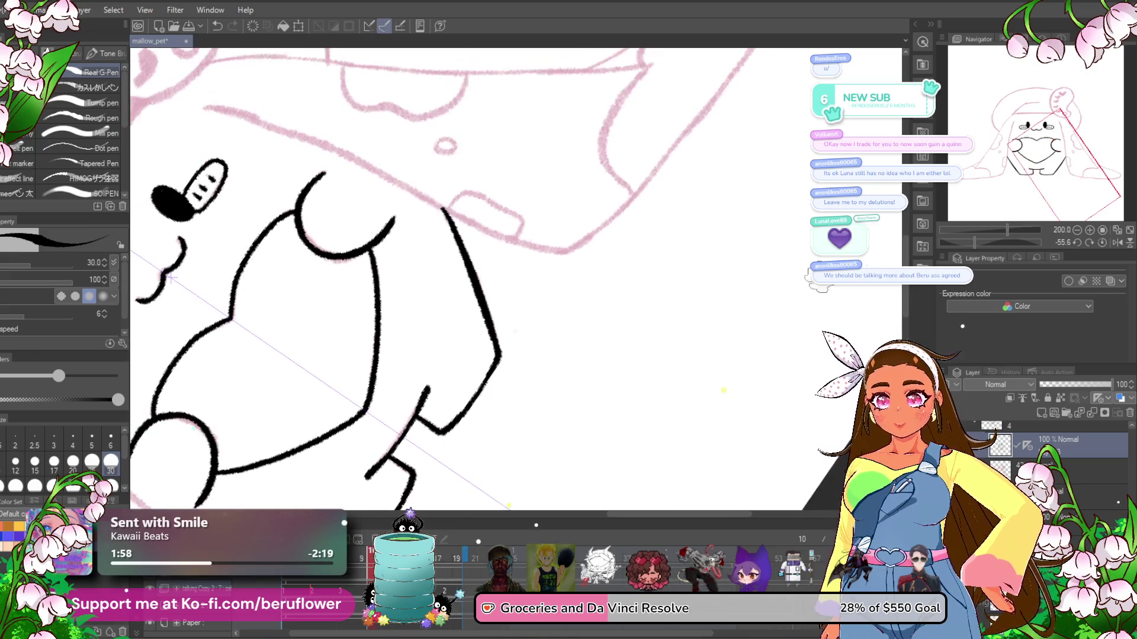
{"action": "left_click", "coordinate": [1102, 242]}
- Draw mirrored side lines down the head and body, undoing the last attempt
{"action": "left_click_drag", "start_coordinate": [248, 53], "coordinate": [474, 241]}
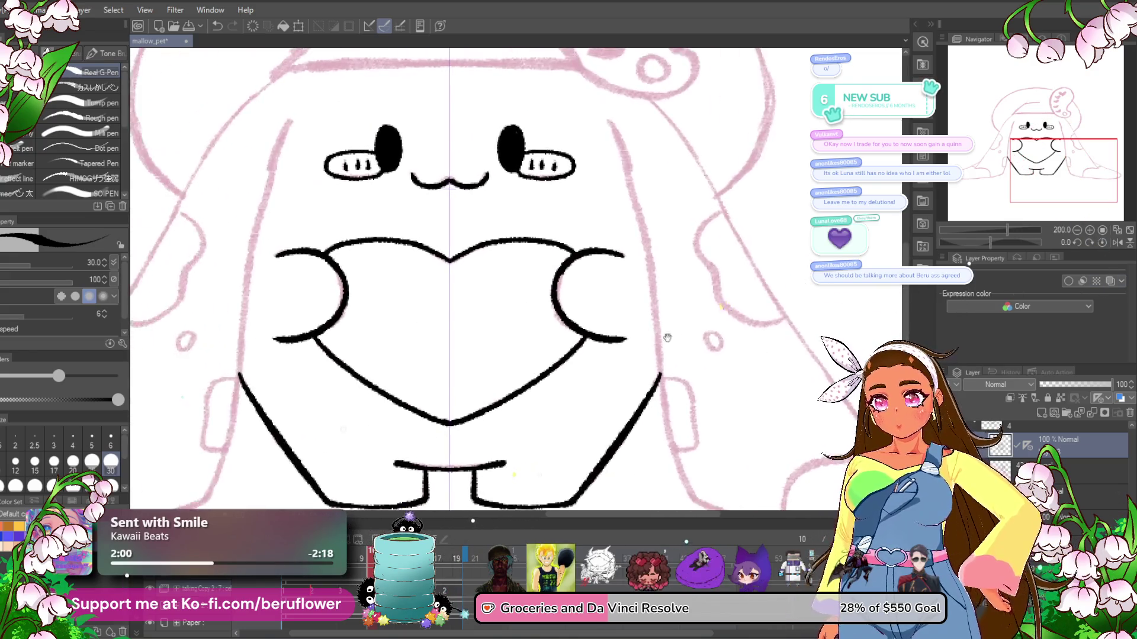
{"action": "left_click_drag", "start_coordinate": [372, 131], "coordinate": [353, 188]}
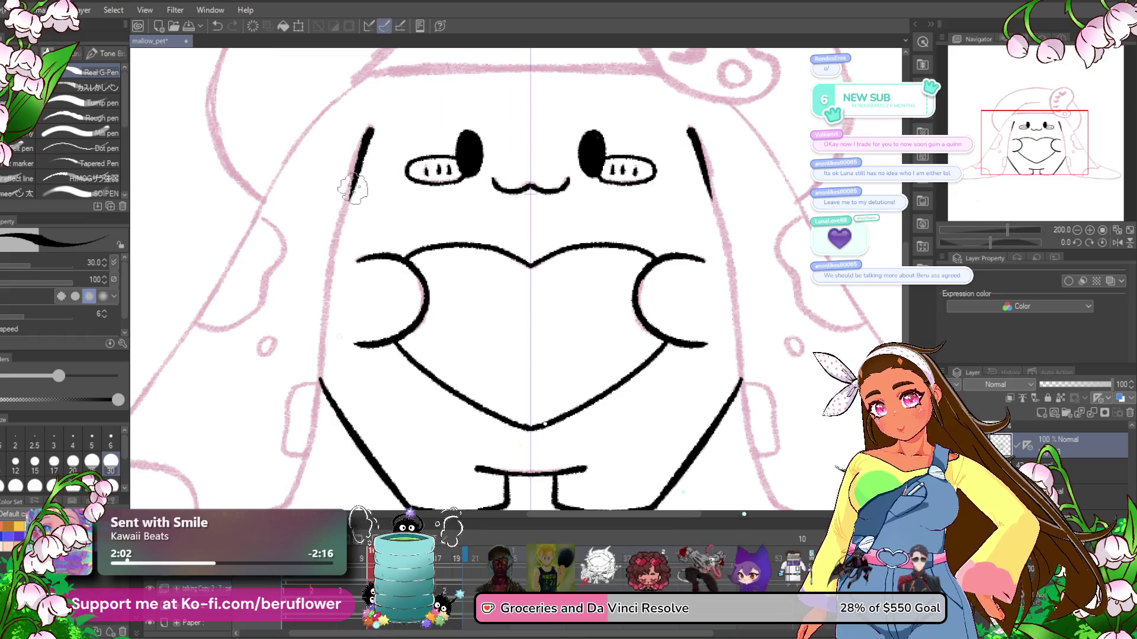
{"action": "left_click_drag", "start_coordinate": [312, 392], "coordinate": [321, 325]}
{"action": "left_click_drag", "start_coordinate": [334, 248], "coordinate": [326, 327]}
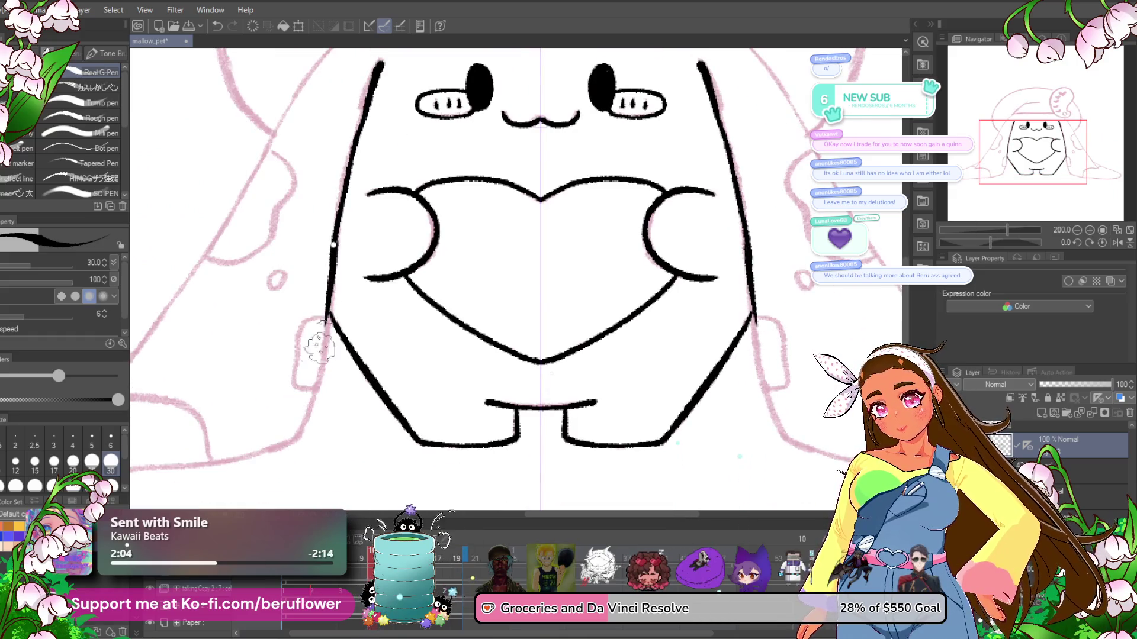
{"action": "key", "text": "ctrl+z"}
{"action": "scroll", "coordinate": [356, 196], "scroll_direction": "up", "scroll_amount": 2}
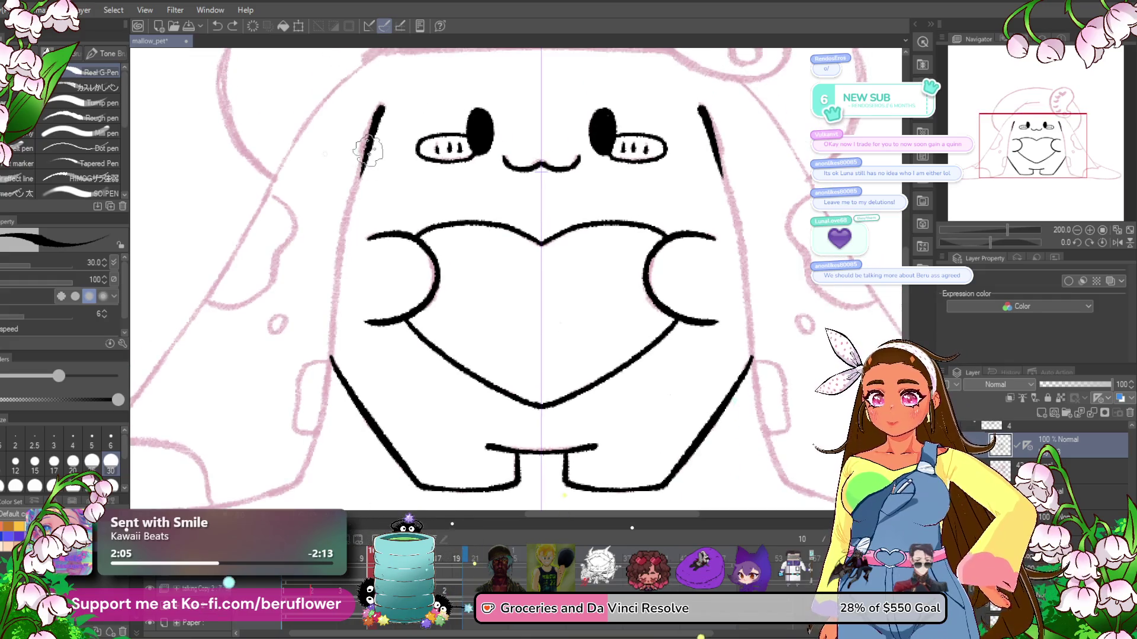
{"action": "left_click_drag", "start_coordinate": [320, 406], "coordinate": [374, 234]}
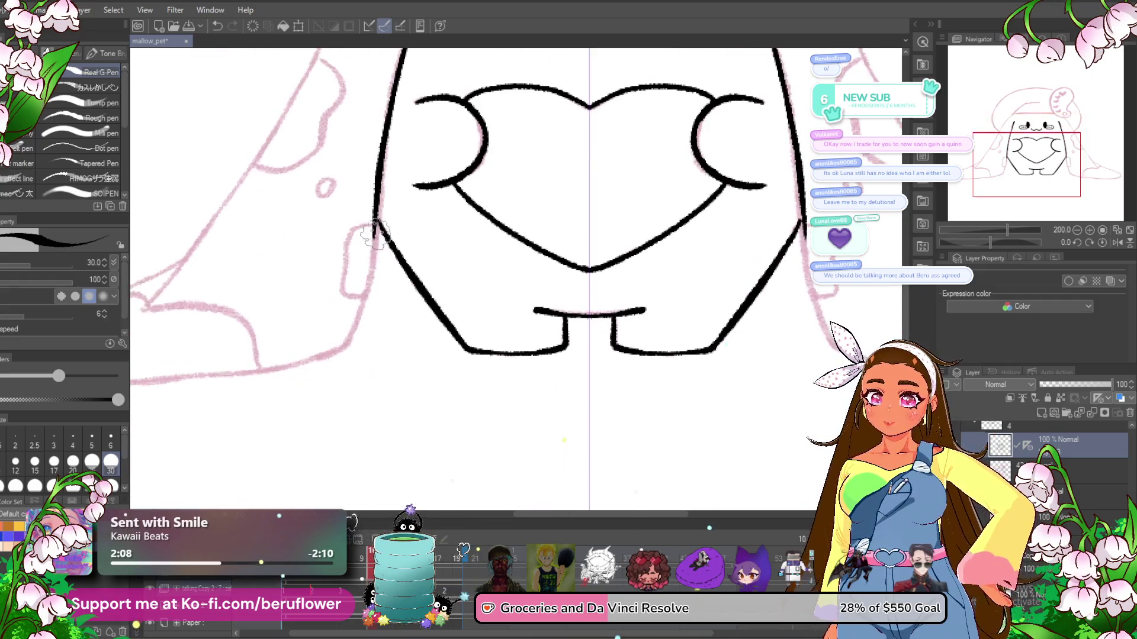
{"action": "scroll", "coordinate": [322, 318], "scroll_direction": "up", "scroll_amount": 3}
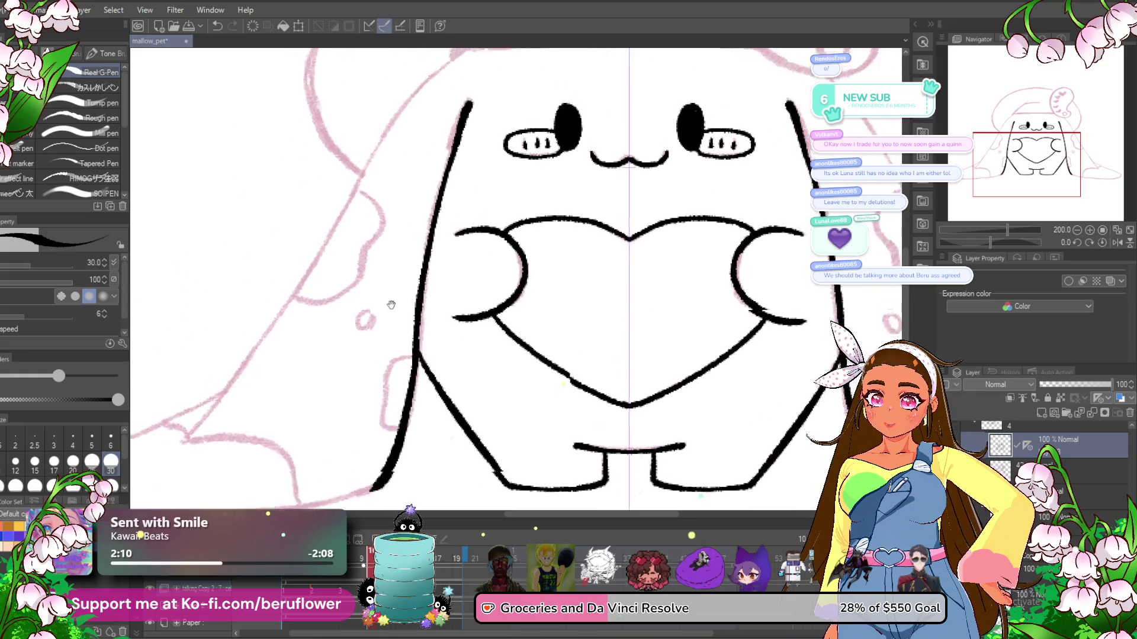
{"action": "scroll", "coordinate": [404, 170], "scroll_direction": "up", "scroll_amount": 3}
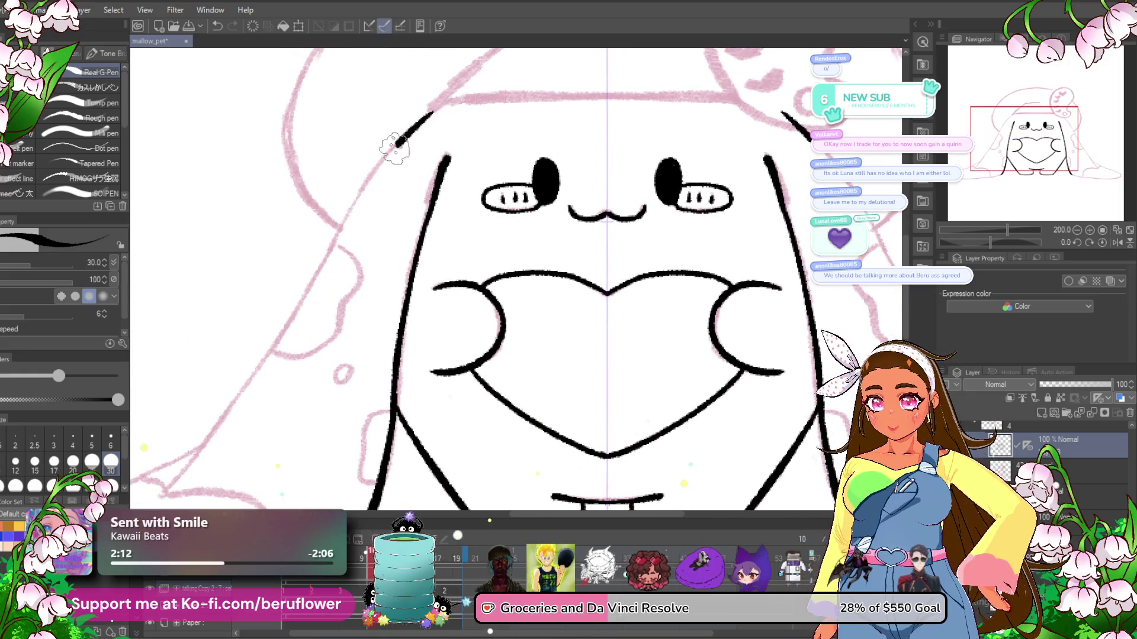
{"action": "left_click_drag", "start_coordinate": [321, 260], "coordinate": [401, 160]}
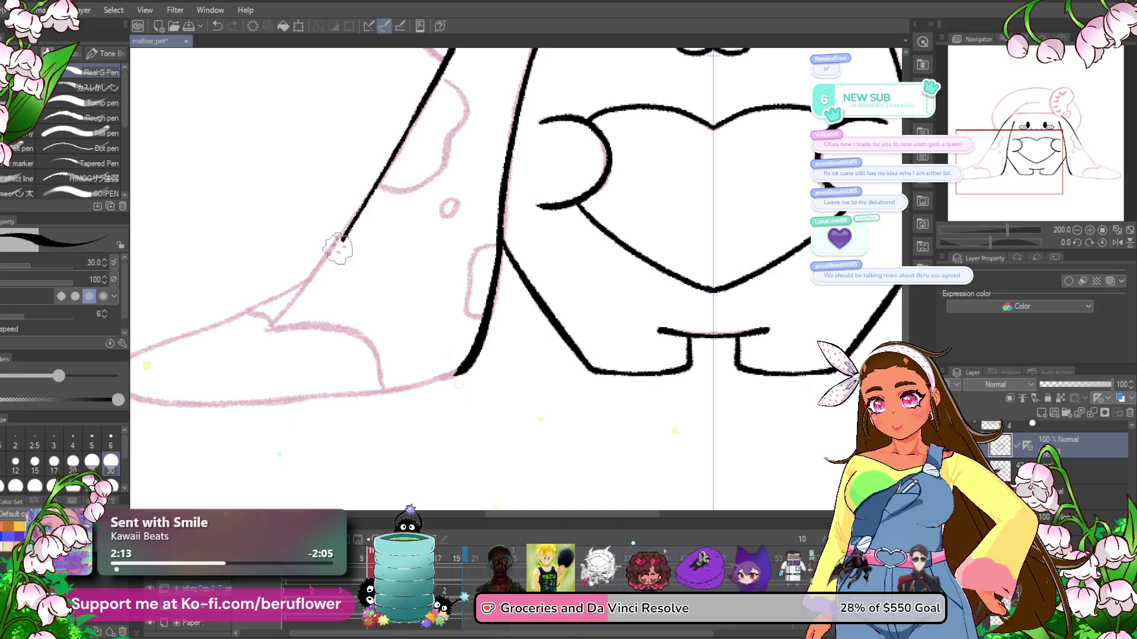
- Try an outer-edge stroke on the left ear, undo it, and straighten the canvas
{"action": "left_click_drag", "start_coordinate": [258, 323], "coordinate": [438, 293]}
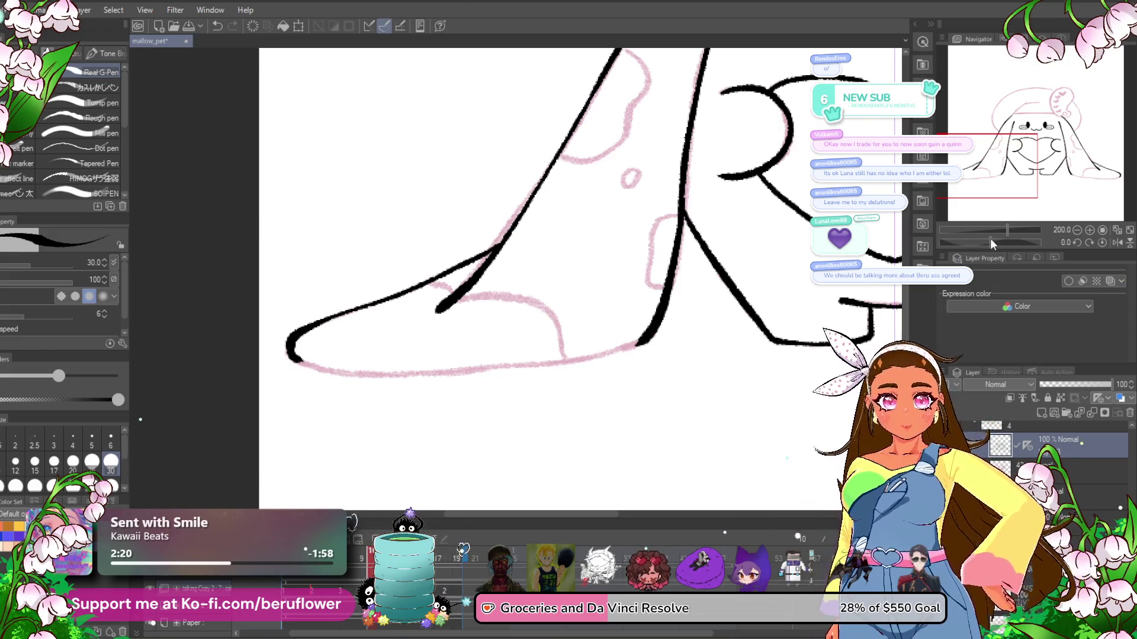
{"action": "left_click_drag", "start_coordinate": [990, 242], "coordinate": [1019, 243]}
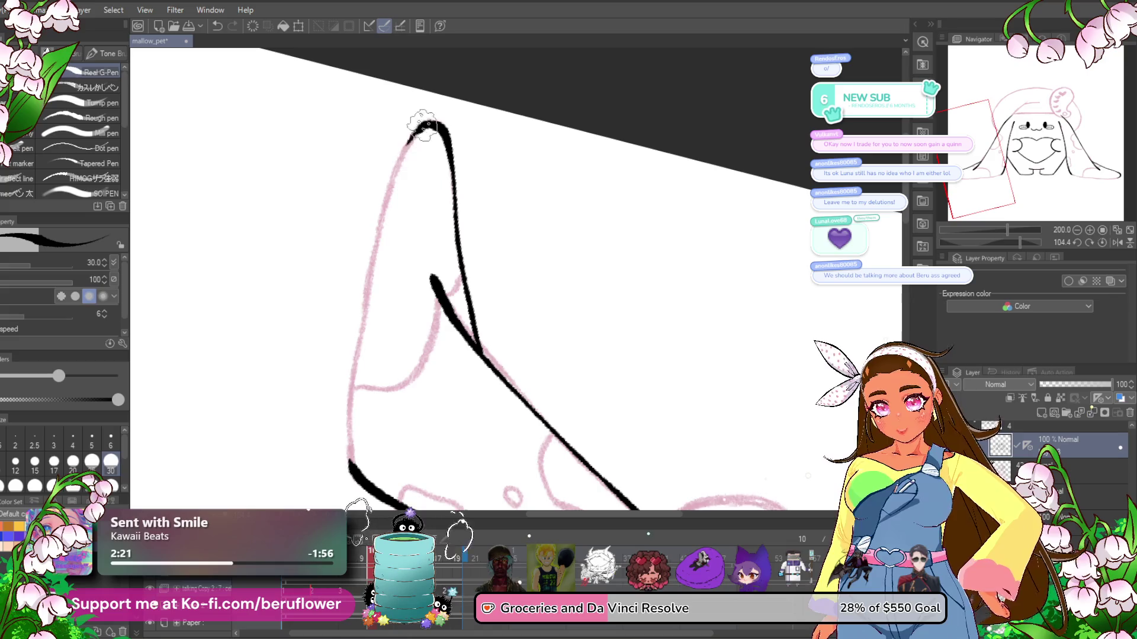
{"action": "left_click_drag", "start_coordinate": [424, 125], "coordinate": [364, 285]}
{"action": "key", "text": "ctrl+z"}
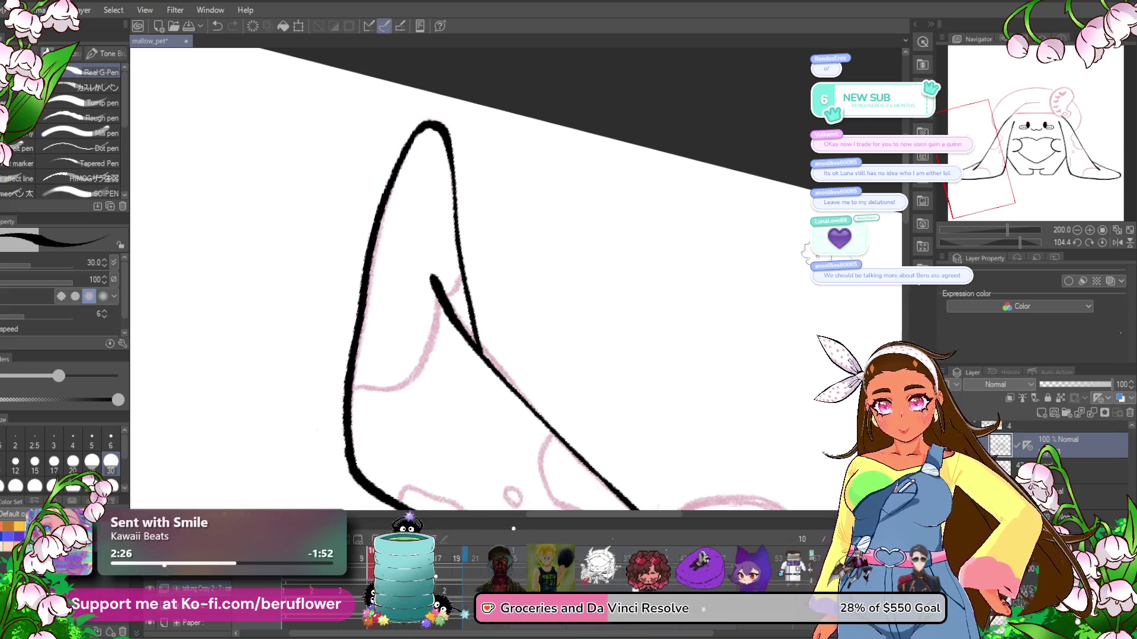
{"action": "key", "text": "ctrl+@"}
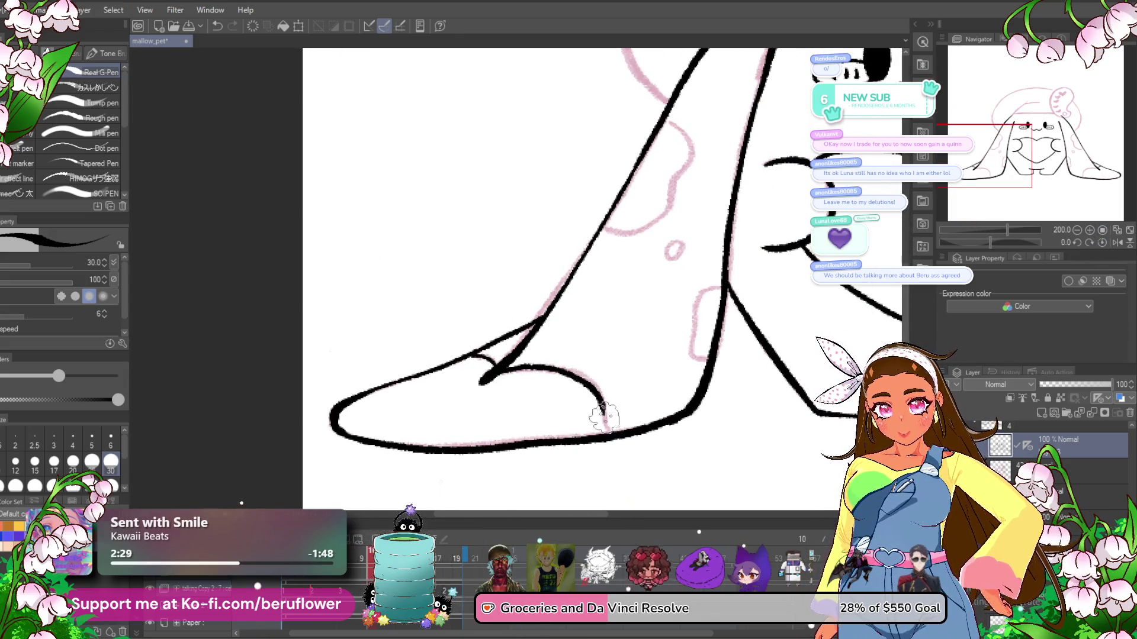
- Redraw the foot's toe curve, retrying the stroke until it sits right
{"action": "key", "text": "ctrl+z"}
{"action": "left_click_drag", "start_coordinate": [608, 435], "coordinate": [600, 393]}
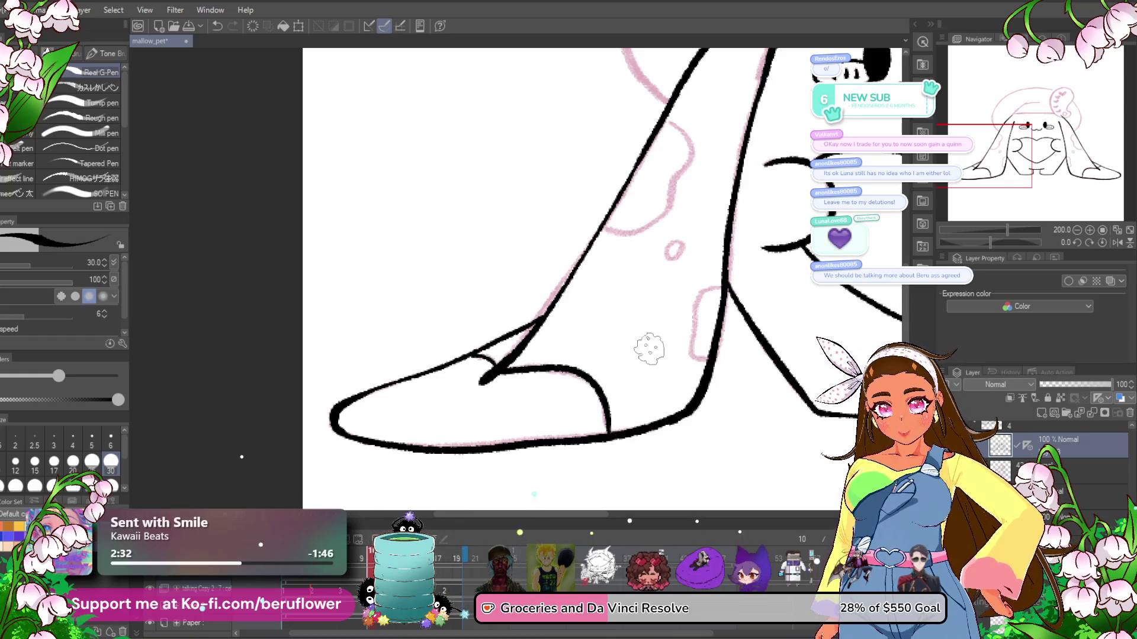
{"action": "left_click_drag", "start_coordinate": [650, 350], "coordinate": [579, 373]}
{"action": "key", "text": "ctrl+z"}
{"action": "mouse_move", "coordinate": [410, 405]}
{"action": "left_mouse_down"}
{"action": "mouse_move", "coordinate": [482, 389]}
{"action": "mouse_move", "coordinate": [519, 402]}
{"action": "left_mouse_up"}
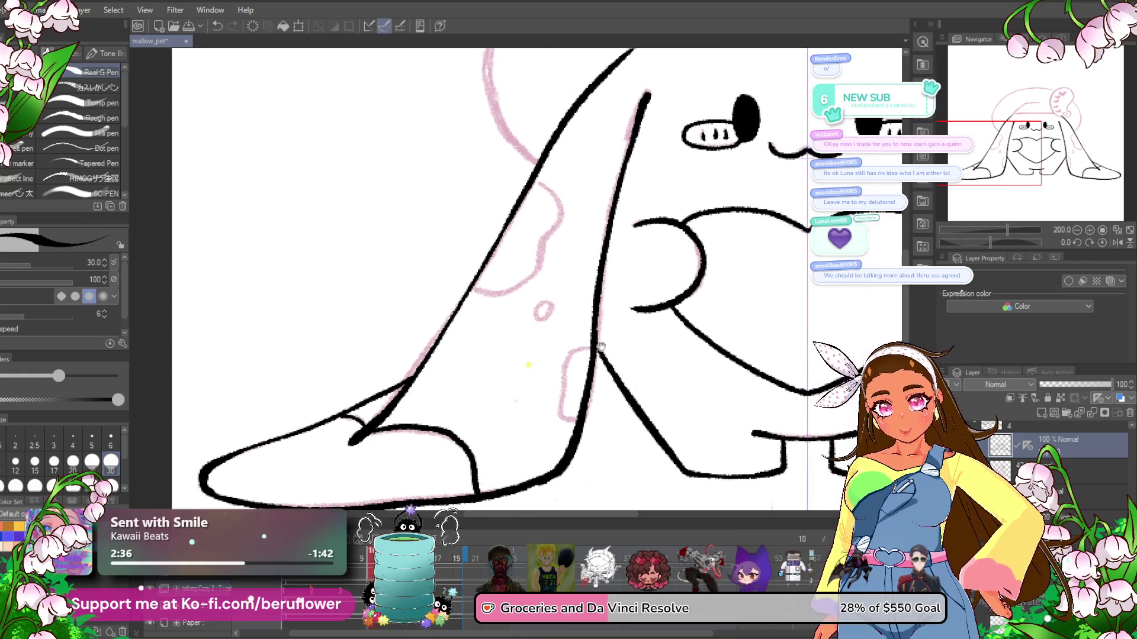
{"action": "left_click_drag", "start_coordinate": [655, 313], "coordinate": [594, 350]}
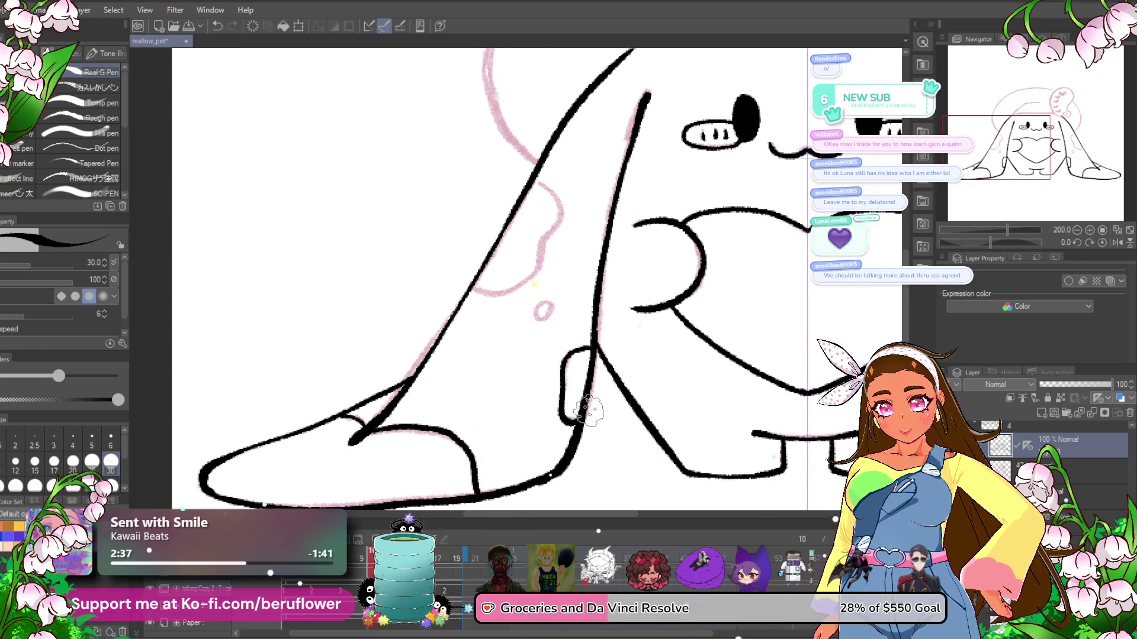
{"action": "left_click_drag", "start_coordinate": [566, 381], "coordinate": [569, 405]}
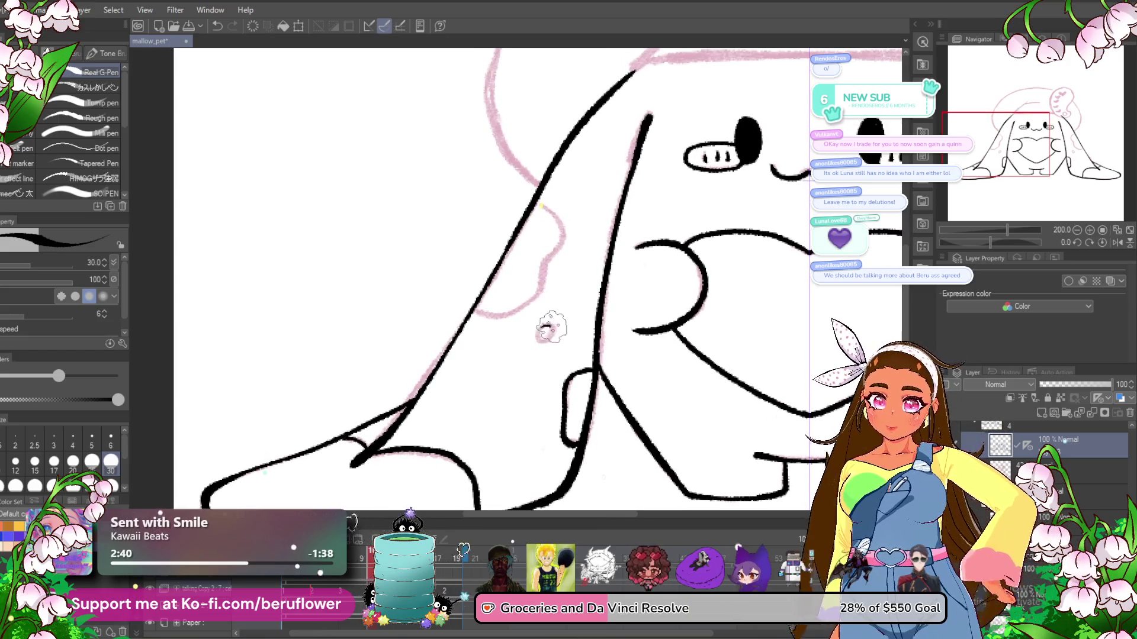
{"action": "scroll", "coordinate": [539, 284], "scroll_direction": "up", "scroll_amount": 1}
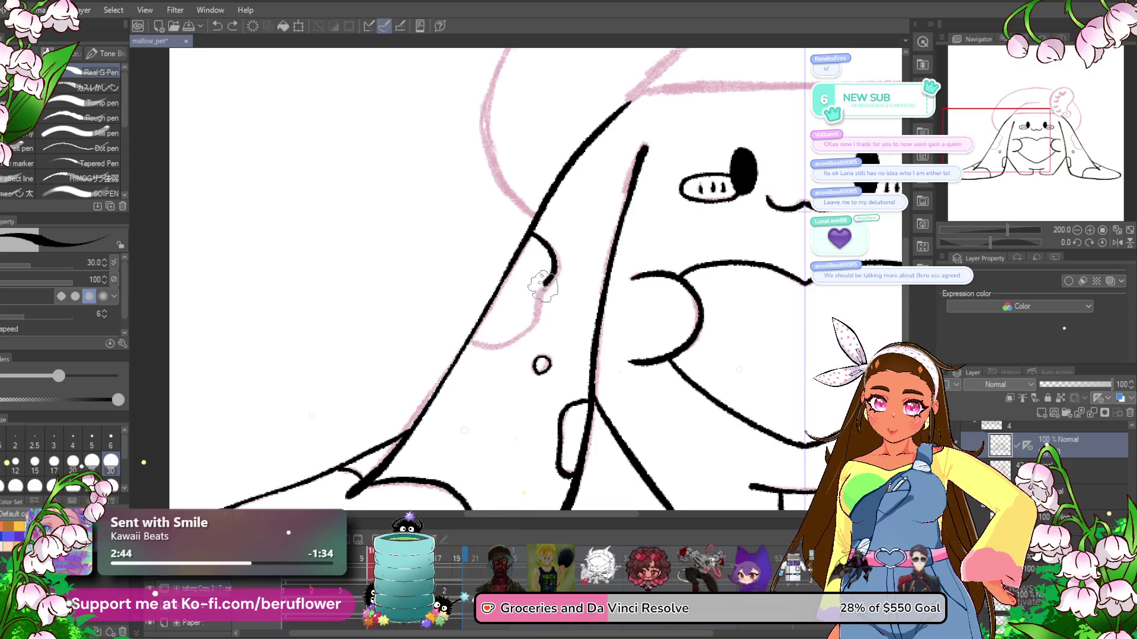
- Ink the beret's rounded outline from the left side of the head across the top
{"action": "key", "text": "ctrl+0"}
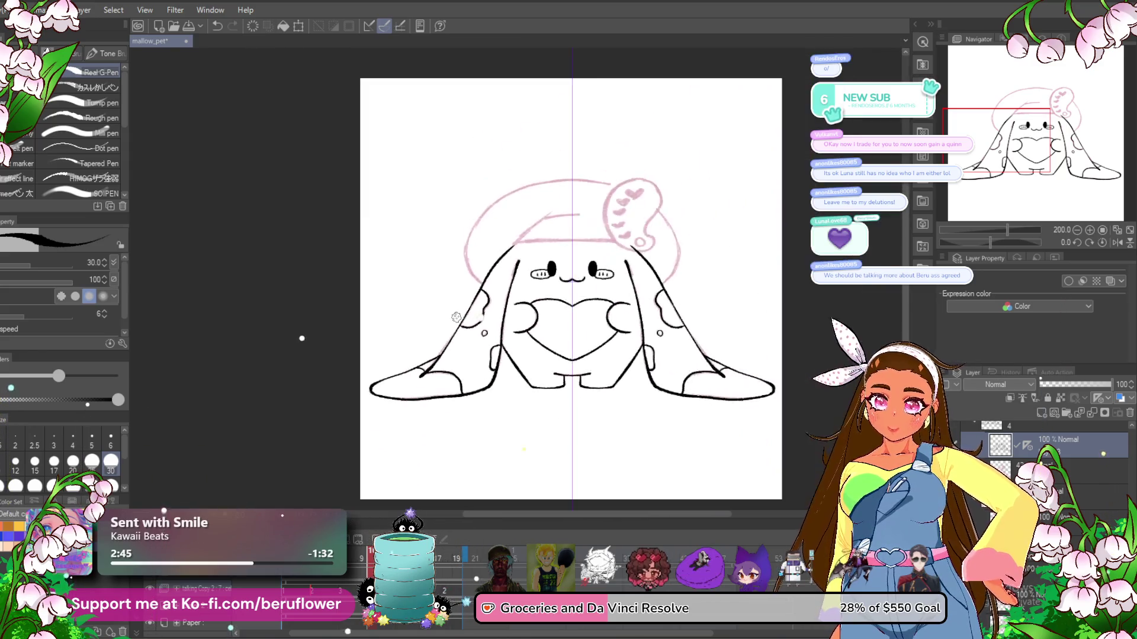
{"action": "scroll", "coordinate": [449, 317], "scroll_direction": "up", "scroll_amount": 5}
{"action": "mouse_move", "coordinate": [681, 332]}
{"action": "left_mouse_down"}
{"action": "mouse_move", "coordinate": [732, 359]}
{"action": "mouse_move", "coordinate": [737, 249]}
{"action": "mouse_move", "coordinate": [670, 375]}
{"action": "left_mouse_up"}
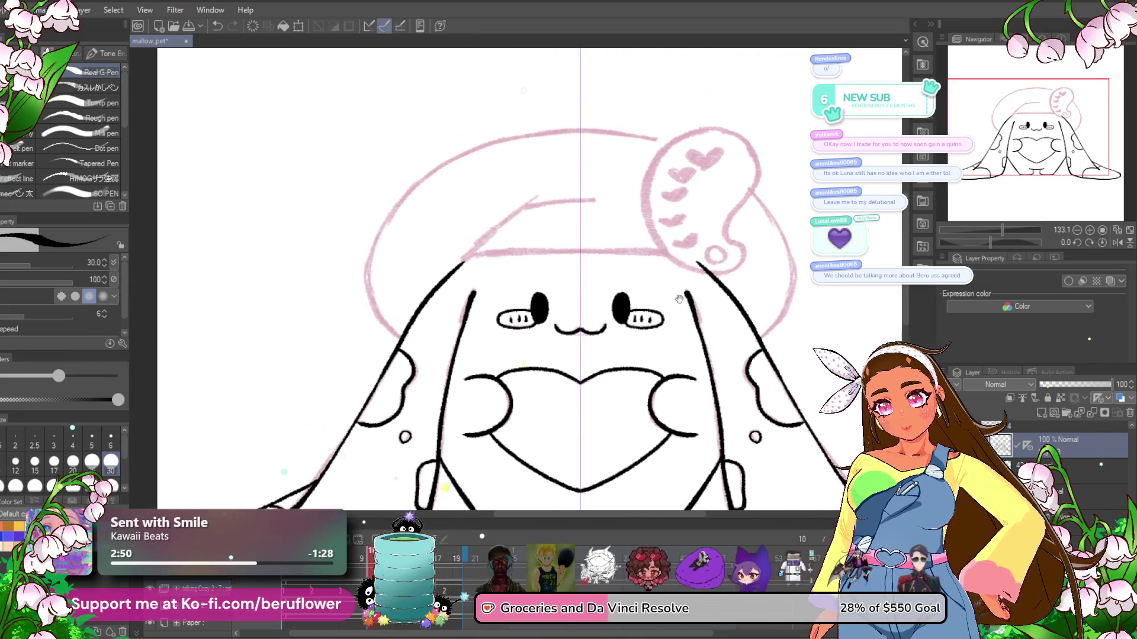
{"action": "scroll", "coordinate": [388, 281], "scroll_direction": "up", "scroll_amount": 2}
{"action": "scroll", "coordinate": [388, 281], "scroll_direction": "up", "scroll_amount": 3}
{"action": "mouse_move", "coordinate": [415, 388]}
{"action": "left_mouse_down"}
{"action": "mouse_move", "coordinate": [370, 189]}
{"action": "mouse_move", "coordinate": [314, 302]}
{"action": "mouse_move", "coordinate": [482, 157]}
{"action": "mouse_move", "coordinate": [629, 114]}
{"action": "left_mouse_up"}
{"action": "key", "text": "ctrl+z"}
{"action": "mouse_move", "coordinate": [385, 215]}
{"action": "left_mouse_down"}
{"action": "mouse_move", "coordinate": [664, 114]}
{"action": "mouse_move", "coordinate": [718, 122]}
{"action": "left_mouse_up"}
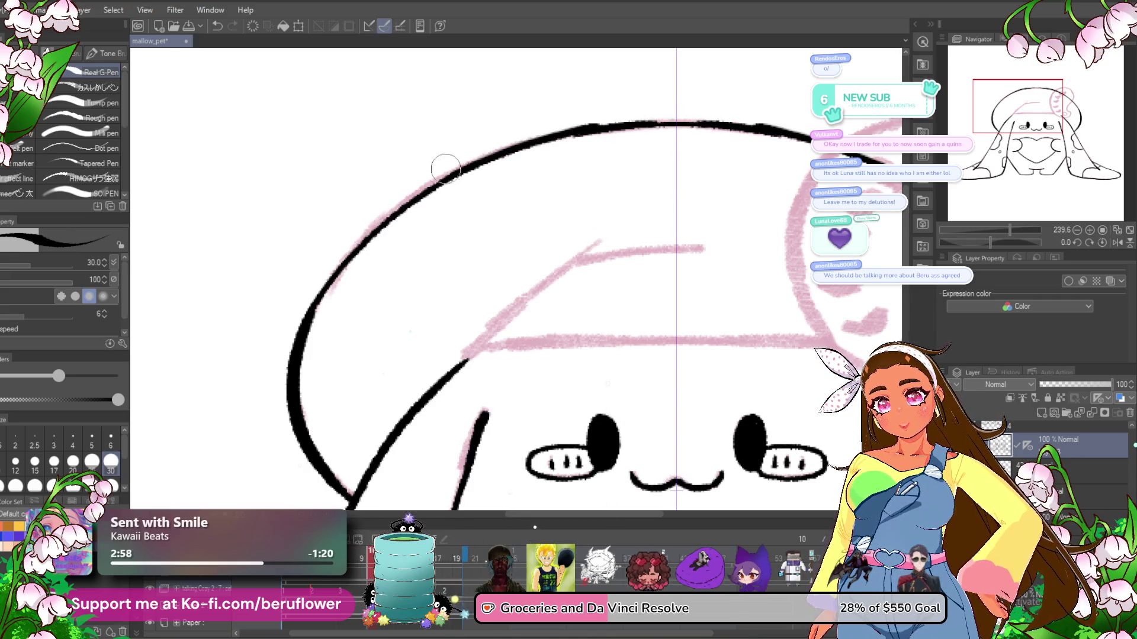
{"action": "mouse_move", "coordinate": [643, 99]}
{"action": "left_mouse_down"}
{"action": "mouse_move", "coordinate": [620, 127]}
{"action": "mouse_move", "coordinate": [700, 119]}
{"action": "left_mouse_up"}
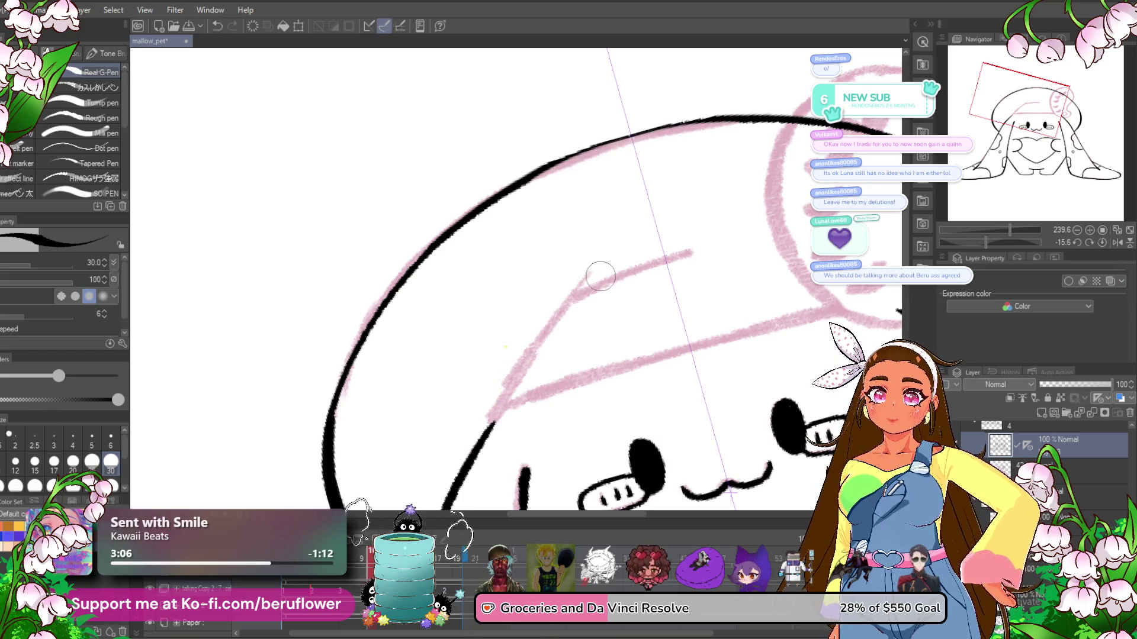
{"action": "left_click_drag", "start_coordinate": [600, 202], "coordinate": [559, 255]}
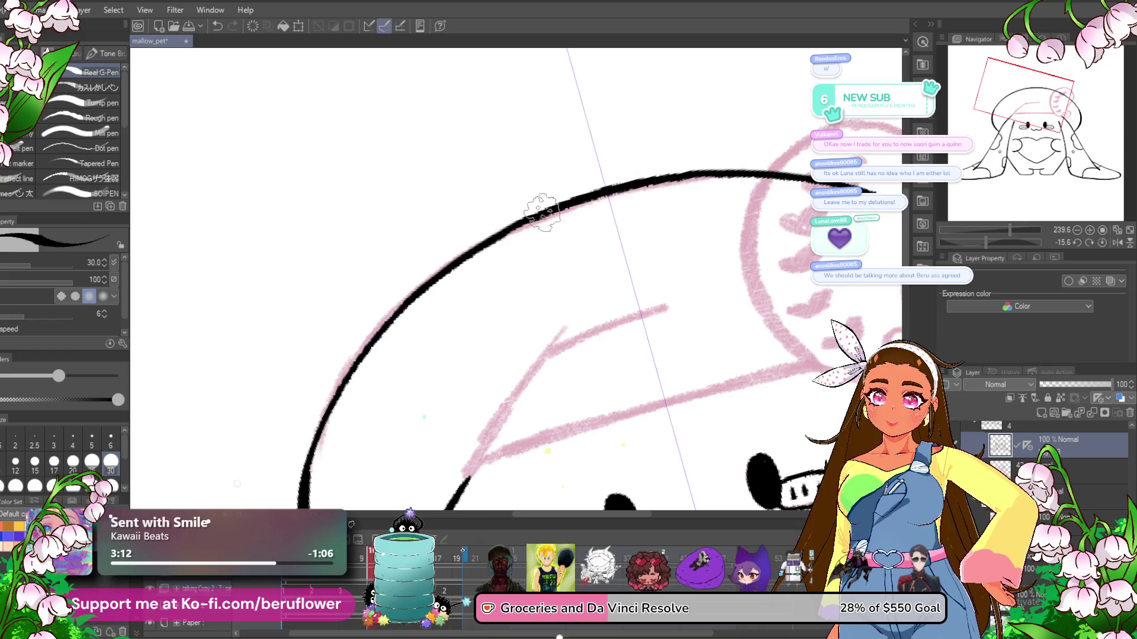
- Ink the angled hat brim line across the forehead
{"action": "scroll", "coordinate": [412, 295], "scroll_direction": "down", "scroll_amount": 6}
{"action": "scroll", "coordinate": [411, 294], "scroll_direction": "up", "scroll_amount": 2}
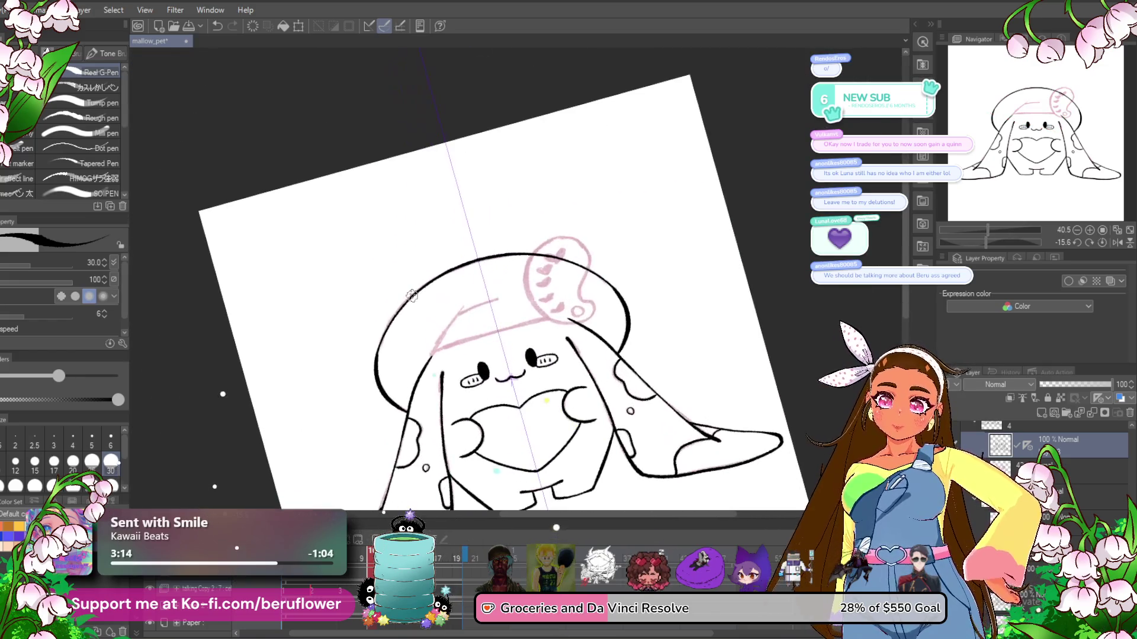
{"action": "mouse_move", "coordinate": [411, 295]}
{"action": "left_mouse_down"}
{"action": "mouse_move", "coordinate": [563, 347]}
{"action": "mouse_move", "coordinate": [551, 347]}
{"action": "left_mouse_up"}
{"action": "scroll", "coordinate": [563, 347], "scroll_direction": "up", "scroll_amount": 3}
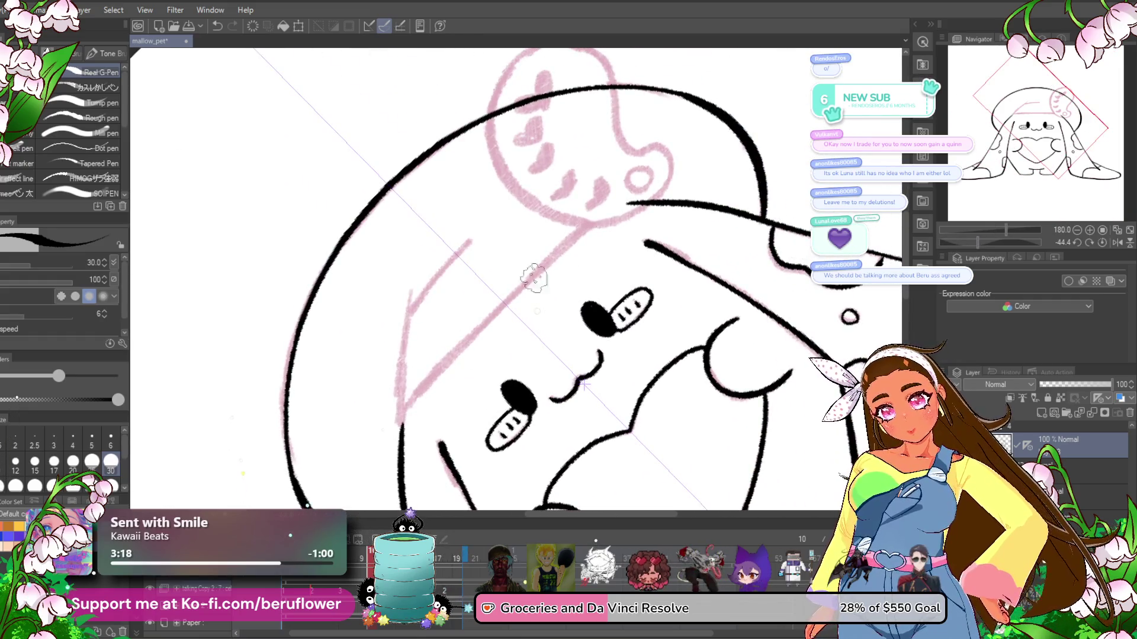
{"action": "left_click_drag", "start_coordinate": [591, 224], "coordinate": [421, 386]}
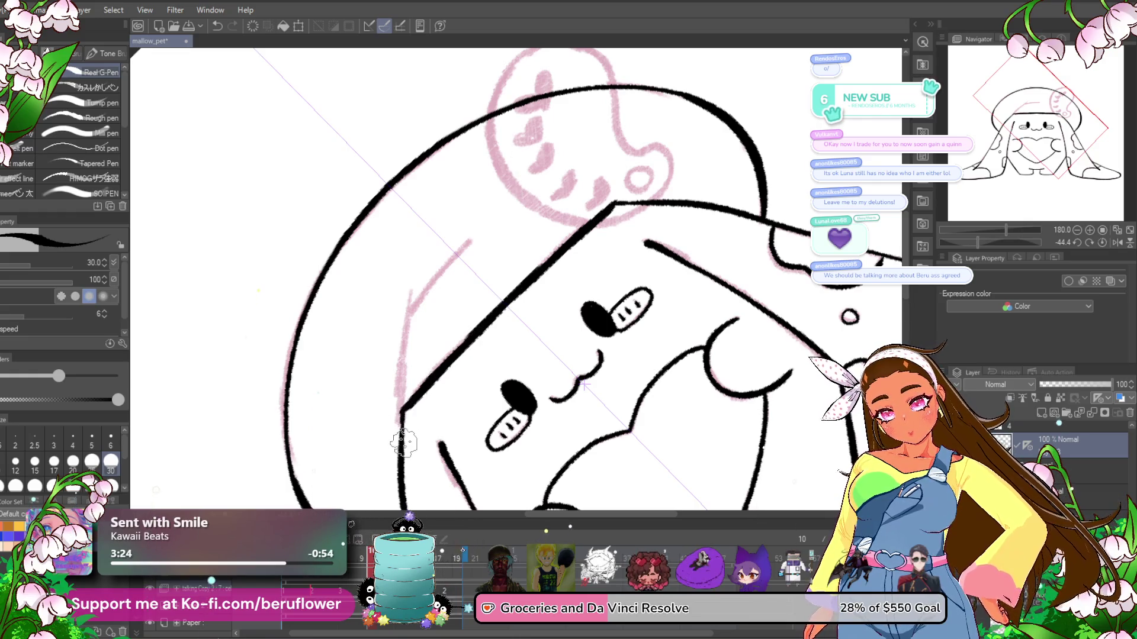
{"action": "scroll", "coordinate": [403, 412], "scroll_direction": "down", "scroll_amount": 4}
{"action": "scroll", "coordinate": [404, 443], "scroll_direction": "up", "scroll_amount": 2}
- Turn off the symmetry ruler, ink the diagonal brim strokes and erase the overlapping lines
{"action": "left_click", "coordinate": [1019, 446]}
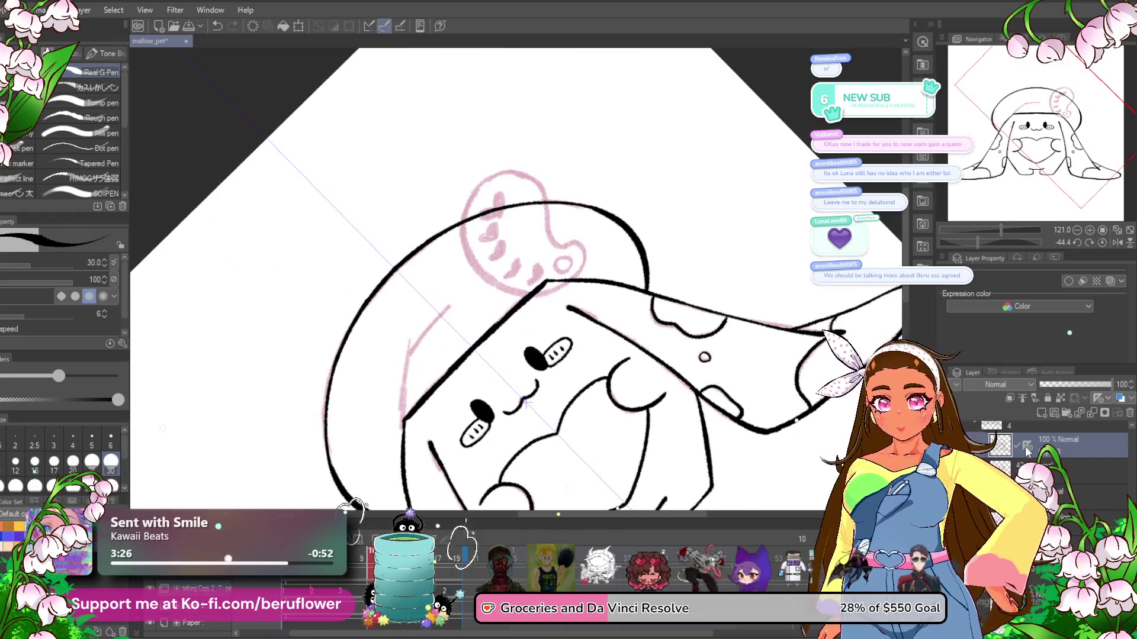
{"action": "left_click_drag", "start_coordinate": [982, 243], "coordinate": [990, 241]}
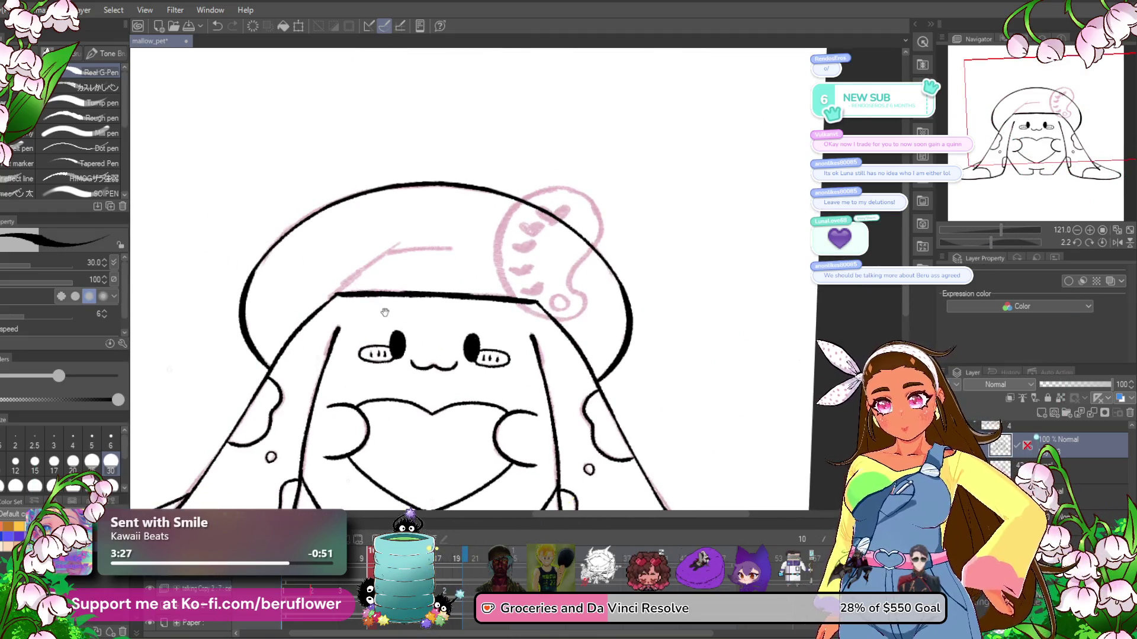
{"action": "scroll", "coordinate": [557, 252], "scroll_direction": "up", "scroll_amount": 2}
{"action": "scroll", "coordinate": [556, 252], "scroll_direction": "up", "scroll_amount": 2}
{"action": "left_click_drag", "start_coordinate": [557, 251], "coordinate": [619, 246]}
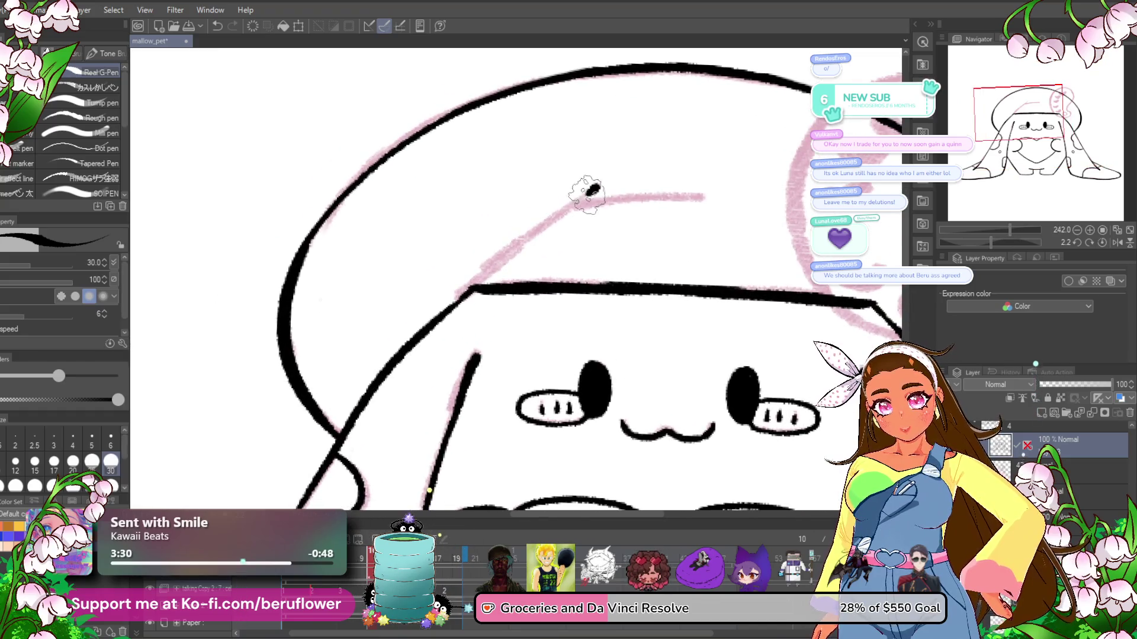
{"action": "left_click_drag", "start_coordinate": [595, 188], "coordinate": [467, 290]}
{"action": "left_click_drag", "start_coordinate": [990, 242], "coordinate": [981, 242]}
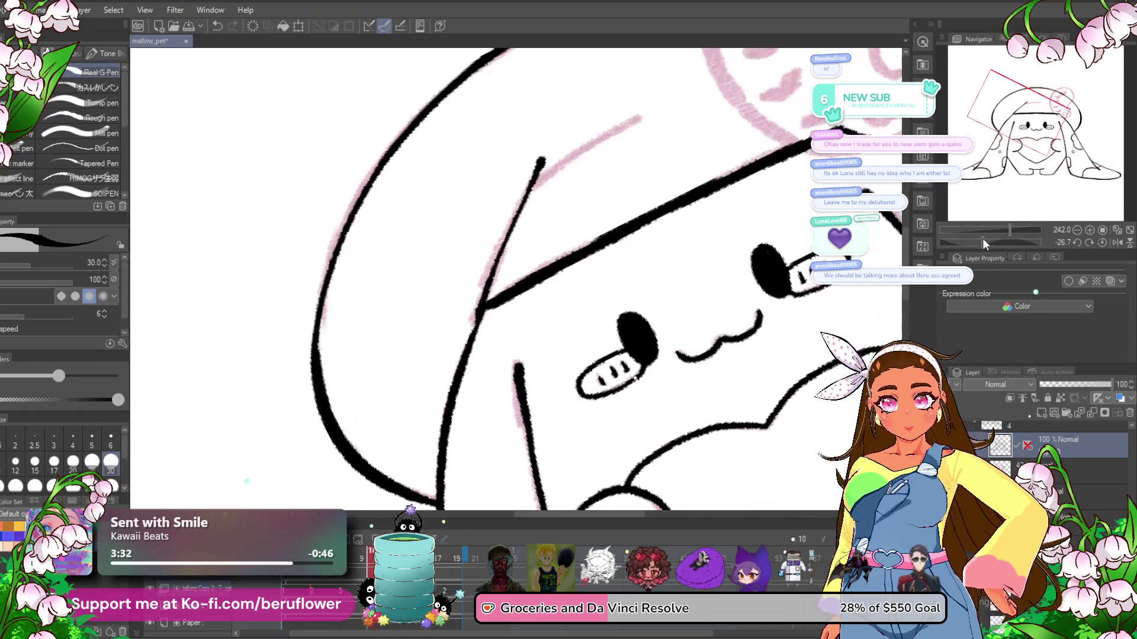
{"action": "left_click_drag", "start_coordinate": [473, 303], "coordinate": [536, 260]}
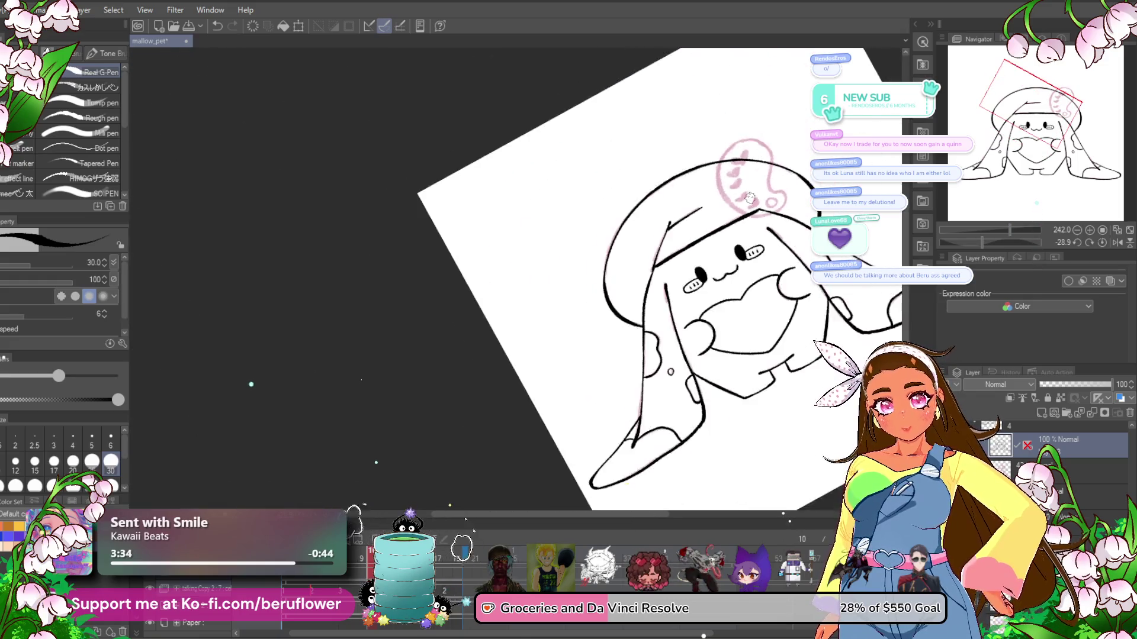
{"action": "left_click", "coordinate": [1102, 242]}
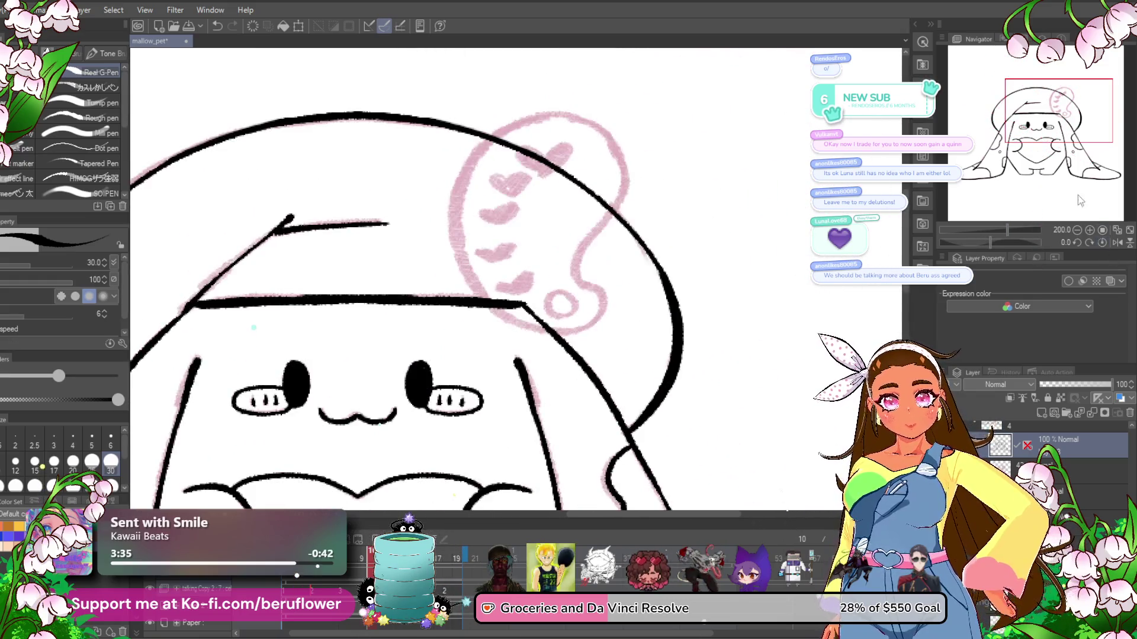
{"action": "left_click_drag", "start_coordinate": [486, 301], "coordinate": [548, 322]}
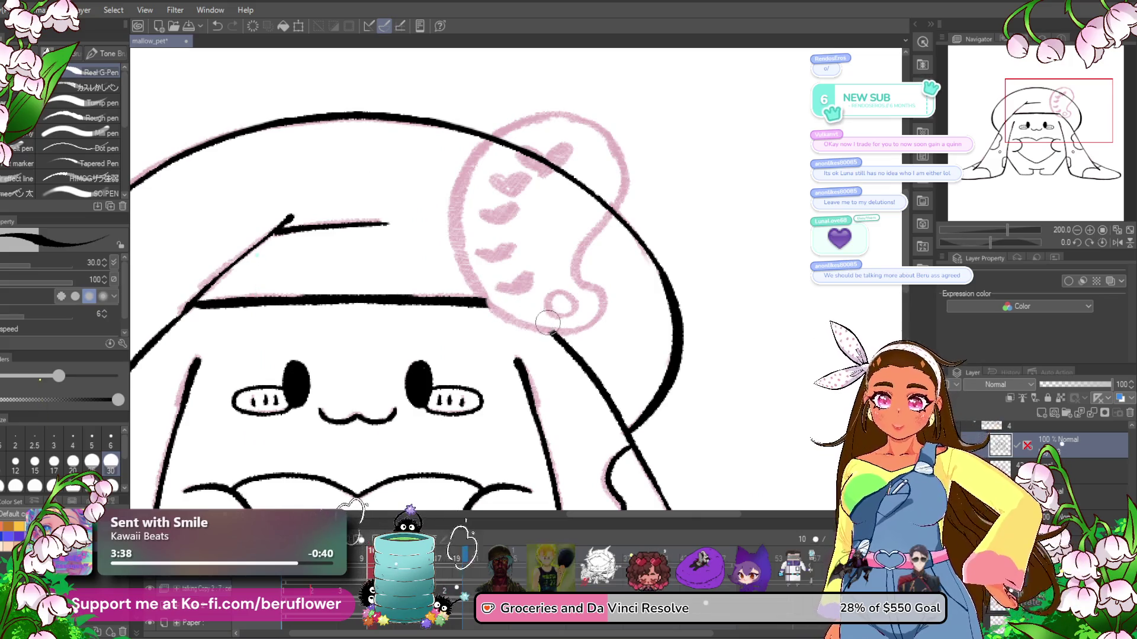
{"action": "left_click_drag", "start_coordinate": [509, 236], "coordinate": [581, 223]}
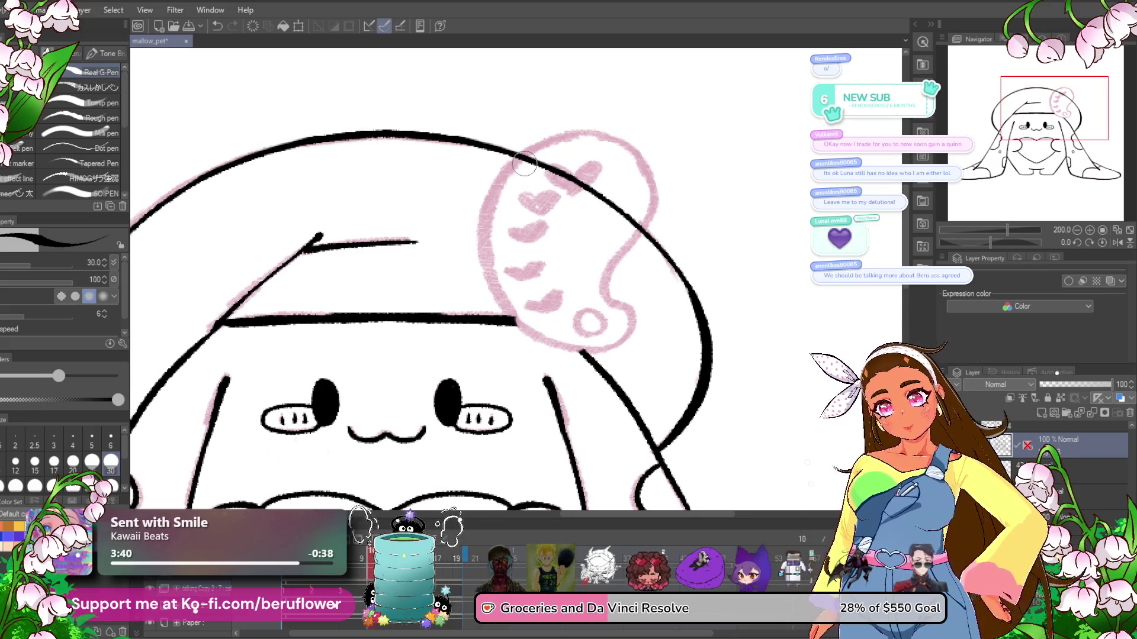
{"action": "left_click_drag", "start_coordinate": [525, 163], "coordinate": [538, 162]}
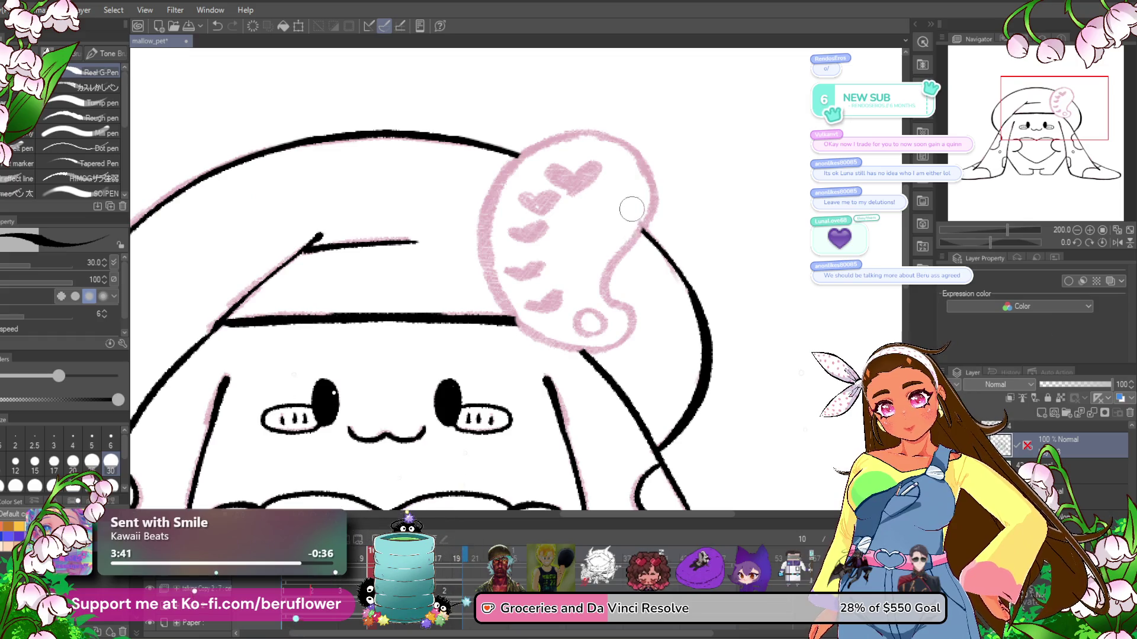
- Ink the heart ornament's edges and the curl's bottom and top, then zoom out to 90%
{"action": "mouse_move", "coordinate": [631, 203]}
{"action": "left_mouse_down"}
{"action": "mouse_move", "coordinate": [616, 209]}
{"action": "mouse_move", "coordinate": [629, 228]}
{"action": "mouse_move", "coordinate": [589, 301]}
{"action": "left_mouse_up"}
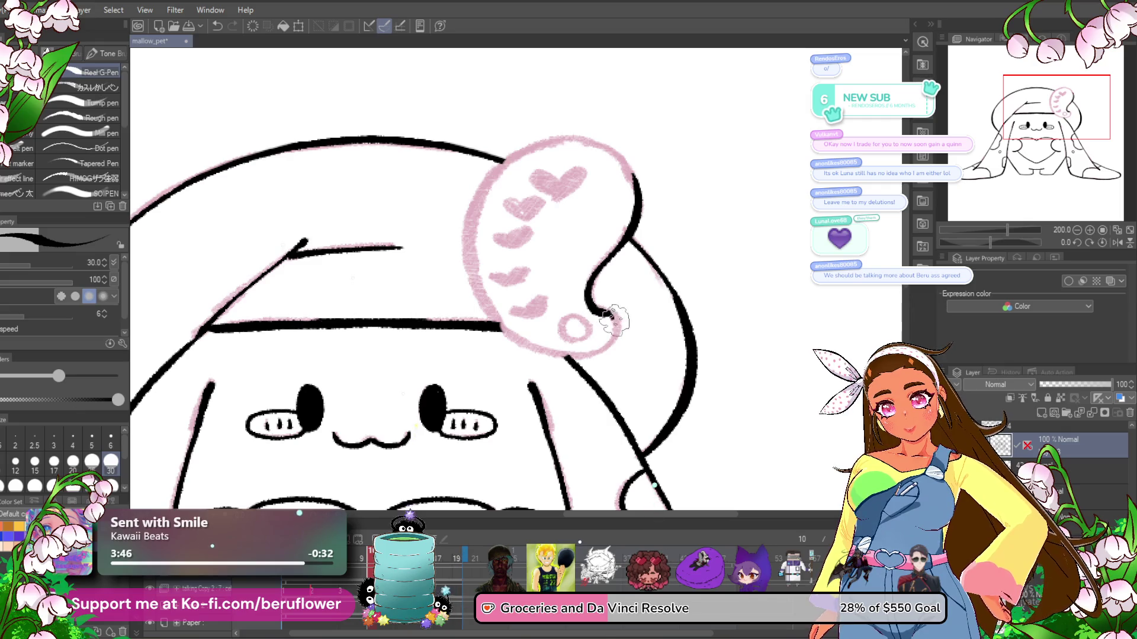
{"action": "left_click_drag", "start_coordinate": [611, 347], "coordinate": [570, 356]}
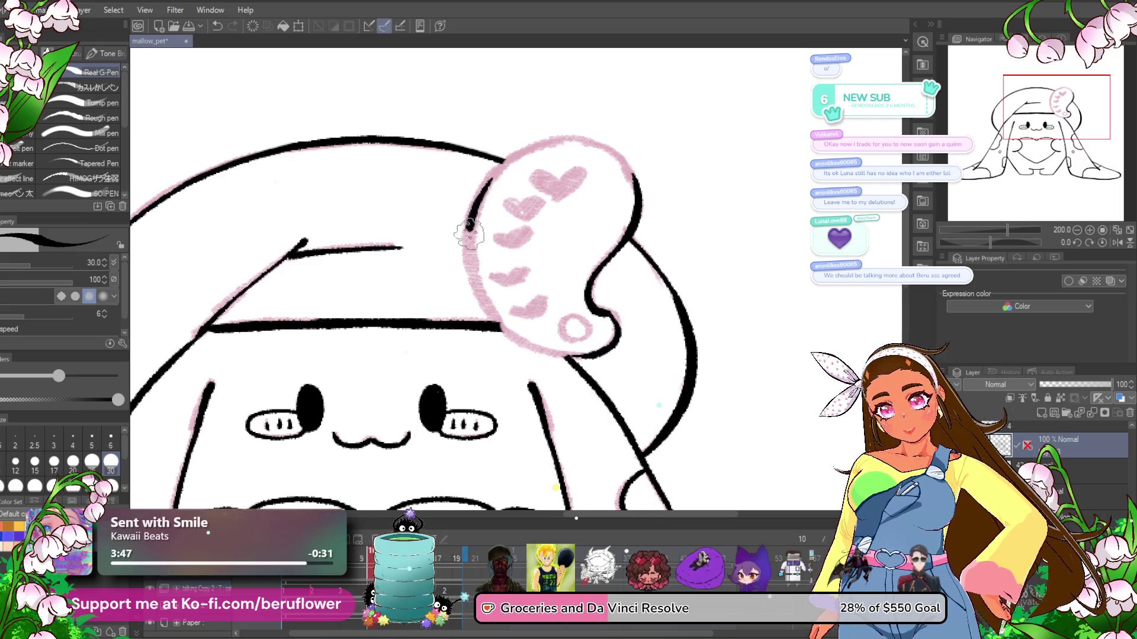
{"action": "mouse_move", "coordinate": [469, 233]}
{"action": "left_mouse_down"}
{"action": "mouse_move", "coordinate": [494, 322]}
{"action": "mouse_move", "coordinate": [572, 357]}
{"action": "left_mouse_up"}
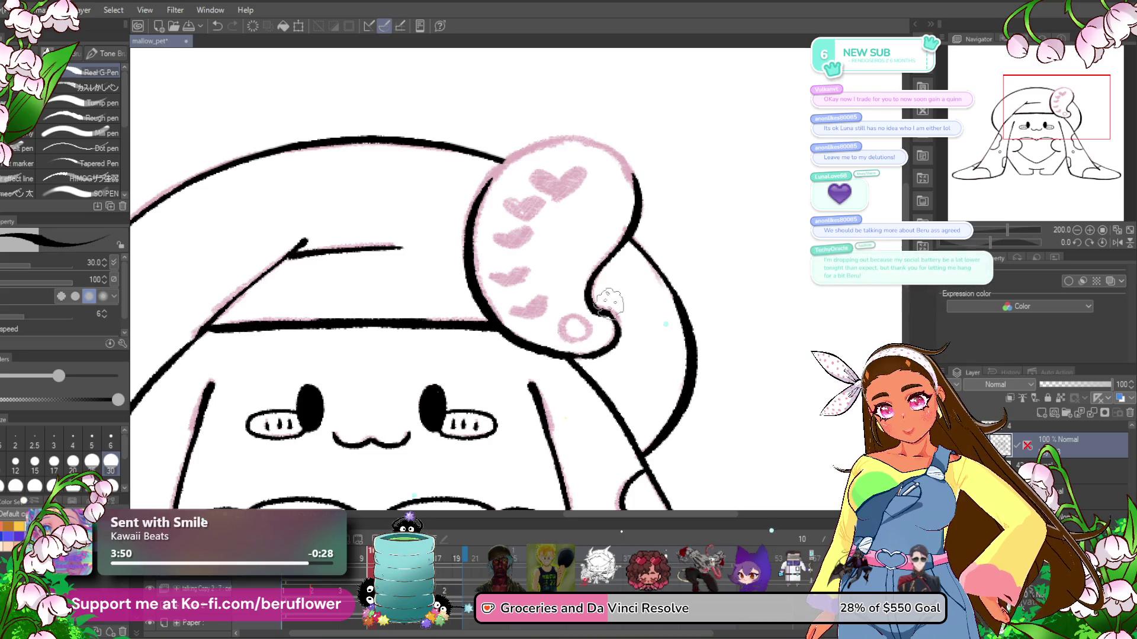
{"action": "left_click_drag", "start_coordinate": [536, 319], "coordinate": [549, 303]}
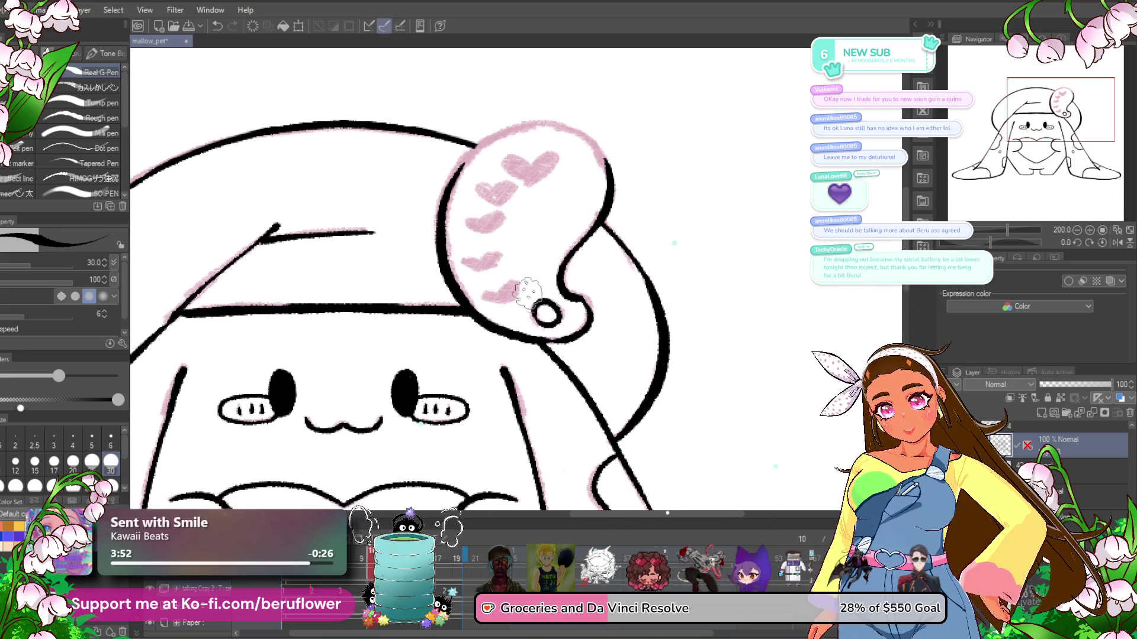
{"action": "scroll", "coordinate": [592, 267], "scroll_direction": "up", "scroll_amount": 2}
{"action": "mouse_move", "coordinate": [579, 191]}
{"action": "left_mouse_down"}
{"action": "mouse_move", "coordinate": [521, 173]}
{"action": "mouse_move", "coordinate": [485, 189]}
{"action": "left_mouse_up"}
{"action": "scroll", "coordinate": [451, 222], "scroll_direction": "down", "scroll_amount": 1}
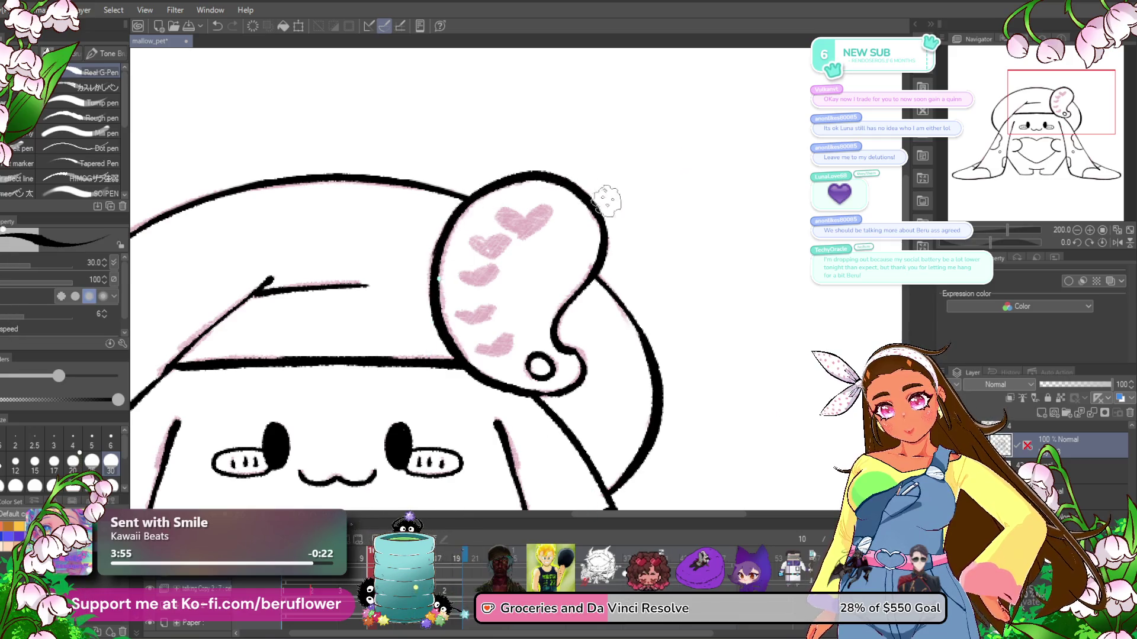
{"action": "scroll", "coordinate": [604, 289], "scroll_direction": "down", "scroll_amount": 1}
{"action": "scroll", "coordinate": [604, 289], "scroll_direction": "down", "scroll_amount": 1}
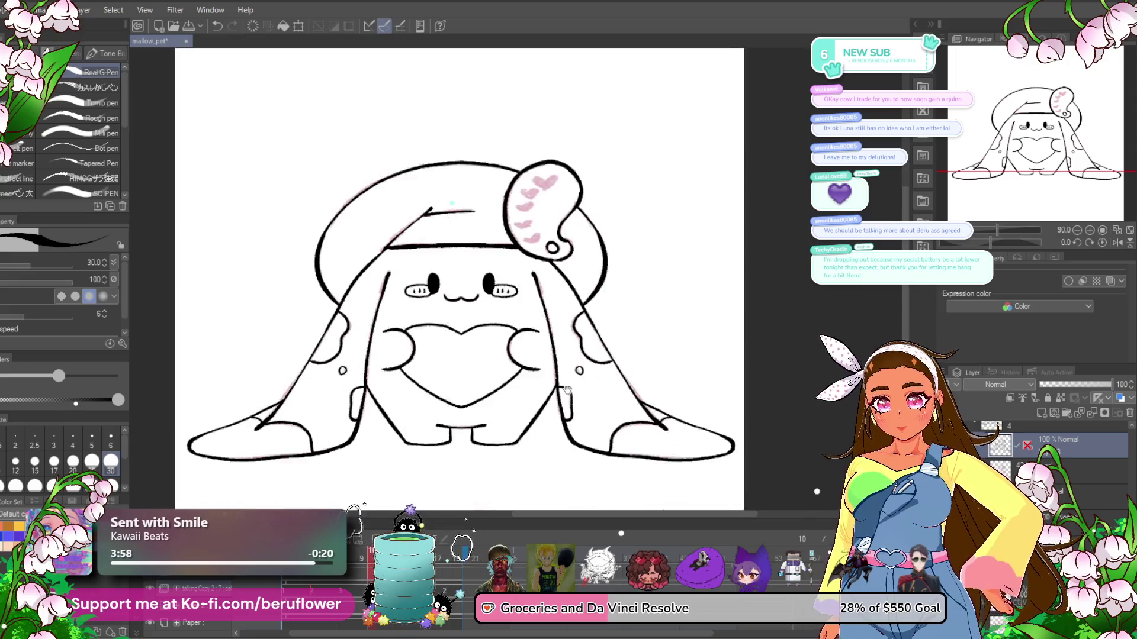
- Save, hide the black lineart, and fade the sketch layer to 46% opacity
{"action": "scroll", "coordinate": [563, 414], "scroll_direction": "down", "scroll_amount": 1}
{"action": "key", "text": "ctrl+s"}
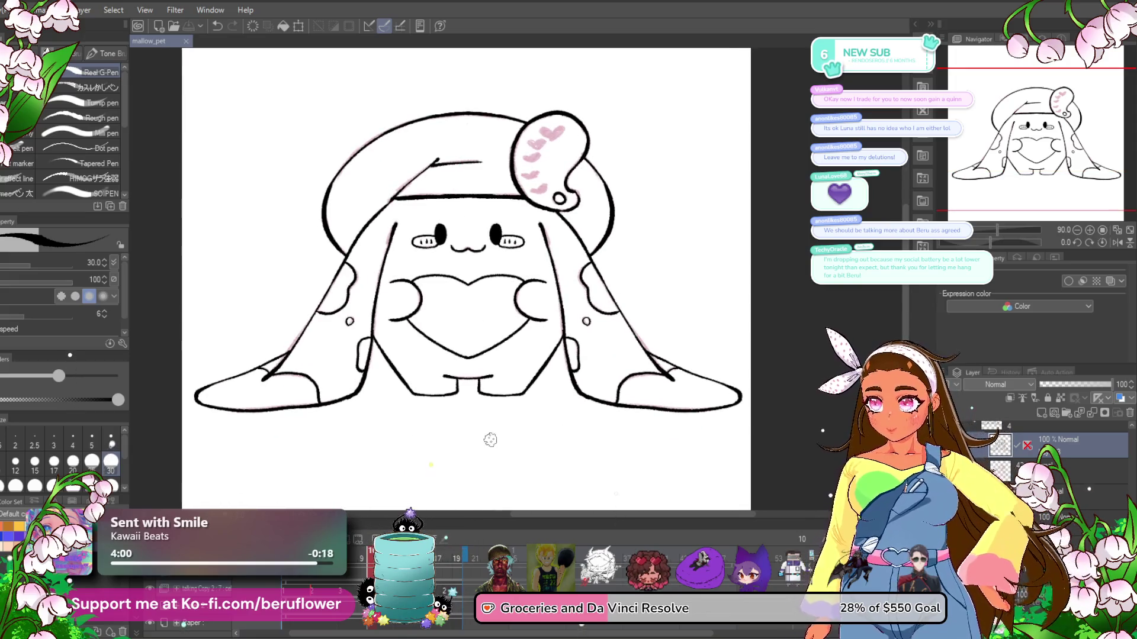
{"action": "left_click", "coordinate": [1082, 437]}
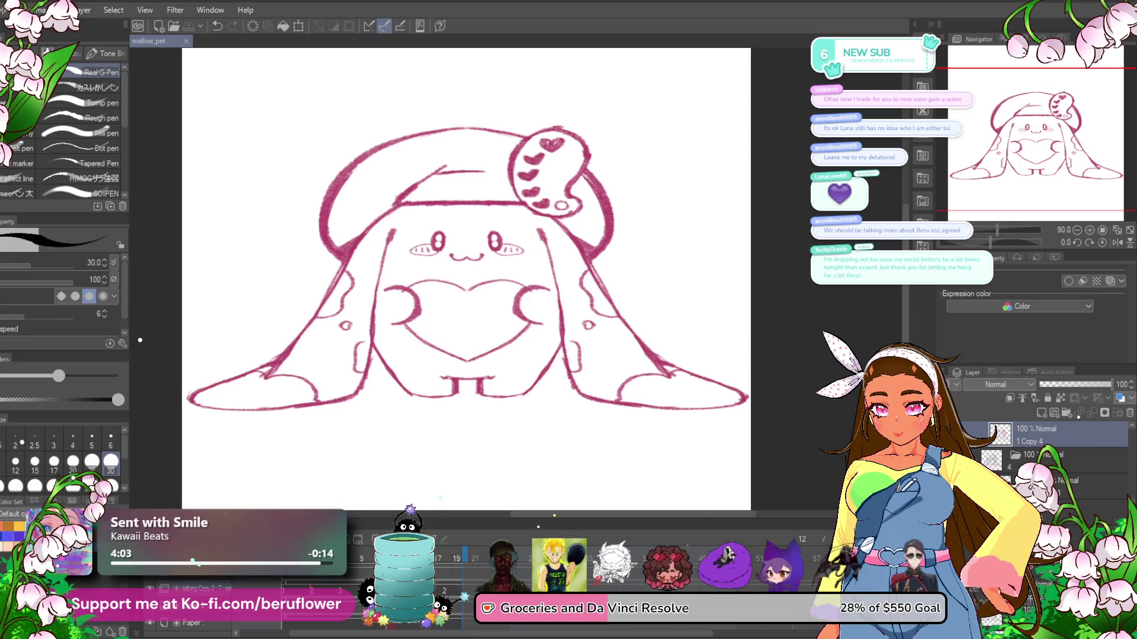
{"action": "left_click", "coordinate": [1057, 476]}
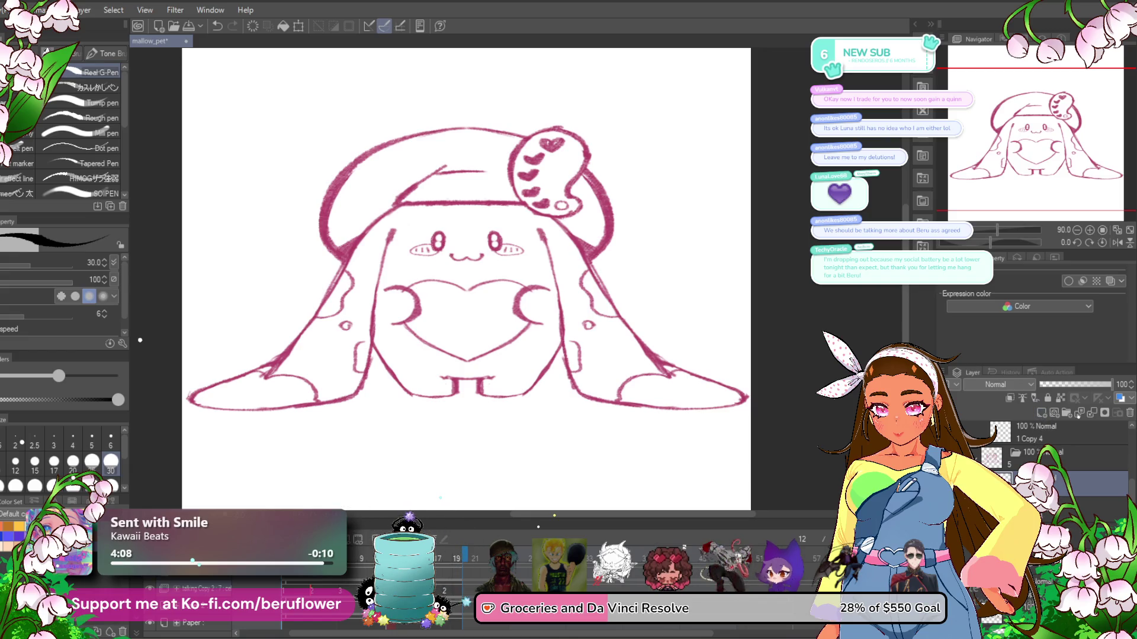
{"action": "left_click", "coordinate": [1072, 385]}
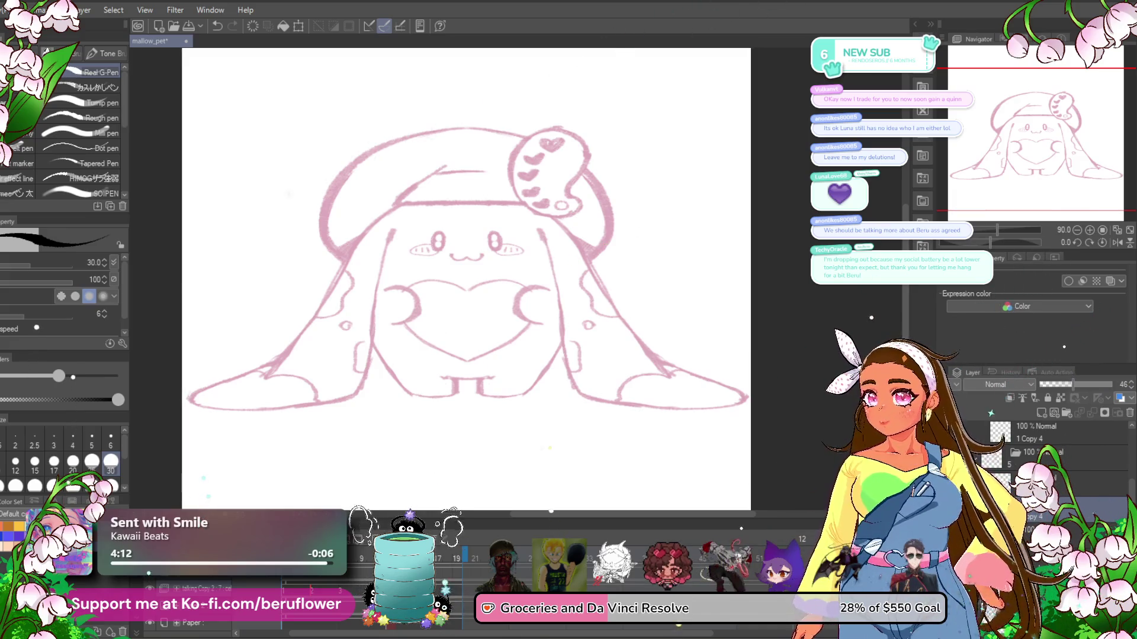
{"action": "left_click", "coordinate": [1060, 485]}
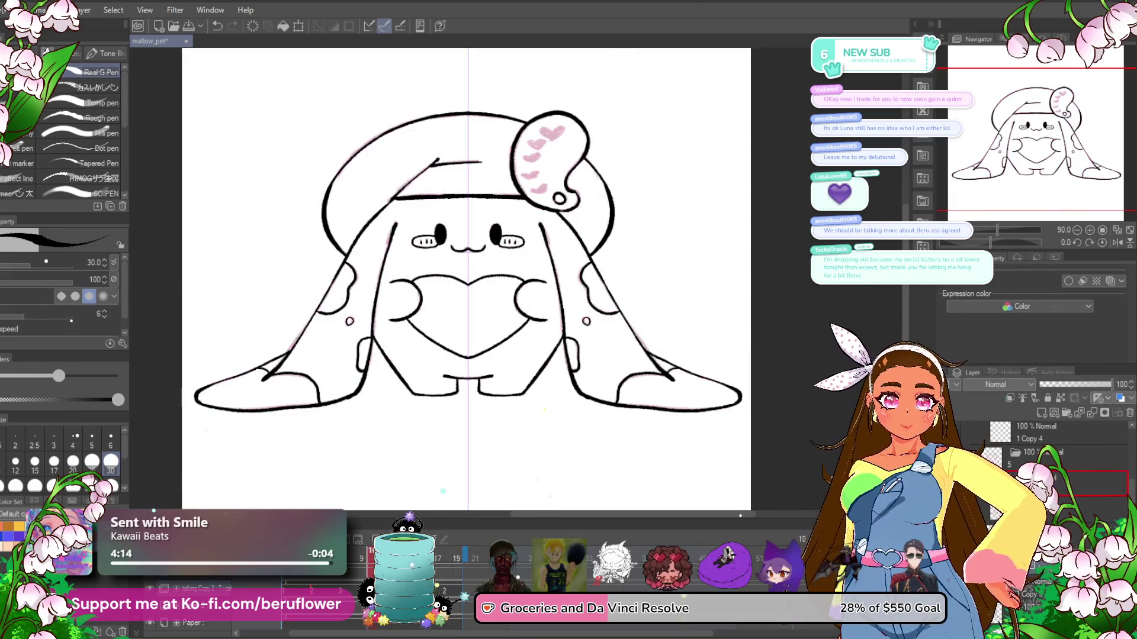
{"action": "key", "text": "ctrl+z"}
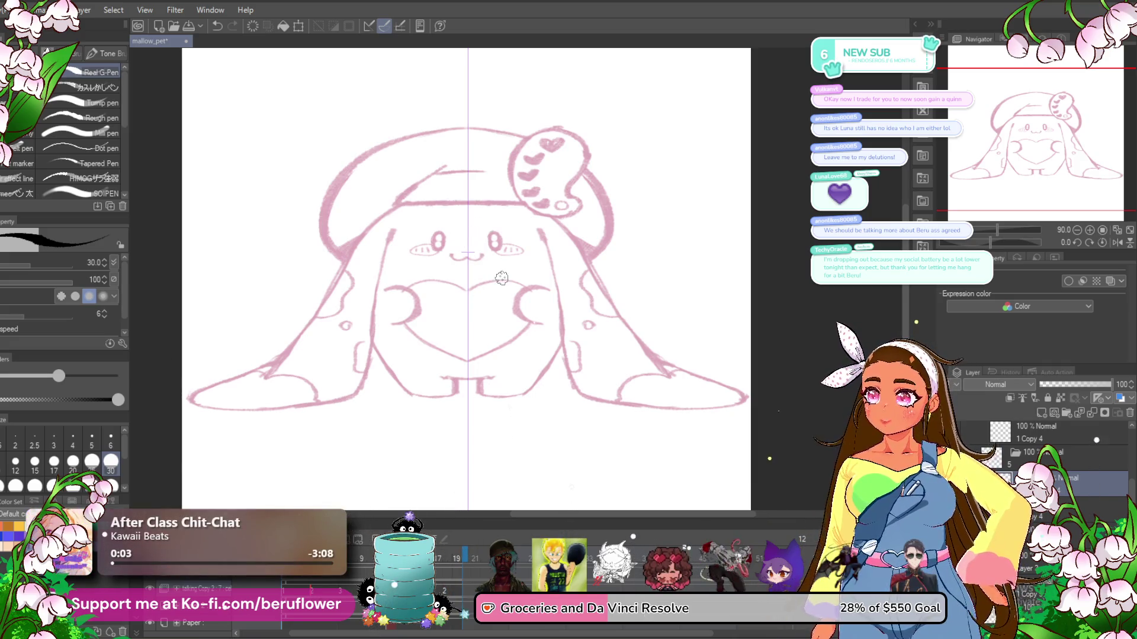
- Replace the short mouth strokes with a mirrored ω-shaped mouth
{"action": "scroll", "coordinate": [501, 278], "scroll_direction": "up", "scroll_amount": 2}
{"action": "scroll", "coordinate": [500, 278], "scroll_direction": "up", "scroll_amount": 2}
{"action": "scroll", "coordinate": [532, 243], "scroll_direction": "up", "scroll_amount": 1}
{"action": "scroll", "coordinate": [548, 239], "scroll_direction": "up", "scroll_amount": 2}
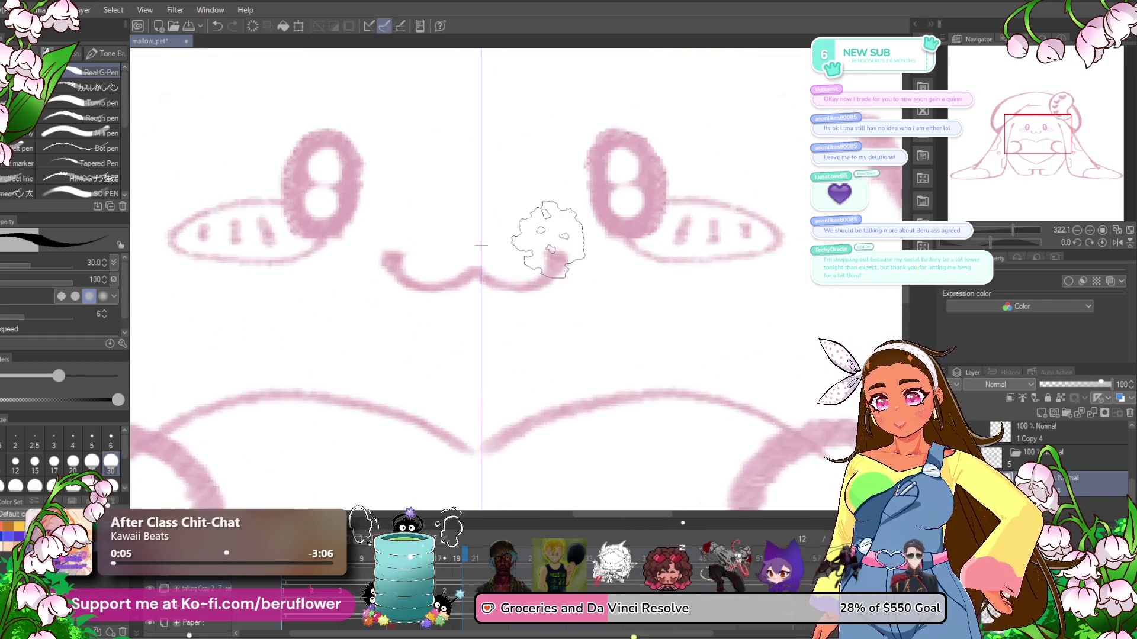
{"action": "scroll", "coordinate": [547, 240], "scroll_direction": "up", "scroll_amount": 2}
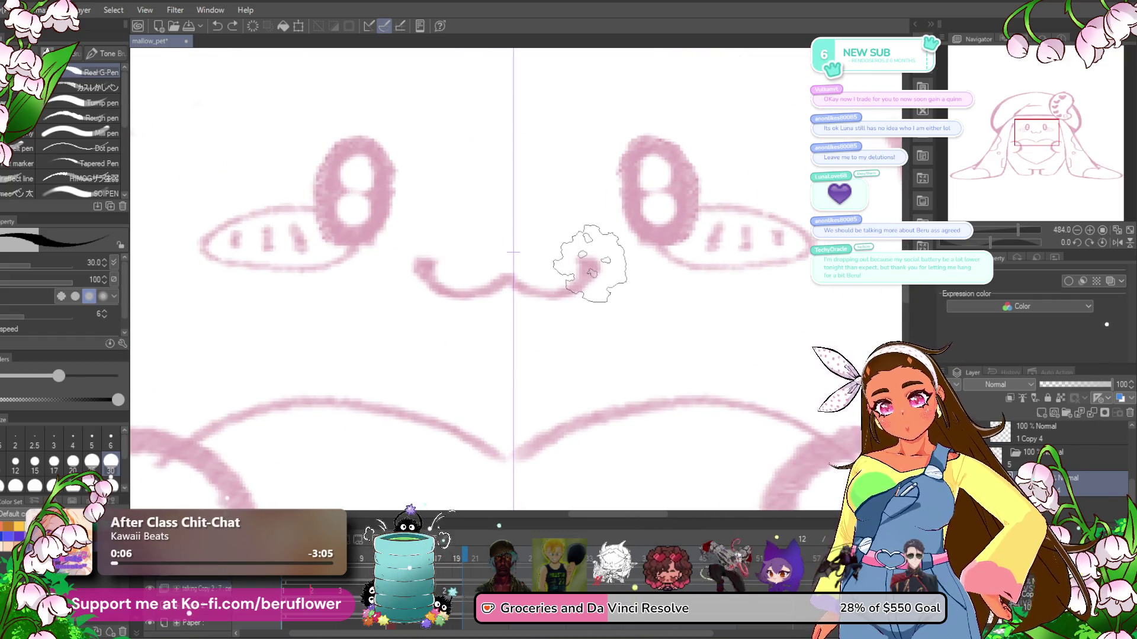
{"action": "key", "text": "ctrl+z"}
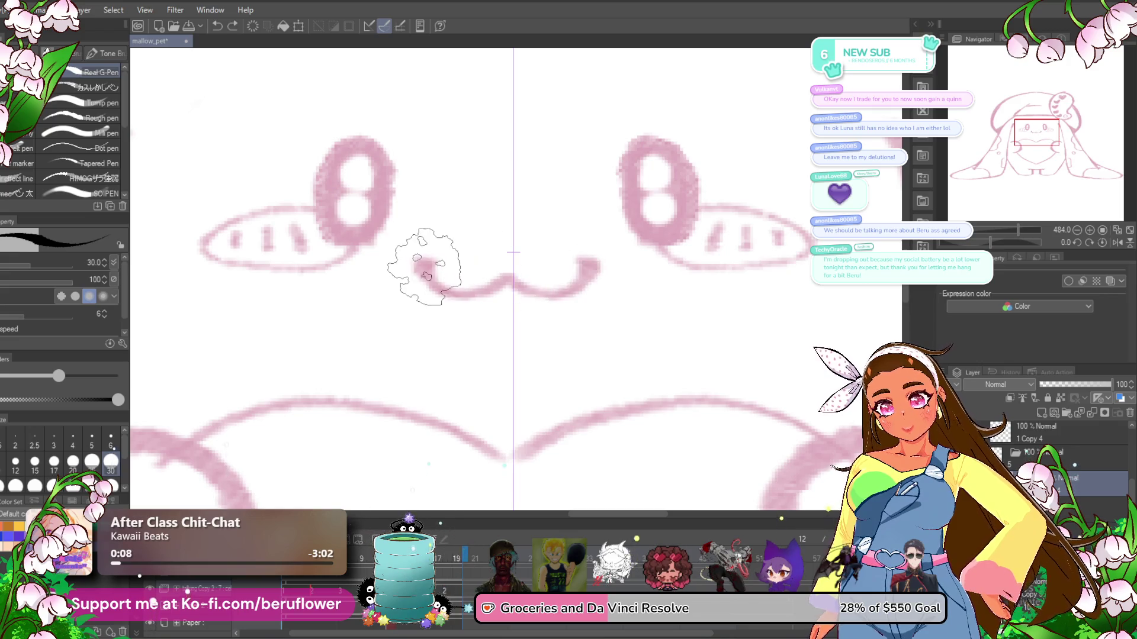
{"action": "mouse_move", "coordinate": [418, 261]}
{"action": "left_mouse_down"}
{"action": "mouse_move", "coordinate": [497, 290]}
{"action": "mouse_move", "coordinate": [513, 281]}
{"action": "left_mouse_up"}
- Fill both eyes solid black and outline the blush ovals beside them
{"action": "scroll", "coordinate": [498, 290], "scroll_direction": "down", "scroll_amount": 5}
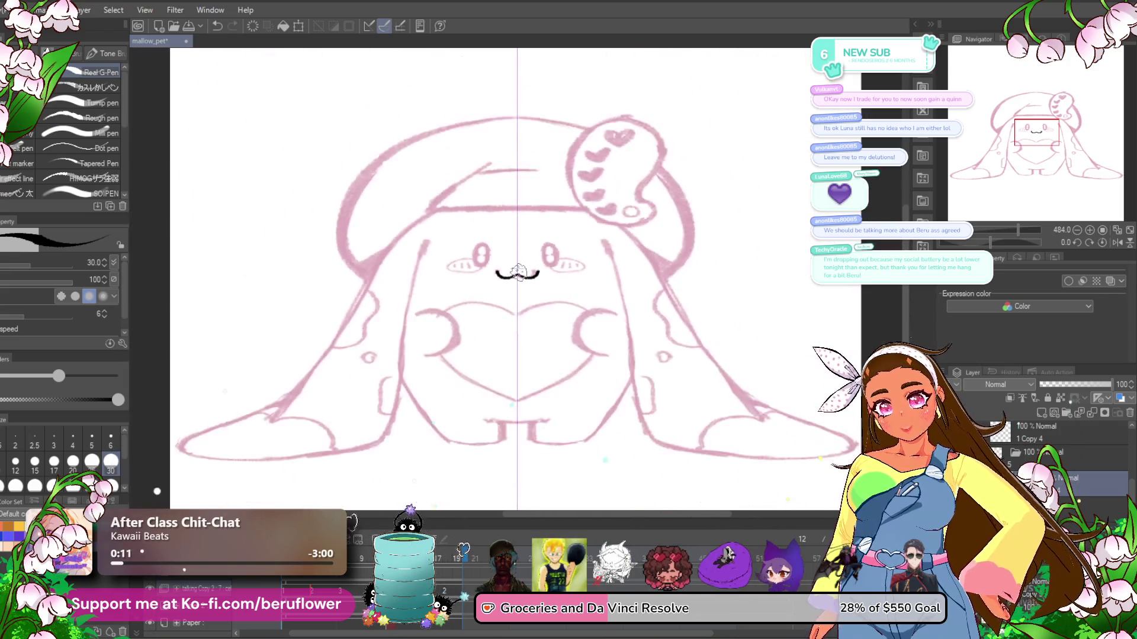
{"action": "scroll", "coordinate": [498, 301], "scroll_direction": "up", "scroll_amount": 4}
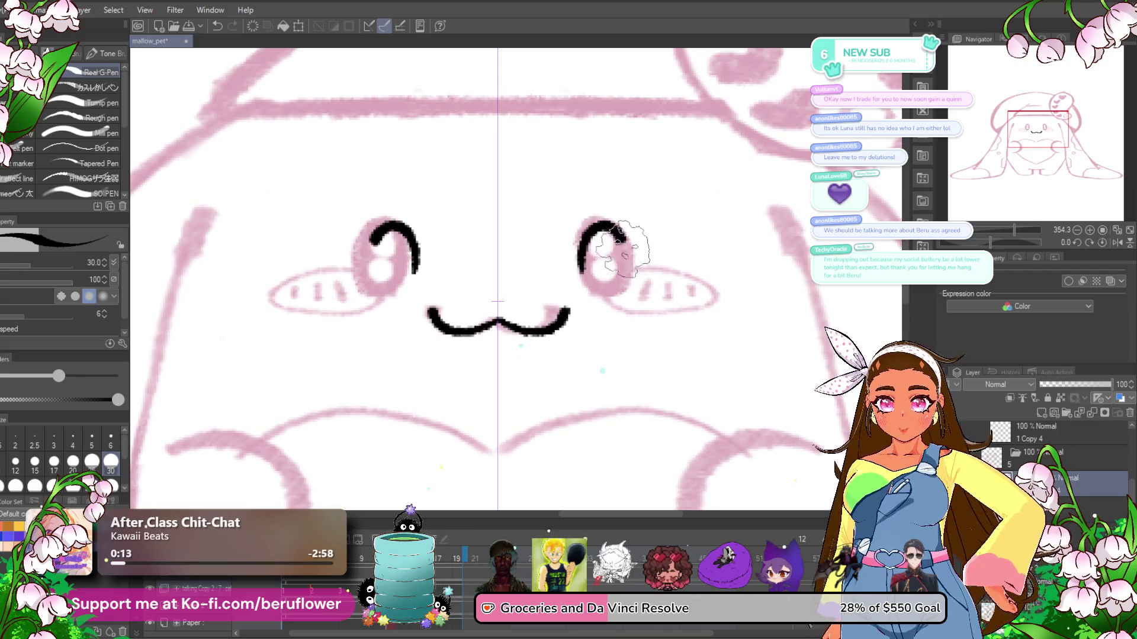
{"action": "left_click_drag", "start_coordinate": [621, 249], "coordinate": [604, 266]}
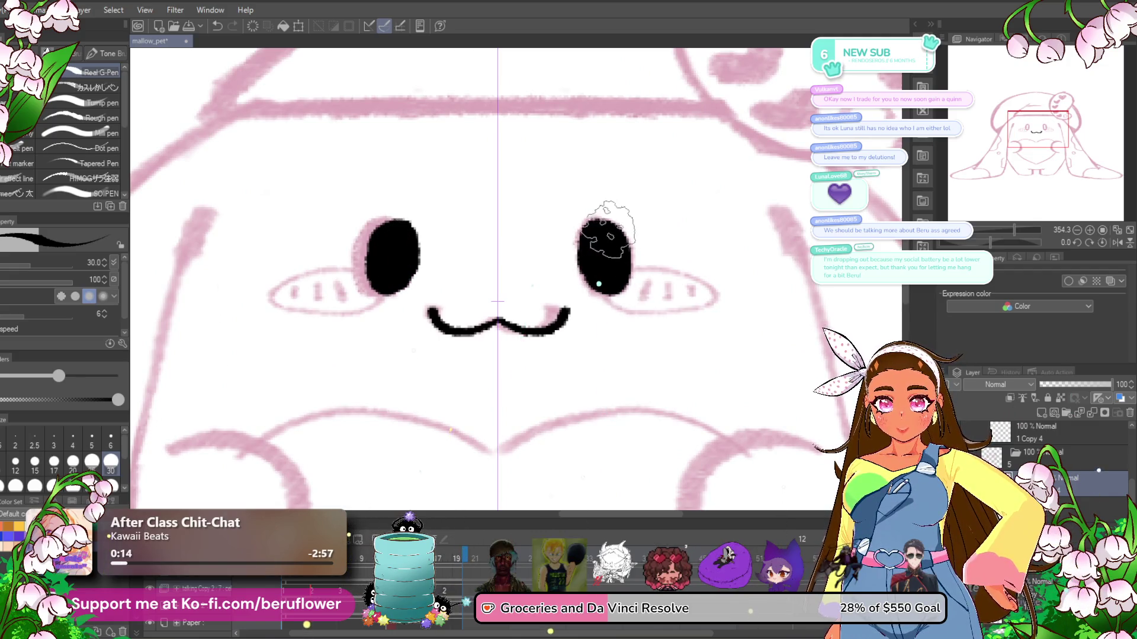
{"action": "left_click_drag", "start_coordinate": [679, 228], "coordinate": [604, 252]}
{"action": "left_click_drag", "start_coordinate": [990, 243], "coordinate": [977, 242]}
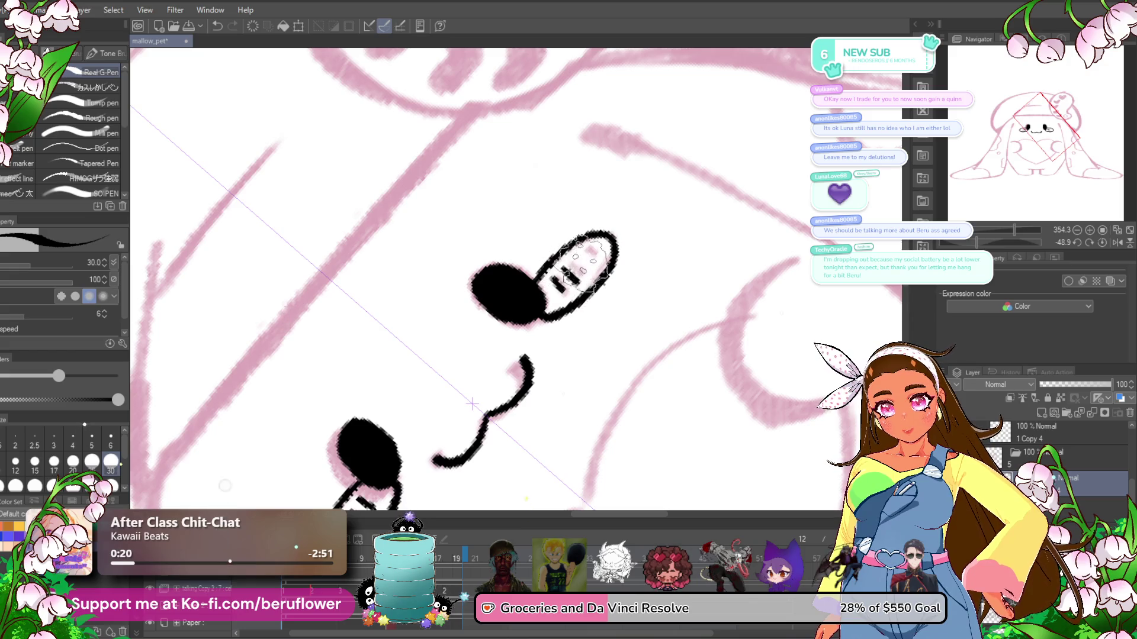
{"action": "left_click", "coordinate": [1100, 244]}
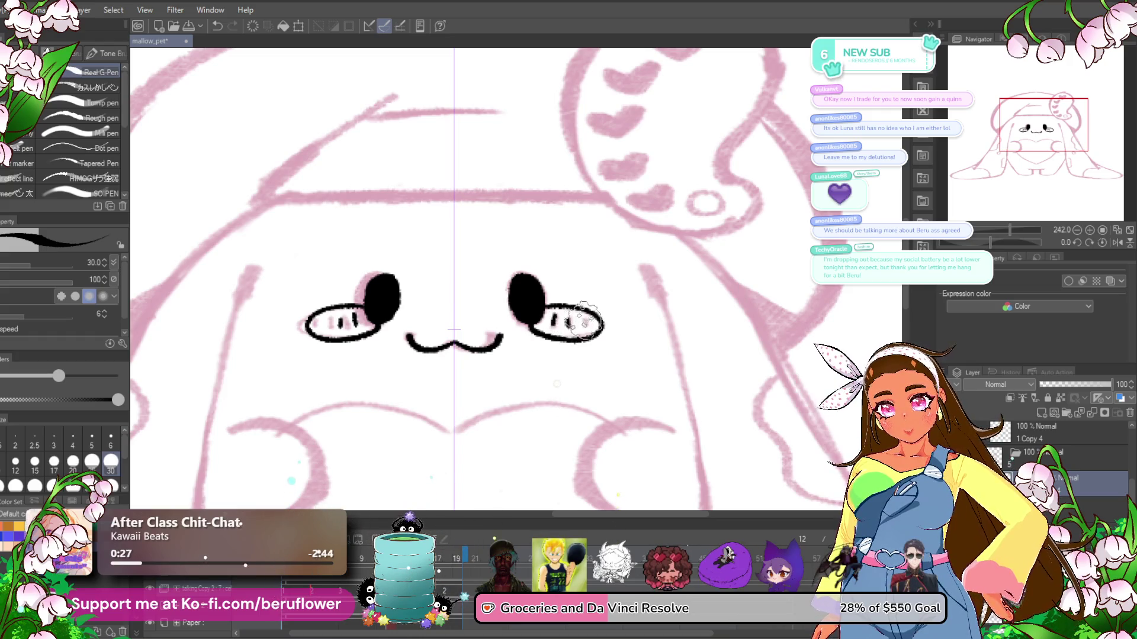
- Ink the mirrored crescent paws and the heart's sides down to its point
{"action": "mouse_move", "coordinate": [557, 421]}
{"action": "left_mouse_down"}
{"action": "mouse_move", "coordinate": [708, 275]}
{"action": "mouse_move", "coordinate": [694, 364]}
{"action": "left_mouse_up"}
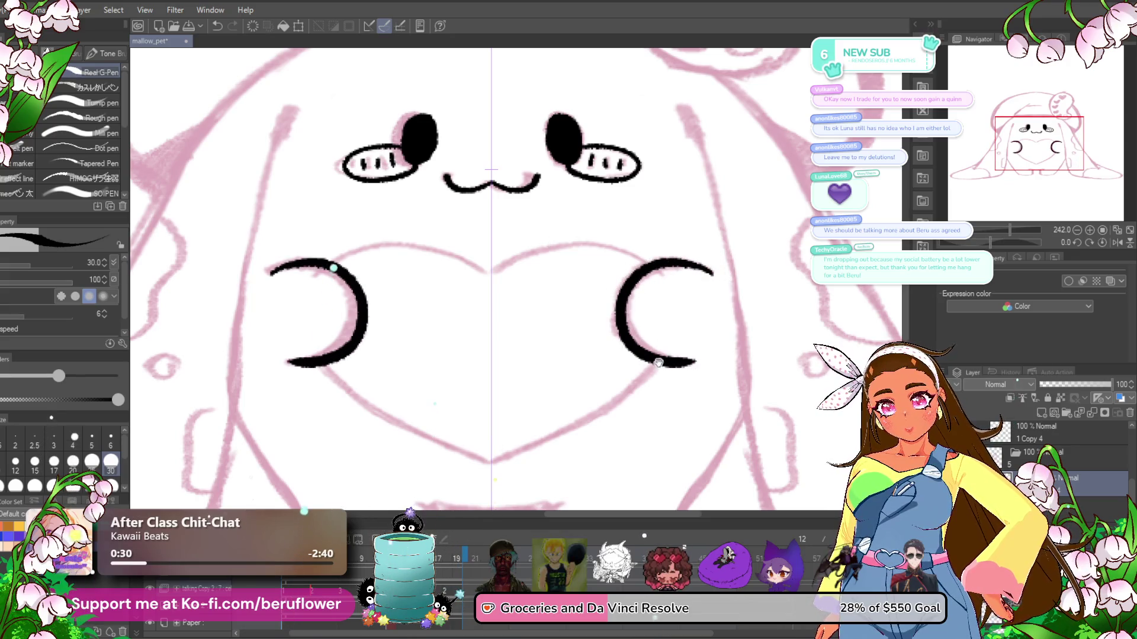
{"action": "mouse_move", "coordinate": [658, 422]}
{"action": "left_mouse_down"}
{"action": "mouse_move", "coordinate": [727, 304]}
{"action": "mouse_move", "coordinate": [705, 316]}
{"action": "left_mouse_up"}
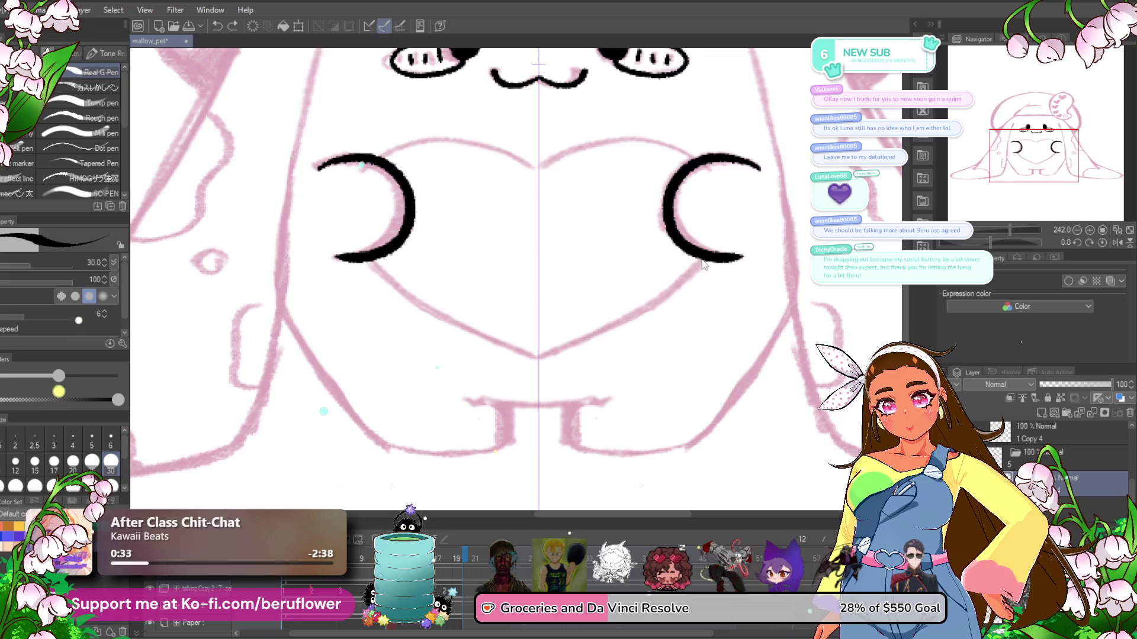
{"action": "left_click_drag", "start_coordinate": [704, 265], "coordinate": [610, 328]}
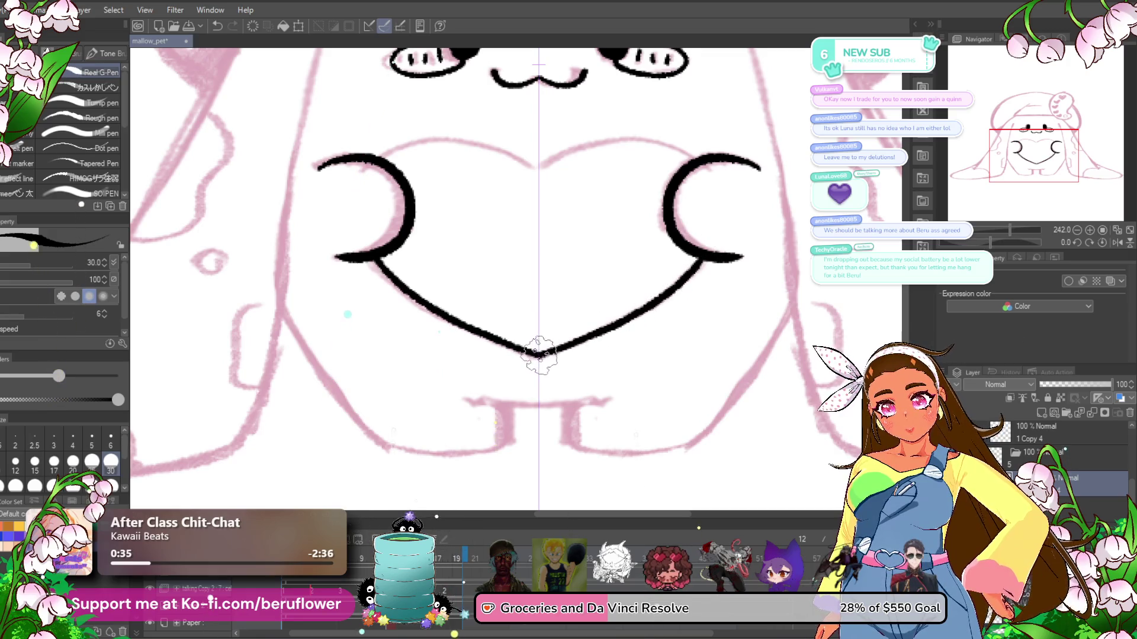
{"action": "mouse_move", "coordinate": [539, 355]}
{"action": "left_mouse_down"}
{"action": "mouse_move", "coordinate": [539, 453]}
{"action": "mouse_move", "coordinate": [592, 385]}
{"action": "left_mouse_up"}
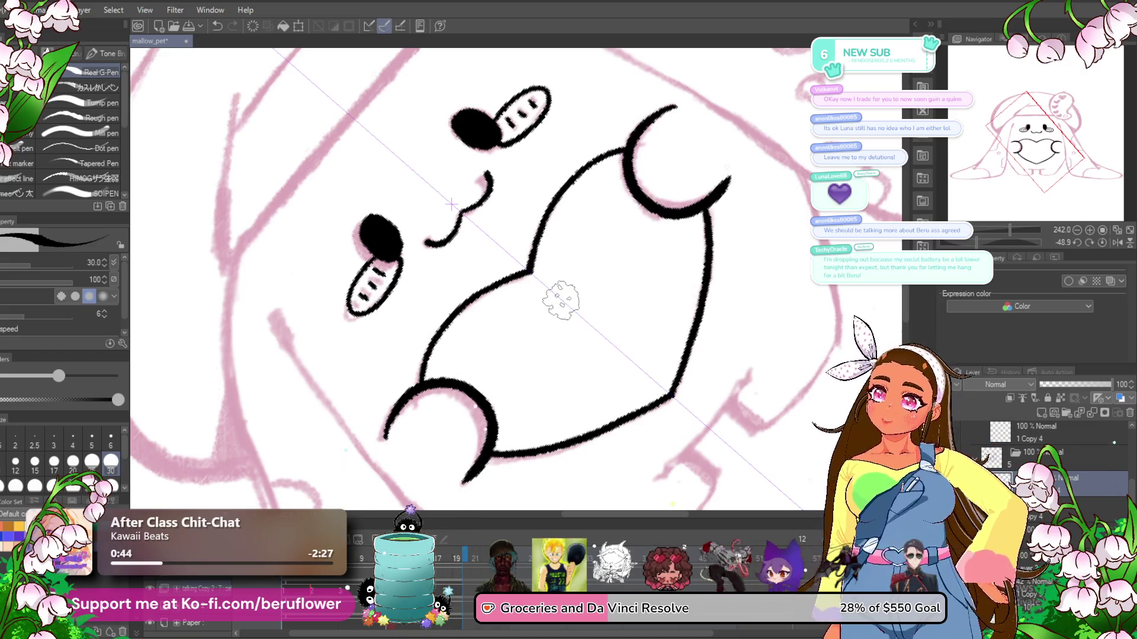
{"action": "left_click", "coordinate": [1102, 241]}
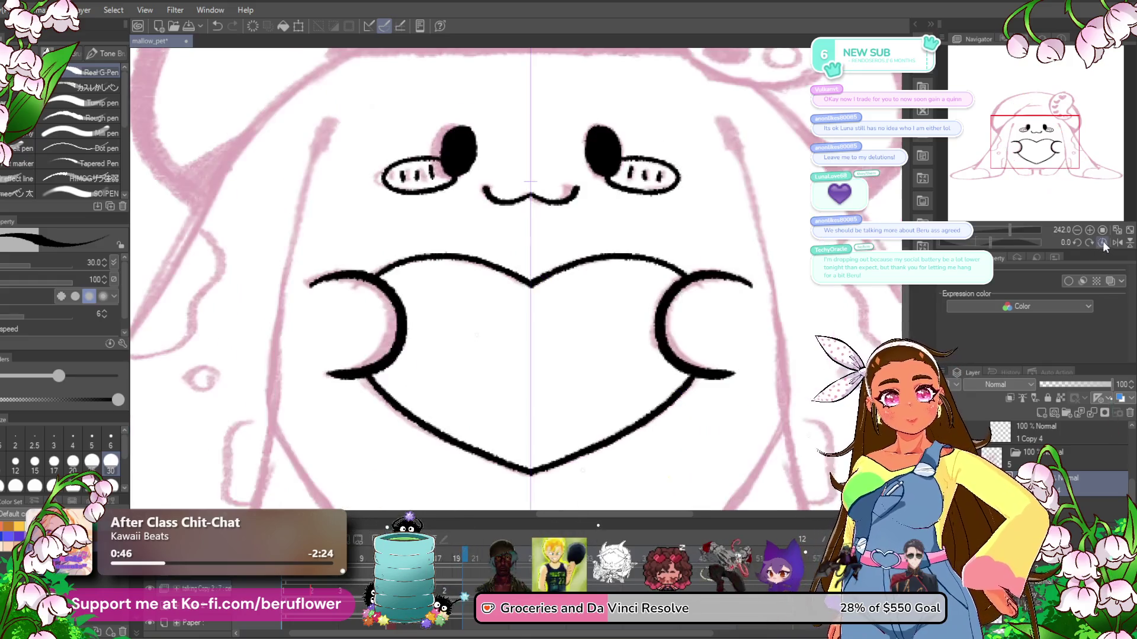
- Ink the long base line under the heart and the short stubby leg strokes
{"action": "left_click_drag", "start_coordinate": [984, 243], "coordinate": [978, 243]}
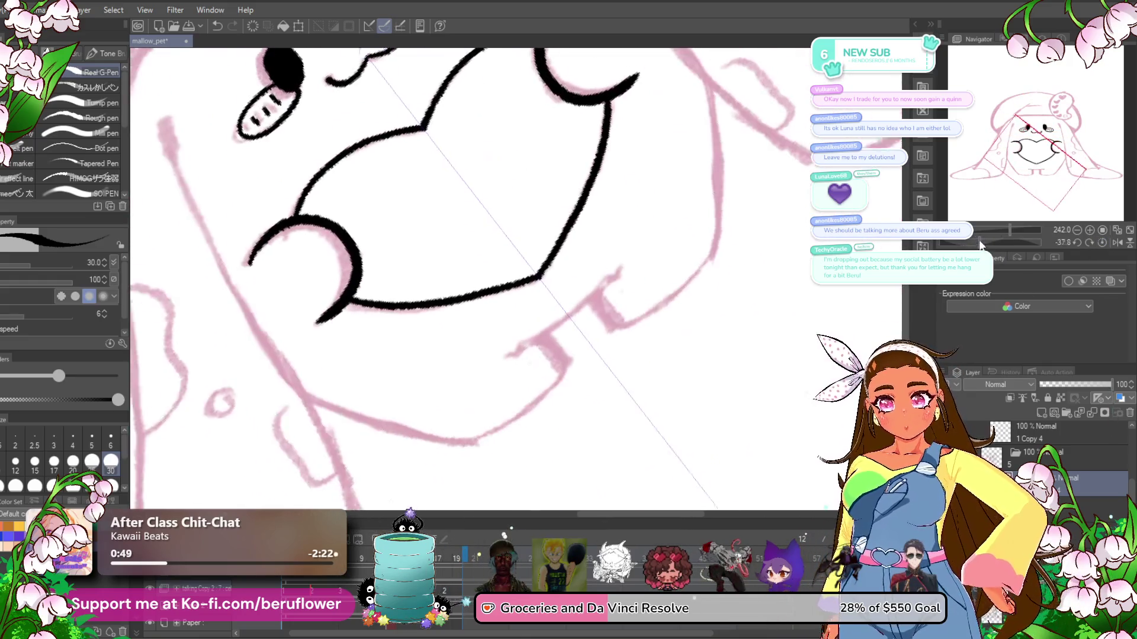
{"action": "scroll", "coordinate": [687, 225], "scroll_direction": "up", "scroll_amount": 3}
{"action": "left_click_drag", "start_coordinate": [688, 227], "coordinate": [455, 422]}
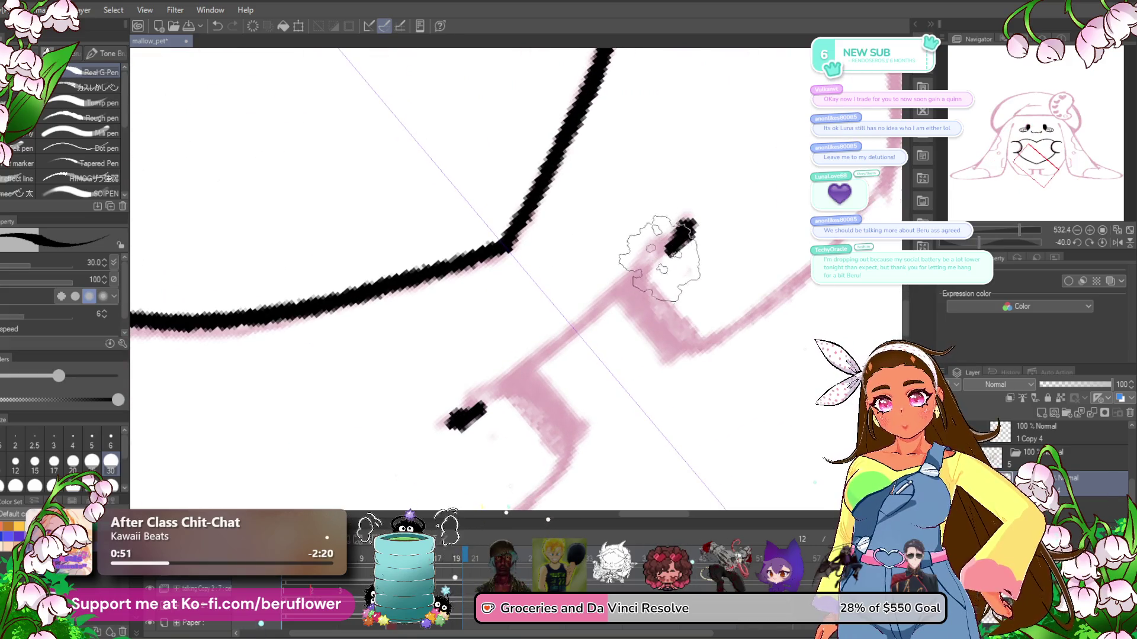
{"action": "mouse_move", "coordinate": [544, 398]}
{"action": "left_mouse_down"}
{"action": "mouse_move", "coordinate": [530, 356]}
{"action": "mouse_move", "coordinate": [570, 382]}
{"action": "left_mouse_up"}
{"action": "left_click_drag", "start_coordinate": [616, 249], "coordinate": [658, 296]}
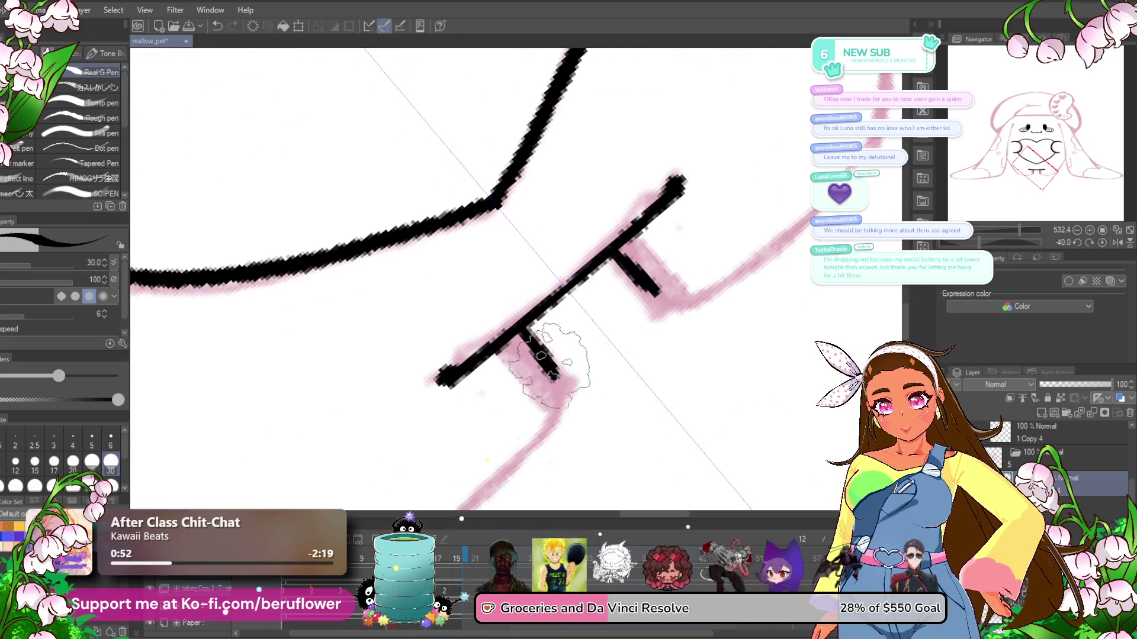
{"action": "mouse_move", "coordinate": [570, 404]}
{"action": "left_mouse_down"}
{"action": "mouse_move", "coordinate": [627, 209]}
{"action": "mouse_move", "coordinate": [406, 376]}
{"action": "left_mouse_up"}
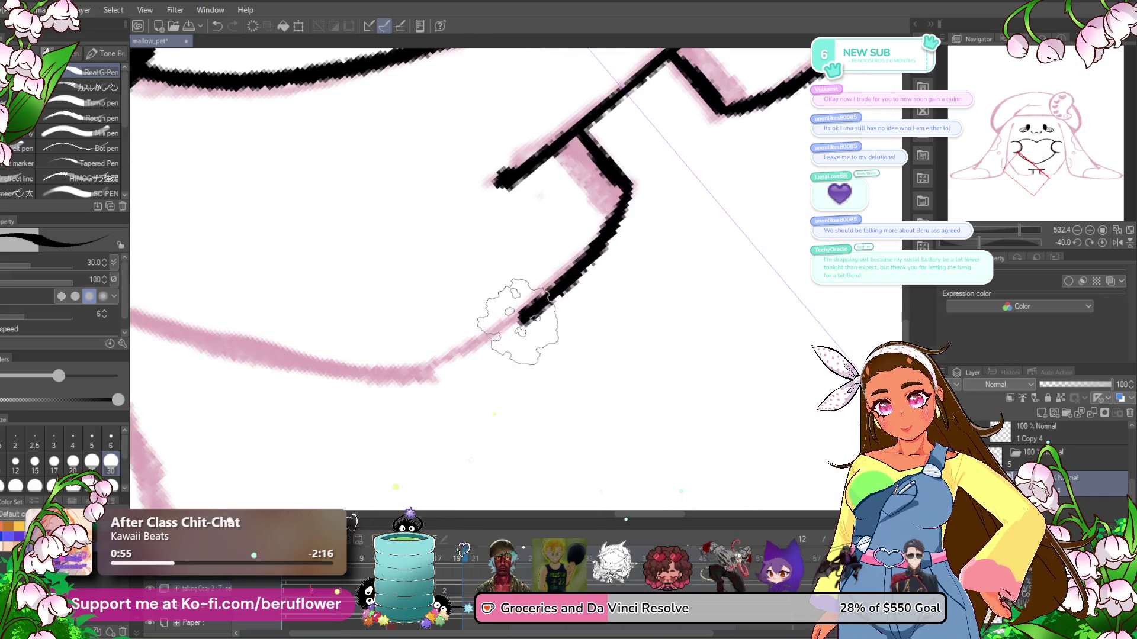
- Ink the body's side along the sketch, redoing the misplaced stroke
{"action": "left_click_drag", "start_coordinate": [1019, 229], "coordinate": [1002, 244]}
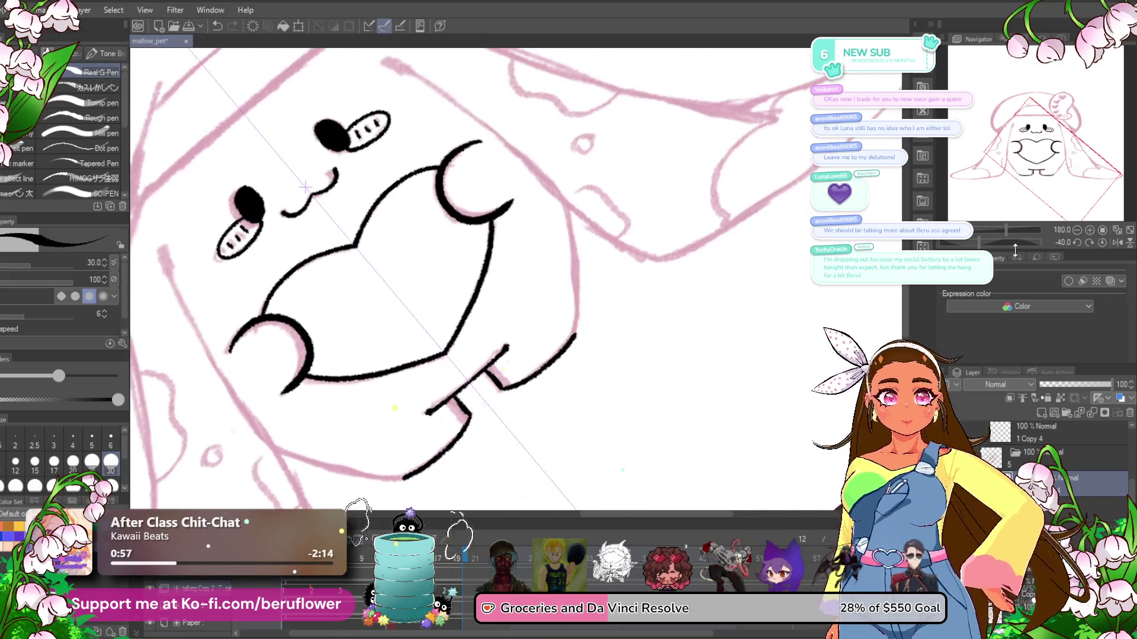
{"action": "scroll", "coordinate": [432, 225], "scroll_direction": "up", "scroll_amount": 2}
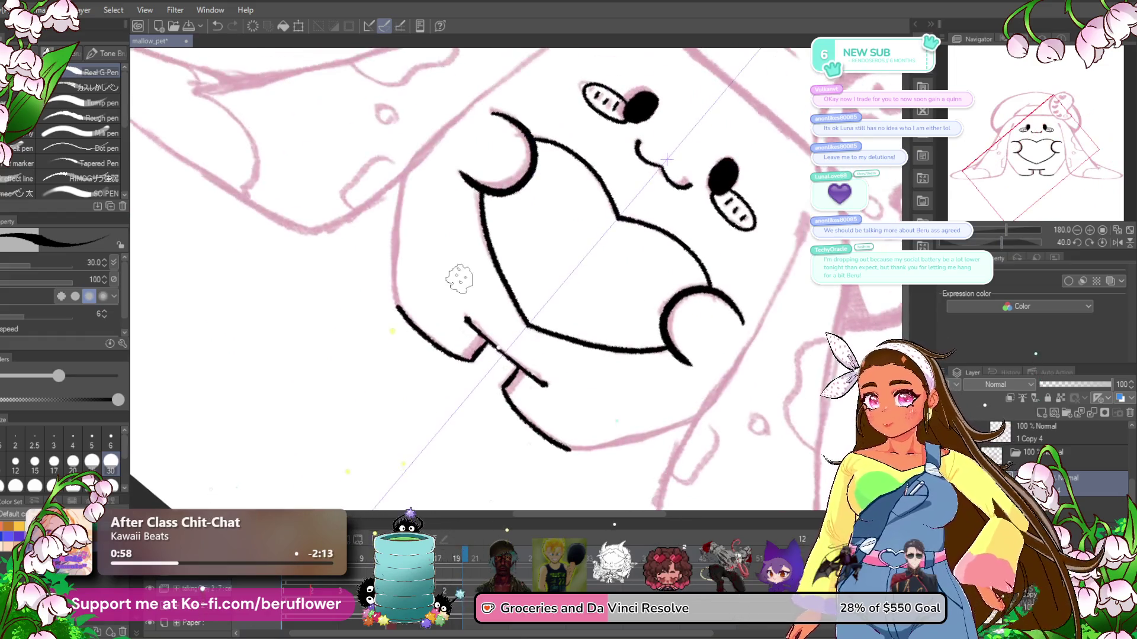
{"action": "scroll", "coordinate": [452, 223], "scroll_direction": "up", "scroll_amount": 2}
{"action": "scroll", "coordinate": [415, 142], "scroll_direction": "up", "scroll_amount": 2}
{"action": "left_click_drag", "start_coordinate": [398, 157], "coordinate": [380, 300]}
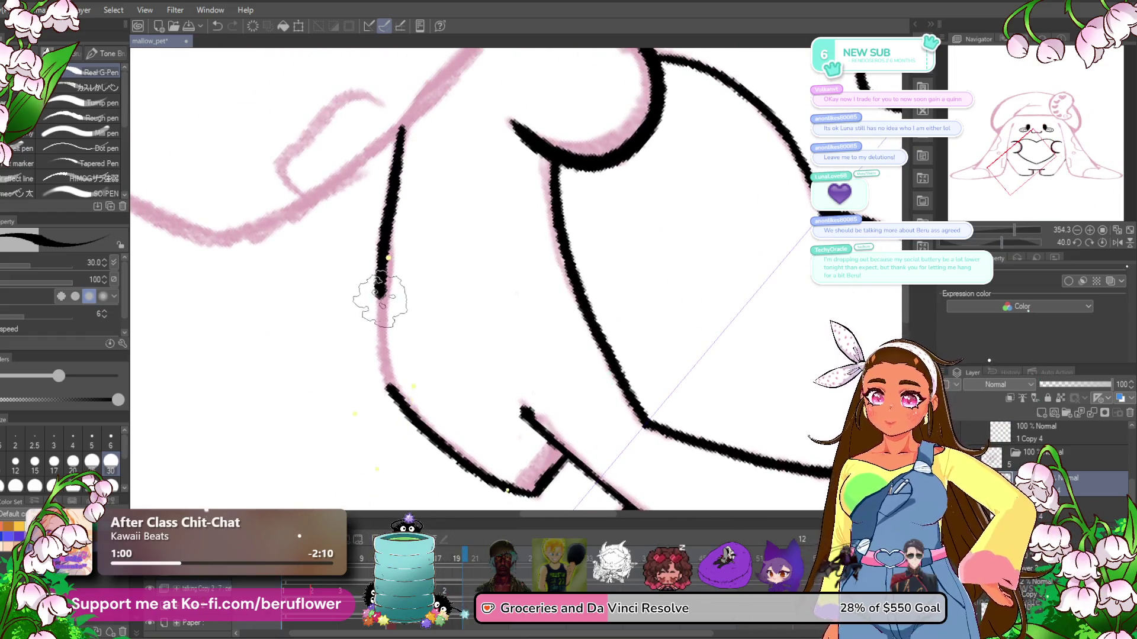
{"action": "key", "text": "ctrl+z"}
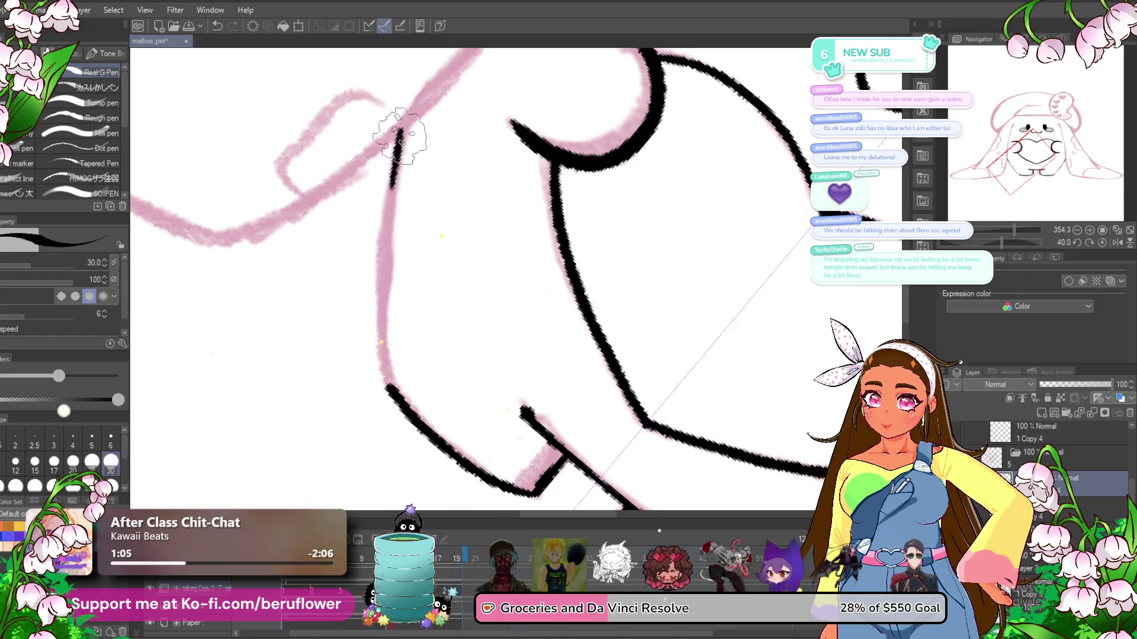
{"action": "left_click_drag", "start_coordinate": [399, 135], "coordinate": [385, 338]}
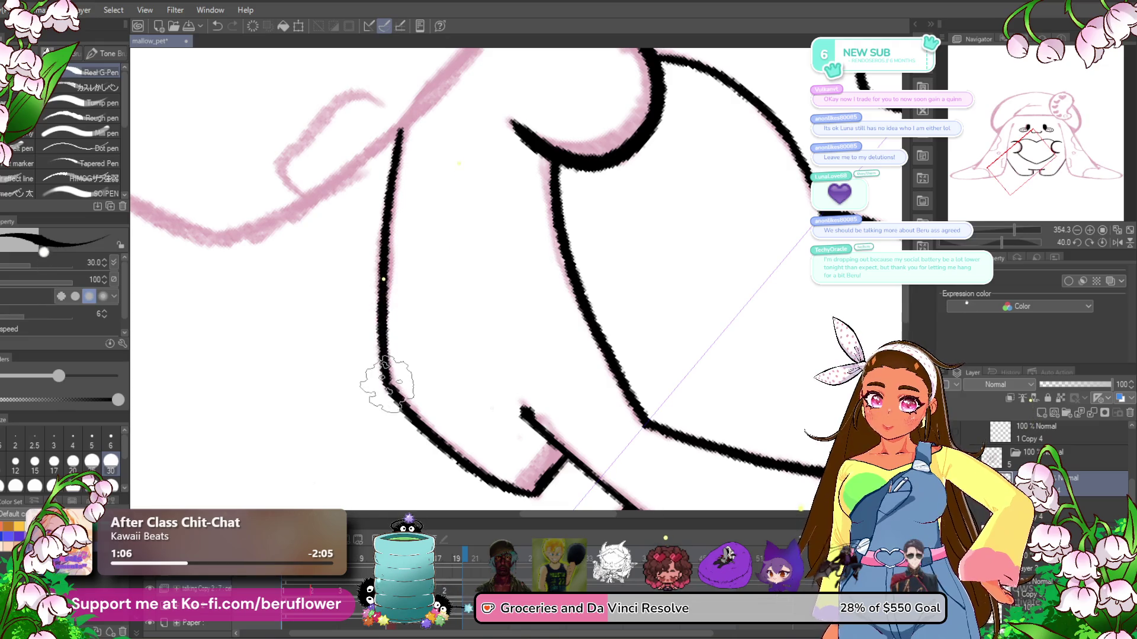
{"action": "scroll", "coordinate": [386, 384], "scroll_direction": "down", "scroll_amount": 6}
{"action": "scroll", "coordinate": [563, 277], "scroll_direction": "up", "scroll_amount": 2}
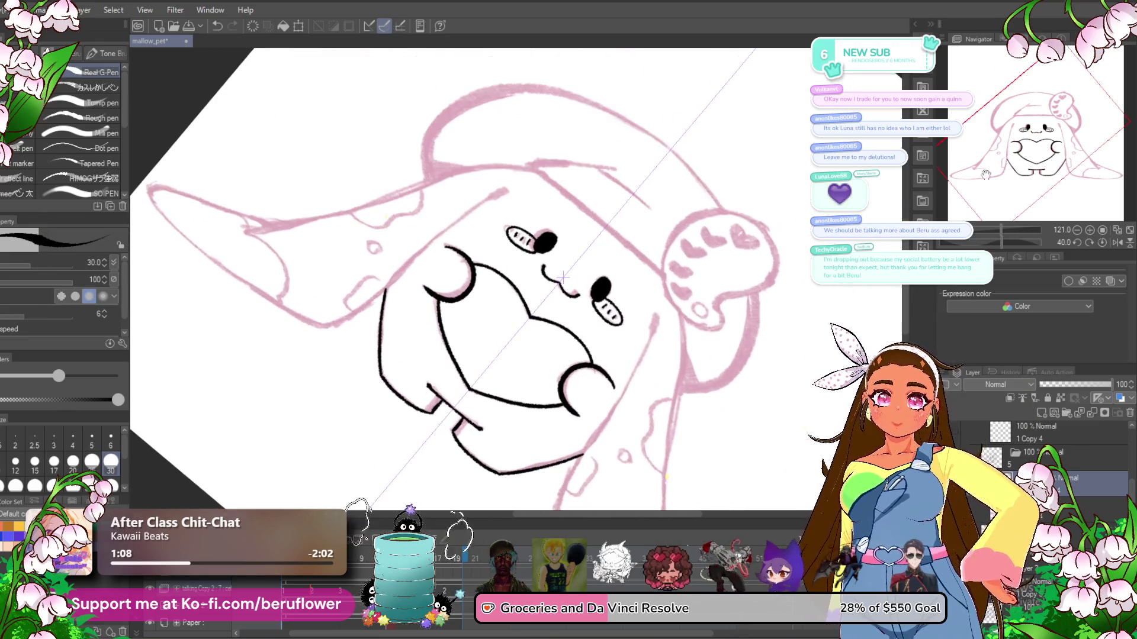
{"action": "left_click", "coordinate": [1090, 242]}
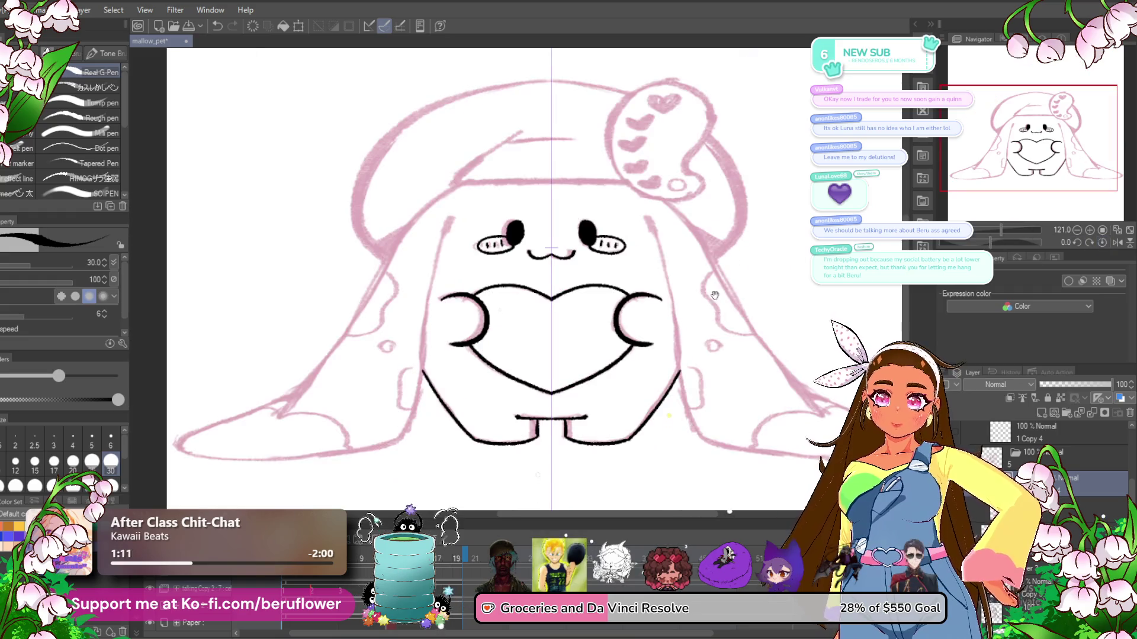
- Zoom in on the left ear and ink the adjoining body edge and the top of the ear outline
{"action": "left_click_drag", "start_coordinate": [675, 273], "coordinate": [653, 253]}
{"action": "scroll", "coordinate": [413, 215], "scroll_direction": "up", "scroll_amount": 2}
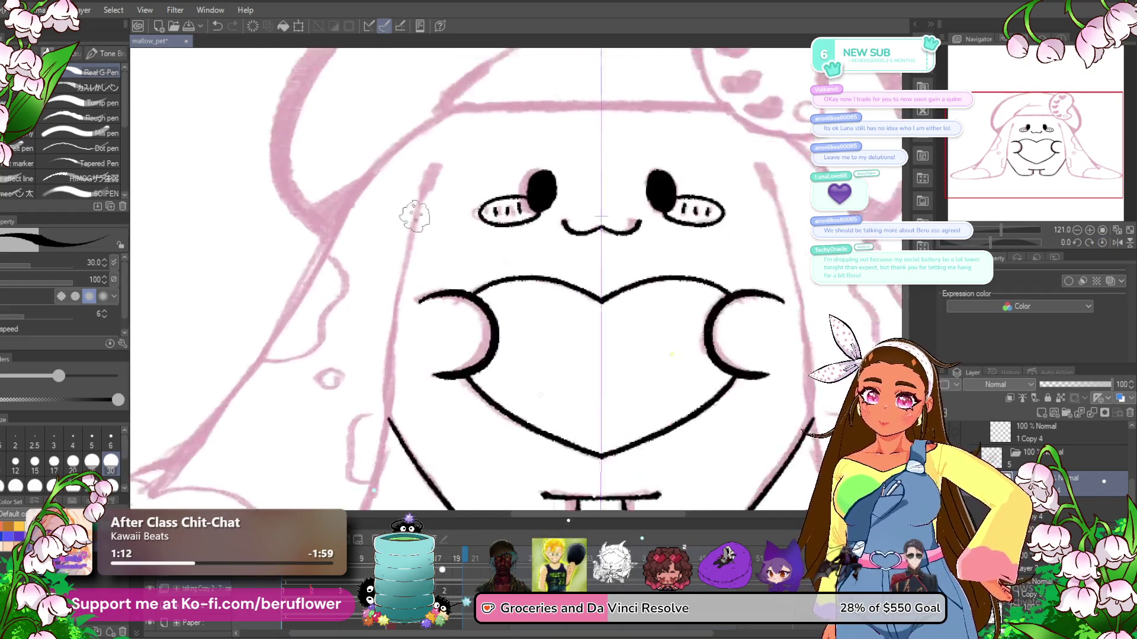
{"action": "scroll", "coordinate": [446, 162], "scroll_direction": "up", "scroll_amount": 2}
{"action": "scroll", "coordinate": [451, 101], "scroll_direction": "up", "scroll_amount": 1}
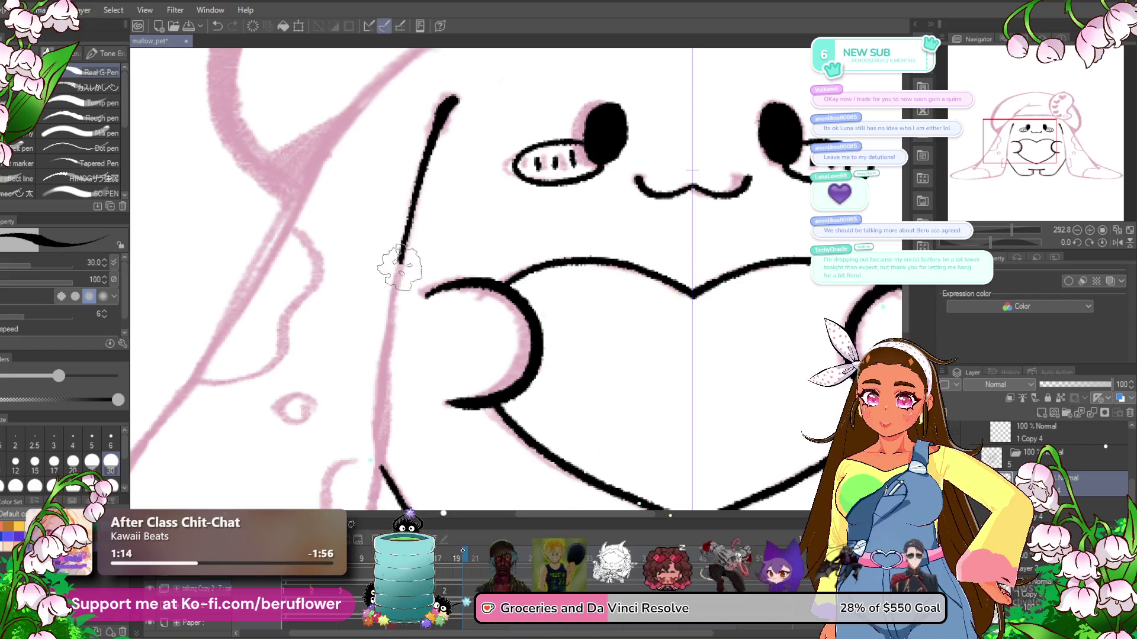
{"action": "left_click_drag", "start_coordinate": [407, 232], "coordinate": [388, 379]}
{"action": "left_click_drag", "start_coordinate": [432, 148], "coordinate": [381, 459]}
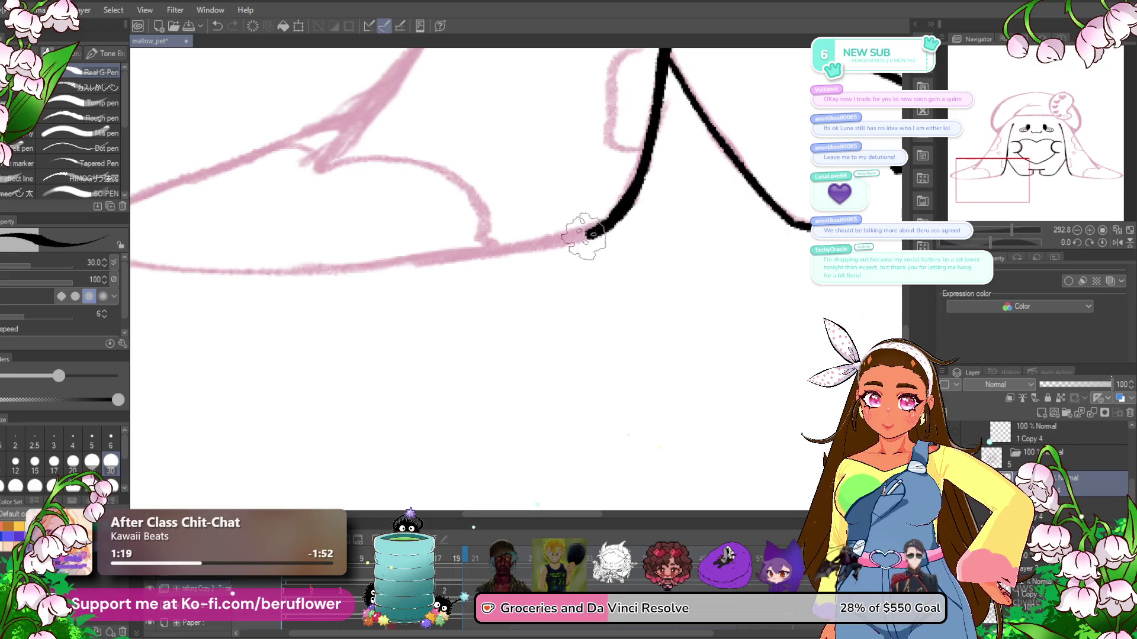
- Trace the ear's upper and lower edges in black along the pink sketch
{"action": "left_click_drag", "start_coordinate": [616, 222], "coordinate": [318, 263]}
{"action": "mouse_move", "coordinate": [384, 203]}
{"action": "left_mouse_down"}
{"action": "mouse_move", "coordinate": [461, 309]}
{"action": "mouse_move", "coordinate": [332, 509]}
{"action": "left_mouse_up"}
{"action": "mouse_move", "coordinate": [479, 120]}
{"action": "left_mouse_down"}
{"action": "mouse_move", "coordinate": [374, 197]}
{"action": "mouse_move", "coordinate": [247, 393]}
{"action": "mouse_move", "coordinate": [409, 183]}
{"action": "left_mouse_up"}
{"action": "mouse_move", "coordinate": [486, 78]}
{"action": "left_mouse_down"}
{"action": "mouse_move", "coordinate": [357, 266]}
{"action": "mouse_move", "coordinate": [177, 482]}
{"action": "mouse_move", "coordinate": [488, 283]}
{"action": "left_mouse_up"}
{"action": "left_click_drag", "start_coordinate": [535, 215], "coordinate": [281, 347]}
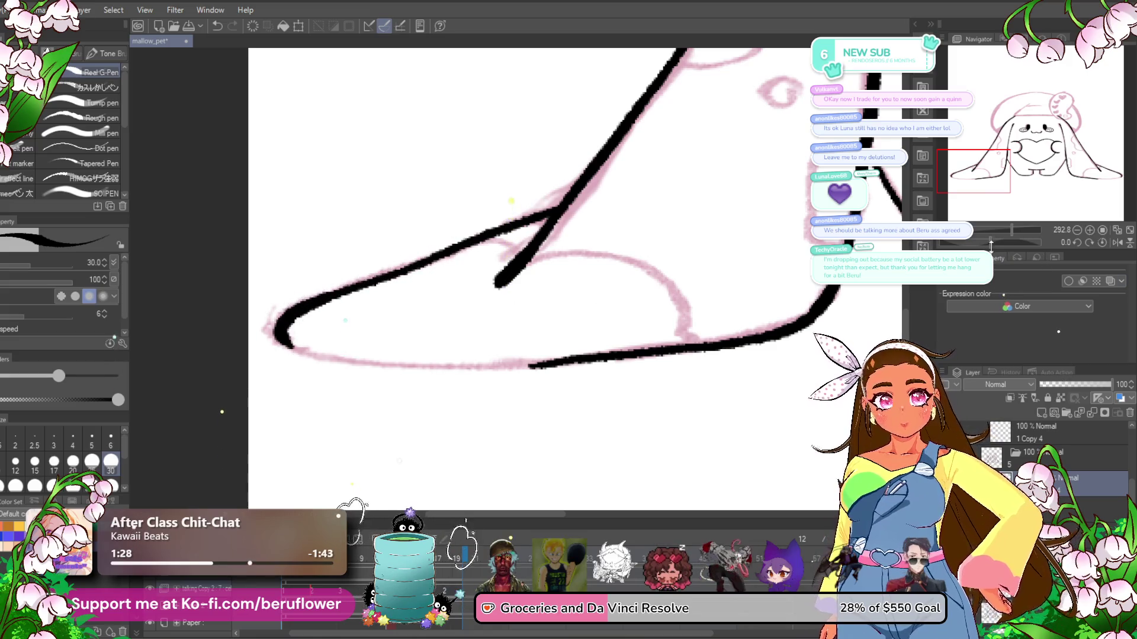
{"action": "mouse_move", "coordinate": [509, 222]}
{"action": "left_mouse_down"}
{"action": "mouse_move", "coordinate": [386, 155]}
{"action": "mouse_move", "coordinate": [339, 418]}
{"action": "left_mouse_up"}
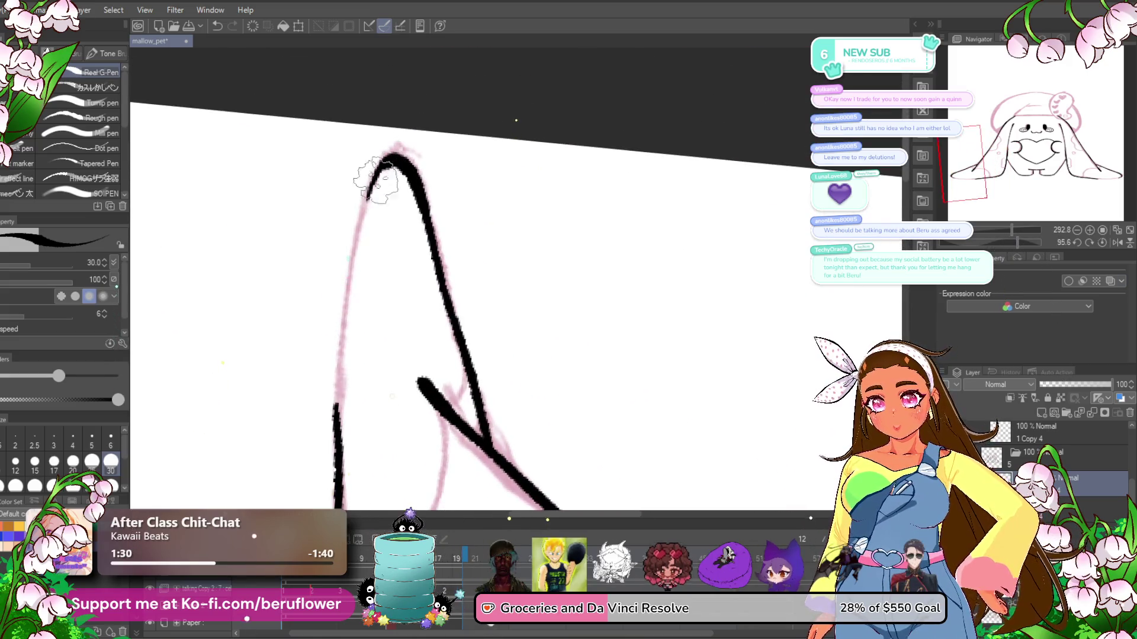
{"action": "left_click", "coordinate": [1100, 243]}
- With the canvas tilted to about -49 degrees, close the ear tip and ink the oval spots
{"action": "left_click_drag", "start_coordinate": [429, 298], "coordinate": [468, 324]}
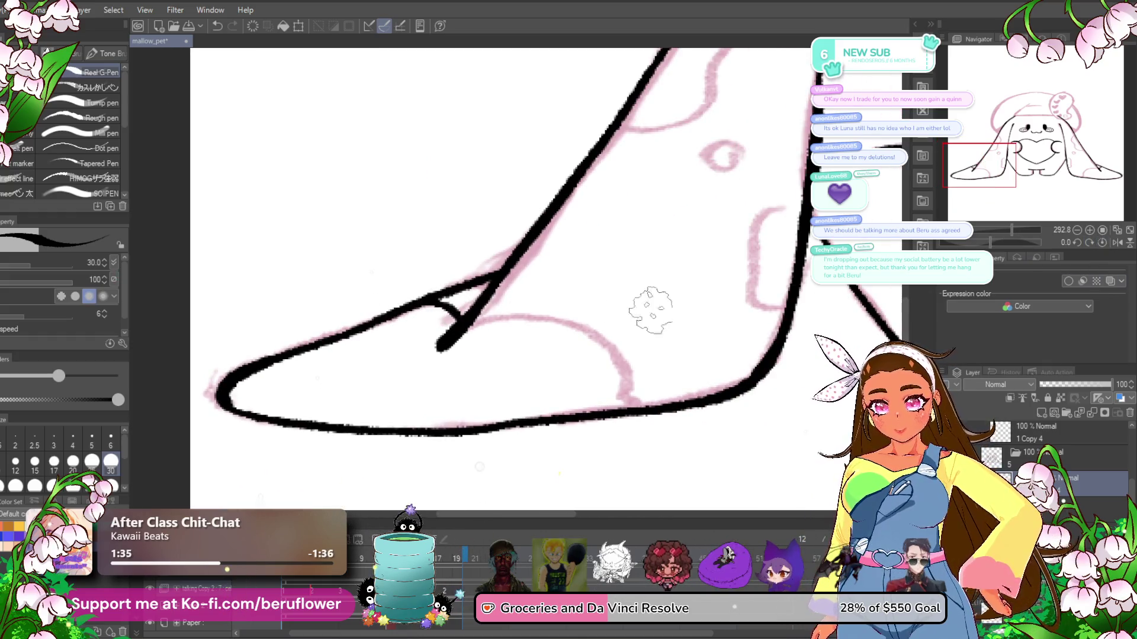
{"action": "left_click_drag", "start_coordinate": [989, 243], "coordinate": [975, 243]}
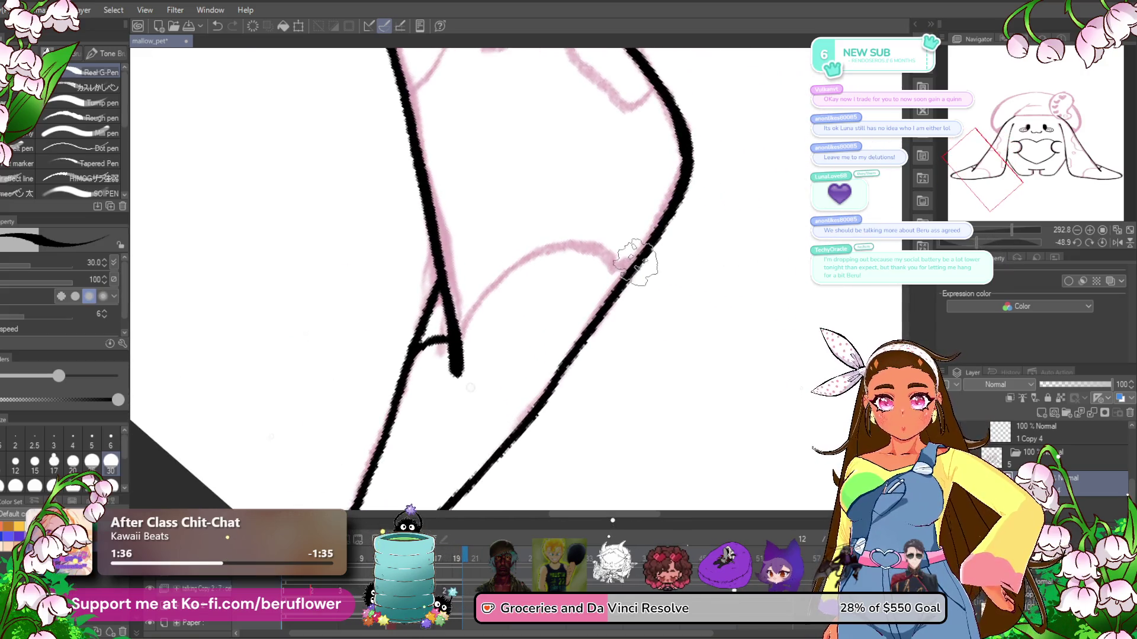
{"action": "left_click_drag", "start_coordinate": [635, 262], "coordinate": [599, 255]}
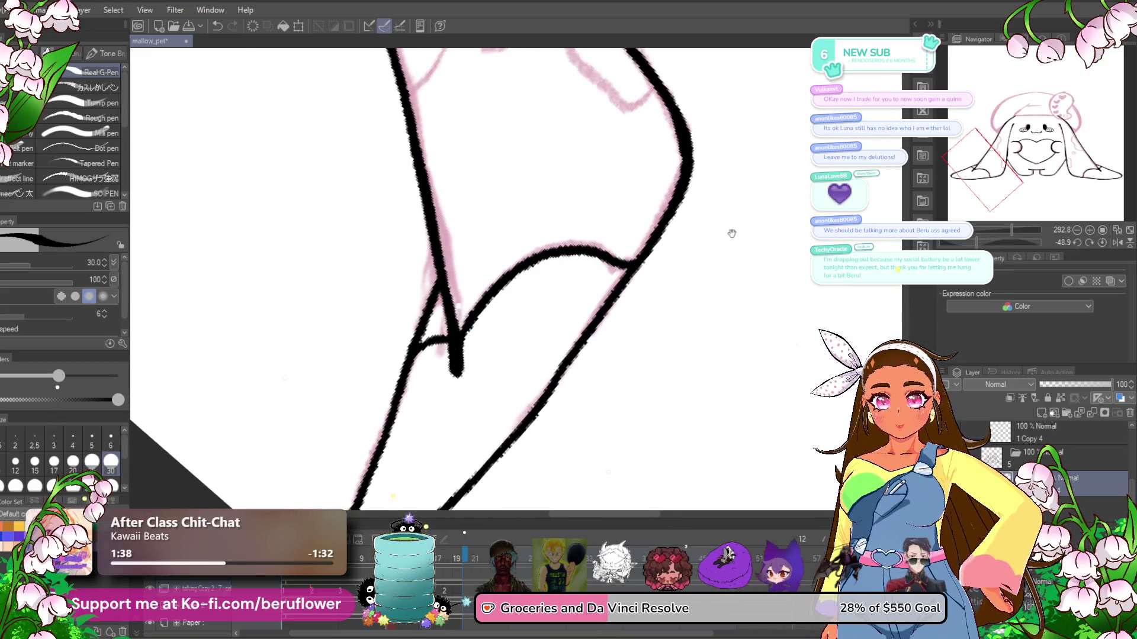
{"action": "left_click_drag", "start_coordinate": [731, 233], "coordinate": [596, 274]}
{"action": "left_click_drag", "start_coordinate": [521, 241], "coordinate": [584, 318]}
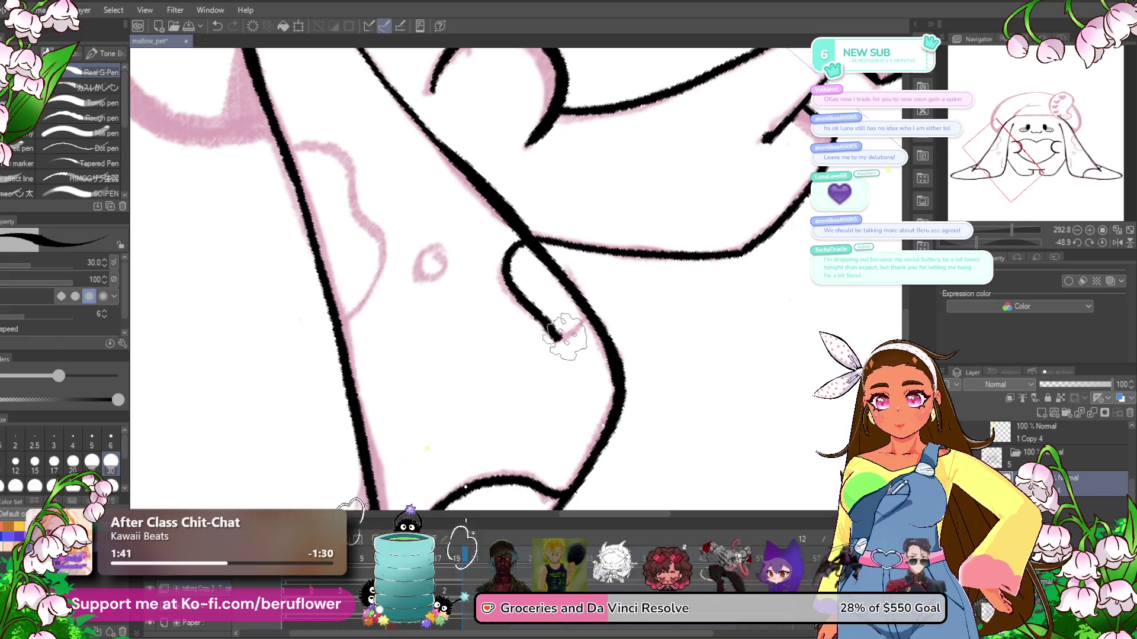
{"action": "left_click_drag", "start_coordinate": [553, 277], "coordinate": [574, 299]}
{"action": "left_click_drag", "start_coordinate": [447, 273], "coordinate": [541, 374]}
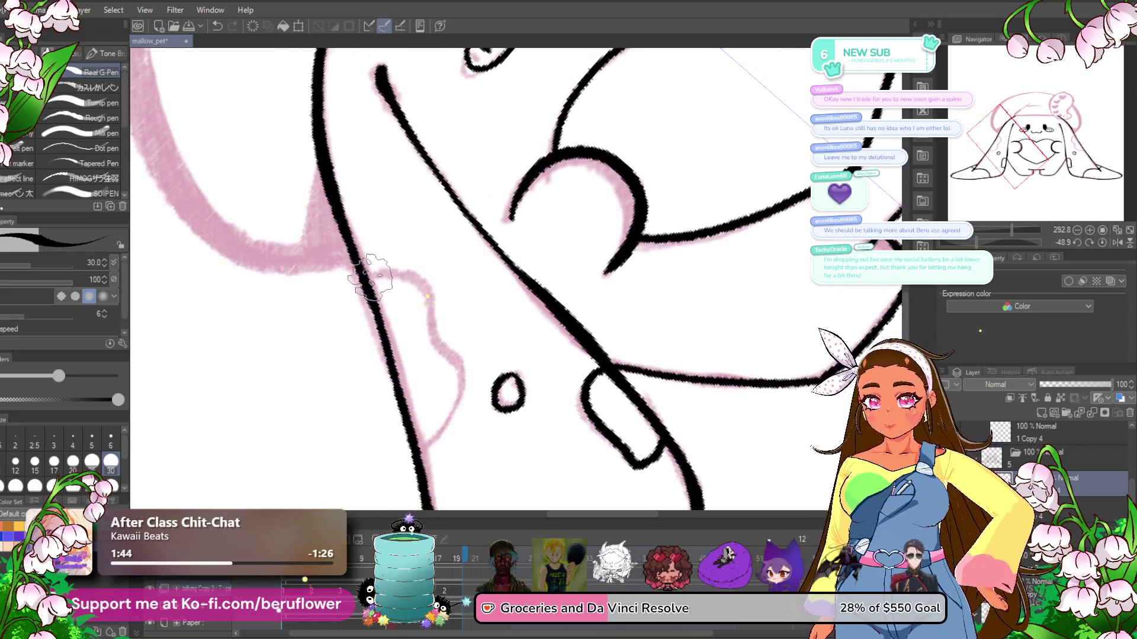
{"action": "mouse_move", "coordinate": [368, 277]}
{"action": "left_mouse_down"}
{"action": "mouse_move", "coordinate": [422, 280]}
{"action": "mouse_move", "coordinate": [411, 453]}
{"action": "left_mouse_up"}
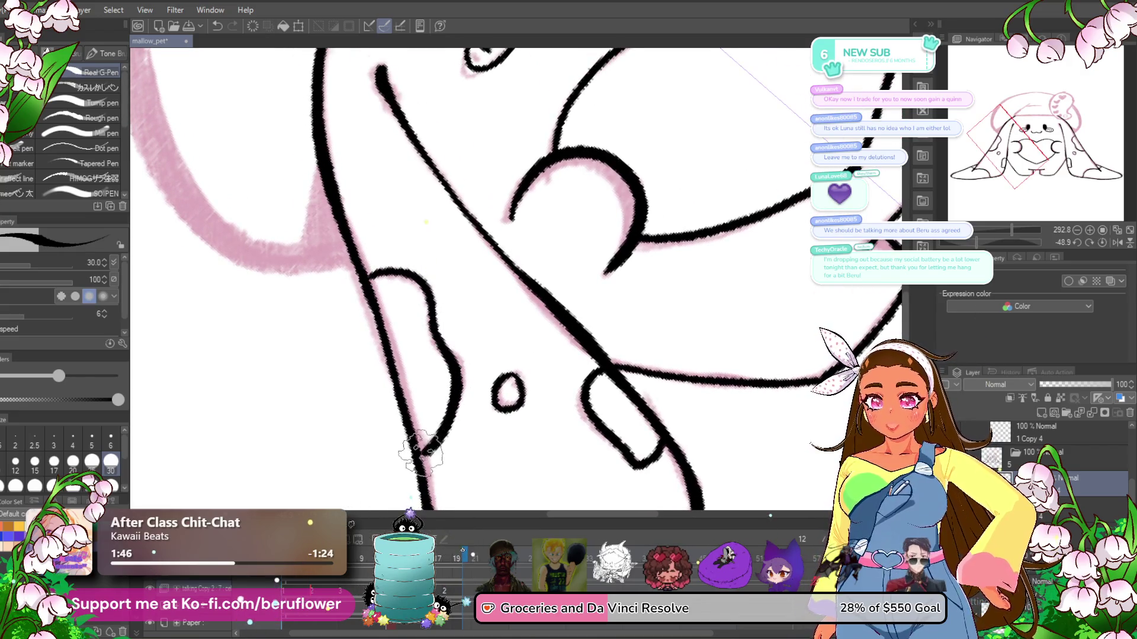
{"action": "scroll", "coordinate": [412, 453], "scroll_direction": "down", "scroll_amount": 2}
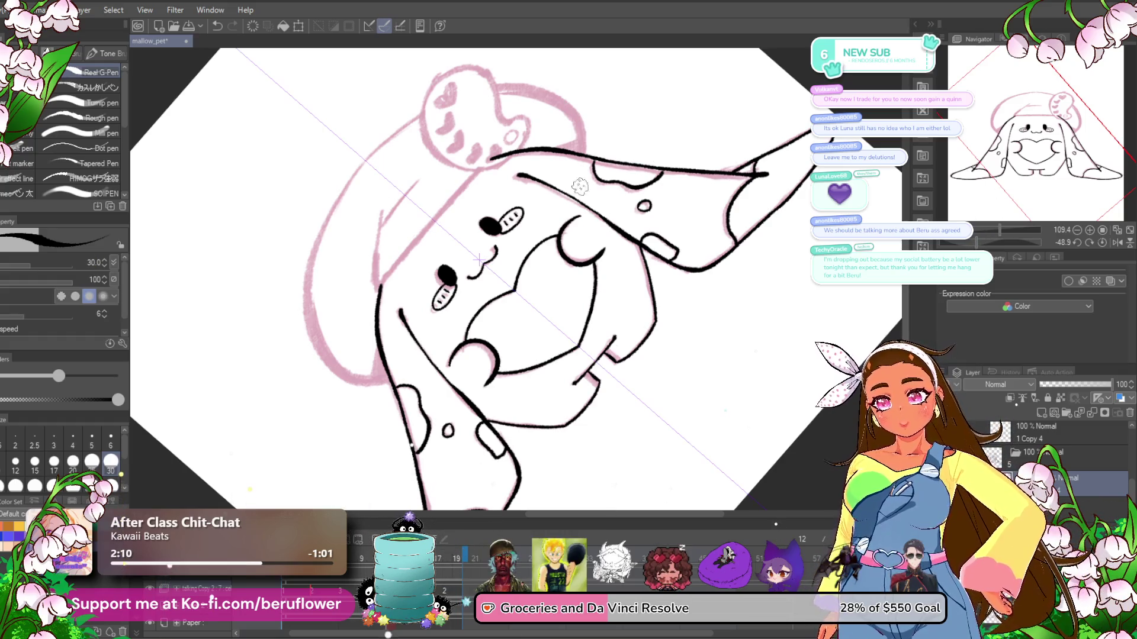
- Turn the canvas nearly upright, zoom in, and ink the head's left side and top
{"action": "left_click_drag", "start_coordinate": [977, 244], "coordinate": [987, 248]}
{"action": "scroll", "coordinate": [250, 461], "scroll_direction": "up", "scroll_amount": 1}
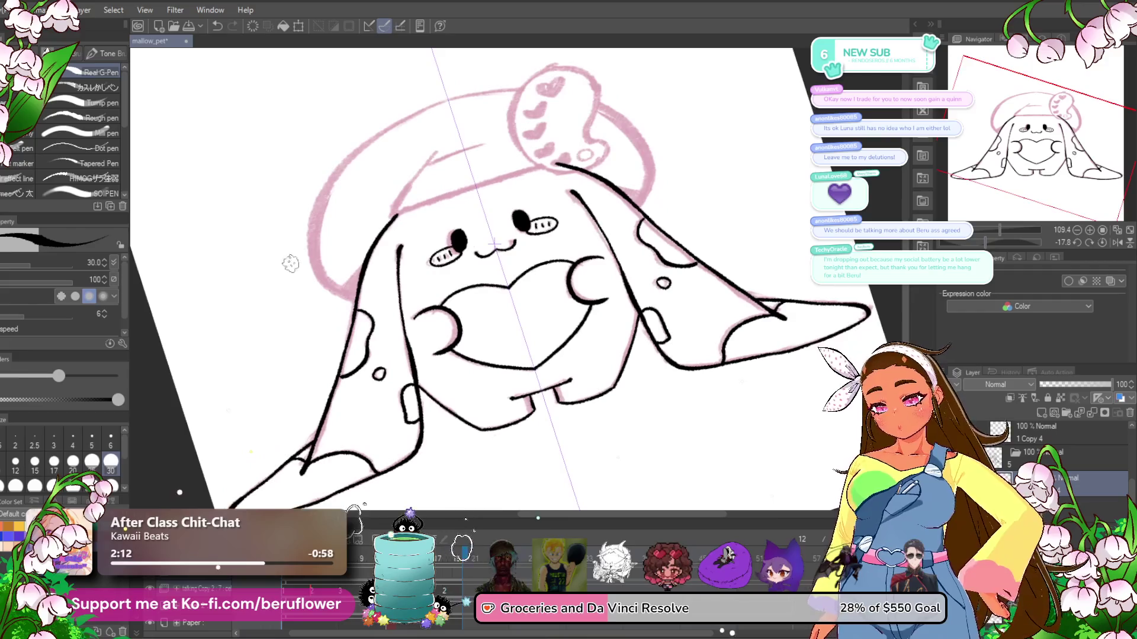
{"action": "scroll", "coordinate": [263, 246], "scroll_direction": "up", "scroll_amount": 1}
{"action": "scroll", "coordinate": [263, 246], "scroll_direction": "up", "scroll_amount": 1}
{"action": "scroll", "coordinate": [392, 354], "scroll_direction": "up", "scroll_amount": 1}
{"action": "mouse_move", "coordinate": [392, 354]}
{"action": "left_mouse_down"}
{"action": "mouse_move", "coordinate": [422, 404]}
{"action": "mouse_move", "coordinate": [365, 149]}
{"action": "mouse_move", "coordinate": [398, 225]}
{"action": "mouse_move", "coordinate": [385, 255]}
{"action": "left_mouse_up"}
{"action": "mouse_move", "coordinate": [373, 322]}
{"action": "left_mouse_down"}
{"action": "mouse_move", "coordinate": [389, 453]}
{"action": "mouse_move", "coordinate": [422, 164]}
{"action": "left_mouse_up"}
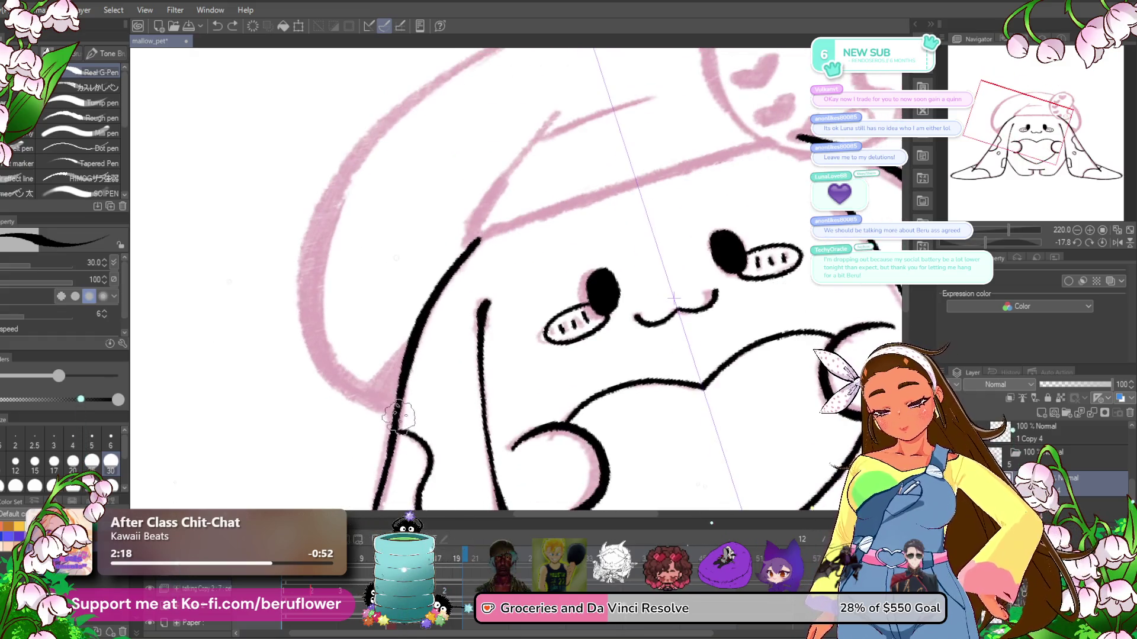
{"action": "mouse_move", "coordinate": [521, 196]}
{"action": "left_mouse_down"}
{"action": "mouse_move", "coordinate": [507, 178]}
{"action": "mouse_move", "coordinate": [511, 244]}
{"action": "left_mouse_up"}
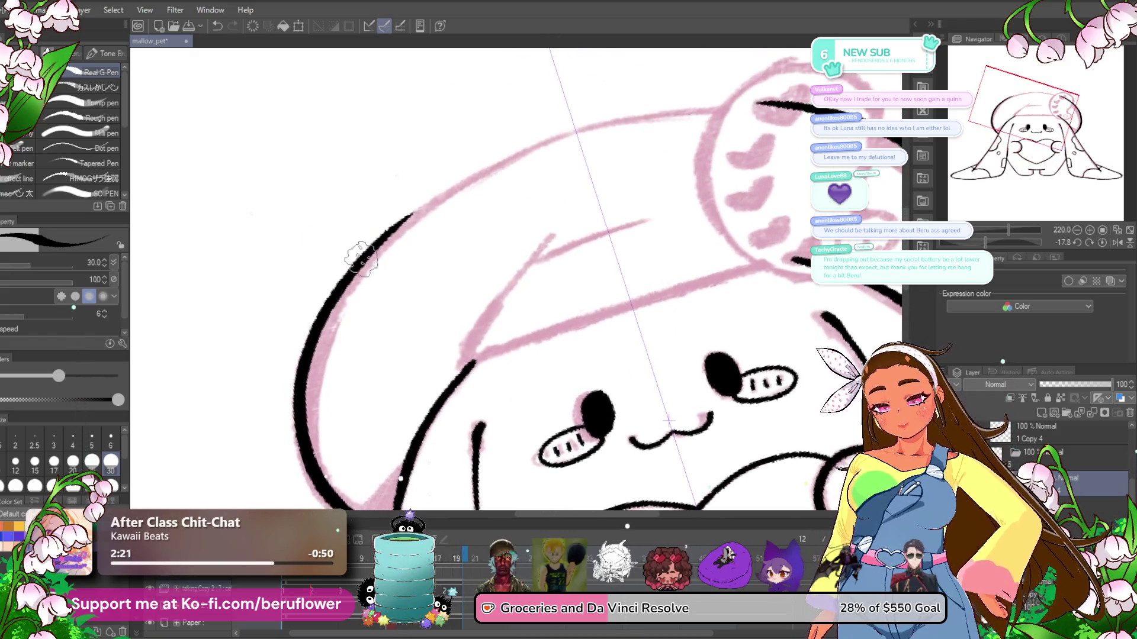
{"action": "left_click_drag", "start_coordinate": [406, 215], "coordinate": [680, 112]}
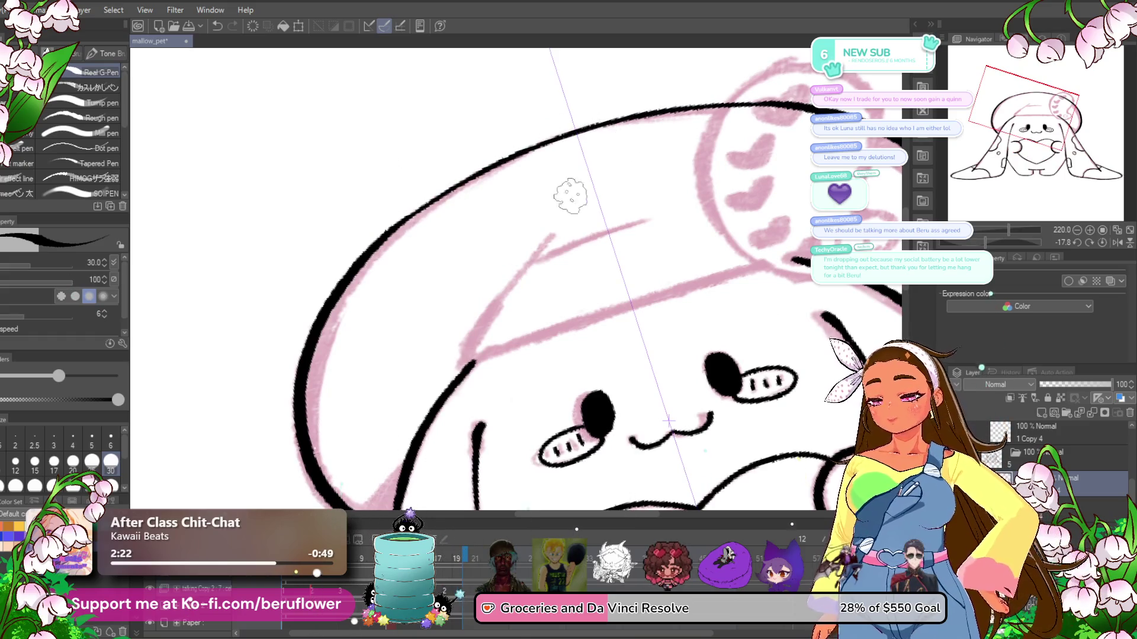
- Ink the beret brim across the forehead, including its upper edge
{"action": "left_click_drag", "start_coordinate": [581, 203], "coordinate": [554, 112]}
{"action": "left_click_drag", "start_coordinate": [449, 274], "coordinate": [770, 169]}
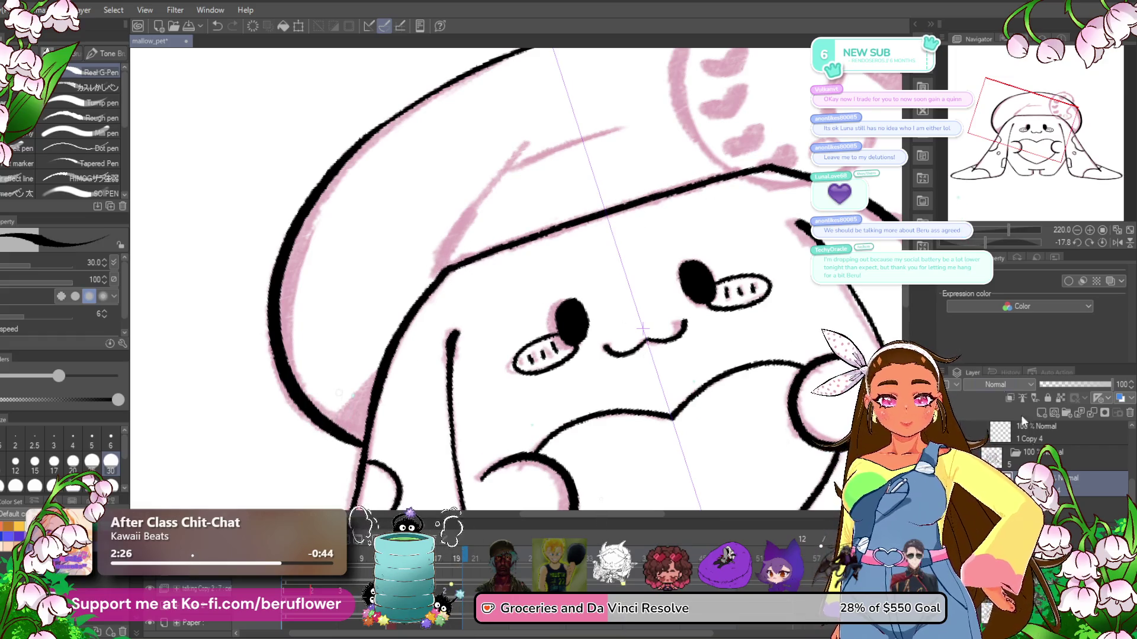
{"action": "left_click_drag", "start_coordinate": [680, 333], "coordinate": [689, 345]}
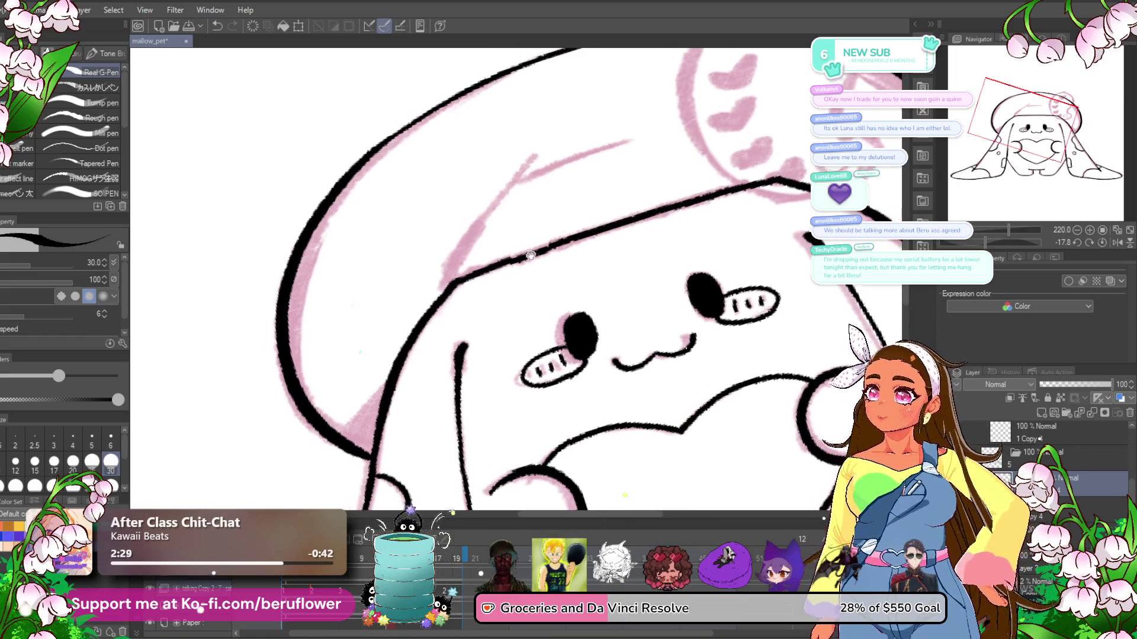
{"action": "left_click_drag", "start_coordinate": [514, 290], "coordinate": [522, 271]}
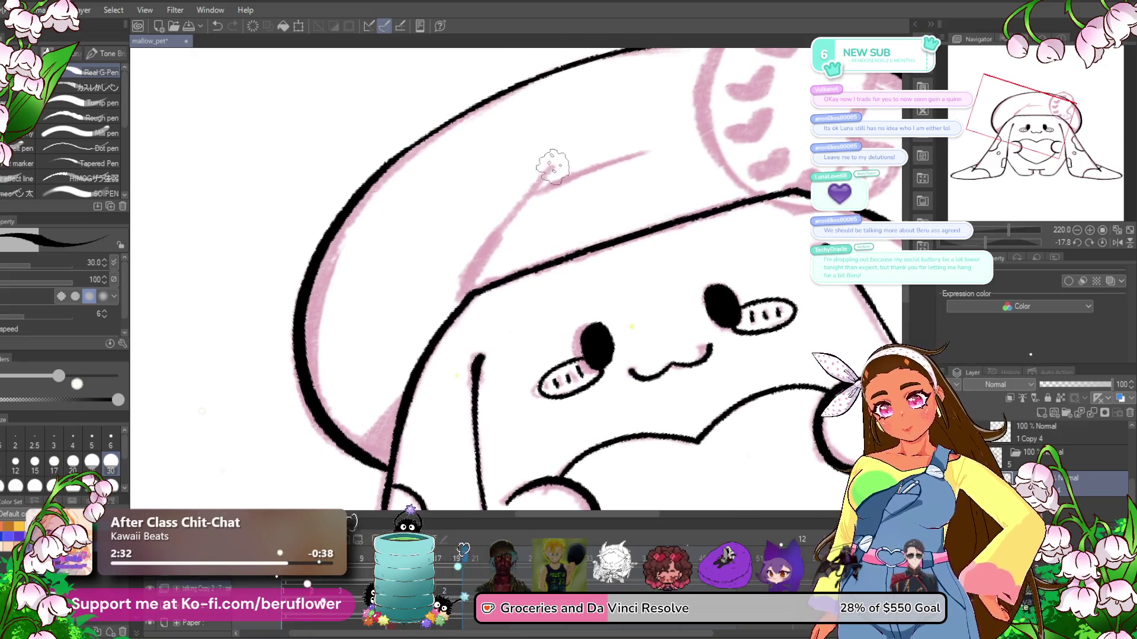
{"action": "left_click_drag", "start_coordinate": [553, 166], "coordinate": [465, 296]}
{"action": "left_click_drag", "start_coordinate": [550, 177], "coordinate": [666, 143]}
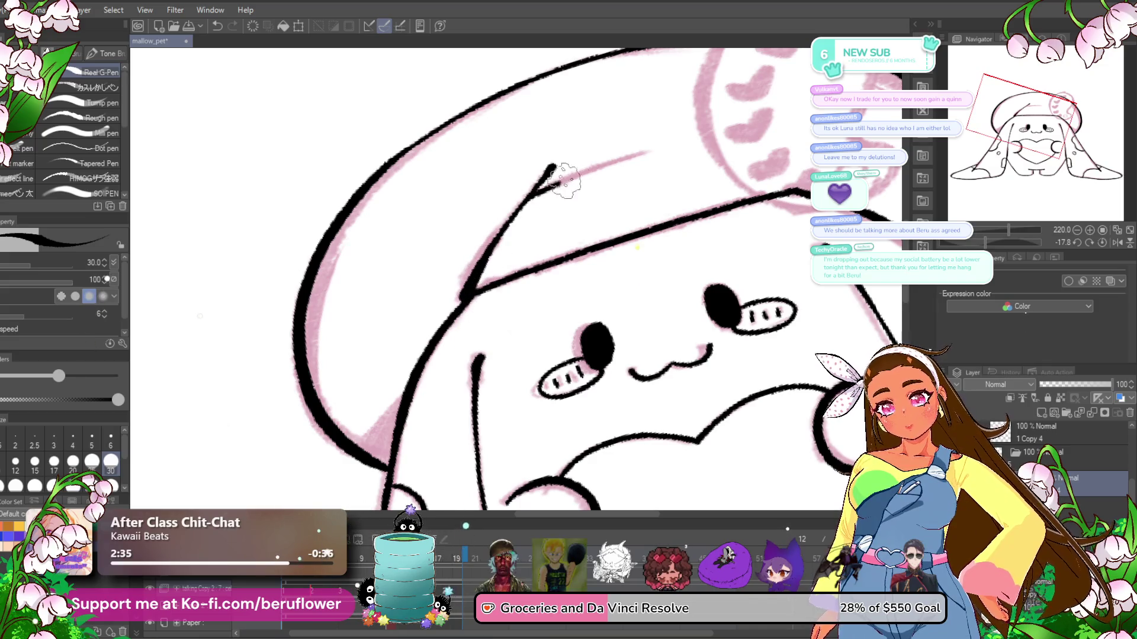
{"action": "left_click_drag", "start_coordinate": [519, 368], "coordinate": [442, 293]}
{"action": "scroll", "coordinate": [442, 294], "scroll_direction": "down", "scroll_amount": 4}
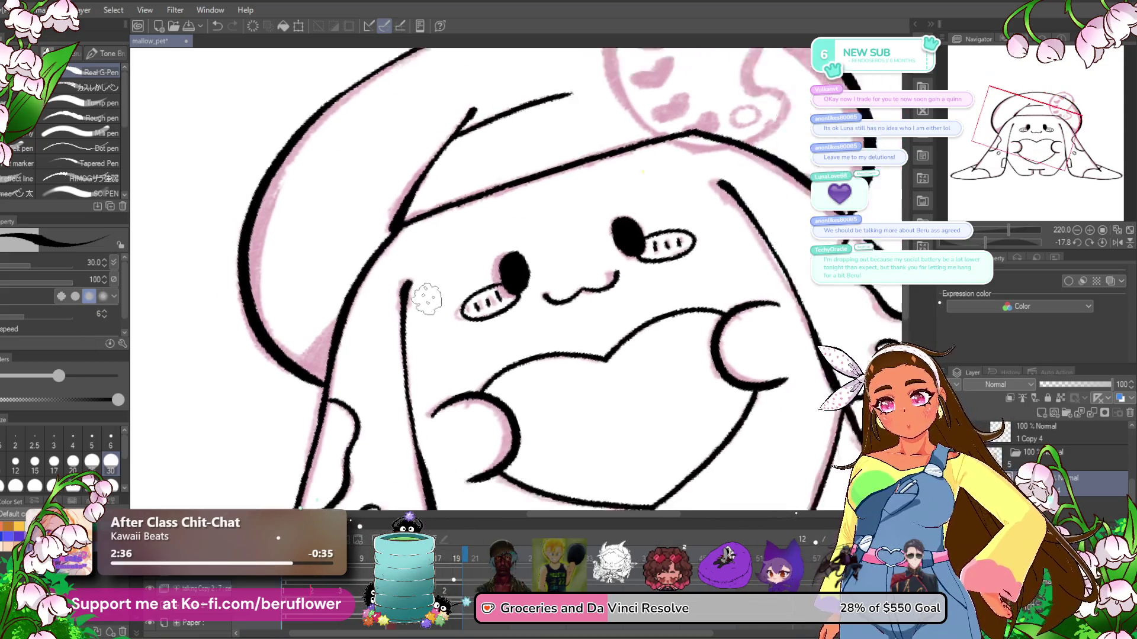
{"action": "scroll", "coordinate": [442, 294], "scroll_direction": "up", "scroll_amount": 2}
- Reset the rotation, zoom in, and erase the brim and hat lines crossing the ornament
{"action": "left_click", "coordinate": [1101, 243]}
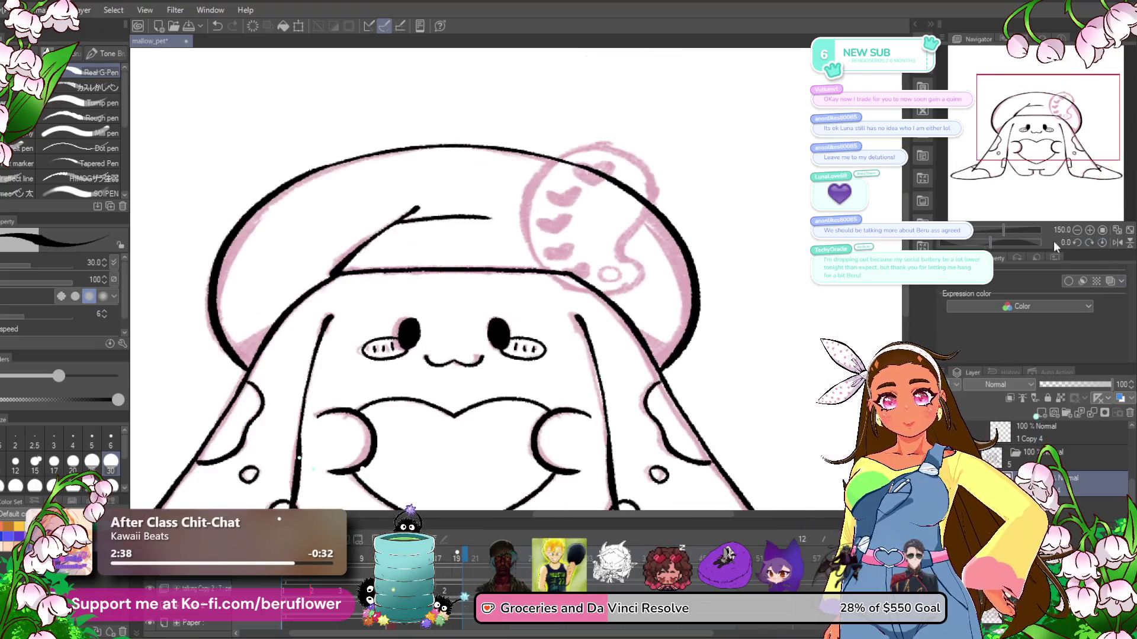
{"action": "scroll", "coordinate": [479, 297], "scroll_direction": "up", "scroll_amount": 2}
{"action": "scroll", "coordinate": [479, 297], "scroll_direction": "up", "scroll_amount": 1}
{"action": "left_click_drag", "start_coordinate": [465, 322], "coordinate": [513, 336]}
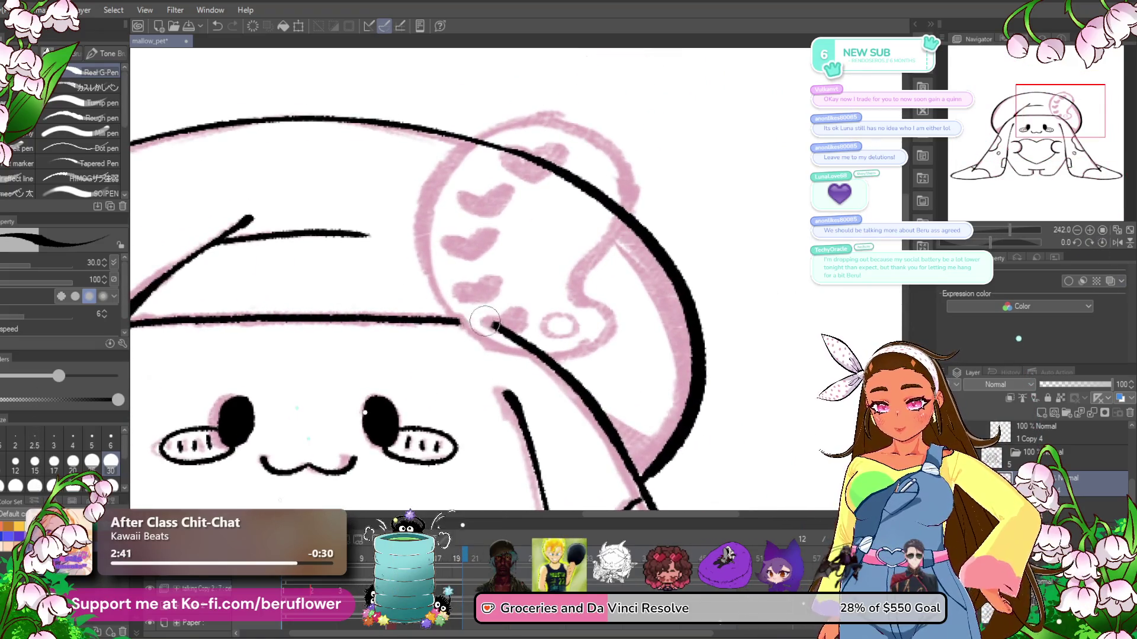
{"action": "mouse_move", "coordinate": [612, 212]}
{"action": "left_mouse_down"}
{"action": "mouse_move", "coordinate": [481, 154]}
{"action": "mouse_move", "coordinate": [550, 408]}
{"action": "left_mouse_up"}
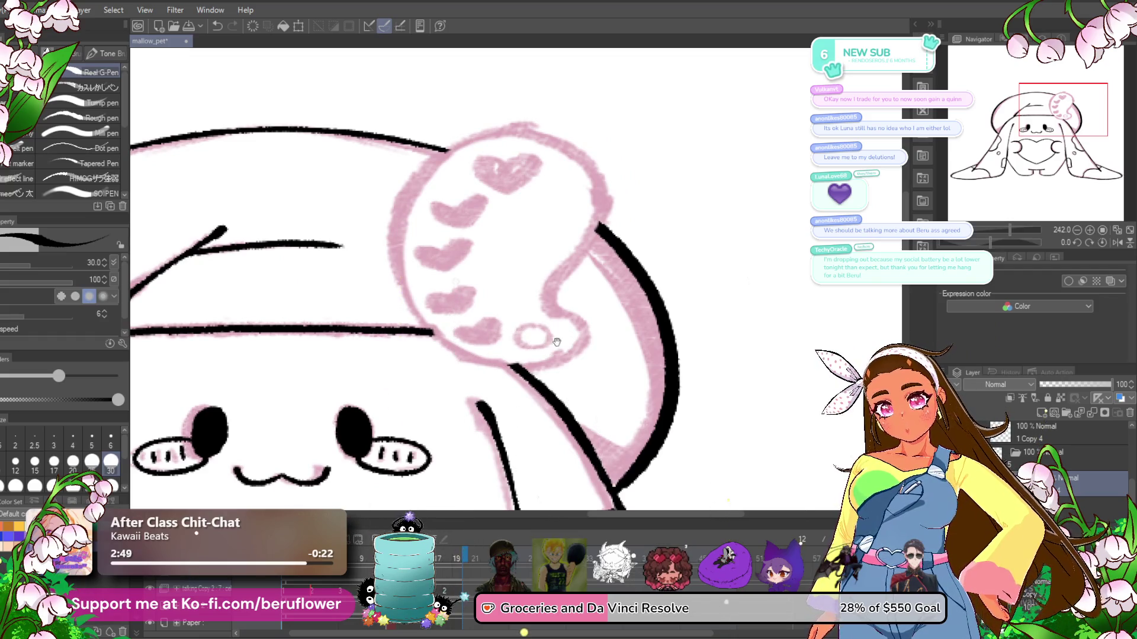
- Ink the heart ornament's outline along the hat top and the beret's upper-left edge
{"action": "mouse_move", "coordinate": [600, 184]}
{"action": "left_mouse_down"}
{"action": "mouse_move", "coordinate": [605, 208]}
{"action": "mouse_move", "coordinate": [572, 331]}
{"action": "mouse_move", "coordinate": [505, 376]}
{"action": "mouse_move", "coordinate": [406, 230]}
{"action": "left_mouse_up"}
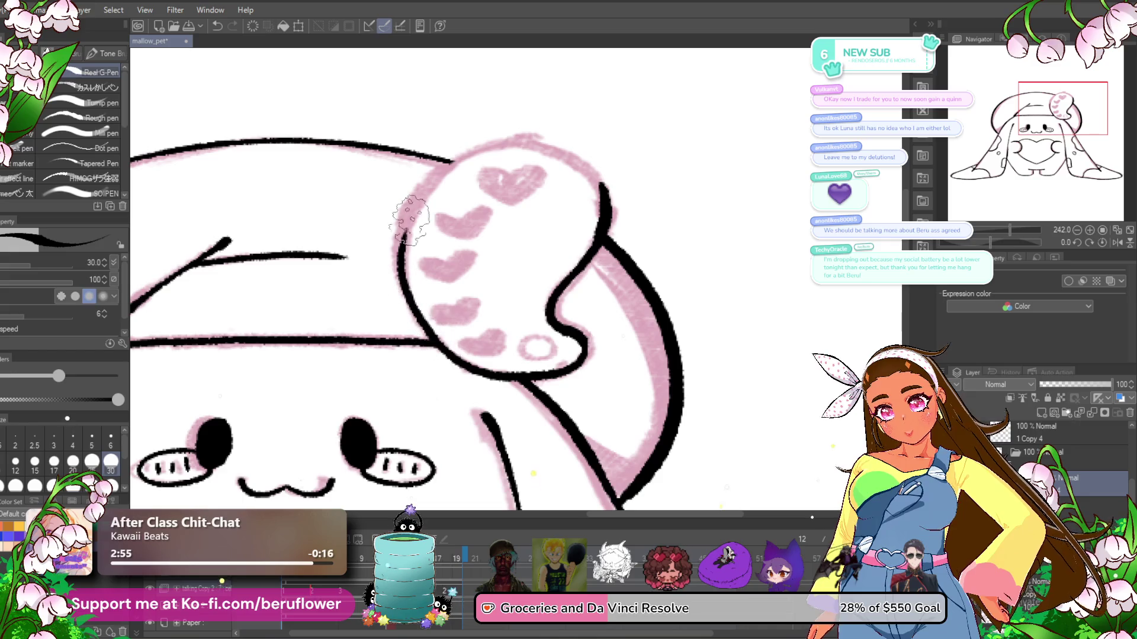
{"action": "left_click_drag", "start_coordinate": [440, 145], "coordinate": [488, 198]}
{"action": "mouse_move", "coordinate": [651, 274]}
{"action": "left_mouse_down"}
{"action": "mouse_move", "coordinate": [479, 237]}
{"action": "mouse_move", "coordinate": [450, 290]}
{"action": "left_mouse_up"}
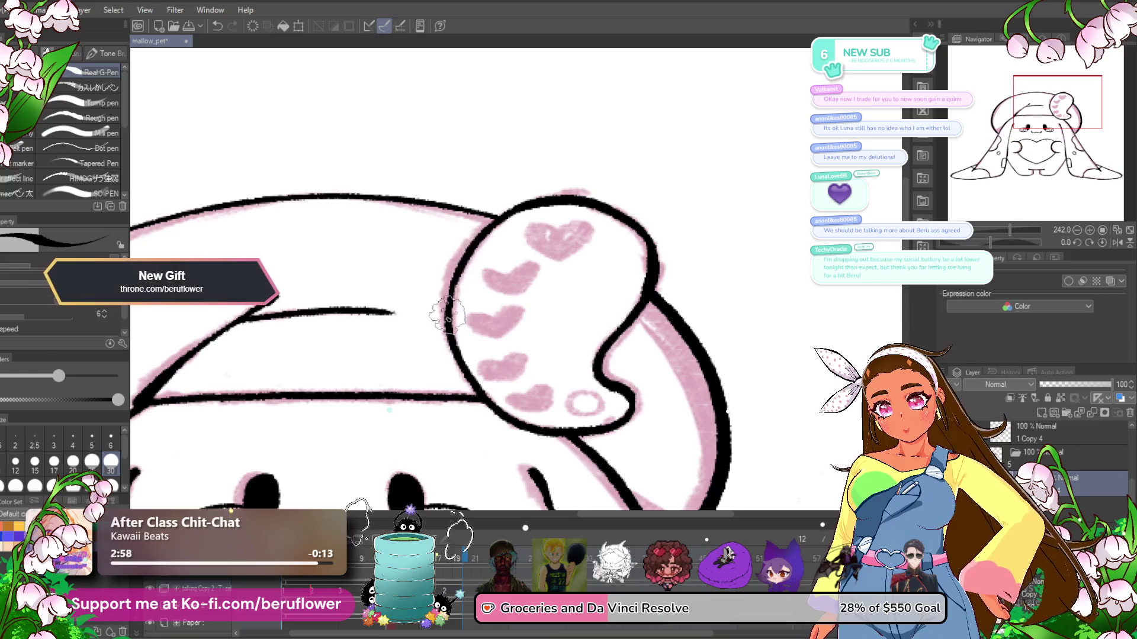
{"action": "left_click_drag", "start_coordinate": [556, 376], "coordinate": [532, 320]}
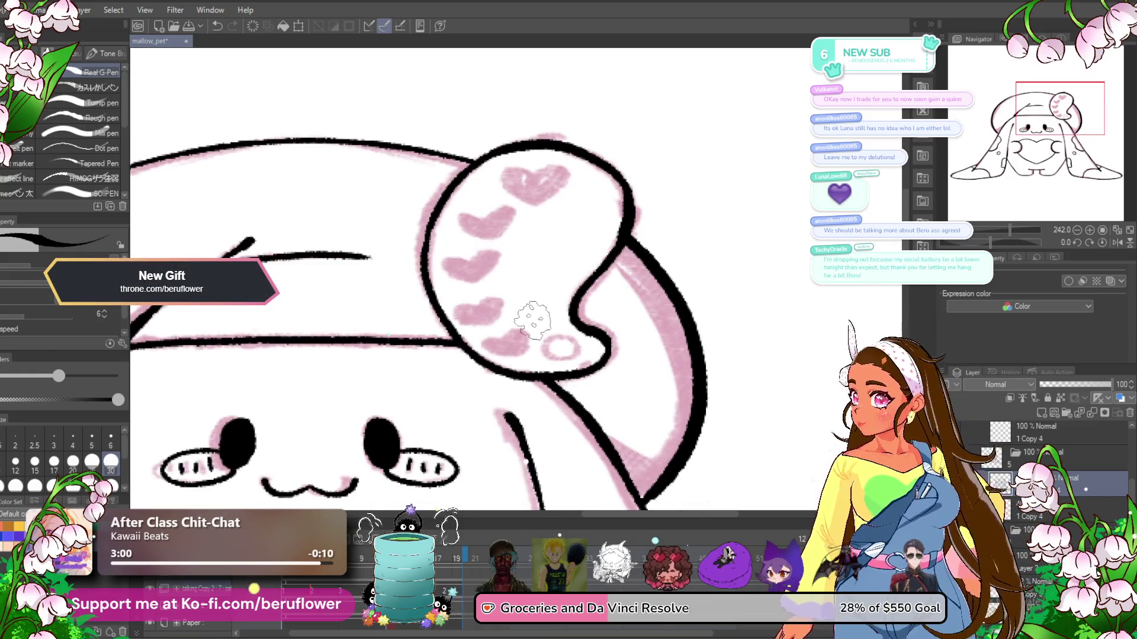
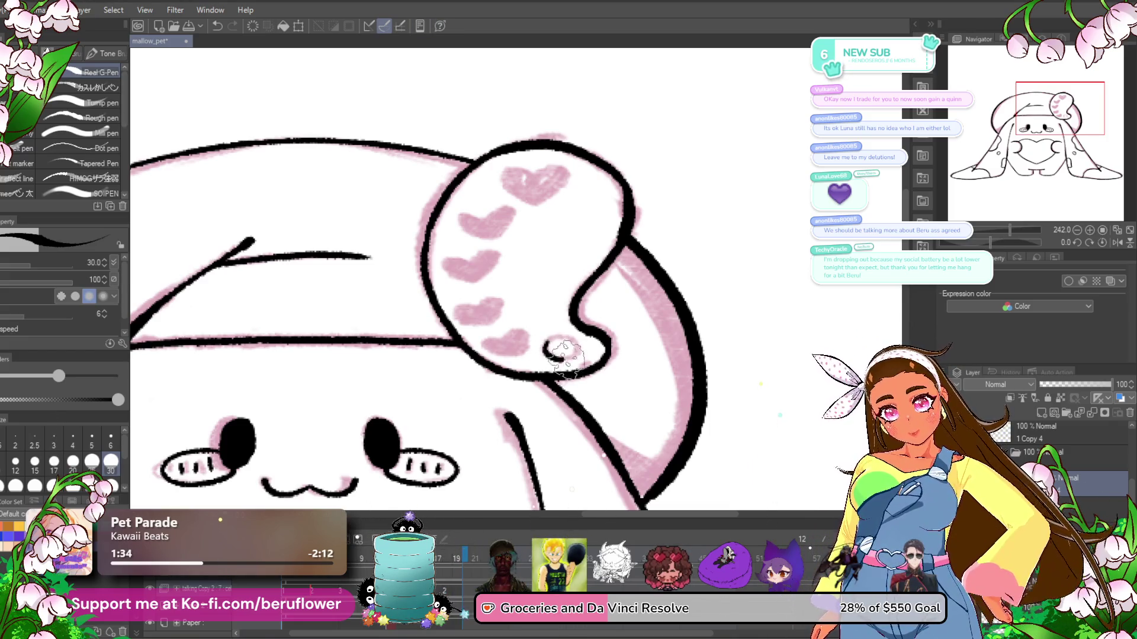
- Draw the small ring at the ear tip and centre the whole character in view
{"action": "left_click_drag", "start_coordinate": [547, 341], "coordinate": [550, 338]}
{"action": "scroll", "coordinate": [544, 345], "scroll_direction": "down", "scroll_amount": 1}
{"action": "scroll", "coordinate": [541, 343], "scroll_direction": "down", "scroll_amount": 5}
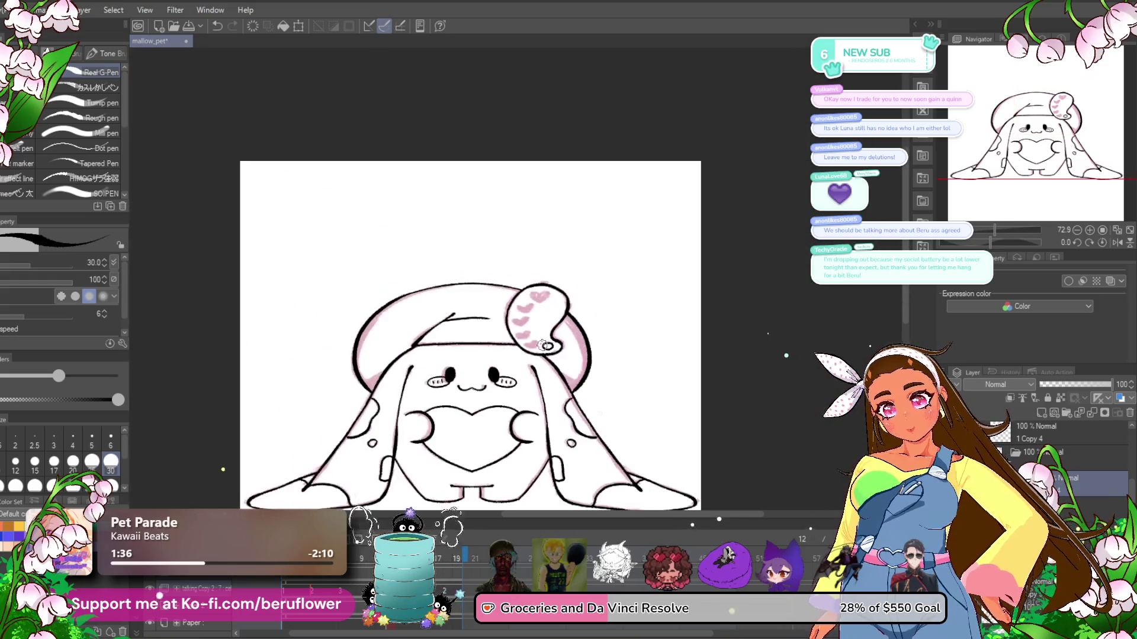
{"action": "scroll", "coordinate": [542, 344], "scroll_direction": "up", "scroll_amount": 1}
{"action": "mouse_move", "coordinate": [594, 327]}
{"action": "left_mouse_down"}
{"action": "mouse_move", "coordinate": [619, 327]}
{"action": "mouse_move", "coordinate": [611, 351]}
{"action": "left_mouse_up"}
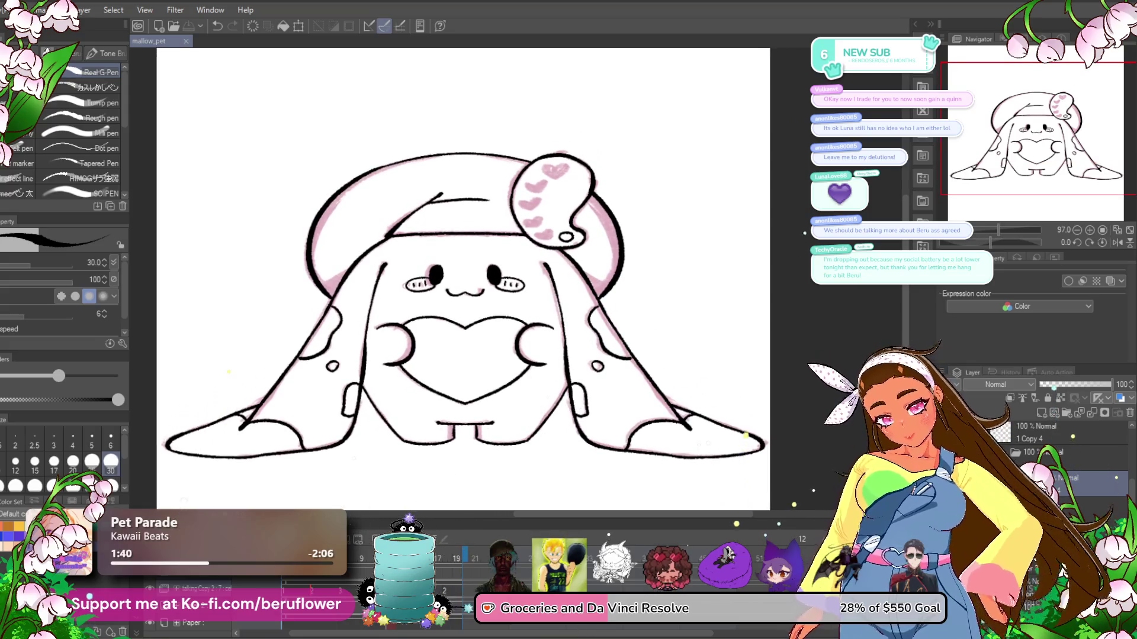
- Select the sketch layer and adjust its opacity so it shows as faint pink guide lines
{"action": "left_click", "coordinate": [1065, 456]}
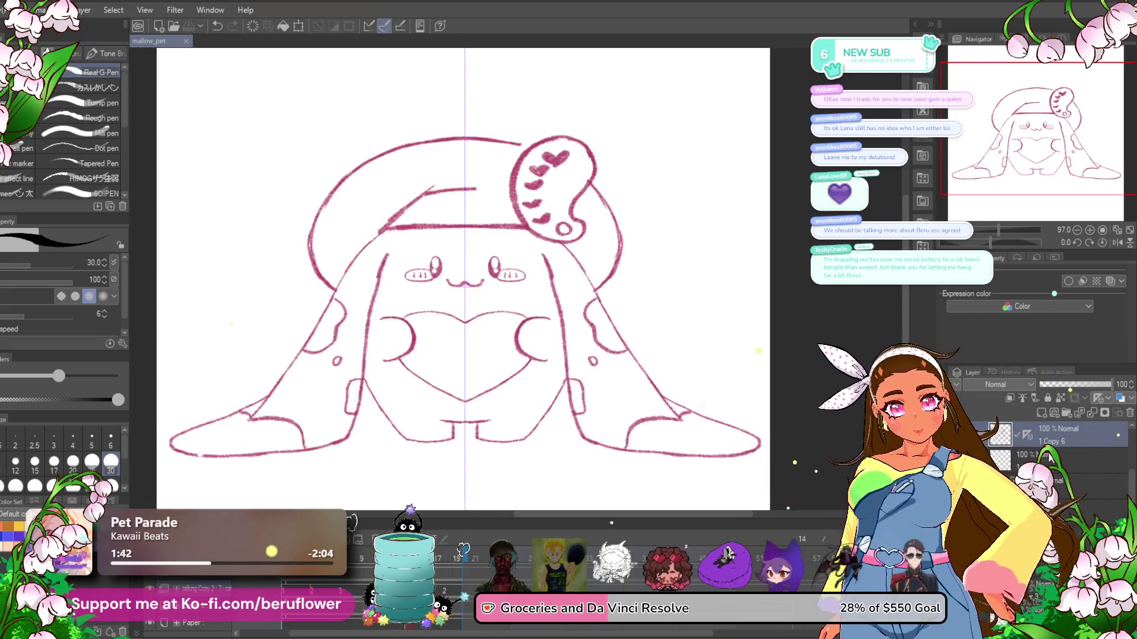
{"action": "left_click", "coordinate": [1072, 383]}
{"action": "left_click", "coordinate": [1107, 385]}
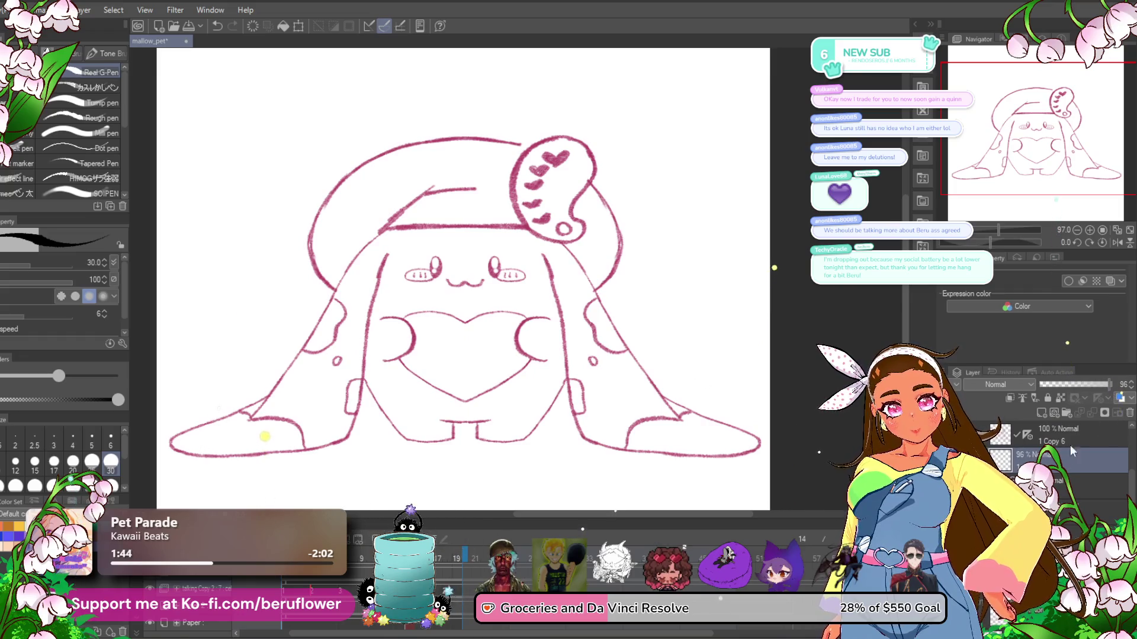
{"action": "left_click", "coordinate": [1077, 432]}
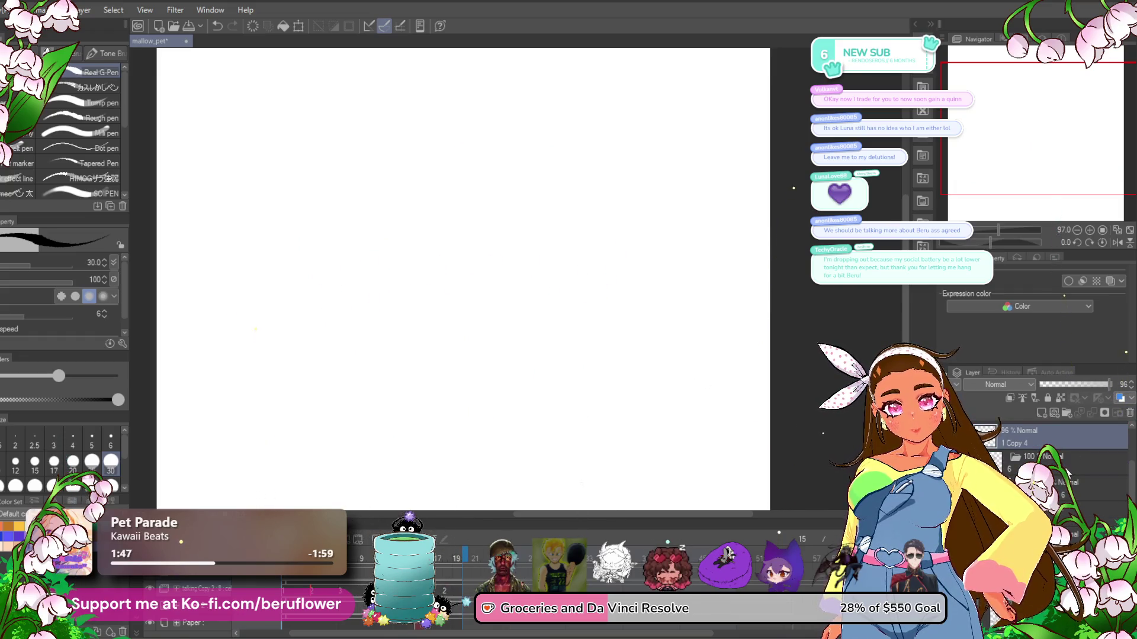
{"action": "left_click", "coordinate": [1059, 486]}
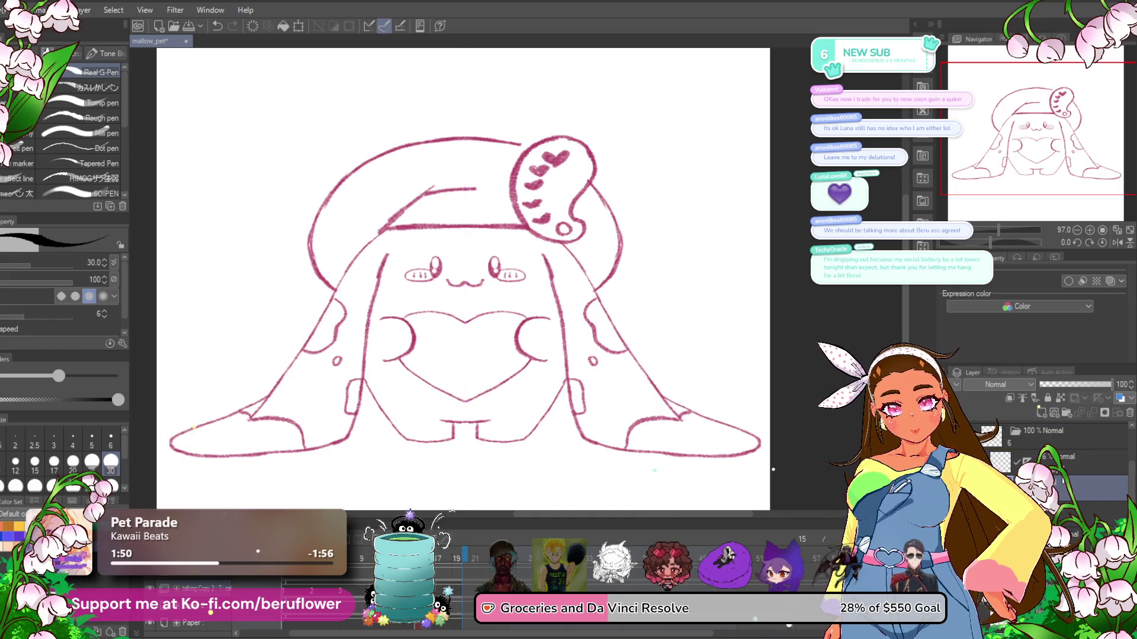
{"action": "left_click", "coordinate": [1069, 385]}
{"action": "left_click", "coordinate": [1109, 384]}
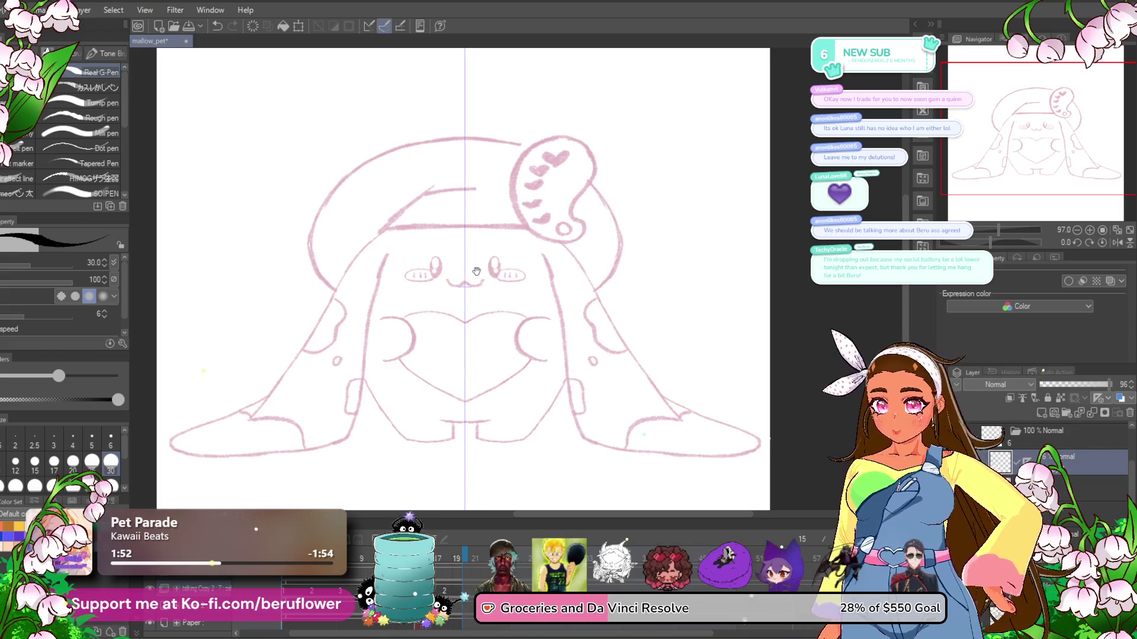
{"action": "scroll", "coordinate": [531, 263], "scroll_direction": "up", "scroll_amount": 1}
- Ink the mirrored eye outlines and the w-shaped mouth in black
{"action": "scroll", "coordinate": [531, 262], "scroll_direction": "up", "scroll_amount": 2}
{"action": "scroll", "coordinate": [516, 257], "scroll_direction": "up", "scroll_amount": 2}
{"action": "scroll", "coordinate": [492, 278], "scroll_direction": "up", "scroll_amount": 2}
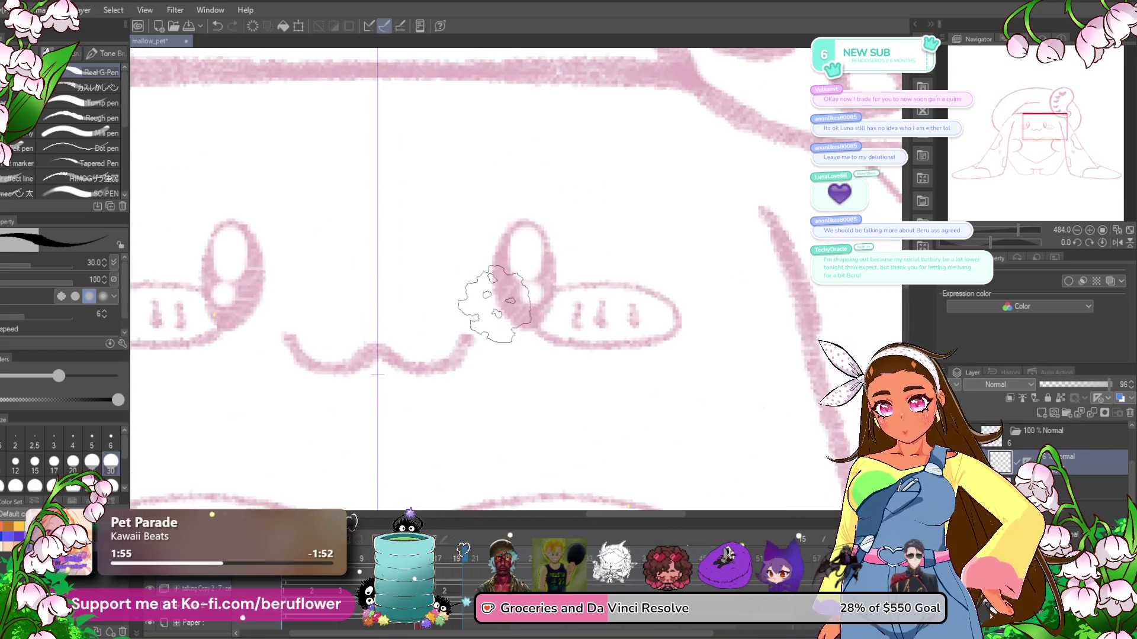
{"action": "mouse_move", "coordinate": [495, 296]}
{"action": "left_mouse_down"}
{"action": "mouse_move", "coordinate": [533, 224]}
{"action": "mouse_move", "coordinate": [528, 282]}
{"action": "mouse_move", "coordinate": [524, 261]}
{"action": "left_mouse_up"}
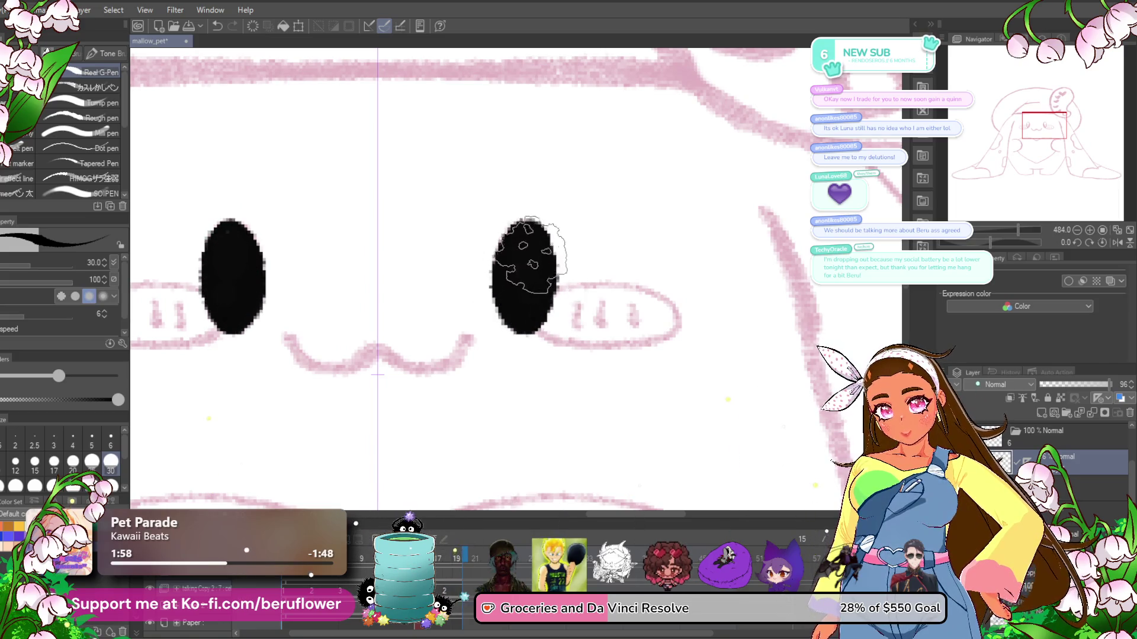
{"action": "scroll", "coordinate": [519, 204], "scroll_direction": "down", "scroll_amount": 3}
{"action": "scroll", "coordinate": [523, 222], "scroll_direction": "up", "scroll_amount": 3}
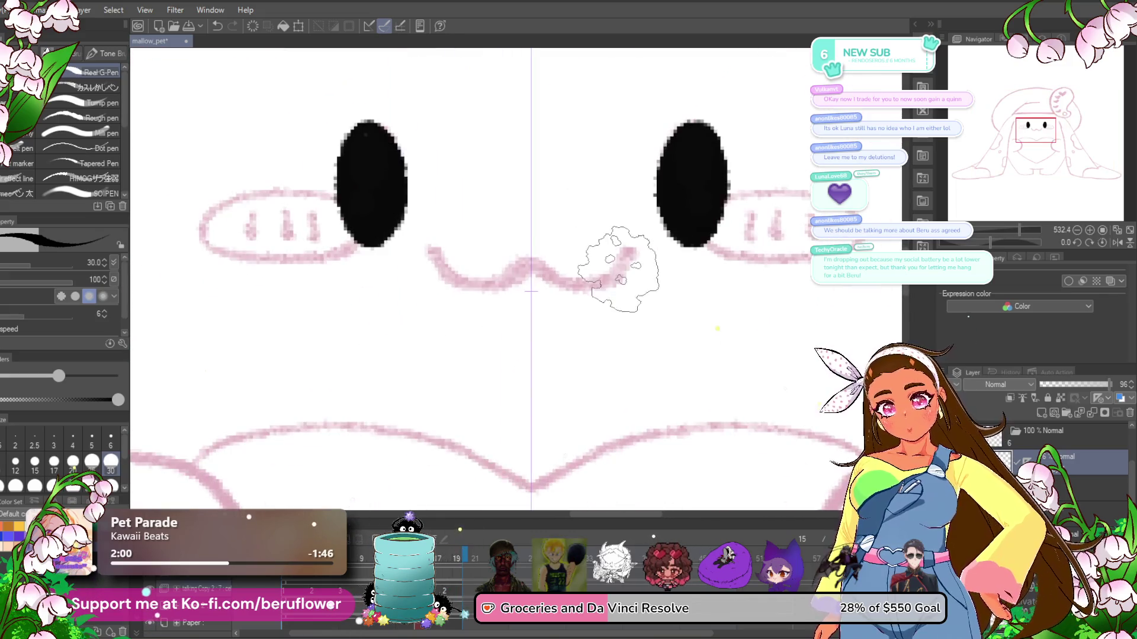
{"action": "mouse_move", "coordinate": [631, 248]}
{"action": "left_mouse_down"}
{"action": "mouse_move", "coordinate": [594, 284]}
{"action": "mouse_move", "coordinate": [522, 260]}
{"action": "left_mouse_up"}
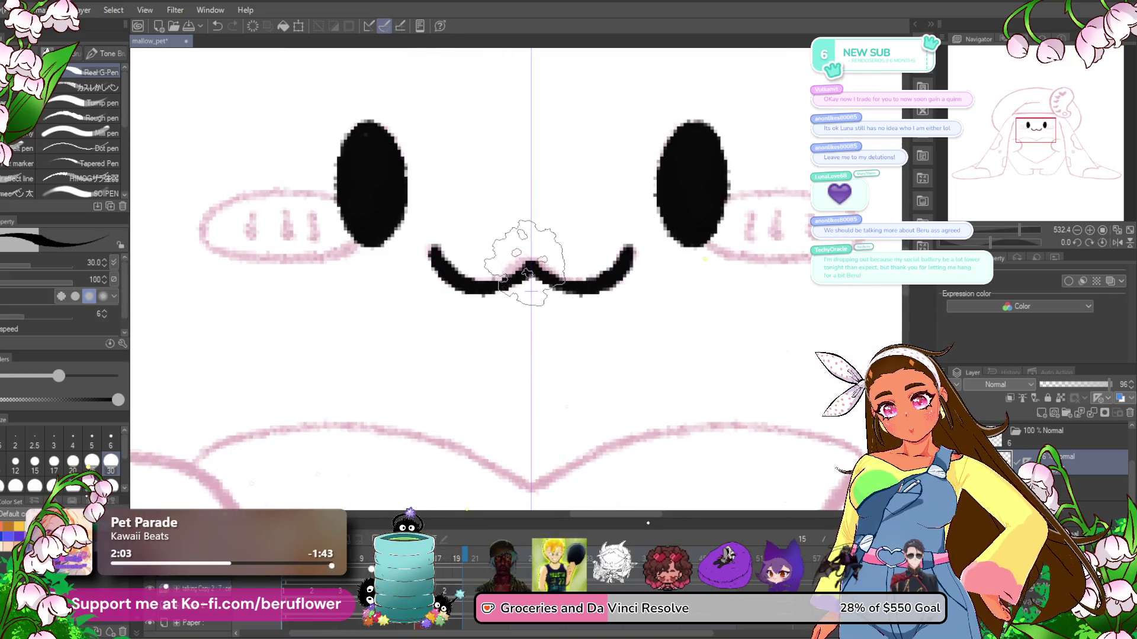
{"action": "scroll", "coordinate": [526, 262], "scroll_direction": "down", "scroll_amount": 3}
{"action": "scroll", "coordinate": [525, 262], "scroll_direction": "up", "scroll_amount": 1}
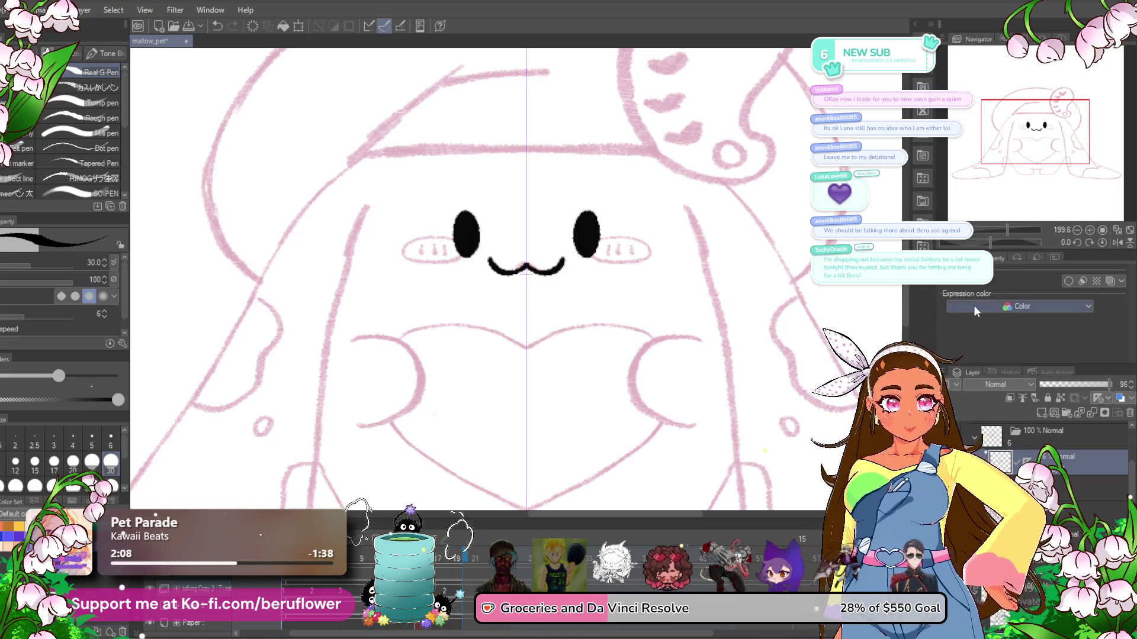
- With the view rotated, ink the body curve, arms, heart outline and mirrored legs
{"action": "left_click_drag", "start_coordinate": [993, 242], "coordinate": [971, 243]}
{"action": "scroll", "coordinate": [500, 317], "scroll_direction": "up", "scroll_amount": 4}
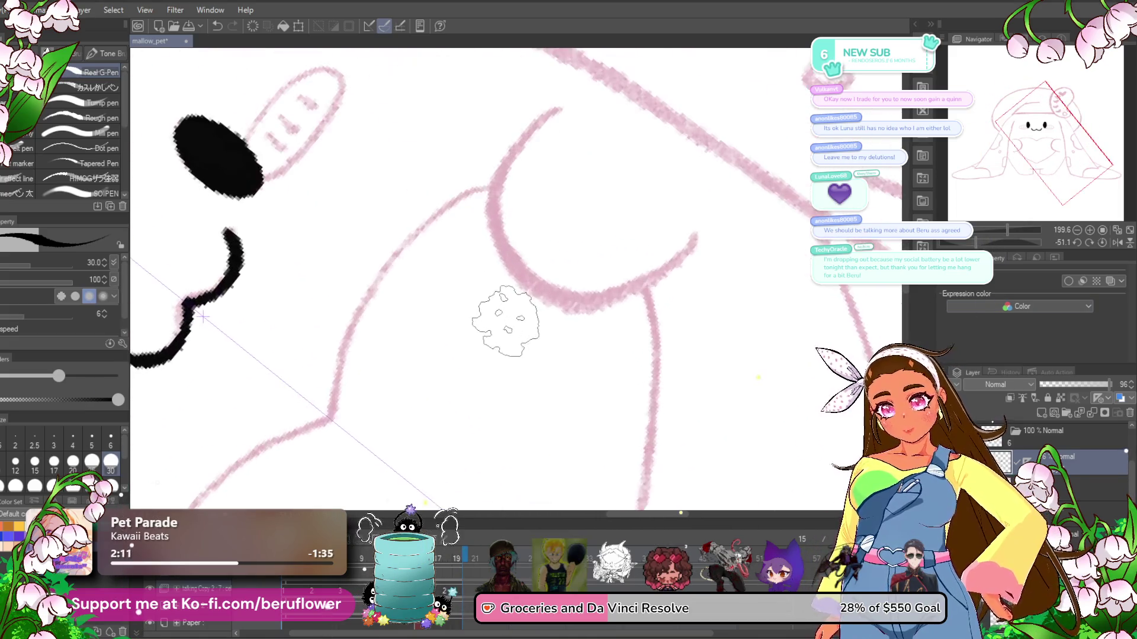
{"action": "mouse_move", "coordinate": [514, 200]}
{"action": "left_mouse_down"}
{"action": "mouse_move", "coordinate": [562, 371]}
{"action": "mouse_move", "coordinate": [675, 266]}
{"action": "left_mouse_up"}
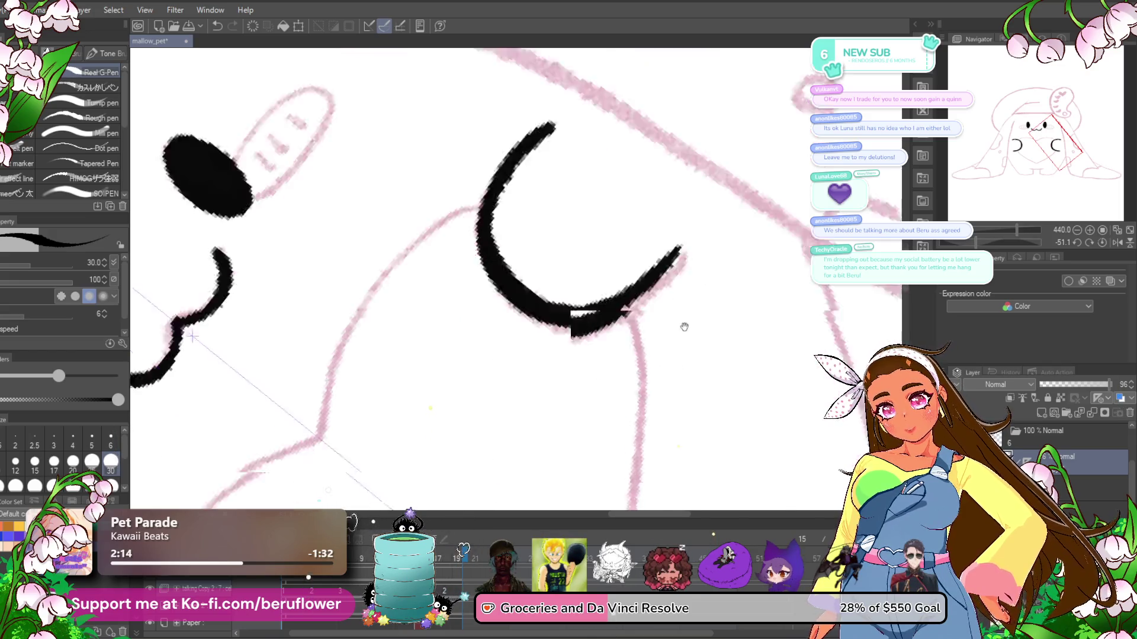
{"action": "mouse_move", "coordinate": [680, 325]}
{"action": "left_mouse_down"}
{"action": "mouse_move", "coordinate": [668, 200]}
{"action": "mouse_move", "coordinate": [691, 211]}
{"action": "mouse_move", "coordinate": [490, 387]}
{"action": "mouse_move", "coordinate": [266, 187]}
{"action": "left_mouse_up"}
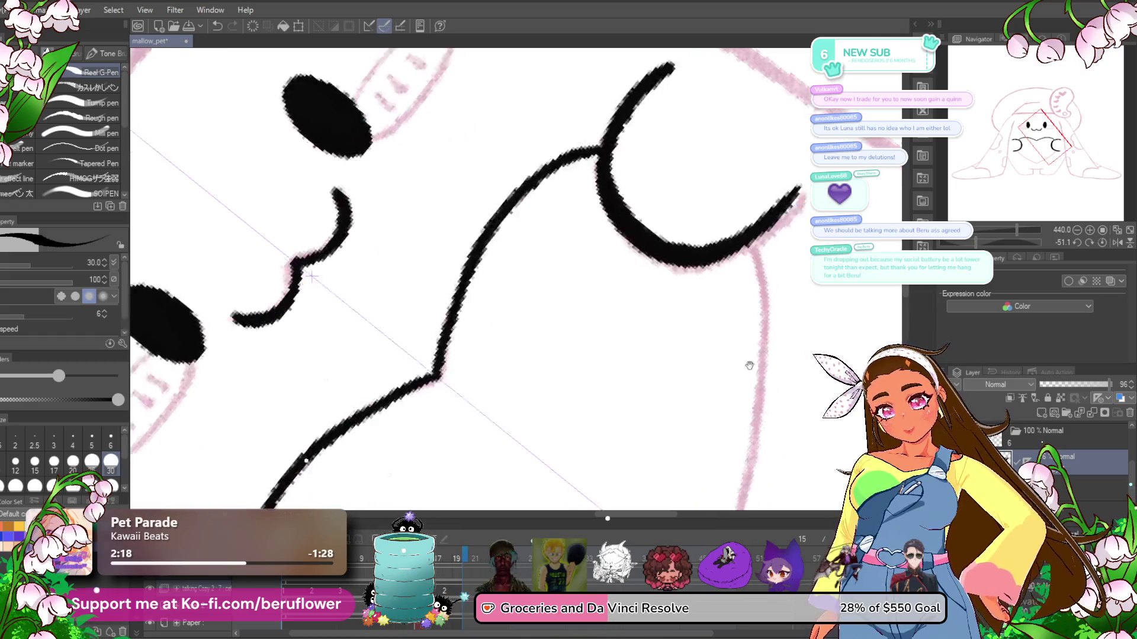
{"action": "left_click_drag", "start_coordinate": [564, 92], "coordinate": [580, 158]}
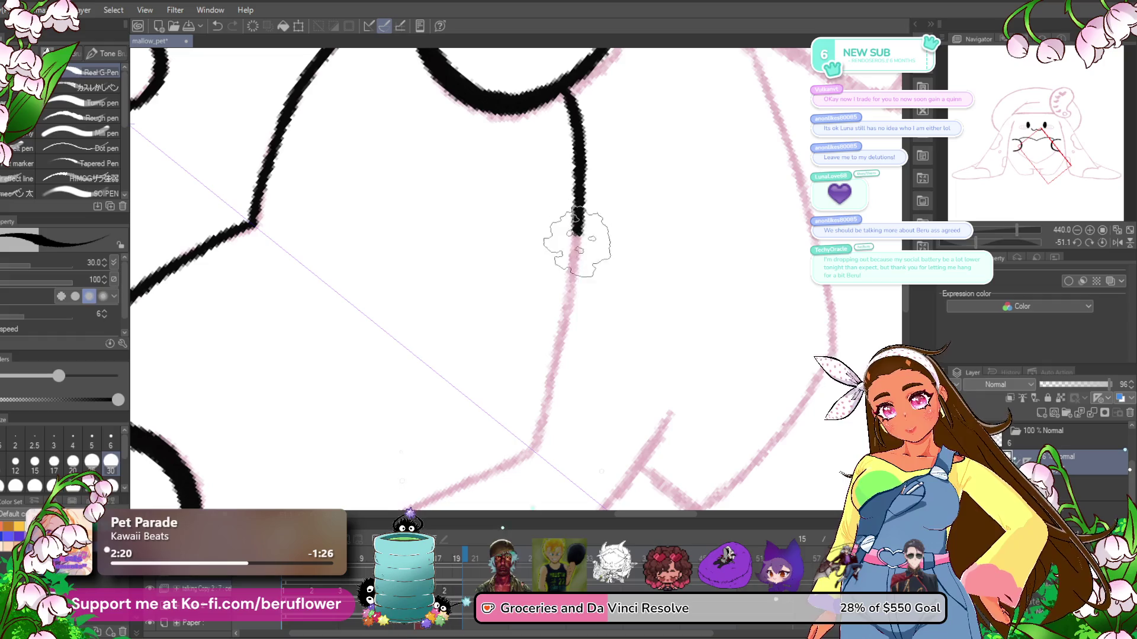
{"action": "mouse_move", "coordinate": [578, 237]}
{"action": "left_mouse_down"}
{"action": "mouse_move", "coordinate": [536, 441]}
{"action": "mouse_move", "coordinate": [583, 243]}
{"action": "left_mouse_up"}
{"action": "left_click_drag", "start_coordinate": [697, 243], "coordinate": [552, 422]}
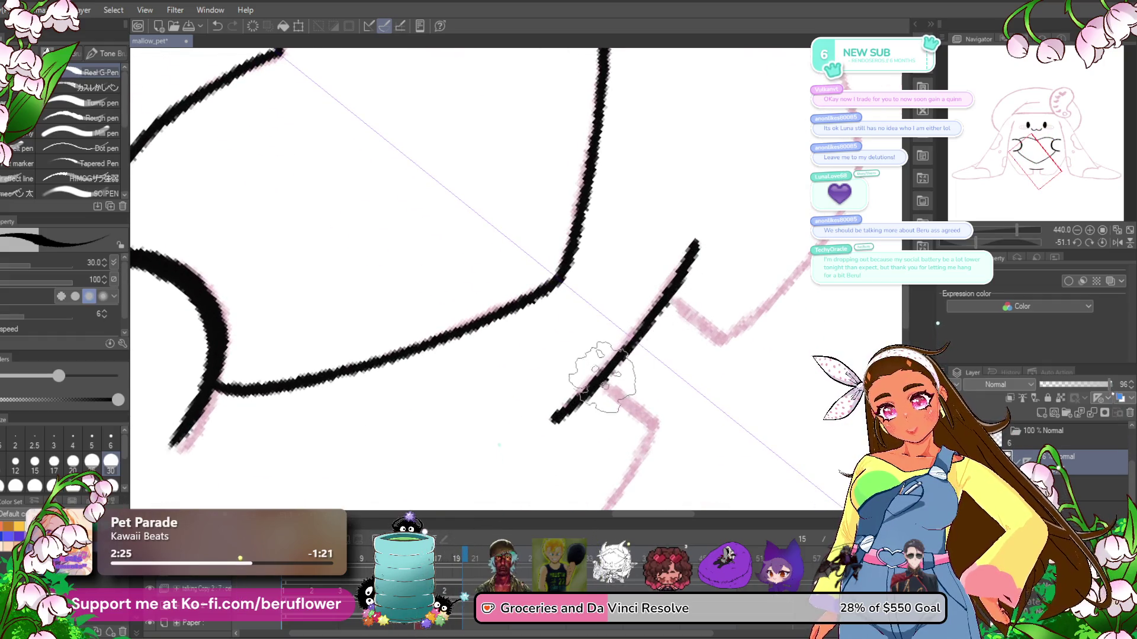
{"action": "left_click_drag", "start_coordinate": [754, 325], "coordinate": [730, 309]}
{"action": "left_click", "coordinate": [1102, 242]}
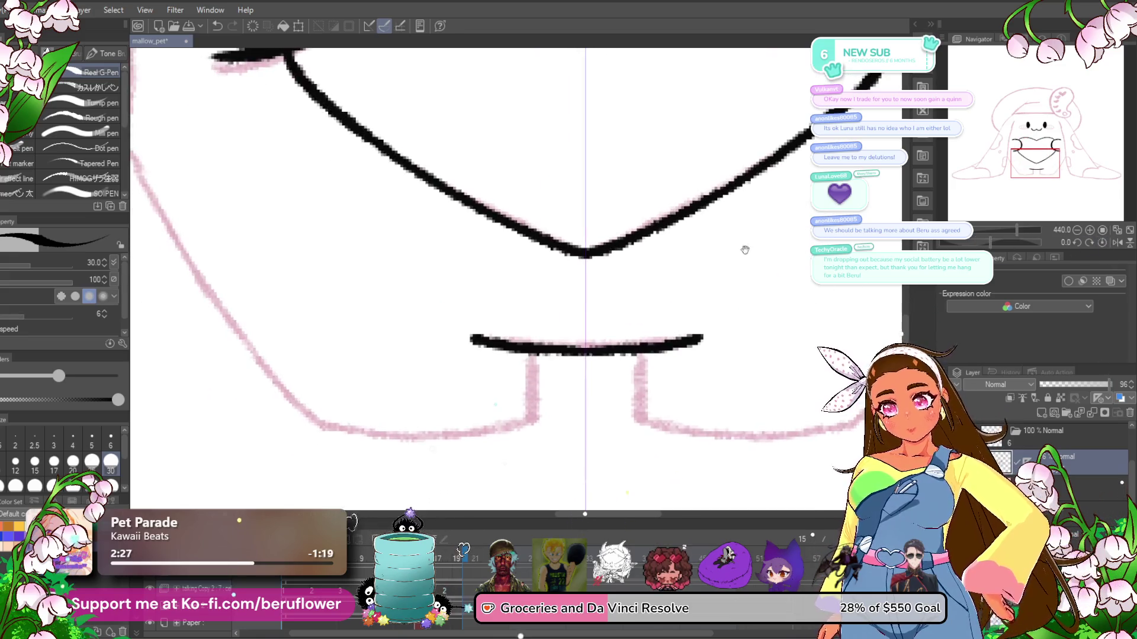
{"action": "left_click_drag", "start_coordinate": [531, 354], "coordinate": [533, 407]}
{"action": "left_click_drag", "start_coordinate": [1017, 231], "coordinate": [1019, 236]}
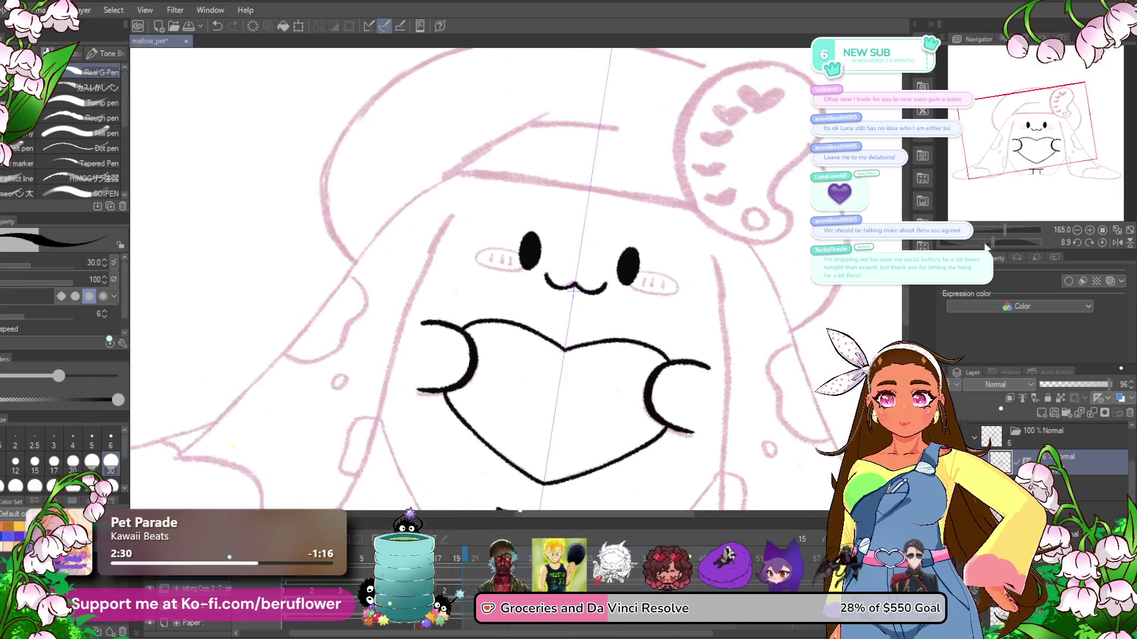
- Reframe and rotate the view, then ink the first mirrored body-side outline over the sketch
{"action": "mouse_move", "coordinate": [568, 278]}
{"action": "left_mouse_down"}
{"action": "mouse_move", "coordinate": [531, 308]}
{"action": "mouse_move", "coordinate": [572, 326]}
{"action": "mouse_move", "coordinate": [542, 315]}
{"action": "mouse_move", "coordinate": [579, 272]}
{"action": "left_mouse_up"}
{"action": "scroll", "coordinate": [622, 280], "scroll_direction": "down", "scroll_amount": 3}
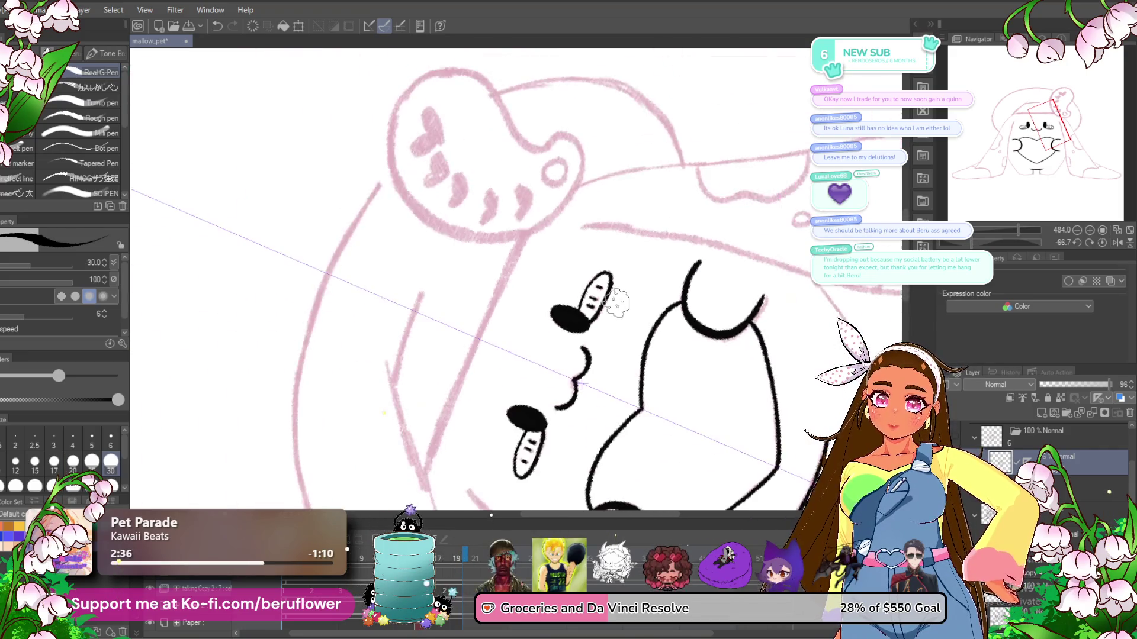
{"action": "left_click_drag", "start_coordinate": [751, 370], "coordinate": [710, 355]}
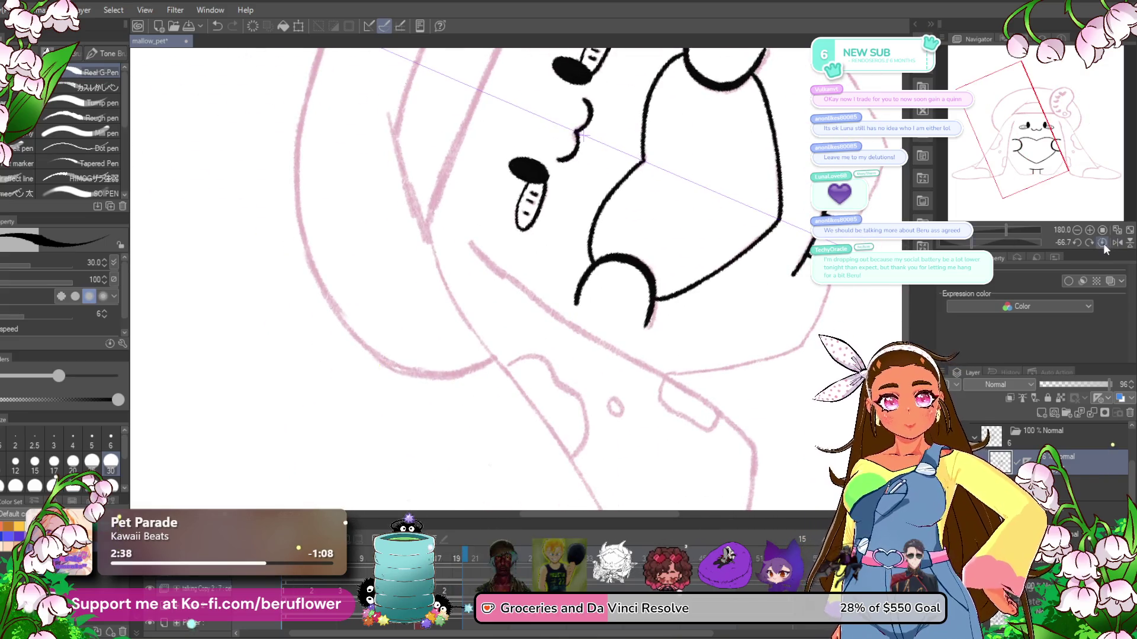
{"action": "mouse_move", "coordinate": [664, 267]}
{"action": "left_mouse_down"}
{"action": "mouse_move", "coordinate": [671, 354]}
{"action": "mouse_move", "coordinate": [469, 428]}
{"action": "left_mouse_up"}
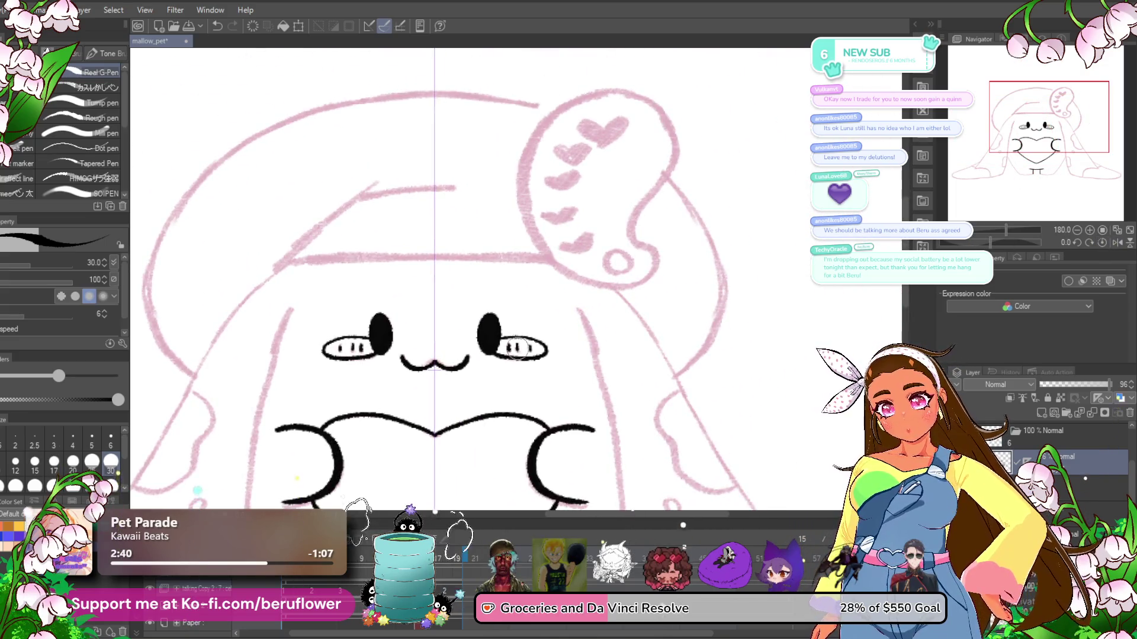
{"action": "scroll", "coordinate": [516, 331], "scroll_direction": "up", "scroll_amount": 4}
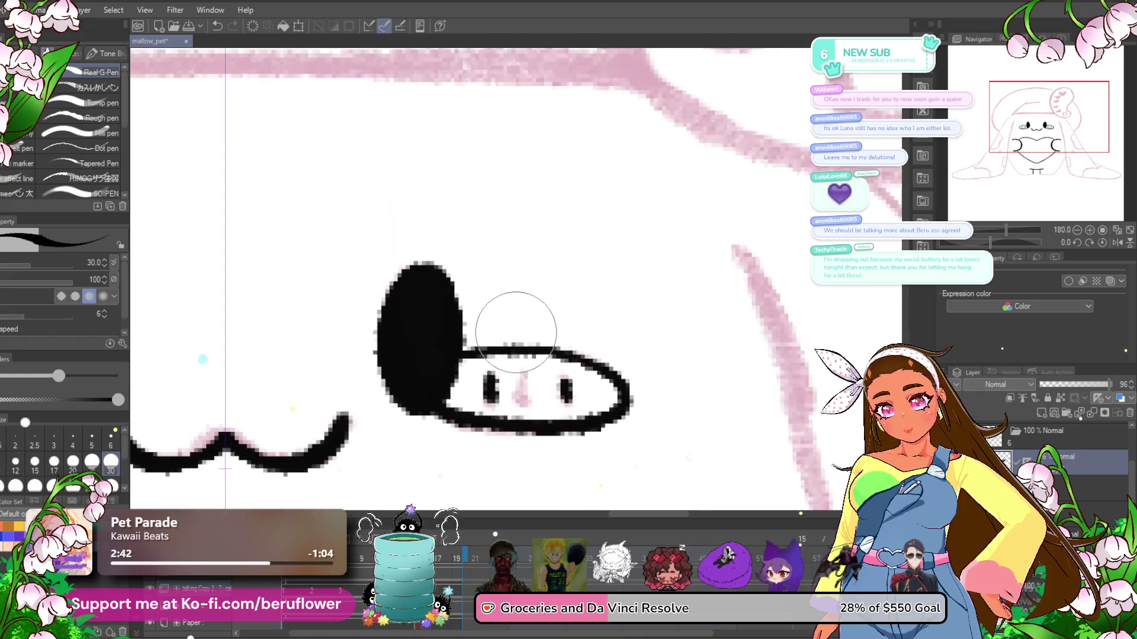
{"action": "scroll", "coordinate": [536, 385], "scroll_direction": "down", "scroll_amount": 5}
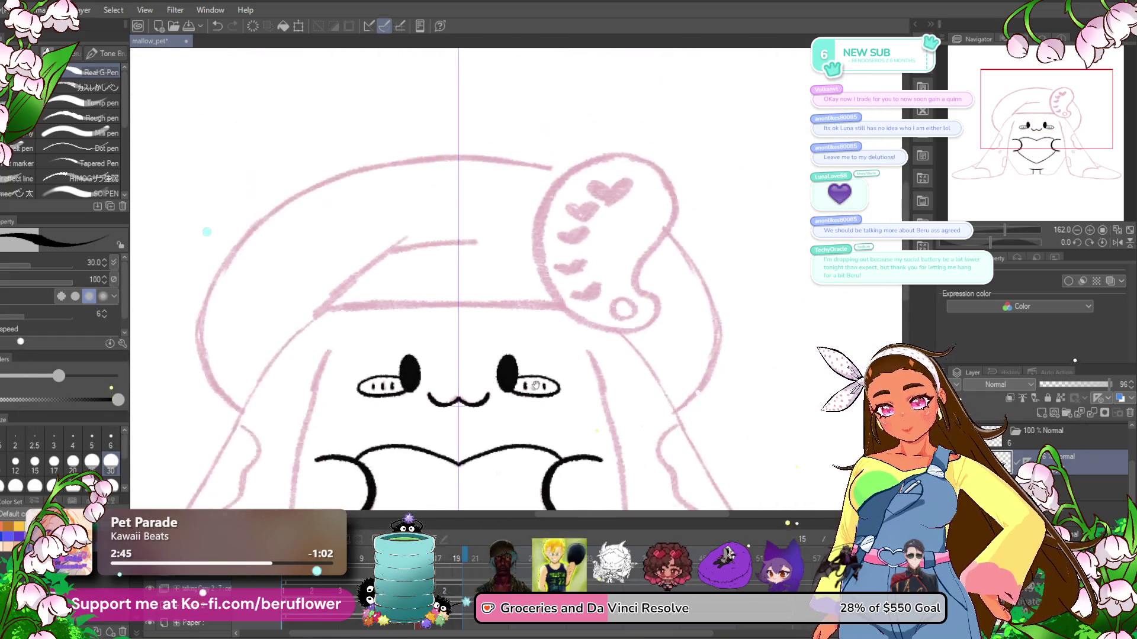
{"action": "mouse_move", "coordinate": [669, 503]}
{"action": "left_mouse_down"}
{"action": "mouse_move", "coordinate": [700, 387]}
{"action": "mouse_move", "coordinate": [681, 390]}
{"action": "left_mouse_up"}
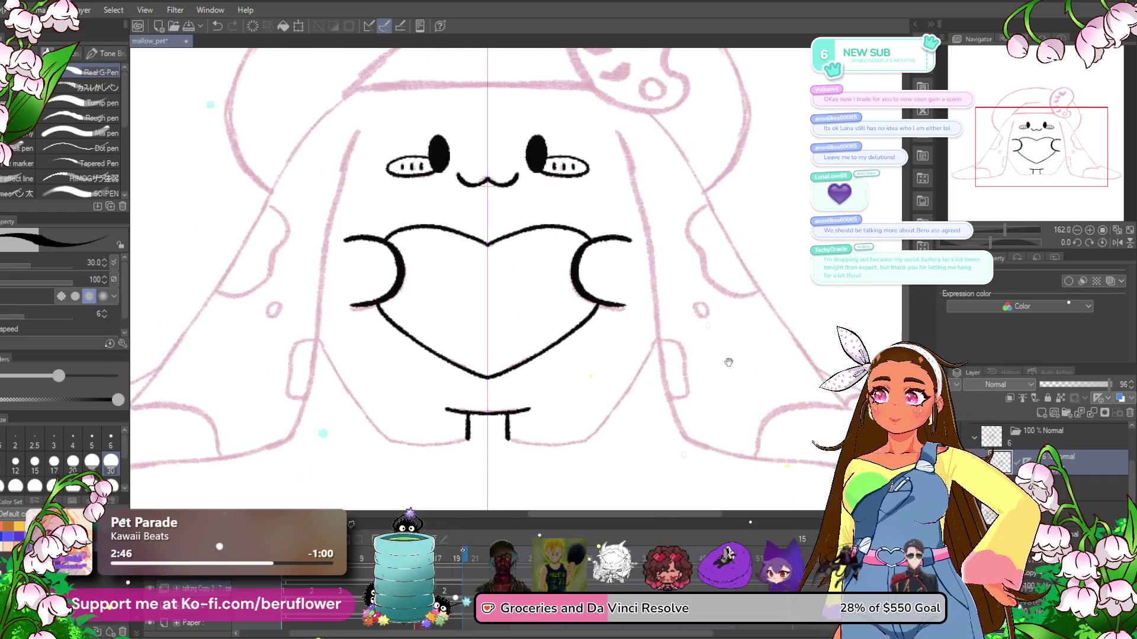
{"action": "left_click_drag", "start_coordinate": [1006, 243], "coordinate": [1031, 239]}
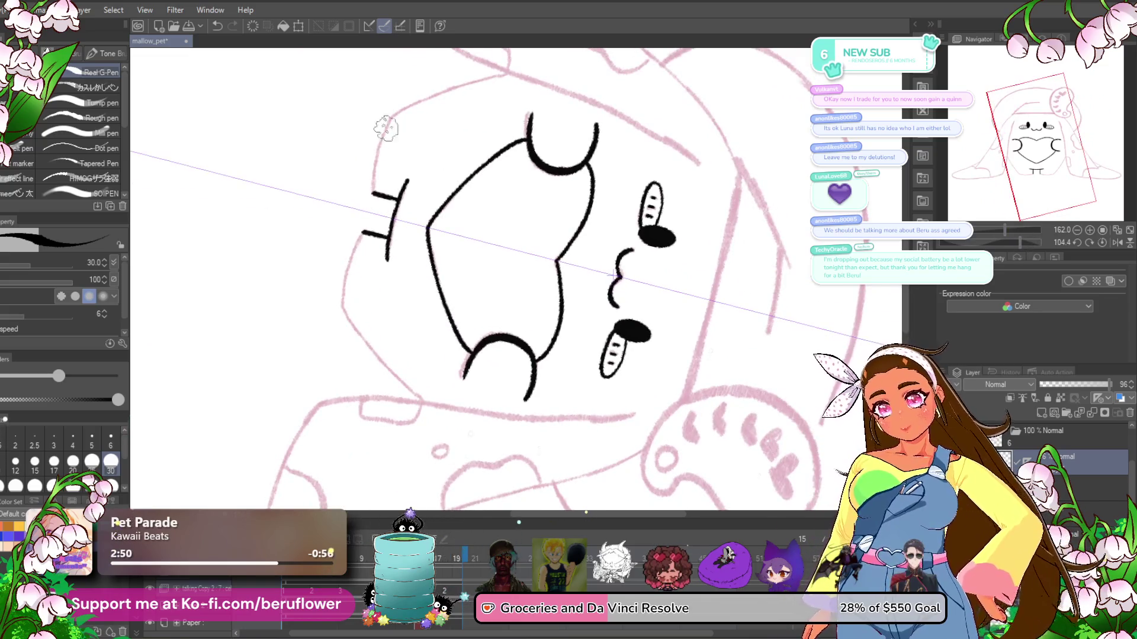
{"action": "scroll", "coordinate": [419, 140], "scroll_direction": "up", "scroll_amount": 3}
{"action": "scroll", "coordinate": [449, 213], "scroll_direction": "up", "scroll_amount": 3}
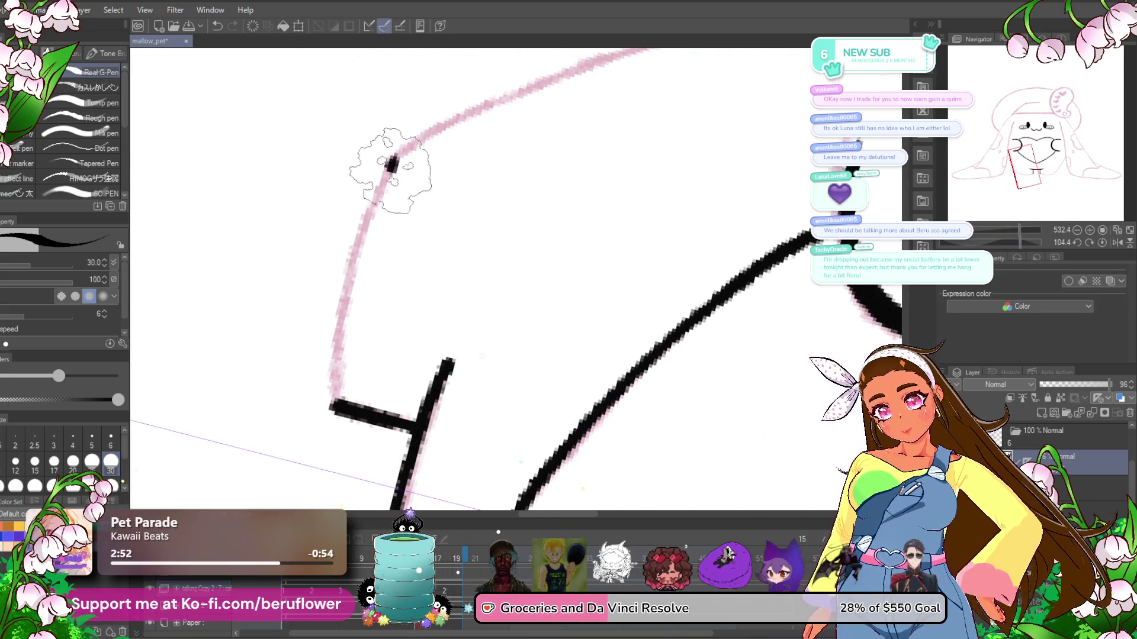
{"action": "left_click_drag", "start_coordinate": [394, 155], "coordinate": [331, 370]}
- Continue the body outline toward the top and extend the mirrored cheek line downward
{"action": "left_click_drag", "start_coordinate": [400, 269], "coordinate": [381, 390]}
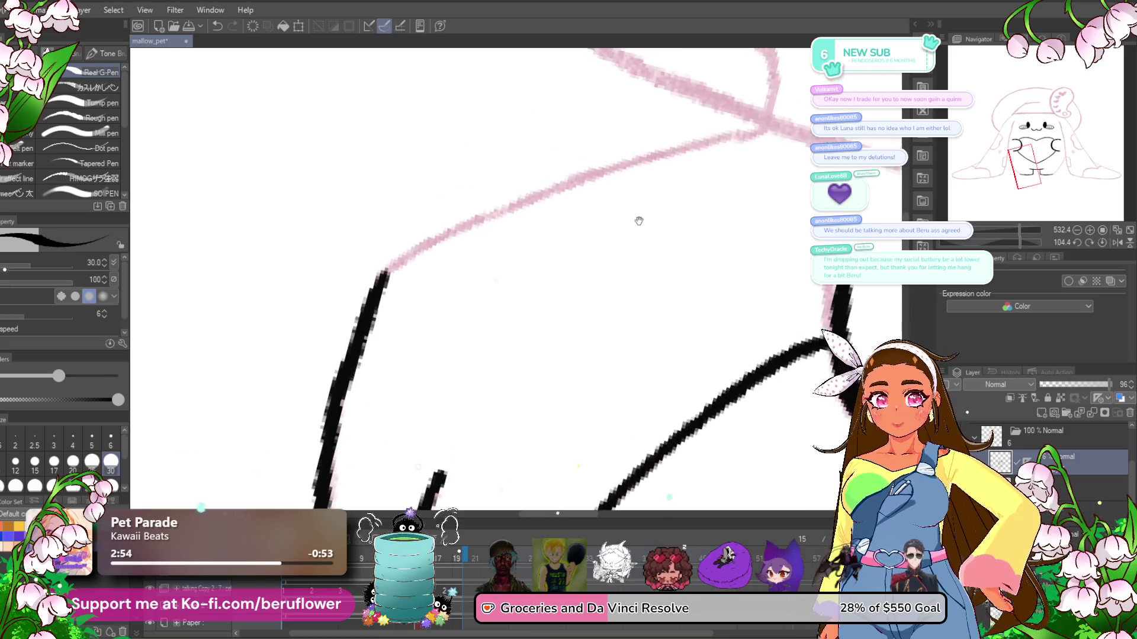
{"action": "left_click_drag", "start_coordinate": [379, 272], "coordinate": [648, 155]}
{"action": "scroll", "coordinate": [658, 154], "scroll_direction": "down", "scroll_amount": 6}
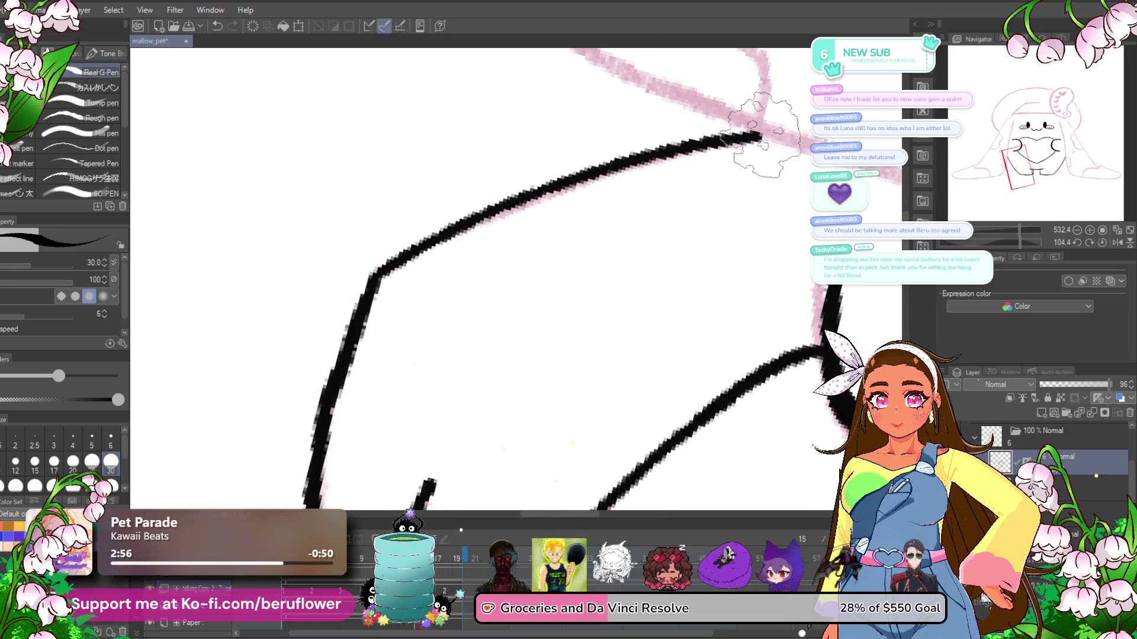
{"action": "left_click_drag", "start_coordinate": [630, 361], "coordinate": [520, 402]}
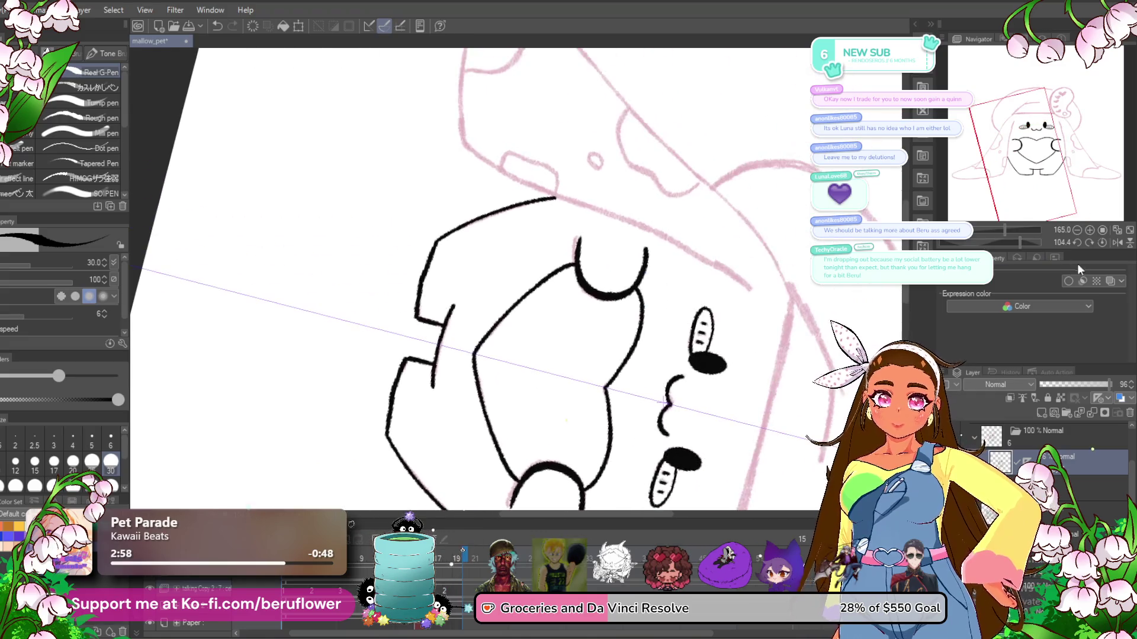
{"action": "left_click", "coordinate": [1099, 244]}
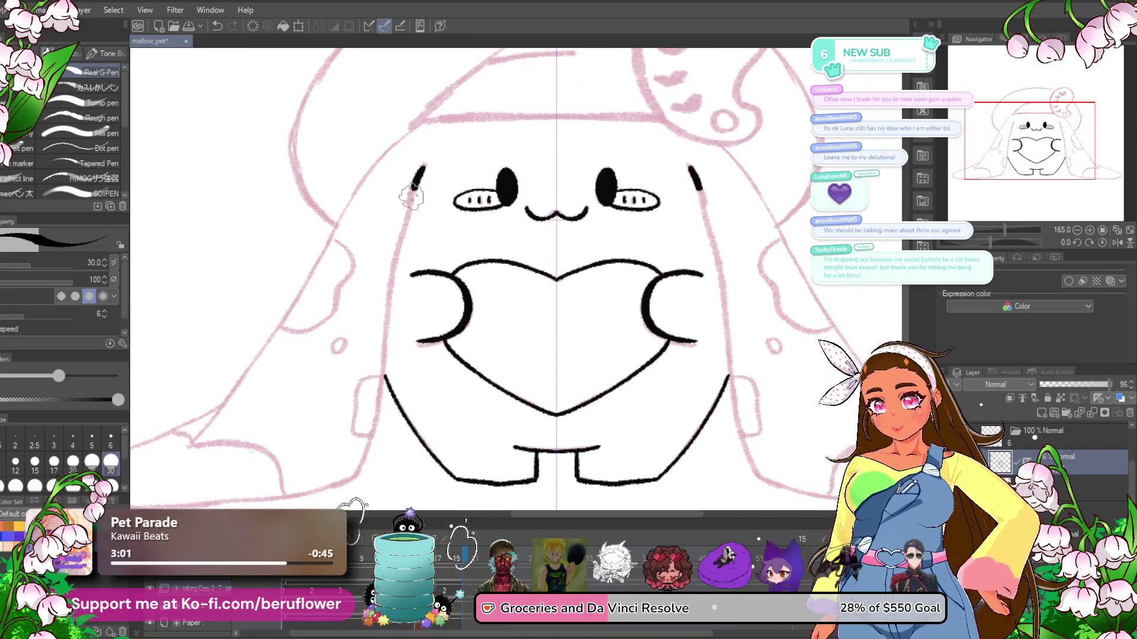
{"action": "left_click_drag", "start_coordinate": [411, 197], "coordinate": [405, 224]}
- Extend the mirrored body outline down toward the feet
{"action": "left_click_drag", "start_coordinate": [384, 344], "coordinate": [376, 409]}
{"action": "left_click_drag", "start_coordinate": [376, 409], "coordinate": [454, 240]}
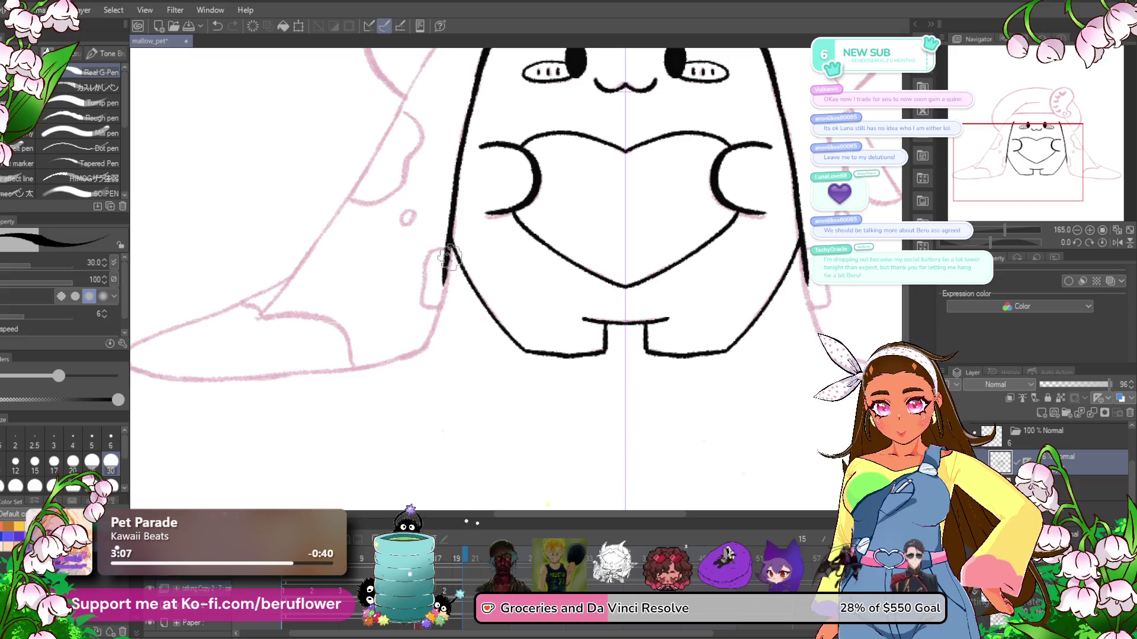
{"action": "mouse_move", "coordinate": [445, 288]}
{"action": "left_mouse_down"}
{"action": "mouse_move", "coordinate": [425, 340]}
{"action": "mouse_move", "coordinate": [735, 341]}
{"action": "left_mouse_up"}
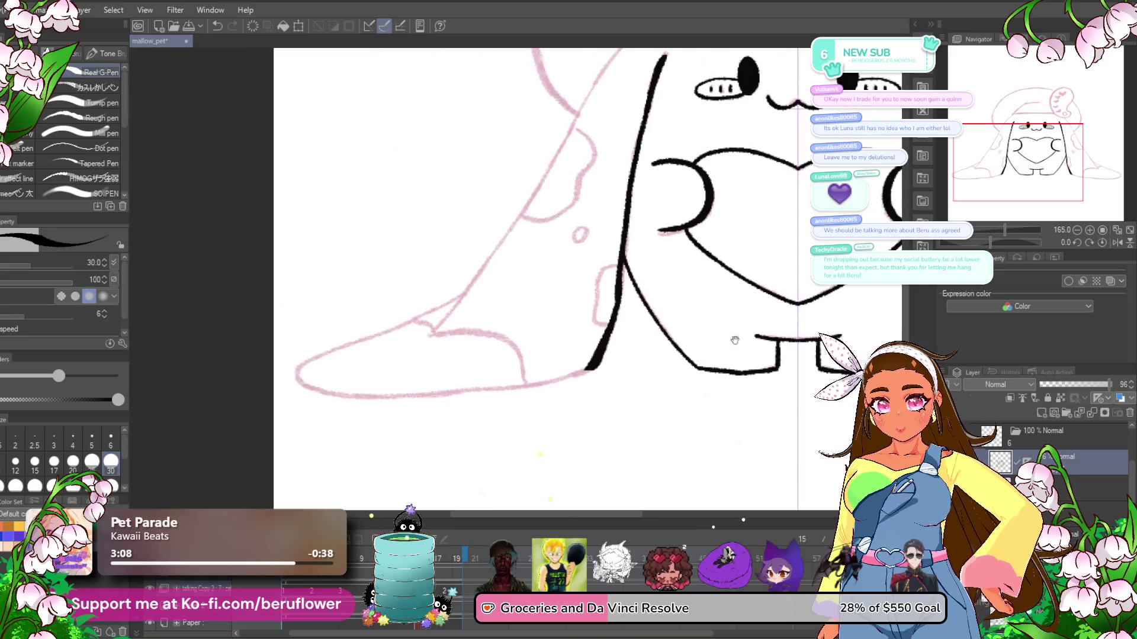
- Tilt and zoom toward the left ear and ink its edge along the pink line
{"action": "left_click_drag", "start_coordinate": [994, 244], "coordinate": [984, 240]}
{"action": "scroll", "coordinate": [572, 226], "scroll_direction": "up", "scroll_amount": 4}
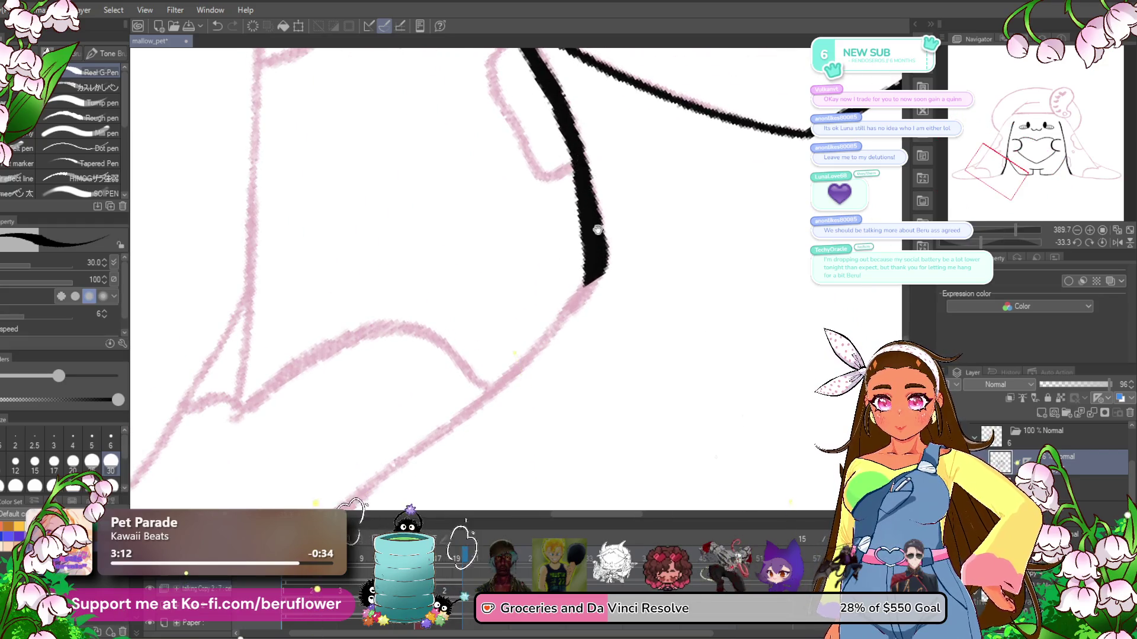
{"action": "mouse_move", "coordinate": [598, 230]}
{"action": "left_mouse_down"}
{"action": "mouse_move", "coordinate": [659, 161]}
{"action": "mouse_move", "coordinate": [502, 319]}
{"action": "mouse_move", "coordinate": [730, 128]}
{"action": "mouse_move", "coordinate": [640, 164]}
{"action": "mouse_move", "coordinate": [406, 328]}
{"action": "left_mouse_up"}
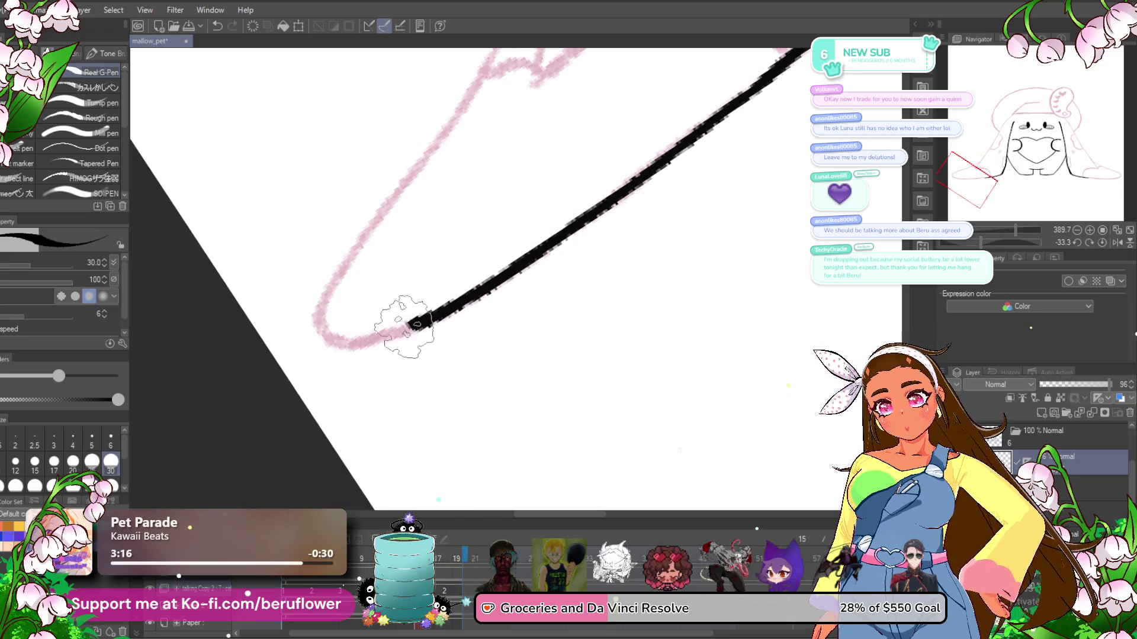
{"action": "left_click_drag", "start_coordinate": [541, 61], "coordinate": [514, 195]}
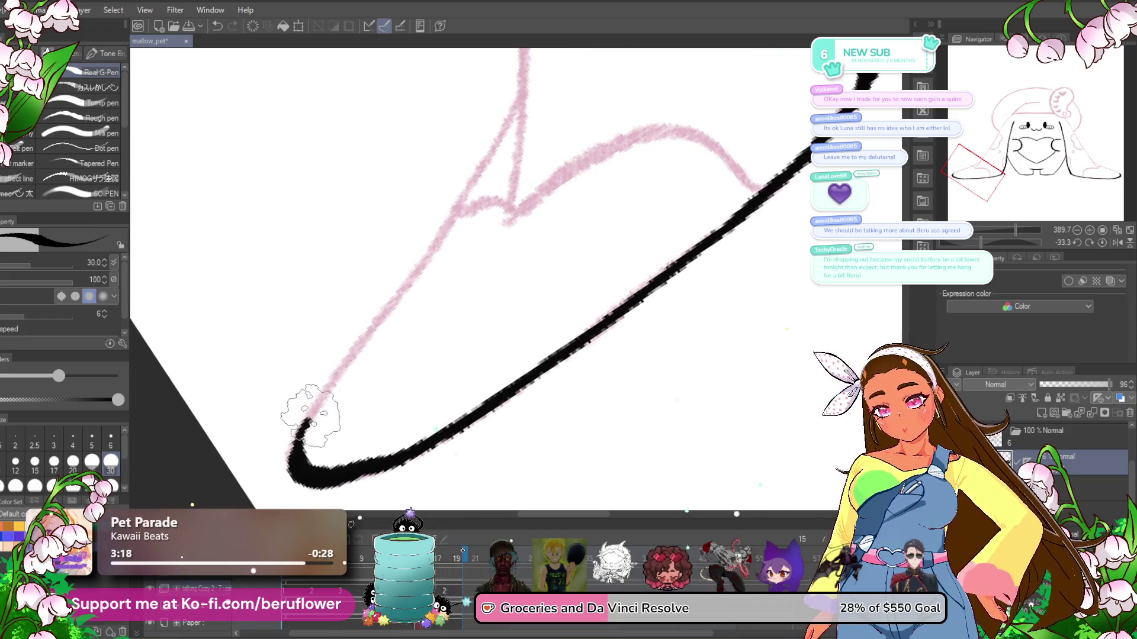
{"action": "mouse_move", "coordinate": [310, 415]}
{"action": "left_mouse_down"}
{"action": "mouse_move", "coordinate": [406, 254]}
{"action": "mouse_move", "coordinate": [483, 177]}
{"action": "left_mouse_up"}
{"action": "left_click_drag", "start_coordinate": [512, 113], "coordinate": [464, 222]}
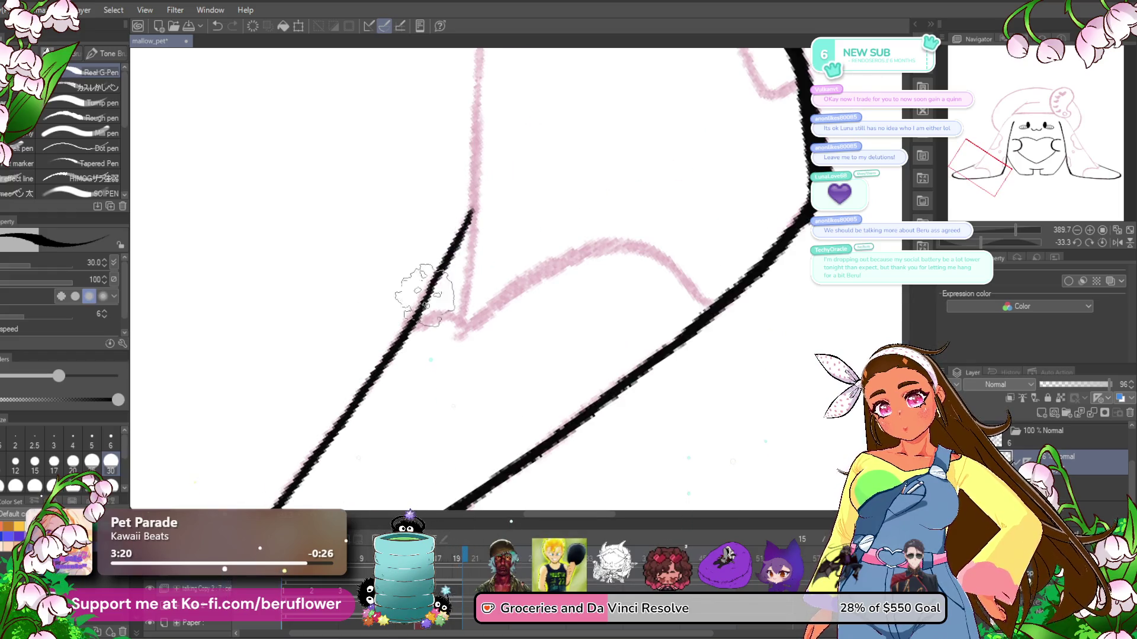
{"action": "scroll", "coordinate": [474, 313], "scroll_direction": "down", "scroll_amount": 3}
{"action": "scroll", "coordinate": [474, 314], "scroll_direction": "down", "scroll_amount": 3}
{"action": "scroll", "coordinate": [474, 317], "scroll_direction": "up", "scroll_amount": 2}
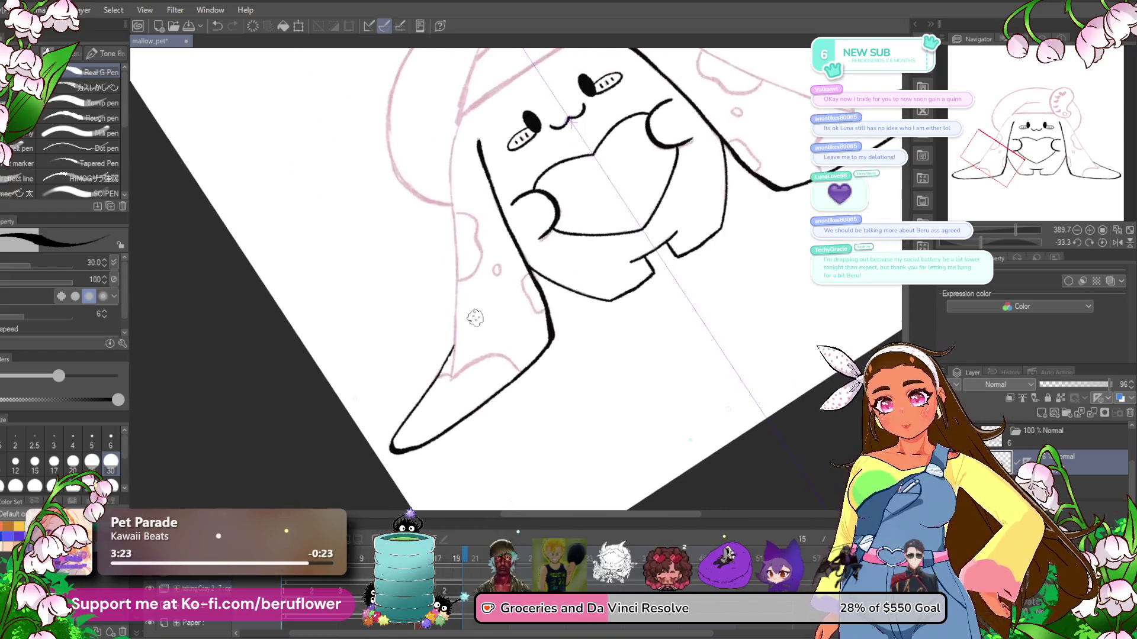
- With the view upright, carry the ear outline down-left to its curved end, undoing one stray stroke
{"action": "left_click", "coordinate": [1102, 243]}
{"action": "scroll", "coordinate": [408, 248], "scroll_direction": "up", "scroll_amount": 3}
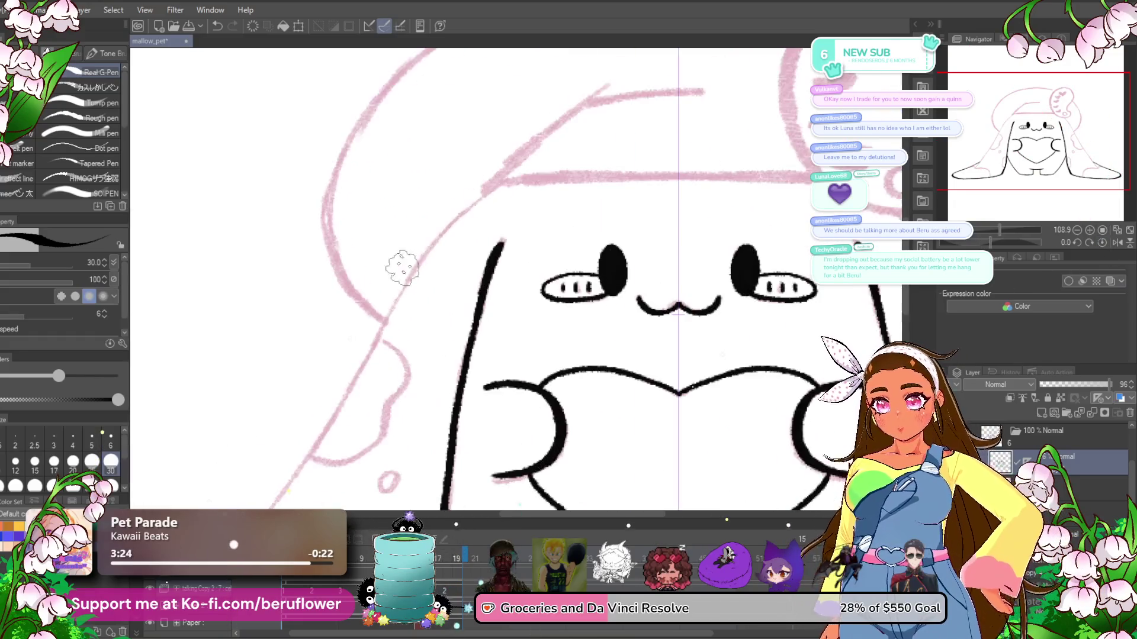
{"action": "left_click_drag", "start_coordinate": [424, 223], "coordinate": [388, 290]}
{"action": "left_click_drag", "start_coordinate": [389, 290], "coordinate": [424, 215]}
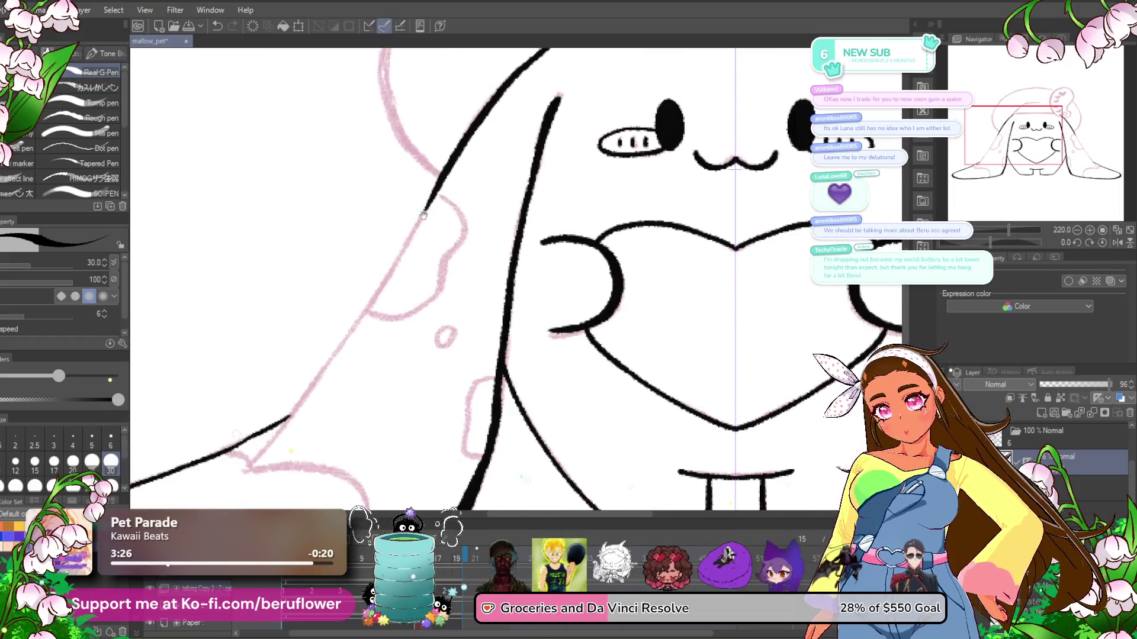
{"action": "left_click_drag", "start_coordinate": [388, 273], "coordinate": [361, 322]}
{"action": "key", "text": "ctrl+z"}
{"action": "mouse_move", "coordinate": [455, 169]}
{"action": "left_mouse_down"}
{"action": "mouse_move", "coordinate": [293, 422]}
{"action": "mouse_move", "coordinate": [426, 287]}
{"action": "left_mouse_up"}
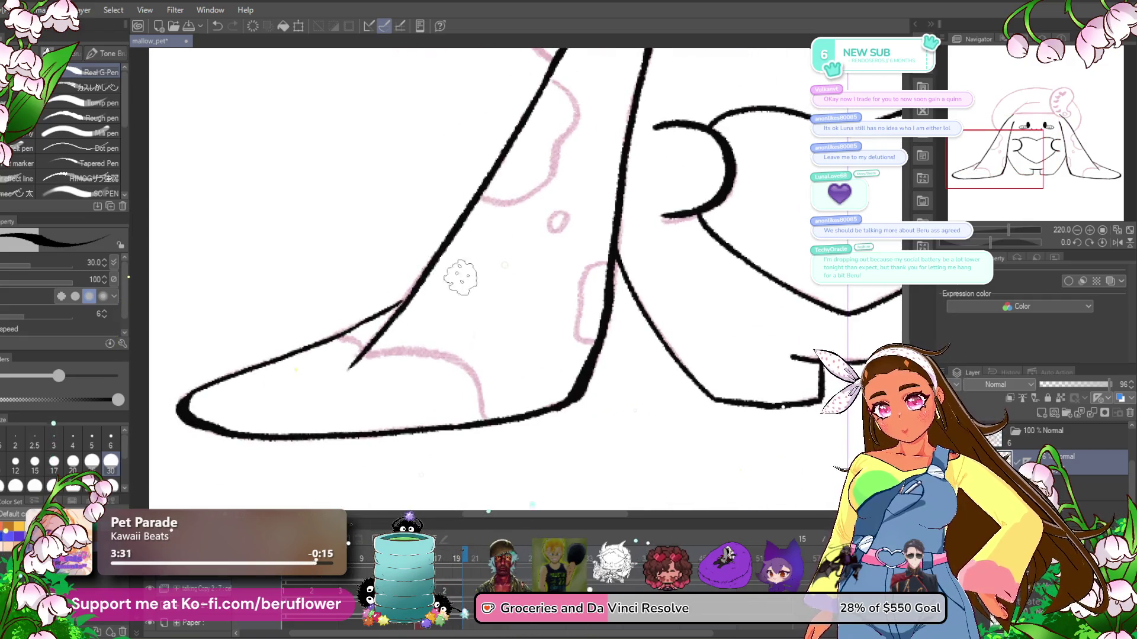
{"action": "left_click_drag", "start_coordinate": [352, 337], "coordinate": [371, 354]}
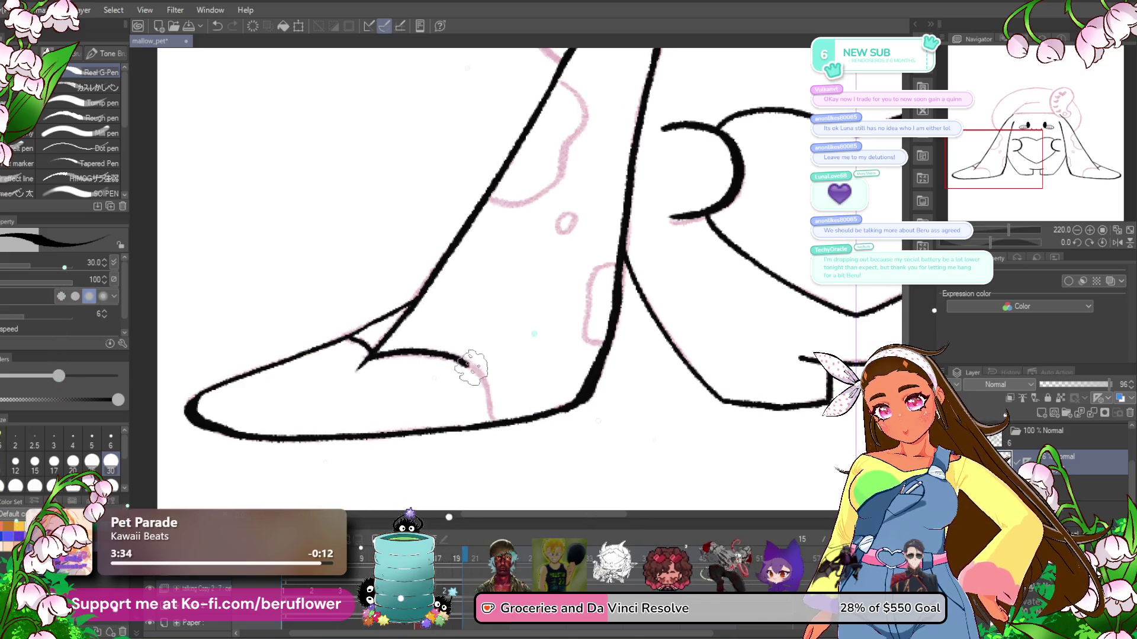
{"action": "left_click_drag", "start_coordinate": [471, 367], "coordinate": [489, 410]}
{"action": "left_click_drag", "start_coordinate": [622, 320], "coordinate": [589, 364]}
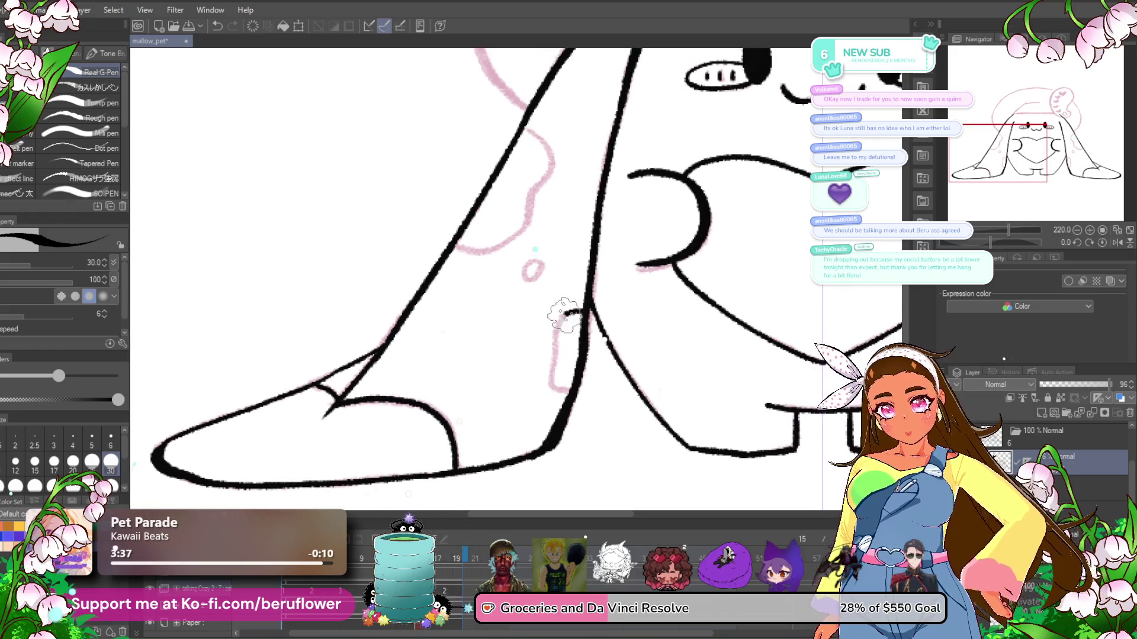
{"action": "scroll", "coordinate": [543, 304], "scroll_direction": "up", "scroll_amount": 2}
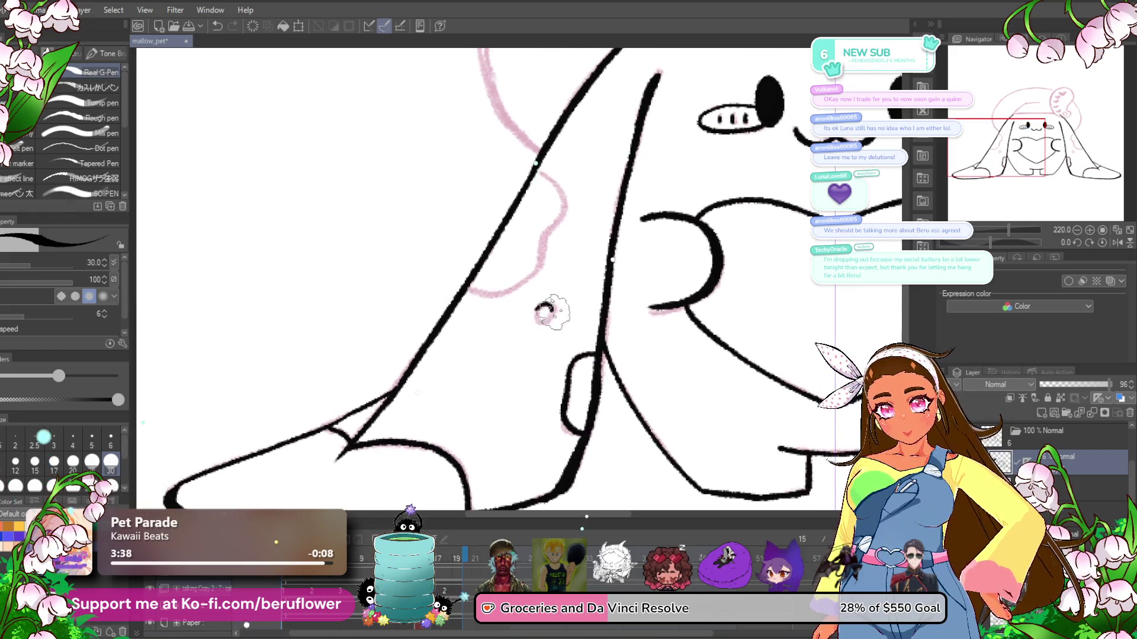
{"action": "scroll", "coordinate": [540, 302], "scroll_direction": "up", "scroll_amount": 2}
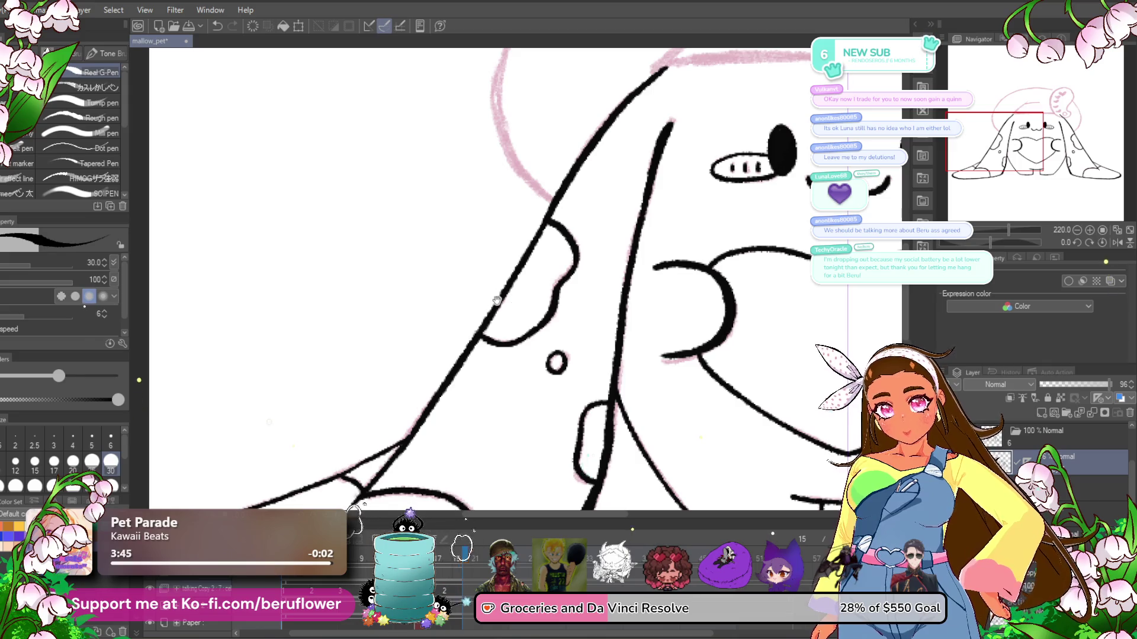
{"action": "scroll", "coordinate": [496, 301], "scroll_direction": "up", "scroll_amount": 5}
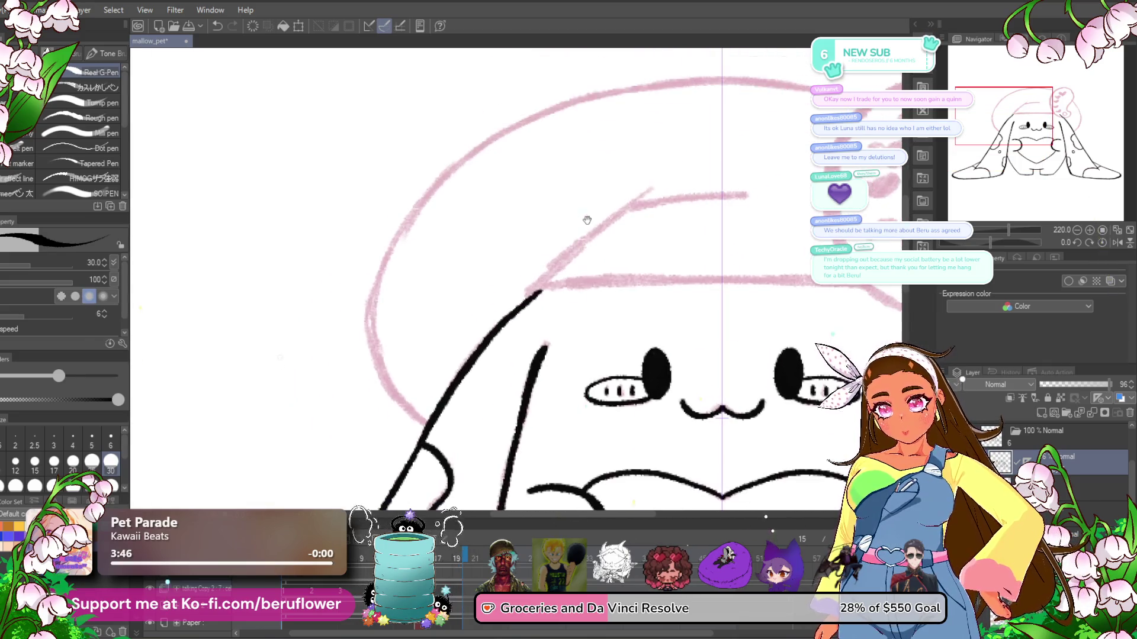
- Trace the top of the head, close its gaps, and ink the face edge with a mirrored stroke
{"action": "left_click_drag", "start_coordinate": [420, 418], "coordinate": [590, 98]}
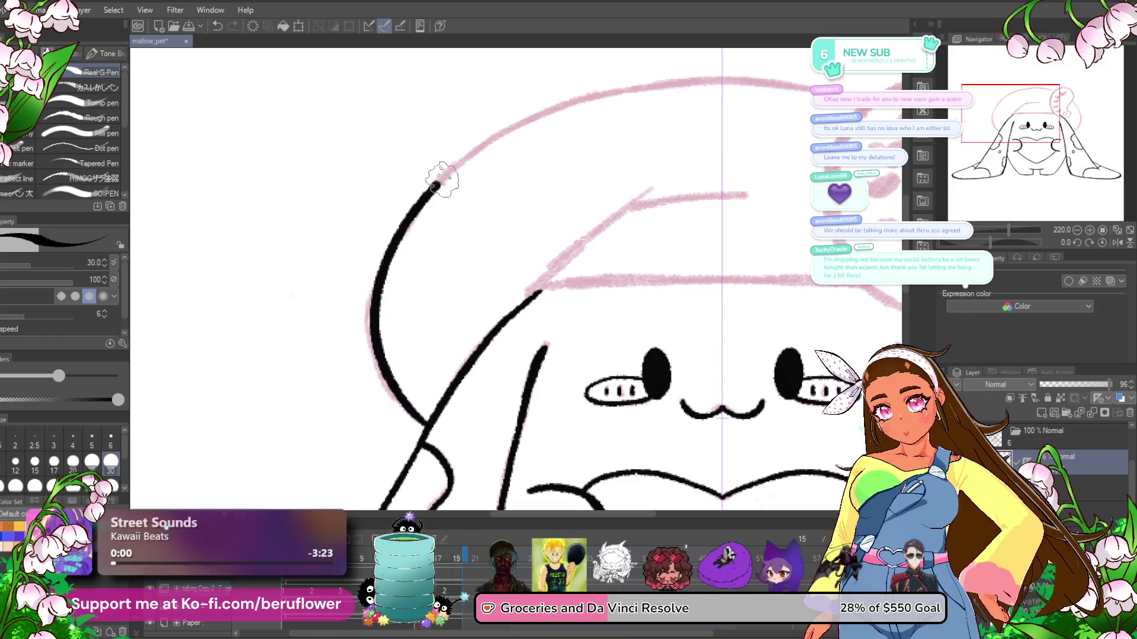
{"action": "left_click_drag", "start_coordinate": [689, 81], "coordinate": [659, 87]}
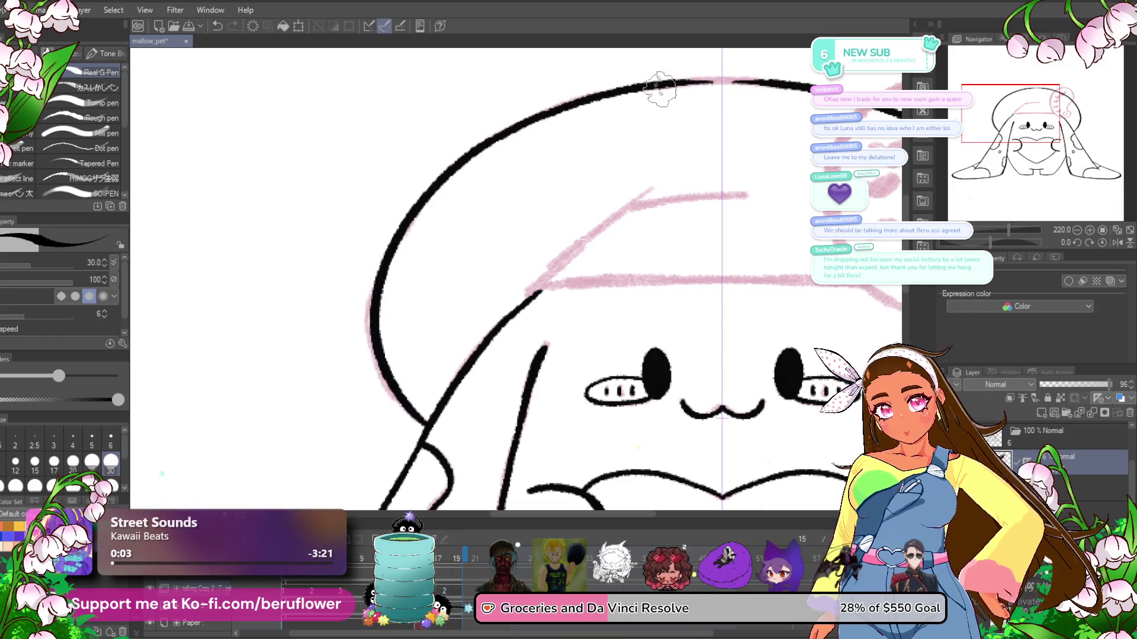
{"action": "left_click_drag", "start_coordinate": [659, 226], "coordinate": [606, 233]}
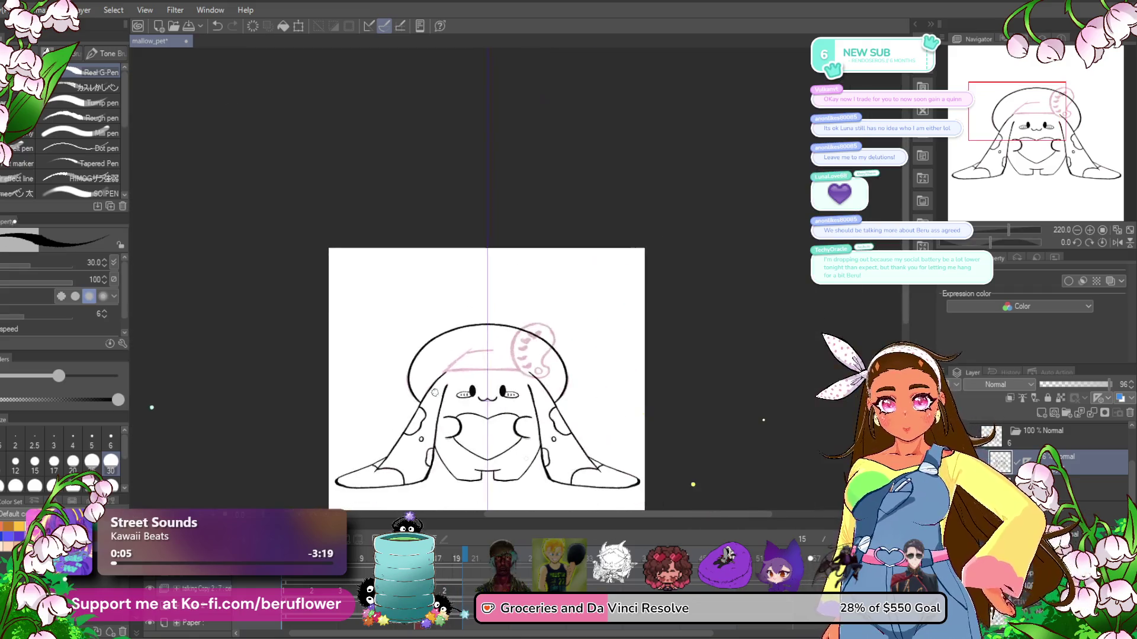
{"action": "left_click_drag", "start_coordinate": [1008, 230], "coordinate": [978, 243]}
{"action": "scroll", "coordinate": [690, 203], "scroll_direction": "up", "scroll_amount": 5}
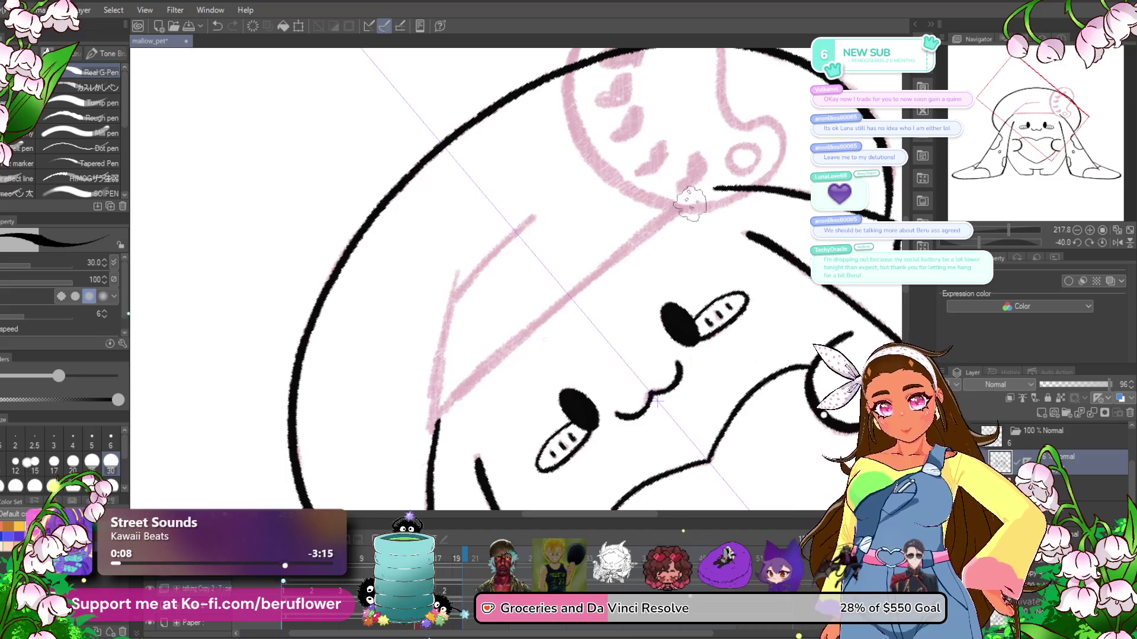
{"action": "left_click_drag", "start_coordinate": [453, 404], "coordinate": [555, 309]}
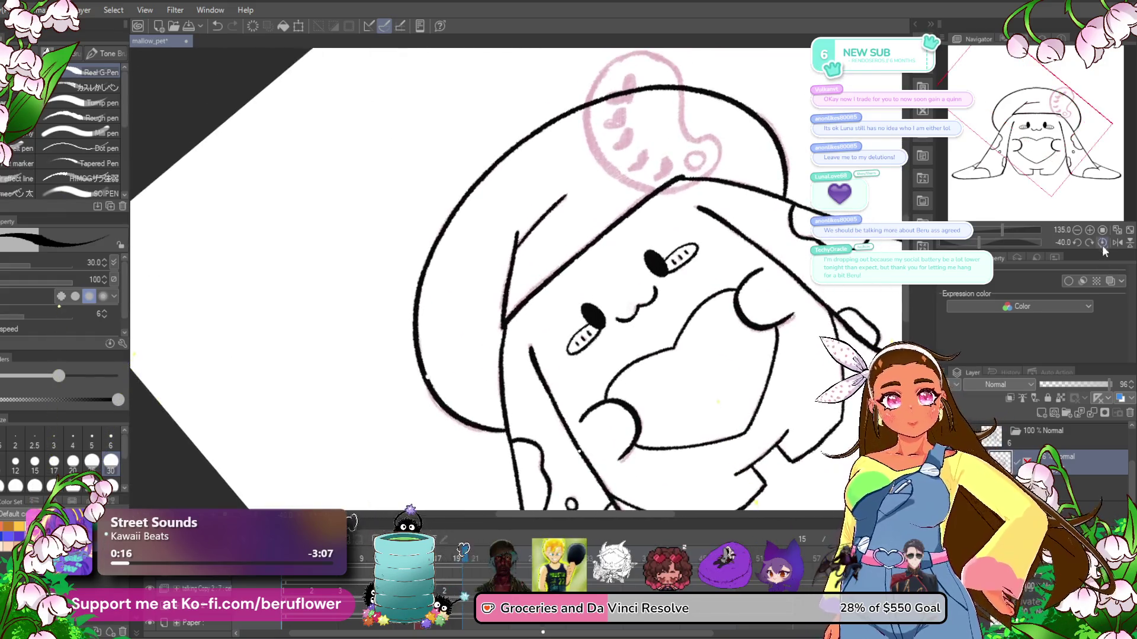
{"action": "left_click", "coordinate": [1103, 242]}
{"action": "scroll", "coordinate": [482, 391], "scroll_direction": "up", "scroll_amount": 1}
{"action": "scroll", "coordinate": [510, 367], "scroll_direction": "up", "scroll_amount": 1}
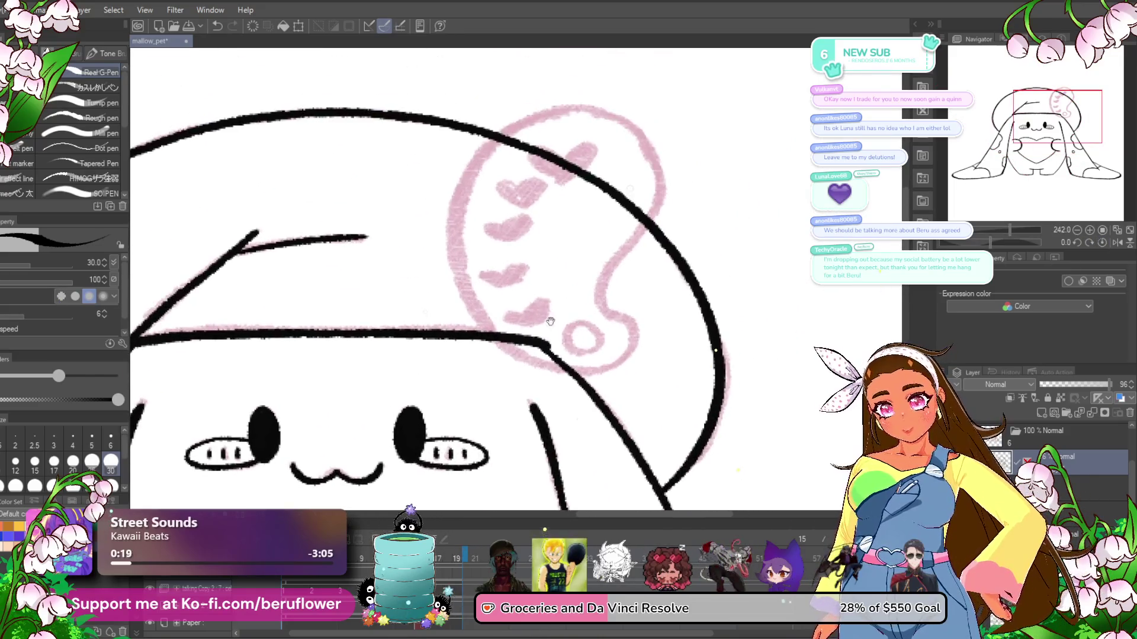
{"action": "scroll", "coordinate": [653, 269], "scroll_direction": "up", "scroll_amount": 2}
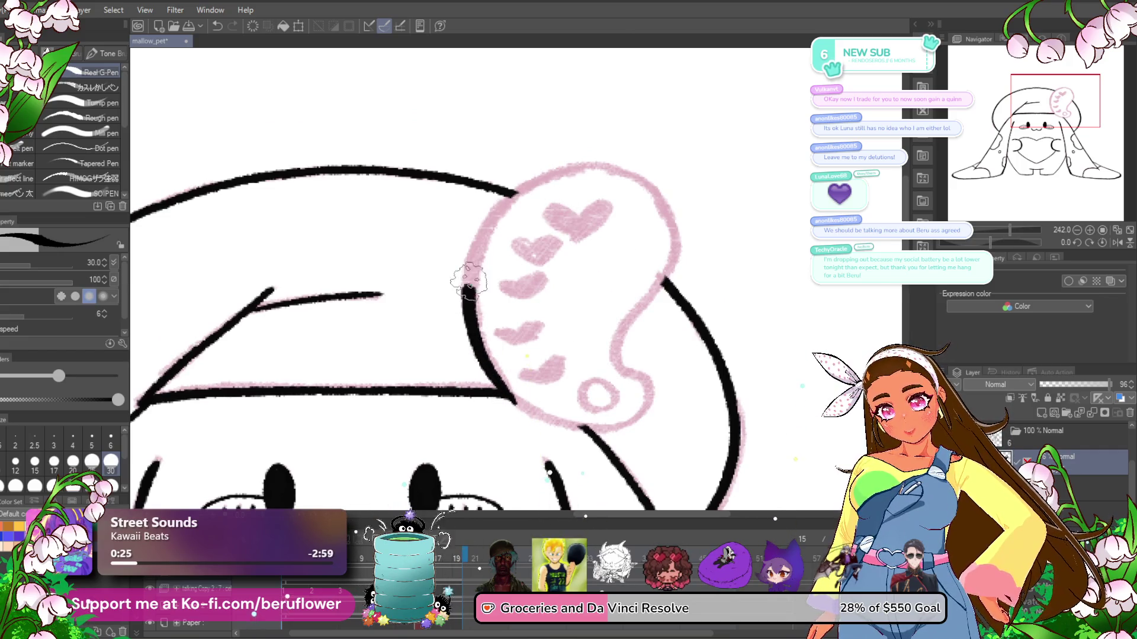
- Outline the curled heart-patterned tuft and its inner edge, then reset the view with Ctrl+0
{"action": "left_click_drag", "start_coordinate": [469, 283], "coordinate": [544, 180]}
{"action": "scroll", "coordinate": [551, 190], "scroll_direction": "up", "scroll_amount": 1}
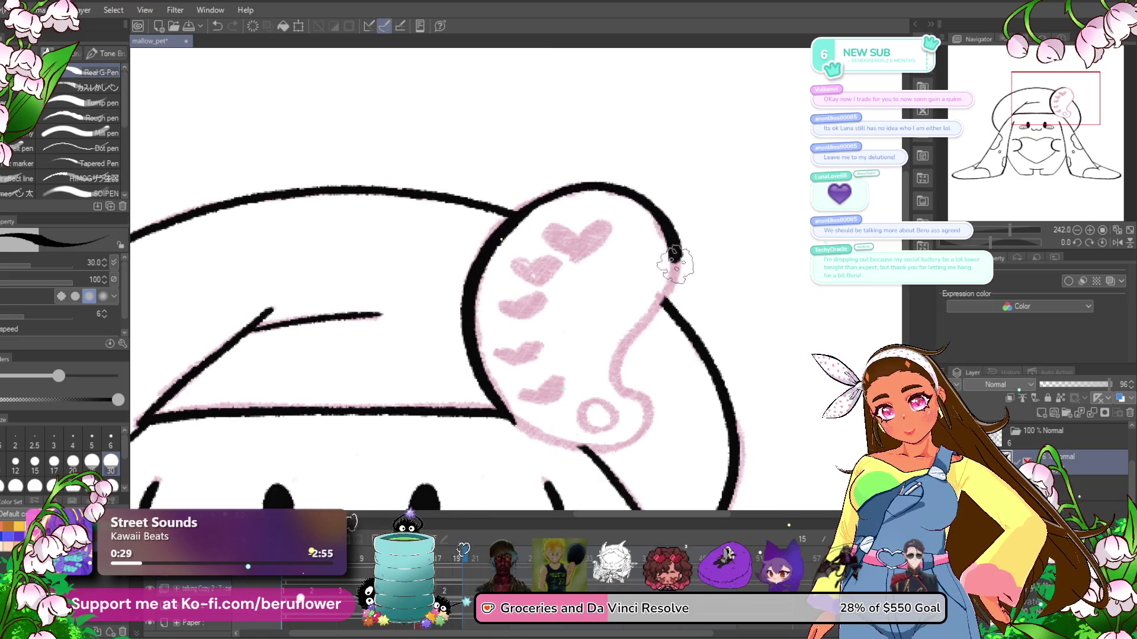
{"action": "mouse_move", "coordinate": [638, 355]}
{"action": "left_mouse_down"}
{"action": "mouse_move", "coordinate": [605, 298]}
{"action": "mouse_move", "coordinate": [608, 337]}
{"action": "left_mouse_up"}
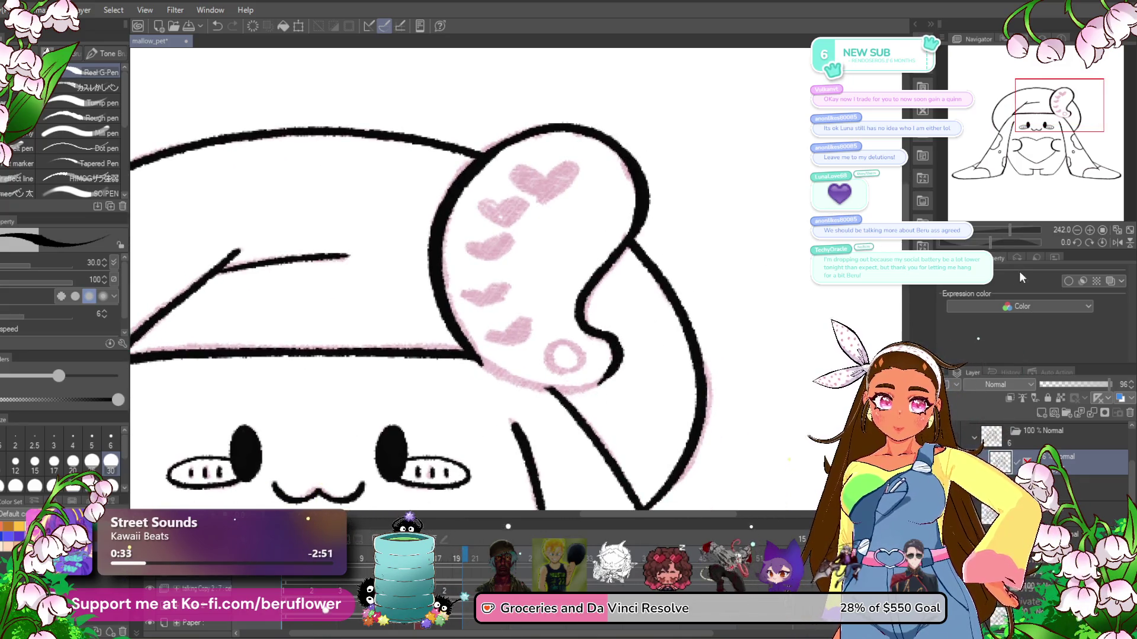
{"action": "left_click_drag", "start_coordinate": [592, 296], "coordinate": [520, 240]}
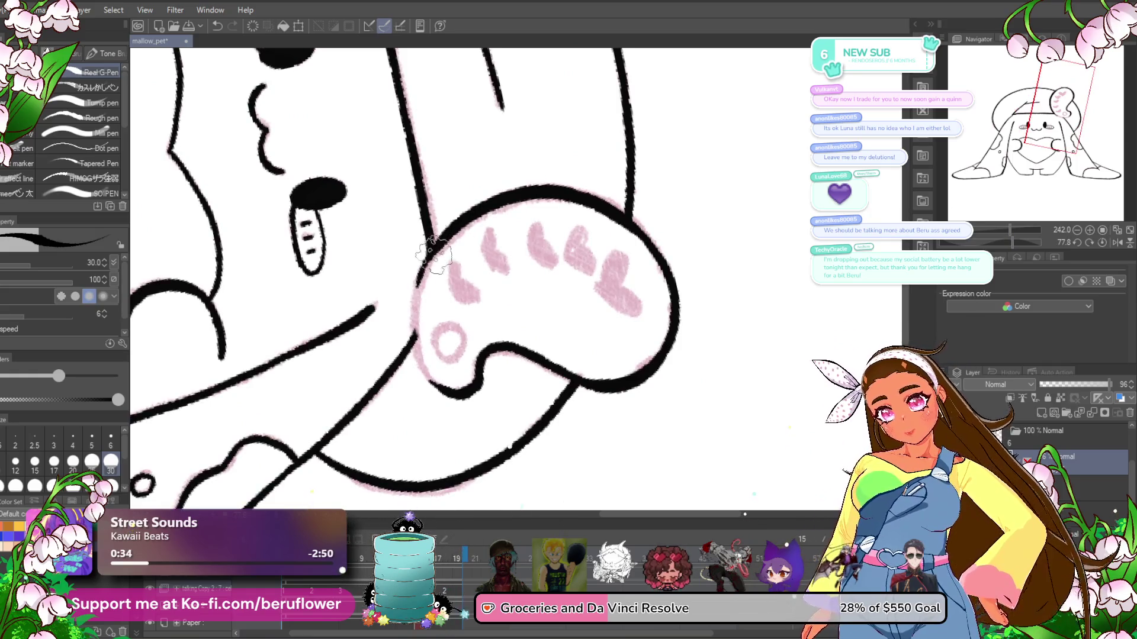
{"action": "mouse_move", "coordinate": [434, 255]}
{"action": "left_mouse_down"}
{"action": "mouse_move", "coordinate": [422, 361]}
{"action": "mouse_move", "coordinate": [438, 340]}
{"action": "left_mouse_up"}
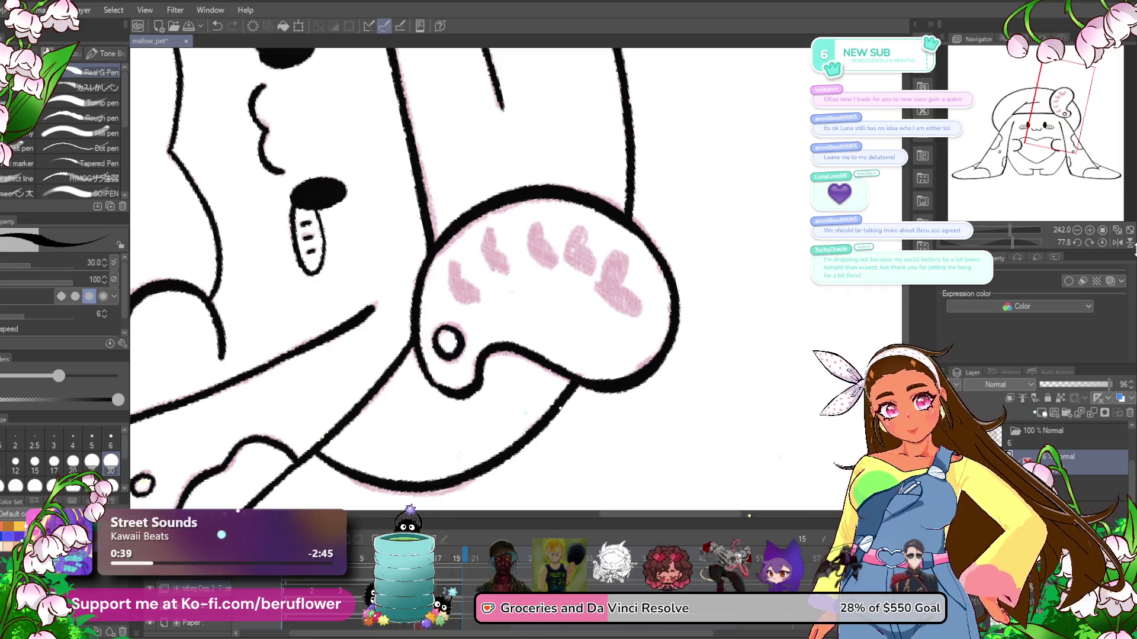
{"action": "key", "text": "ctrl+0"}
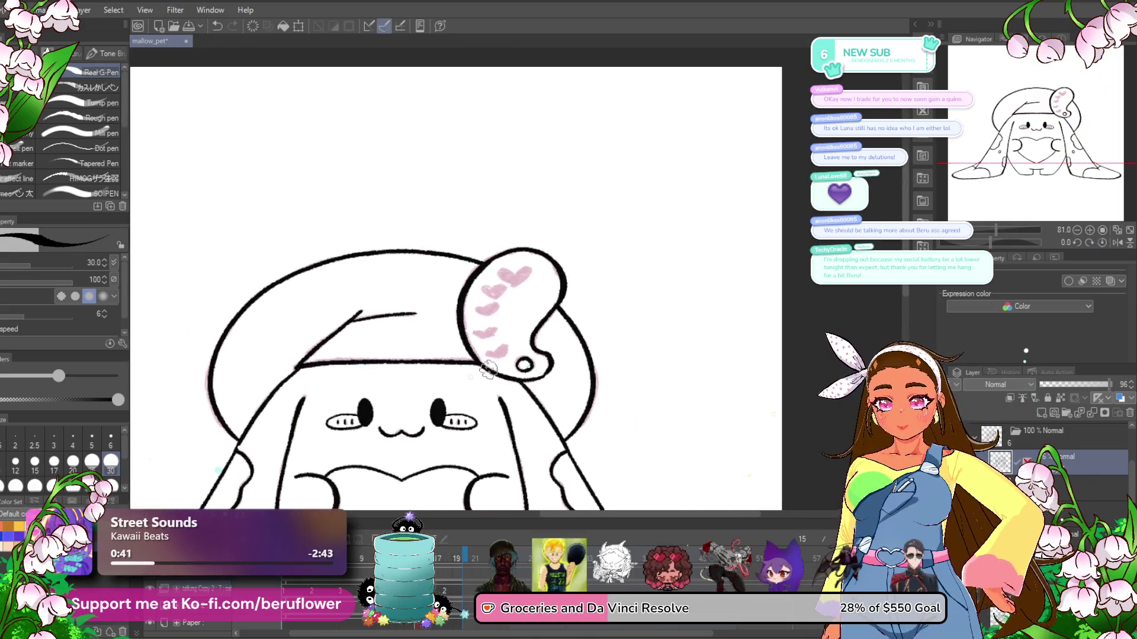
- Fade the sketch layer's opacity and add a new Layer 5 to ink on
{"action": "scroll", "coordinate": [489, 370], "scroll_direction": "up", "scroll_amount": 2}
{"action": "left_click_drag", "start_coordinate": [491, 379], "coordinate": [517, 415]}
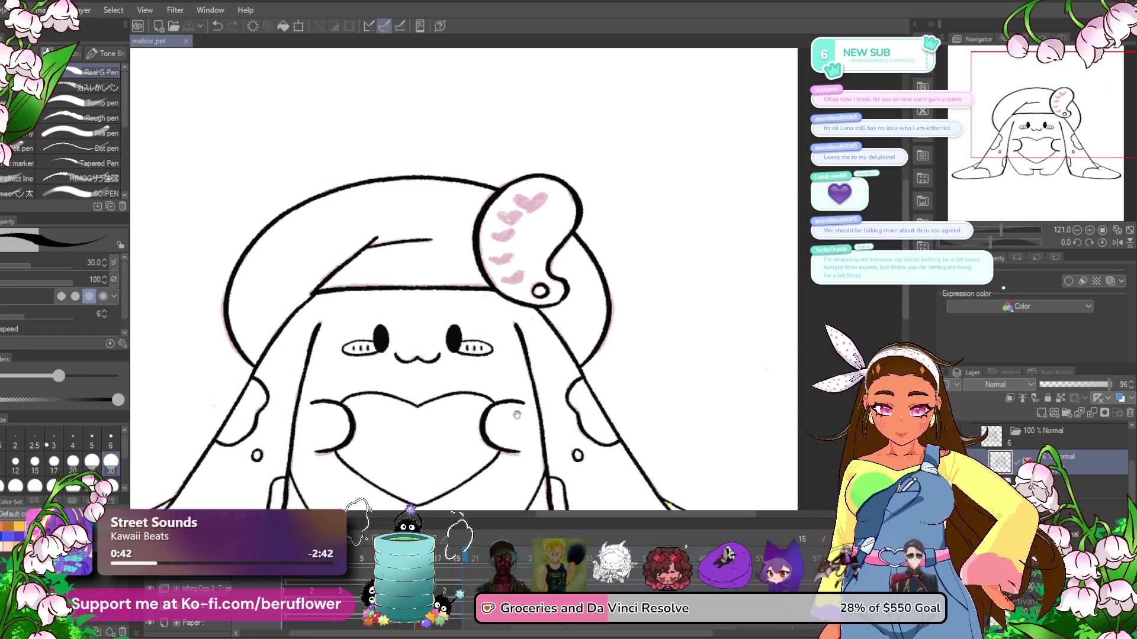
{"action": "key", "text": "Right"}
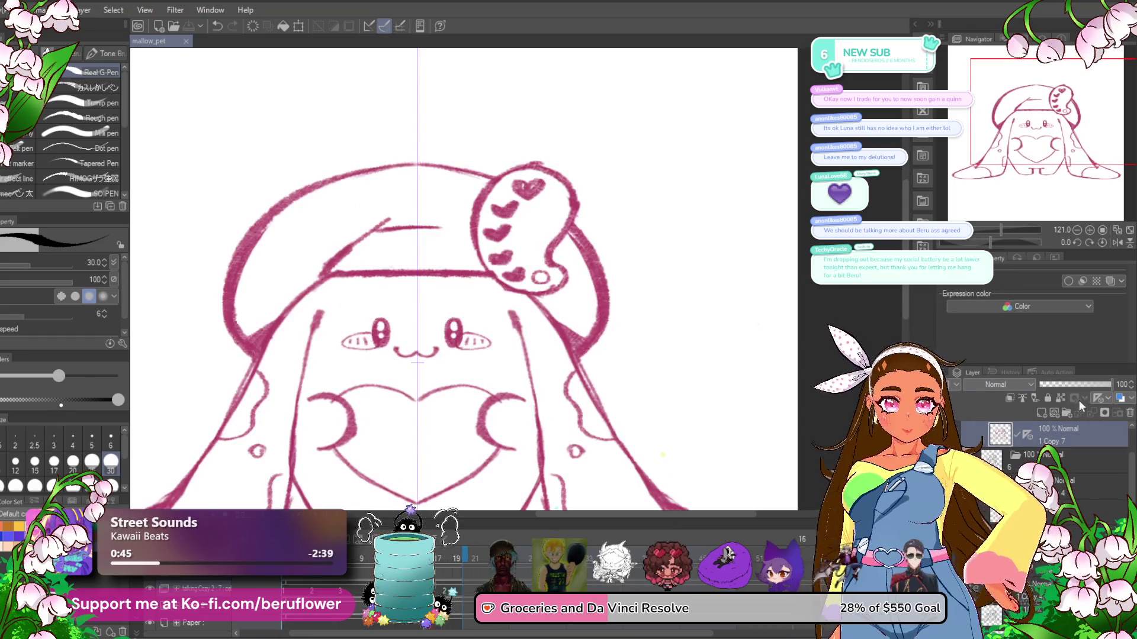
{"action": "left_click", "coordinate": [1071, 385]}
{"action": "left_click", "coordinate": [1041, 413]}
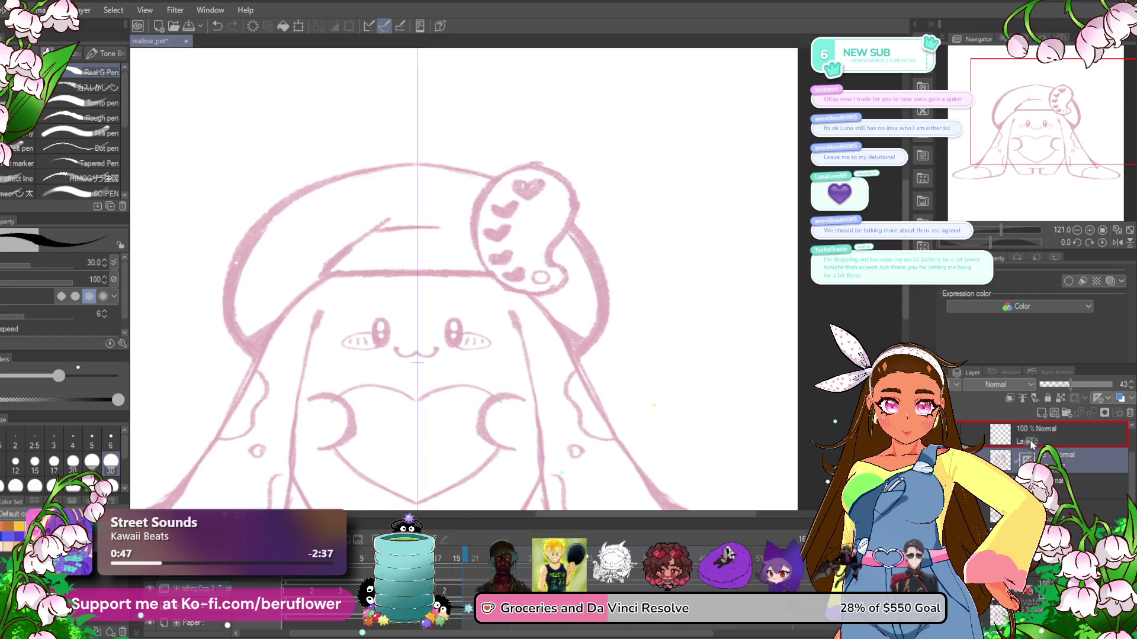
{"action": "left_click", "coordinate": [1031, 444]}
{"action": "scroll", "coordinate": [460, 323], "scroll_direction": "up", "scroll_amount": 5}
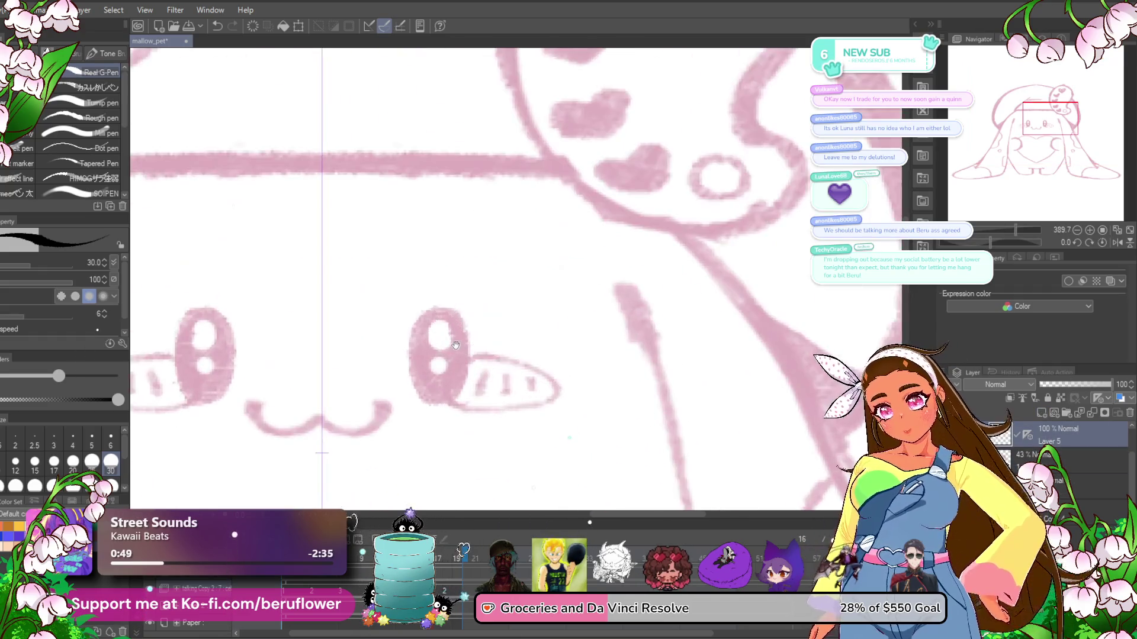
- Fill both eyes solid black over the pink sketch, redoing the first strokes
{"action": "left_click_drag", "start_coordinate": [231, 314], "coordinate": [283, 334]}
{"action": "mouse_move", "coordinate": [459, 340]}
{"action": "left_mouse_down"}
{"action": "mouse_move", "coordinate": [504, 302]}
{"action": "mouse_move", "coordinate": [470, 317]}
{"action": "mouse_move", "coordinate": [482, 317]}
{"action": "mouse_move", "coordinate": [498, 278]}
{"action": "left_mouse_up"}
{"action": "key", "text": "Delete"}
{"action": "left_click_drag", "start_coordinate": [278, 320], "coordinate": [242, 284]}
{"action": "left_click_drag", "start_coordinate": [465, 319], "coordinate": [508, 273]}
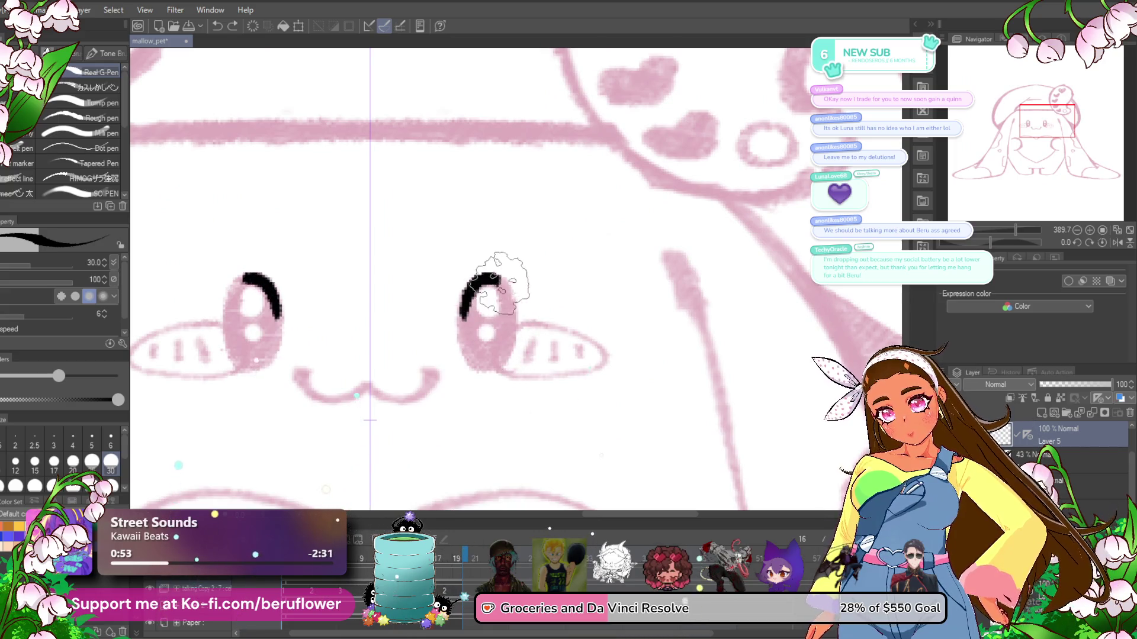
{"action": "left_click_drag", "start_coordinate": [243, 284], "coordinate": [251, 370]}
{"action": "left_click_drag", "start_coordinate": [507, 279], "coordinate": [474, 353]}
{"action": "key", "text": "ctrl+y"}
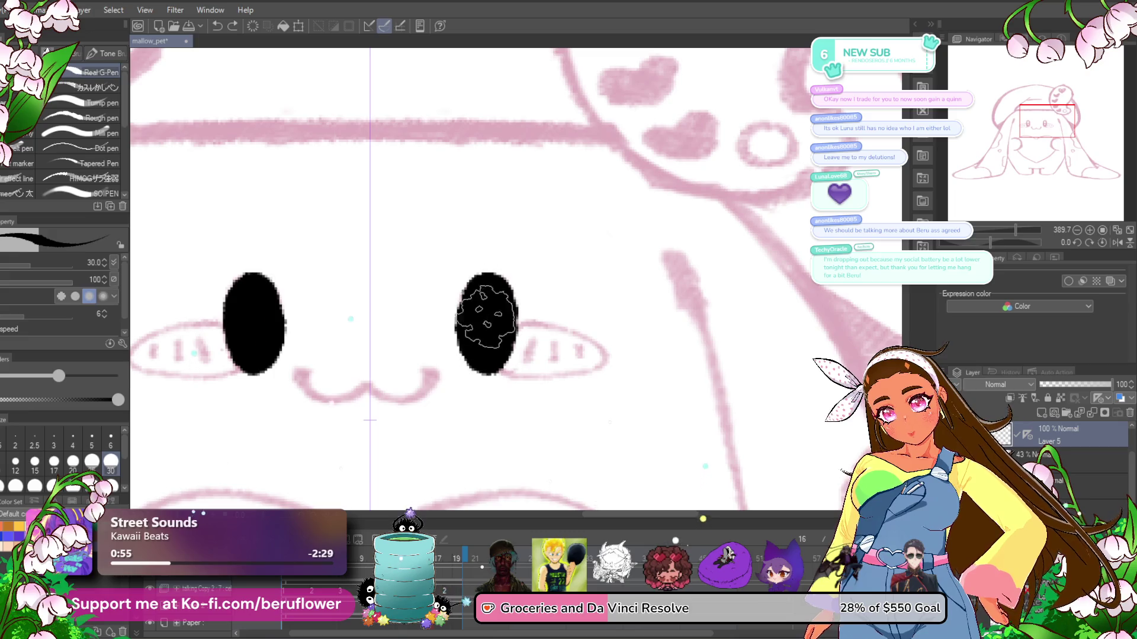
{"action": "key", "text": "ctrl+y"}
- Outline the oval blush marks beside the eyes and add small dashes inside them
{"action": "left_click_drag", "start_coordinate": [987, 243], "coordinate": [978, 243]}
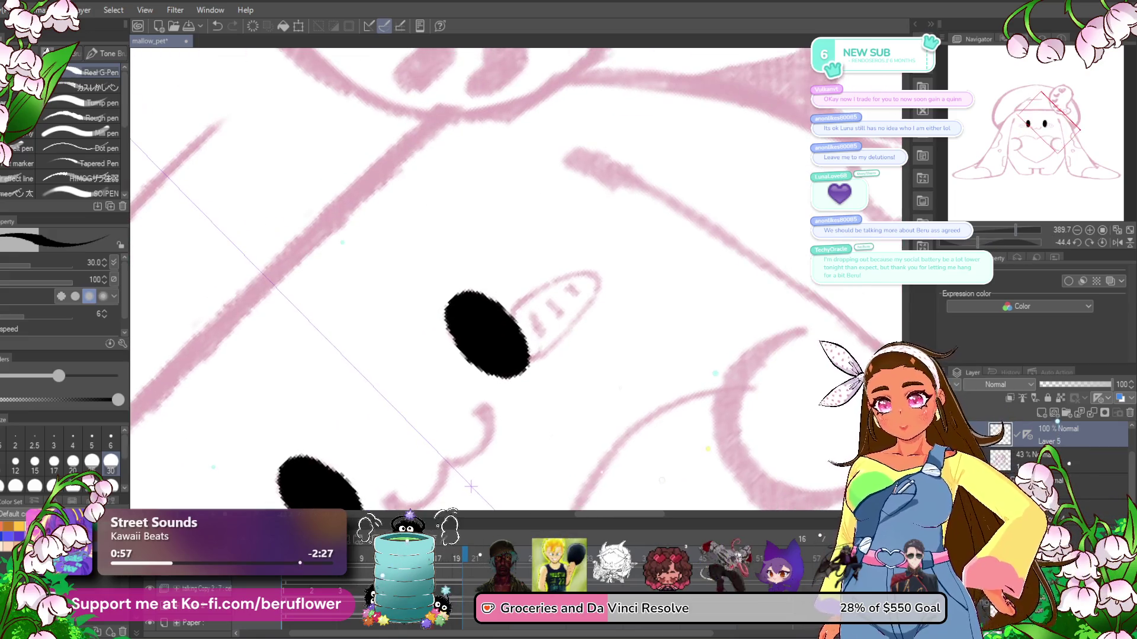
{"action": "left_click_drag", "start_coordinate": [600, 278], "coordinate": [529, 360]}
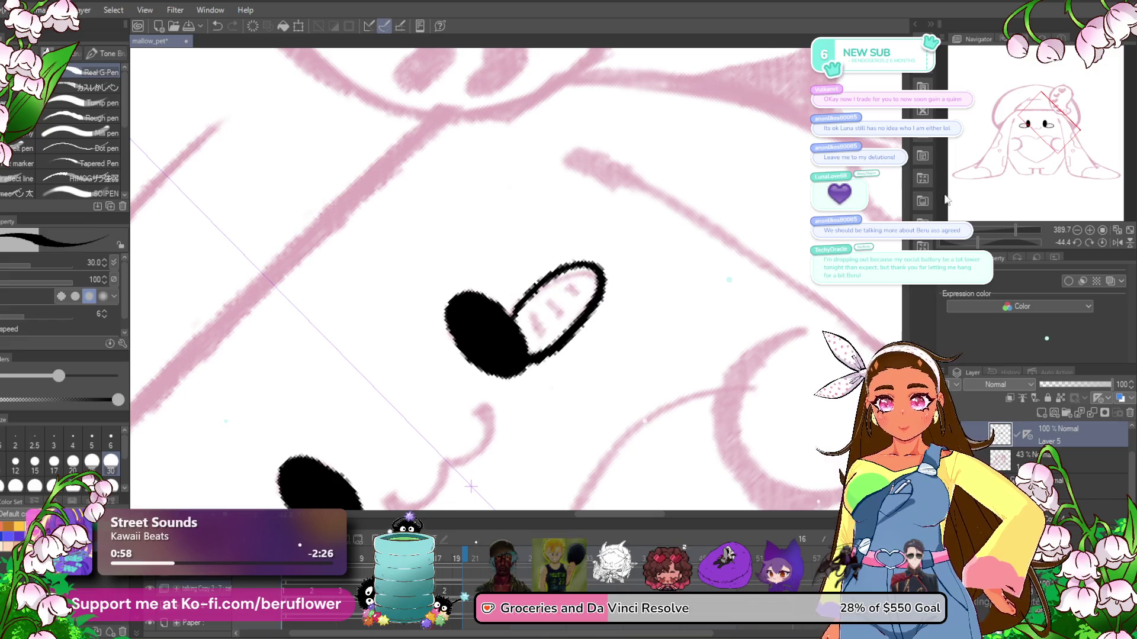
{"action": "left_click", "coordinate": [1103, 242]}
{"action": "mouse_move", "coordinate": [498, 318]}
{"action": "left_mouse_down"}
{"action": "mouse_move", "coordinate": [498, 338]}
{"action": "mouse_move", "coordinate": [751, 287]}
{"action": "mouse_move", "coordinate": [710, 306]}
{"action": "mouse_move", "coordinate": [750, 306]}
{"action": "left_mouse_up"}
{"action": "key", "text": "ctrl+z"}
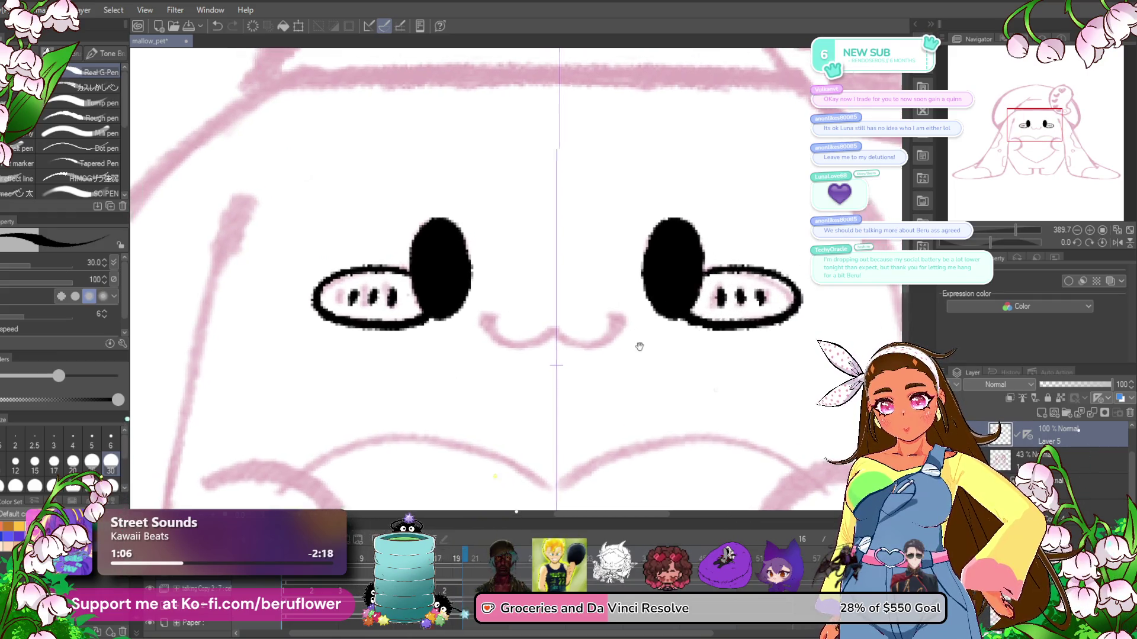
- Add a third dash in both blush ovals and ink the curved mouth
{"action": "left_click_drag", "start_coordinate": [610, 353], "coordinate": [652, 347]}
{"action": "mouse_move", "coordinate": [647, 305]}
{"action": "left_mouse_down"}
{"action": "mouse_move", "coordinate": [650, 328]}
{"action": "mouse_move", "coordinate": [631, 340]}
{"action": "left_mouse_up"}
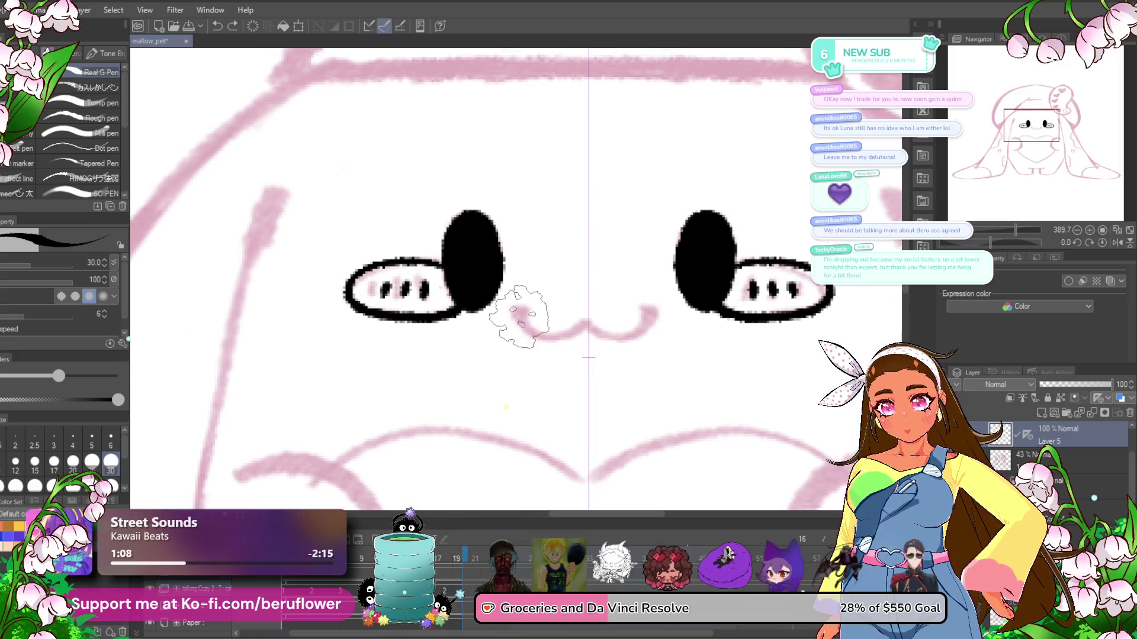
{"action": "left_click_drag", "start_coordinate": [515, 309], "coordinate": [563, 340]}
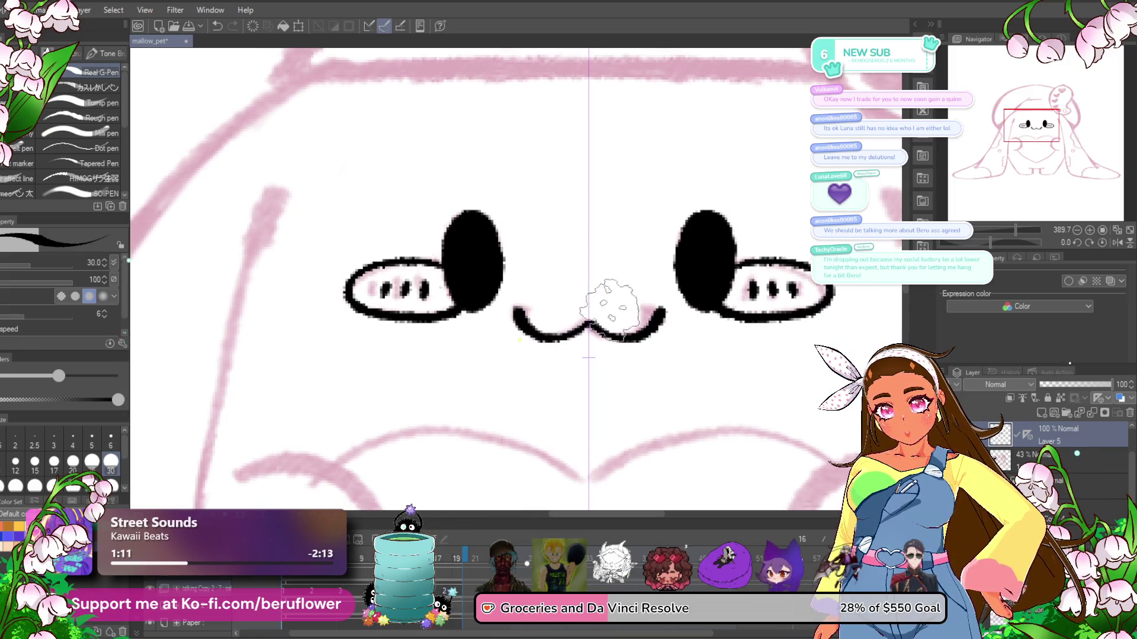
{"action": "left_click_drag", "start_coordinate": [610, 305], "coordinate": [515, 222]}
- Rotate the canvas about 47 degrees and ink the heart outline and the paw gripping it
{"action": "left_click_drag", "start_coordinate": [984, 244], "coordinate": [971, 243]}
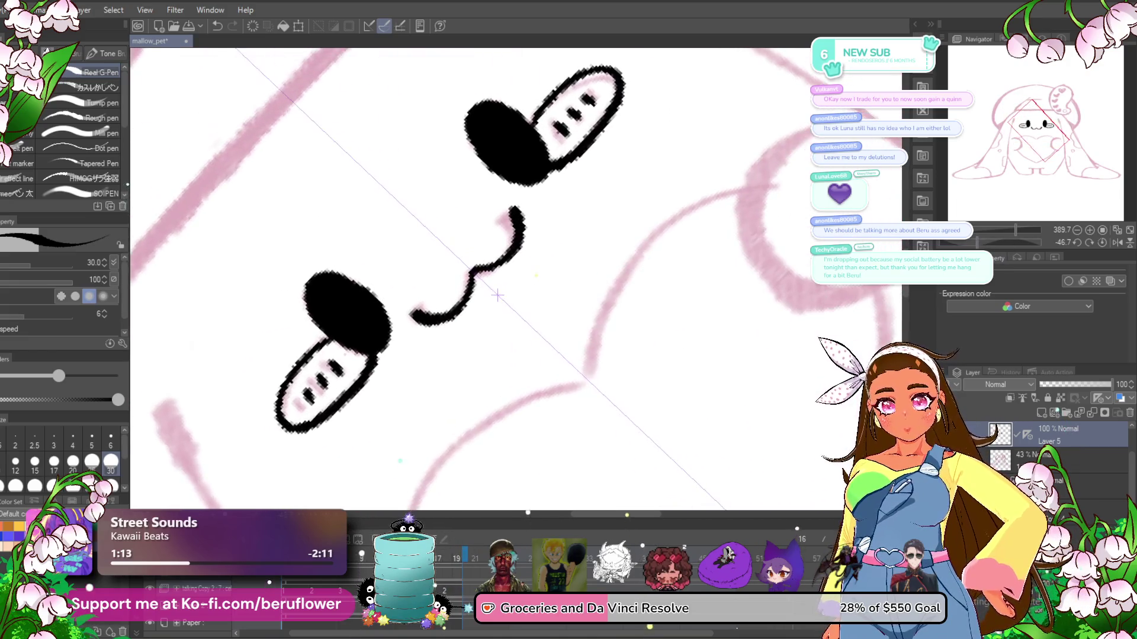
{"action": "left_click_drag", "start_coordinate": [631, 283], "coordinate": [580, 415]}
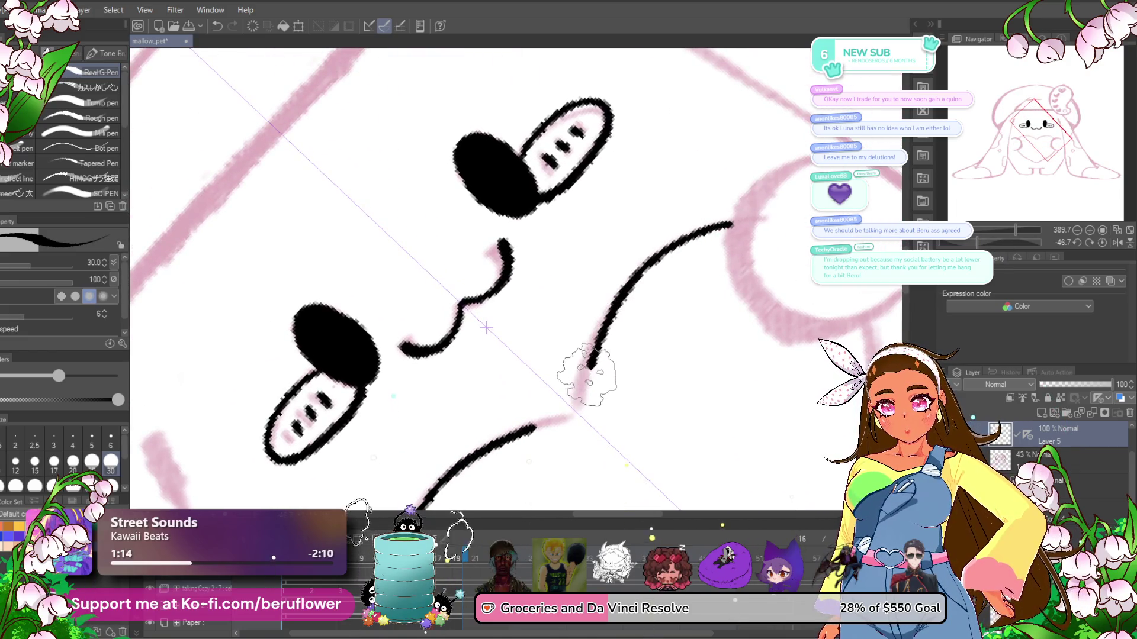
{"action": "scroll", "coordinate": [622, 355], "scroll_direction": "down", "scroll_amount": 15}
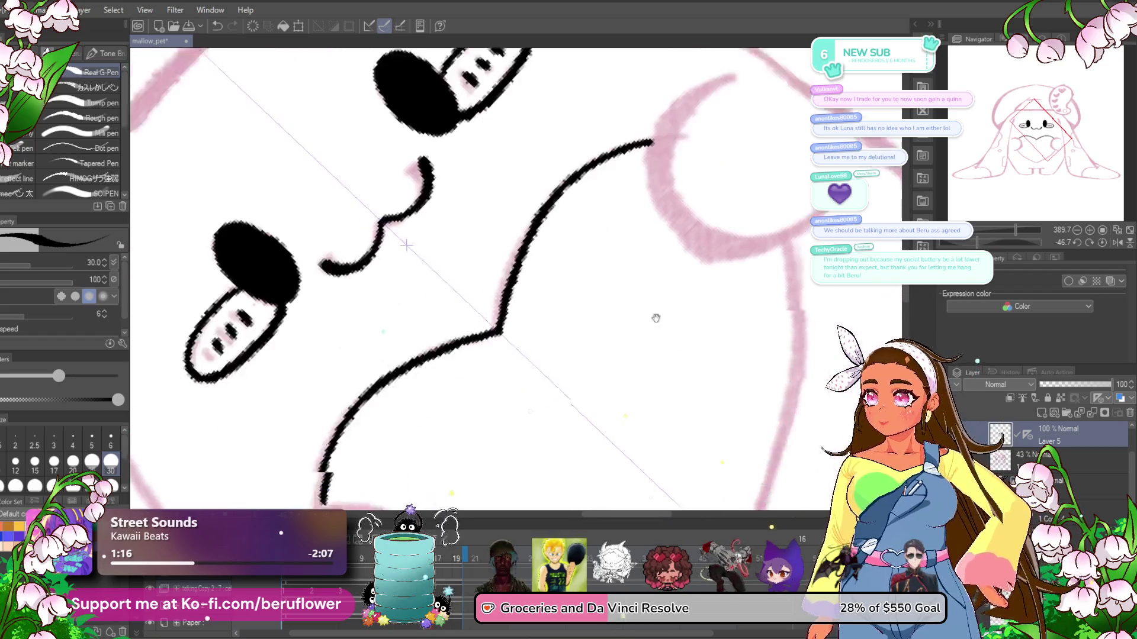
{"action": "left_click_drag", "start_coordinate": [605, 124], "coordinate": [558, 410]}
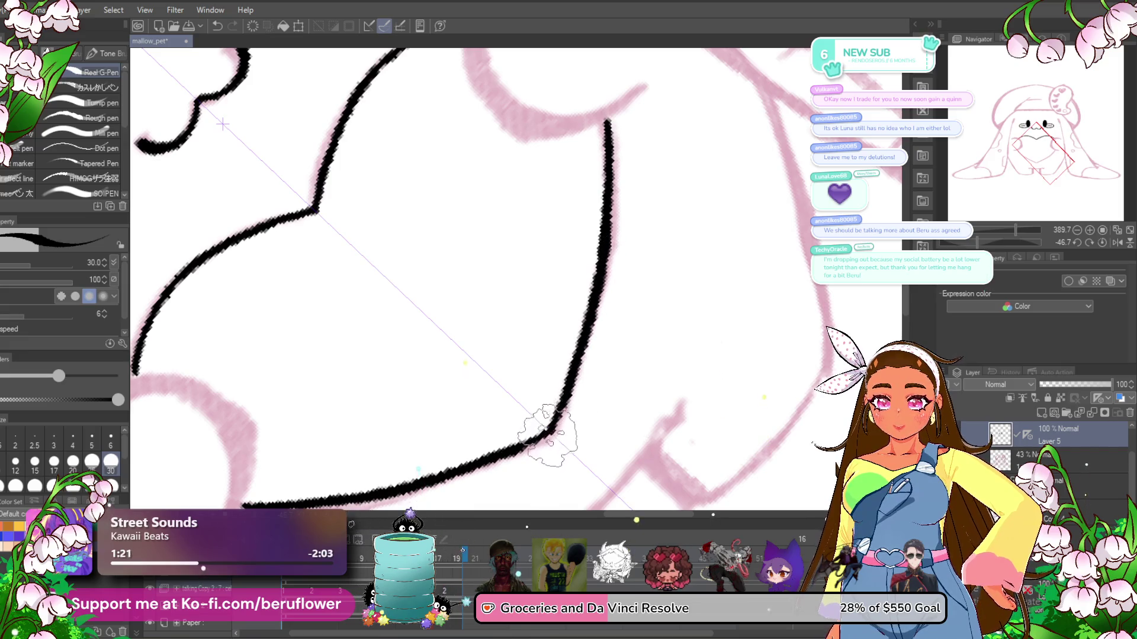
{"action": "left_click_drag", "start_coordinate": [602, 316], "coordinate": [634, 499]}
{"action": "left_click_drag", "start_coordinate": [578, 139], "coordinate": [535, 298]}
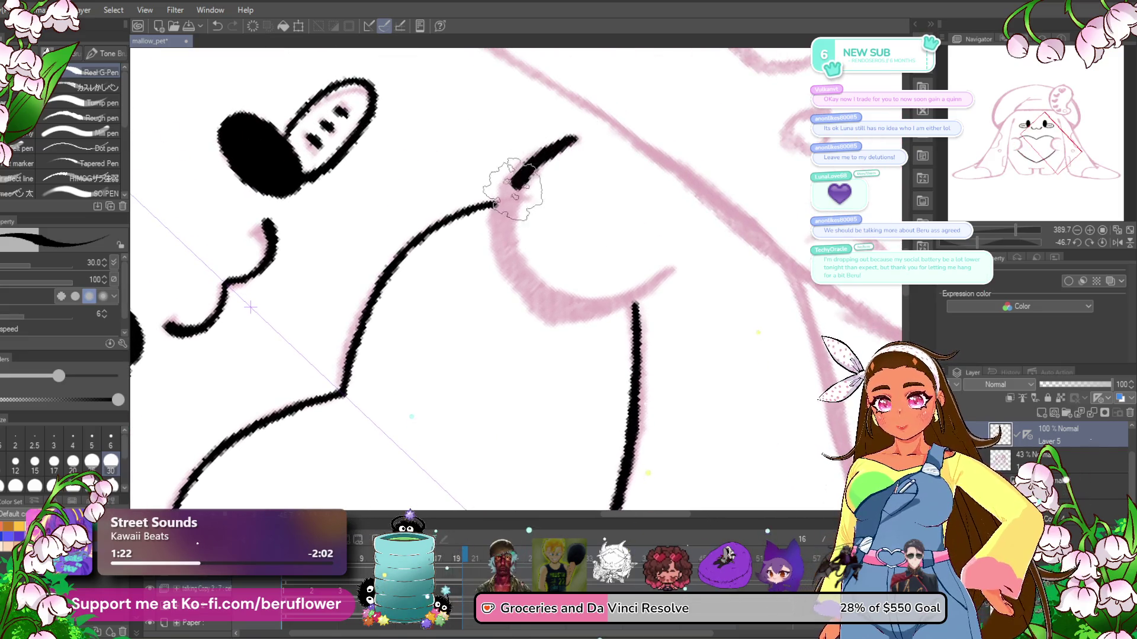
{"action": "left_click_drag", "start_coordinate": [512, 255], "coordinate": [669, 268]}
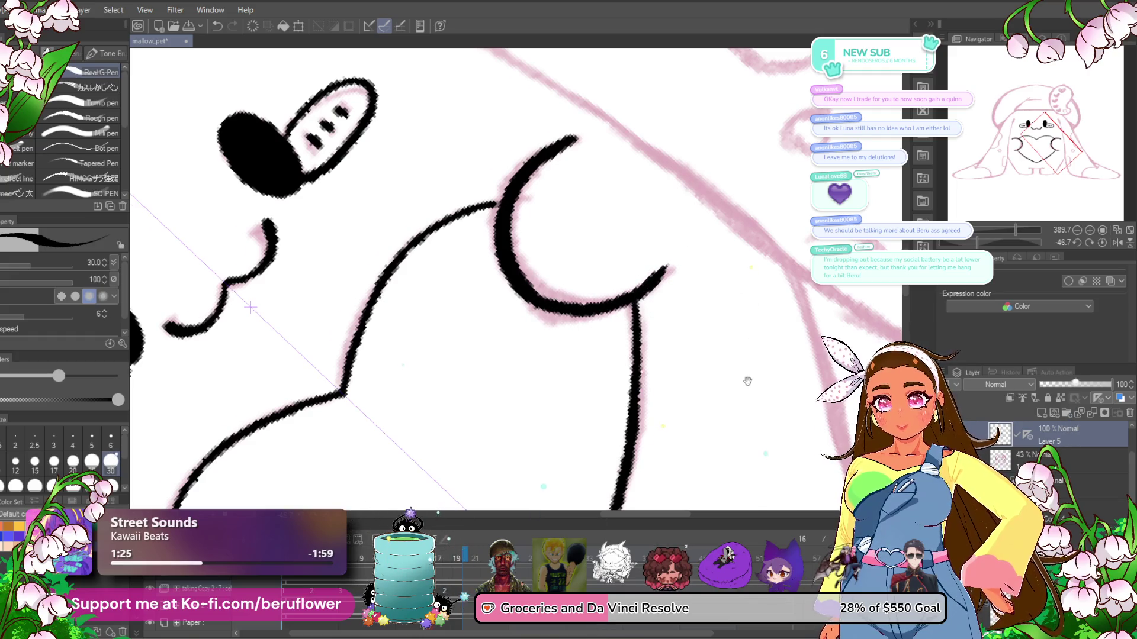
- Ink the lower body outline, the foot corners and the step between the feet
{"action": "left_click_drag", "start_coordinate": [747, 382], "coordinate": [519, 233]}
{"action": "mouse_move", "coordinate": [572, 142]}
{"action": "left_mouse_down"}
{"action": "mouse_move", "coordinate": [627, 402]}
{"action": "mouse_move", "coordinate": [680, 251]}
{"action": "mouse_move", "coordinate": [657, 288]}
{"action": "mouse_move", "coordinate": [550, 388]}
{"action": "left_mouse_up"}
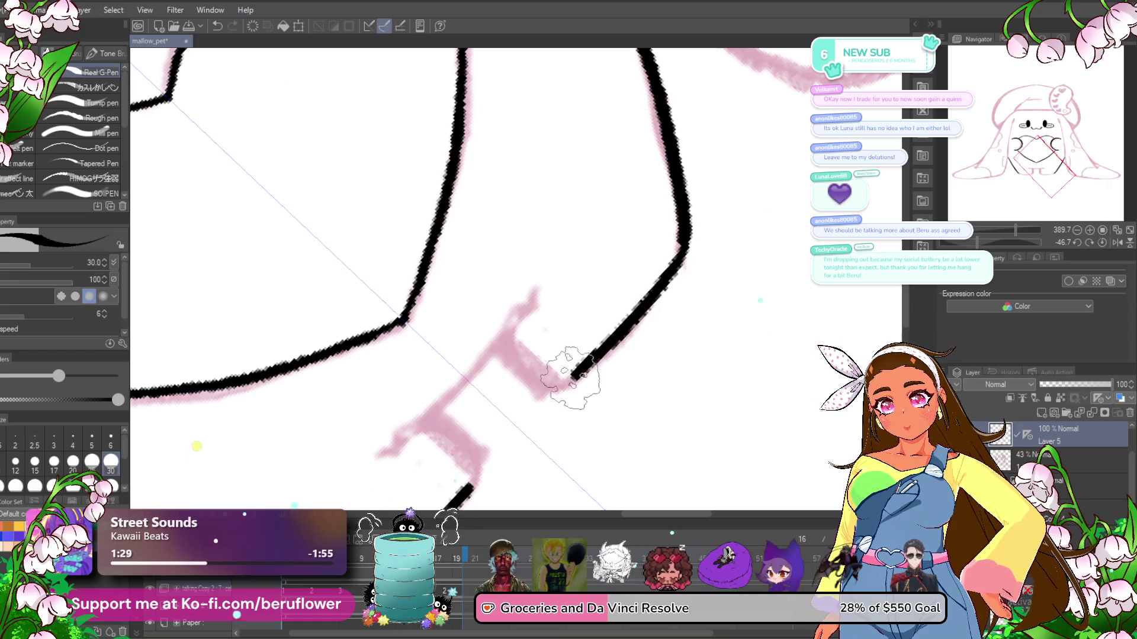
{"action": "left_click_drag", "start_coordinate": [498, 353], "coordinate": [548, 392]}
{"action": "left_click_drag", "start_coordinate": [441, 411], "coordinate": [453, 508]}
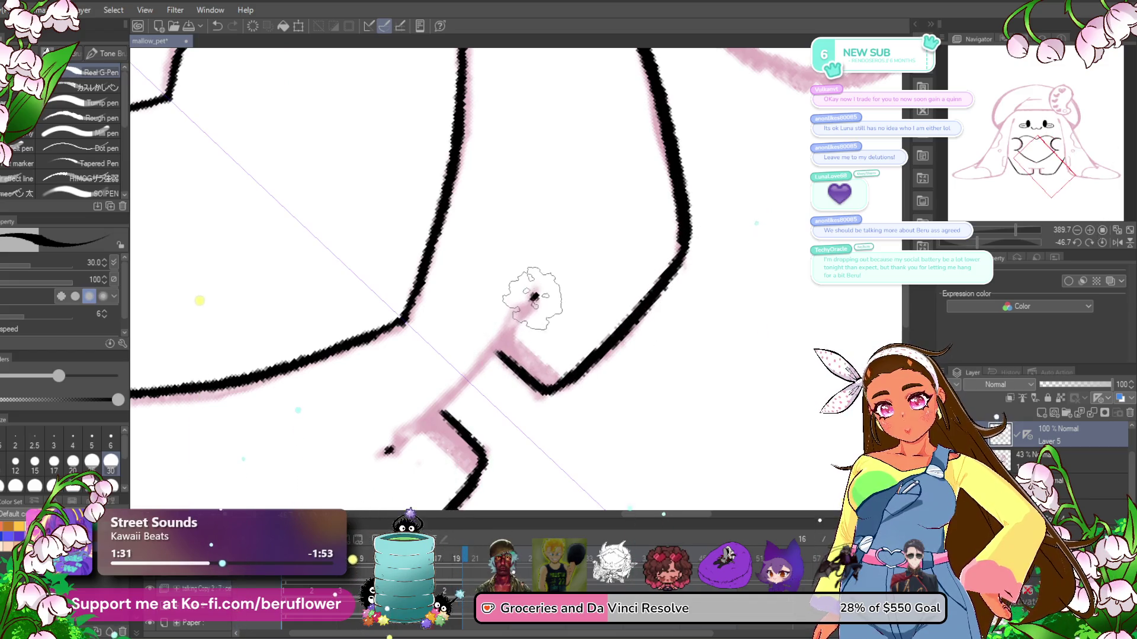
{"action": "left_click_drag", "start_coordinate": [536, 293], "coordinate": [384, 453]}
- Straighten the canvas view and ink the body's side outline under the hat
{"action": "scroll", "coordinate": [412, 422], "scroll_direction": "down", "scroll_amount": 4}
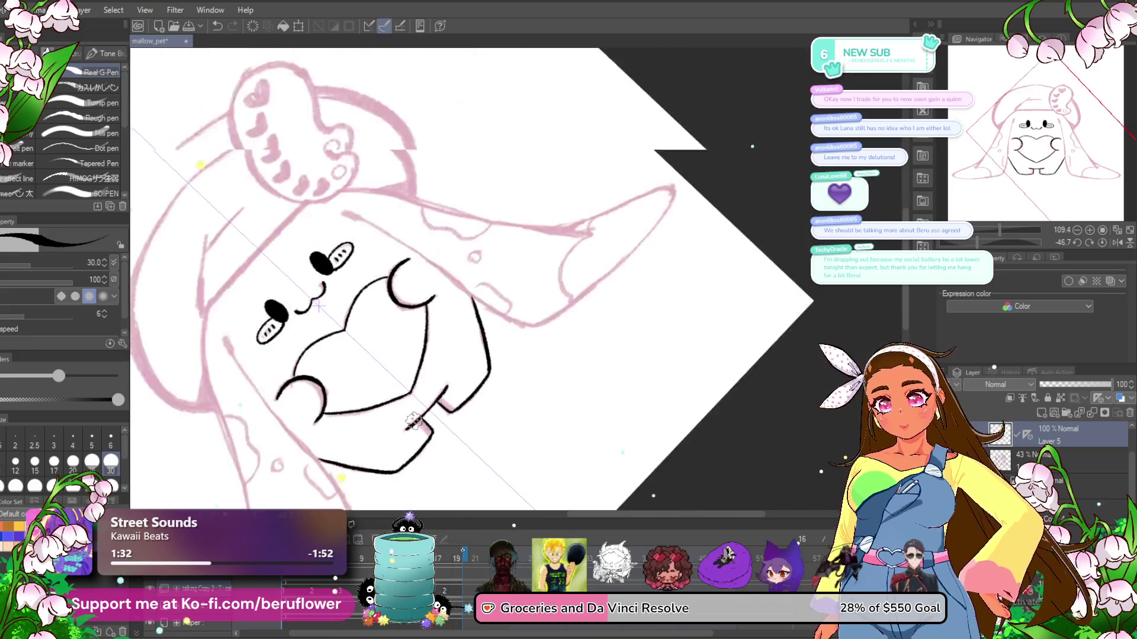
{"action": "scroll", "coordinate": [413, 422], "scroll_direction": "up", "scroll_amount": 2}
{"action": "left_click", "coordinate": [1103, 243]}
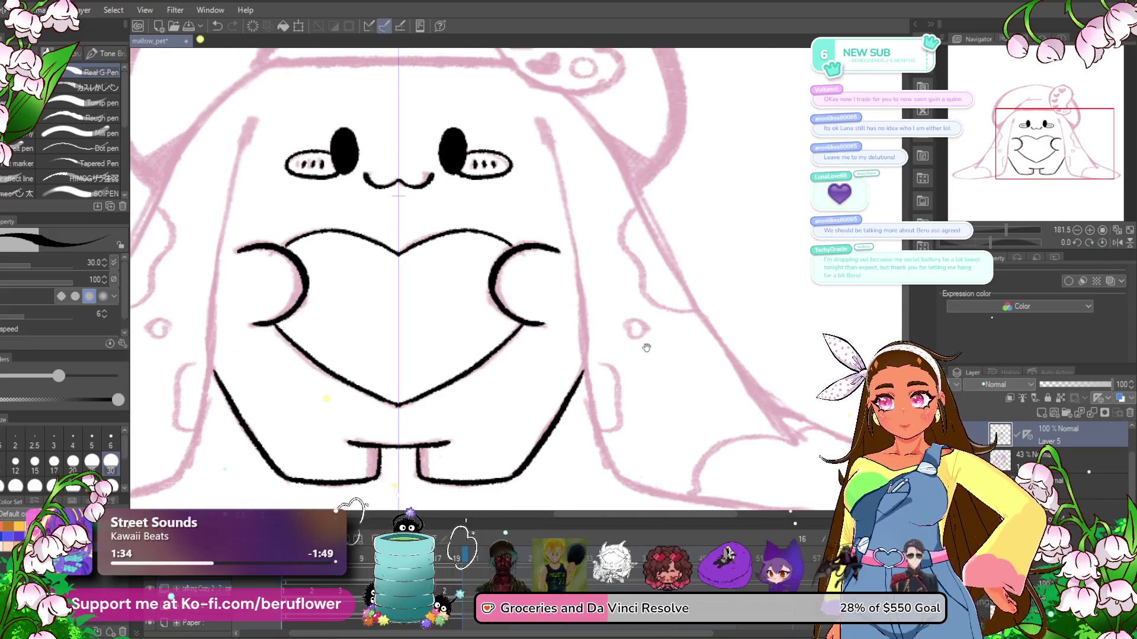
{"action": "mouse_move", "coordinate": [249, 178]}
{"action": "left_mouse_down"}
{"action": "mouse_move", "coordinate": [474, 136]}
{"action": "mouse_move", "coordinate": [454, 206]}
{"action": "left_mouse_up"}
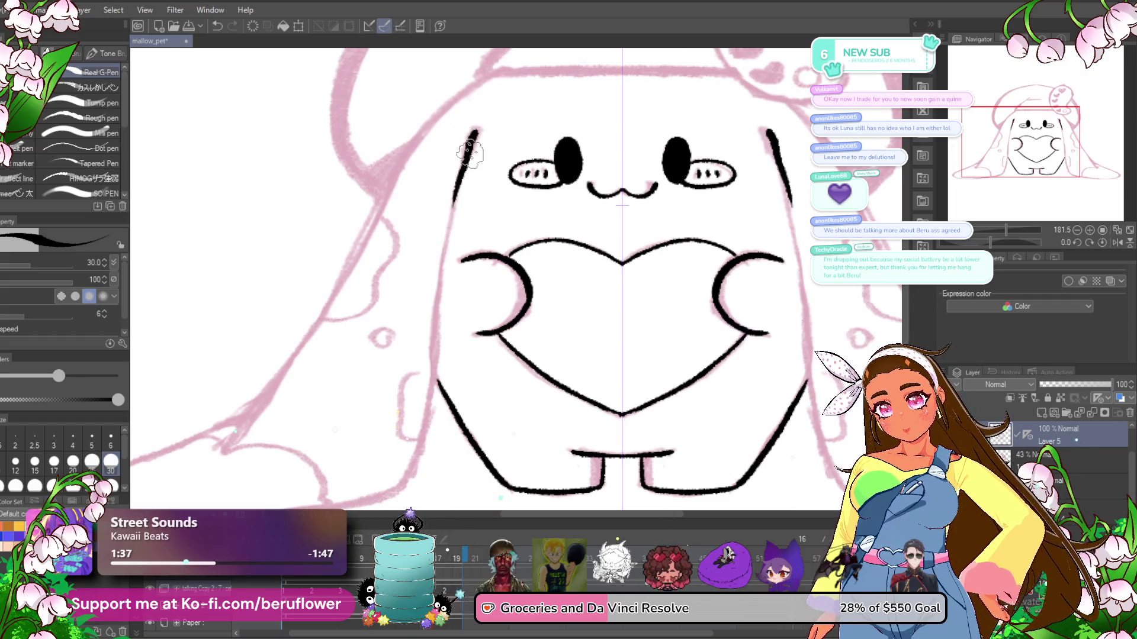
{"action": "mouse_move", "coordinate": [435, 342]}
{"action": "left_mouse_down"}
{"action": "mouse_move", "coordinate": [463, 229]}
{"action": "mouse_move", "coordinate": [442, 359]}
{"action": "left_mouse_up"}
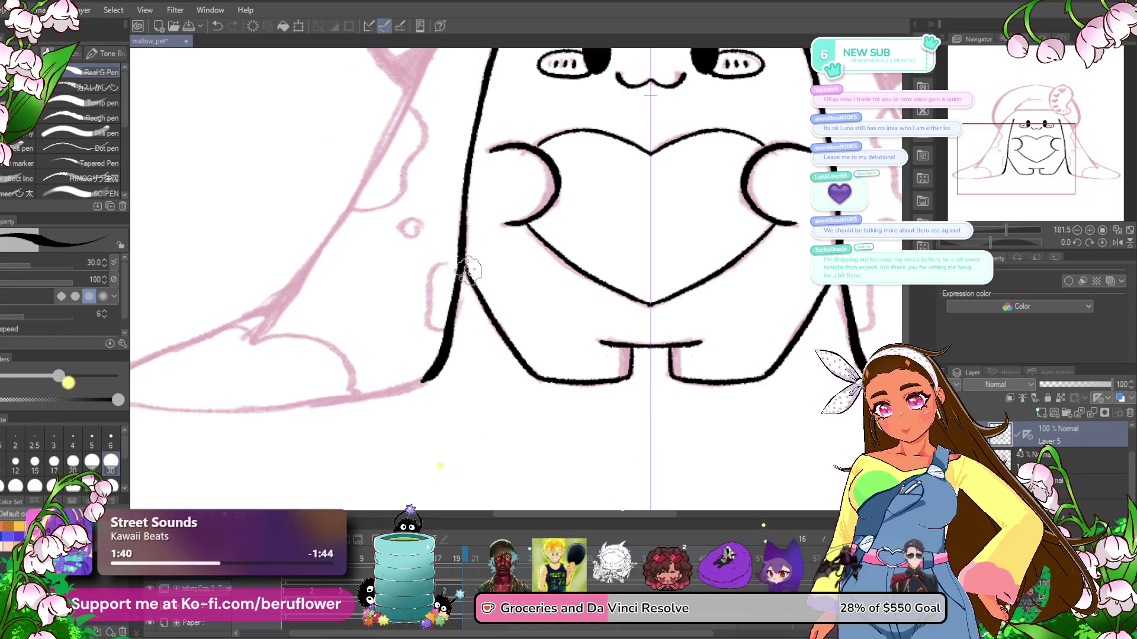
{"action": "left_click_drag", "start_coordinate": [458, 255], "coordinate": [468, 446]}
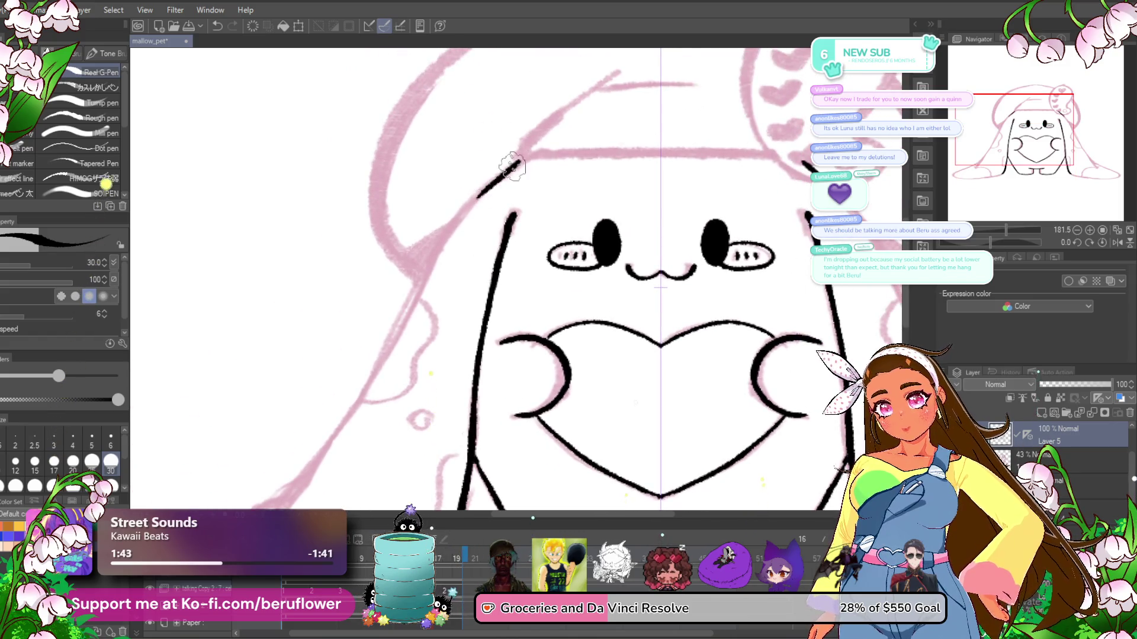
{"action": "key", "text": "ctrl+z"}
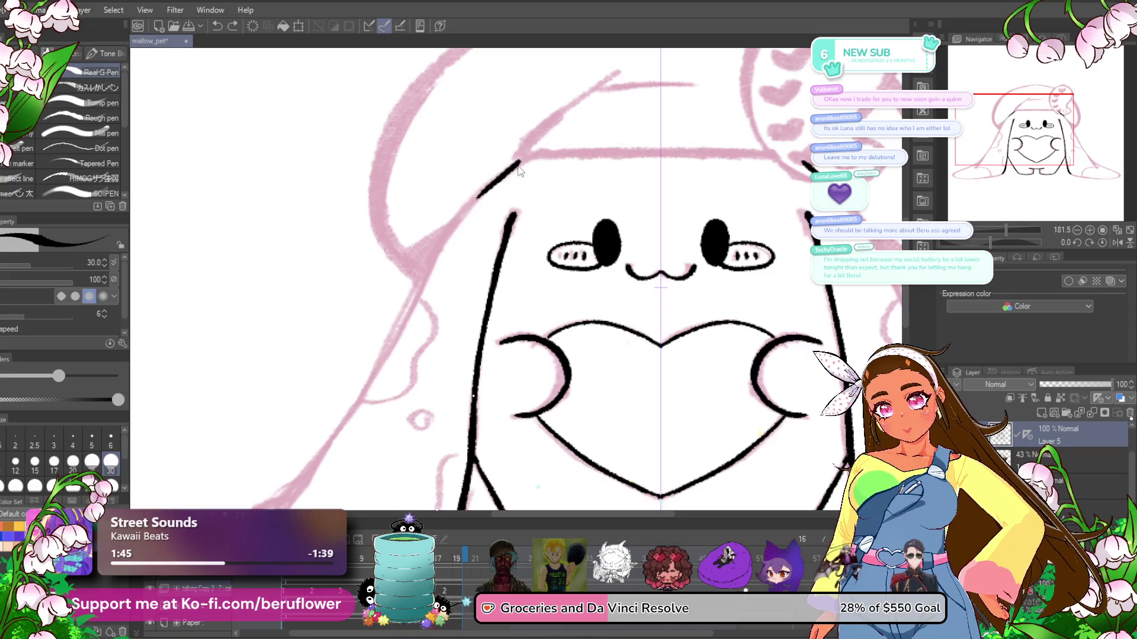
{"action": "left_click_drag", "start_coordinate": [504, 175], "coordinate": [431, 268]}
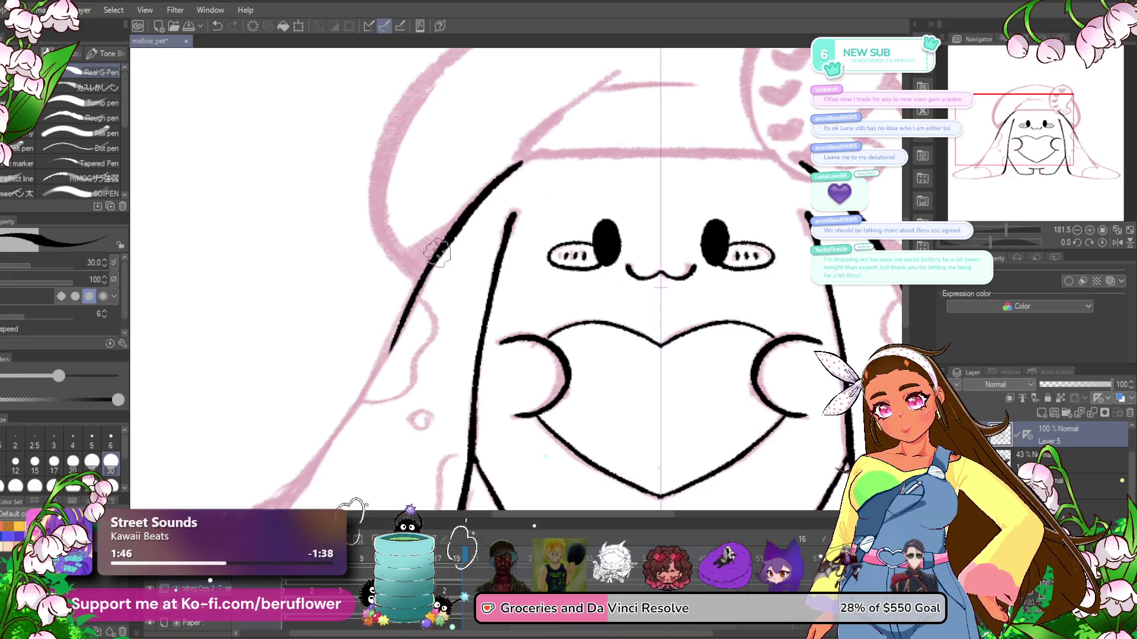
- Rotate the view to about 142 degrees and ink the ear's upper edge, tip and lower edge
{"action": "left_click_drag", "start_coordinate": [1000, 242], "coordinate": [980, 243]}
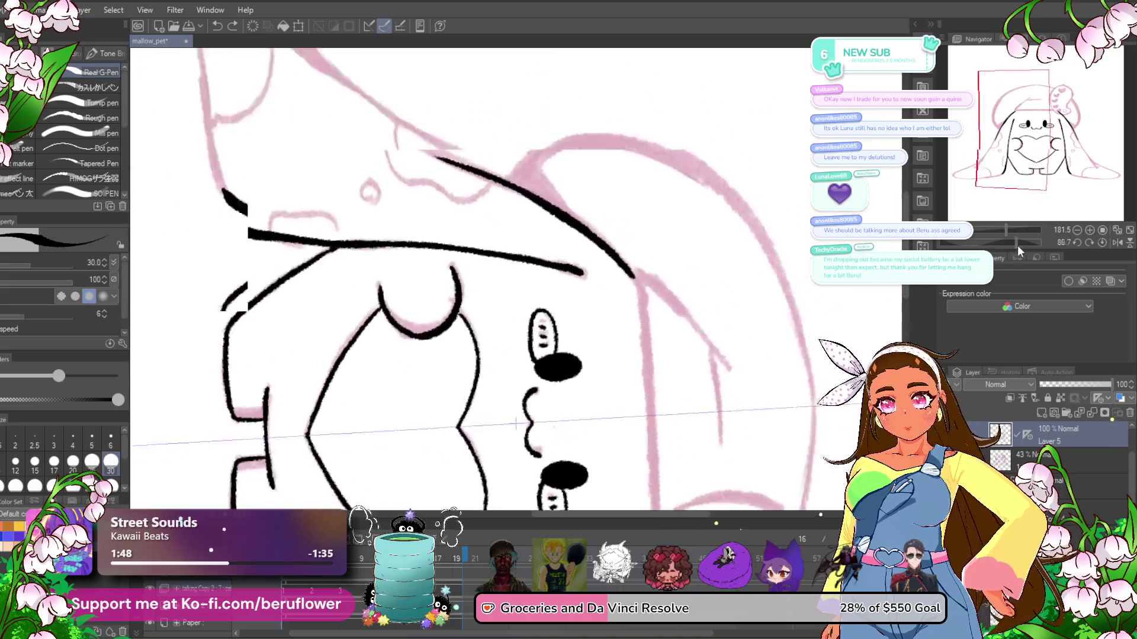
{"action": "mouse_move", "coordinate": [643, 213]}
{"action": "left_mouse_down"}
{"action": "mouse_move", "coordinate": [501, 398]}
{"action": "mouse_move", "coordinate": [597, 205]}
{"action": "left_mouse_up"}
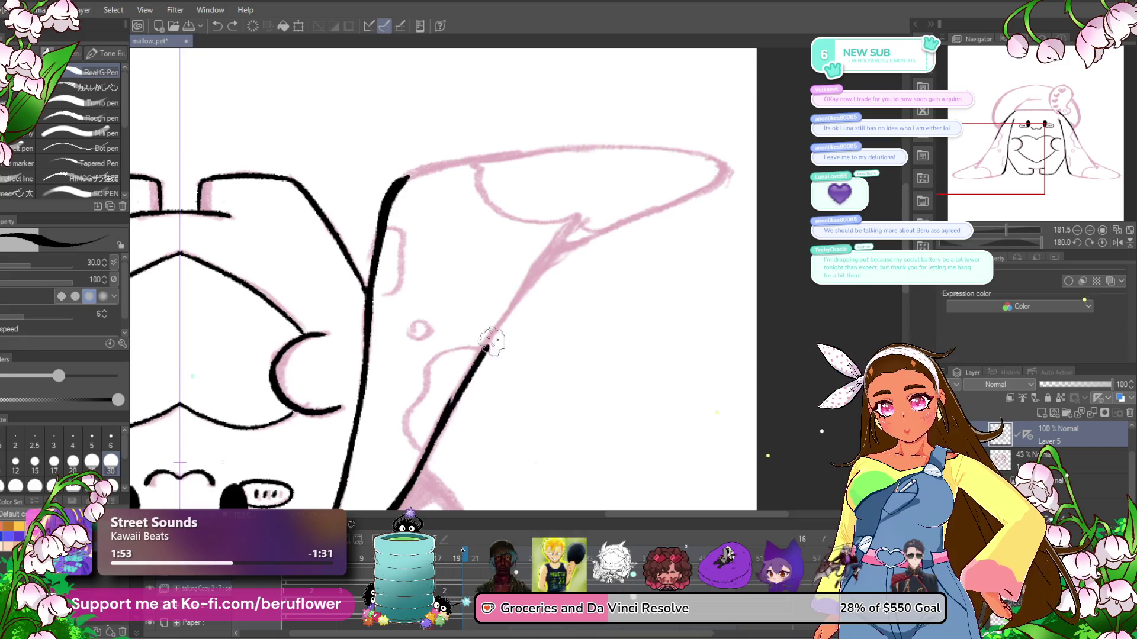
{"action": "scroll", "coordinate": [539, 277], "scroll_direction": "up", "scroll_amount": 1}
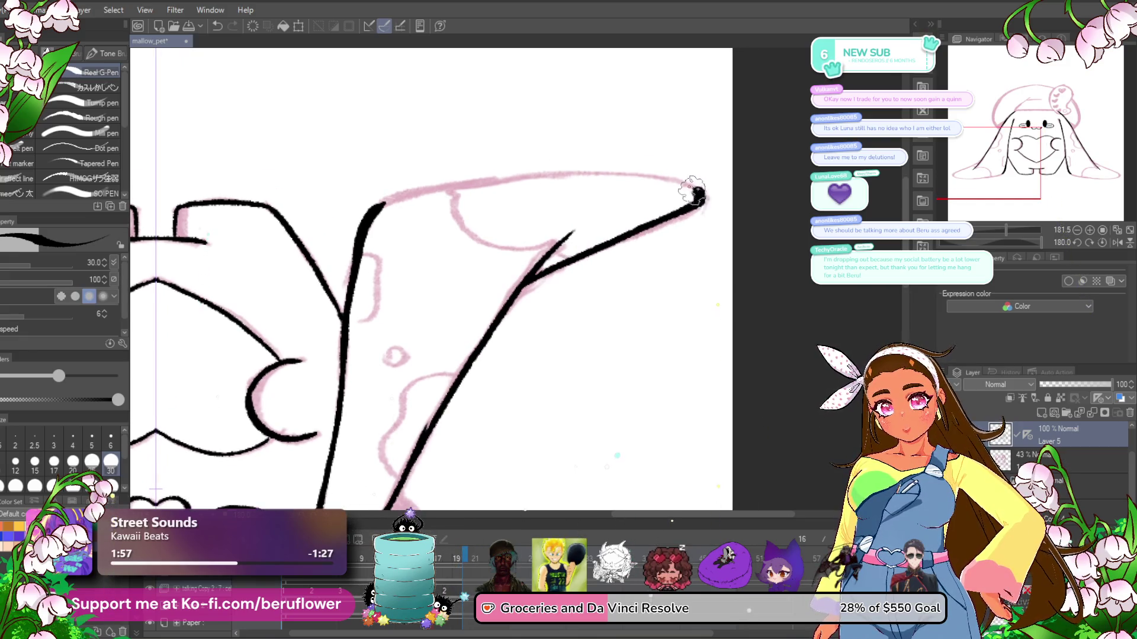
{"action": "left_click_drag", "start_coordinate": [1038, 243], "coordinate": [1030, 242]}
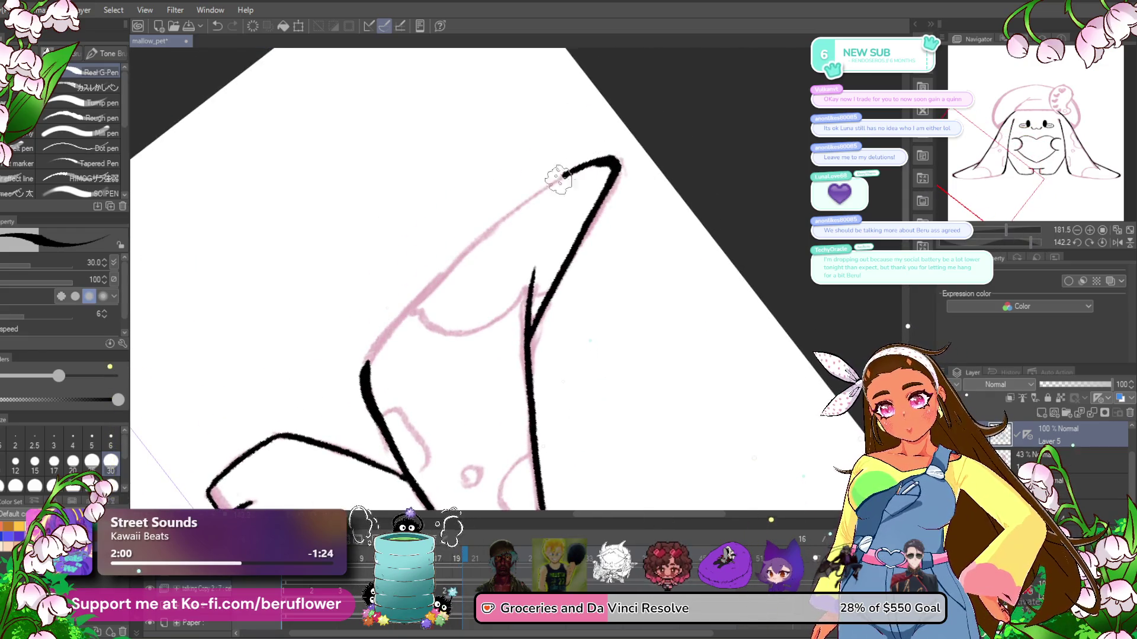
{"action": "left_click_drag", "start_coordinate": [559, 179], "coordinate": [426, 292]}
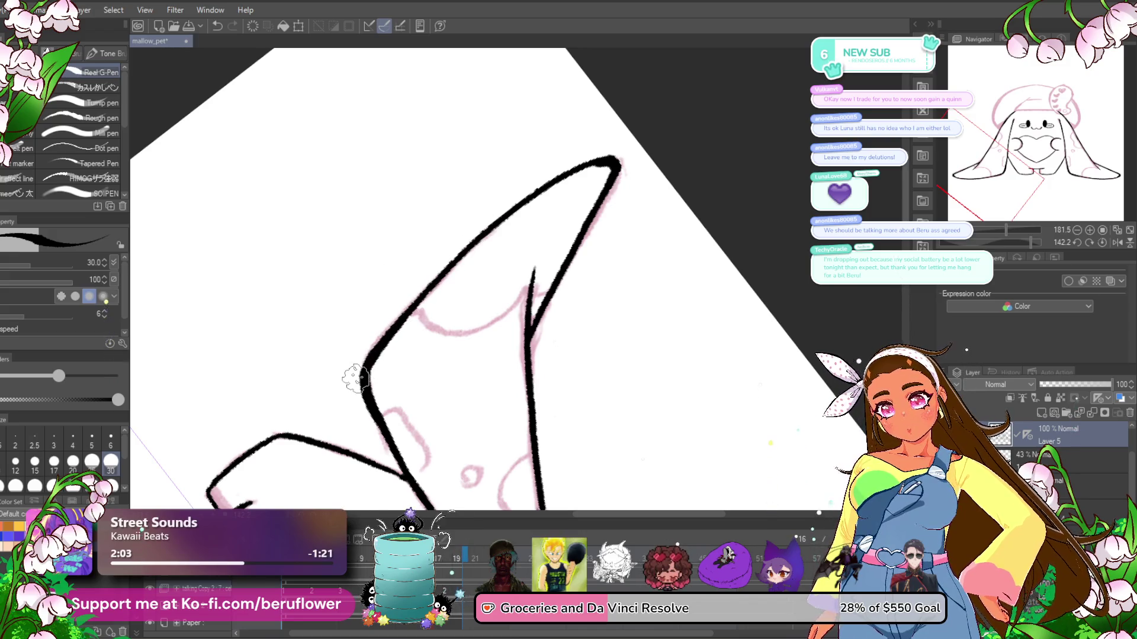
{"action": "scroll", "coordinate": [373, 354], "scroll_direction": "down", "scroll_amount": 2}
{"action": "scroll", "coordinate": [355, 373], "scroll_direction": "up", "scroll_amount": 3}
{"action": "mouse_move", "coordinate": [602, 313]}
{"action": "left_mouse_down"}
{"action": "mouse_move", "coordinate": [583, 312]}
{"action": "mouse_move", "coordinate": [513, 359]}
{"action": "left_mouse_up"}
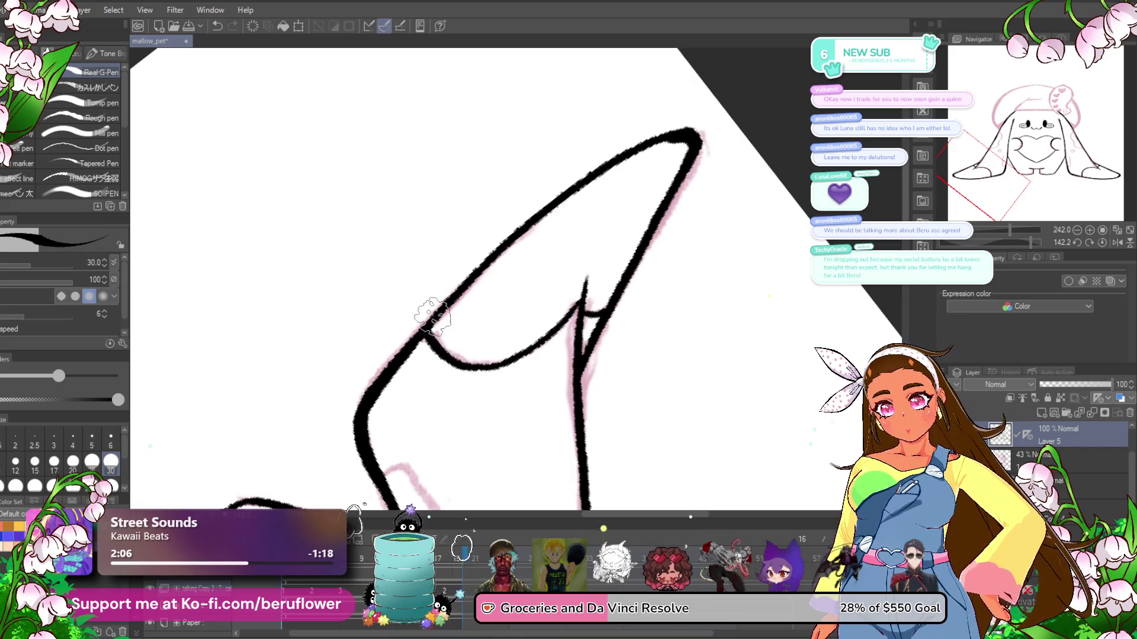
- Return the view upright and ink the outline along the pet's left side
{"action": "scroll", "coordinate": [432, 317], "scroll_direction": "down", "scroll_amount": 3}
{"action": "left_click", "coordinate": [1102, 242]}
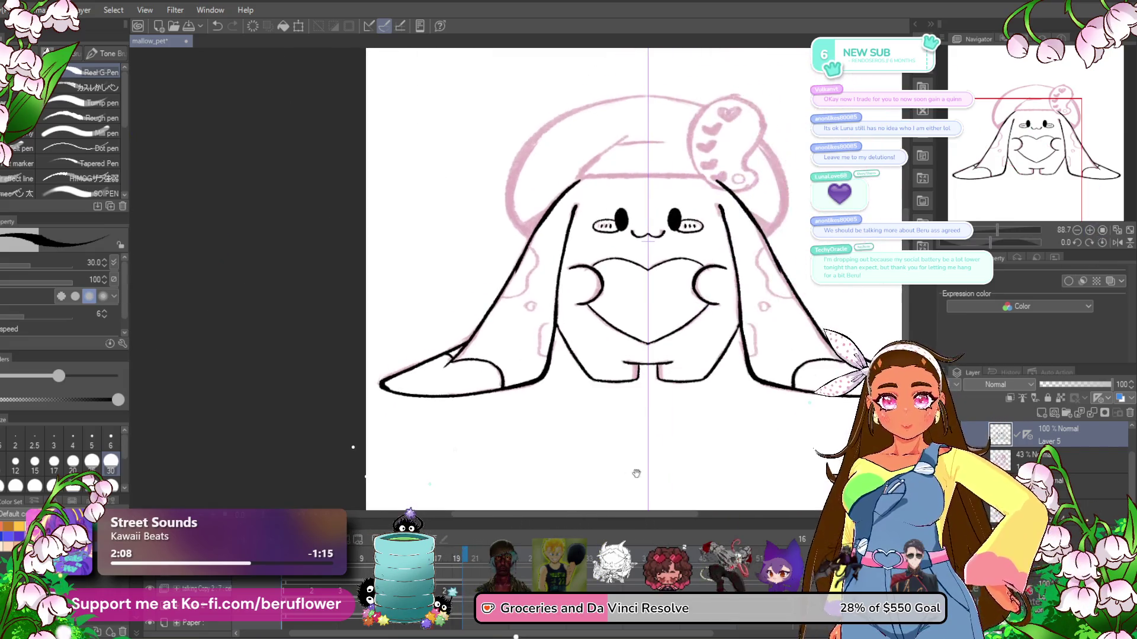
{"action": "scroll", "coordinate": [538, 344], "scroll_direction": "up", "scroll_amount": 5}
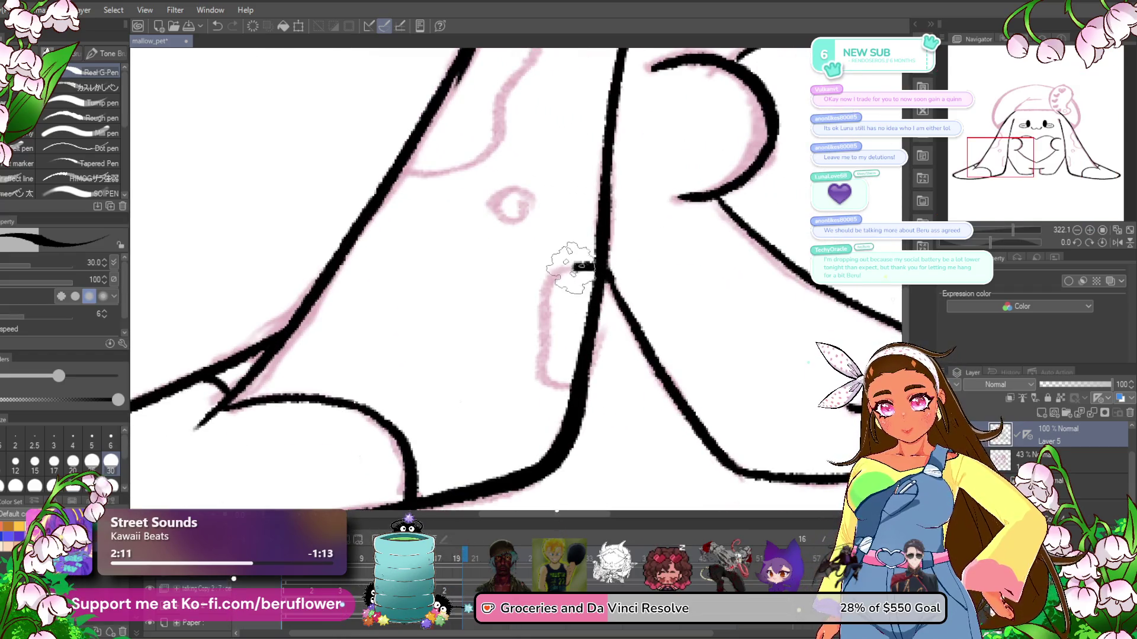
{"action": "mouse_move", "coordinate": [505, 207]}
{"action": "left_mouse_down"}
{"action": "mouse_move", "coordinate": [570, 320]}
{"action": "mouse_move", "coordinate": [551, 370]}
{"action": "left_mouse_up"}
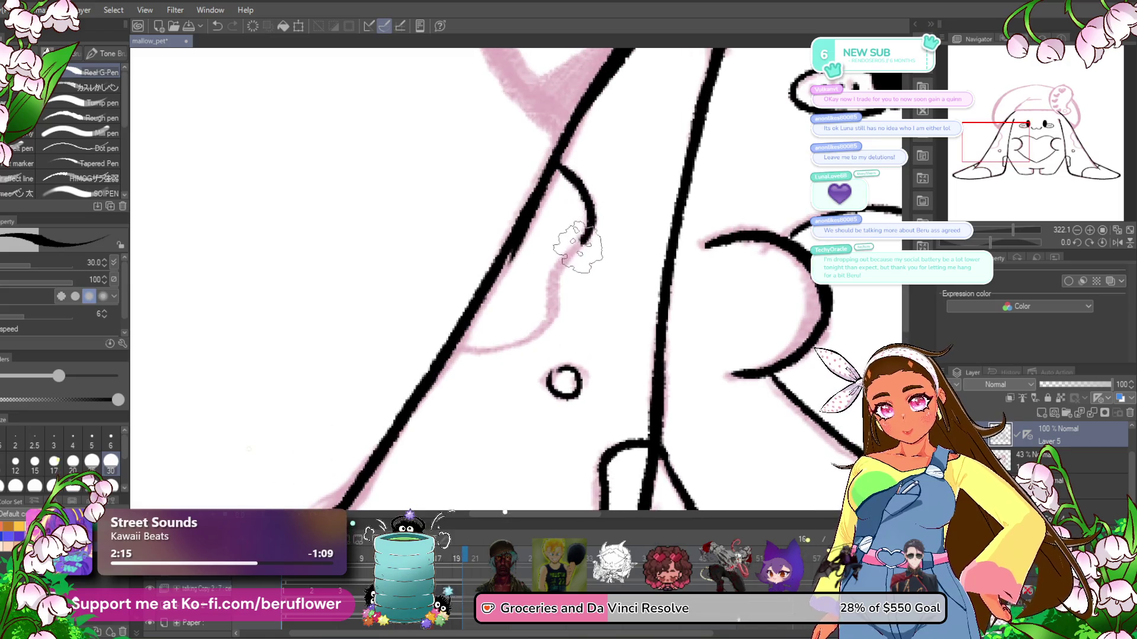
{"action": "left_click_drag", "start_coordinate": [578, 247], "coordinate": [542, 323]}
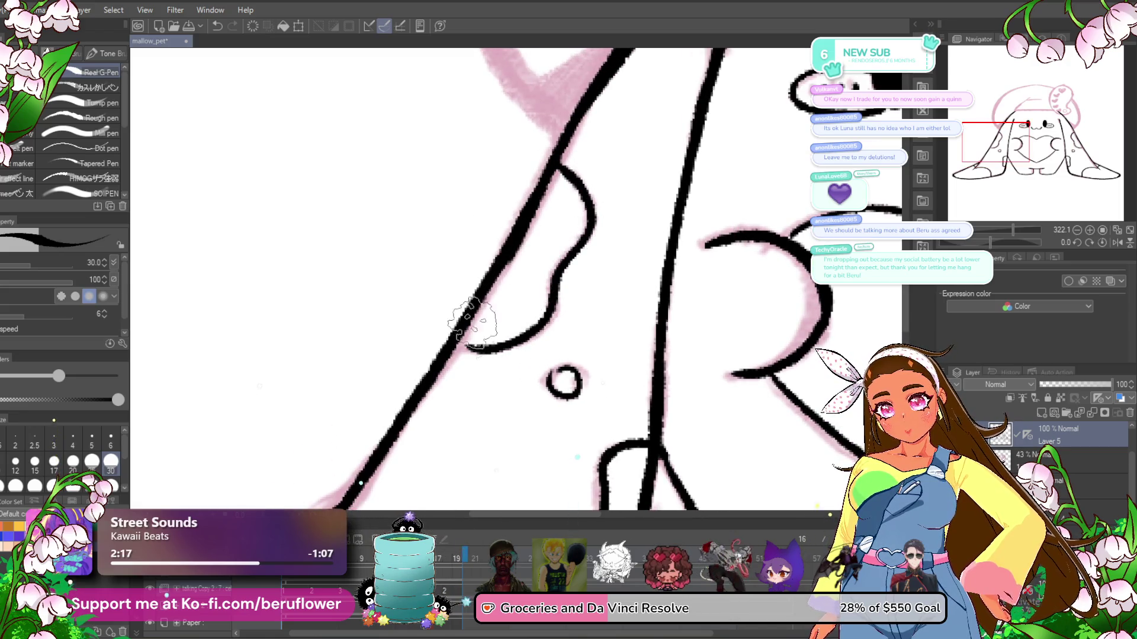
{"action": "scroll", "coordinate": [478, 349], "scroll_direction": "down", "scroll_amount": 5}
- Ink the black outline along the left edge of the head
{"action": "scroll", "coordinate": [453, 327], "scroll_direction": "up", "scroll_amount": 2}
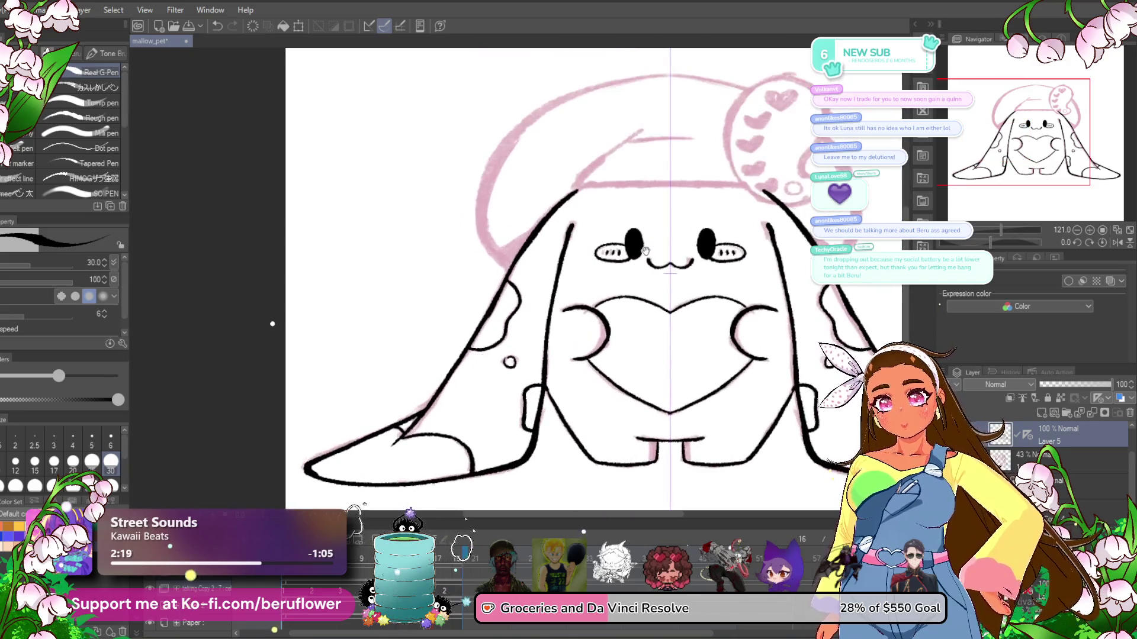
{"action": "scroll", "coordinate": [453, 327], "scroll_direction": "up", "scroll_amount": 2}
{"action": "scroll", "coordinate": [453, 327], "scroll_direction": "up", "scroll_amount": 2}
{"action": "left_click_drag", "start_coordinate": [453, 327], "coordinate": [508, 342]}
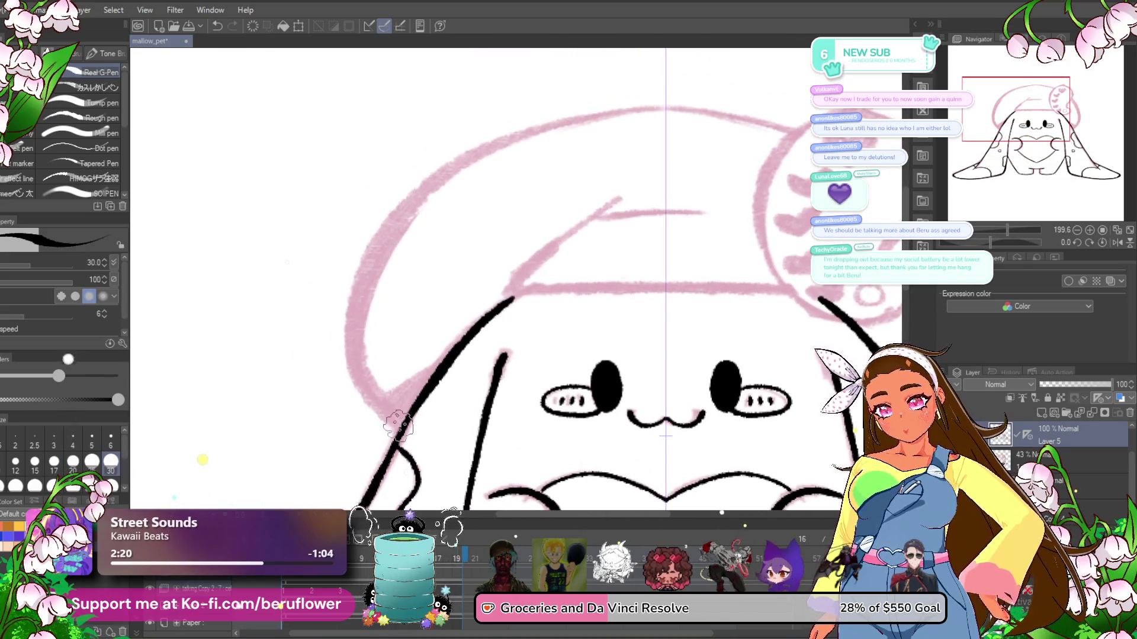
{"action": "left_click_drag", "start_coordinate": [372, 402], "coordinate": [620, 110]}
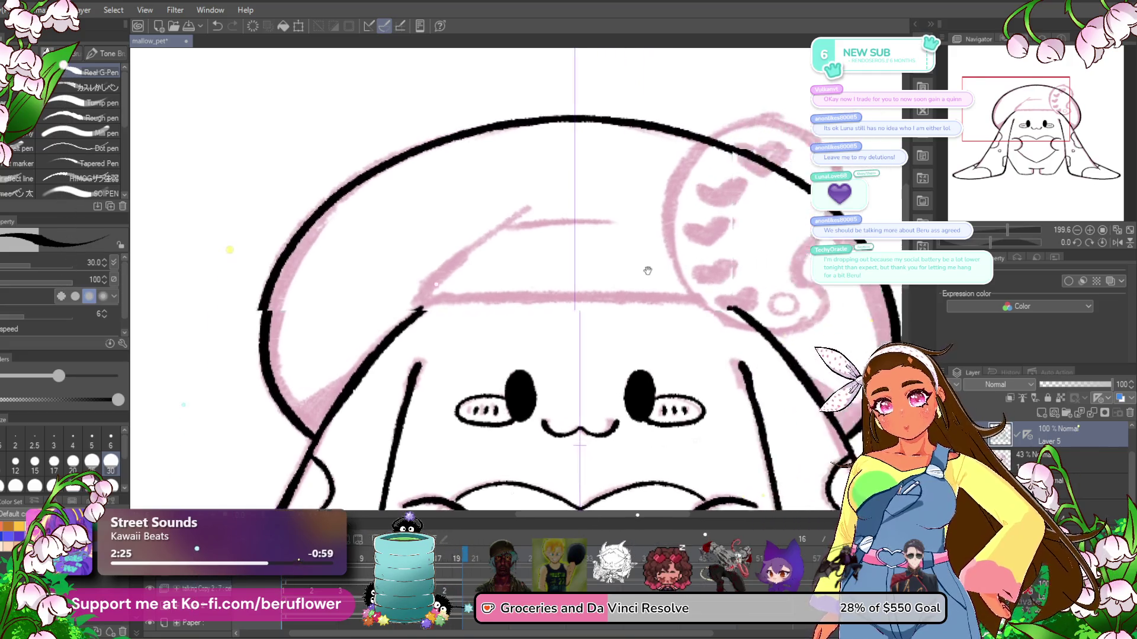
- Rotate the view about -35 degrees and ink the hat brim line
{"action": "left_click_drag", "start_coordinate": [715, 112], "coordinate": [579, 94]}
{"action": "left_click_drag", "start_coordinate": [991, 242], "coordinate": [927, 220]}
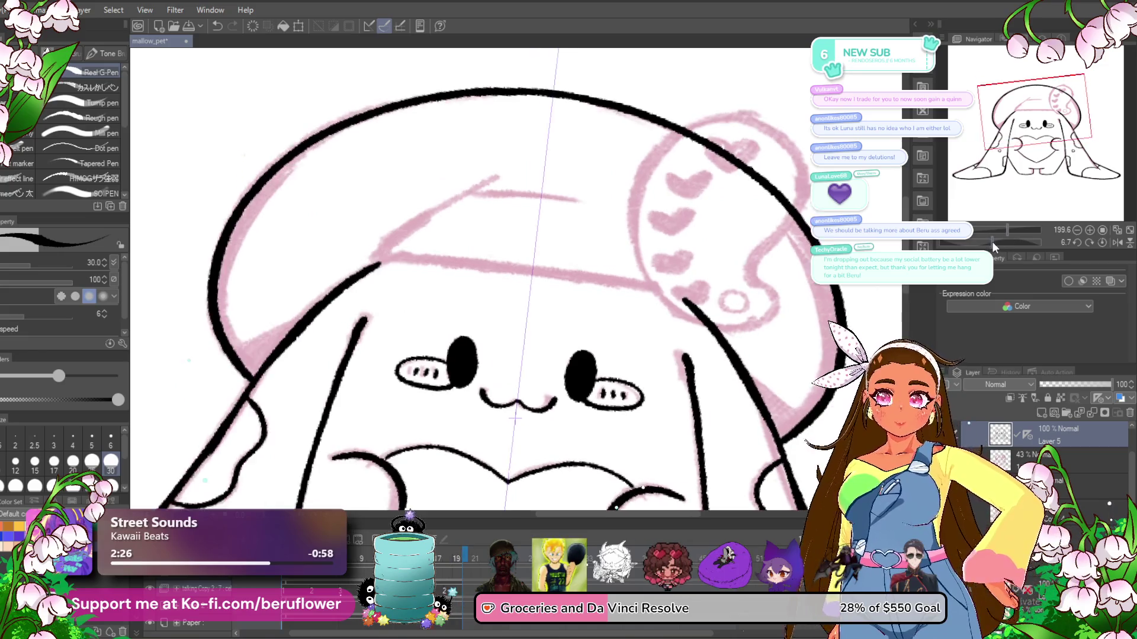
{"action": "left_click_drag", "start_coordinate": [398, 355], "coordinate": [652, 182]}
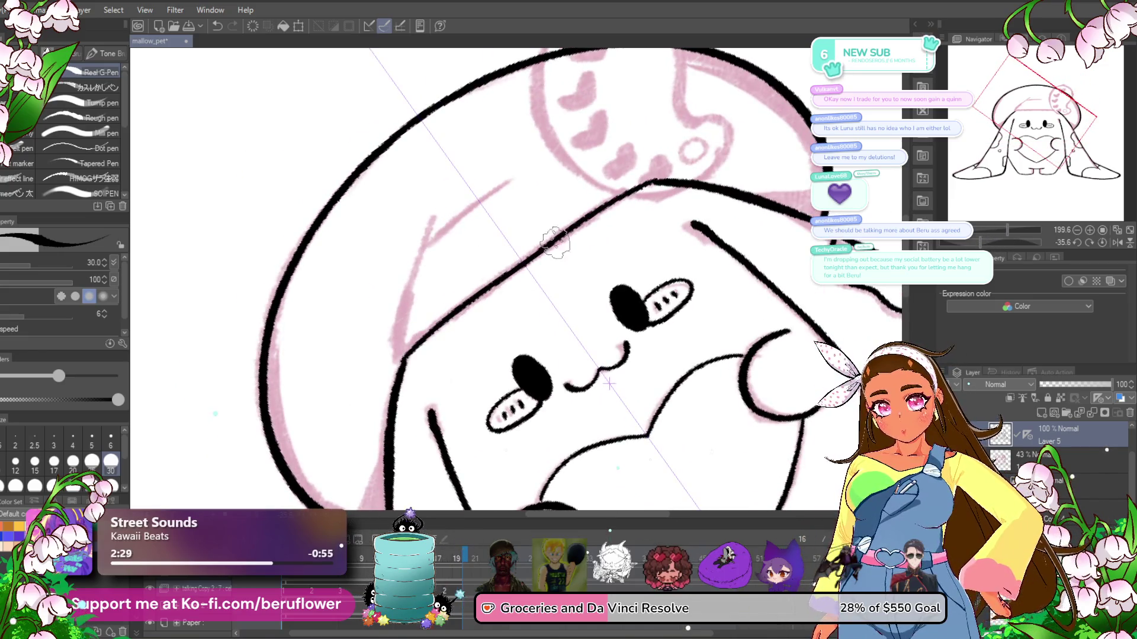
- Hide the purple ruler guide, then undo and redraw the line down the hat's edge
{"action": "left_click", "coordinate": [1028, 435]}
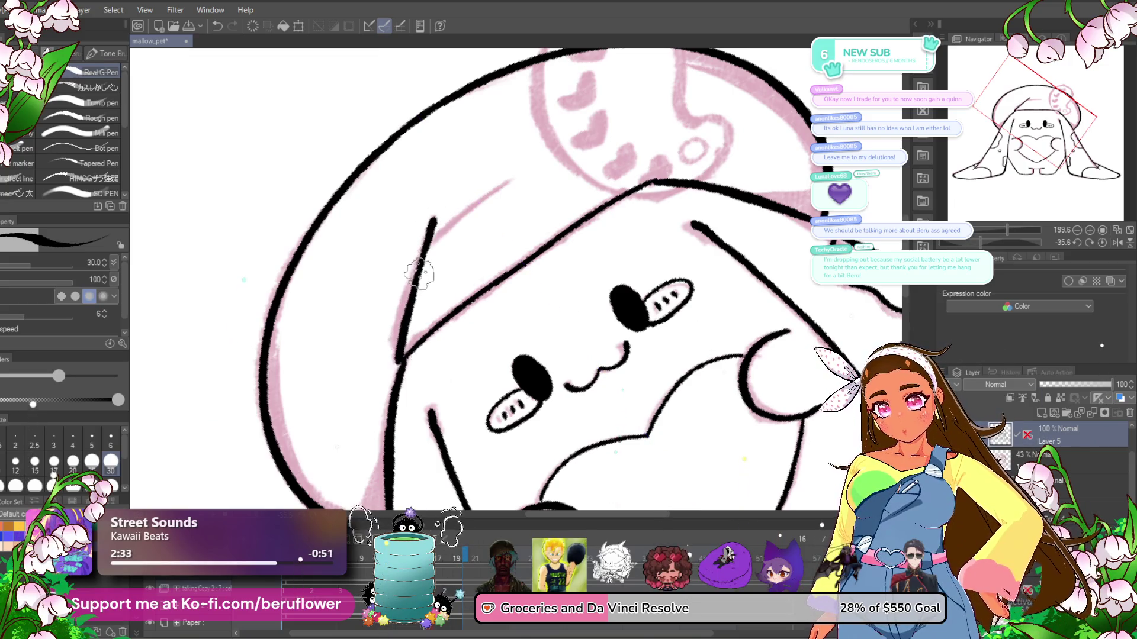
{"action": "key", "text": "ctrl+z"}
{"action": "left_click_drag", "start_coordinate": [414, 273], "coordinate": [402, 357]}
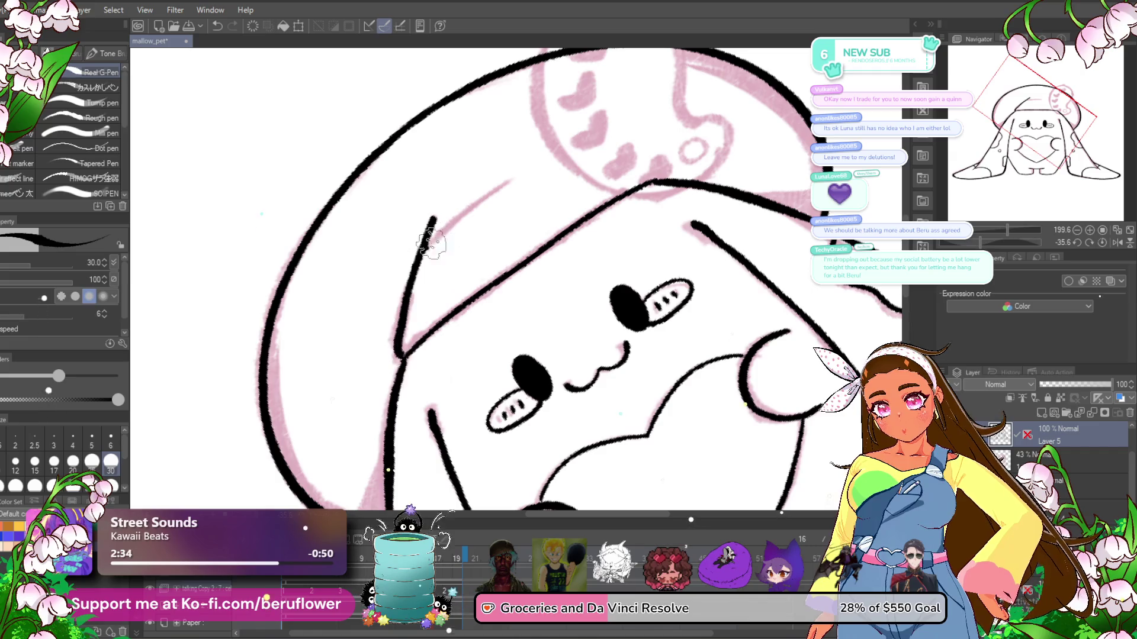
{"action": "scroll", "coordinate": [1036, 213], "scroll_direction": "up", "scroll_amount": 3}
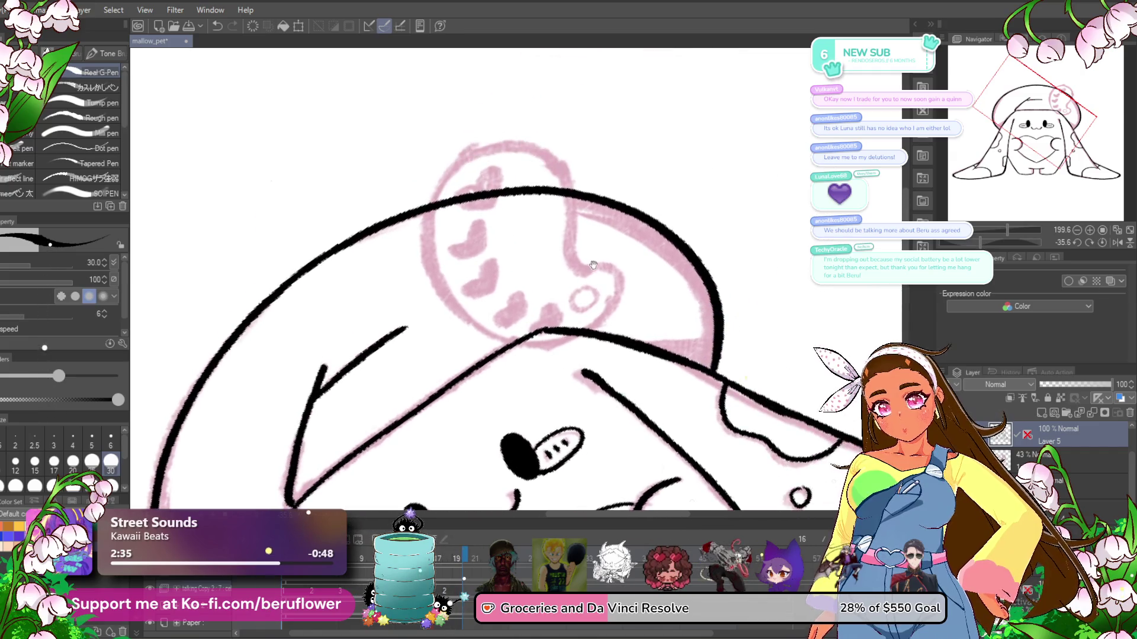
- Reset the view upright and erase the hat line crossing the pink hearts
{"action": "left_click", "coordinate": [1103, 242]}
{"action": "left_click_drag", "start_coordinate": [495, 177], "coordinate": [574, 207]}
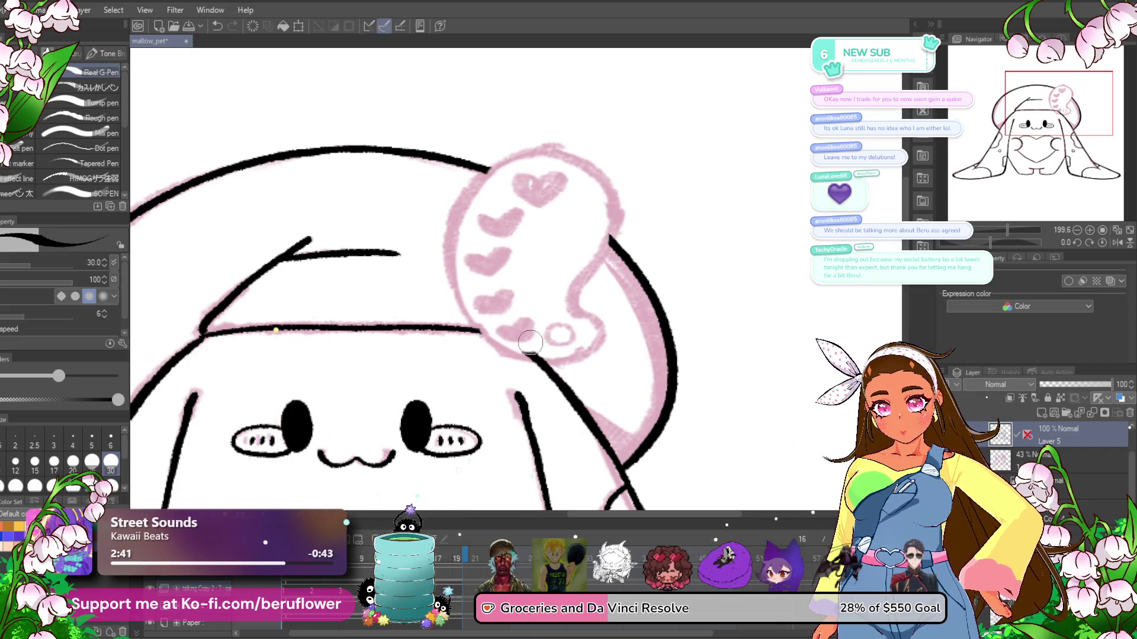
{"action": "left_click_drag", "start_coordinate": [533, 286], "coordinate": [485, 267]}
{"action": "scroll", "coordinate": [533, 225], "scroll_direction": "up", "scroll_amount": 3}
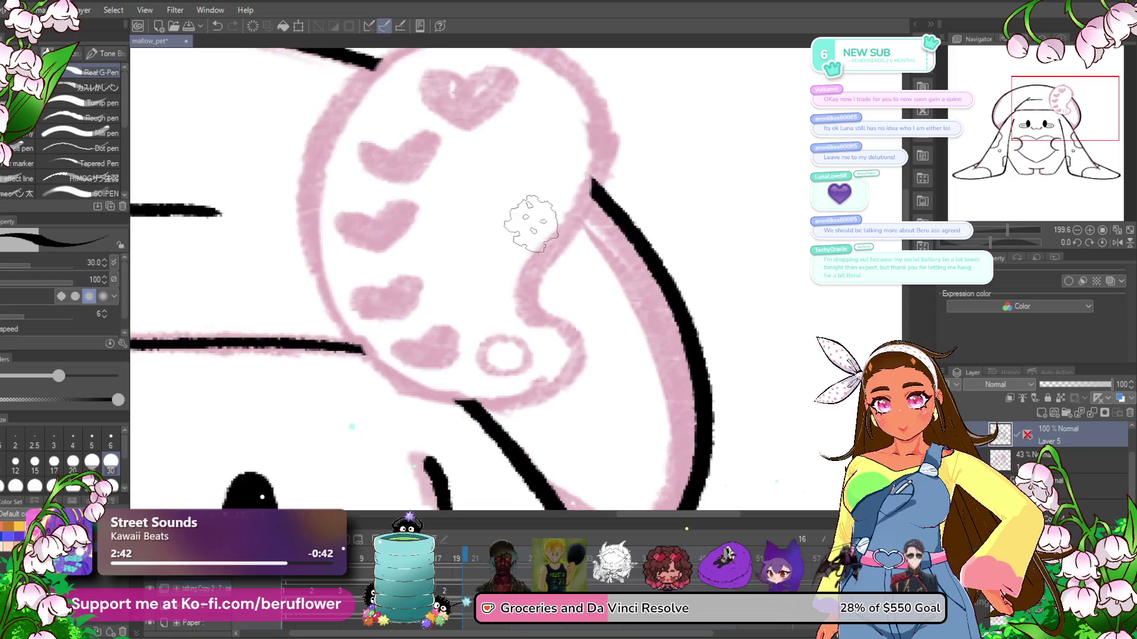
- Ink the black outline of the heart-patterned curl on the hat
{"action": "mouse_move", "coordinate": [580, 202]}
{"action": "left_mouse_down"}
{"action": "mouse_move", "coordinate": [521, 300]}
{"action": "mouse_move", "coordinate": [557, 391]}
{"action": "left_mouse_up"}
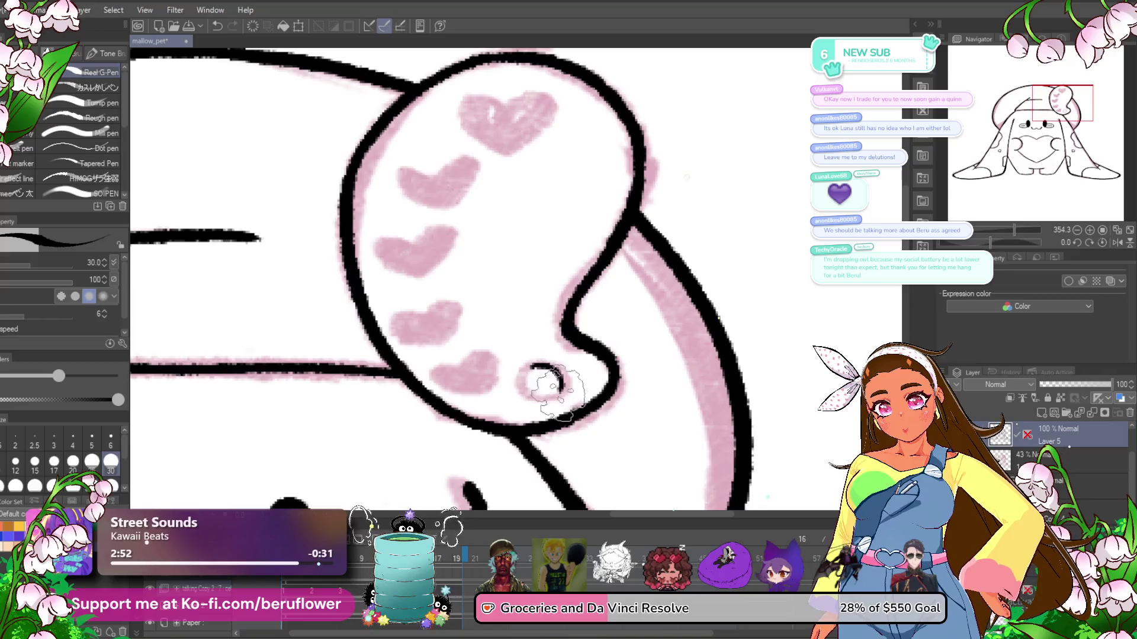
{"action": "scroll", "coordinate": [581, 364], "scroll_direction": "down", "scroll_amount": 5}
{"action": "scroll", "coordinate": [568, 373], "scroll_direction": "up", "scroll_amount": 2}
{"action": "scroll", "coordinate": [572, 332], "scroll_direction": "up", "scroll_amount": 1}
{"action": "scroll", "coordinate": [580, 313], "scroll_direction": "up", "scroll_amount": 1}
{"action": "scroll", "coordinate": [579, 311], "scroll_direction": "down", "scroll_amount": 8}
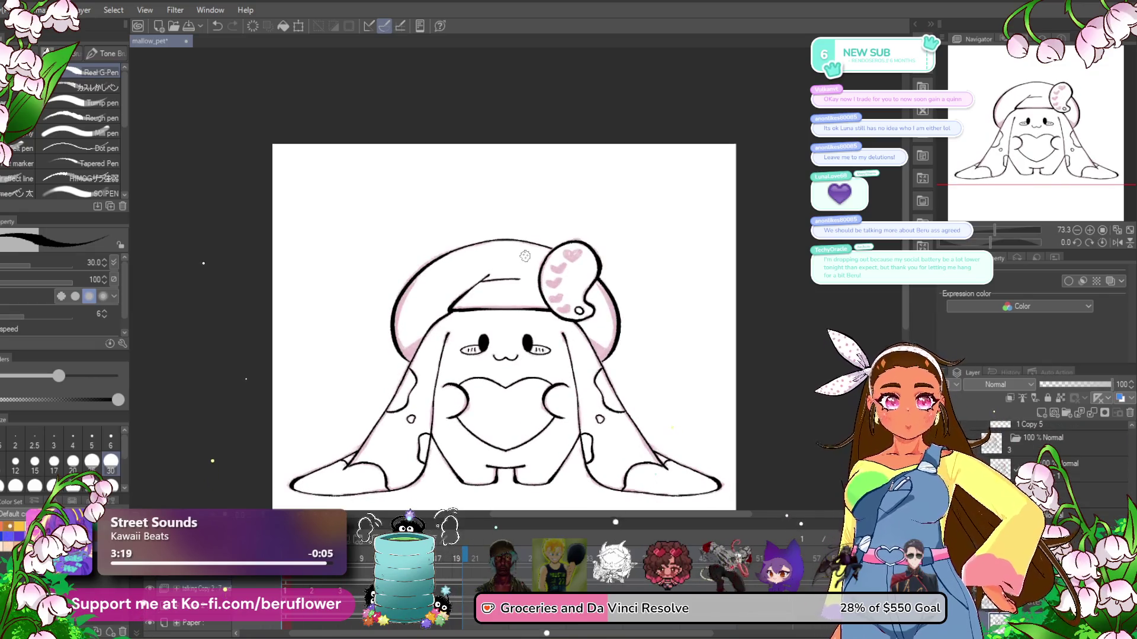
{"action": "scroll", "coordinate": [719, 311], "scroll_direction": "up", "scroll_amount": 4}
{"action": "scroll", "coordinate": [391, 174], "scroll_direction": "up", "scroll_amount": 3}
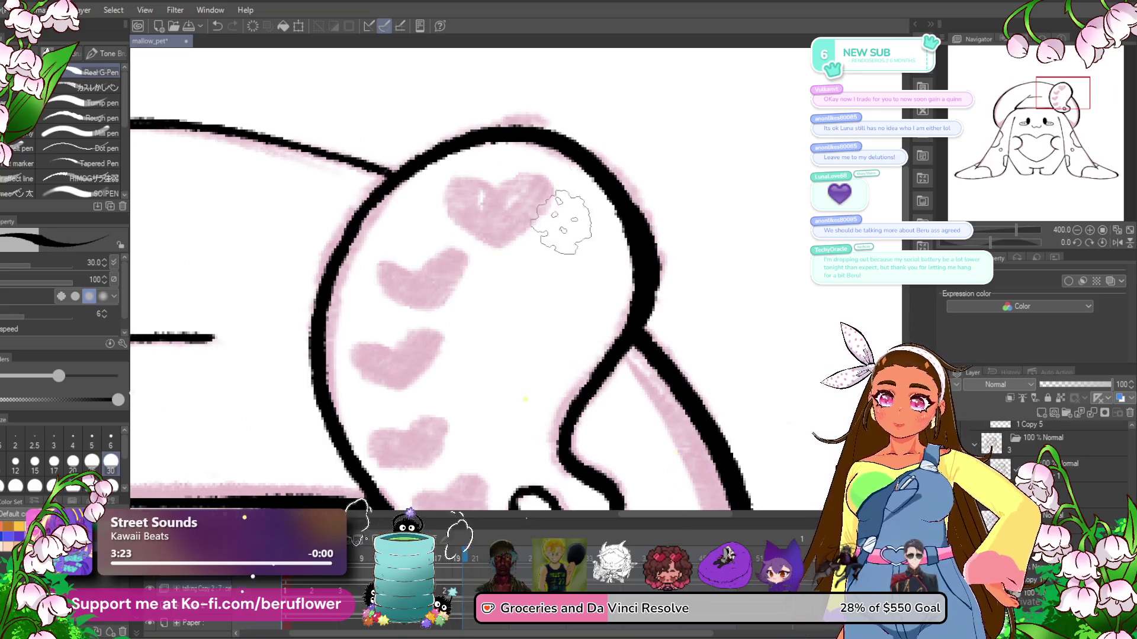
- Outline the top pink heart on the ear in black, undoing a stray stroke
{"action": "scroll", "coordinate": [563, 232], "scroll_direction": "up", "scroll_amount": 3}
{"action": "left_click_drag", "start_coordinate": [559, 185], "coordinate": [561, 283]}
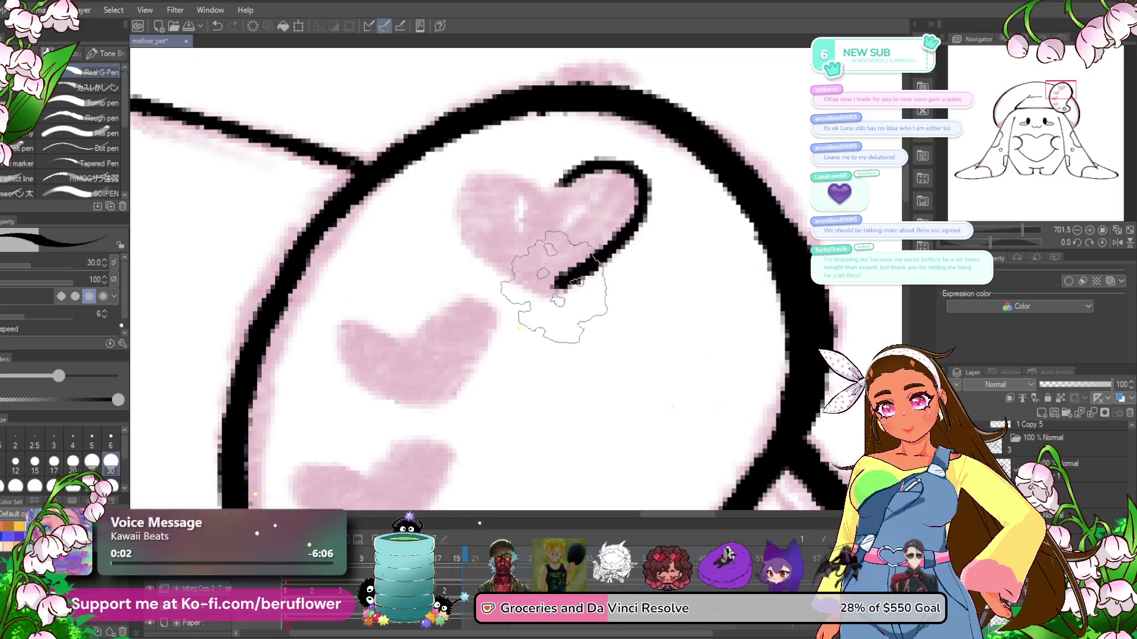
{"action": "left_click_drag", "start_coordinate": [566, 244], "coordinate": [563, 274]}
{"action": "key", "text": "ctrl+z"}
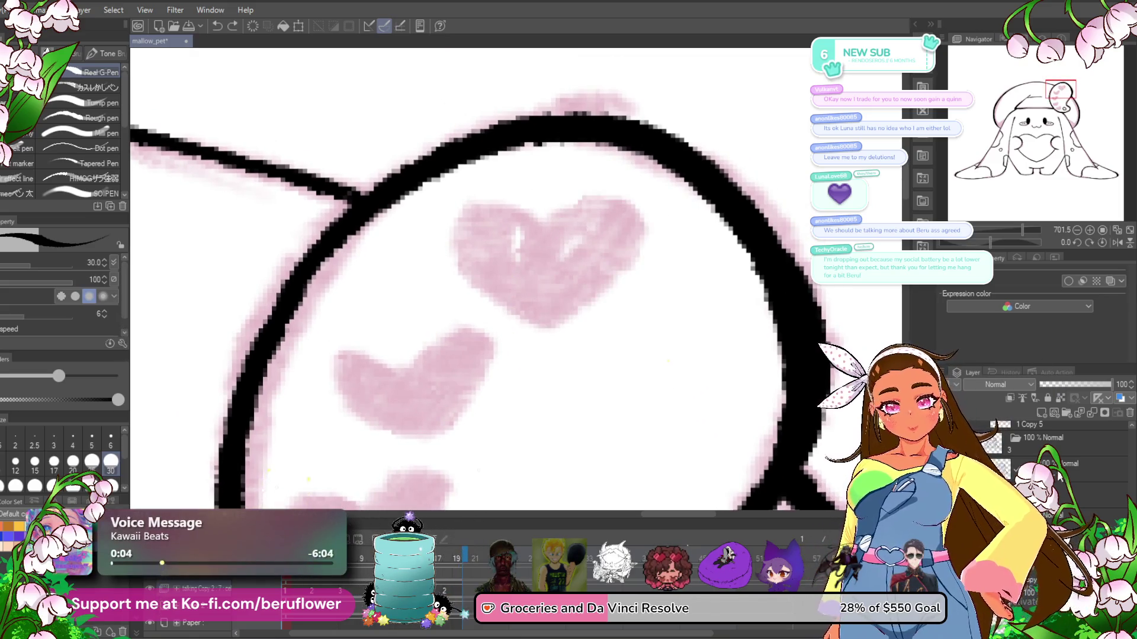
{"action": "left_click_drag", "start_coordinate": [672, 241], "coordinate": [665, 231]}
{"action": "mouse_move", "coordinate": [552, 198]}
{"action": "left_mouse_down"}
{"action": "mouse_move", "coordinate": [619, 242]}
{"action": "mouse_move", "coordinate": [586, 313]}
{"action": "mouse_move", "coordinate": [621, 342]}
{"action": "left_mouse_up"}
{"action": "mouse_move", "coordinate": [639, 207]}
{"action": "left_mouse_down"}
{"action": "mouse_move", "coordinate": [495, 220]}
{"action": "mouse_move", "coordinate": [532, 307]}
{"action": "left_mouse_up"}
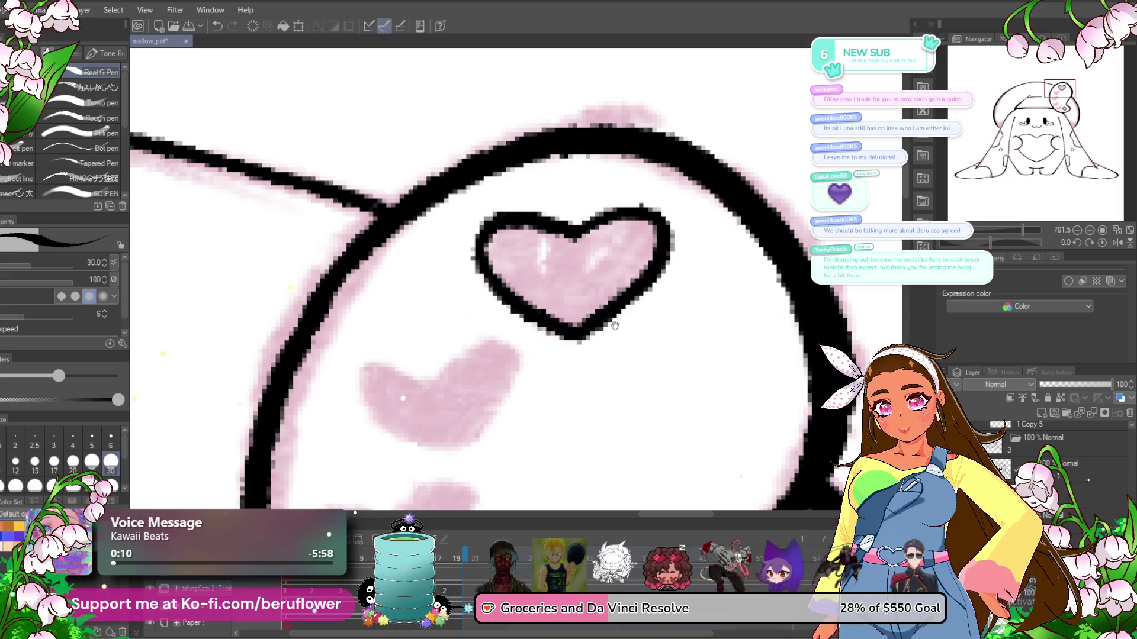
- Trace black outlines around the middle and lower hearts
{"action": "left_click_drag", "start_coordinate": [612, 325], "coordinate": [663, 204]}
{"action": "left_click_drag", "start_coordinate": [494, 245], "coordinate": [569, 227]}
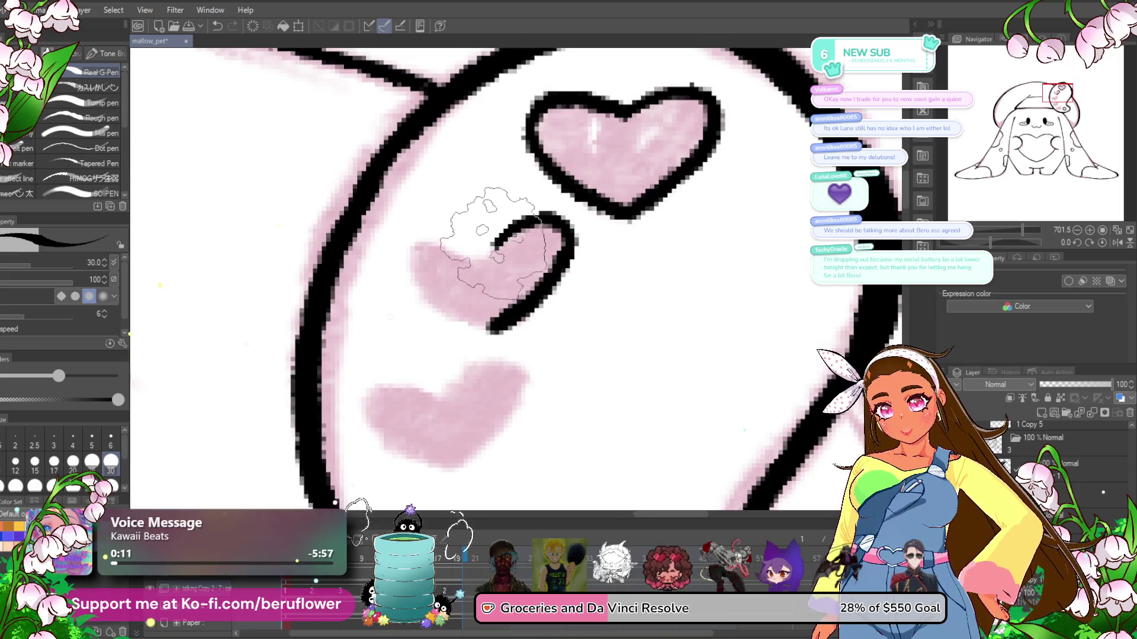
{"action": "mouse_move", "coordinate": [495, 240]}
{"action": "left_mouse_down"}
{"action": "mouse_move", "coordinate": [483, 324]}
{"action": "mouse_move", "coordinate": [574, 225]}
{"action": "left_mouse_up"}
{"action": "left_click_drag", "start_coordinate": [501, 296], "coordinate": [503, 373]}
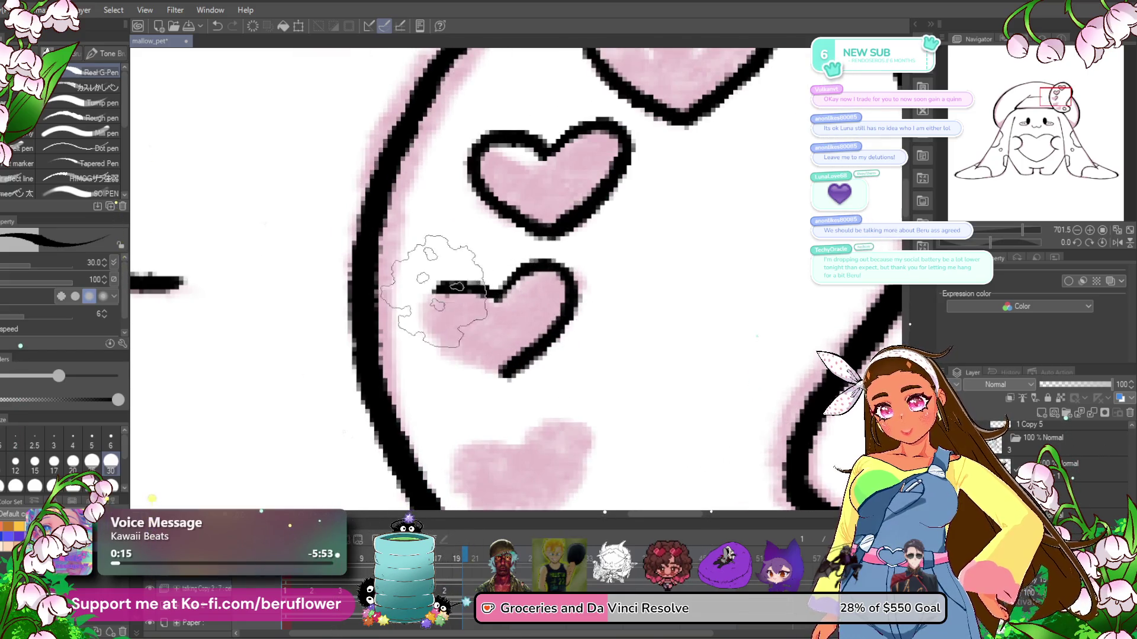
{"action": "left_click_drag", "start_coordinate": [494, 293], "coordinate": [500, 373]}
{"action": "left_click_drag", "start_coordinate": [590, 382], "coordinate": [590, 222]}
{"action": "left_click_drag", "start_coordinate": [524, 287], "coordinate": [554, 352]}
{"action": "mouse_move", "coordinate": [474, 285]}
{"action": "left_mouse_down"}
{"action": "mouse_move", "coordinate": [503, 346]}
{"action": "mouse_move", "coordinate": [524, 296]}
{"action": "left_mouse_up"}
{"action": "mouse_move", "coordinate": [601, 388]}
{"action": "left_mouse_down"}
{"action": "mouse_move", "coordinate": [561, 326]}
{"action": "mouse_move", "coordinate": [598, 409]}
{"action": "left_mouse_up"}
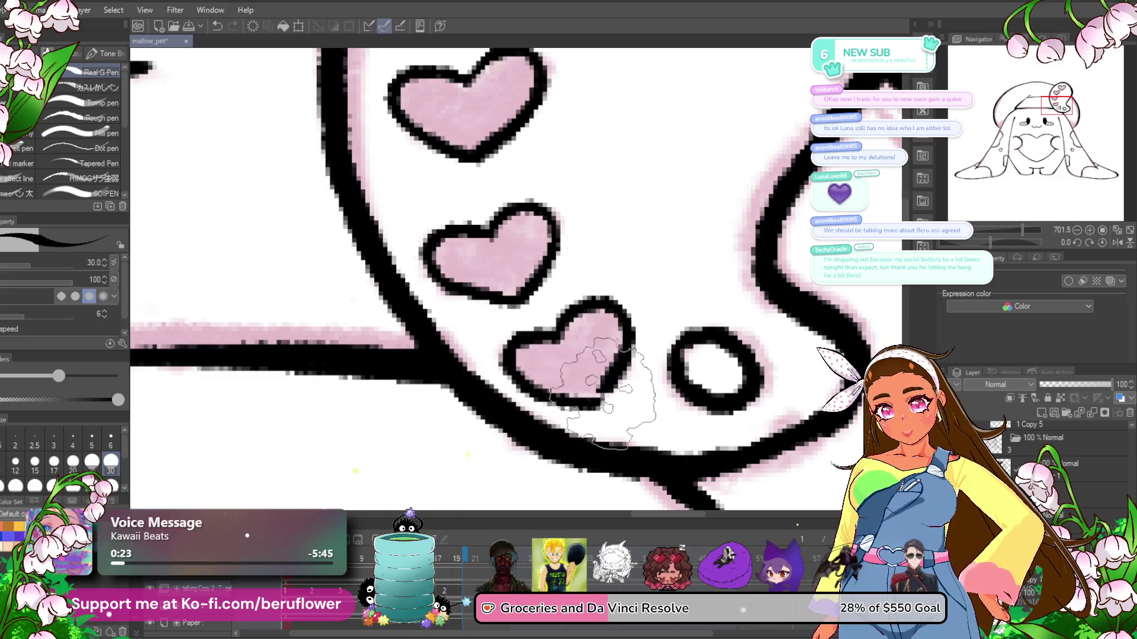
- Complete the outlines of the top and middle hearts
{"action": "scroll", "coordinate": [592, 332], "scroll_direction": "down", "scroll_amount": 4}
{"action": "scroll", "coordinate": [830, 446], "scroll_direction": "down", "scroll_amount": 2}
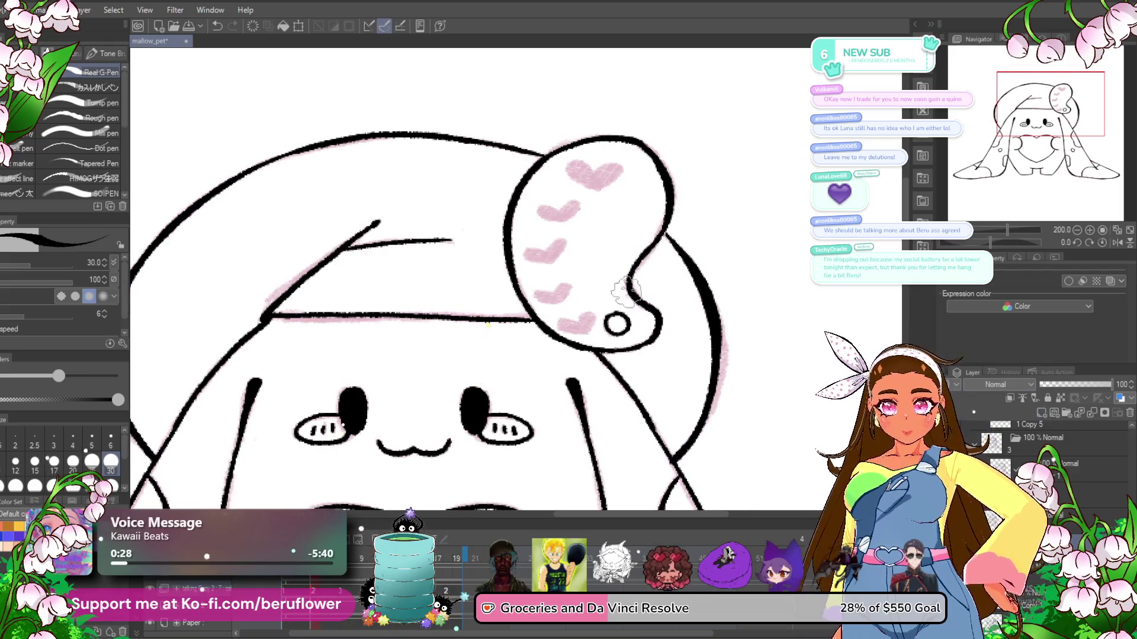
{"action": "scroll", "coordinate": [642, 308], "scroll_direction": "up", "scroll_amount": 3}
{"action": "scroll", "coordinate": [589, 191], "scroll_direction": "up", "scroll_amount": 2}
{"action": "left_click_drag", "start_coordinate": [601, 192], "coordinate": [598, 243]}
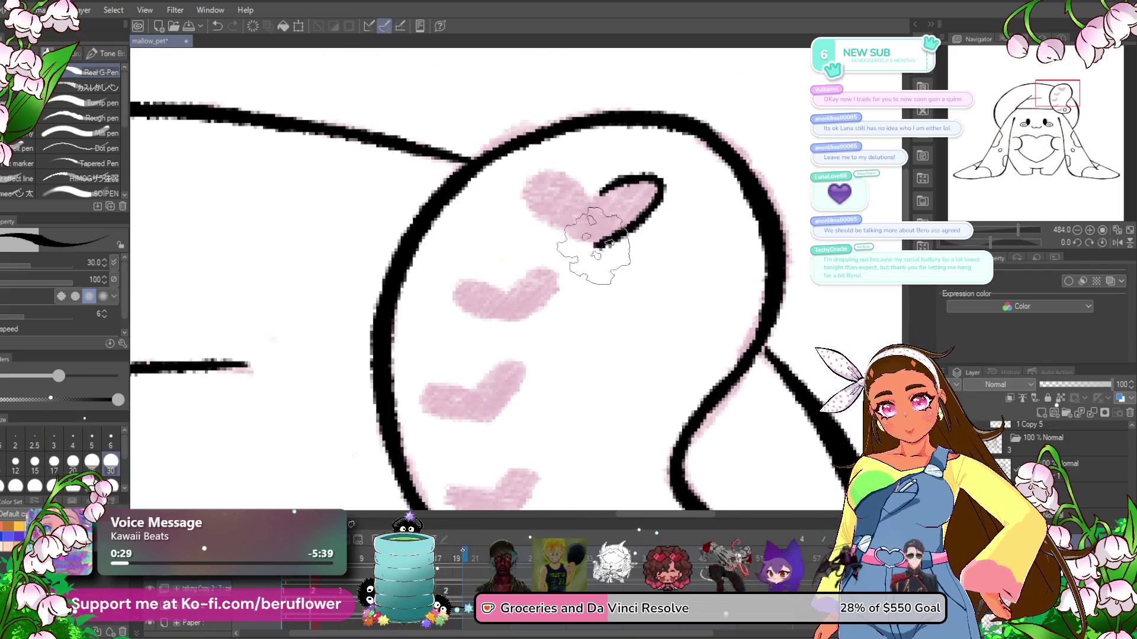
{"action": "left_click_drag", "start_coordinate": [599, 194], "coordinate": [586, 251]}
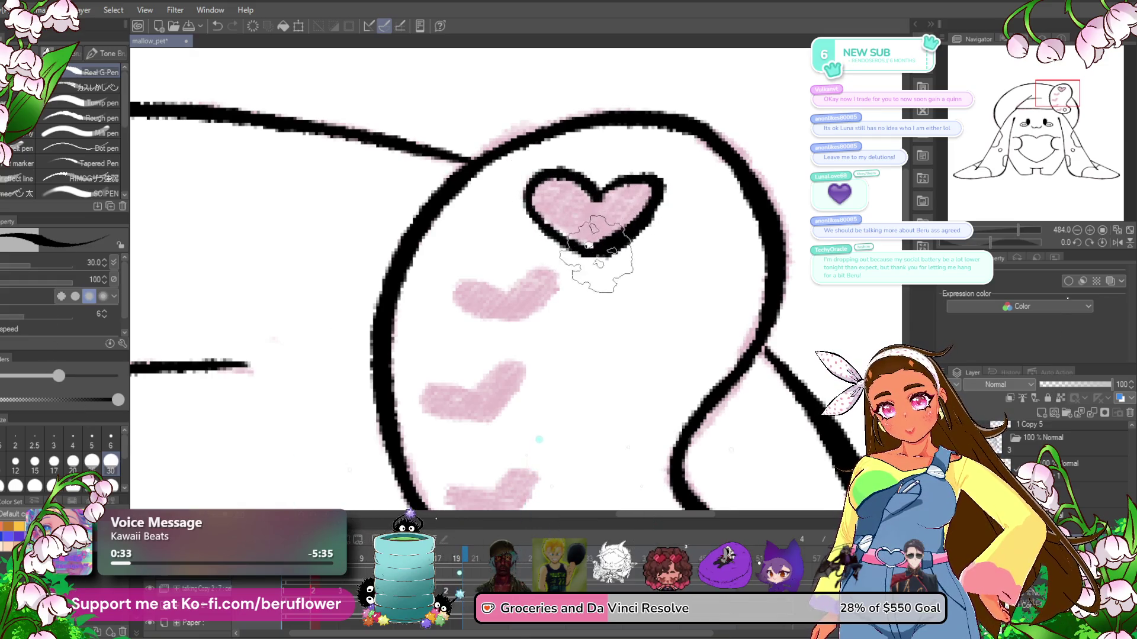
{"action": "left_click_drag", "start_coordinate": [591, 261], "coordinate": [617, 235]}
{"action": "mouse_move", "coordinate": [535, 255]}
{"action": "left_mouse_down"}
{"action": "mouse_move", "coordinate": [571, 244]}
{"action": "mouse_move", "coordinate": [530, 302]}
{"action": "left_mouse_up"}
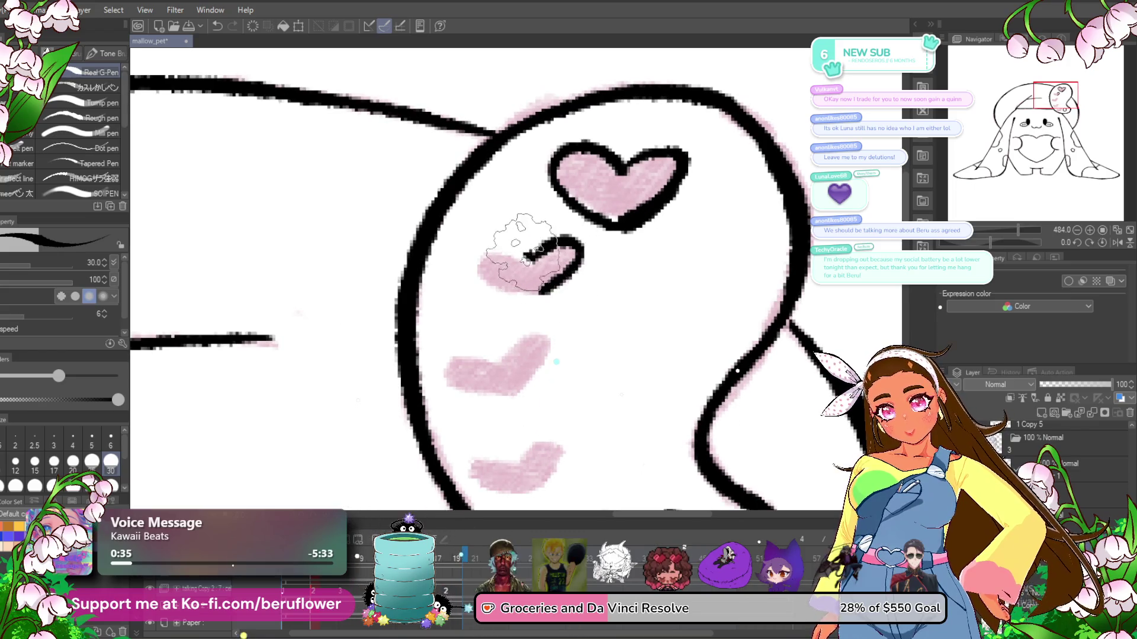
{"action": "left_click_drag", "start_coordinate": [572, 243], "coordinate": [531, 302]}
- Redraw the lower heart's outline and compare it with the other frame
{"action": "left_click_drag", "start_coordinate": [592, 252], "coordinate": [606, 218]}
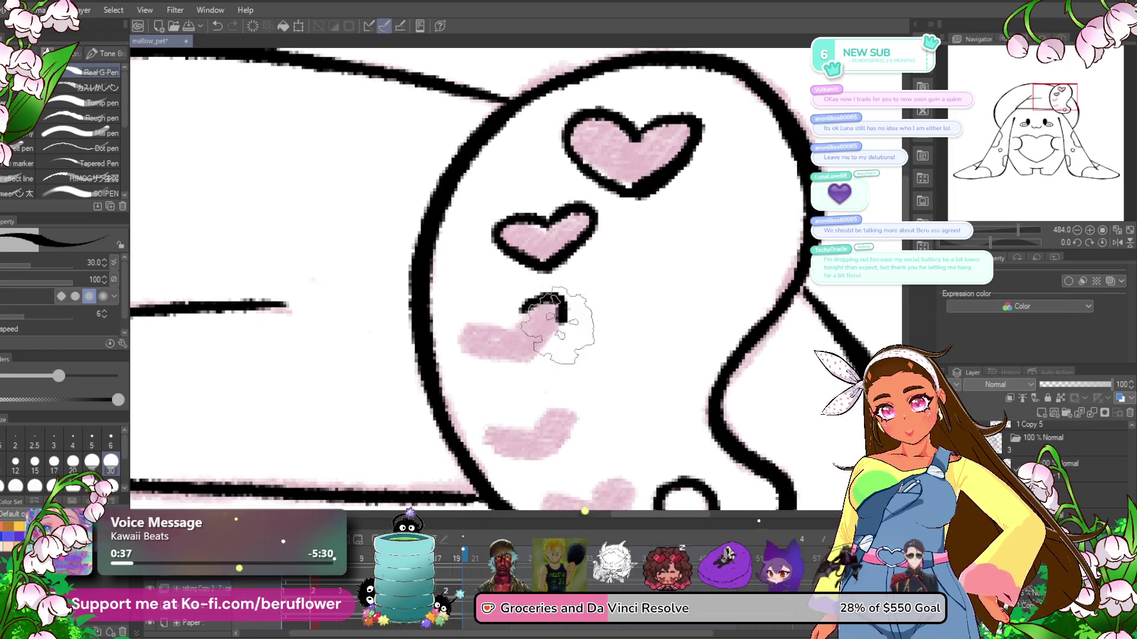
{"action": "left_click_drag", "start_coordinate": [515, 326], "coordinate": [524, 361]}
{"action": "key", "text": "ctrl+z"}
{"action": "mouse_move", "coordinate": [545, 408]}
{"action": "left_mouse_down"}
{"action": "mouse_move", "coordinate": [570, 311]}
{"action": "mouse_move", "coordinate": [573, 363]}
{"action": "left_mouse_up"}
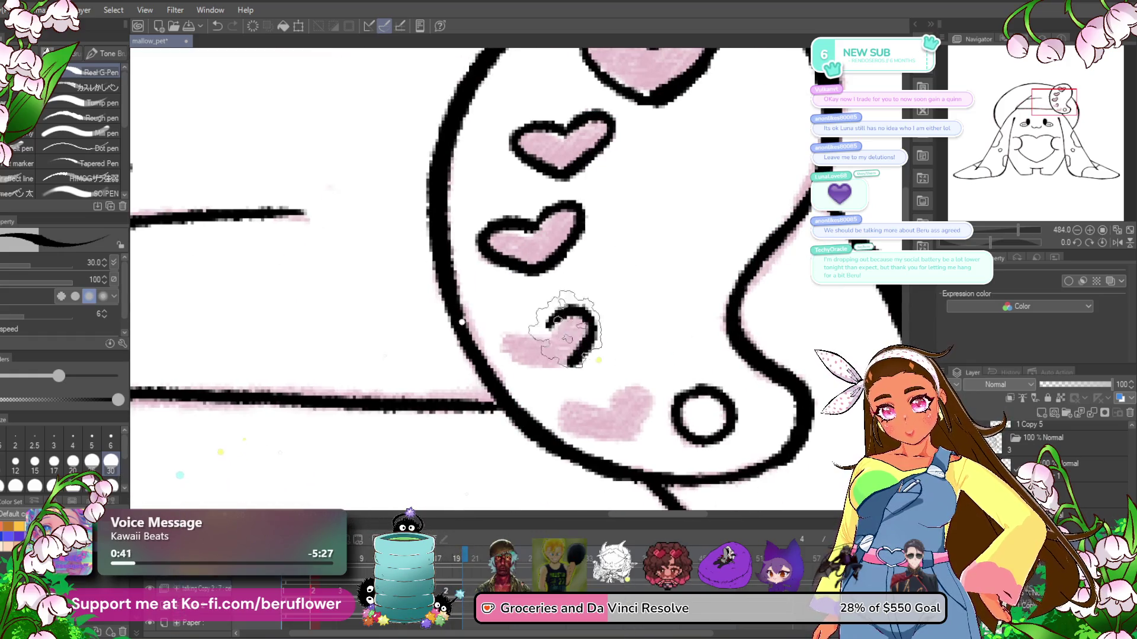
{"action": "left_click", "coordinate": [375, 529]}
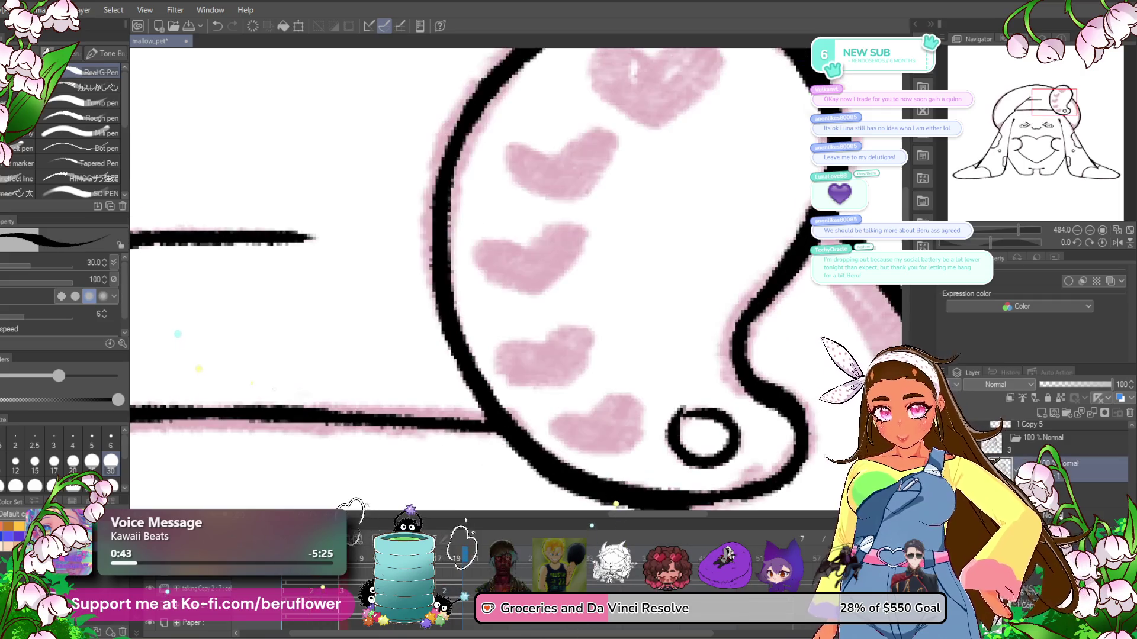
{"action": "key", "text": "ctrl+minus"}
{"action": "left_click", "coordinate": [312, 592]}
{"action": "left_click_drag", "start_coordinate": [580, 351], "coordinate": [589, 403]}
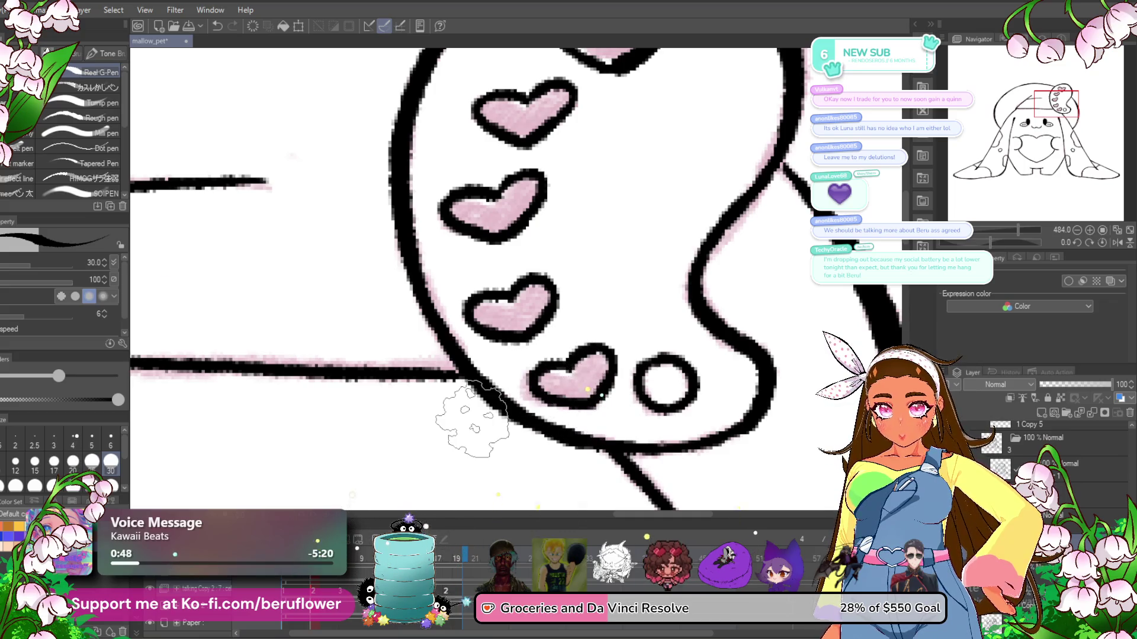
{"action": "key", "text": "ctrl+minus"}
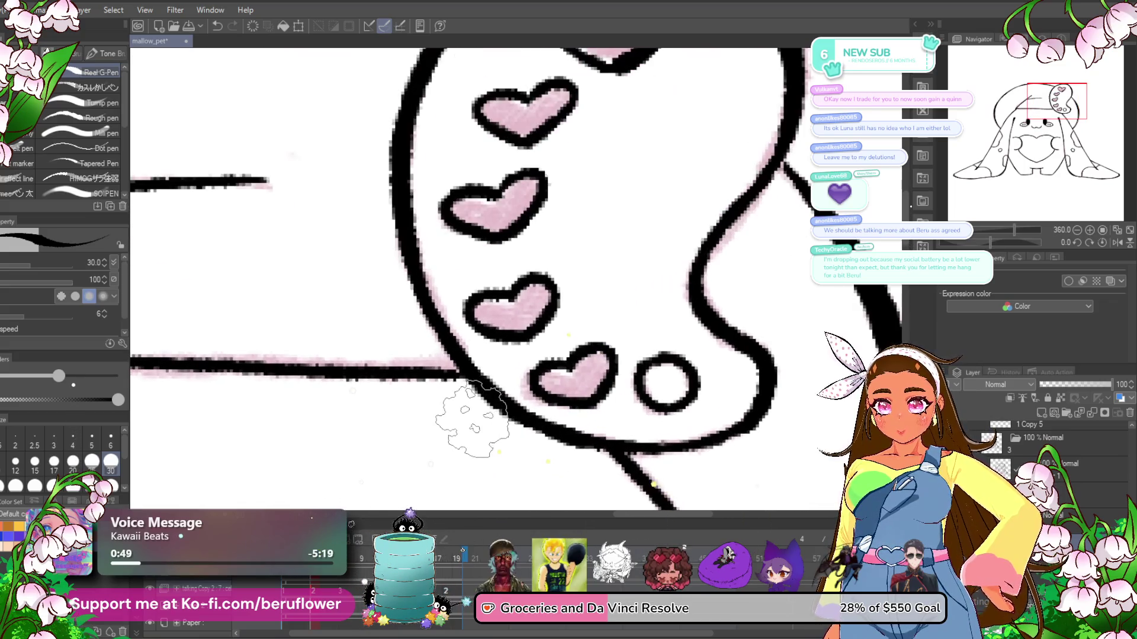
{"action": "key", "text": "ctrl+z"}
{"action": "key", "text": "ctrl+z"}
{"action": "key", "text": "ctrl+z"}
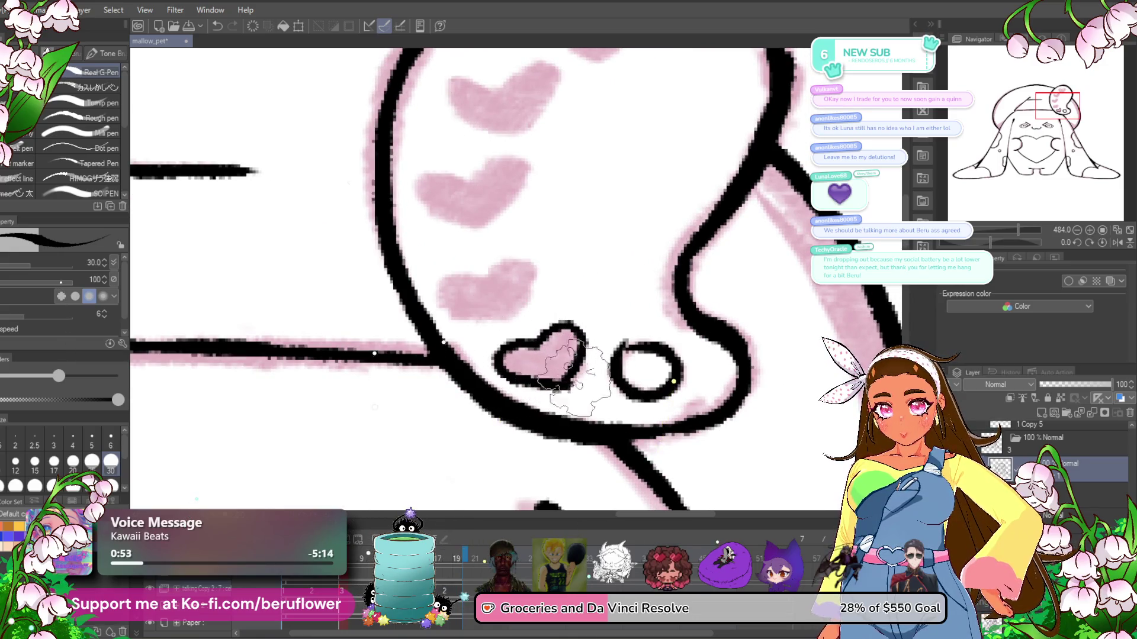
- Close the lowest heart's outline and outline the middle and top hearts up the ear
{"action": "scroll", "coordinate": [573, 379], "scroll_direction": "up", "scroll_amount": 2}
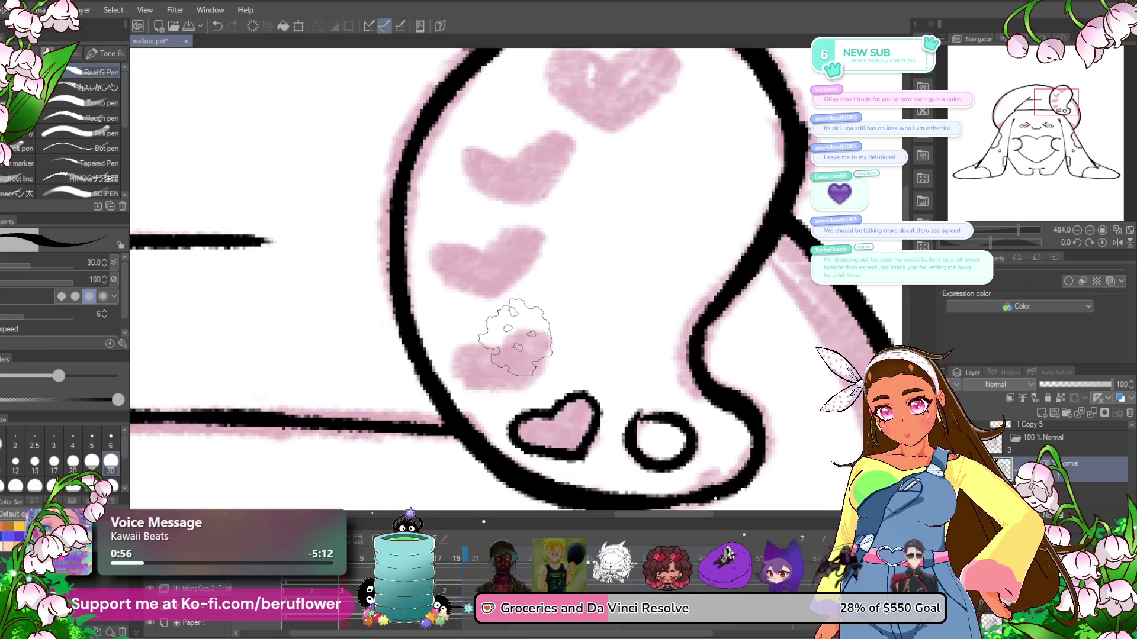
{"action": "left_click_drag", "start_coordinate": [543, 341], "coordinate": [521, 388]}
{"action": "left_click_drag", "start_coordinate": [483, 343], "coordinate": [518, 394]}
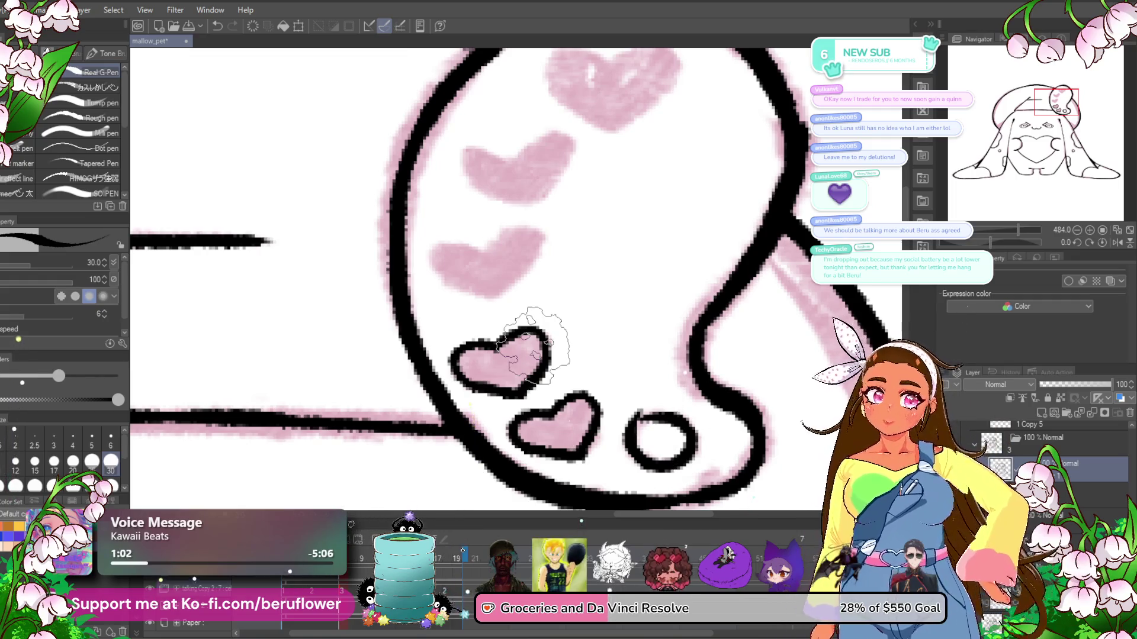
{"action": "left_click_drag", "start_coordinate": [593, 238], "coordinate": [589, 270]}
{"action": "mouse_move", "coordinate": [520, 258]}
{"action": "left_mouse_down"}
{"action": "mouse_move", "coordinate": [427, 302]}
{"action": "mouse_move", "coordinate": [493, 331]}
{"action": "left_mouse_up"}
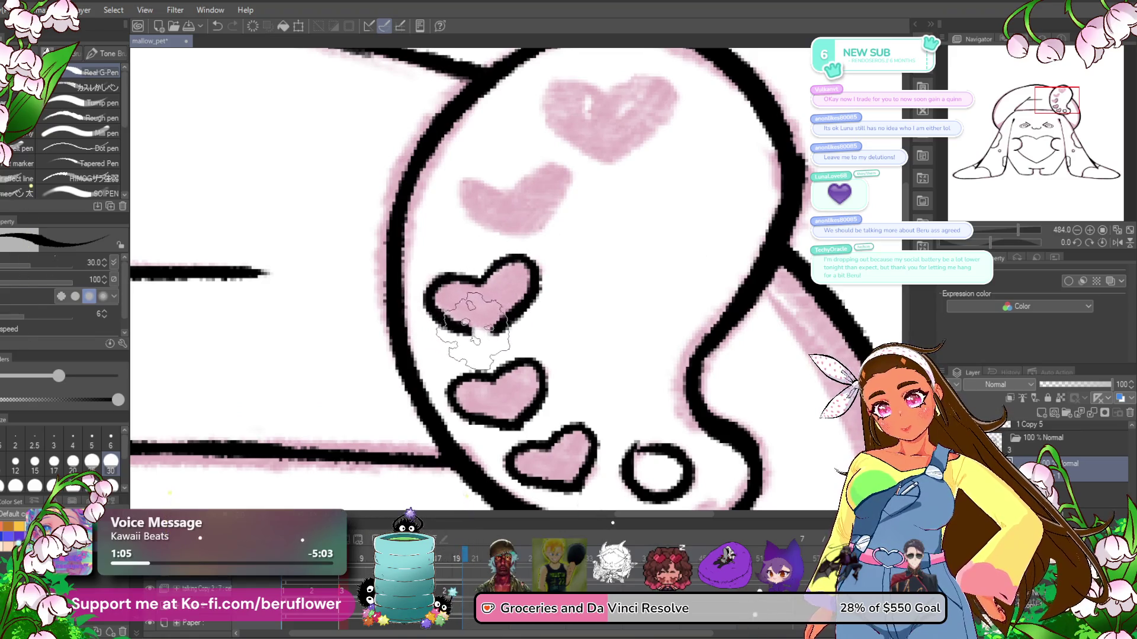
{"action": "left_click_drag", "start_coordinate": [575, 247], "coordinate": [521, 324]}
{"action": "mouse_move", "coordinate": [468, 260]}
{"action": "left_mouse_down"}
{"action": "mouse_move", "coordinate": [508, 283]}
{"action": "mouse_move", "coordinate": [471, 314]}
{"action": "left_mouse_up"}
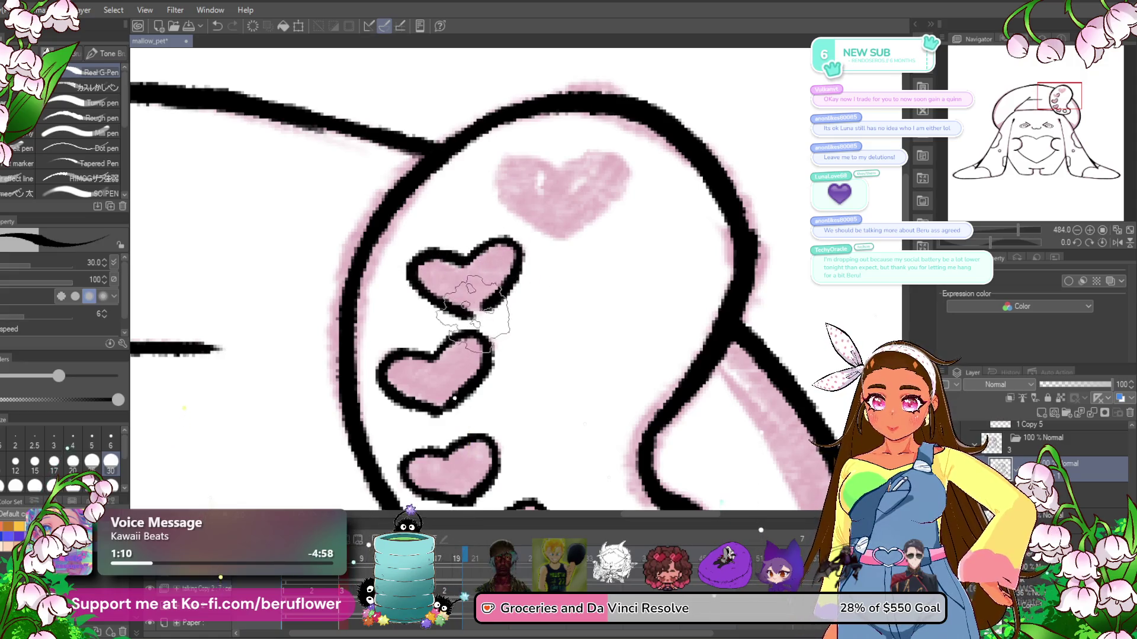
{"action": "left_click_drag", "start_coordinate": [608, 236], "coordinate": [546, 285]}
{"action": "left_click_drag", "start_coordinate": [510, 201], "coordinate": [504, 284]}
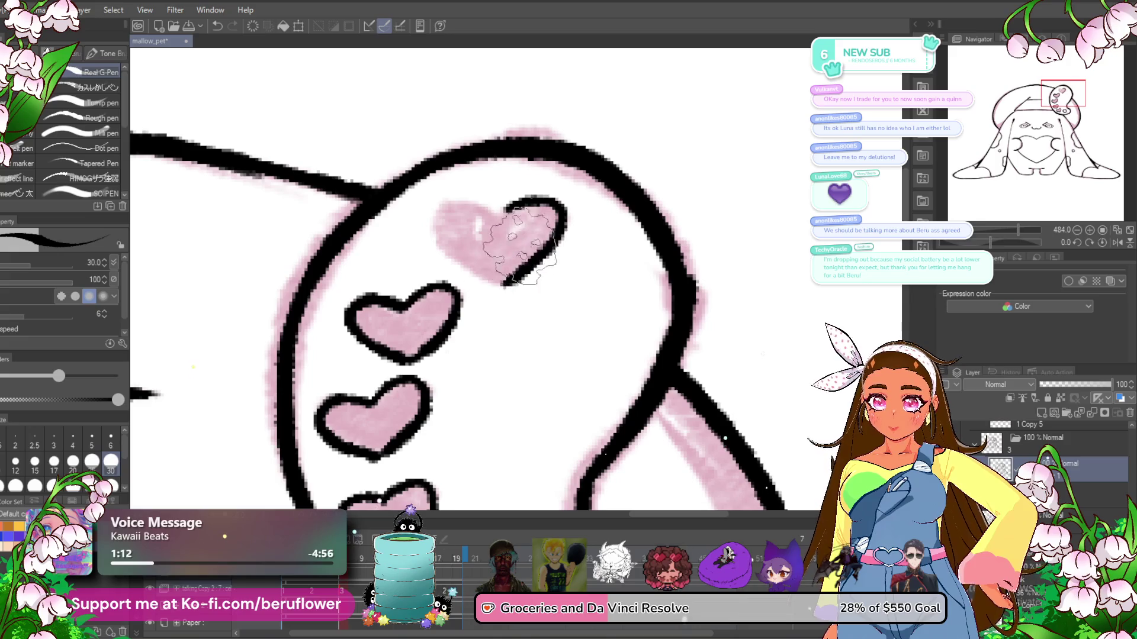
{"action": "left_click_drag", "start_coordinate": [506, 208], "coordinate": [492, 212]}
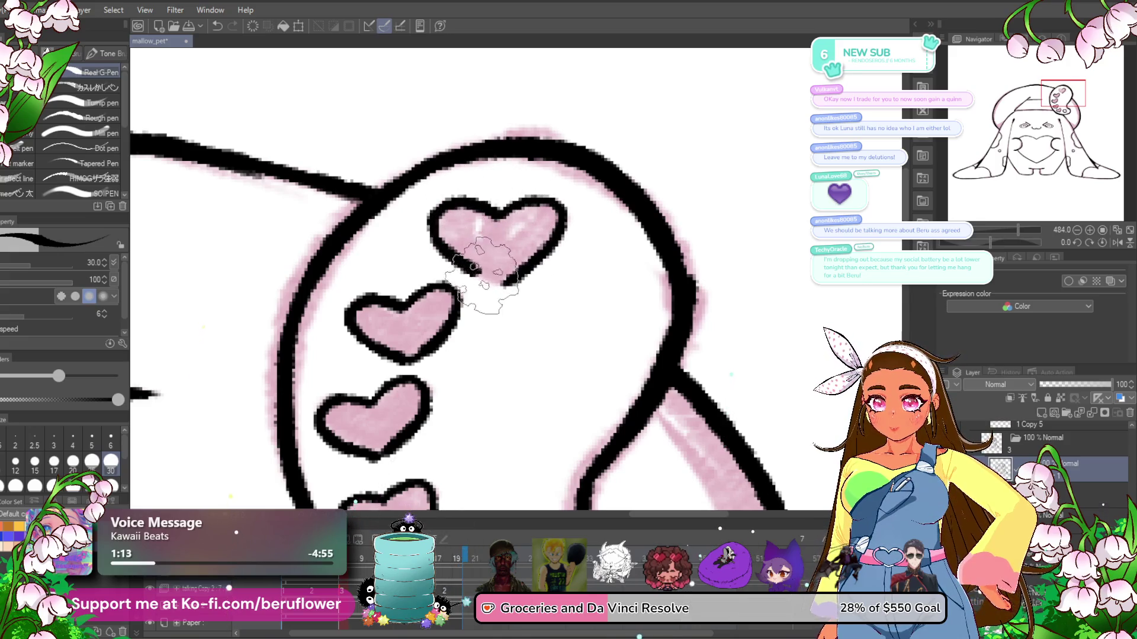
{"action": "scroll", "coordinate": [527, 266], "scroll_direction": "down", "scroll_amount": 3}
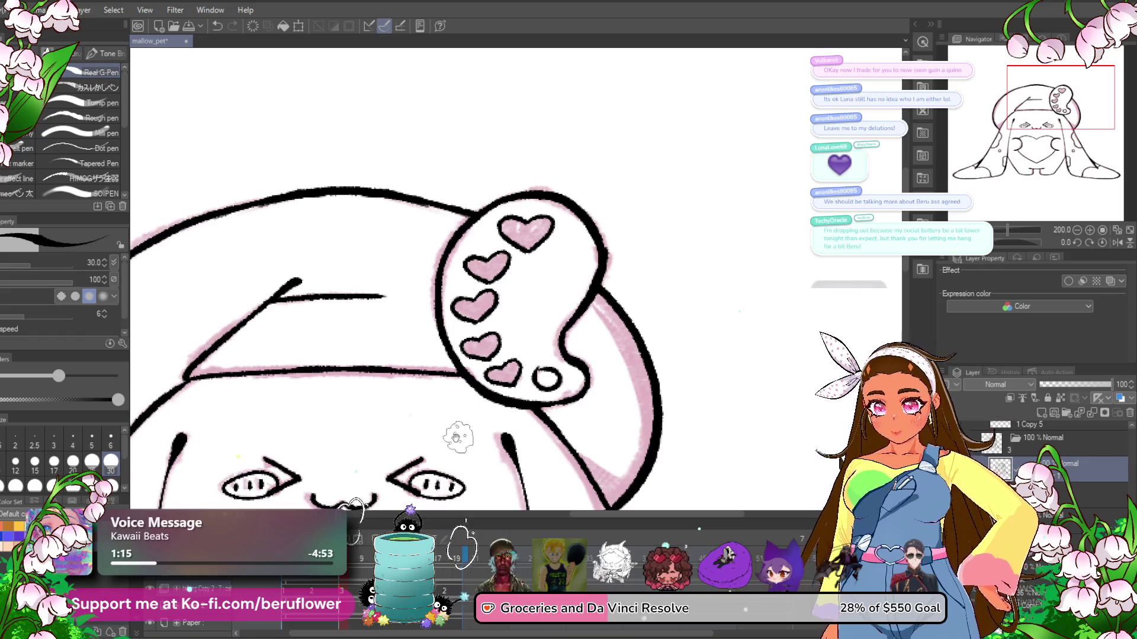
- On the next animation frame, zoom onto the ear and outline the lower heart's left lobe
{"action": "left_click", "coordinate": [369, 556]}
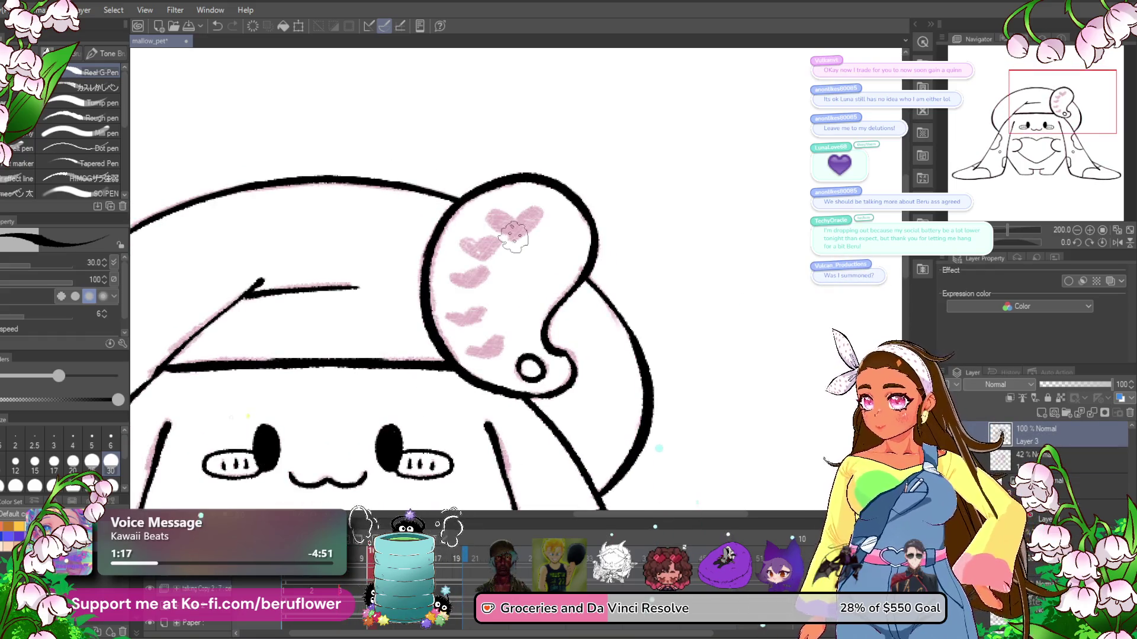
{"action": "scroll", "coordinate": [510, 238], "scroll_direction": "up", "scroll_amount": 2}
{"action": "scroll", "coordinate": [521, 296], "scroll_direction": "up", "scroll_amount": 1}
{"action": "scroll", "coordinate": [535, 338], "scroll_direction": "up", "scroll_amount": 1}
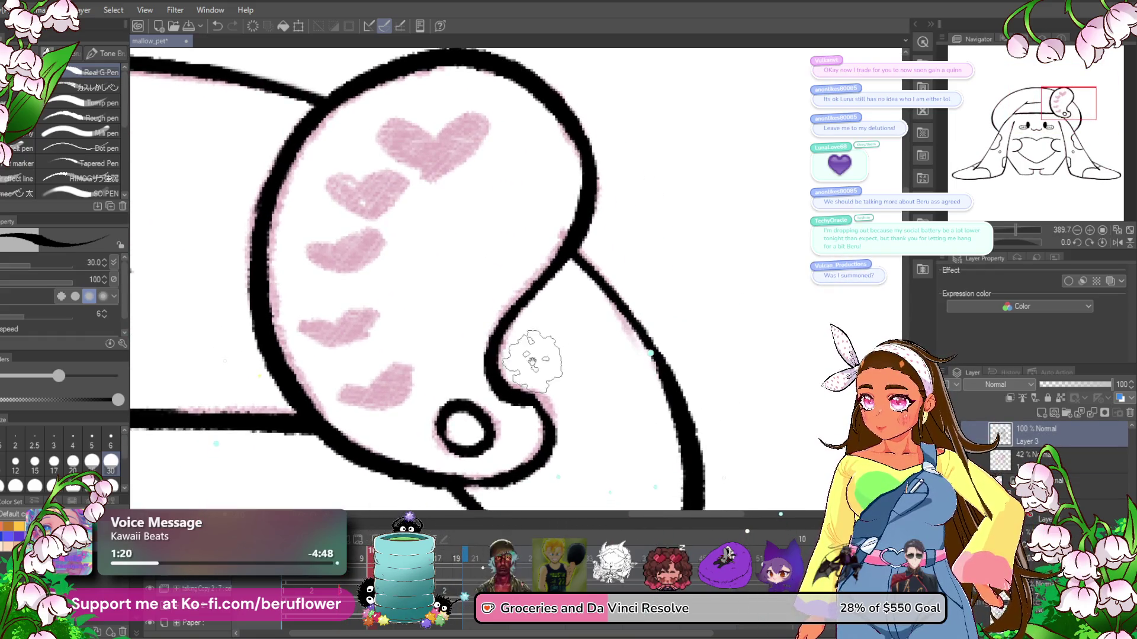
{"action": "left_click_drag", "start_coordinate": [533, 360], "coordinate": [501, 372]}
{"action": "scroll", "coordinate": [488, 361], "scroll_direction": "up", "scroll_amount": 2}
{"action": "scroll", "coordinate": [482, 255], "scroll_direction": "up", "scroll_amount": 2}
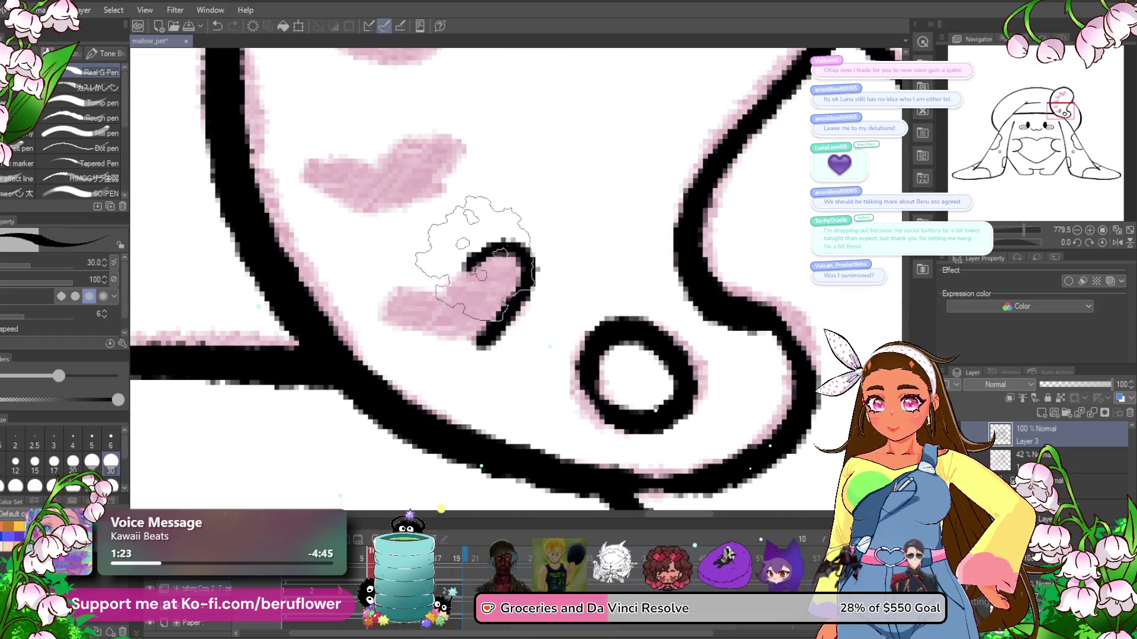
{"action": "scroll", "coordinate": [444, 302], "scroll_direction": "up", "scroll_amount": 3}
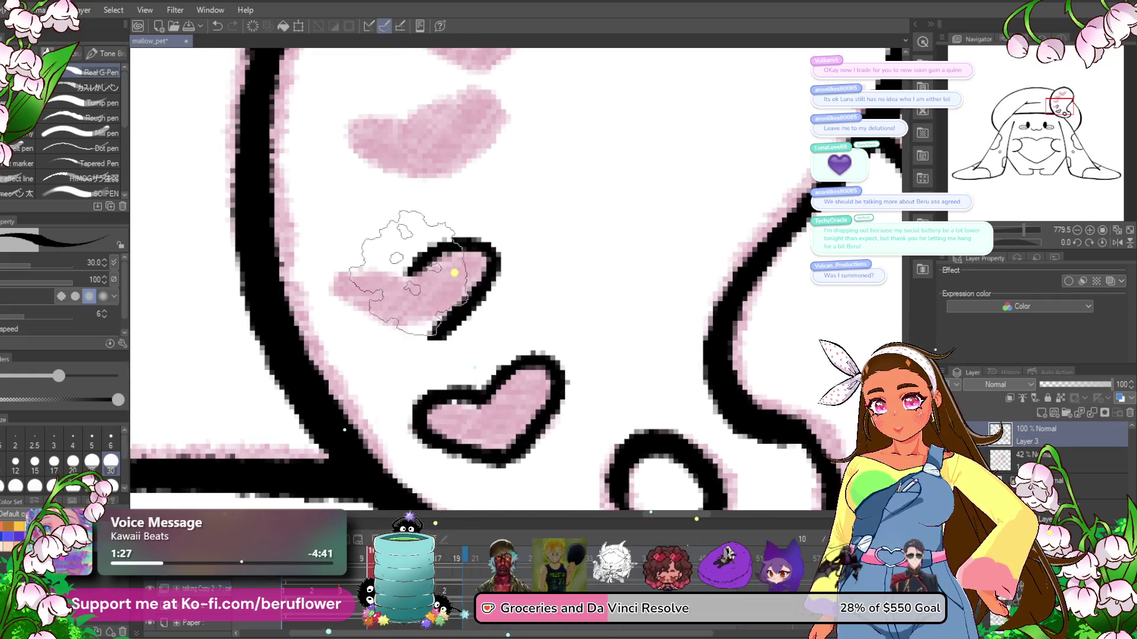
{"action": "left_click_drag", "start_coordinate": [429, 247], "coordinate": [414, 331]}
- Outline the middle heart and the big heart in black
{"action": "scroll", "coordinate": [527, 286], "scroll_direction": "up", "scroll_amount": 3}
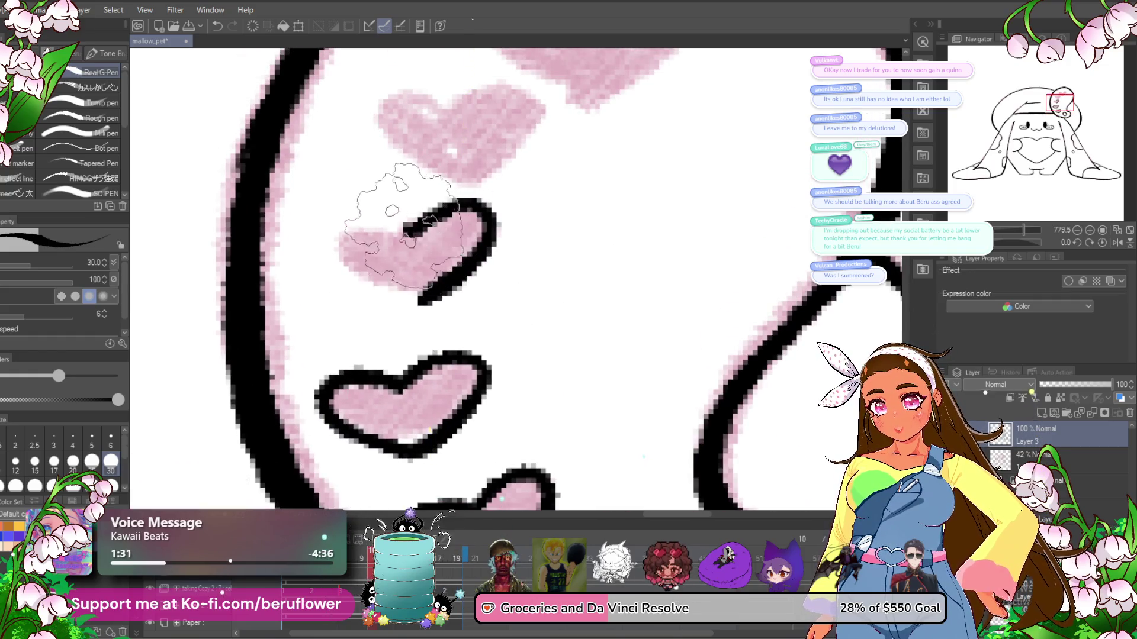
{"action": "left_click_drag", "start_coordinate": [409, 228], "coordinate": [343, 264]}
{"action": "scroll", "coordinate": [468, 251], "scroll_direction": "up", "scroll_amount": 3}
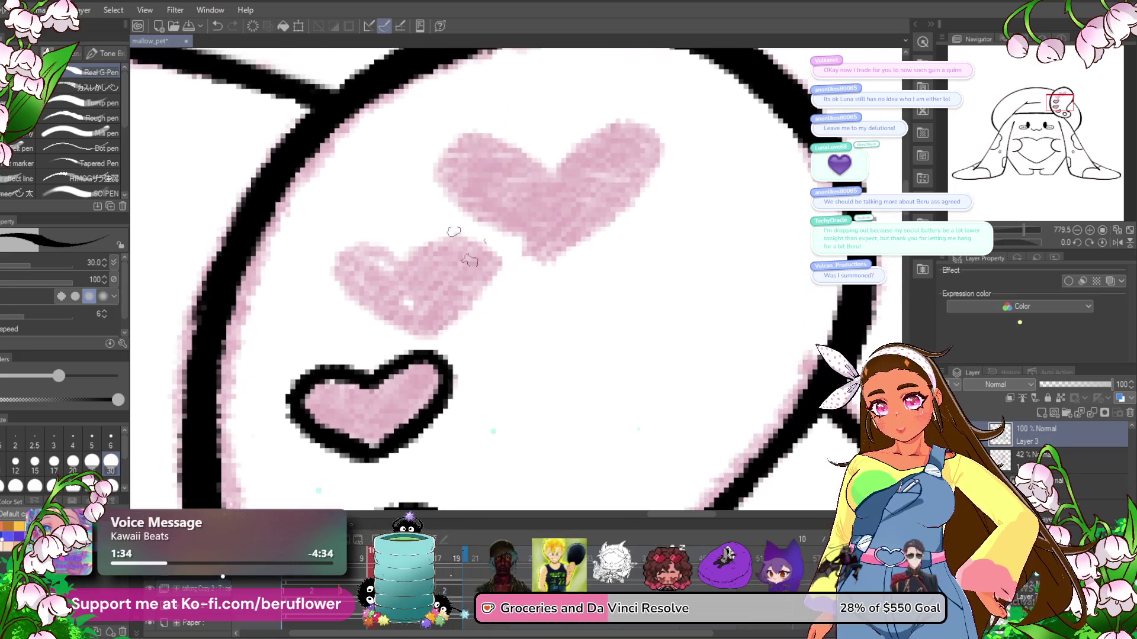
{"action": "left_click_drag", "start_coordinate": [414, 243], "coordinate": [414, 332]}
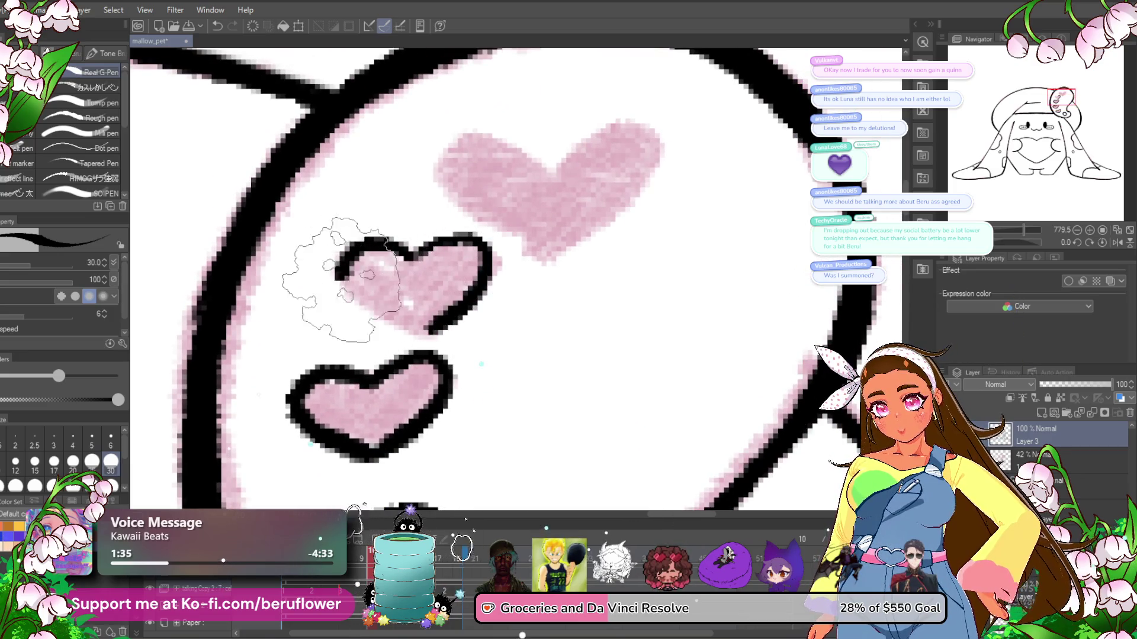
{"action": "scroll", "coordinate": [442, 322], "scroll_direction": "up", "scroll_amount": 3}
{"action": "left_click_drag", "start_coordinate": [477, 240], "coordinate": [476, 335]}
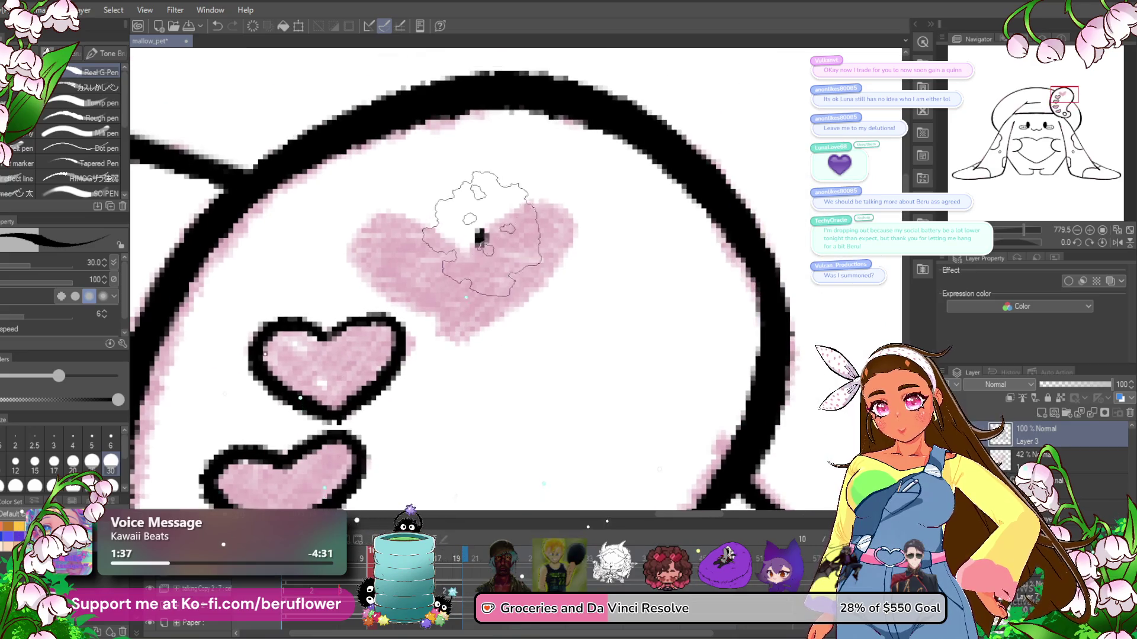
{"action": "left_click_drag", "start_coordinate": [474, 240], "coordinate": [453, 330]}
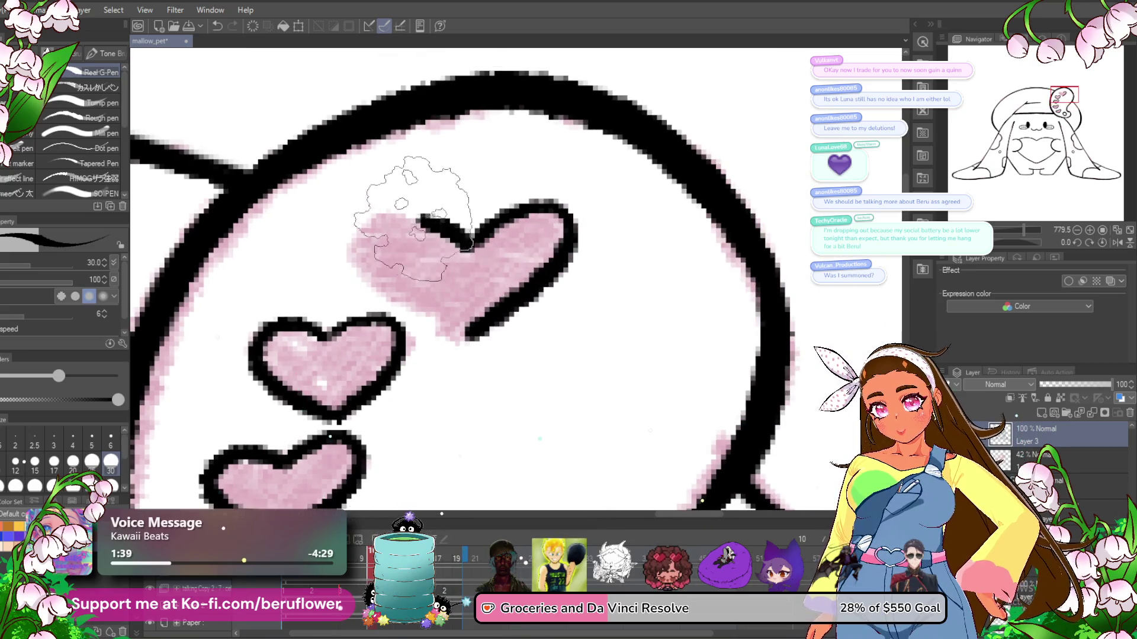
{"action": "scroll", "coordinate": [648, 423], "scroll_direction": "down", "scroll_amount": 5}
- Pan back to the face and add a new empty raster layer
{"action": "left_click_drag", "start_coordinate": [647, 422], "coordinate": [645, 379]}
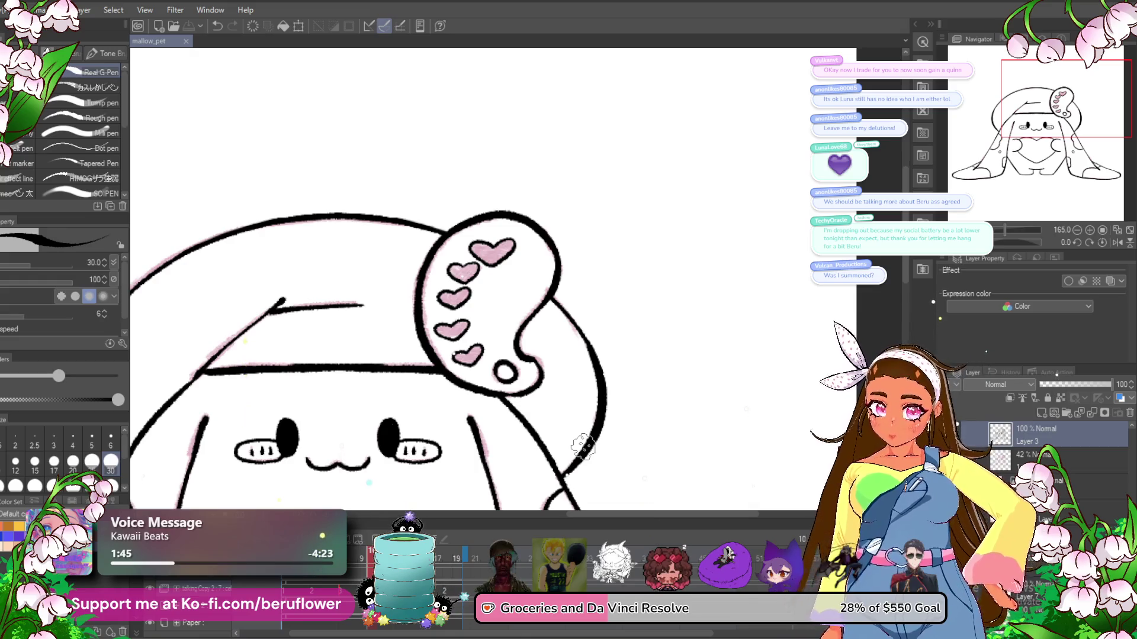
{"action": "key", "text": "ctrl+z"}
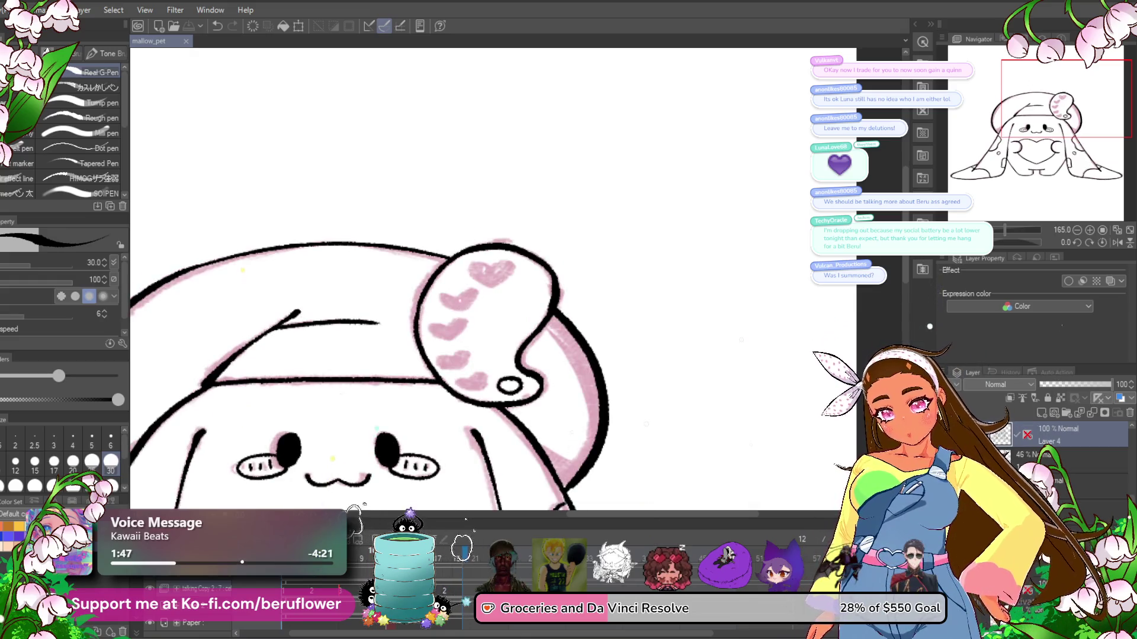
{"action": "left_click", "coordinate": [1041, 413]}
{"action": "key", "text": "ctrl+z"}
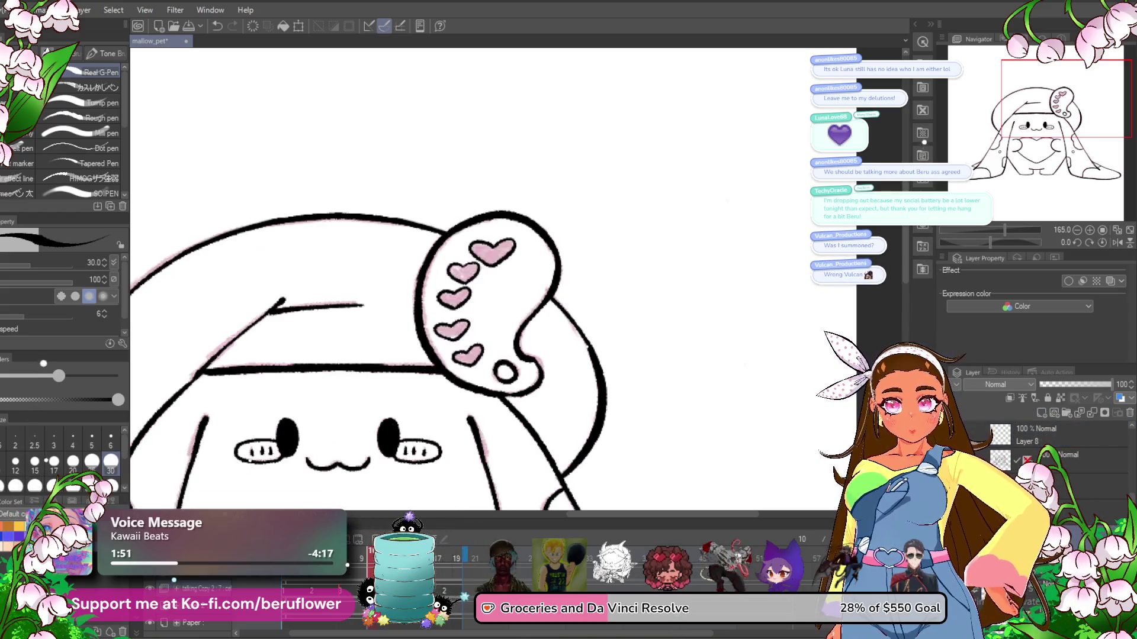
- Lasso the ear hearts, test deleting their outlines, restore them and deselect
{"action": "key", "text": "m"}
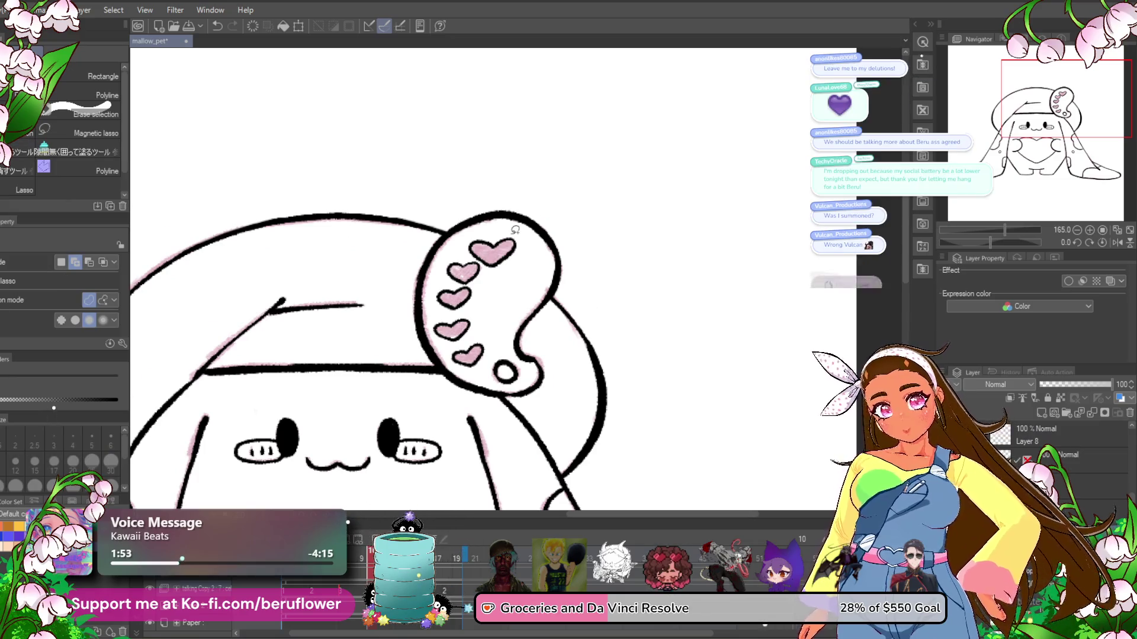
{"action": "scroll", "coordinate": [500, 285], "scroll_direction": "up", "scroll_amount": 5}
{"action": "mouse_move", "coordinate": [539, 196]}
{"action": "left_mouse_down"}
{"action": "mouse_move", "coordinate": [492, 349]}
{"action": "mouse_move", "coordinate": [579, 182]}
{"action": "left_mouse_up"}
{"action": "key", "text": "Delete"}
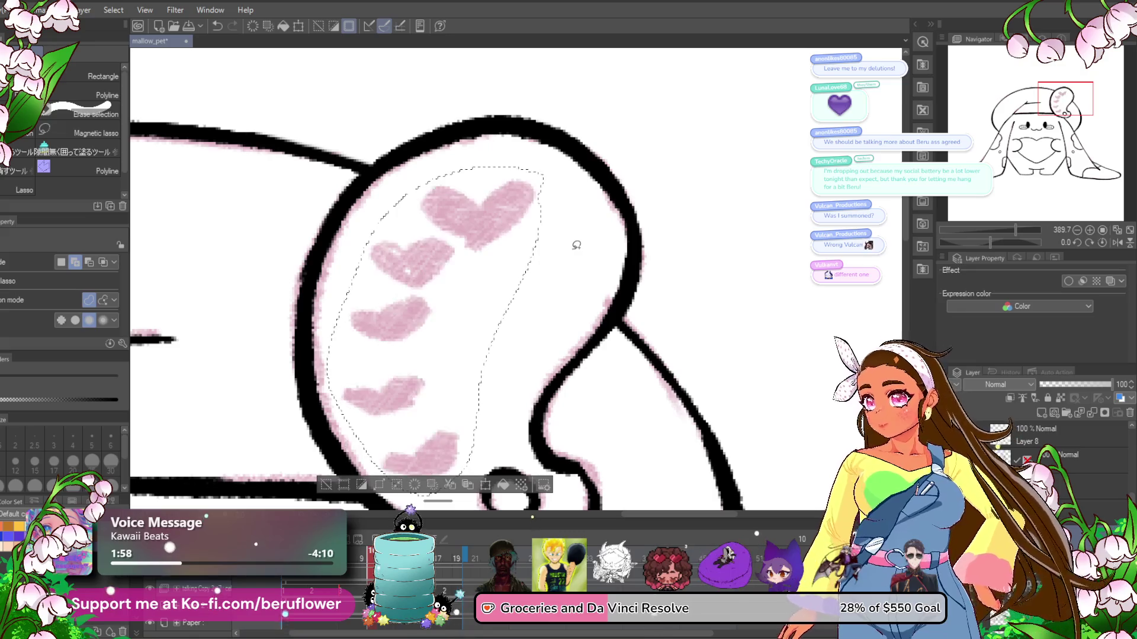
{"action": "key", "text": "ctrl+z"}
{"action": "key", "text": "ctrl+d"}
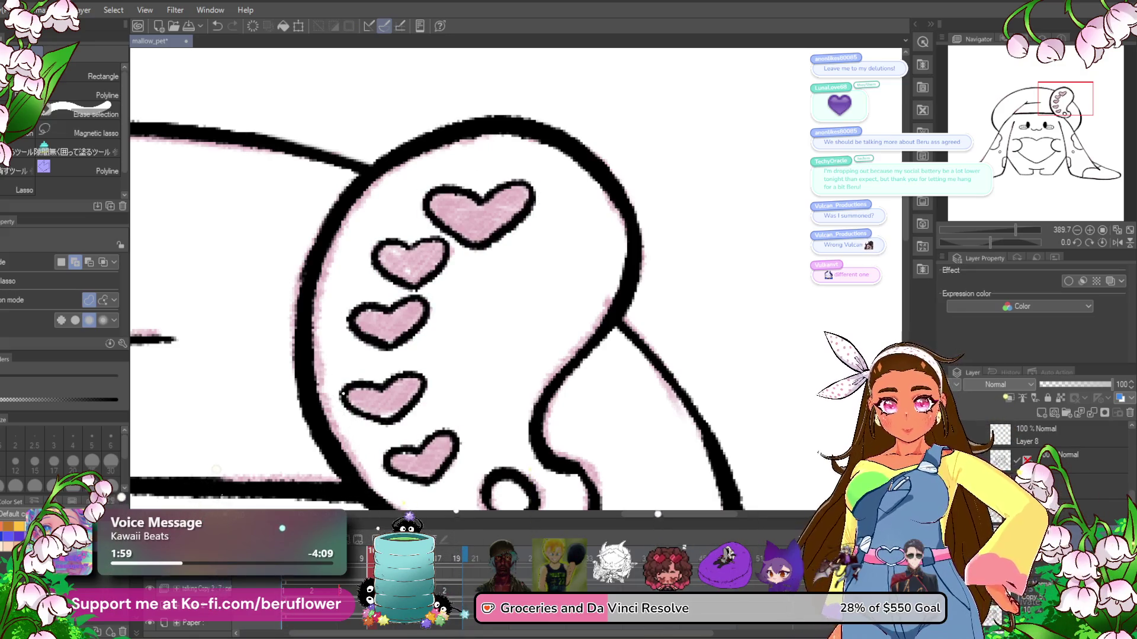
{"action": "left_click", "coordinate": [1072, 456]}
{"action": "scroll", "coordinate": [1072, 438], "scroll_direction": "down", "scroll_amount": 3}
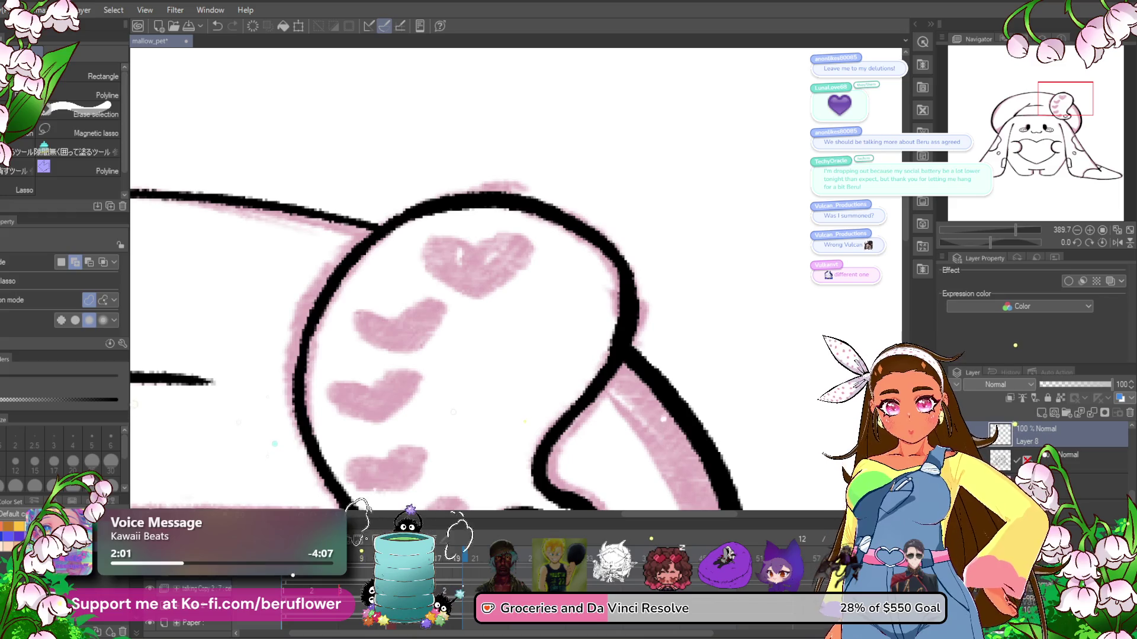
{"action": "key", "text": "ctrl+z"}
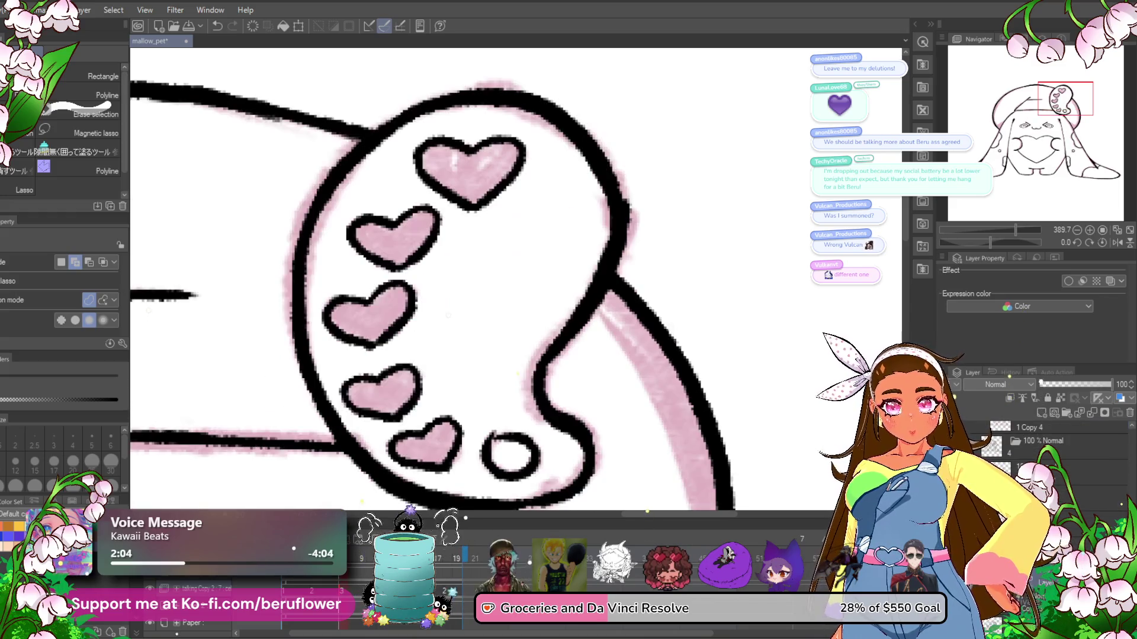
- Repeat the lasso-delete-restore on the hearts, then go to the frame with unoutlined hearts
{"action": "left_click_drag", "start_coordinate": [575, 148], "coordinate": [507, 433]}
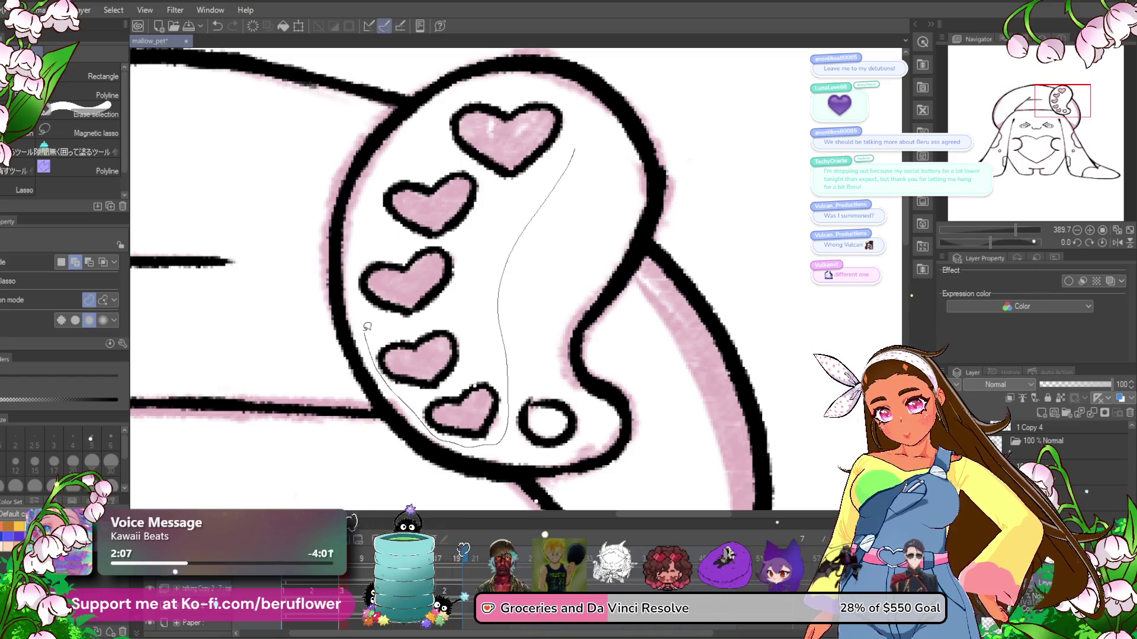
{"action": "left_click_drag", "start_coordinate": [462, 90], "coordinate": [576, 127]}
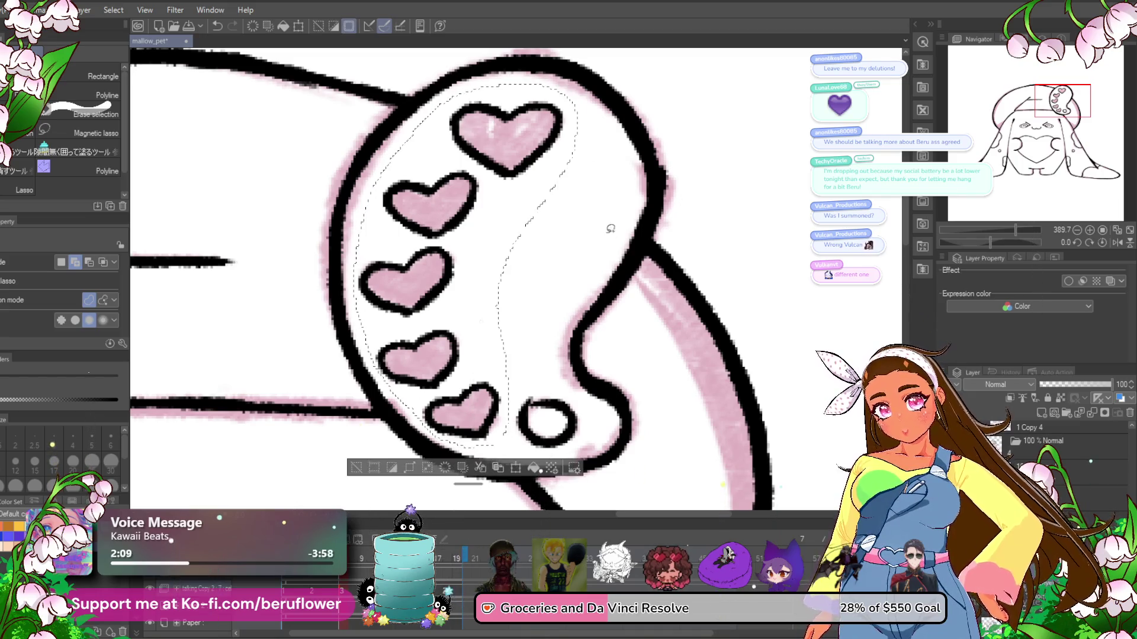
{"action": "key", "text": "Delete"}
{"action": "key", "text": "ctrl+z"}
{"action": "key", "text": "ctrl+d"}
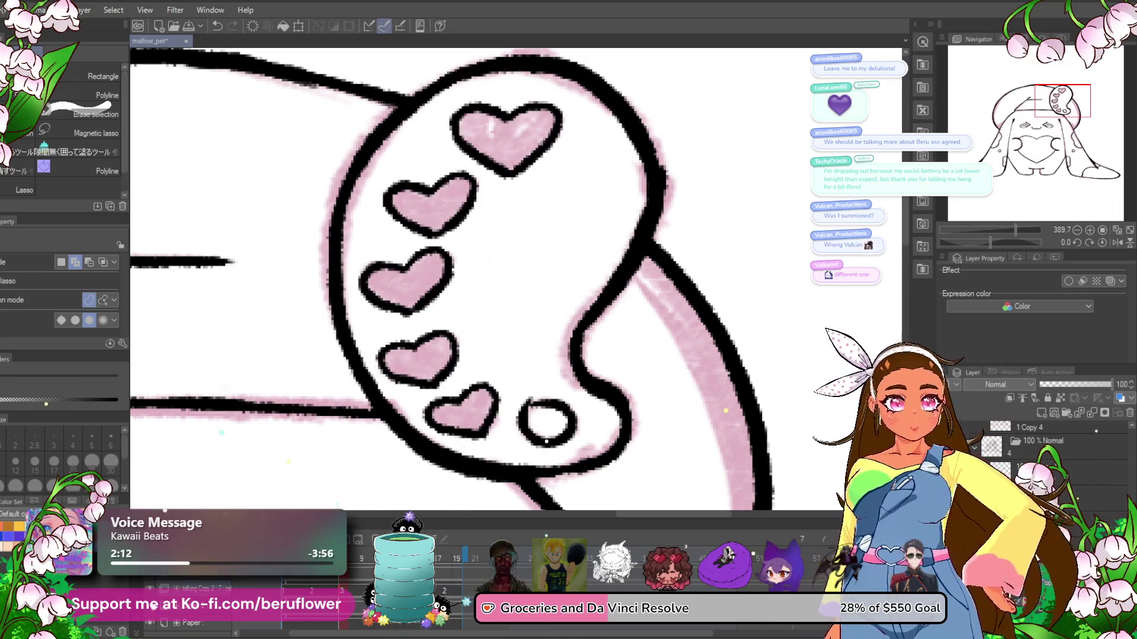
{"action": "scroll", "coordinate": [1054, 450], "scroll_direction": "down", "scroll_amount": 2}
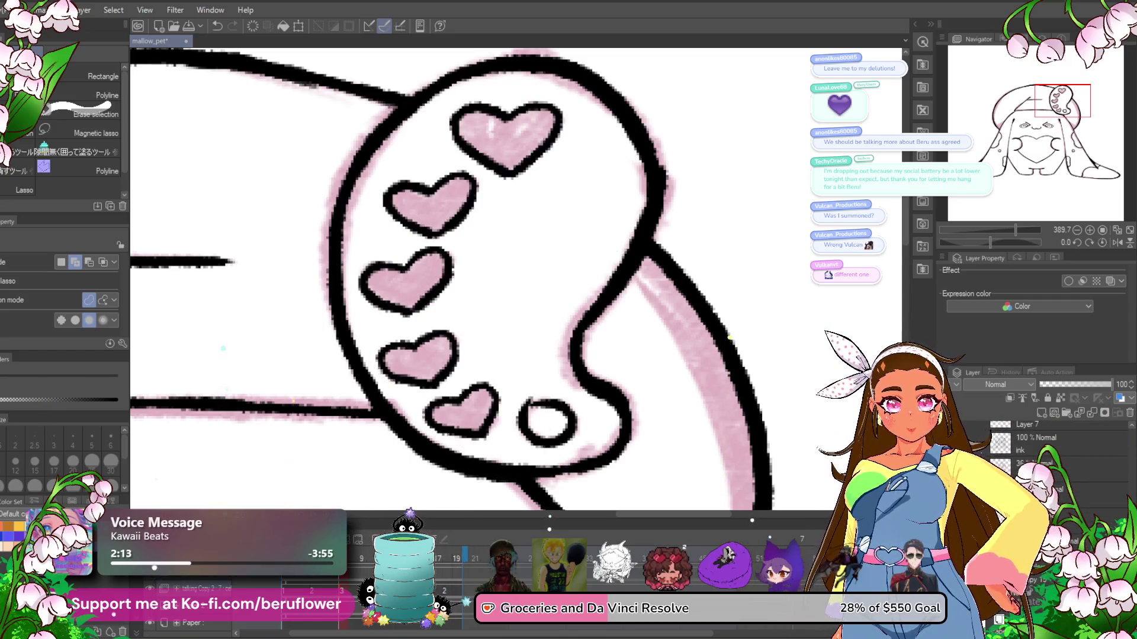
{"action": "left_click", "coordinate": [462, 550]}
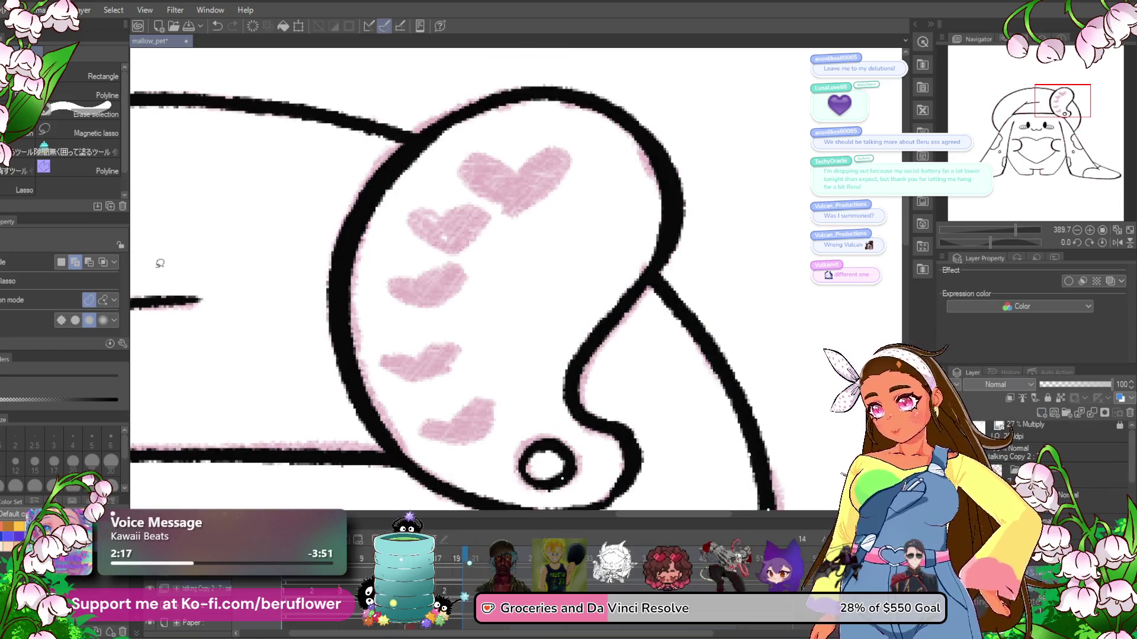
- Outline the top-right pink heart on the hat flap with a black pen line
{"action": "key", "text": "p"}
{"action": "left_click_drag", "start_coordinate": [561, 189], "coordinate": [562, 234]}
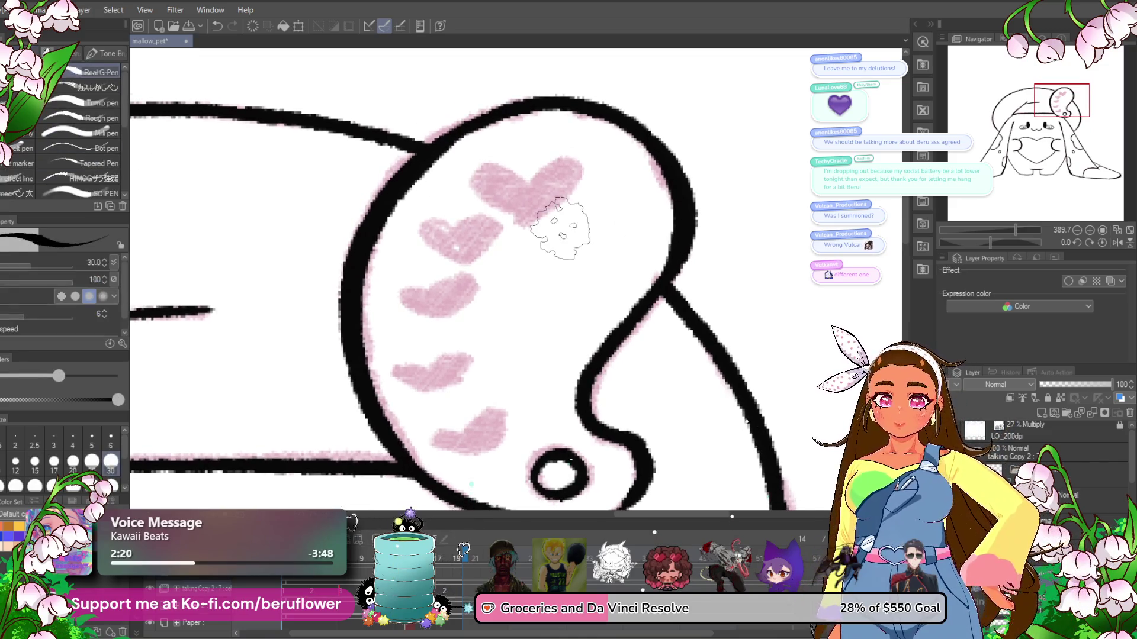
{"action": "scroll", "coordinate": [560, 228], "scroll_direction": "up", "scroll_amount": 3}
{"action": "left_click_drag", "start_coordinate": [519, 182], "coordinate": [511, 265]}
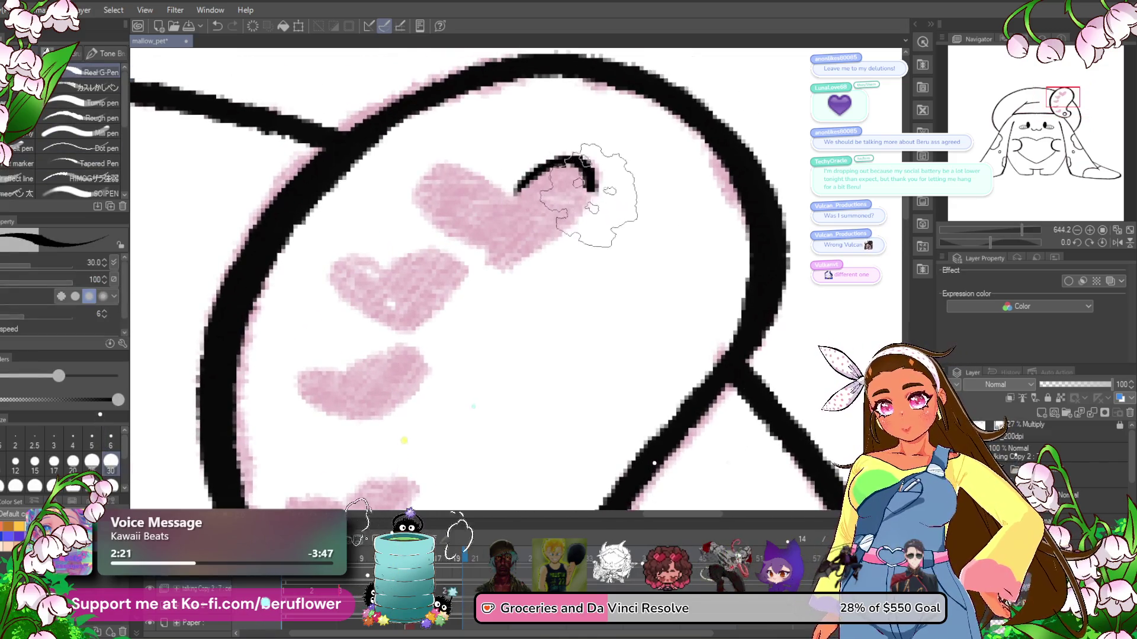
{"action": "left_click_drag", "start_coordinate": [512, 190], "coordinate": [514, 268]}
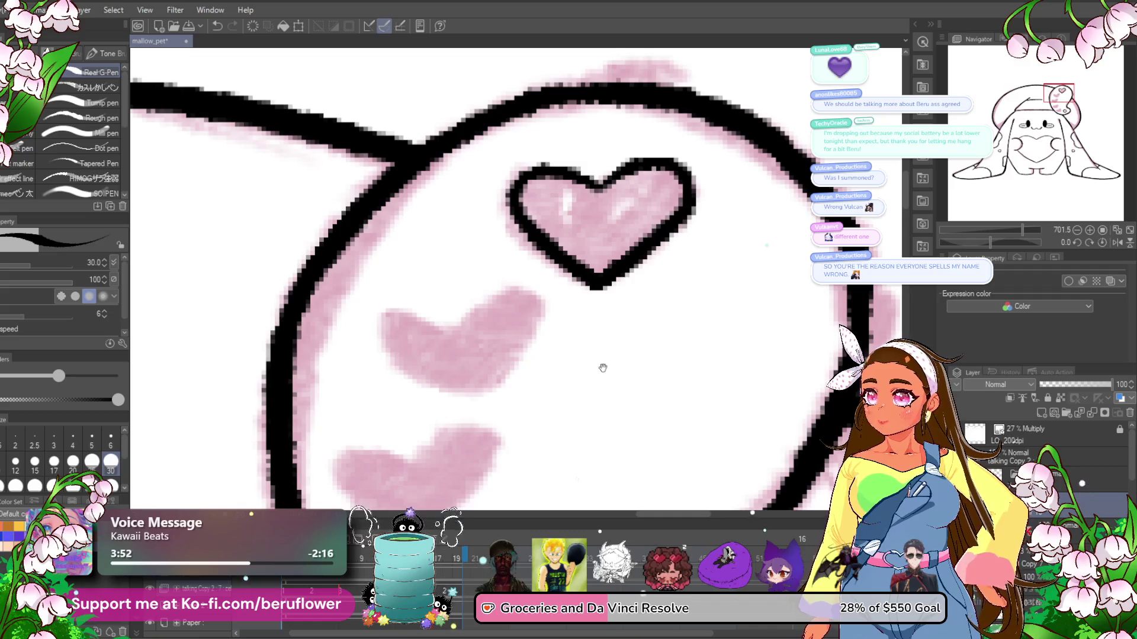
- Outline the next pink heart in black, undoing and redrawing a misplaced stroke
{"action": "left_click_drag", "start_coordinate": [559, 367], "coordinate": [524, 299]}
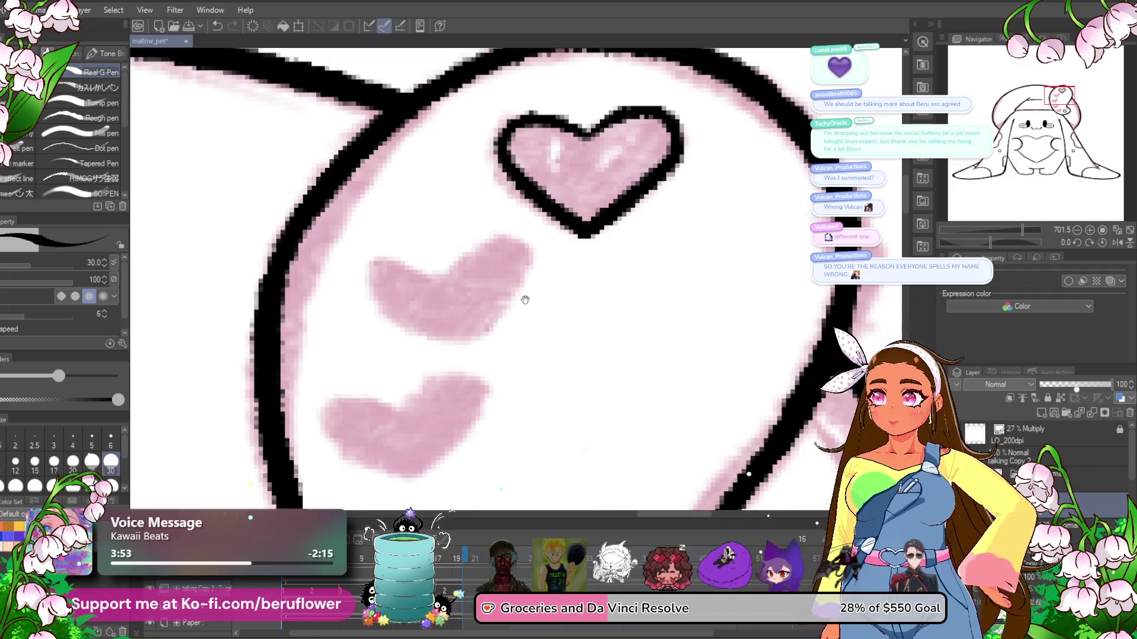
{"action": "scroll", "coordinate": [502, 276], "scroll_direction": "up", "scroll_amount": 2}
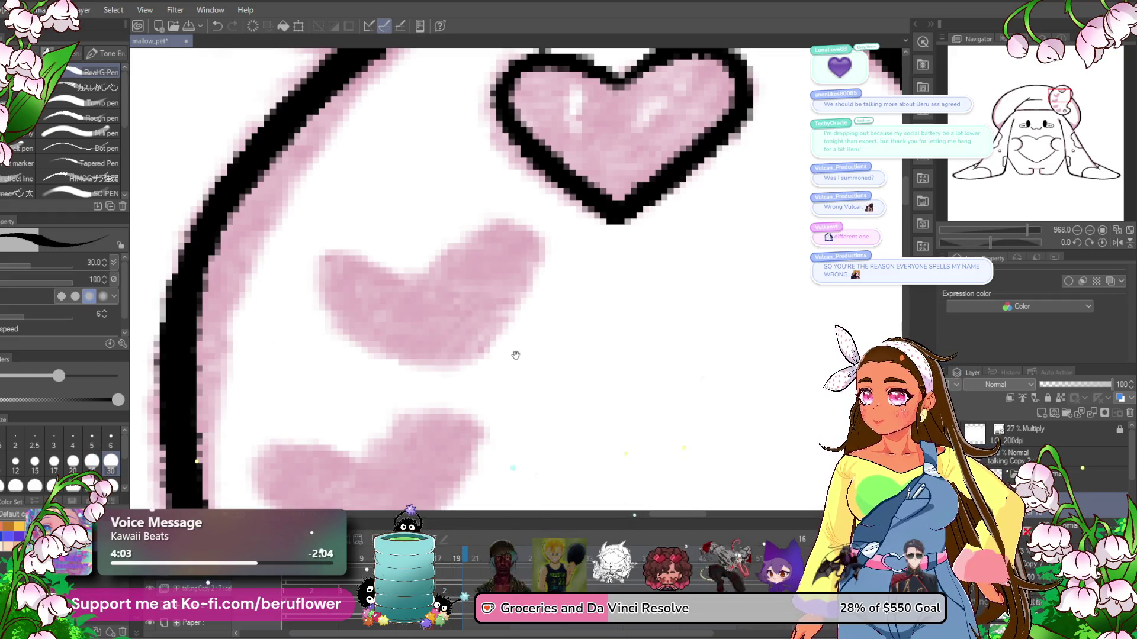
{"action": "left_click_drag", "start_coordinate": [516, 358], "coordinate": [515, 307]}
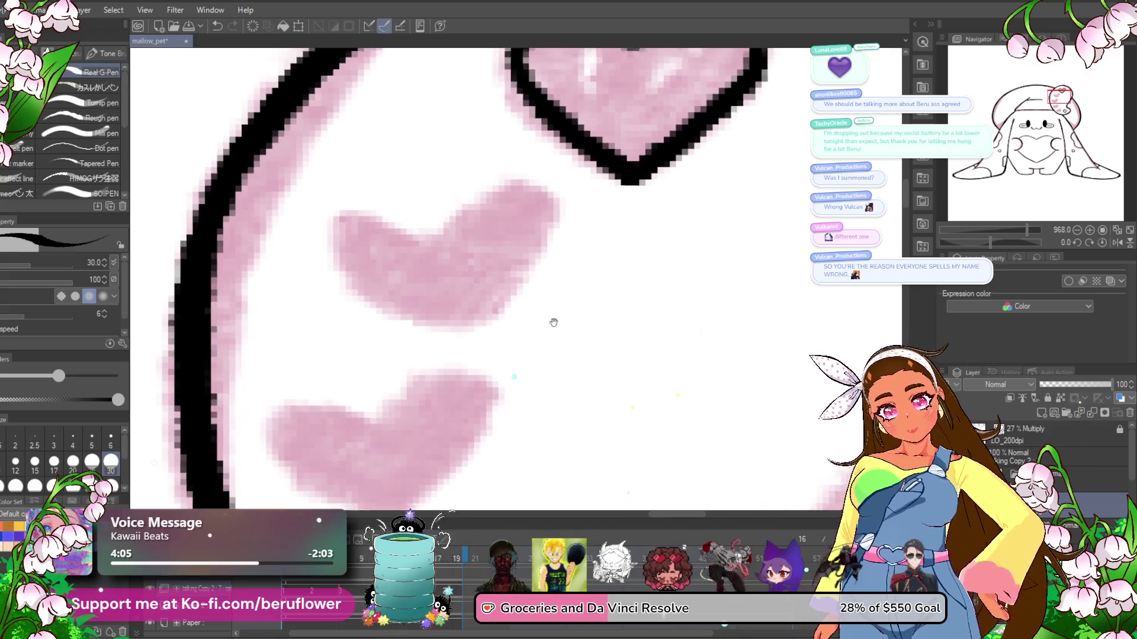
{"action": "left_click_drag", "start_coordinate": [461, 214], "coordinate": [496, 290]}
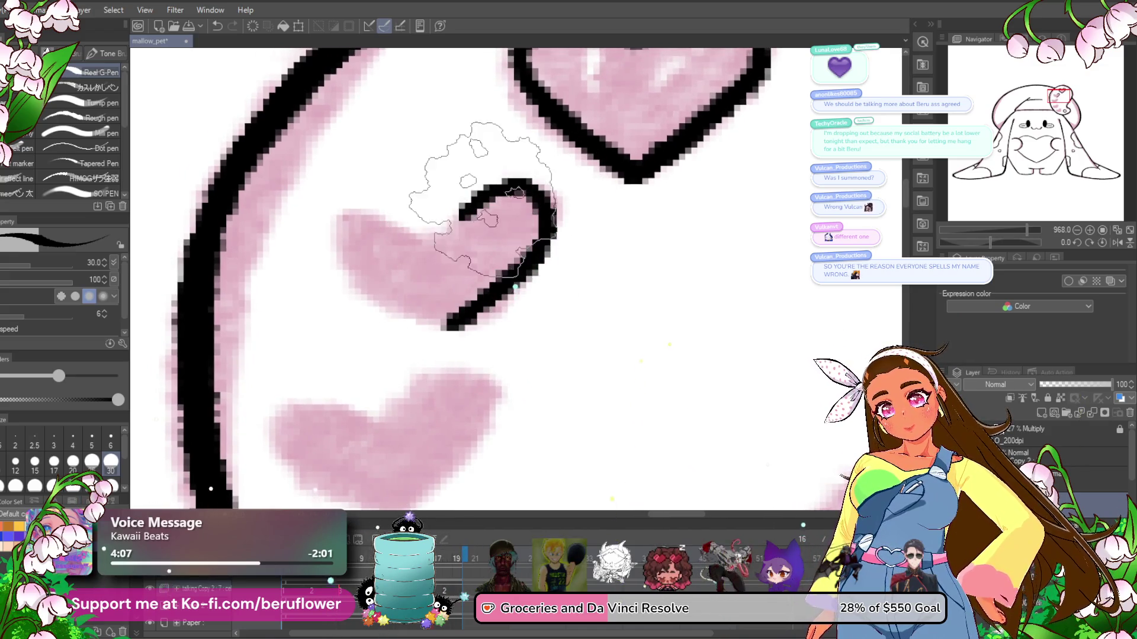
{"action": "left_click_drag", "start_coordinate": [459, 215], "coordinate": [455, 324]}
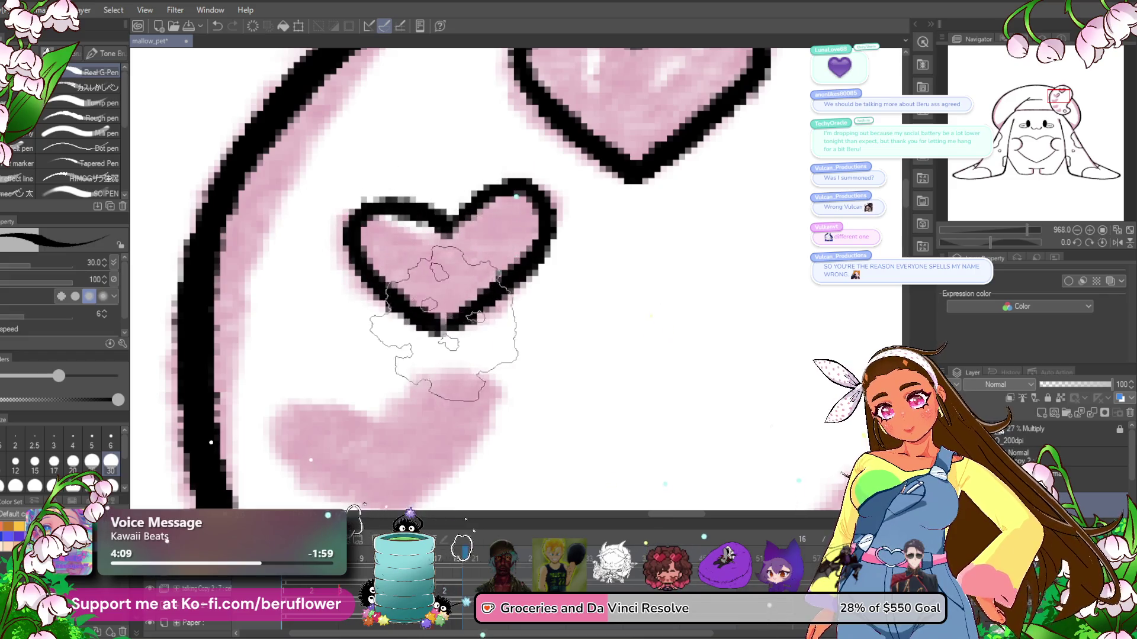
{"action": "key", "text": "ctrl+z"}
{"action": "key", "text": "ctrl+z"}
{"action": "mouse_move", "coordinate": [444, 225]}
{"action": "left_mouse_down"}
{"action": "mouse_move", "coordinate": [533, 228]}
{"action": "mouse_move", "coordinate": [450, 332]}
{"action": "left_mouse_up"}
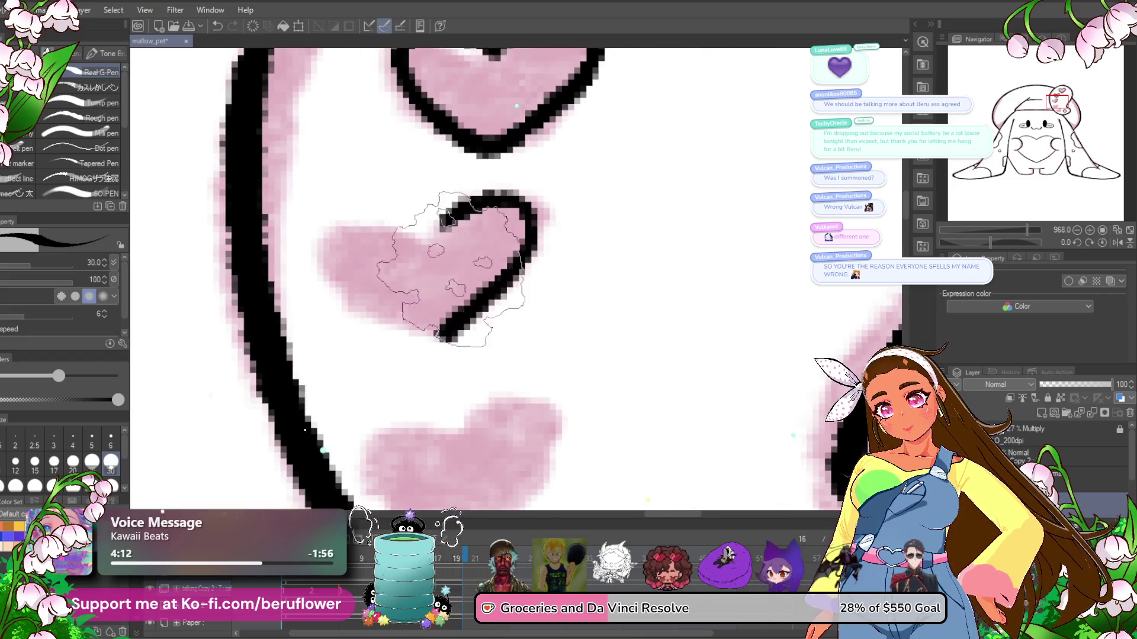
{"action": "mouse_move", "coordinate": [436, 228]}
{"action": "left_mouse_down"}
{"action": "mouse_move", "coordinate": [331, 249]}
{"action": "mouse_move", "coordinate": [439, 332]}
{"action": "left_mouse_up"}
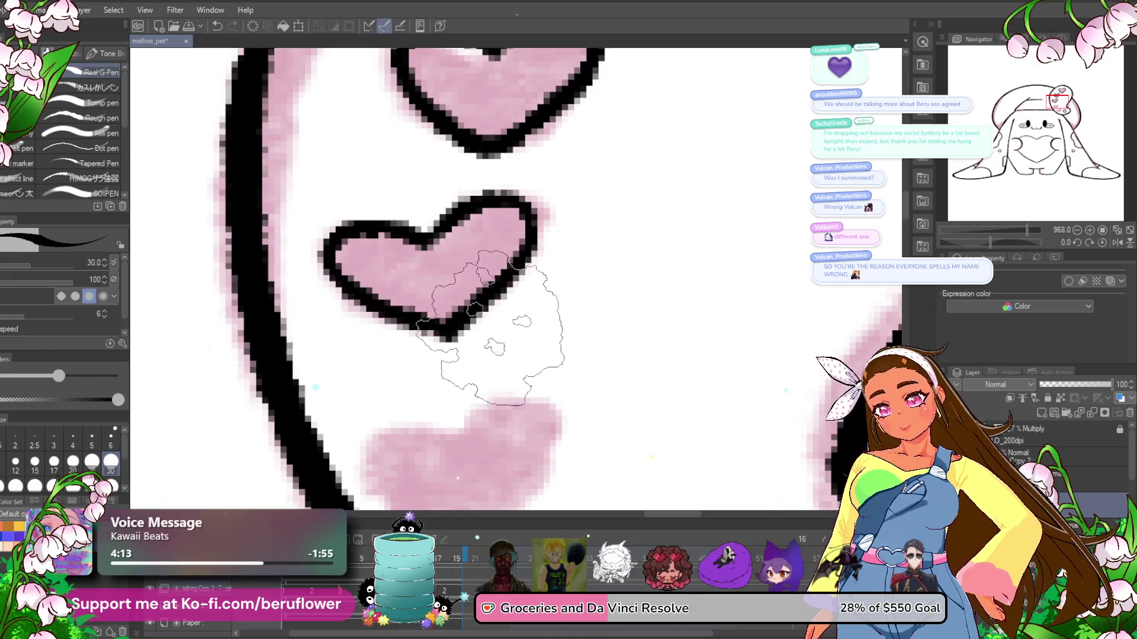
- Trace black heart outlines around the two lower pink heart spots
{"action": "left_click_drag", "start_coordinate": [573, 451], "coordinate": [579, 297]}
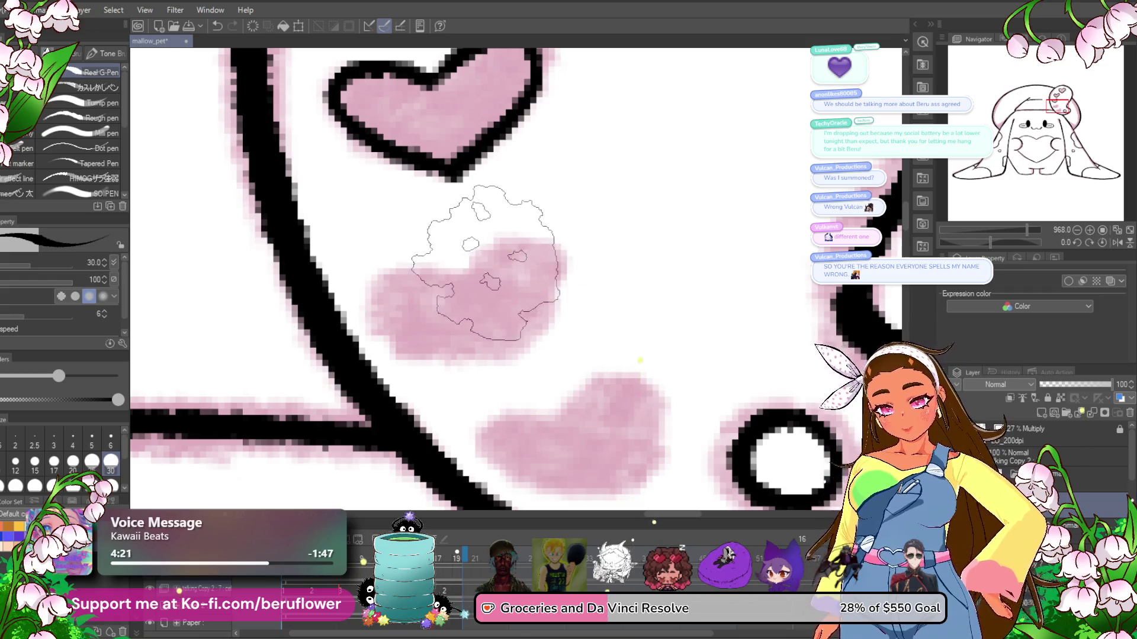
{"action": "left_click_drag", "start_coordinate": [481, 264], "coordinate": [503, 367]}
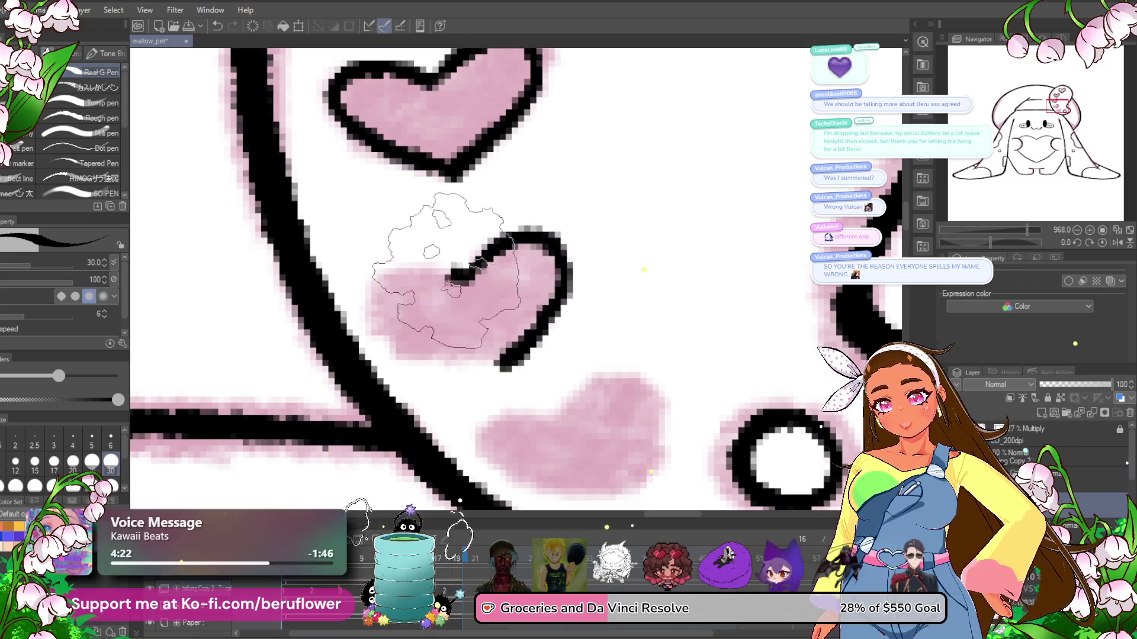
{"action": "left_click_drag", "start_coordinate": [483, 265], "coordinate": [494, 370]}
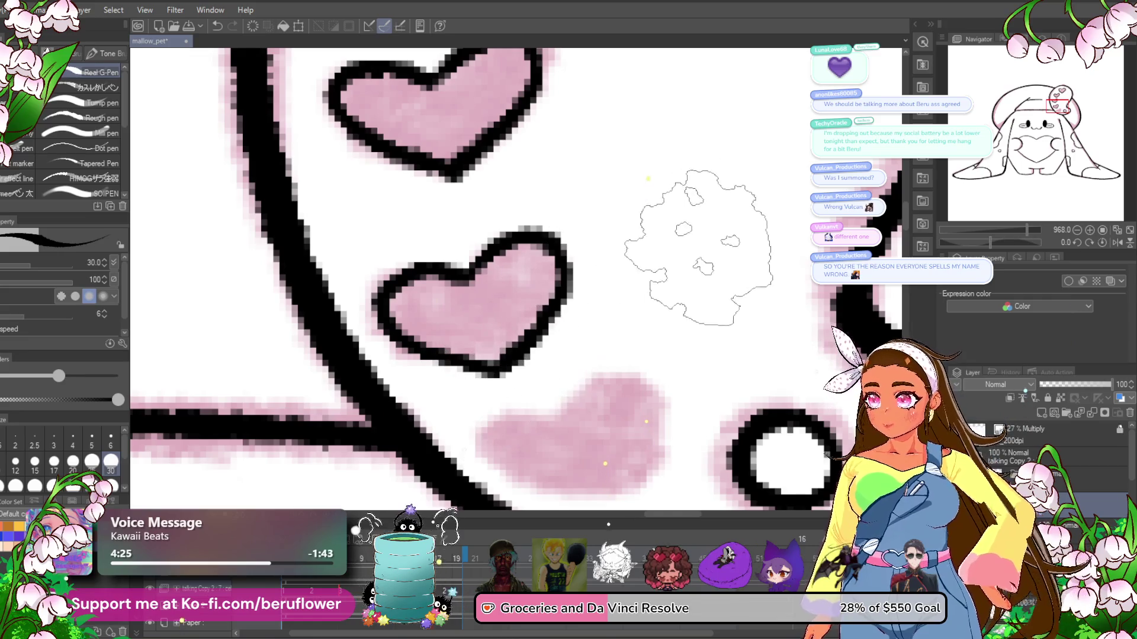
{"action": "left_click_drag", "start_coordinate": [675, 381], "coordinate": [633, 260]}
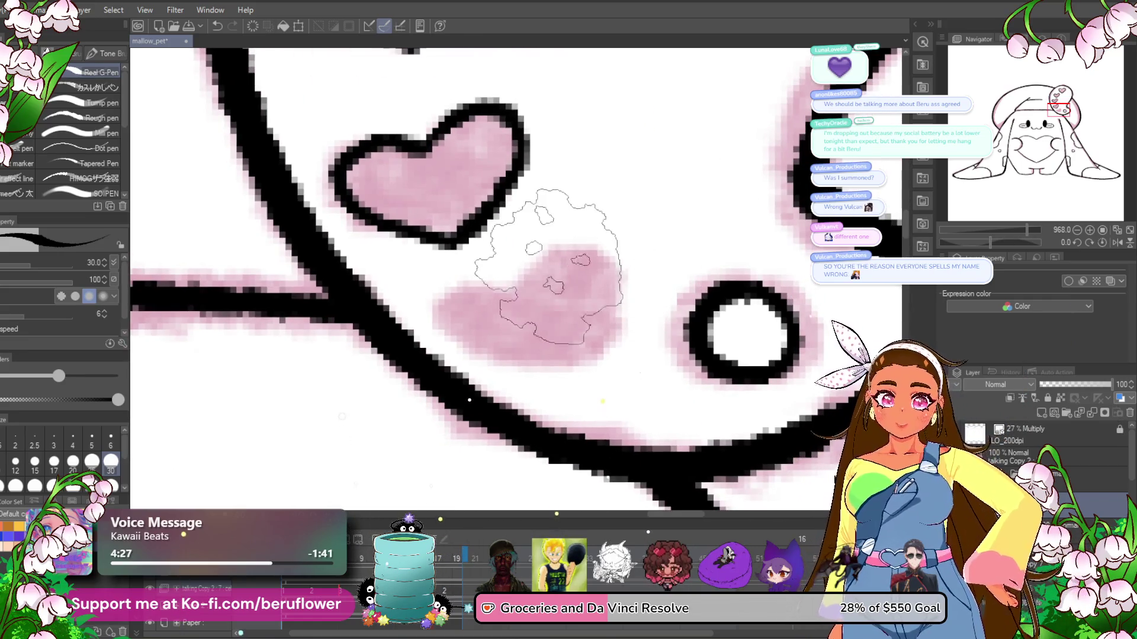
{"action": "mouse_move", "coordinate": [569, 358]}
{"action": "left_mouse_down"}
{"action": "mouse_move", "coordinate": [527, 285]}
{"action": "mouse_move", "coordinate": [566, 362]}
{"action": "left_mouse_up"}
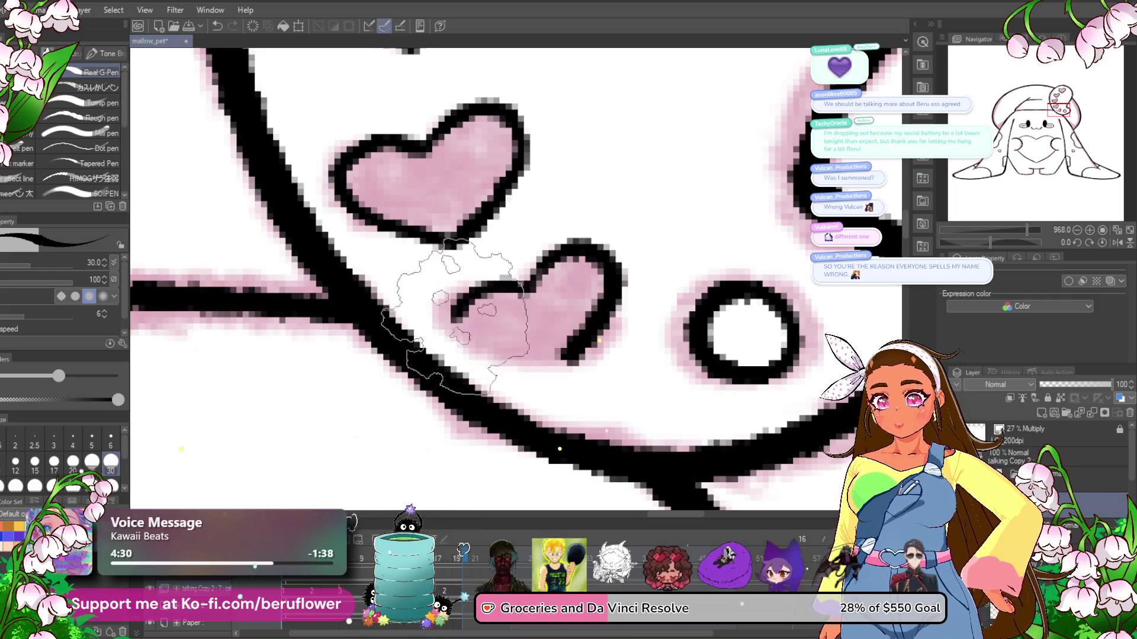
{"action": "scroll", "coordinate": [601, 279], "scroll_direction": "down", "scroll_amount": 3}
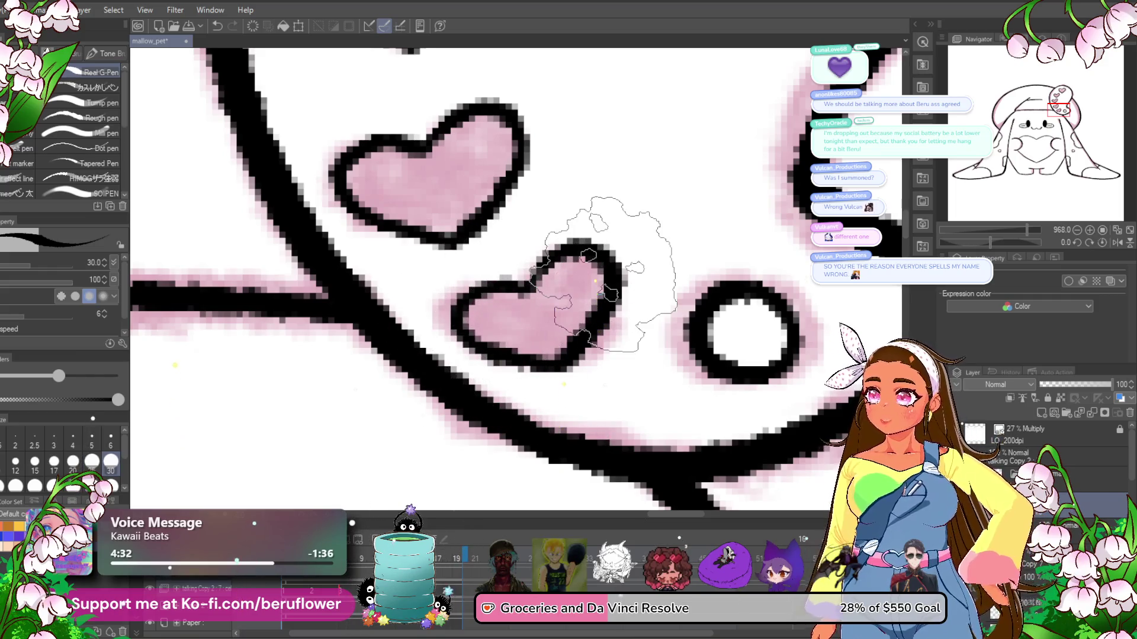
{"action": "scroll", "coordinate": [603, 275], "scroll_direction": "down", "scroll_amount": 4}
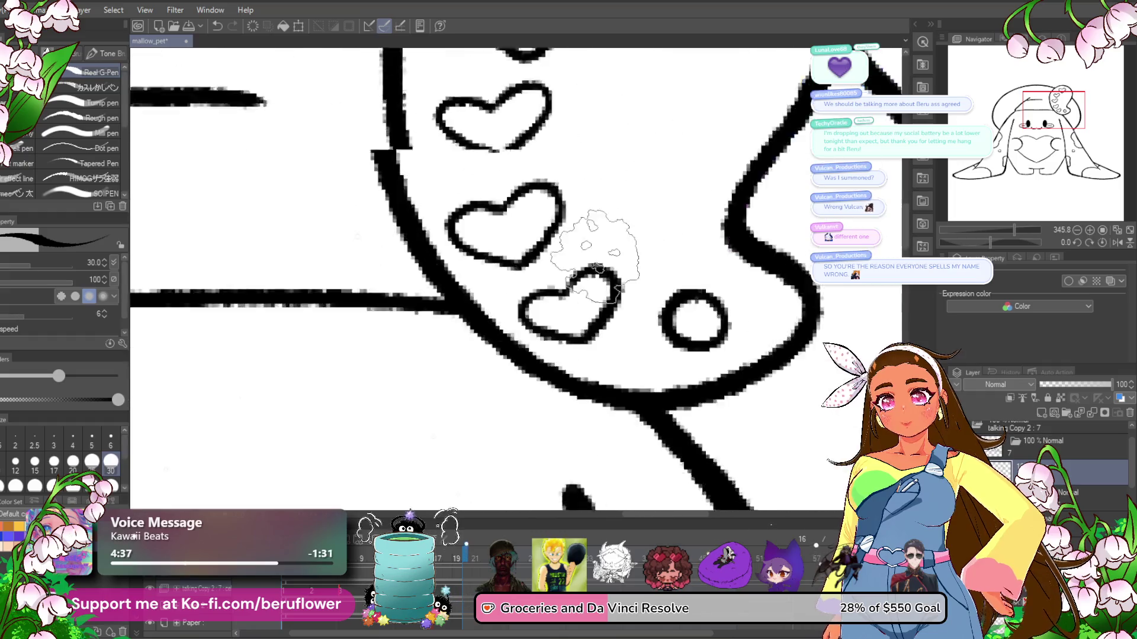
{"action": "scroll", "coordinate": [595, 251], "scroll_direction": "up", "scroll_amount": 2}
- Fill all five heart outlines solid black on the current frame
{"action": "key", "text": "g"}
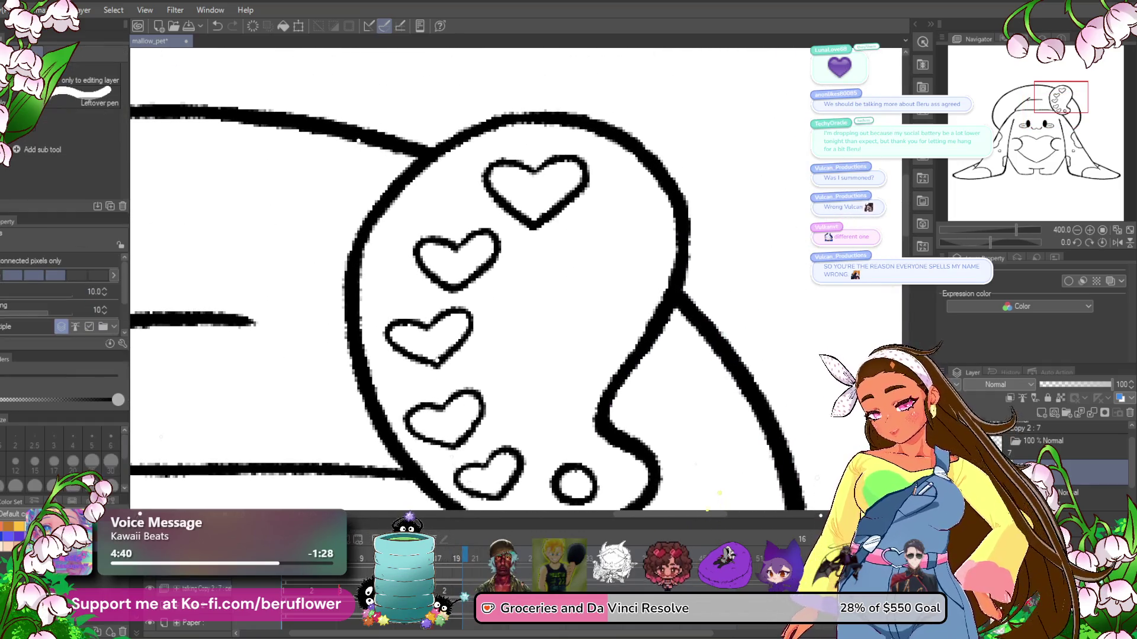
{"action": "left_click", "coordinate": [536, 185]}
{"action": "left_click", "coordinate": [456, 259]}
{"action": "left_click", "coordinate": [429, 335]}
{"action": "left_click", "coordinate": [445, 404]}
{"action": "left_click", "coordinate": [488, 475]}
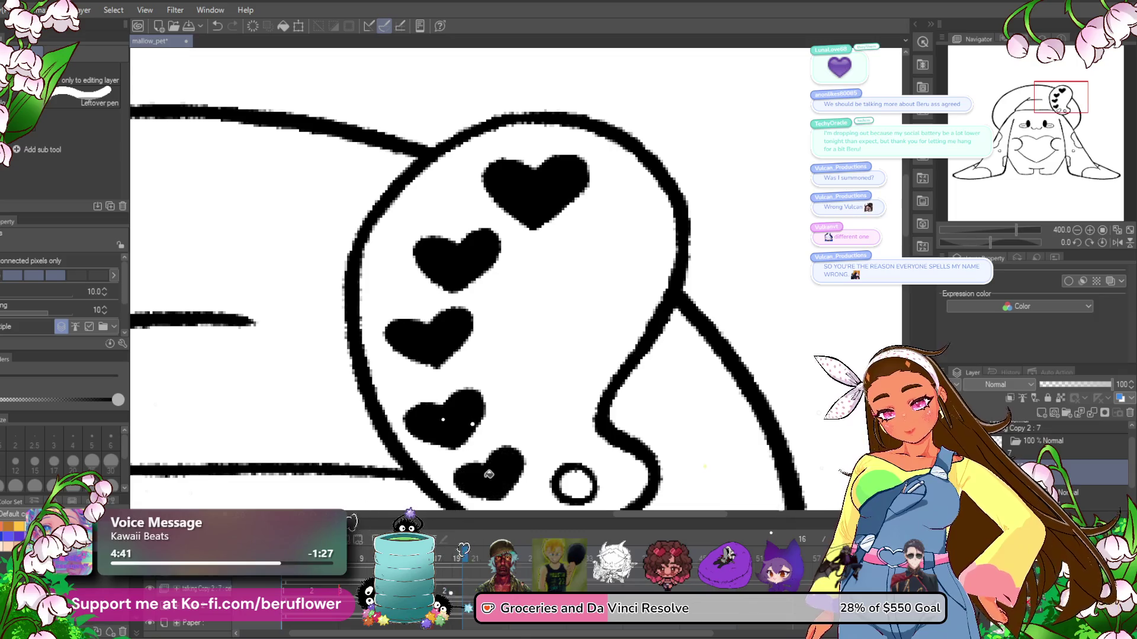
- Fill the five hearts black on the neighbouring frame, then return to the pink-coloured frame
{"action": "key", "text": "Left"}
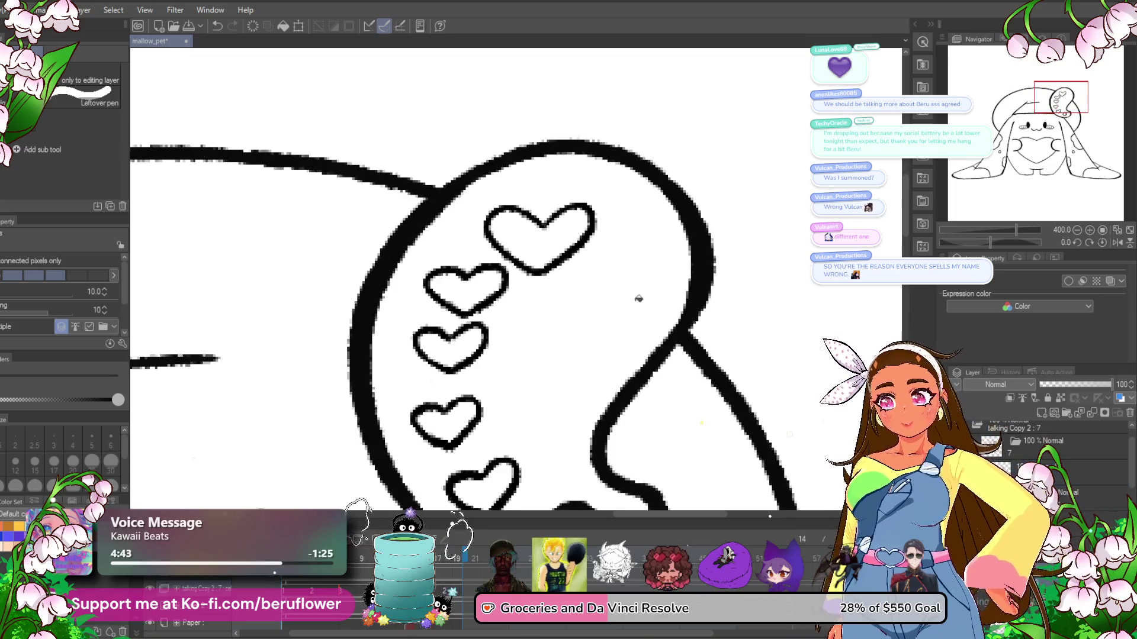
{"action": "left_click", "coordinate": [538, 237]}
{"action": "left_click", "coordinate": [465, 289]}
{"action": "left_click", "coordinate": [450, 347]}
{"action": "left_click", "coordinate": [445, 422]}
{"action": "left_click", "coordinate": [491, 487]}
{"action": "scroll", "coordinate": [492, 487], "scroll_direction": "down", "scroll_amount": 3}
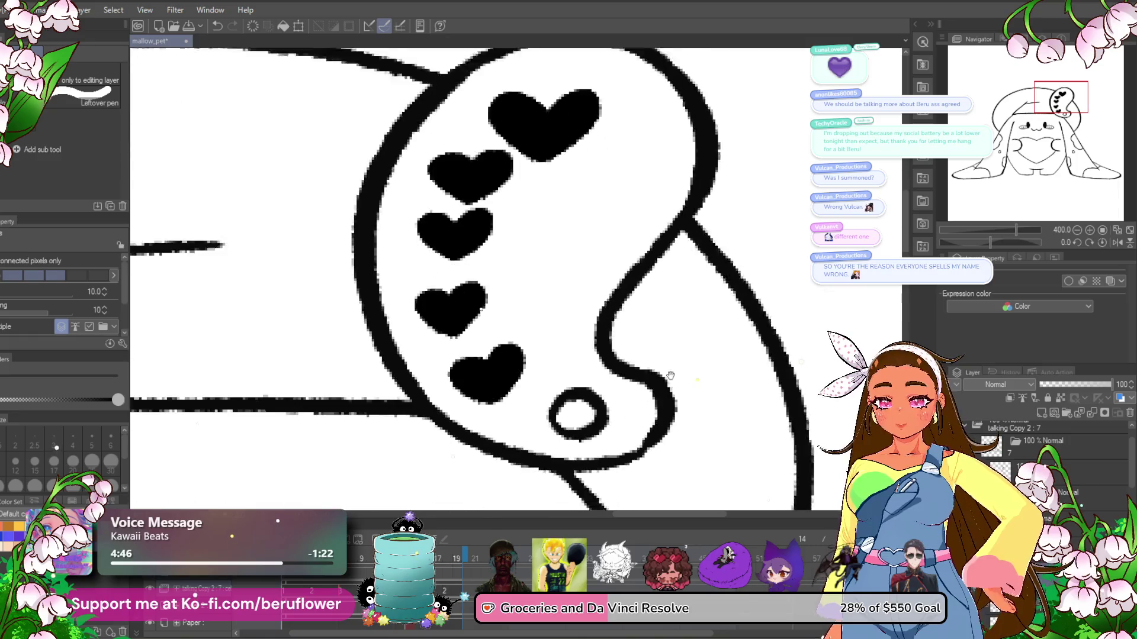
{"action": "key", "text": "Left"}
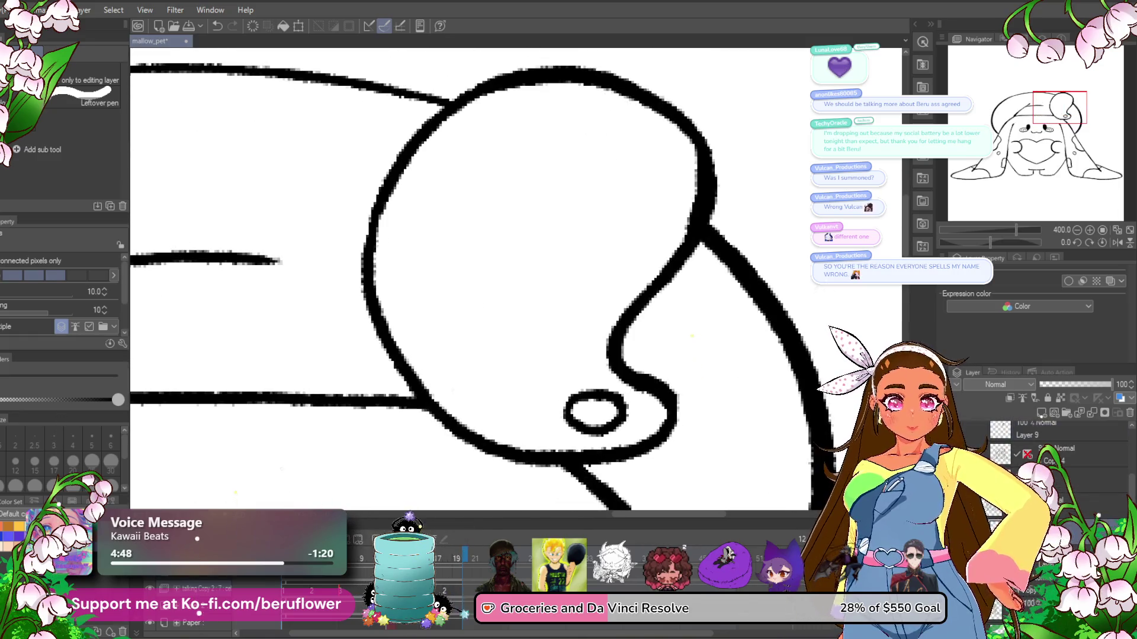
{"action": "key", "text": "Right"}
{"action": "key", "text": "p"}
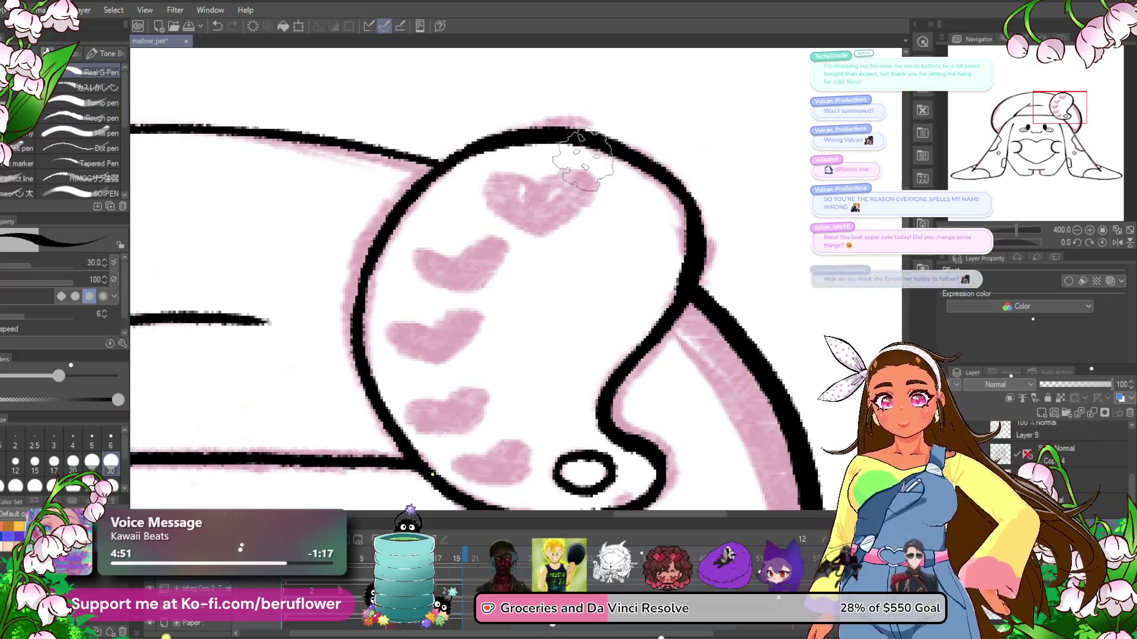
- Draw black heart outlines around the top two pink hearts
{"action": "scroll", "coordinate": [522, 249], "scroll_direction": "up", "scroll_amount": 2}
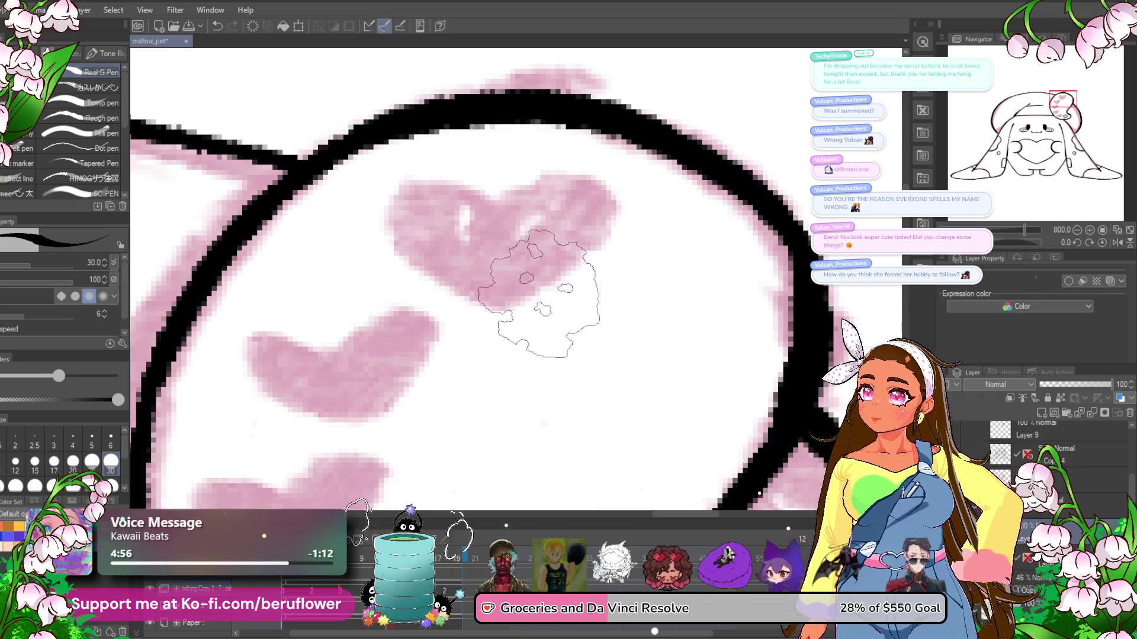
{"action": "left_click_drag", "start_coordinate": [566, 298], "coordinate": [539, 284]}
{"action": "mouse_move", "coordinate": [477, 182]}
{"action": "left_mouse_down"}
{"action": "mouse_move", "coordinate": [472, 287]}
{"action": "mouse_move", "coordinate": [493, 311]}
{"action": "left_mouse_up"}
{"action": "mouse_move", "coordinate": [485, 208]}
{"action": "left_mouse_down"}
{"action": "mouse_move", "coordinate": [491, 307]}
{"action": "mouse_move", "coordinate": [559, 191]}
{"action": "left_mouse_up"}
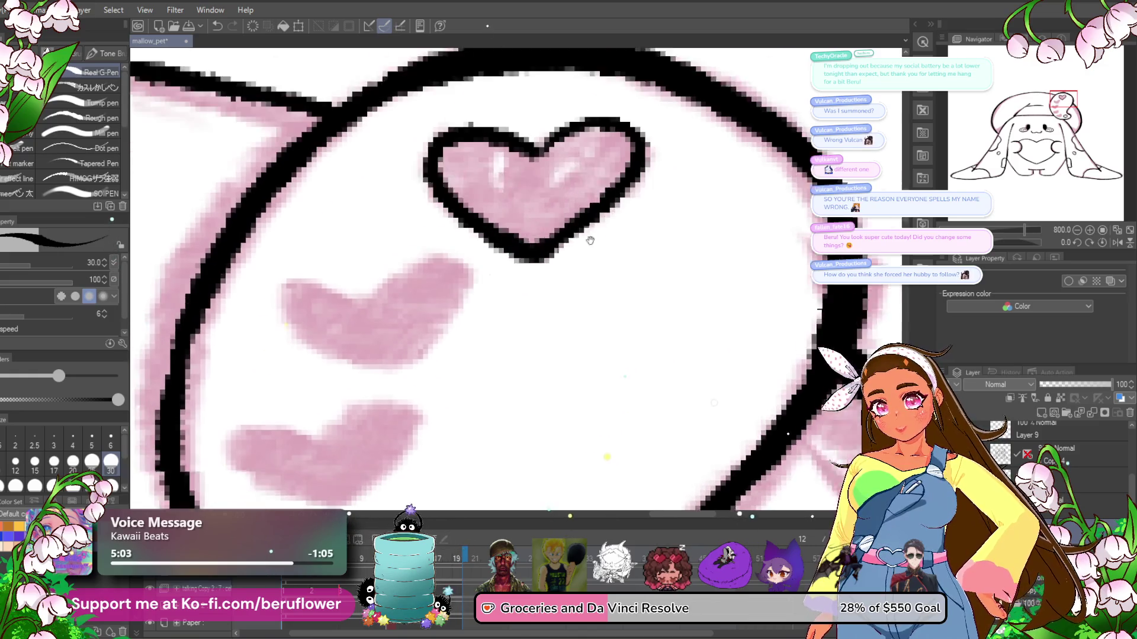
{"action": "mouse_move", "coordinate": [422, 243]}
{"action": "left_mouse_down"}
{"action": "mouse_move", "coordinate": [504, 250]}
{"action": "mouse_move", "coordinate": [427, 319]}
{"action": "left_mouse_up"}
{"action": "mouse_move", "coordinate": [418, 248]}
{"action": "left_mouse_down"}
{"action": "mouse_move", "coordinate": [355, 228]}
{"action": "mouse_move", "coordinate": [414, 331]}
{"action": "left_mouse_up"}
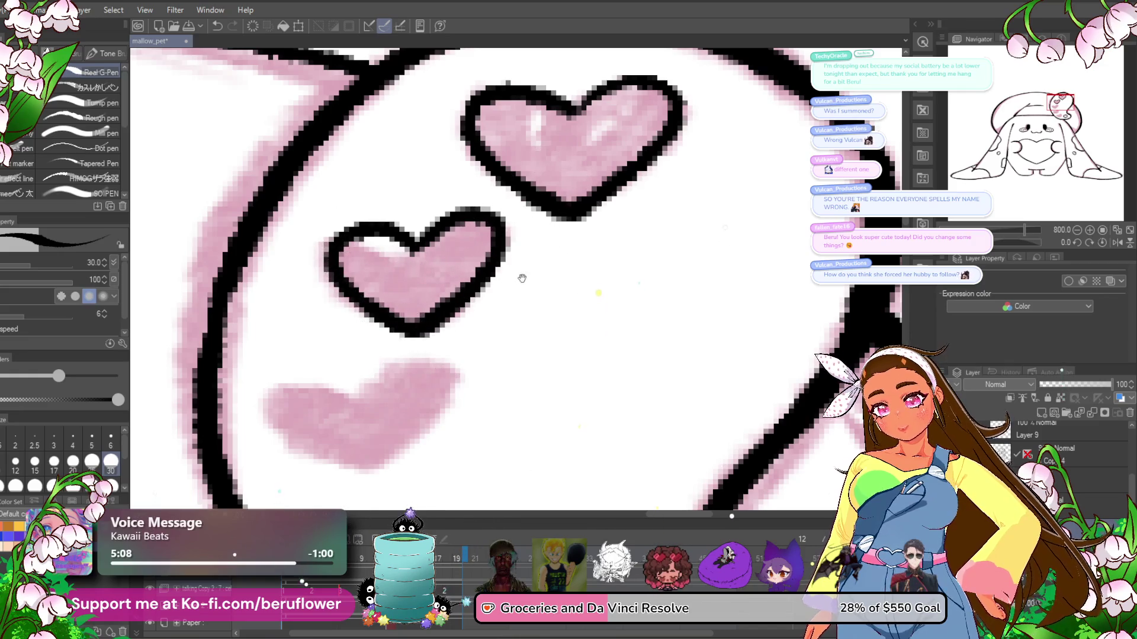
- Outline the remaining three pink hearts, including the lowest spot, in black
{"action": "left_click_drag", "start_coordinate": [459, 421], "coordinate": [461, 303]}
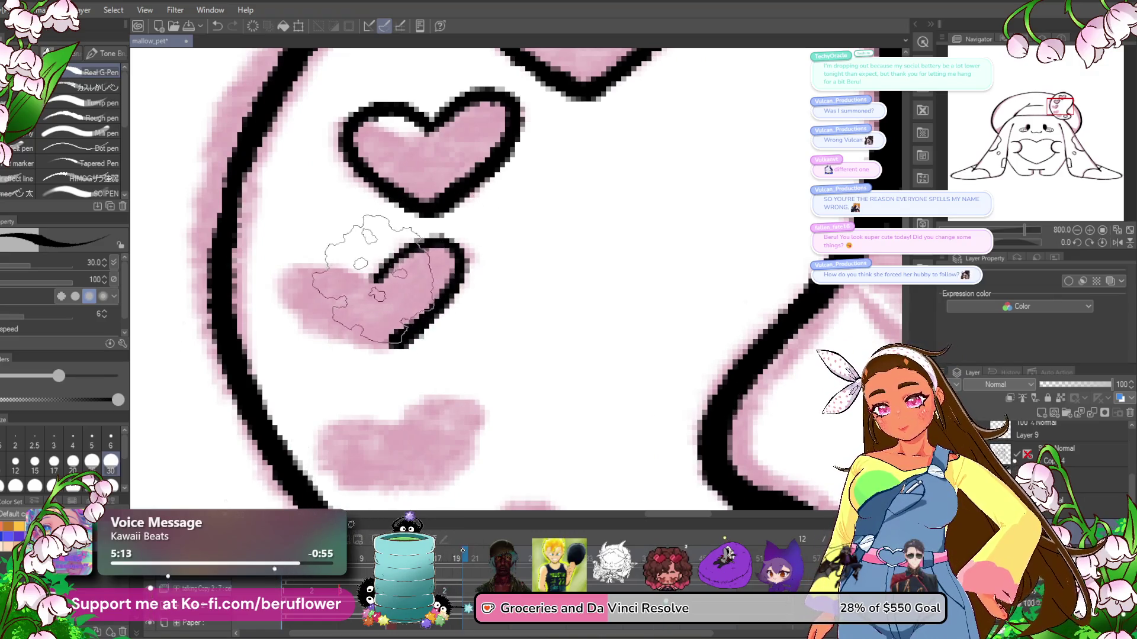
{"action": "left_click_drag", "start_coordinate": [377, 273], "coordinate": [391, 349]}
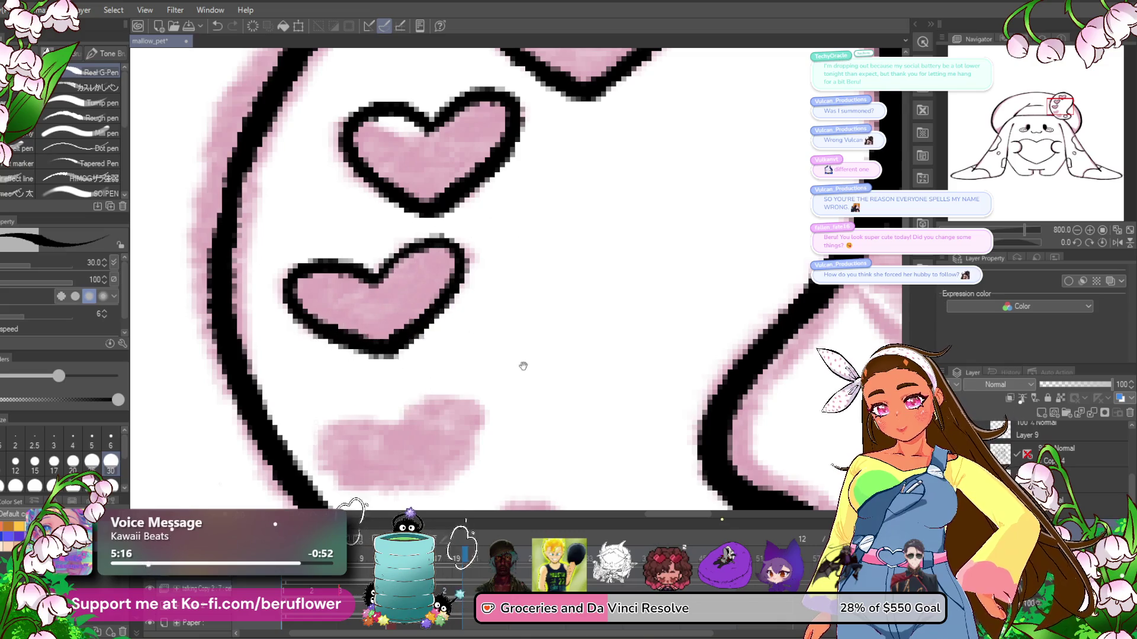
{"action": "left_click_drag", "start_coordinate": [523, 360], "coordinate": [559, 242]}
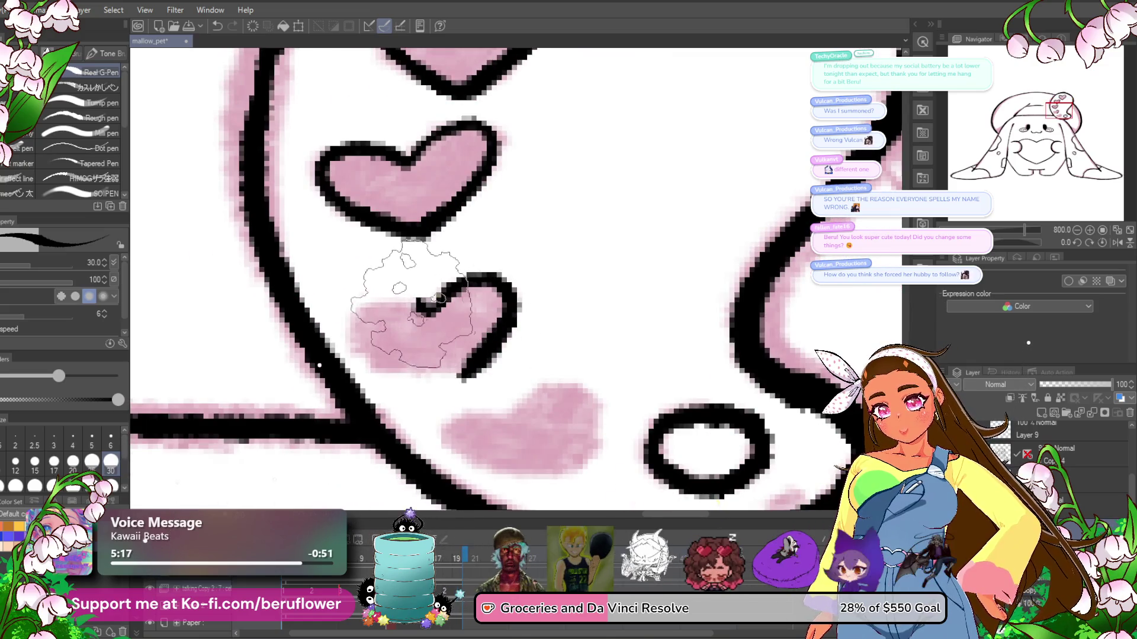
{"action": "left_click_drag", "start_coordinate": [438, 305], "coordinate": [456, 379]}
{"action": "left_click_drag", "start_coordinate": [615, 396], "coordinate": [591, 298]}
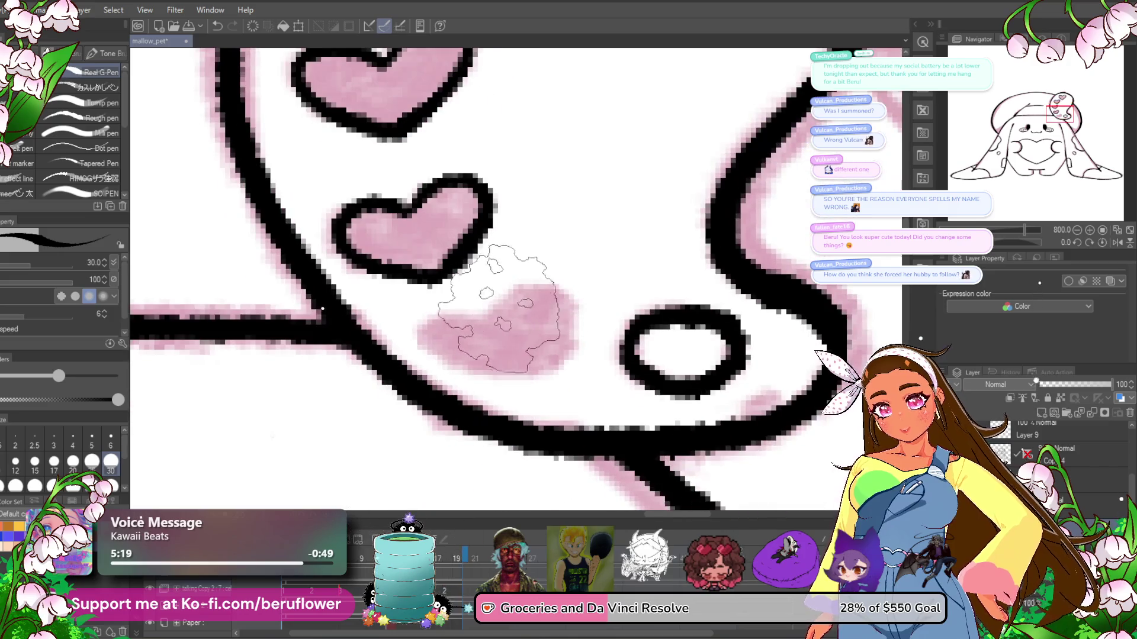
{"action": "left_click_drag", "start_coordinate": [510, 290], "coordinate": [527, 382]}
{"action": "mouse_move", "coordinate": [474, 317]}
{"action": "left_mouse_down"}
{"action": "mouse_move", "coordinate": [507, 297]}
{"action": "mouse_move", "coordinate": [536, 332]}
{"action": "left_mouse_up"}
{"action": "scroll", "coordinate": [474, 314], "scroll_direction": "down", "scroll_amount": 2}
{"action": "scroll", "coordinate": [545, 332], "scroll_direction": "down", "scroll_amount": 2}
{"action": "scroll", "coordinate": [545, 329], "scroll_direction": "up", "scroll_amount": 2}
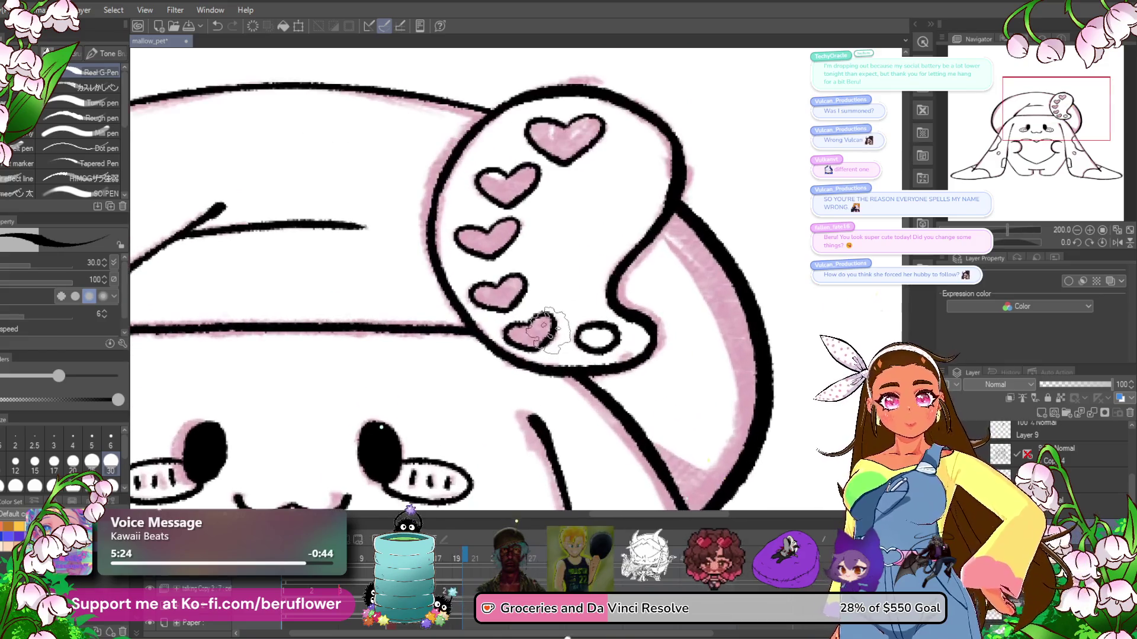
- Hide the pink colour layer and fill the five hearts solid black
{"action": "left_click", "coordinate": [974, 455]}
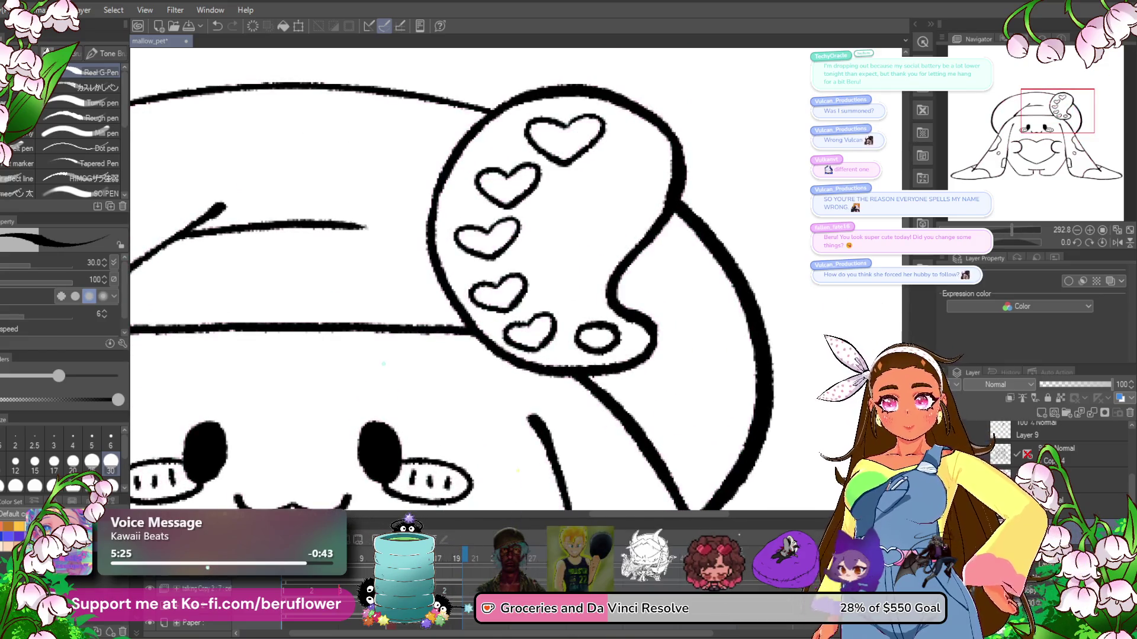
{"action": "key", "text": "g"}
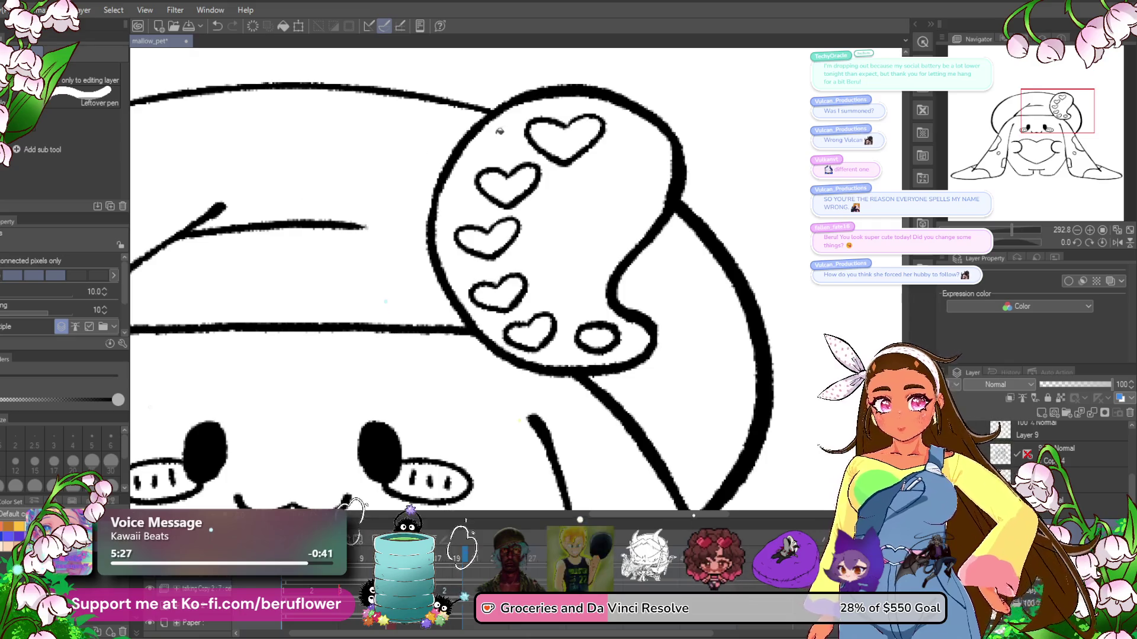
{"action": "left_click", "coordinate": [566, 136]}
{"action": "left_click", "coordinate": [508, 182]}
{"action": "left_click", "coordinate": [487, 236]}
{"action": "left_click", "coordinate": [497, 290]}
{"action": "left_click", "coordinate": [528, 325]}
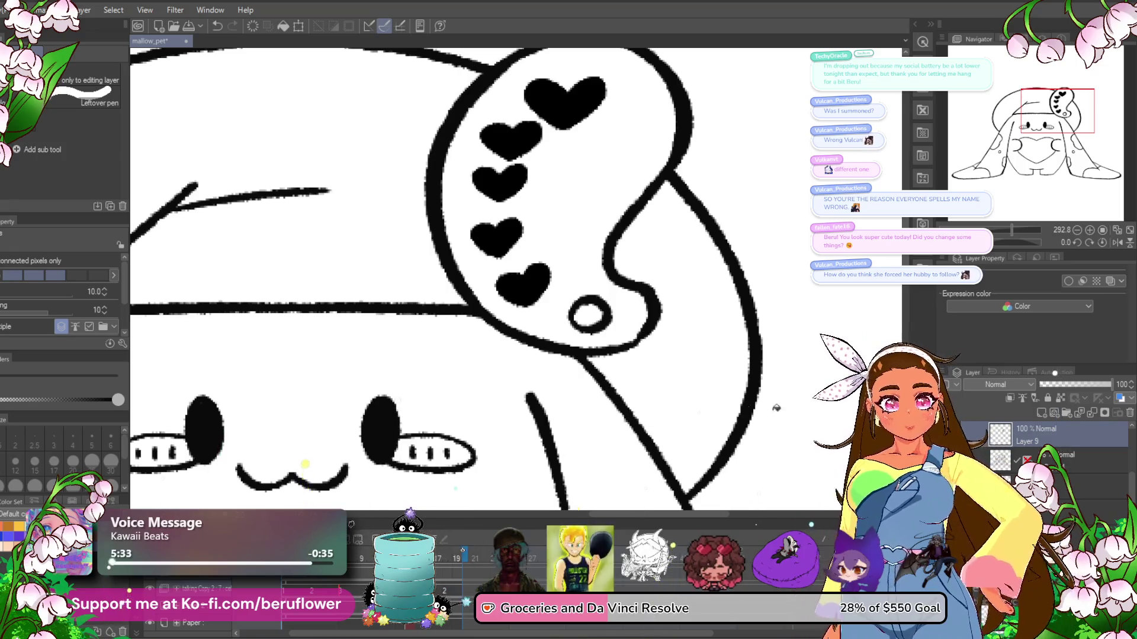
- Fill the five outlined hearts black on the next timeline frame
{"action": "left_click", "coordinate": [448, 570]}
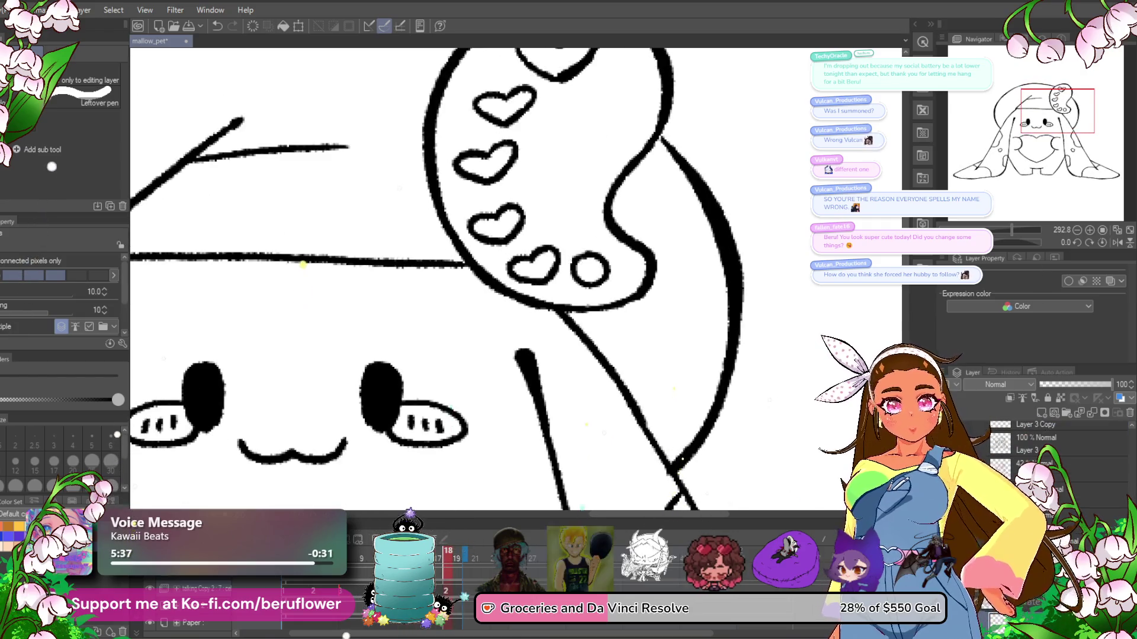
{"action": "left_click_drag", "start_coordinate": [551, 107], "coordinate": [545, 192]}
{"action": "left_click", "coordinate": [551, 133]}
{"action": "left_click", "coordinate": [499, 190]}
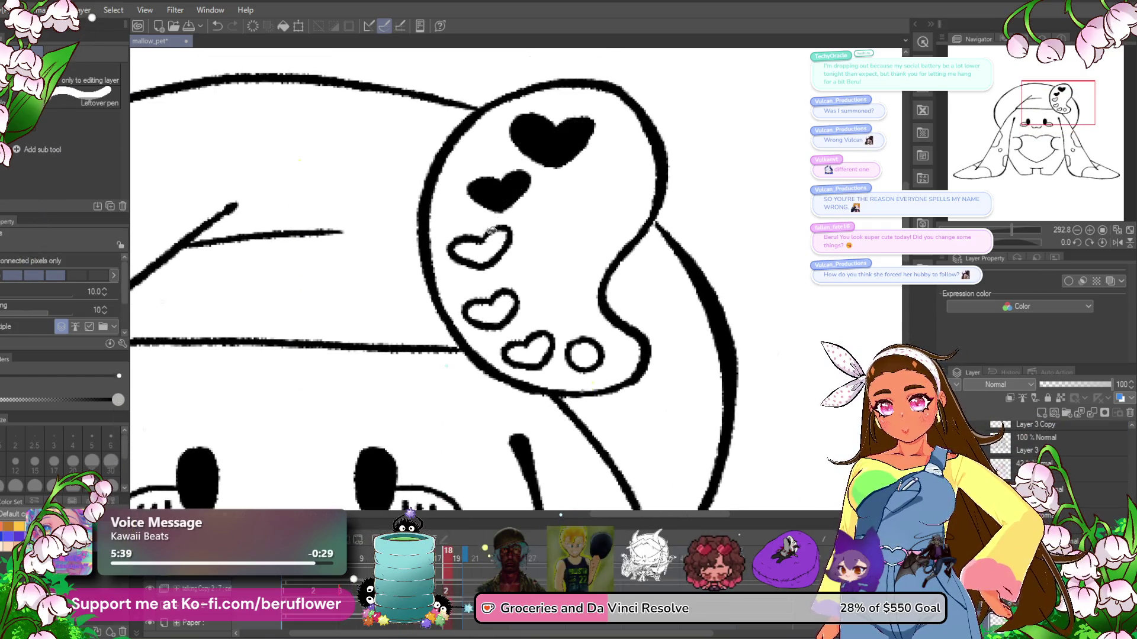
{"action": "left_click", "coordinate": [480, 244]}
{"action": "left_click", "coordinate": [490, 308]}
{"action": "left_click", "coordinate": [537, 354]}
- Fill the five hearts black on an earlier frame, undoing the stray circle fill
{"action": "left_click_drag", "start_coordinate": [448, 557], "coordinate": [353, 572]}
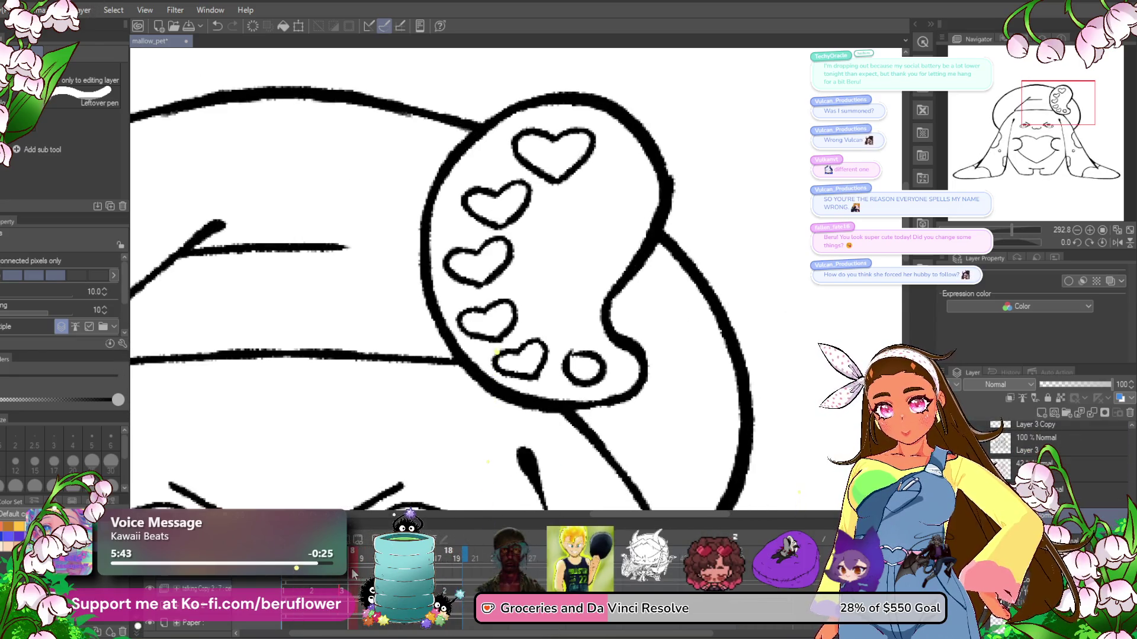
{"action": "left_click", "coordinate": [553, 163]}
{"action": "left_click", "coordinate": [497, 204]}
{"action": "left_click", "coordinate": [478, 261]}
{"action": "left_click", "coordinate": [487, 320]}
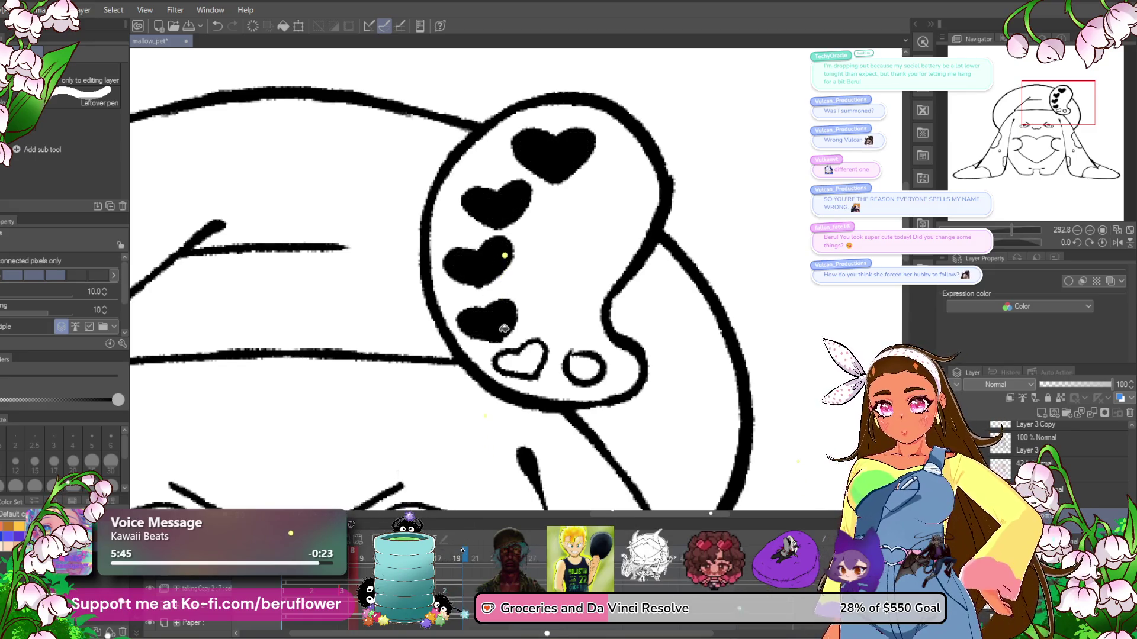
{"action": "left_click", "coordinate": [520, 360]}
{"action": "key", "text": "ctrl+z"}
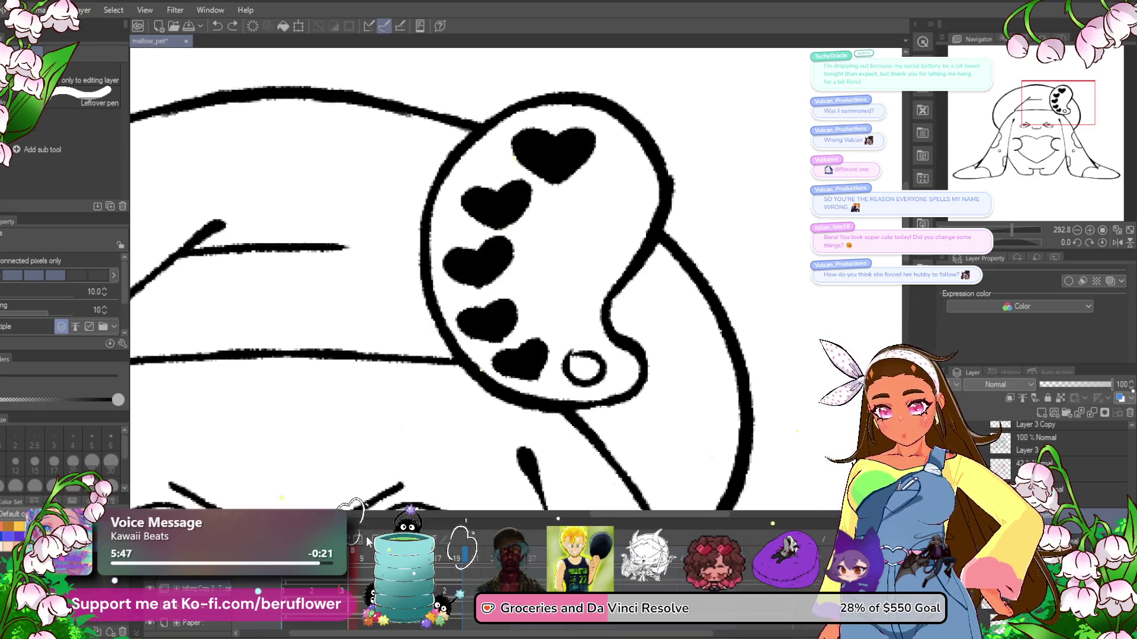
- Fill the five outlined hearts black on the remaining frame
{"action": "left_click_drag", "start_coordinate": [313, 579], "coordinate": [289, 577]}
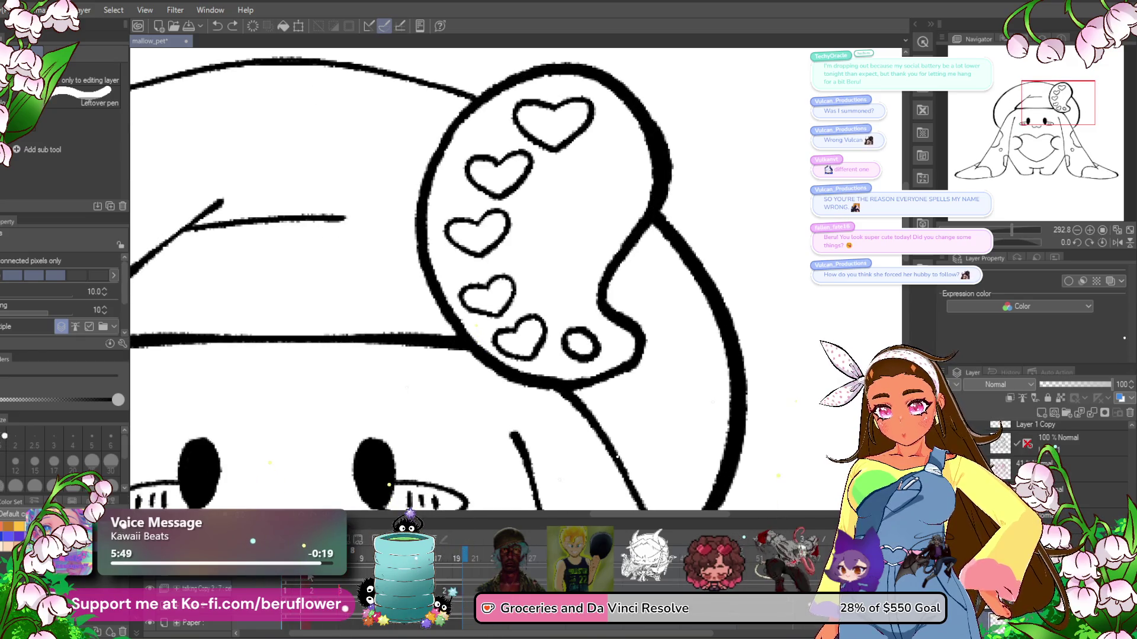
{"action": "left_click", "coordinate": [554, 121]}
{"action": "left_click", "coordinate": [498, 172]}
{"action": "left_click", "coordinate": [487, 233]}
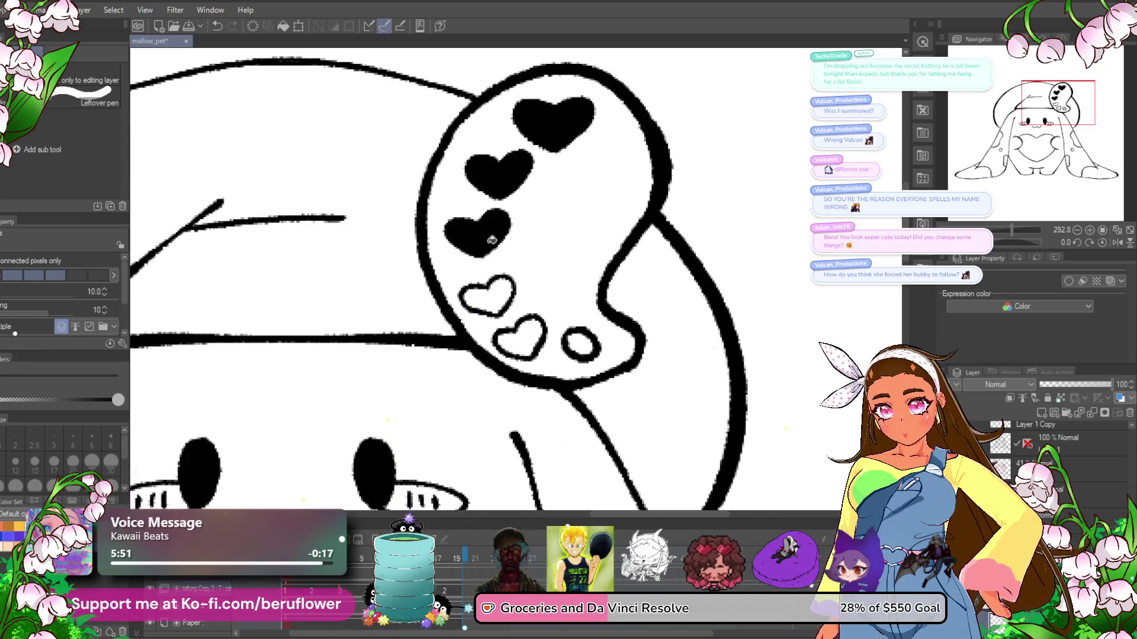
{"action": "left_click", "coordinate": [487, 297]}
{"action": "left_click", "coordinate": [520, 337]}
{"action": "scroll", "coordinate": [521, 228], "scroll_direction": "down", "scroll_amount": 4}
{"action": "scroll", "coordinate": [521, 228], "scroll_direction": "up", "scroll_amount": 1}
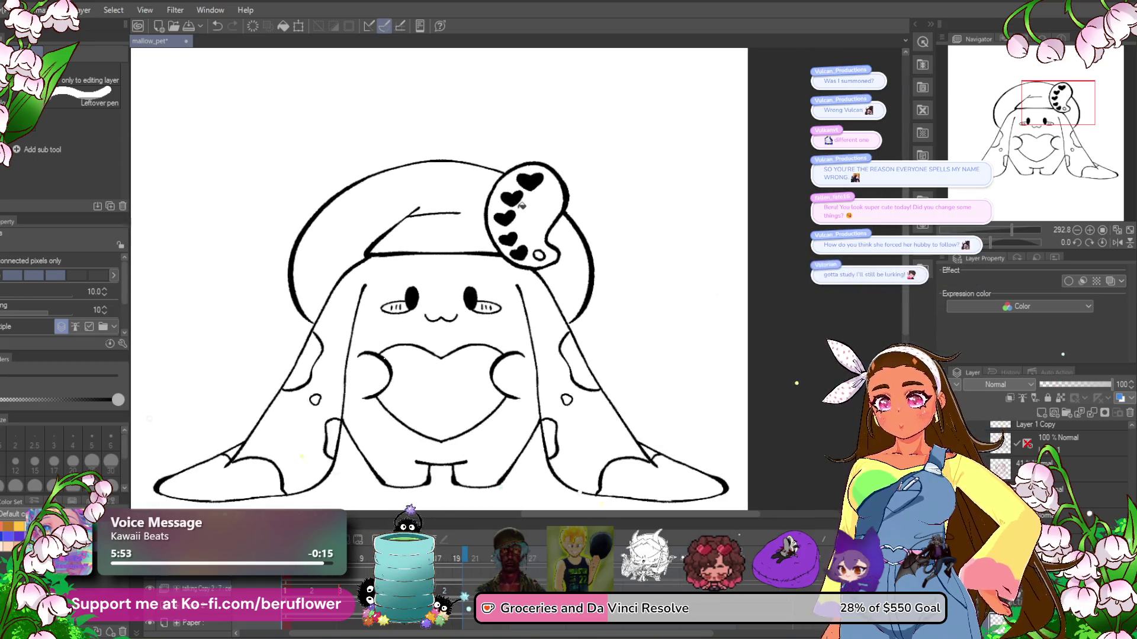
- Play the boiling line animation, zooming in and out to review the black palette hearts
{"action": "left_click_drag", "start_coordinate": [434, 486], "coordinate": [414, 450]}
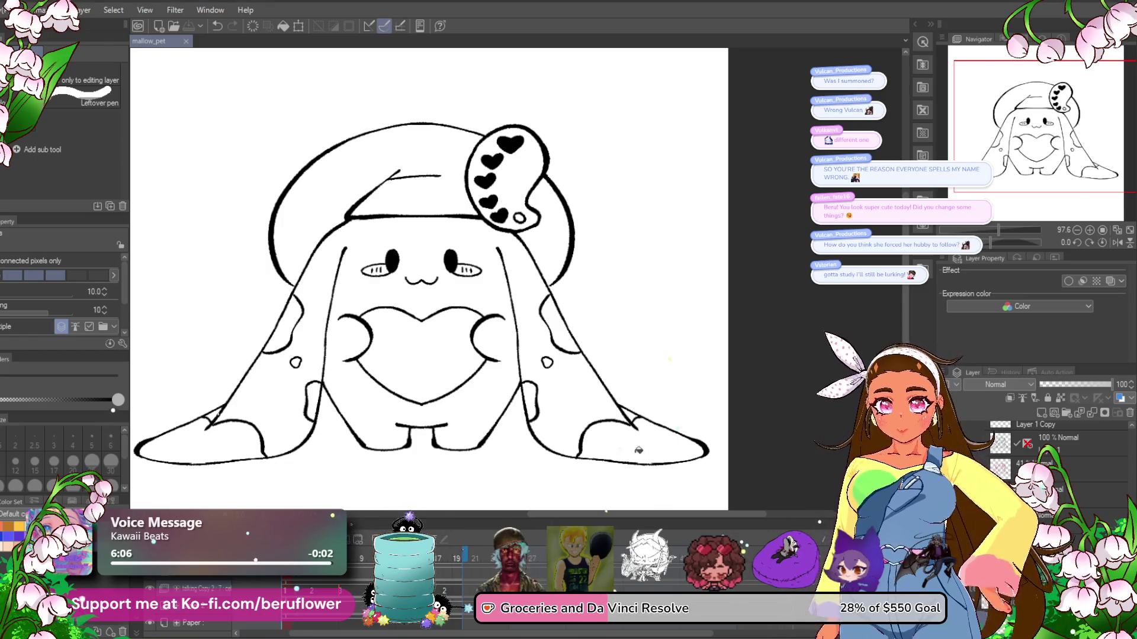
{"action": "key", "text": "space"}
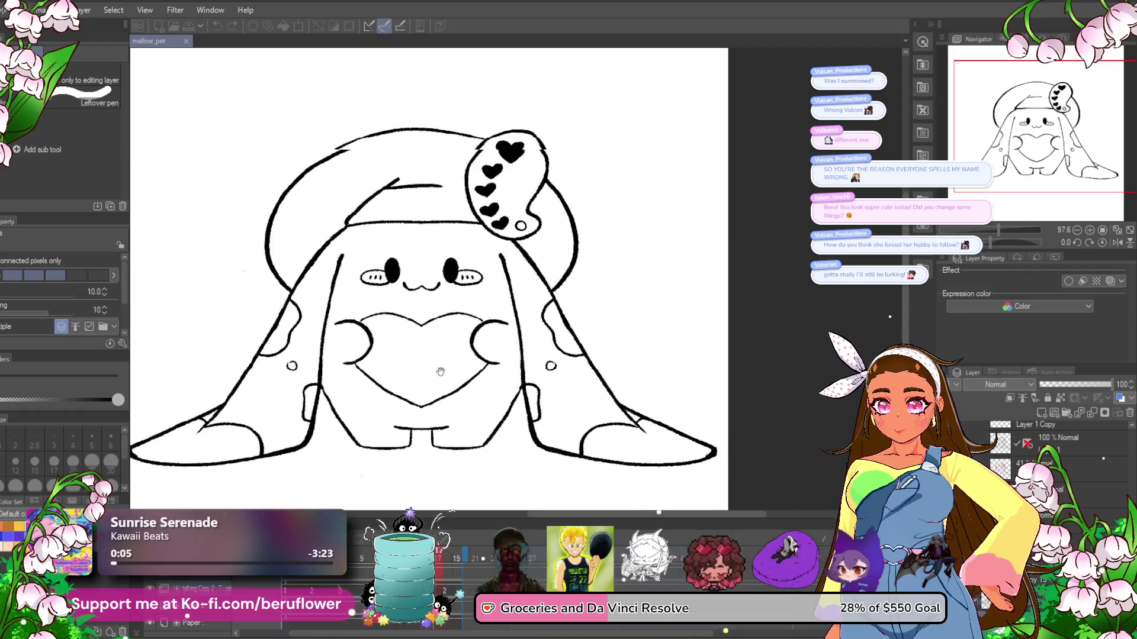
{"action": "scroll", "coordinate": [494, 337], "scroll_direction": "down", "scroll_amount": 2}
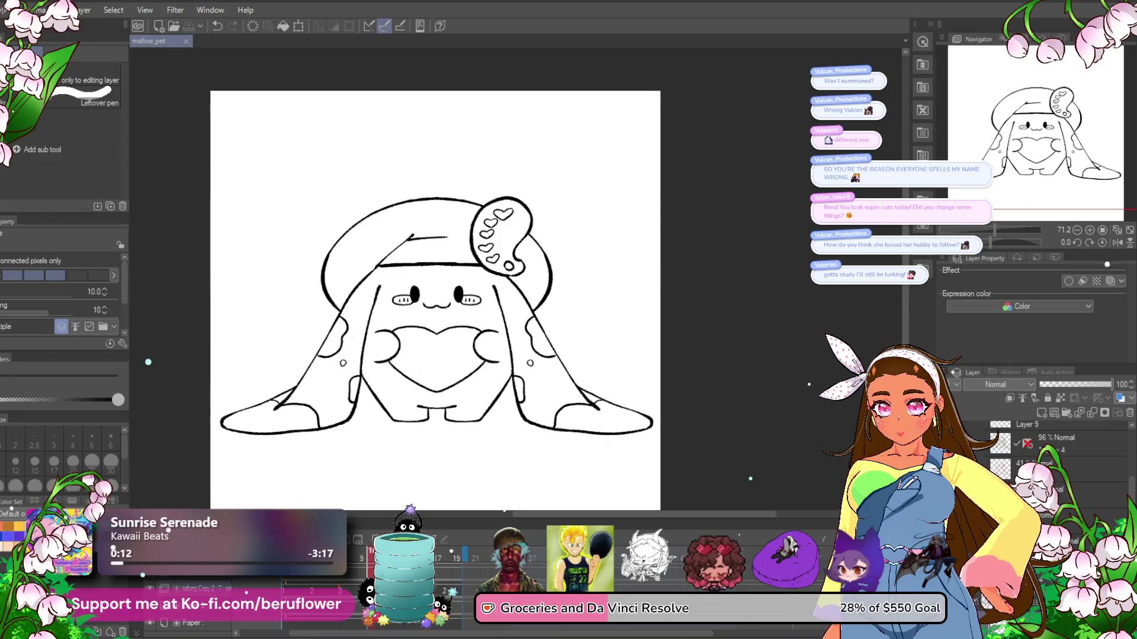
{"action": "scroll", "coordinate": [529, 217], "scroll_direction": "up", "scroll_amount": 2}
{"action": "scroll", "coordinate": [529, 217], "scroll_direction": "up", "scroll_amount": 3}
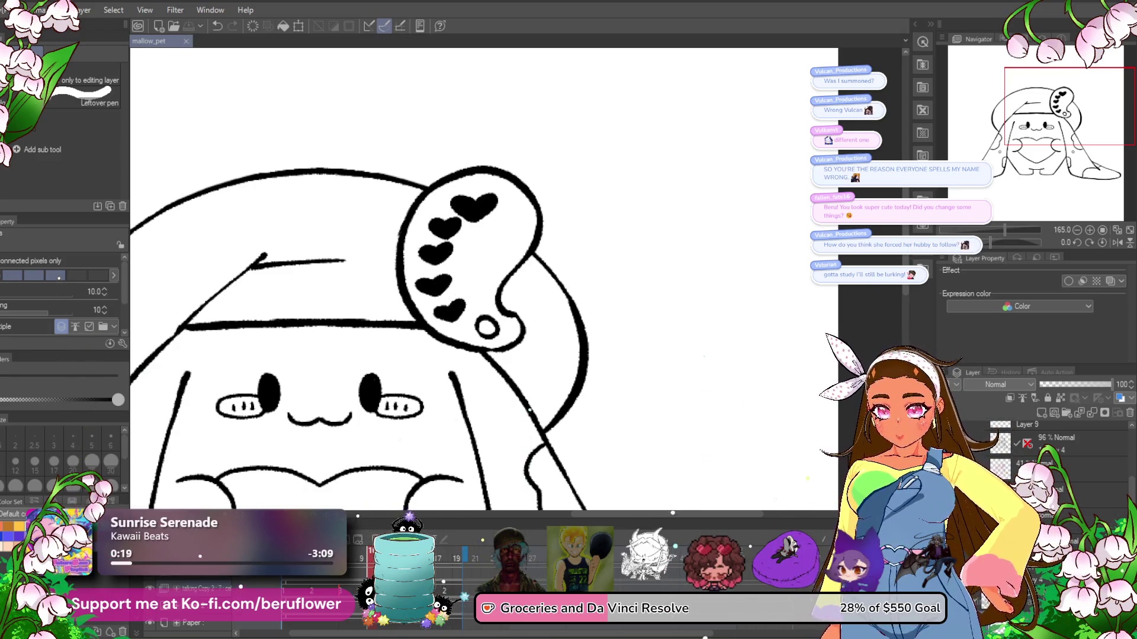
{"action": "scroll", "coordinate": [531, 212], "scroll_direction": "down", "scroll_amount": 1}
{"action": "scroll", "coordinate": [530, 212], "scroll_direction": "down", "scroll_amount": 2}
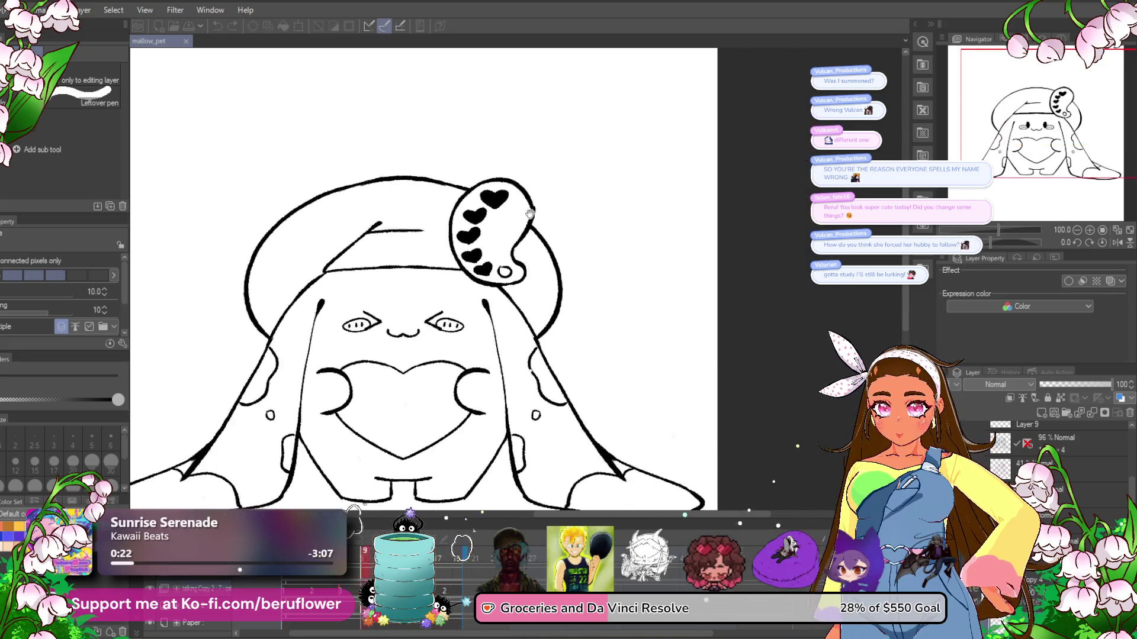
{"action": "scroll", "coordinate": [529, 212], "scroll_direction": "down", "scroll_amount": 1}
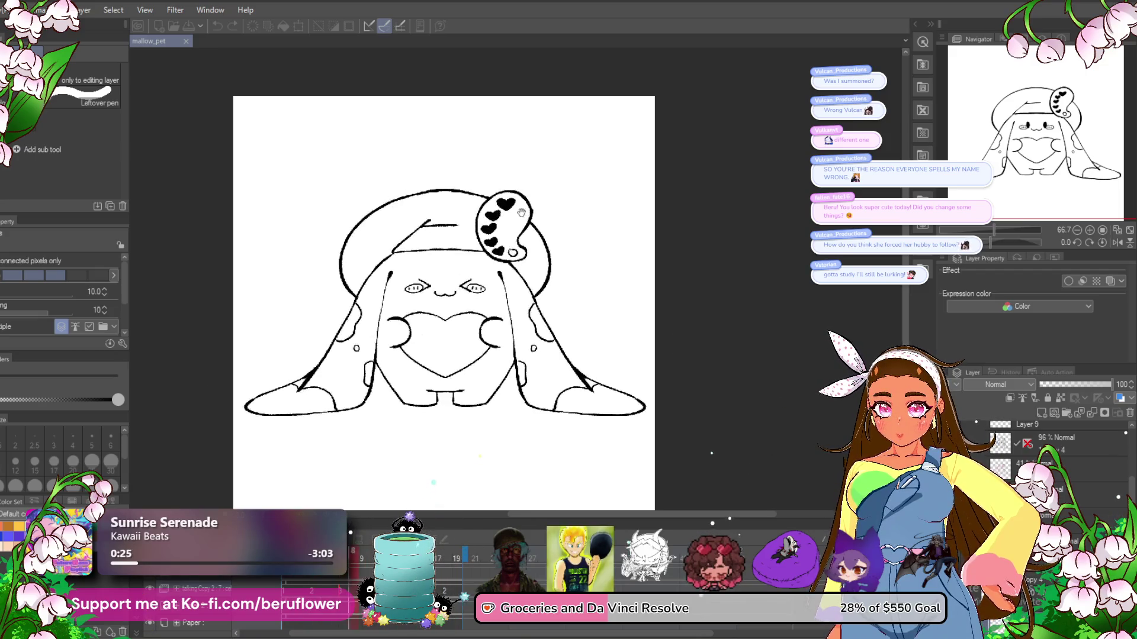
{"action": "scroll", "coordinate": [521, 212], "scroll_direction": "down", "scroll_amount": 1}
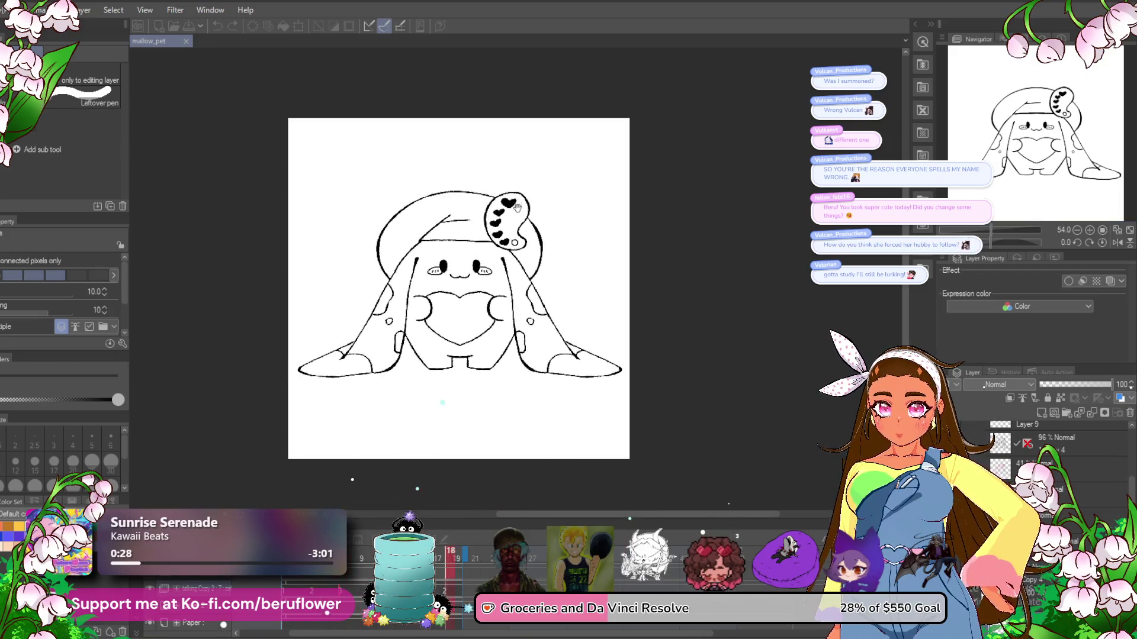
{"action": "scroll", "coordinate": [510, 171], "scroll_direction": "up", "scroll_amount": 1}
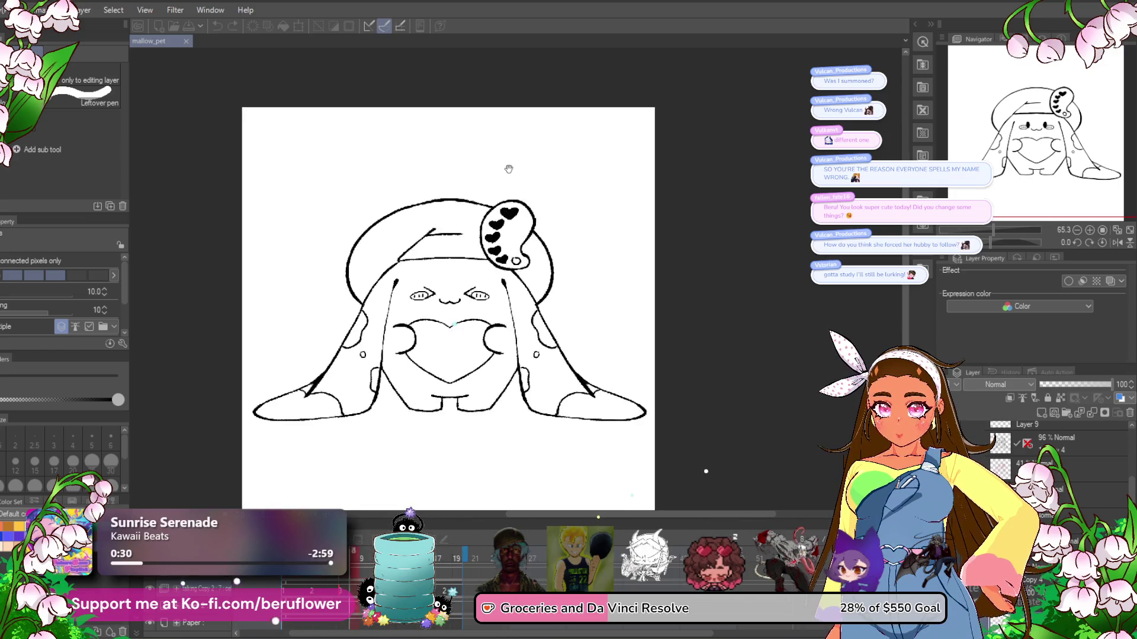
{"action": "scroll", "coordinate": [509, 170], "scroll_direction": "down", "scroll_amount": 1}
{"action": "scroll", "coordinate": [509, 170], "scroll_direction": "up", "scroll_amount": 1}
{"action": "scroll", "coordinate": [438, 191], "scroll_direction": "down", "scroll_amount": 1}
{"action": "scroll", "coordinate": [444, 190], "scroll_direction": "up", "scroll_amount": 1}
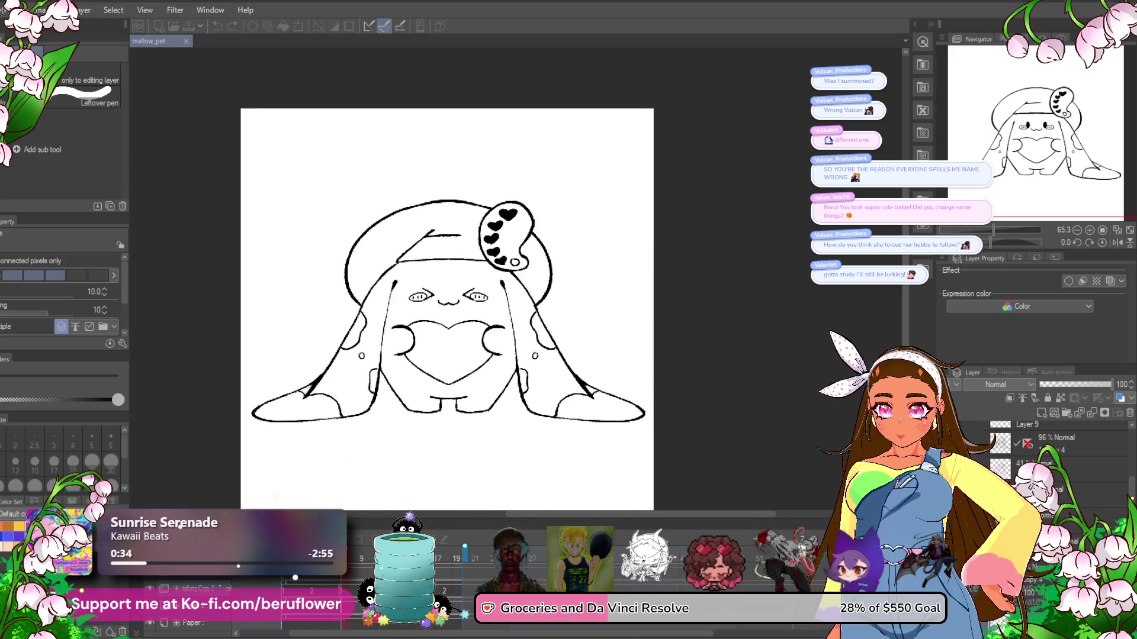
{"action": "scroll", "coordinate": [365, 348], "scroll_direction": "up", "scroll_amount": 1}
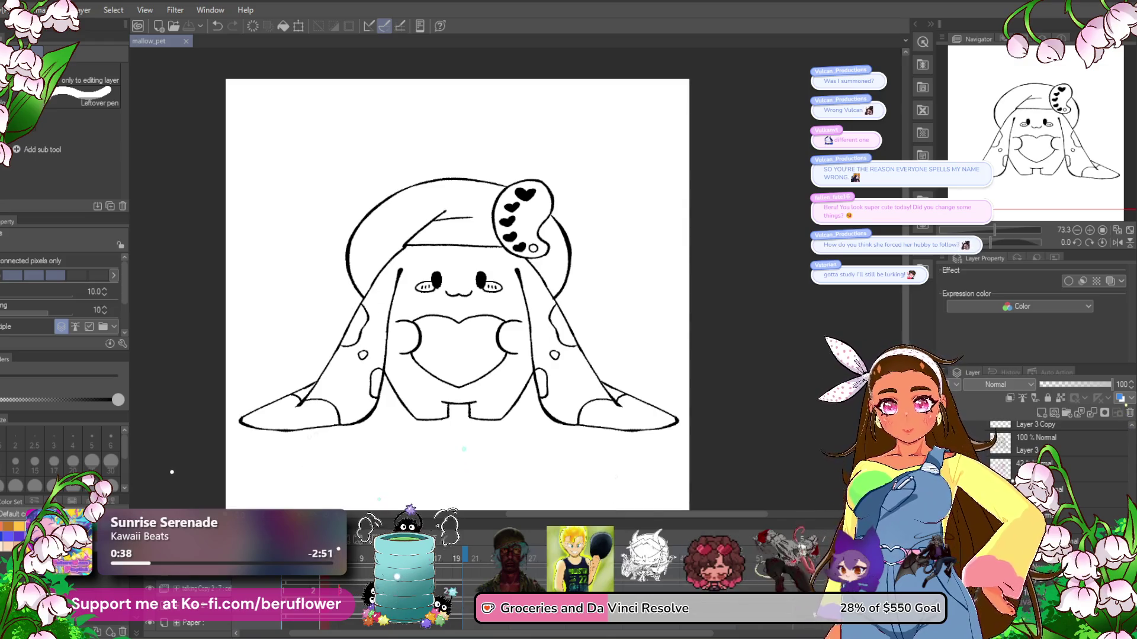
{"action": "scroll", "coordinate": [679, 292], "scroll_direction": "down", "scroll_amount": 2}
{"action": "scroll", "coordinate": [576, 324], "scroll_direction": "up", "scroll_amount": 2}
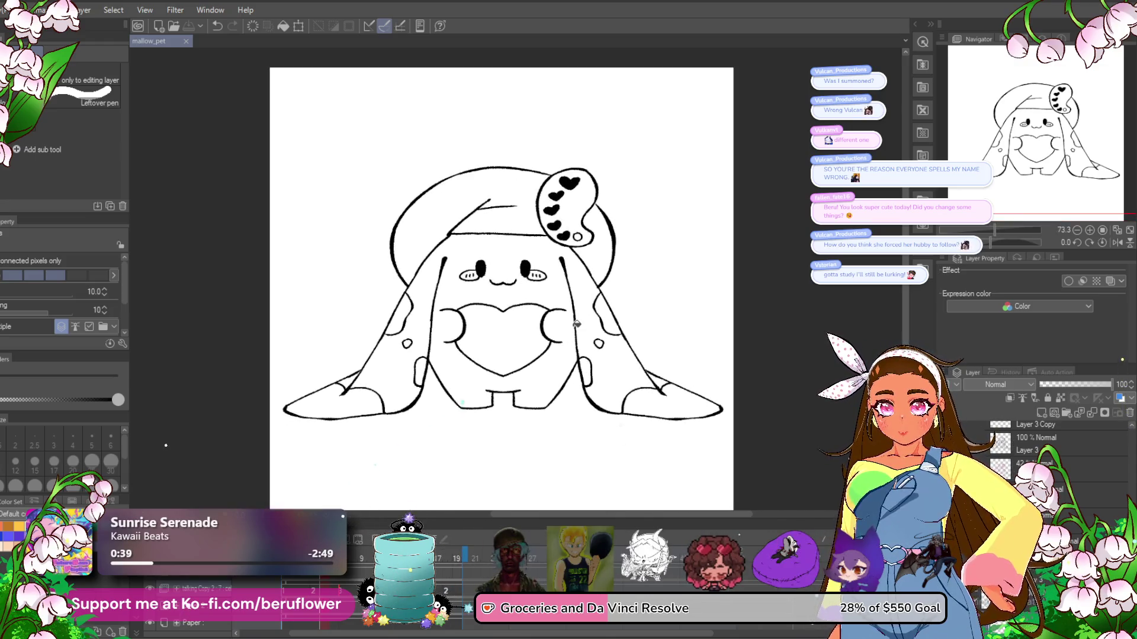
{"action": "scroll", "coordinate": [576, 324], "scroll_direction": "down", "scroll_amount": 1}
{"action": "scroll", "coordinate": [576, 324], "scroll_direction": "down", "scroll_amount": 1}
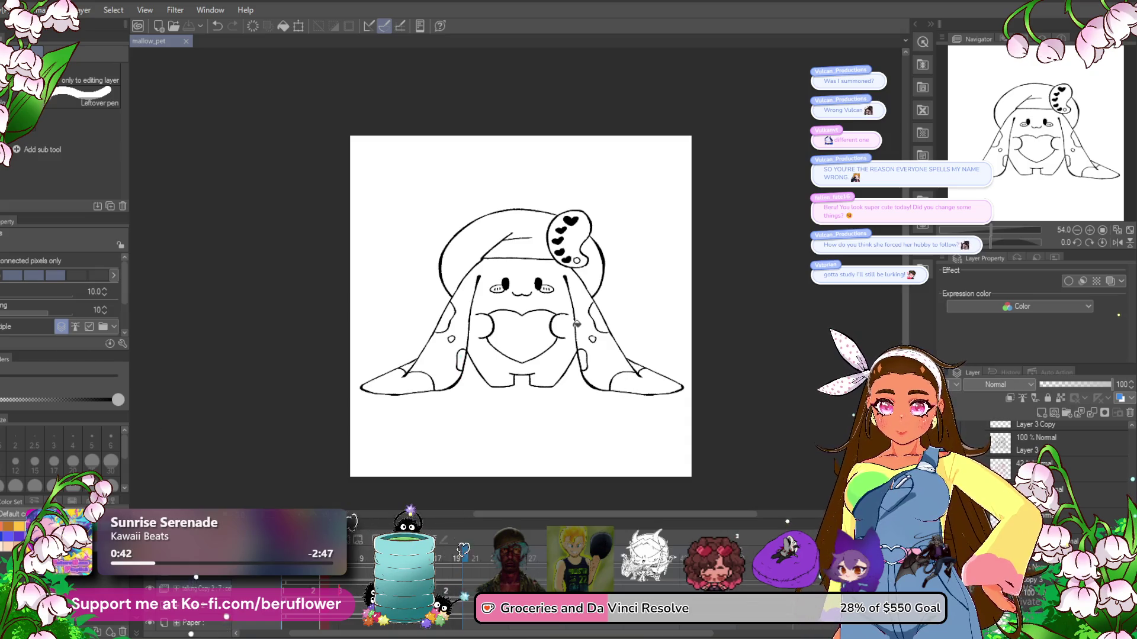
{"action": "scroll", "coordinate": [576, 324], "scroll_direction": "up", "scroll_amount": 1}
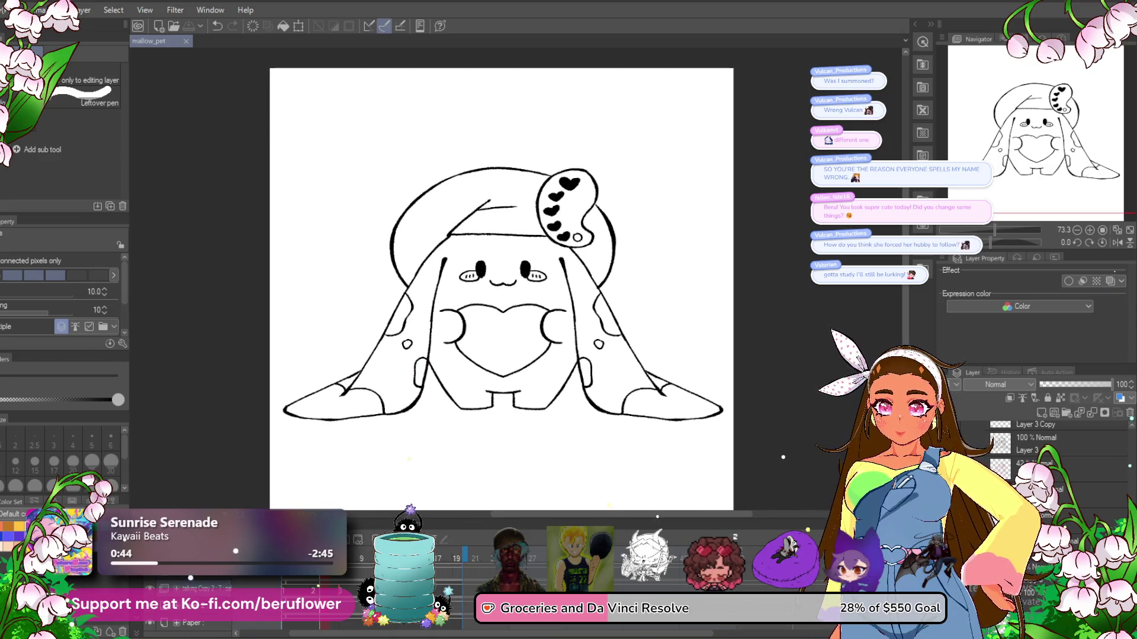
{"action": "key", "text": "ctrl+z"}
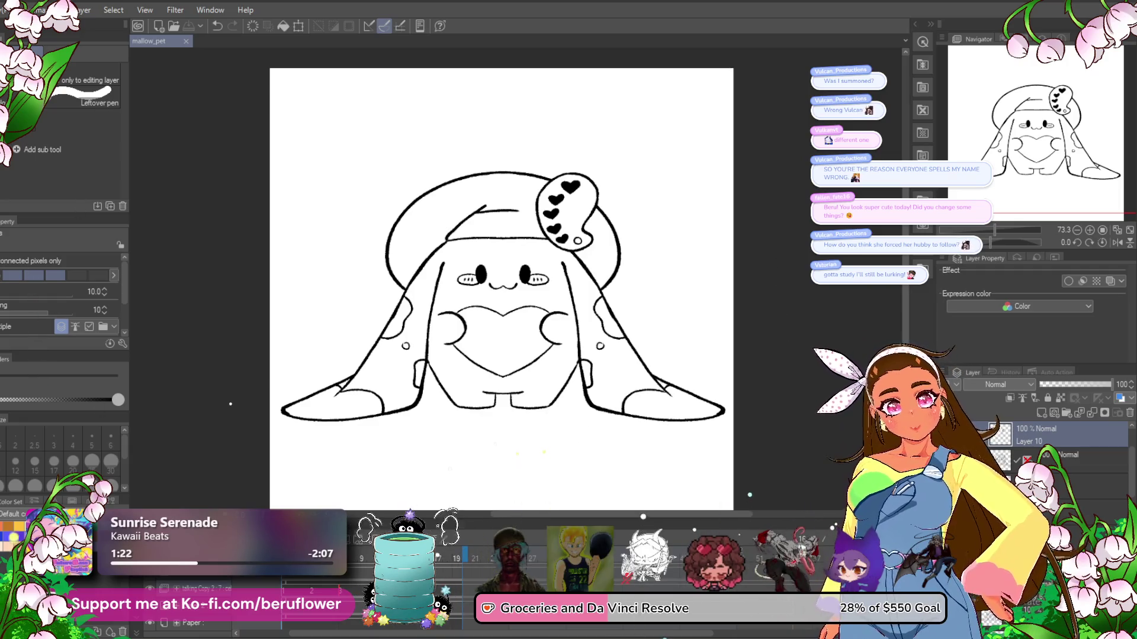
- Scroll the Layer panel and open the File menu to reach recent files
{"action": "scroll", "coordinate": [1054, 450], "scroll_direction": "down", "scroll_amount": 3}
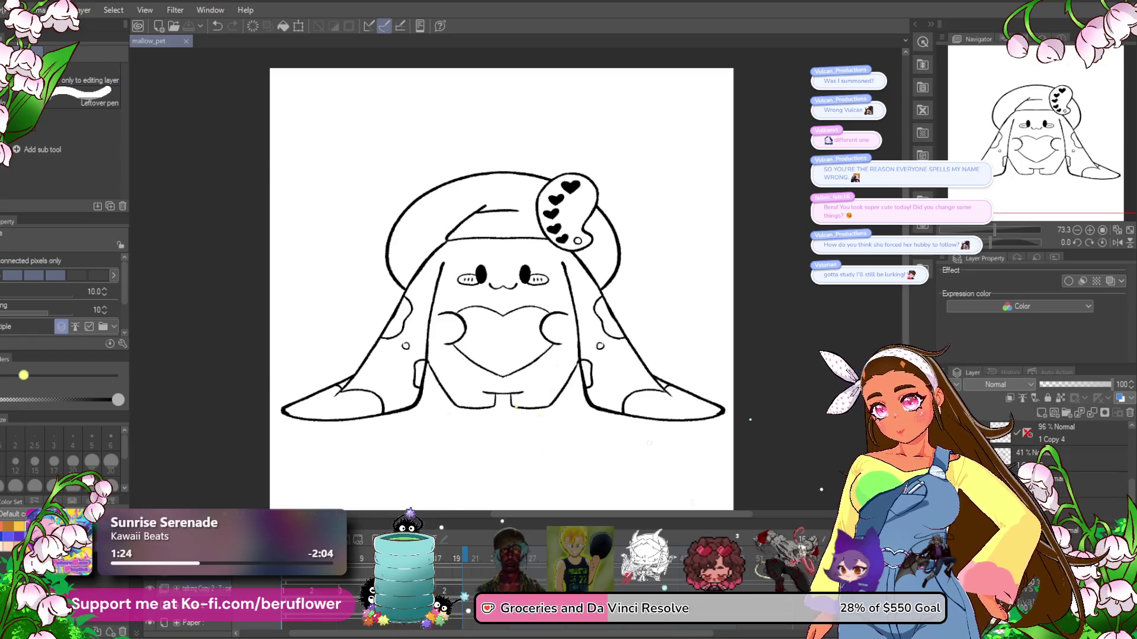
{"action": "left_click", "coordinate": [9, 10]}
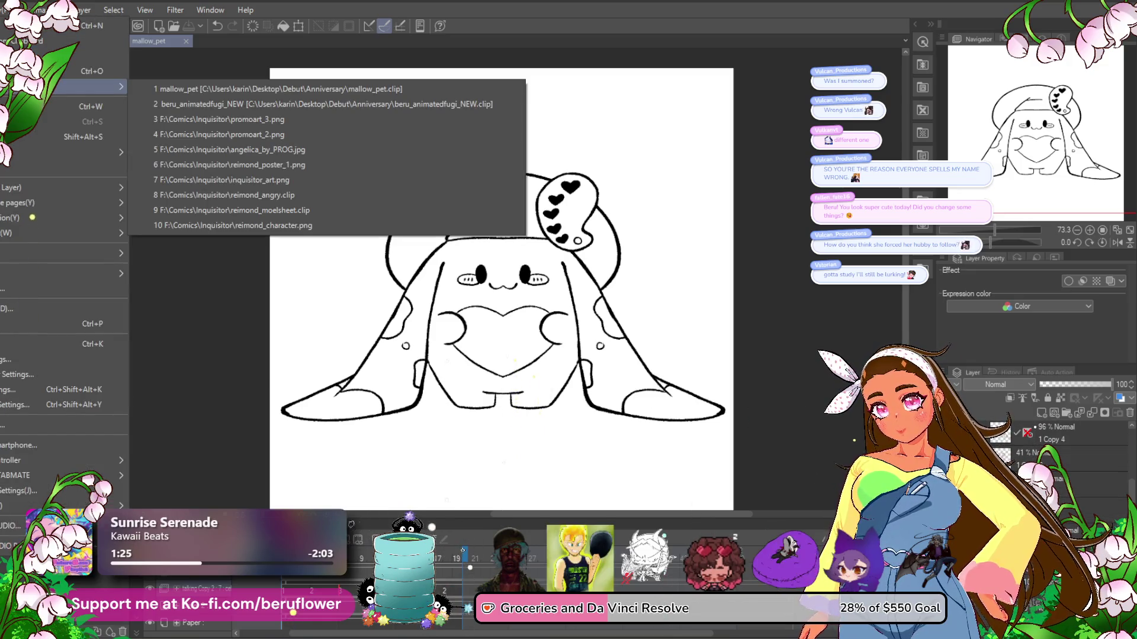
- Browse the File > Recent entries, then dismiss the menu
{"action": "mouse_move", "coordinate": [89, 87]}
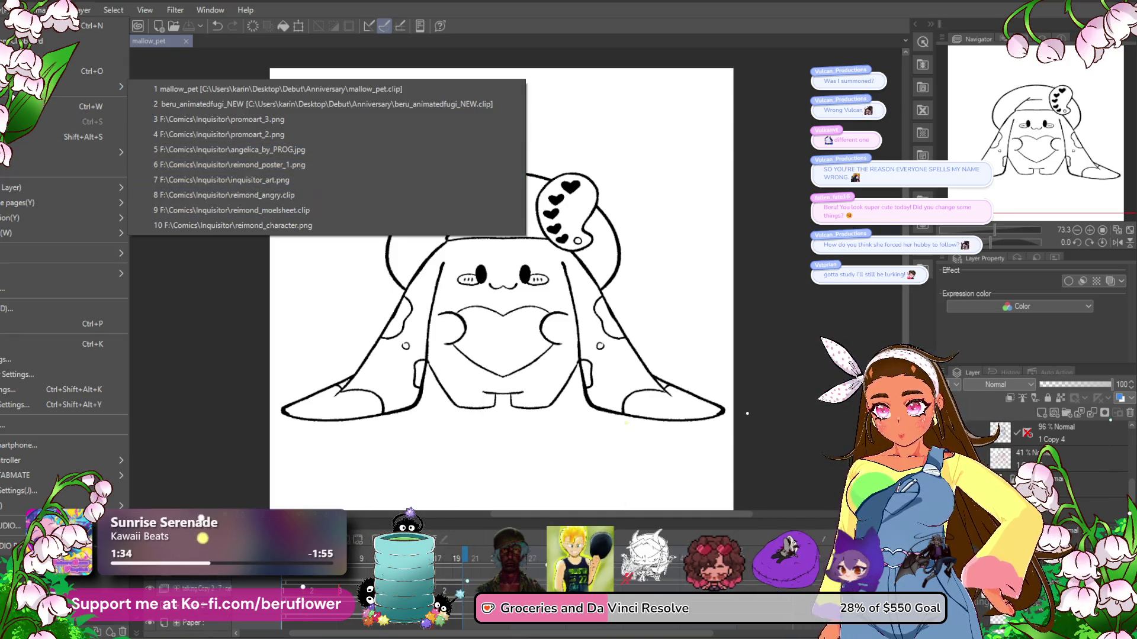
{"action": "left_click", "coordinate": [205, 491]}
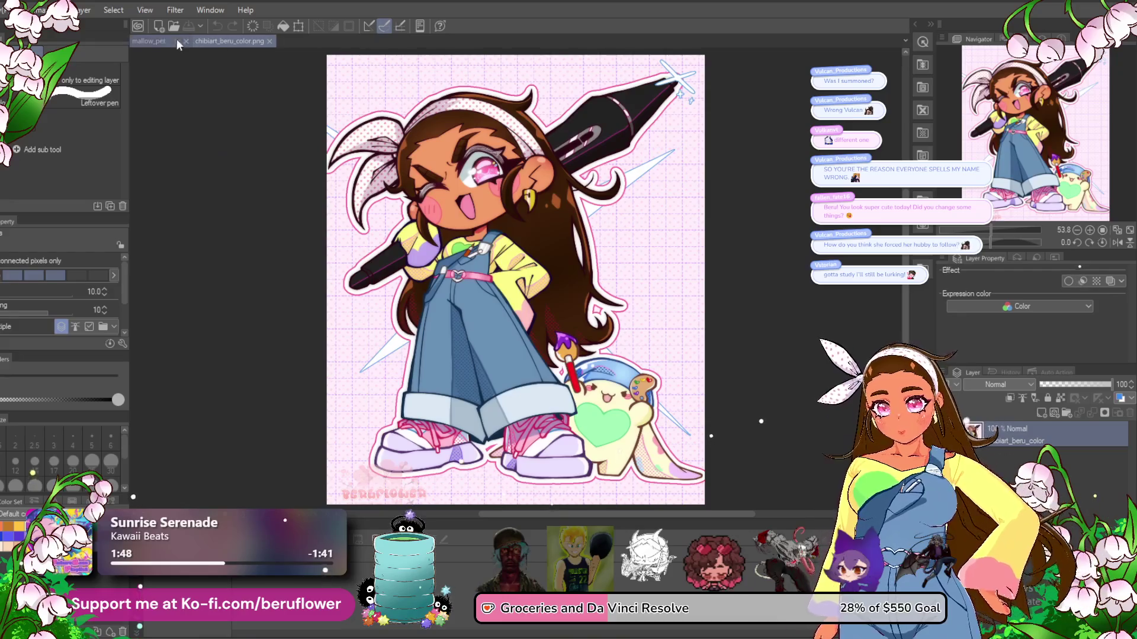
- Dock the chibiart_beru_color reference beside mallow_pet and frame the mallow creature
{"action": "left_click_drag", "start_coordinate": [214, 43], "coordinate": [133, 61]}
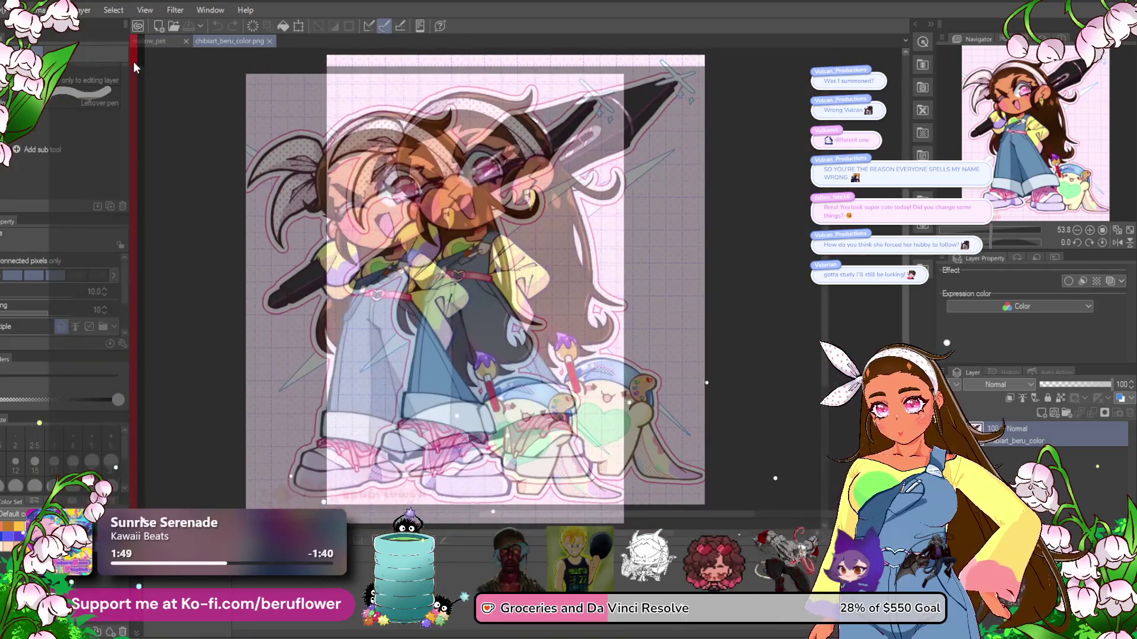
{"action": "scroll", "coordinate": [339, 300], "scroll_direction": "up", "scroll_amount": 3}
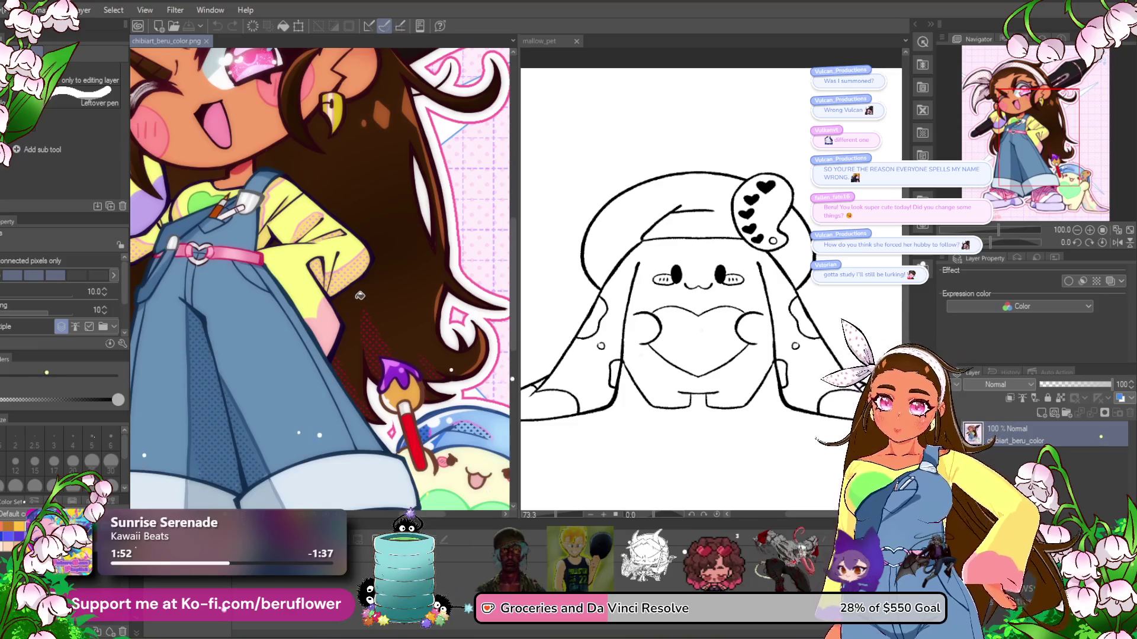
{"action": "scroll", "coordinate": [359, 295], "scroll_direction": "up", "scroll_amount": 1}
{"action": "left_click_drag", "start_coordinate": [425, 316], "coordinate": [368, 258]}
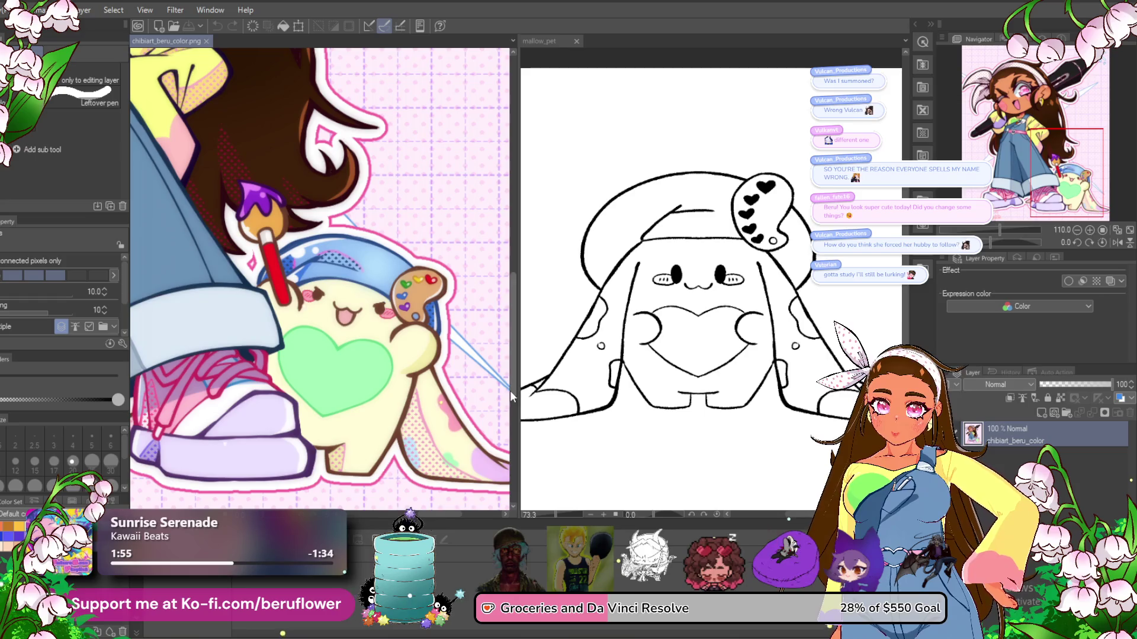
{"action": "left_click_drag", "start_coordinate": [523, 395], "coordinate": [349, 326]}
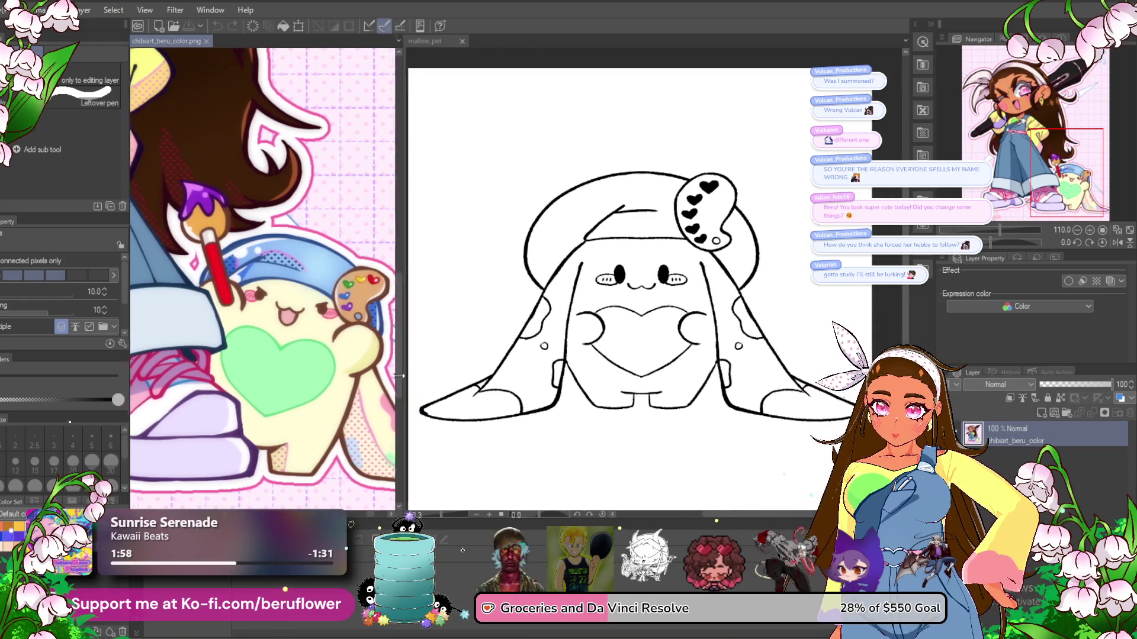
{"action": "left_click_drag", "start_coordinate": [185, 106], "coordinate": [168, 82]}
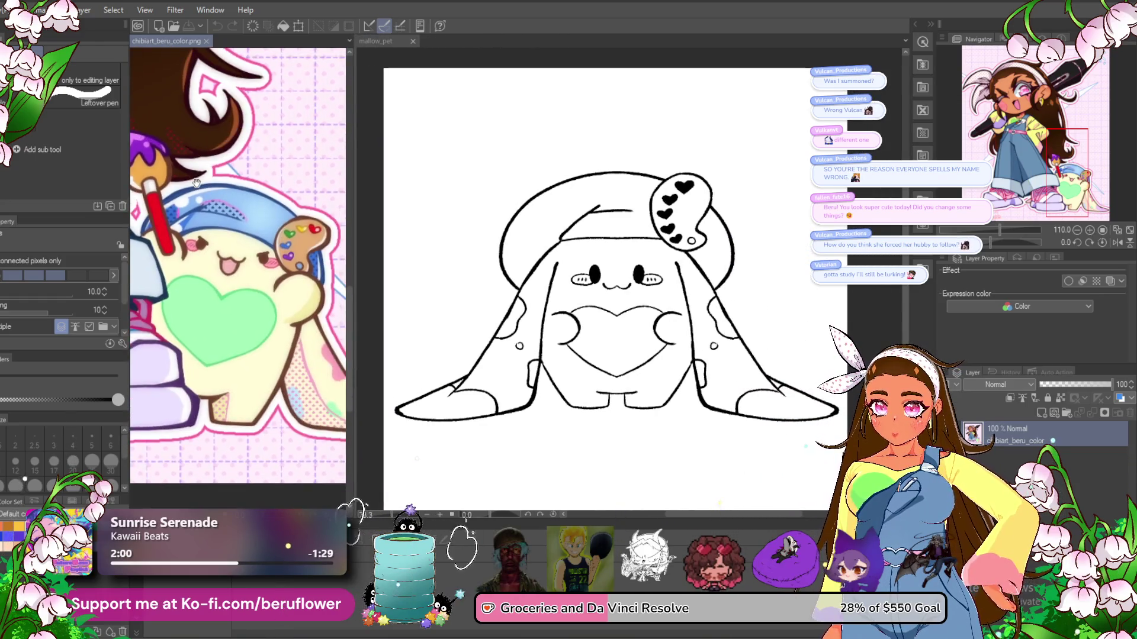
- Add a new empty Layer 7 for flat colours in mallow_pet and select Layer 2
{"action": "left_click", "coordinate": [627, 303]}
{"action": "scroll", "coordinate": [627, 303], "scroll_direction": "up", "scroll_amount": 3}
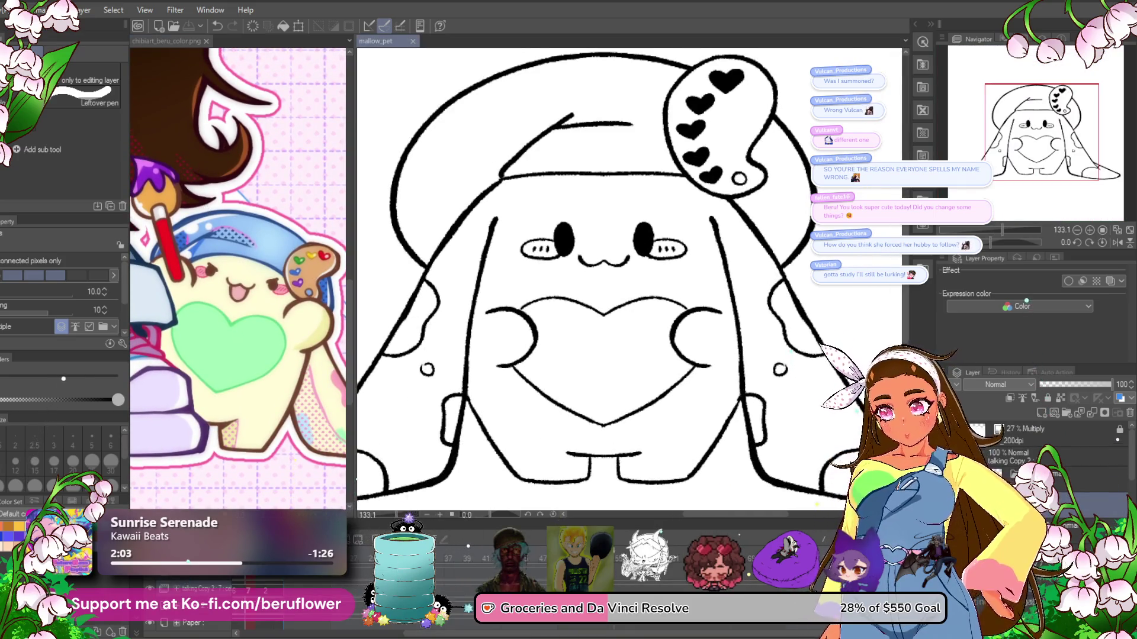
{"action": "key", "text": "ctrl+shift+n"}
{"action": "left_click_drag", "start_coordinate": [525, 625], "coordinate": [428, 631]}
{"action": "left_click", "coordinate": [244, 582]}
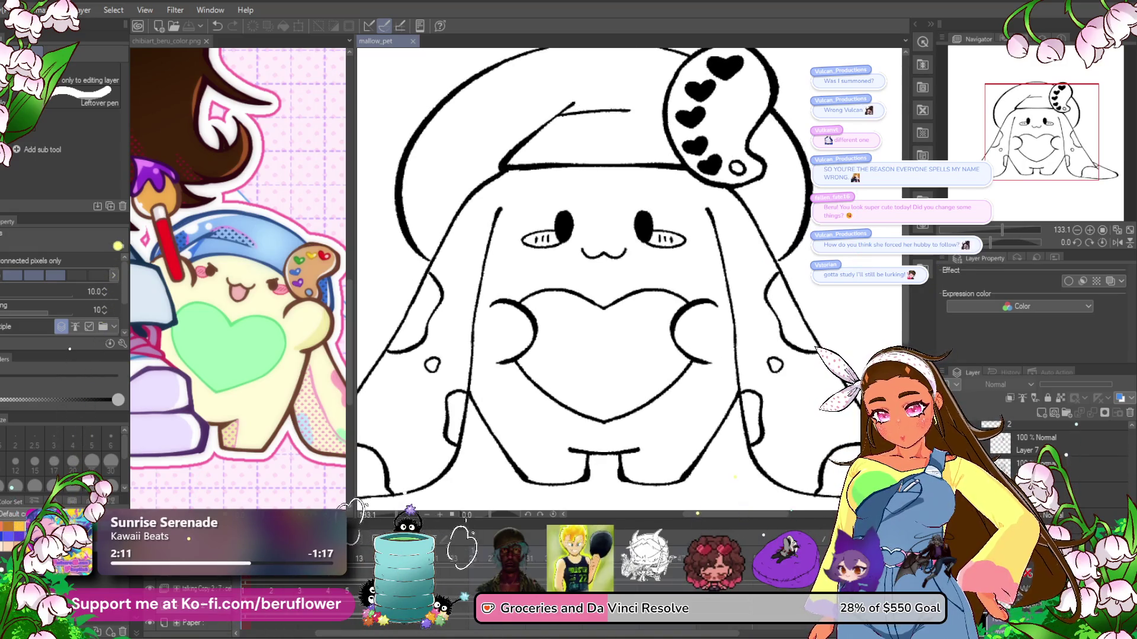
{"action": "left_click", "coordinate": [212, 625]}
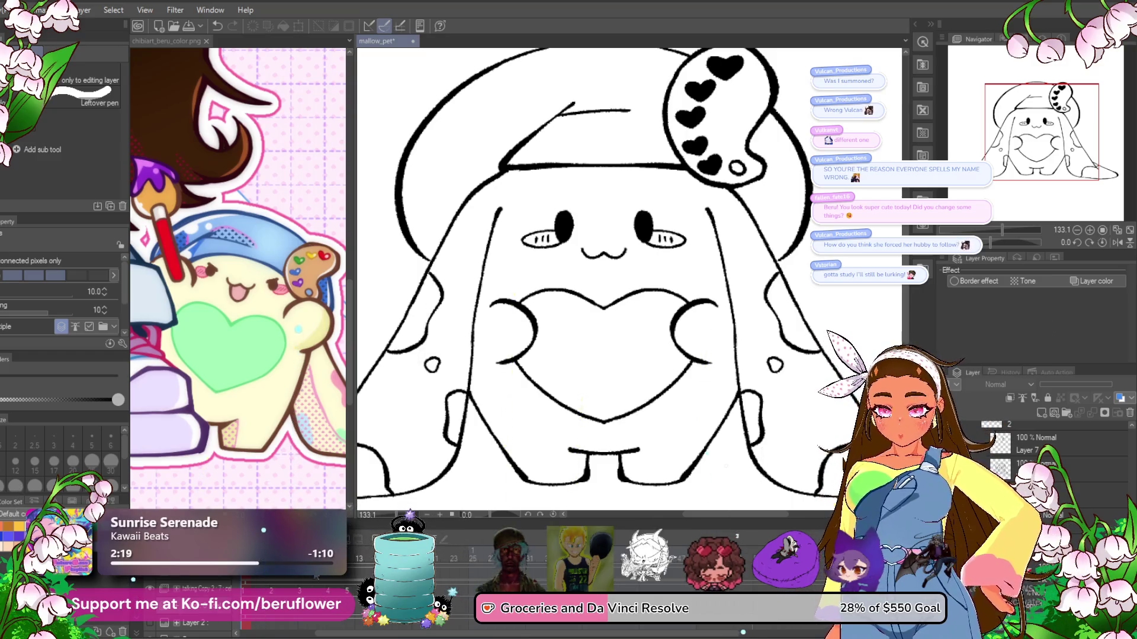
- Select Layer 7 and other layers, then return to the coloured reference picture
{"action": "left_click", "coordinate": [463, 563]}
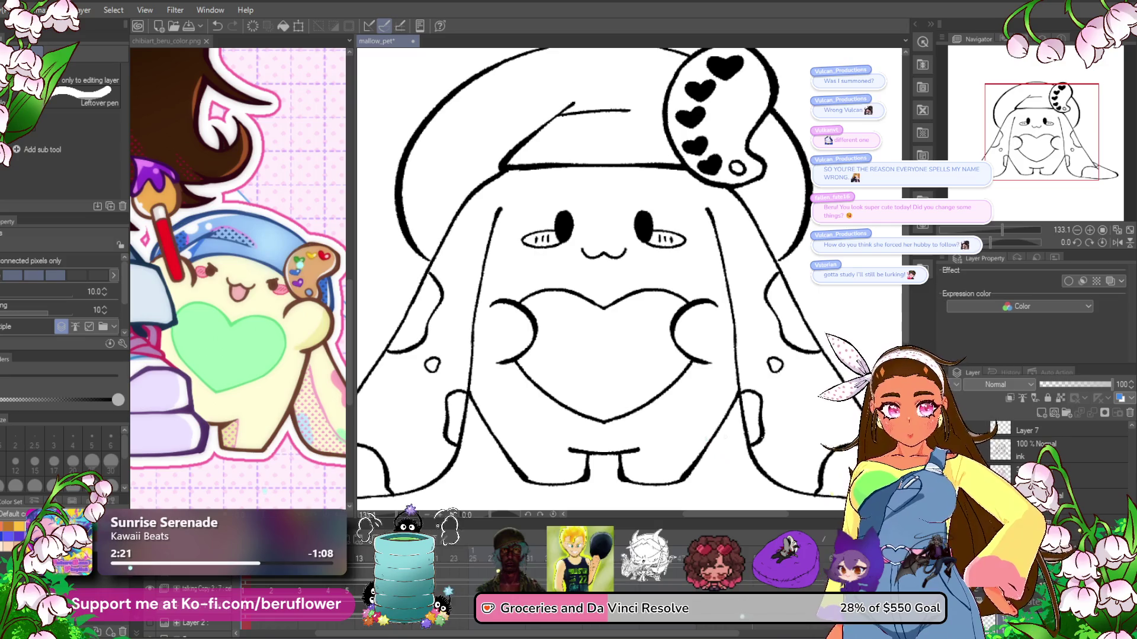
{"action": "left_click", "coordinate": [463, 563]}
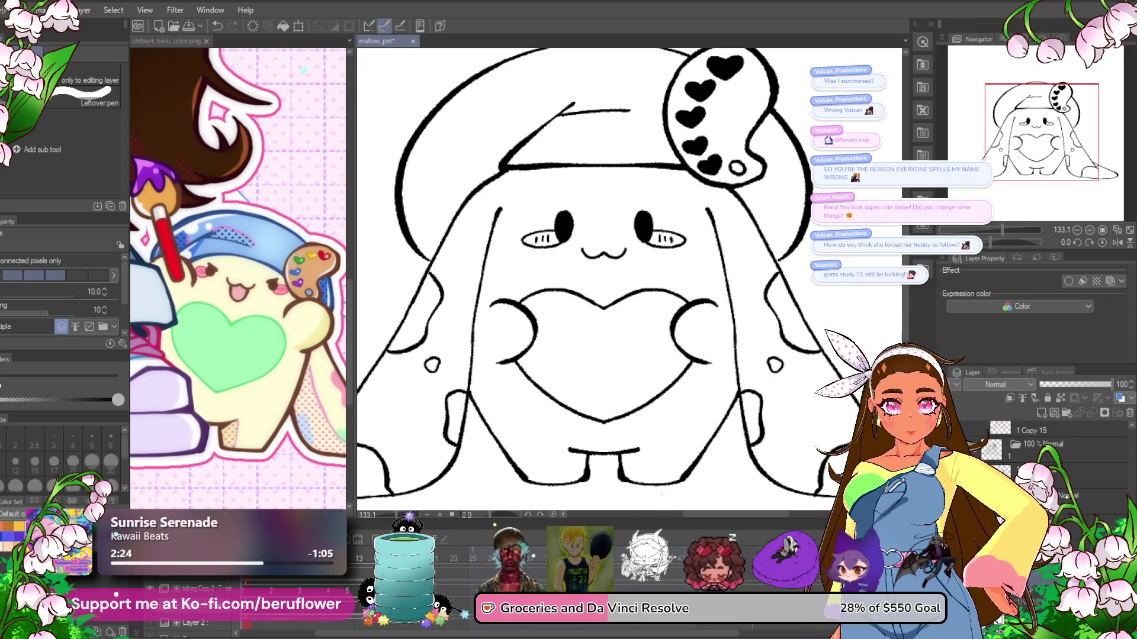
{"action": "left_click", "coordinate": [1059, 496]}
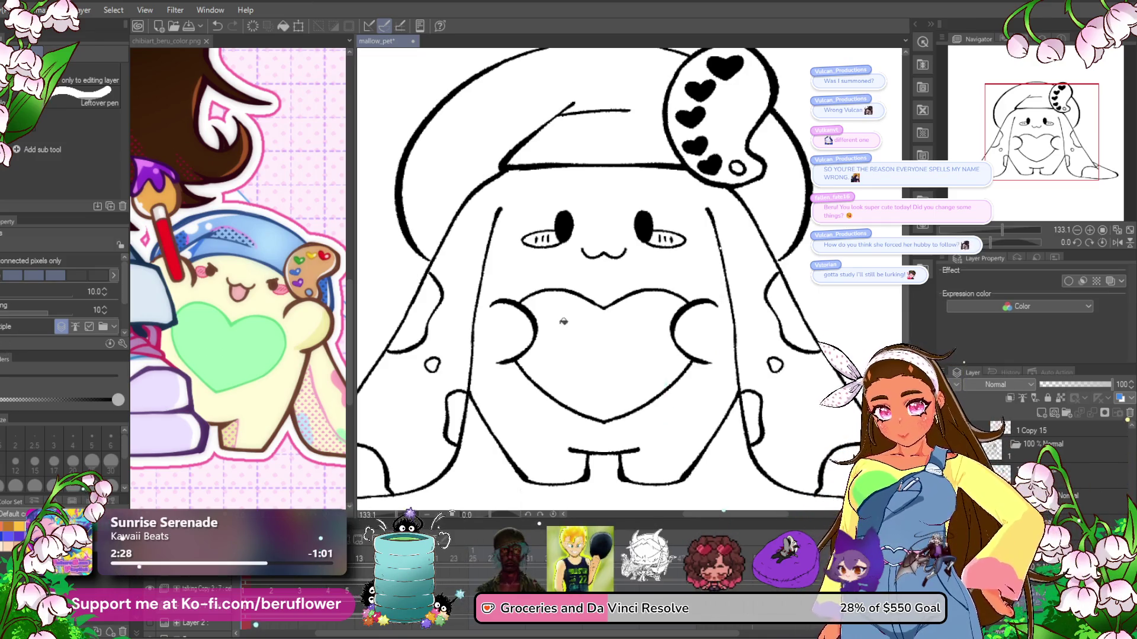
{"action": "left_click_drag", "start_coordinate": [563, 330], "coordinate": [528, 335]}
{"action": "left_click", "coordinate": [276, 385]}
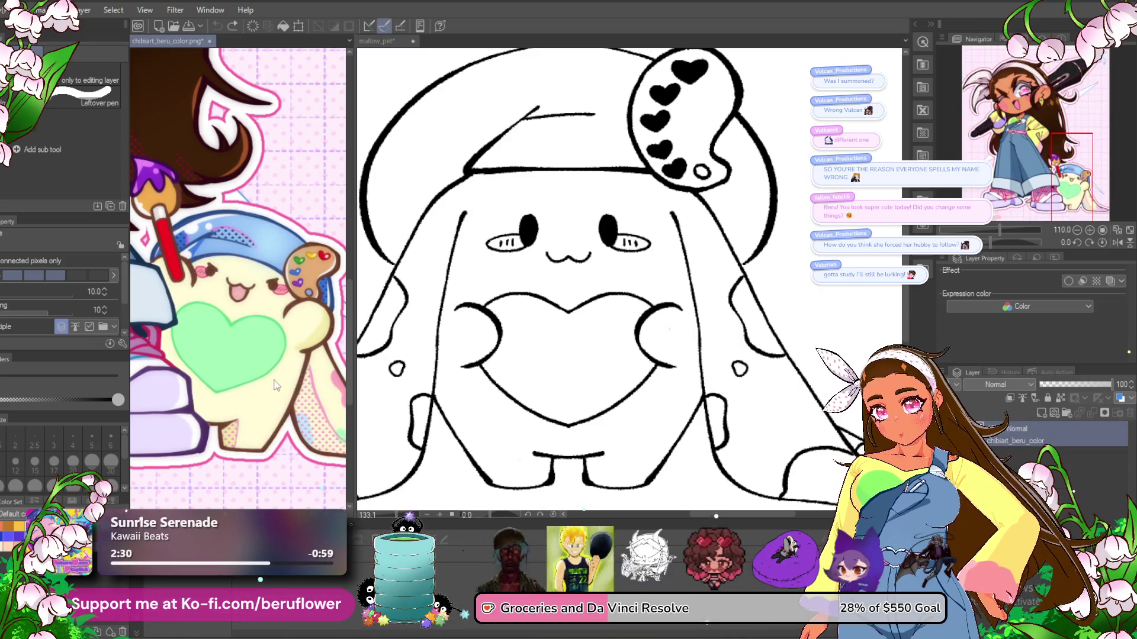
- Fill the marshmallow pet's body pale yellow with the Fill tool
{"action": "left_click", "coordinate": [802, 362]}
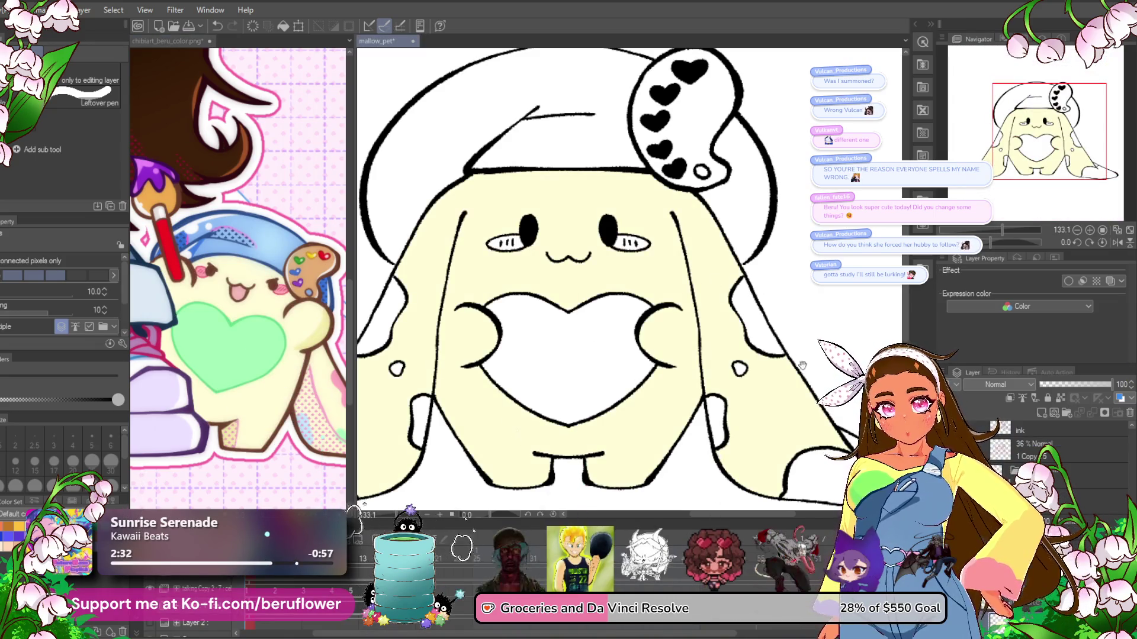
{"action": "left_click_drag", "start_coordinate": [802, 362], "coordinate": [782, 340]}
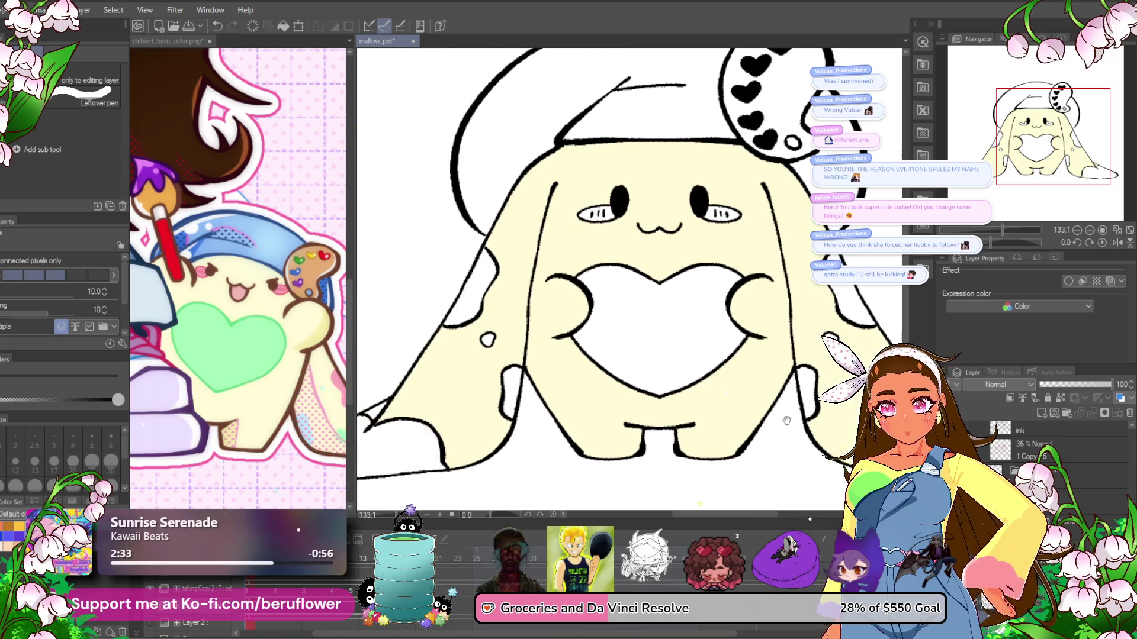
{"action": "scroll", "coordinate": [592, 267], "scroll_direction": "left", "scroll_amount": 2}
{"action": "left_click_drag", "start_coordinate": [637, 402], "coordinate": [532, 368]}
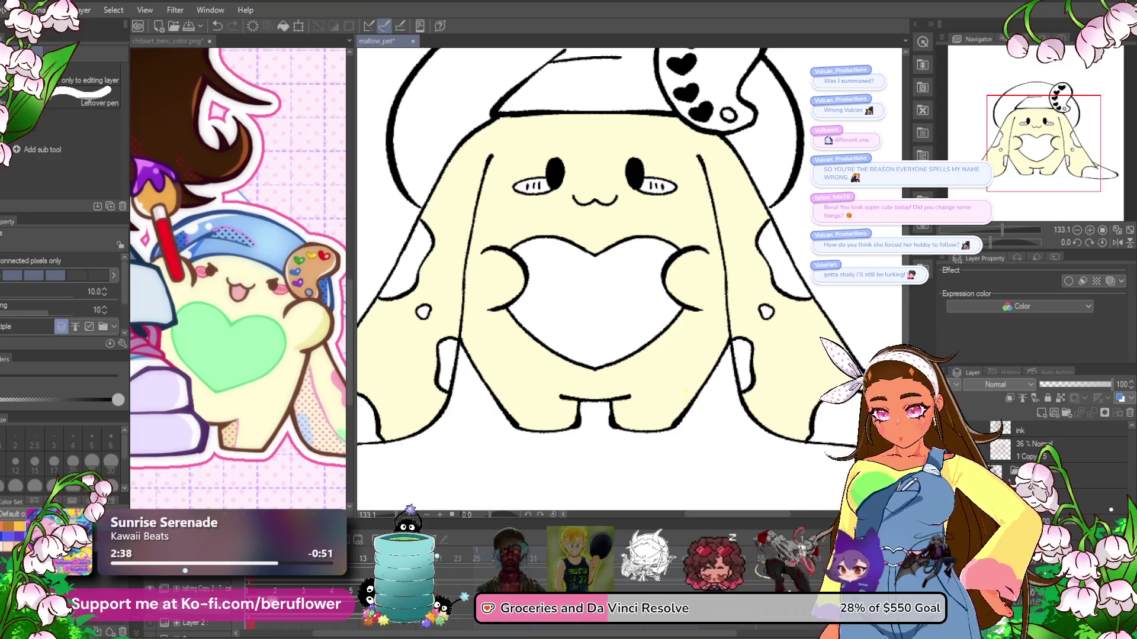
- Step to the next animation cels and pan across them to review the fill
{"action": "left_click", "coordinate": [278, 617]}
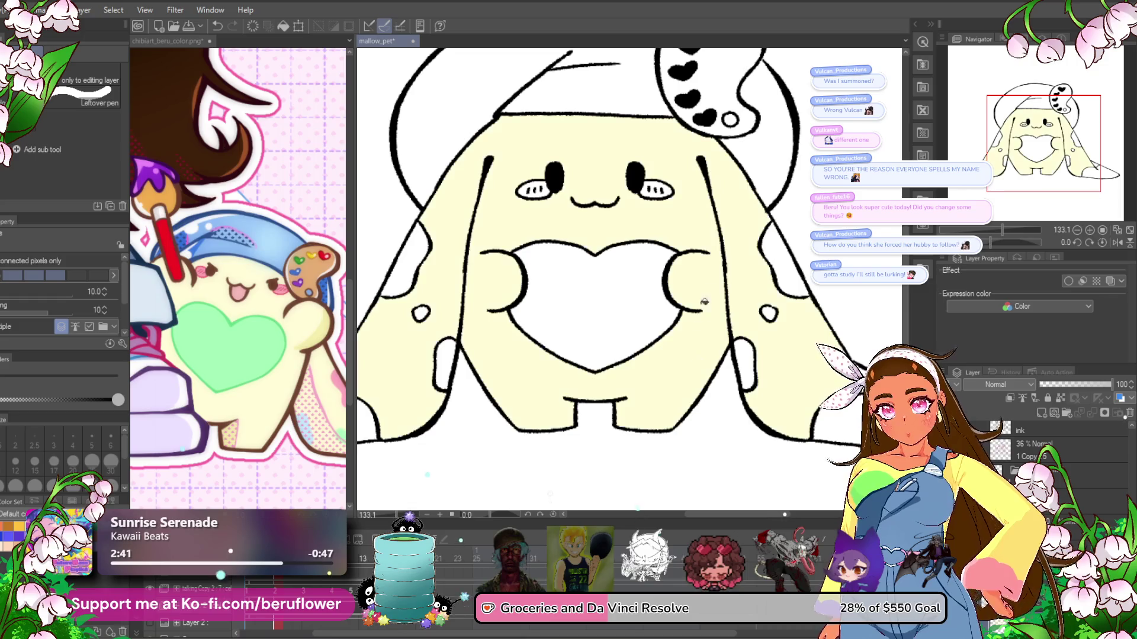
{"action": "left_click_drag", "start_coordinate": [700, 311], "coordinate": [426, 359]}
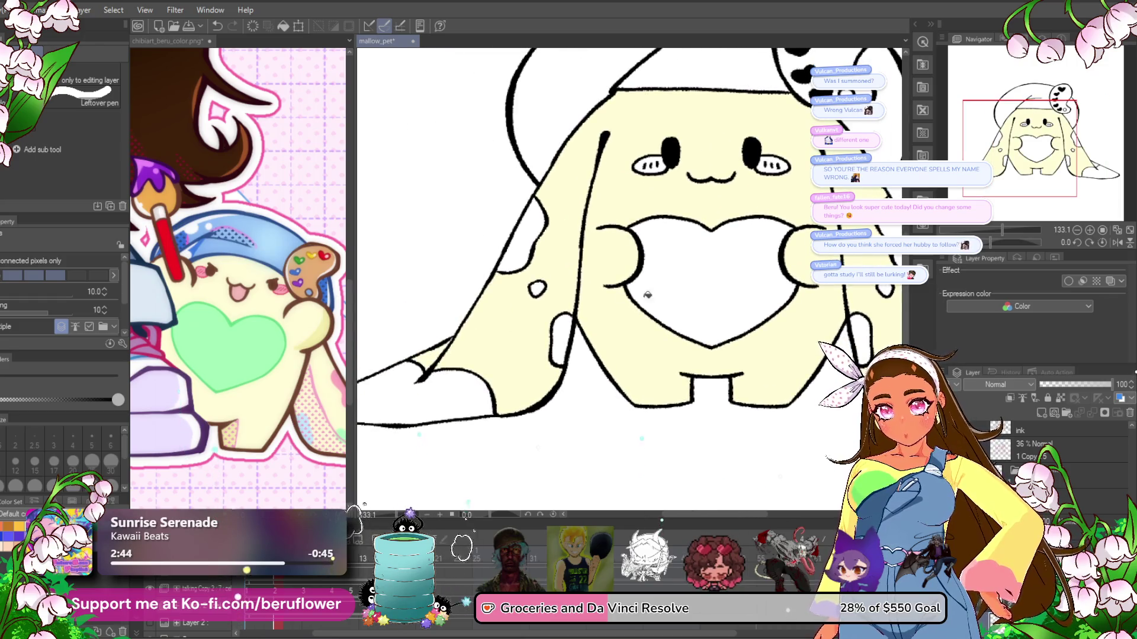
{"action": "left_click_drag", "start_coordinate": [623, 298], "coordinate": [382, 355]}
{"action": "left_click_drag", "start_coordinate": [483, 352], "coordinate": [587, 328]}
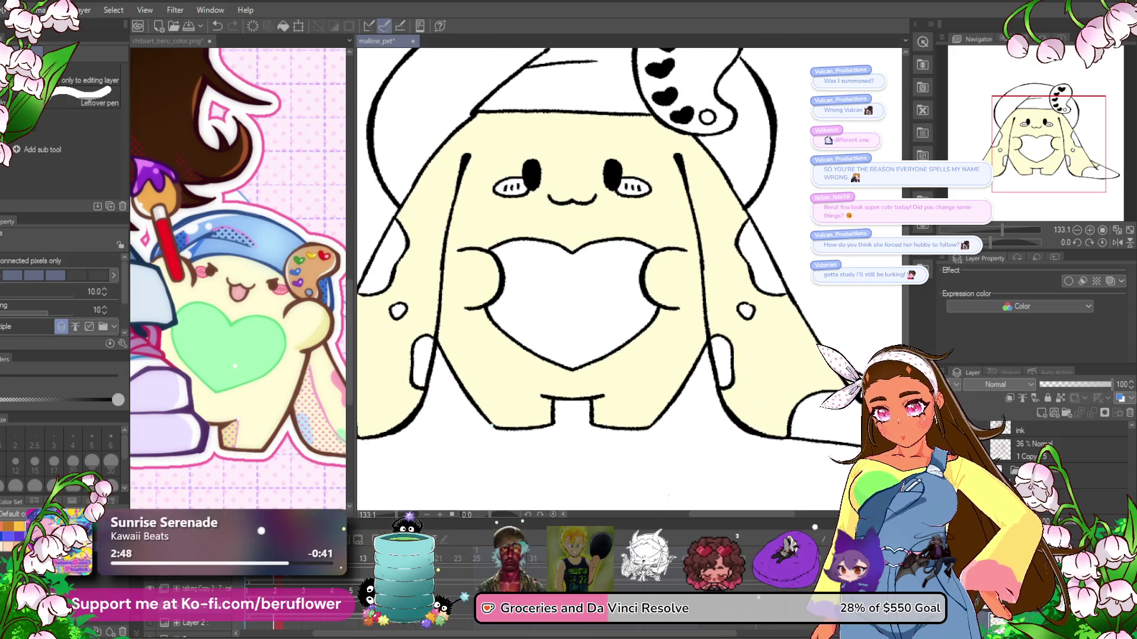
{"action": "key", "text": "Right"}
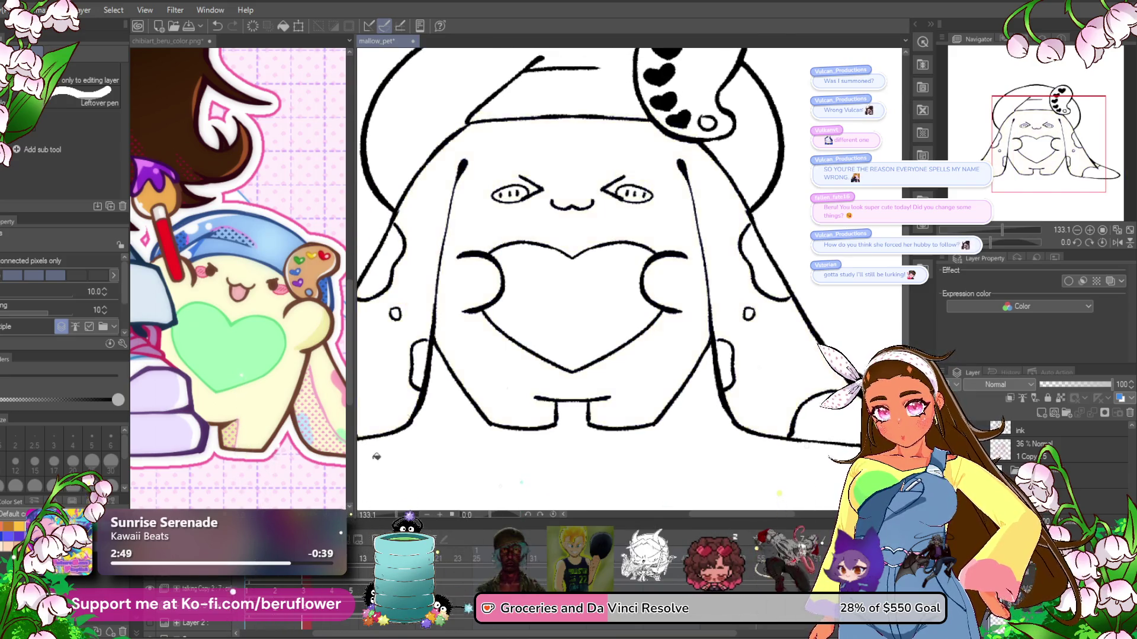
{"action": "left_click_drag", "start_coordinate": [553, 220], "coordinate": [620, 205]}
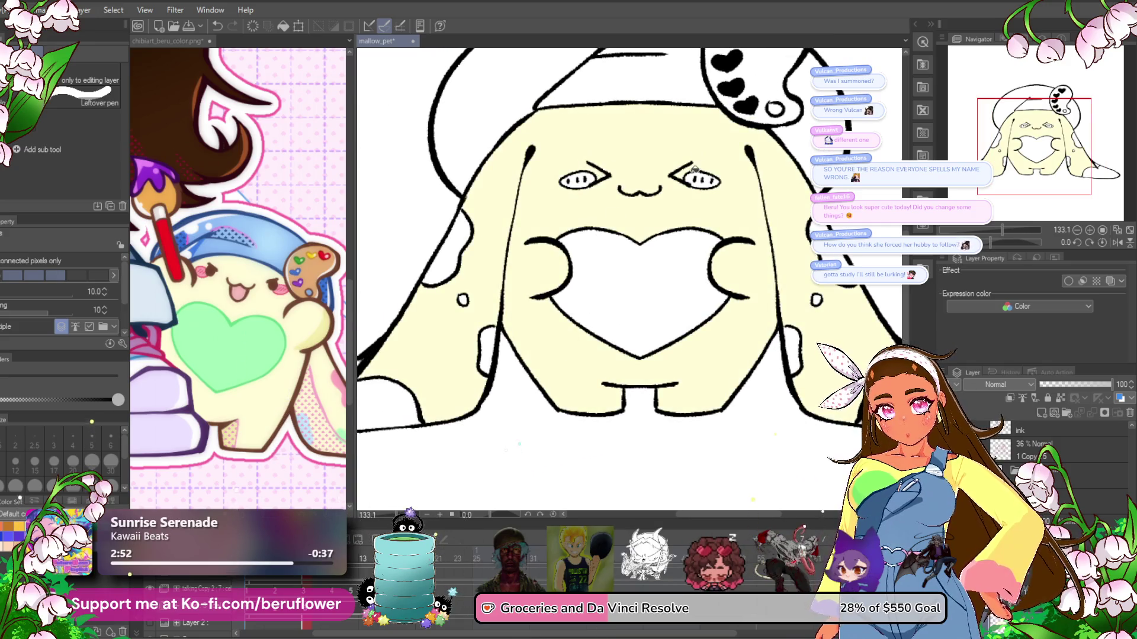
{"action": "left_click_drag", "start_coordinate": [615, 276], "coordinate": [737, 277]}
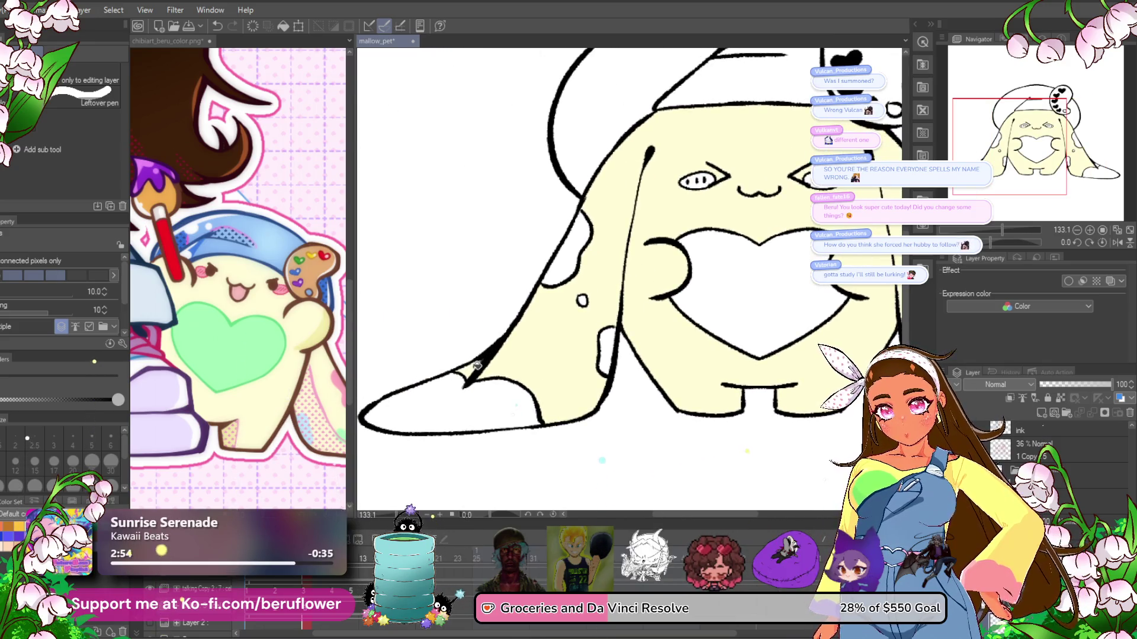
{"action": "scroll", "coordinate": [800, 358], "scroll_direction": "right", "scroll_amount": 5}
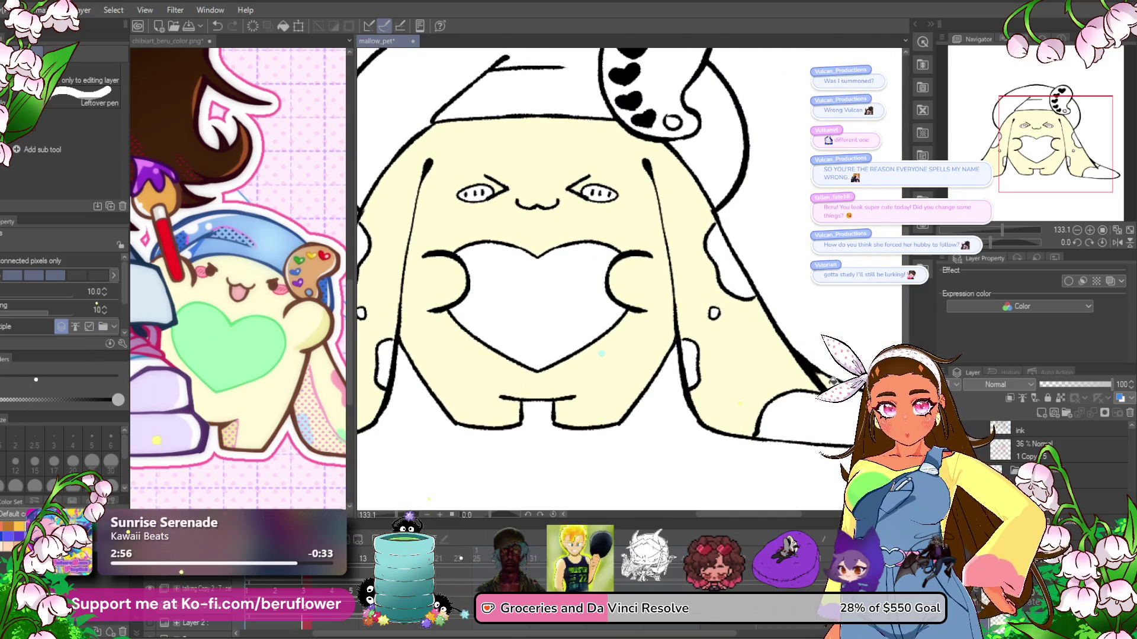
{"action": "left_click_drag", "start_coordinate": [601, 381], "coordinate": [601, 273]}
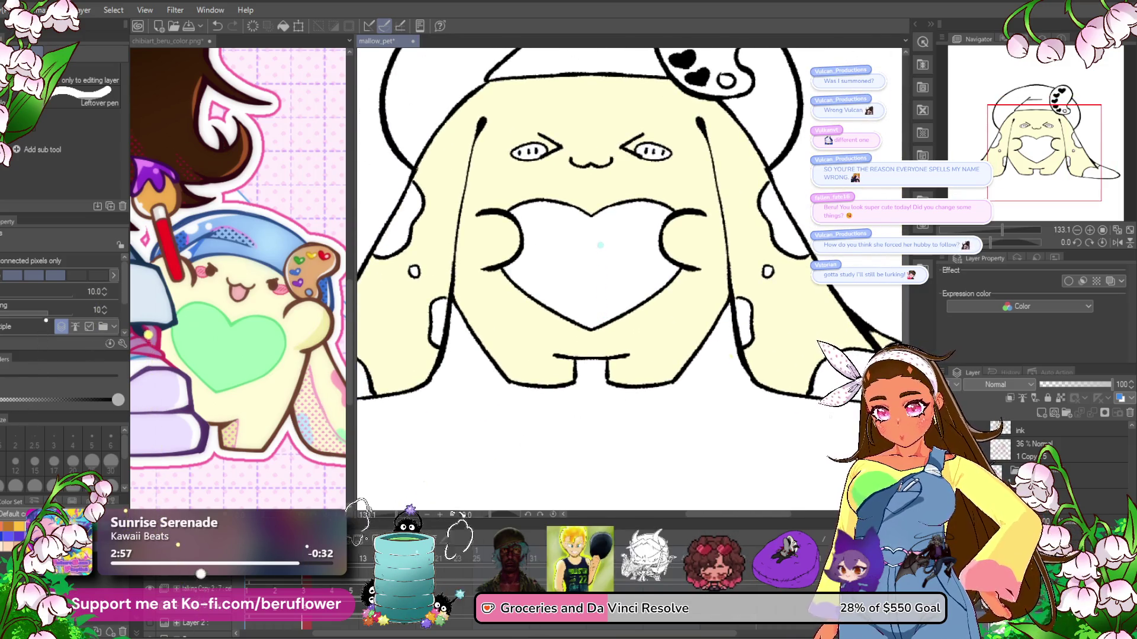
- Check the ears, tail and face on later cels, then jump to frame 12
{"action": "key", "text": "ctrl+Right"}
{"action": "key", "text": "ctrl+Right"}
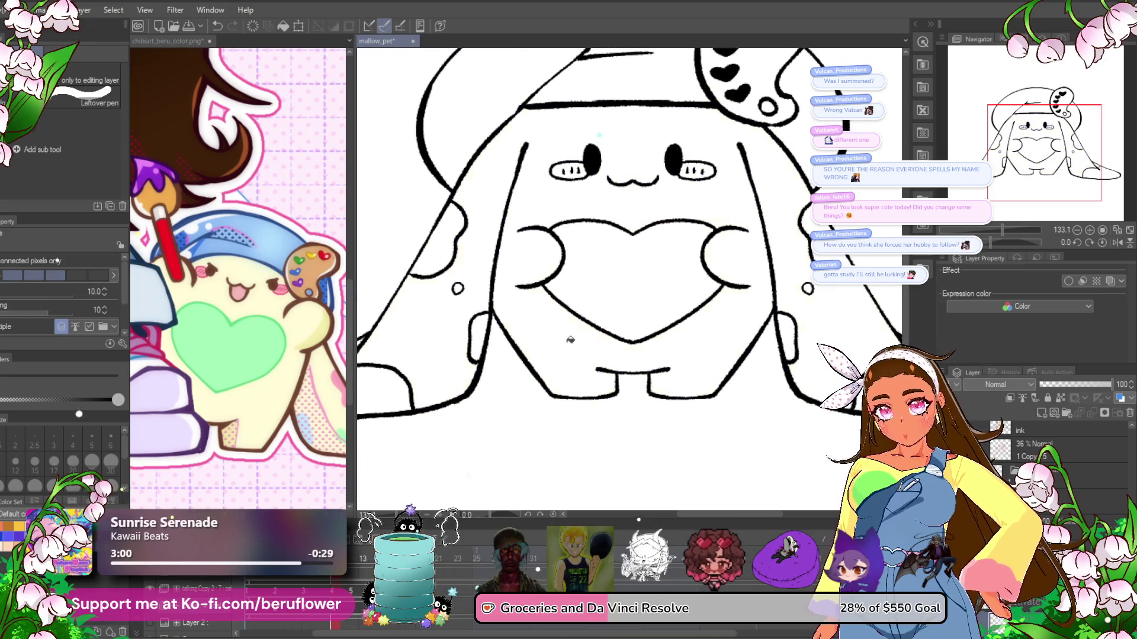
{"action": "scroll", "coordinate": [426, 373], "scroll_direction": "left", "scroll_amount": 3}
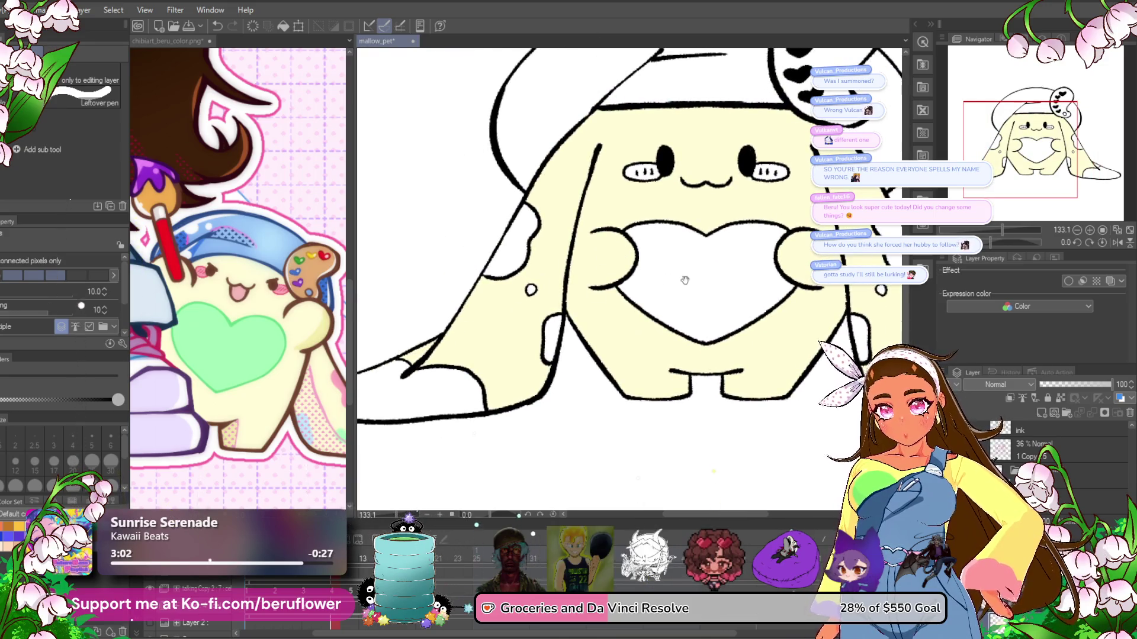
{"action": "left_click_drag", "start_coordinate": [667, 283], "coordinate": [392, 294]}
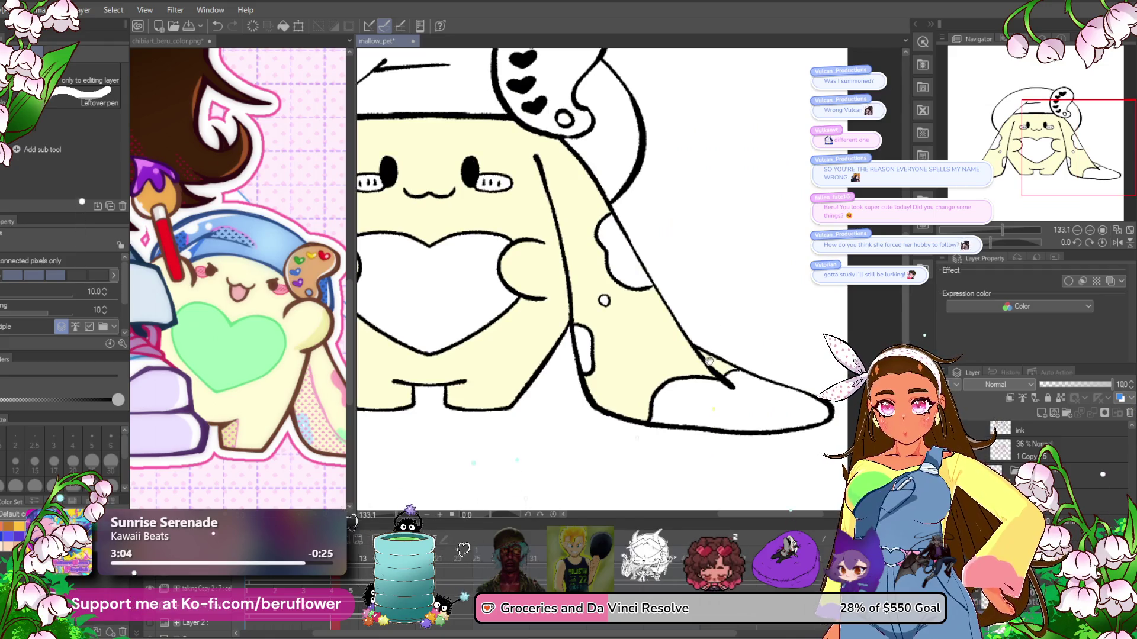
{"action": "left_click_drag", "start_coordinate": [709, 360], "coordinate": [803, 346]}
{"action": "left_click", "coordinate": [355, 557]}
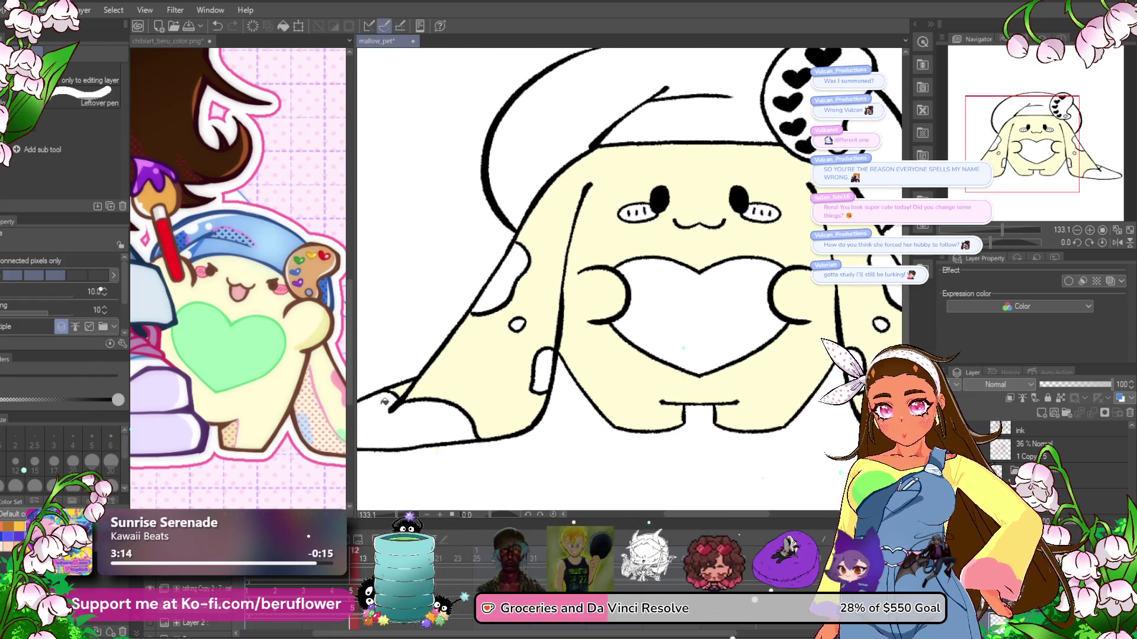
{"action": "scroll", "coordinate": [409, 385], "scroll_direction": "up", "scroll_amount": 1}
{"action": "left_click_drag", "start_coordinate": [782, 315], "coordinate": [392, 330]}
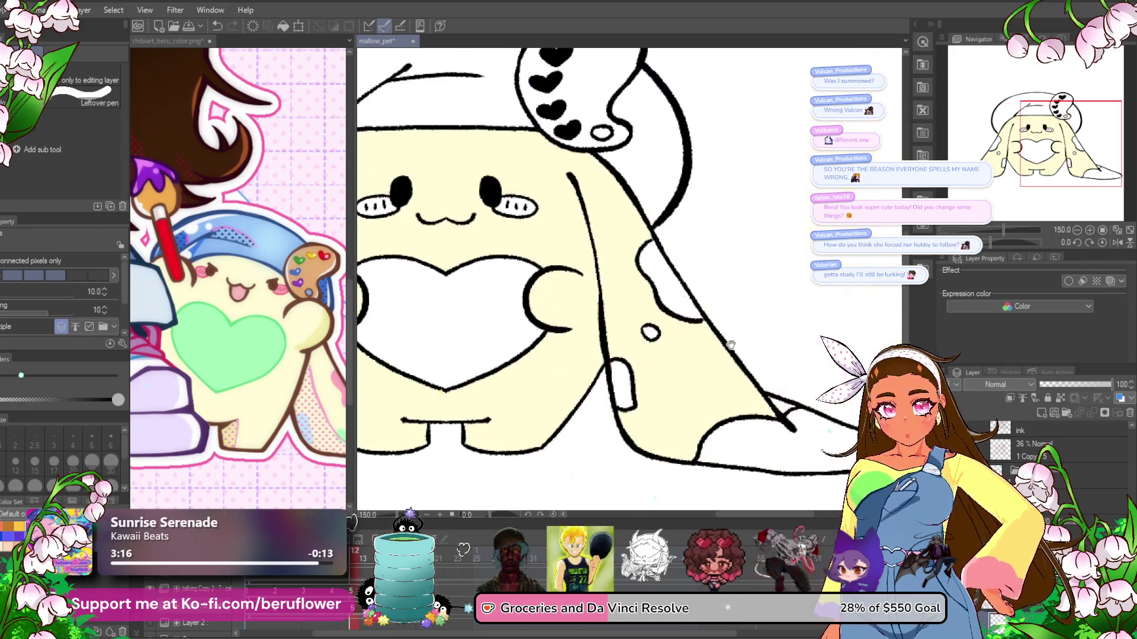
- Step back four animation cels and adjust the zoom on the drawing
{"action": "scroll", "coordinate": [692, 399], "scroll_direction": "up", "scroll_amount": 3}
{"action": "scroll", "coordinate": [635, 353], "scroll_direction": "up", "scroll_amount": 2}
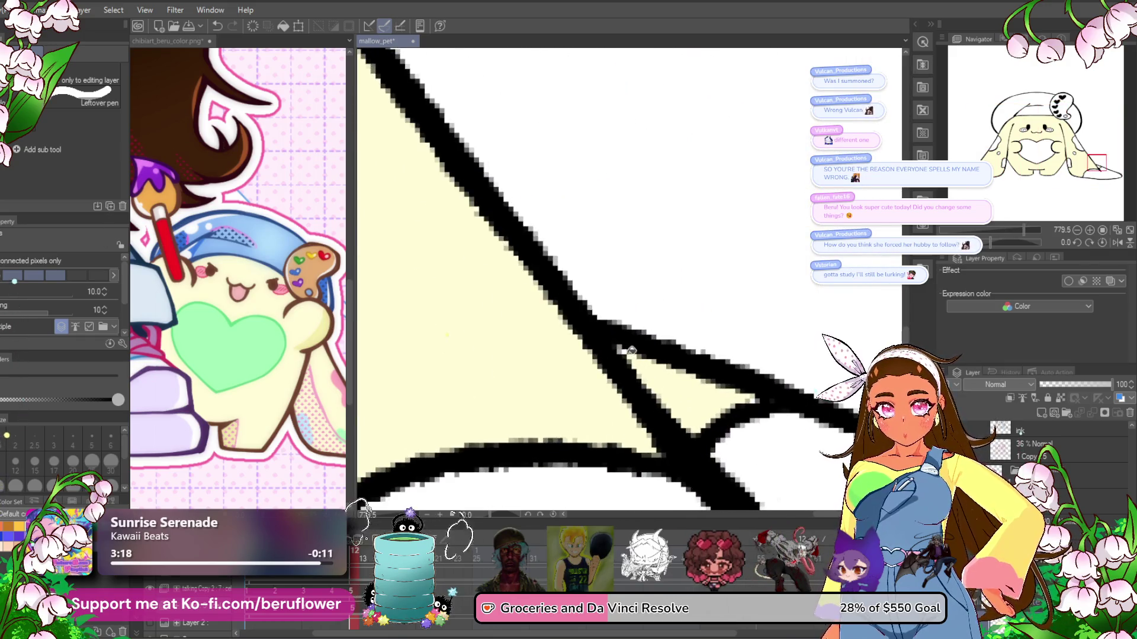
{"action": "key", "text": "Left"}
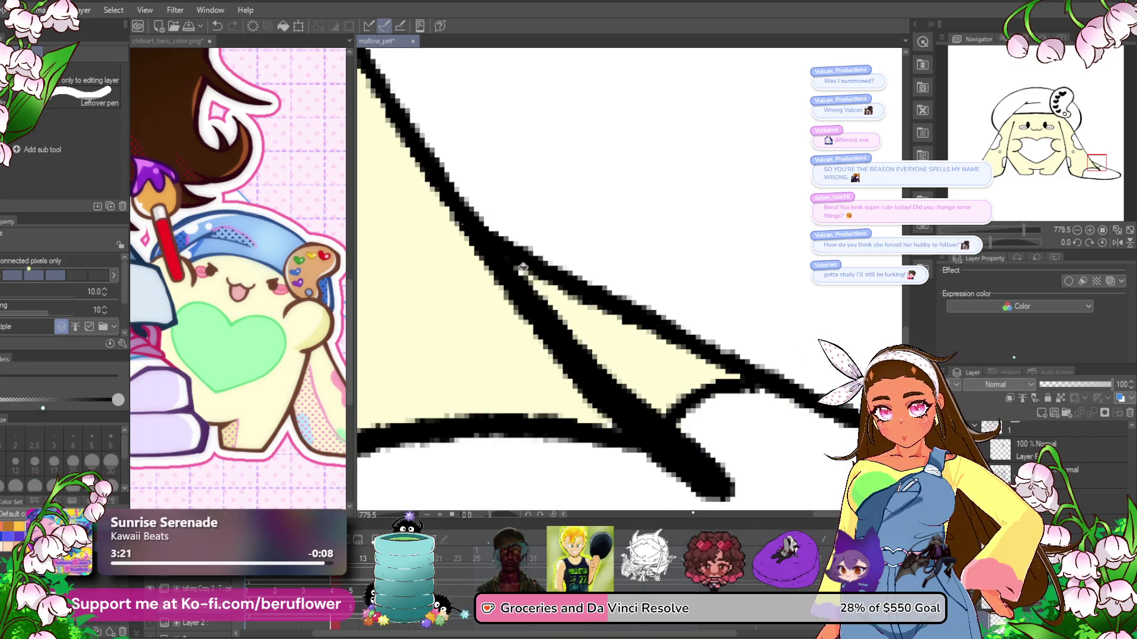
{"action": "key", "text": "Left"}
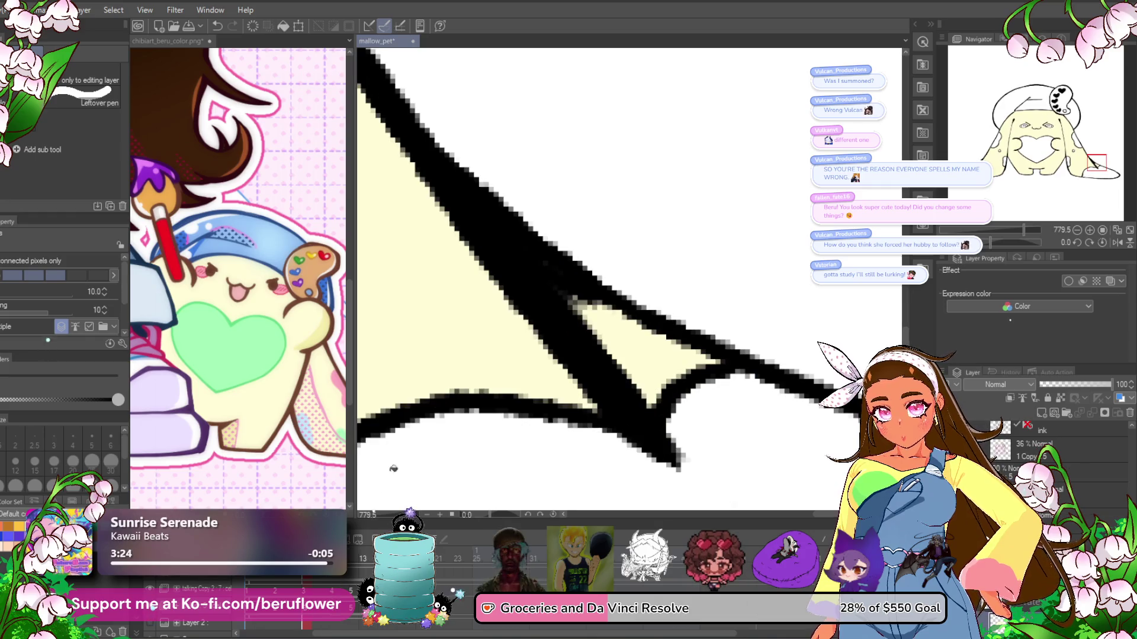
{"action": "key", "text": "Left"}
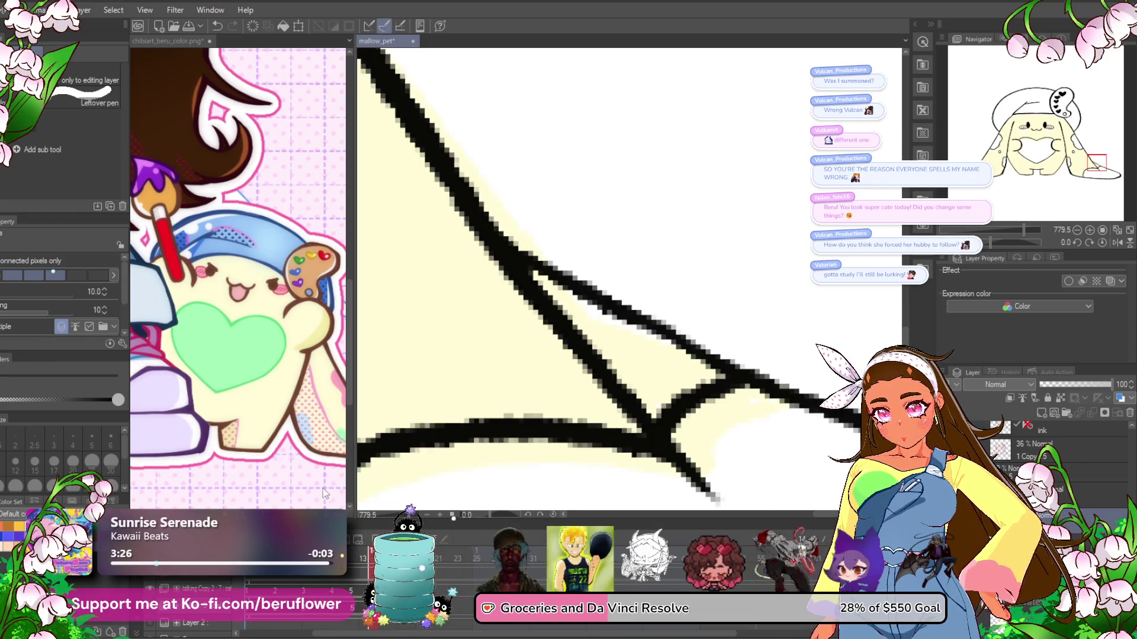
{"action": "key", "text": "Left"}
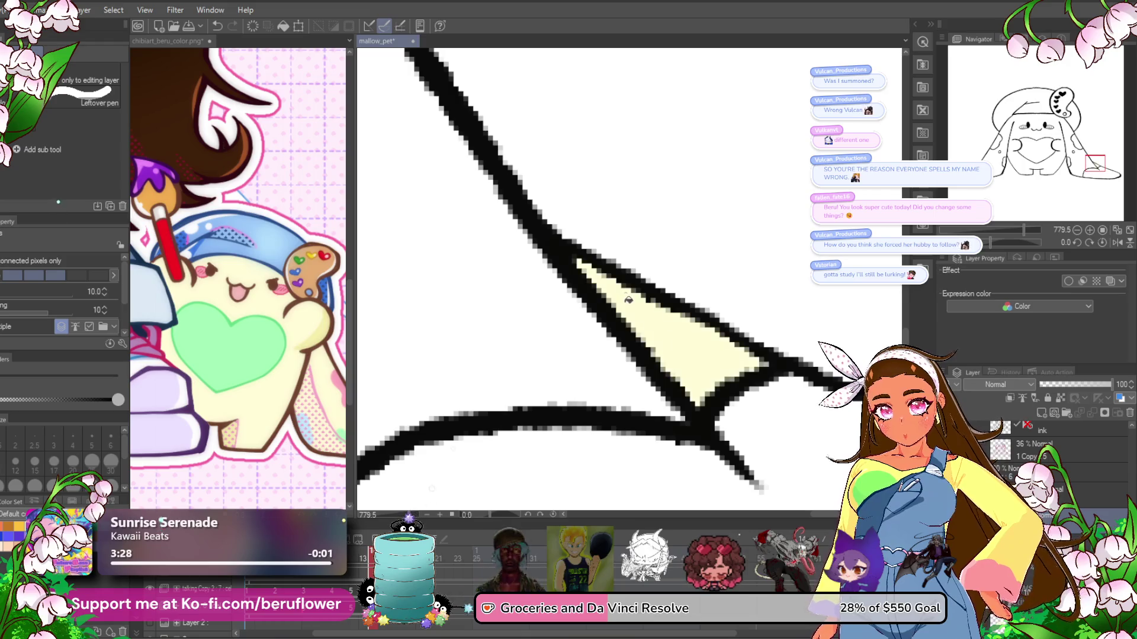
{"action": "scroll", "coordinate": [568, 340], "scroll_direction": "down", "scroll_amount": 3}
{"action": "scroll", "coordinate": [577, 343], "scroll_direction": "down", "scroll_amount": 2}
{"action": "scroll", "coordinate": [593, 347], "scroll_direction": "down", "scroll_amount": 2}
{"action": "scroll", "coordinate": [606, 349], "scroll_direction": "down", "scroll_amount": 1}
- Fill the pet's body pale yellow up to the hat line on this frame
{"action": "left_click_drag", "start_coordinate": [368, 385], "coordinate": [430, 372]}
{"action": "scroll", "coordinate": [436, 352], "scroll_direction": "up", "scroll_amount": 4}
{"action": "scroll", "coordinate": [534, 296], "scroll_direction": "up", "scroll_amount": 3}
{"action": "scroll", "coordinate": [533, 311], "scroll_direction": "down", "scroll_amount": 6}
{"action": "scroll", "coordinate": [612, 408], "scroll_direction": "up", "scroll_amount": 2}
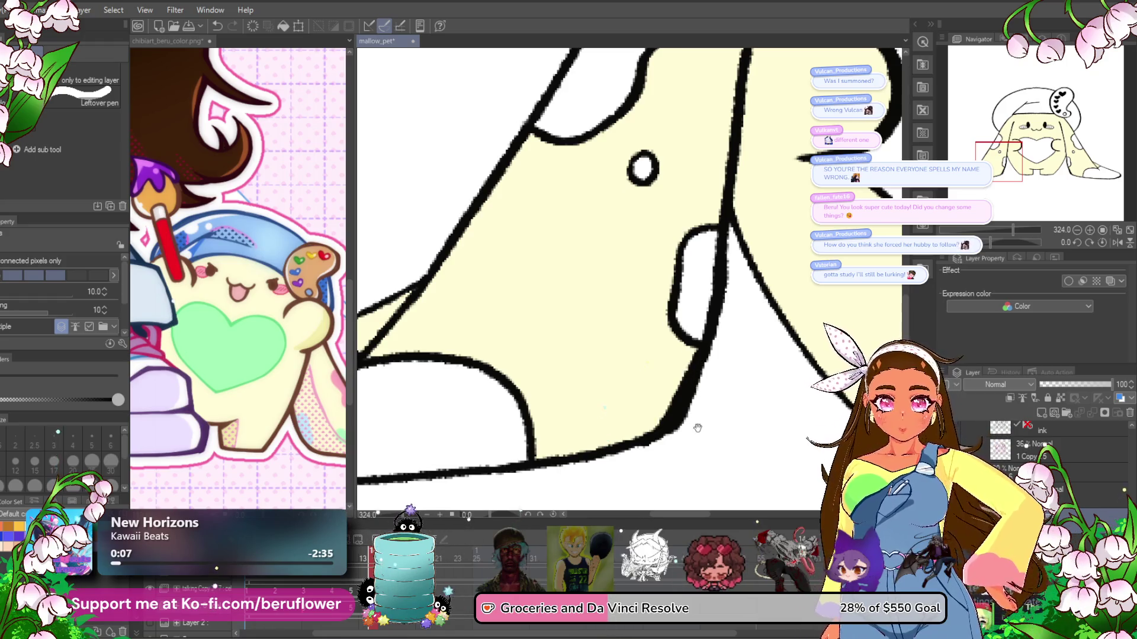
{"action": "scroll", "coordinate": [699, 428], "scroll_direction": "down", "scroll_amount": 2}
{"action": "scroll", "coordinate": [728, 409], "scroll_direction": "down", "scroll_amount": 1}
{"action": "scroll", "coordinate": [764, 391], "scroll_direction": "down", "scroll_amount": 1}
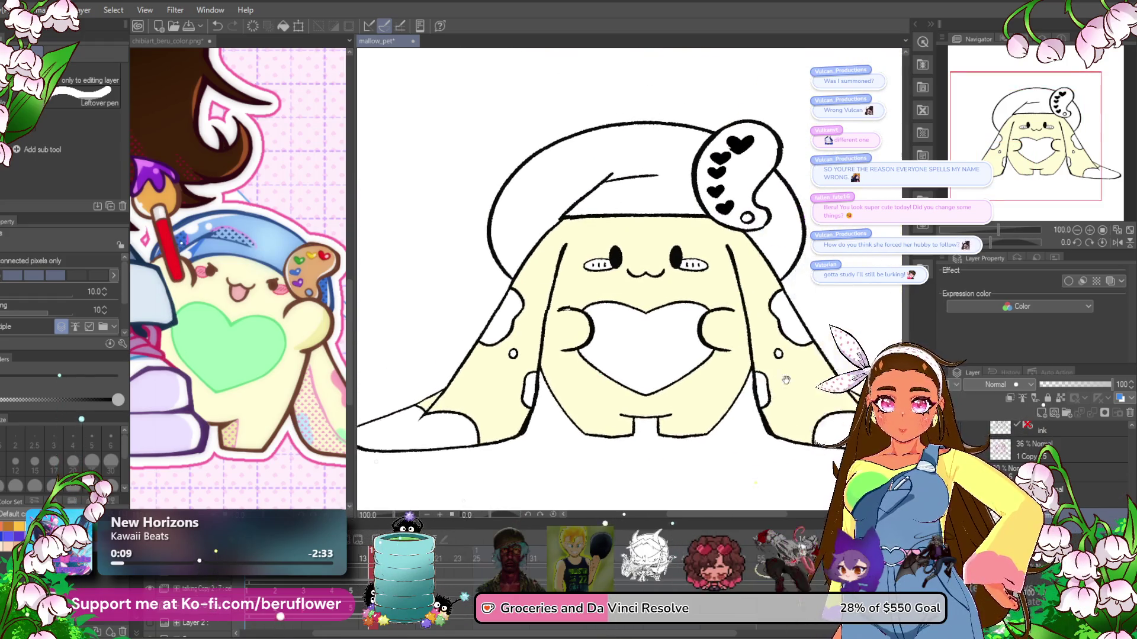
{"action": "left_click_drag", "start_coordinate": [786, 379], "coordinate": [768, 397]}
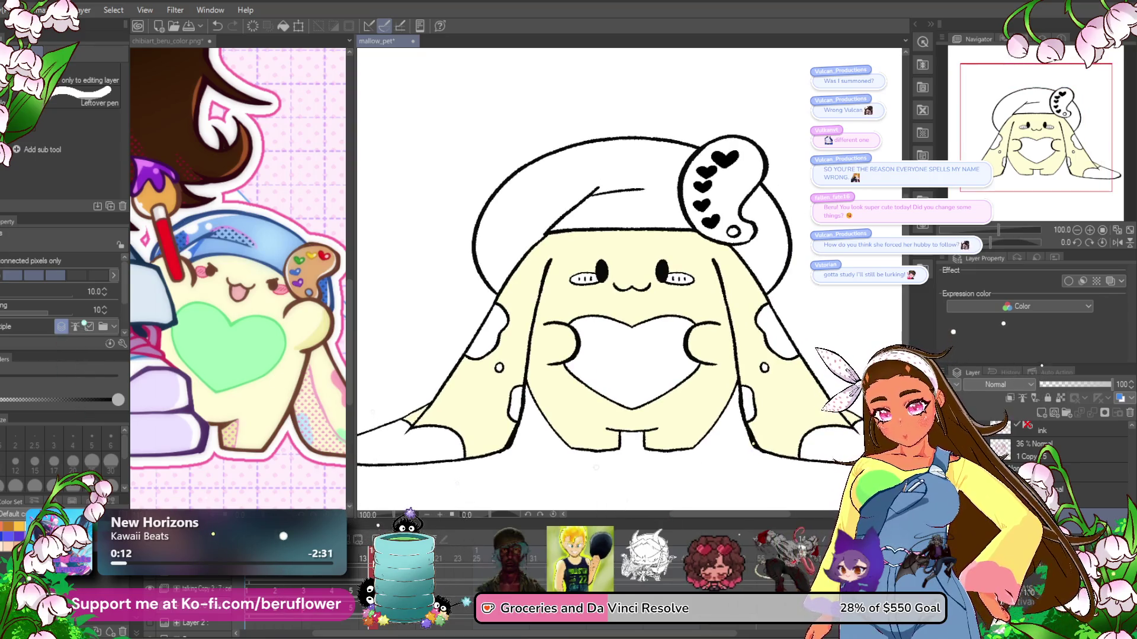
{"action": "key", "text": "ctrl+z"}
{"action": "left_click", "coordinate": [590, 404]}
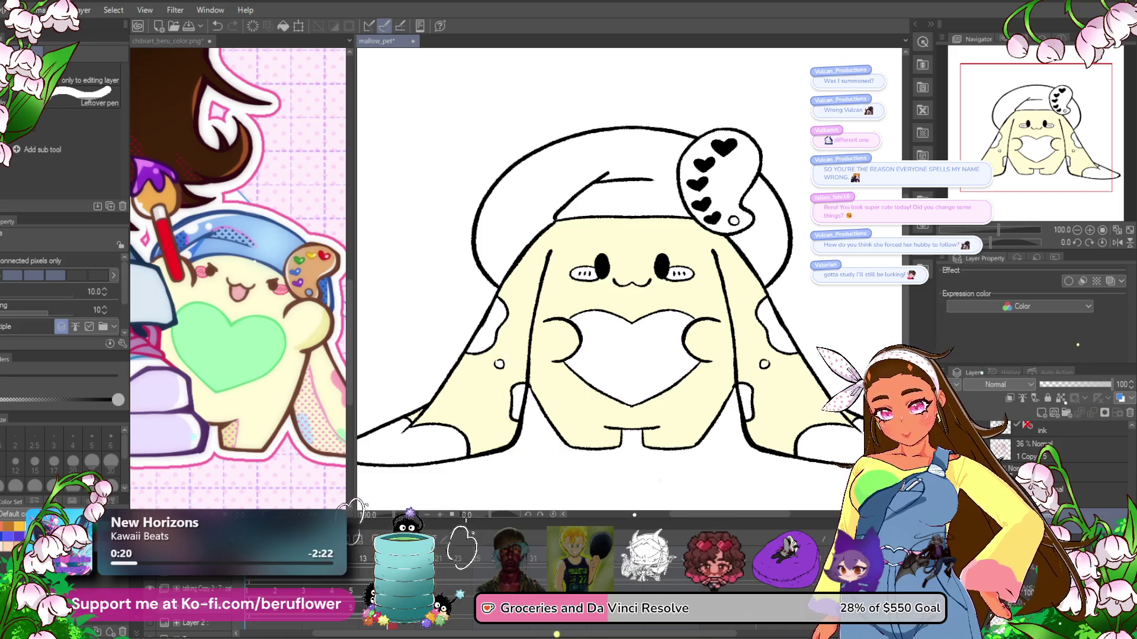
{"action": "left_click", "coordinate": [274, 616]}
- Paste the copied cel into the chosen timeline frame
{"action": "right_click", "coordinate": [273, 616]}
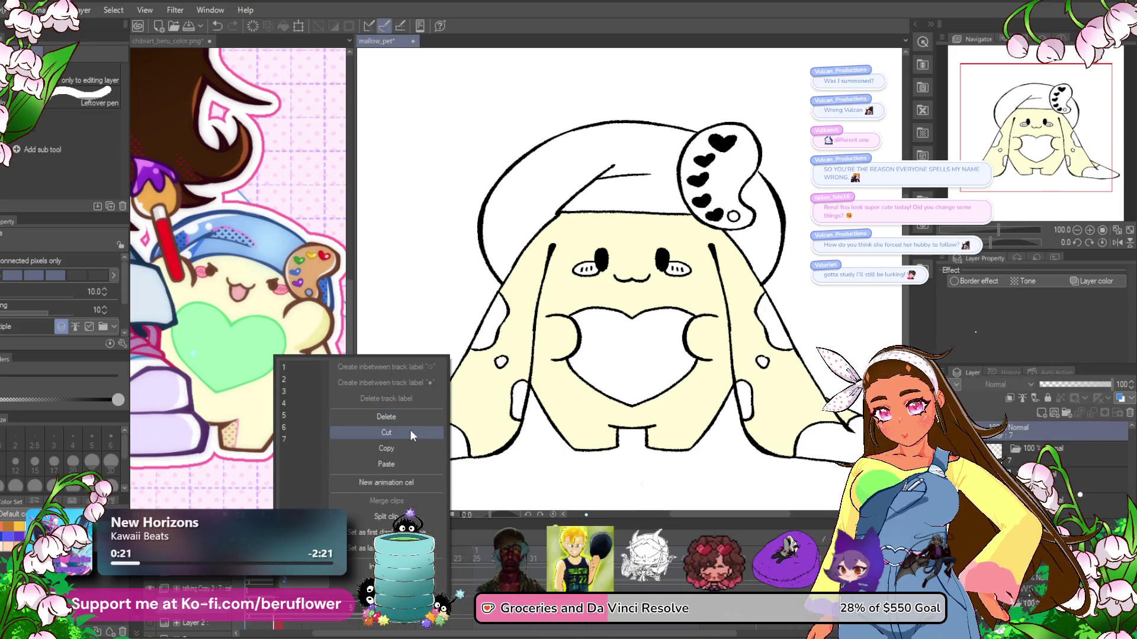
{"action": "left_click", "coordinate": [406, 448]}
{"action": "left_click", "coordinate": [409, 619]}
{"action": "right_click", "coordinate": [409, 618]}
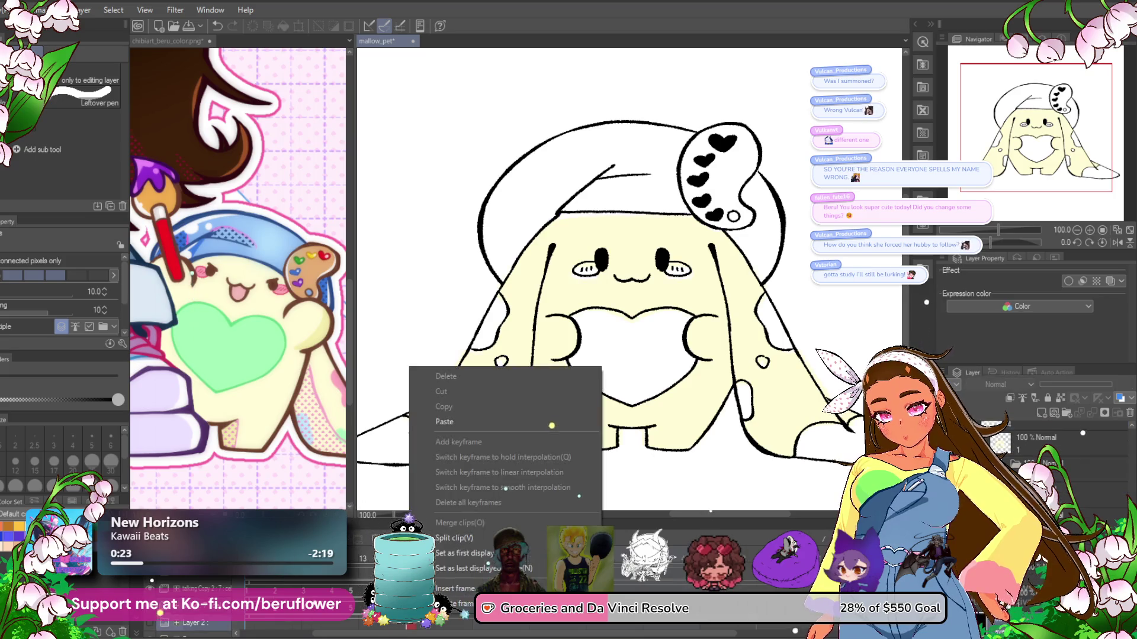
{"action": "left_click", "coordinate": [406, 619]}
{"action": "right_click", "coordinate": [406, 618]}
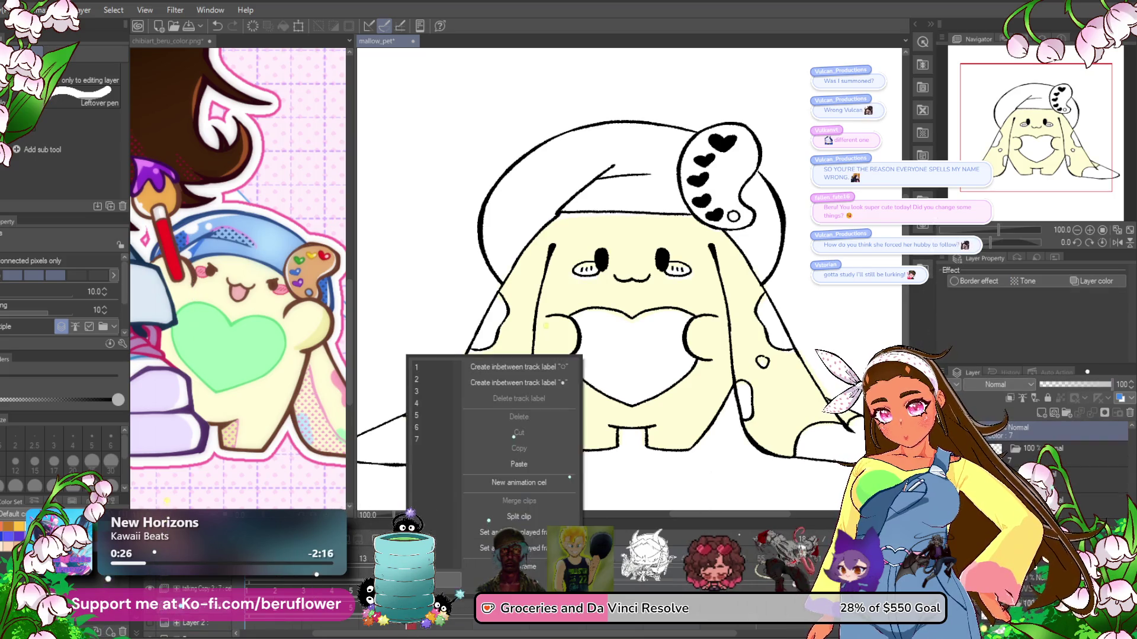
{"action": "left_click", "coordinate": [524, 459]}
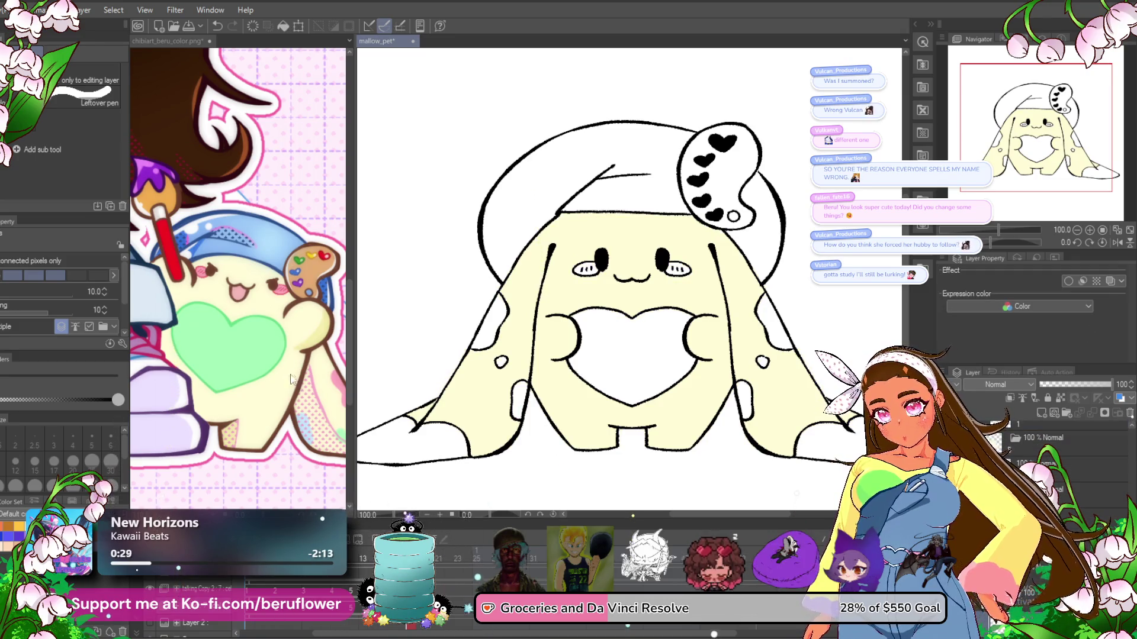
- Fill the hugged heart mint green, redoing the fill until it lands correctly
{"action": "left_click", "coordinate": [648, 359]}
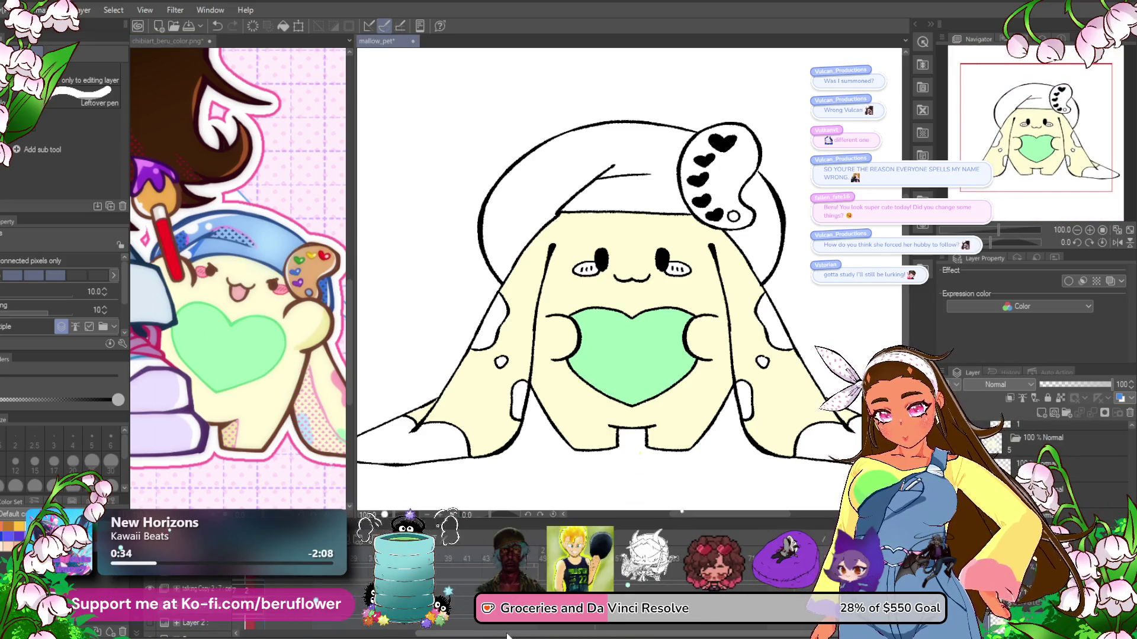
{"action": "key", "text": "ctrl+z"}
{"action": "left_click", "coordinate": [656, 336]}
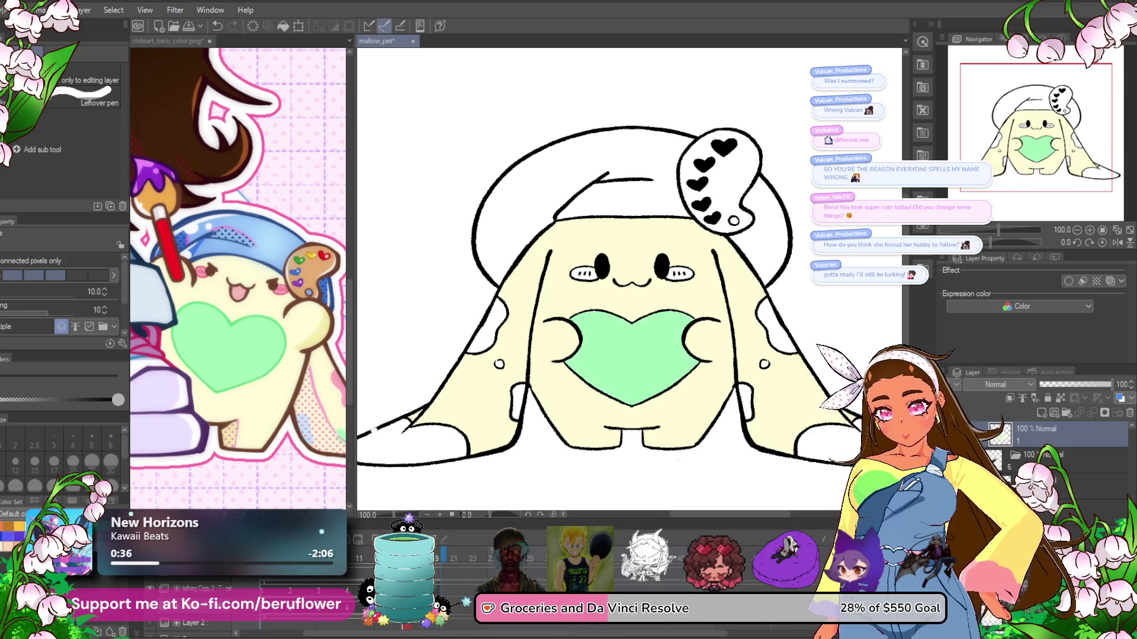
{"action": "key", "text": "ctrl+z"}
{"action": "key", "text": "ctrl+y"}
{"action": "left_click", "coordinate": [625, 364]}
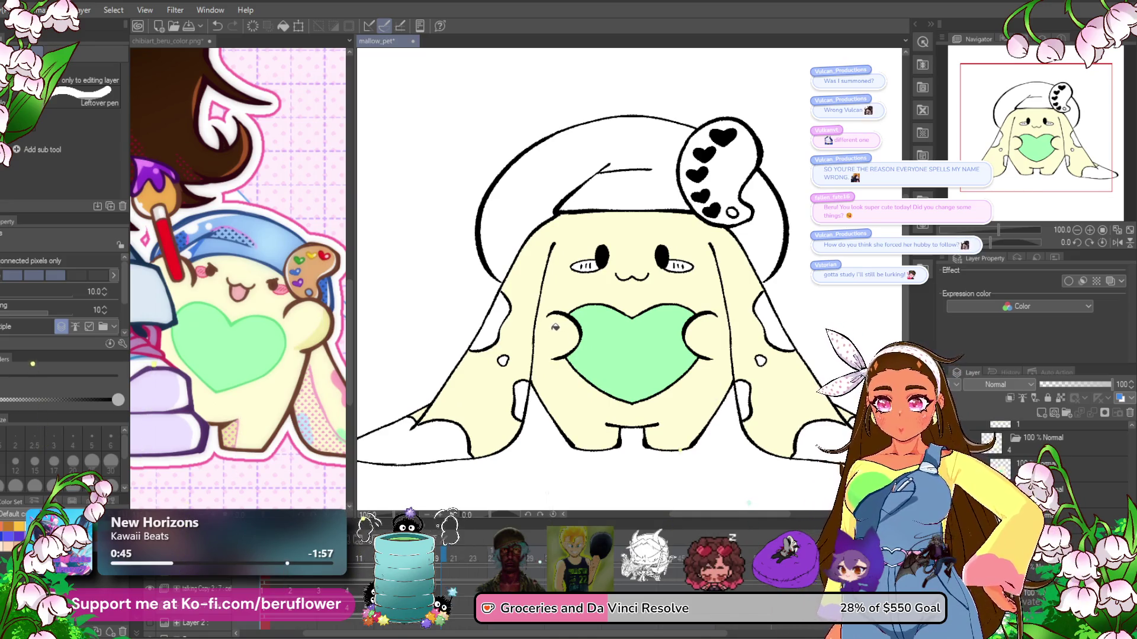
{"action": "left_click", "coordinate": [319, 485]}
- Compare with the reference, colour the foot tips lilac and undo a stray green mark
{"action": "scroll", "coordinate": [316, 440], "scroll_direction": "right", "scroll_amount": 3}
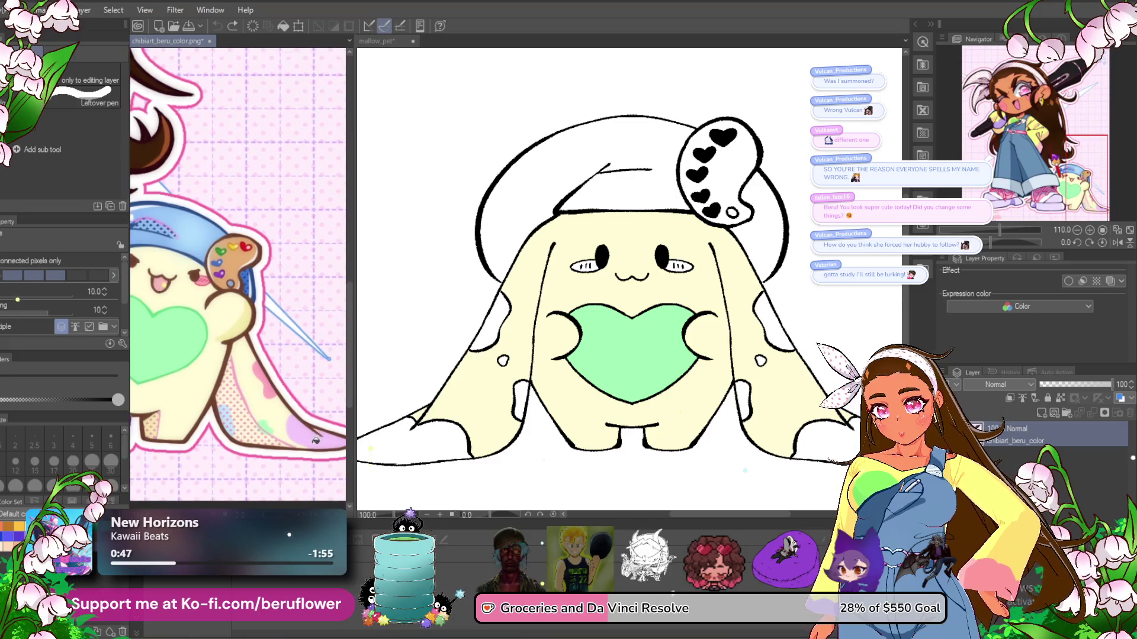
{"action": "left_click", "coordinate": [375, 414]}
{"action": "left_click_drag", "start_coordinate": [749, 472], "coordinate": [707, 467]}
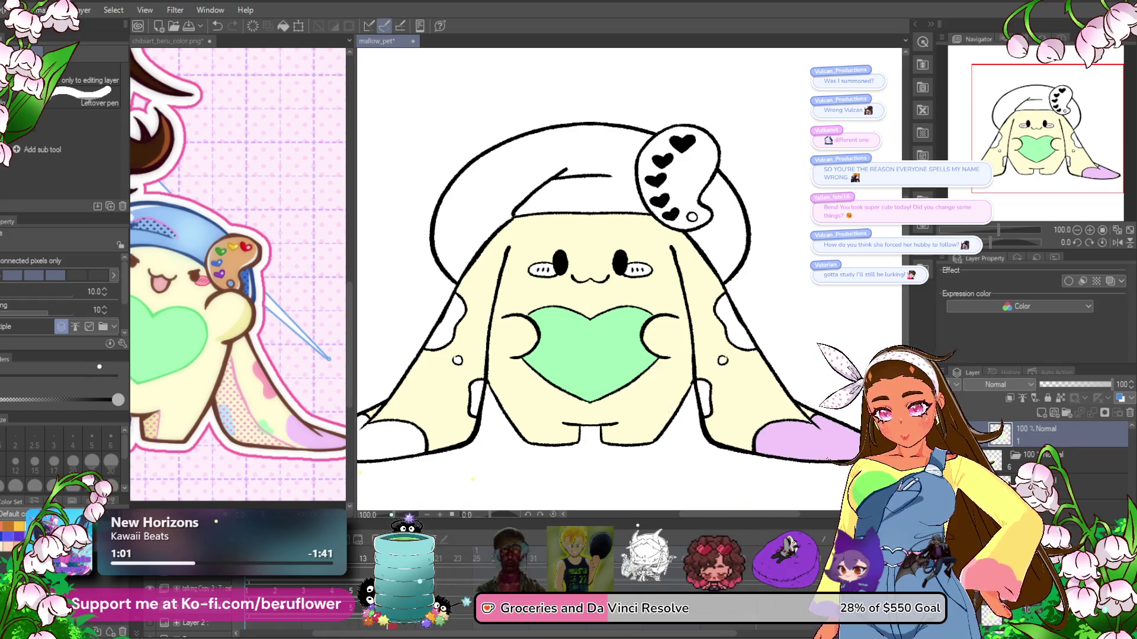
{"action": "left_click", "coordinate": [312, 465]}
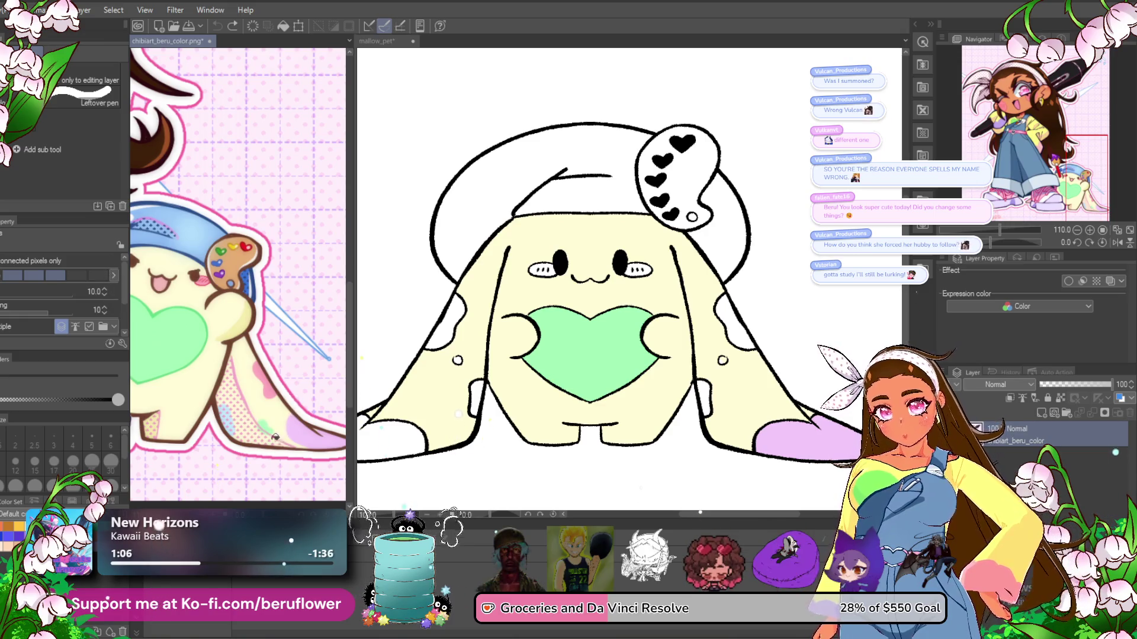
{"action": "left_click", "coordinate": [722, 387]}
{"action": "key", "text": "ctrl+z"}
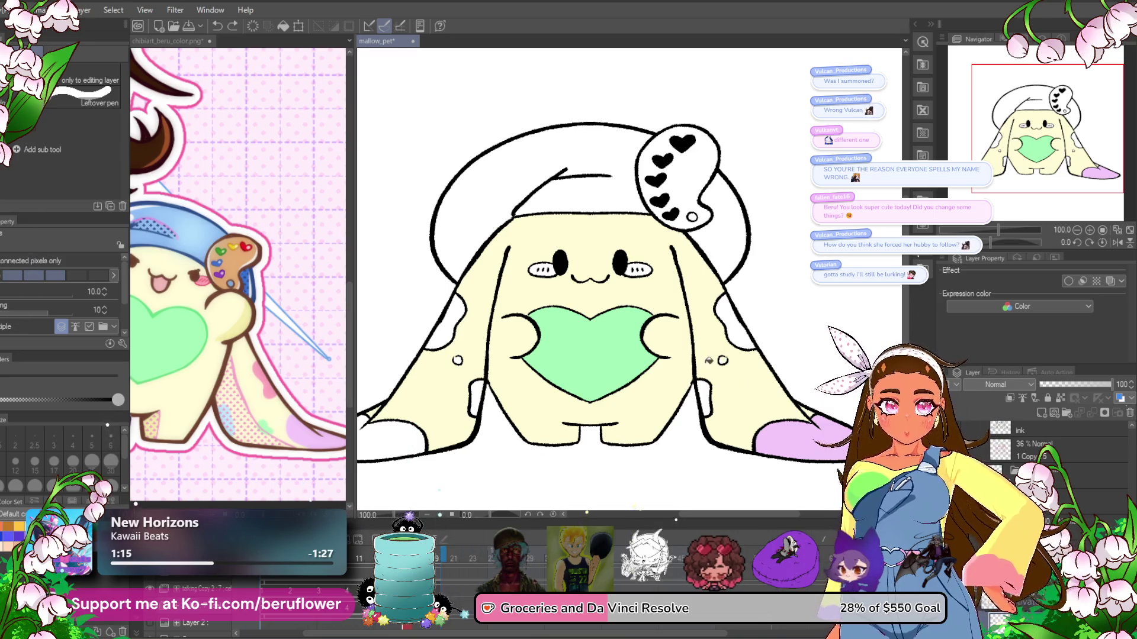
- Fill the small side circle mint green, then undo back three changes
{"action": "scroll", "coordinate": [709, 360], "scroll_direction": "up", "scroll_amount": 10}
{"action": "left_click", "coordinate": [712, 326]}
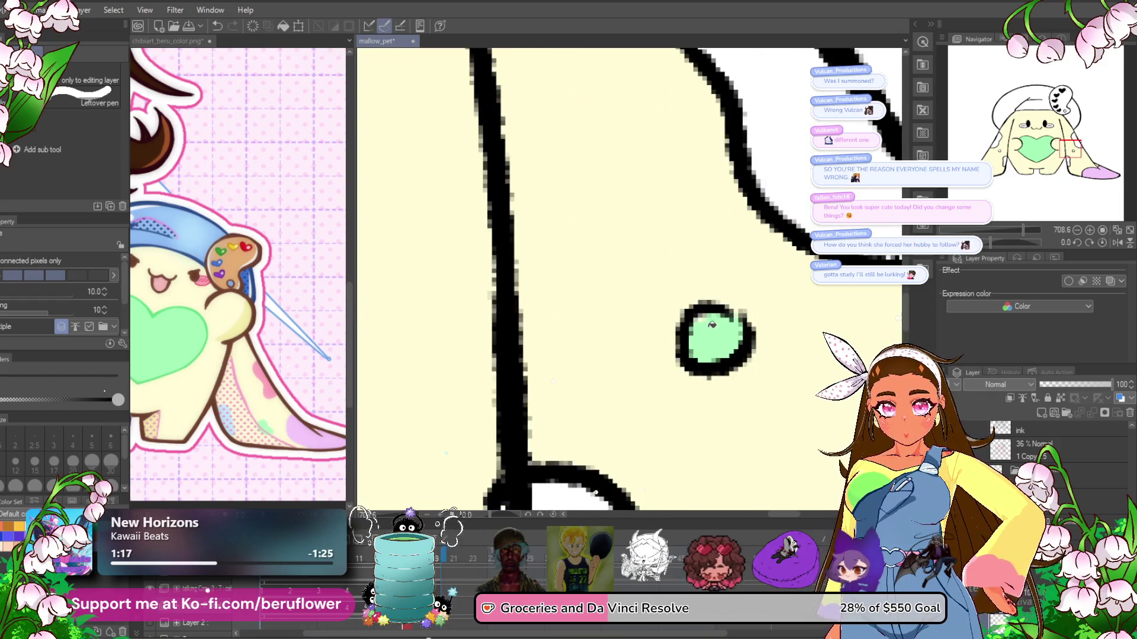
{"action": "scroll", "coordinate": [724, 325], "scroll_direction": "down", "scroll_amount": 8}
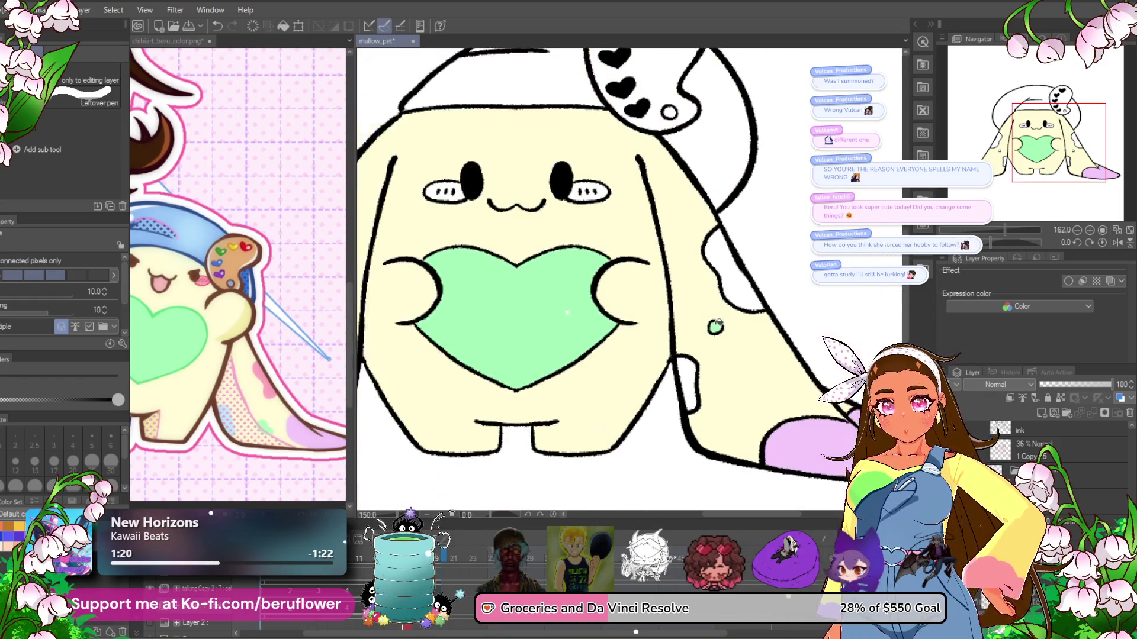
{"action": "key", "text": "ctrl+z"}
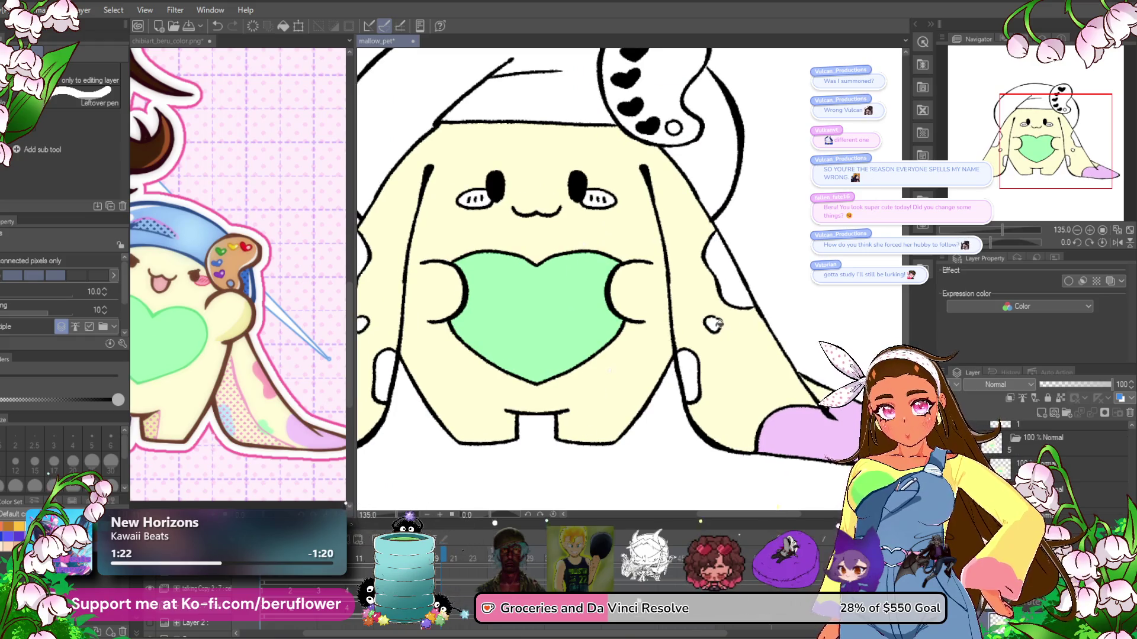
{"action": "key", "text": "ctrl+z"}
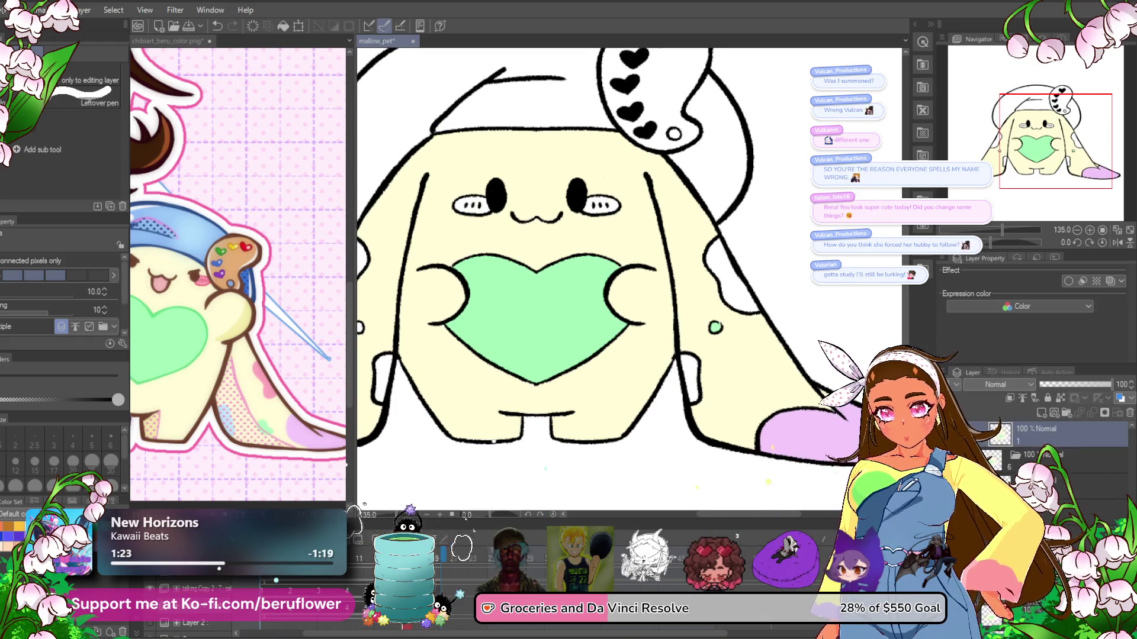
{"action": "key", "text": "ctrl+z"}
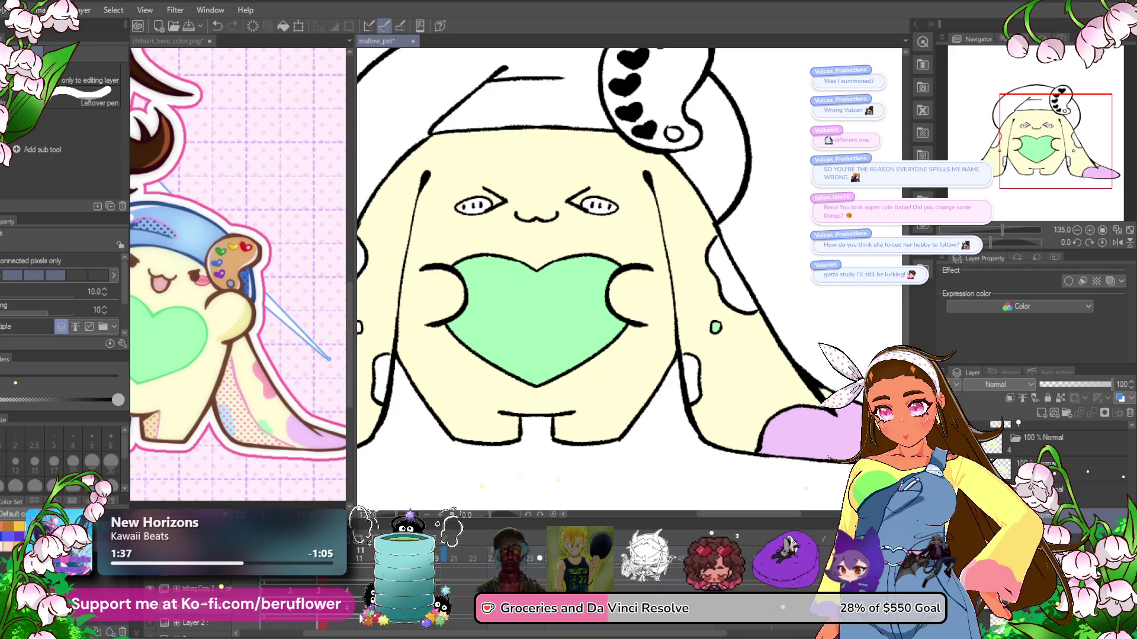
- Check the reference spot colours and fill a lower spot light blue
{"action": "left_click", "coordinate": [272, 430]}
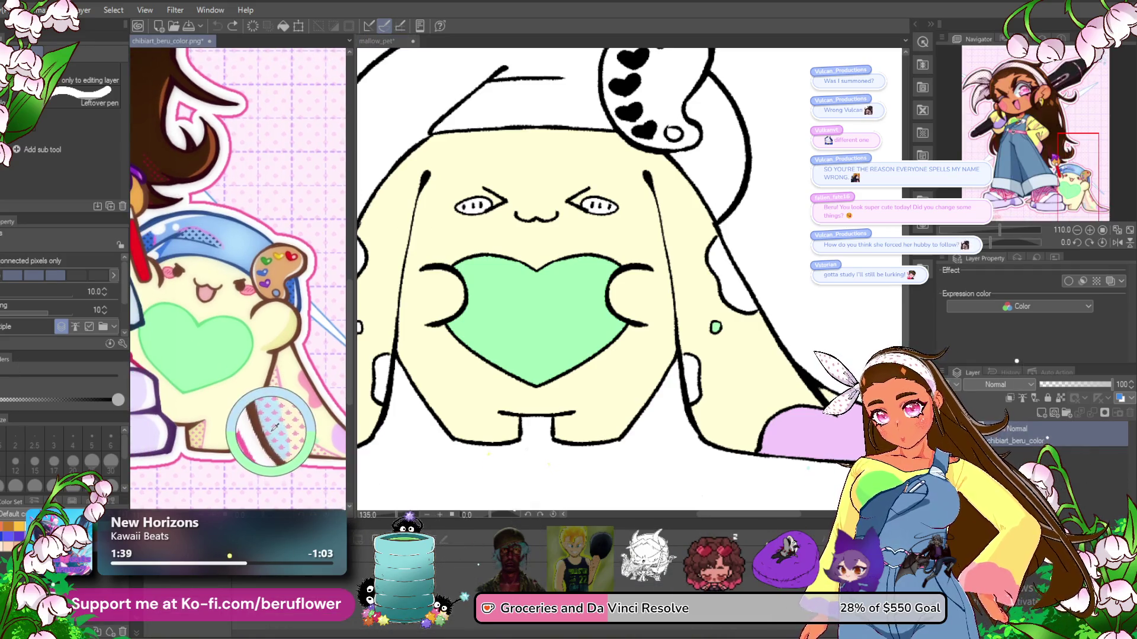
{"action": "left_click", "coordinate": [691, 380]}
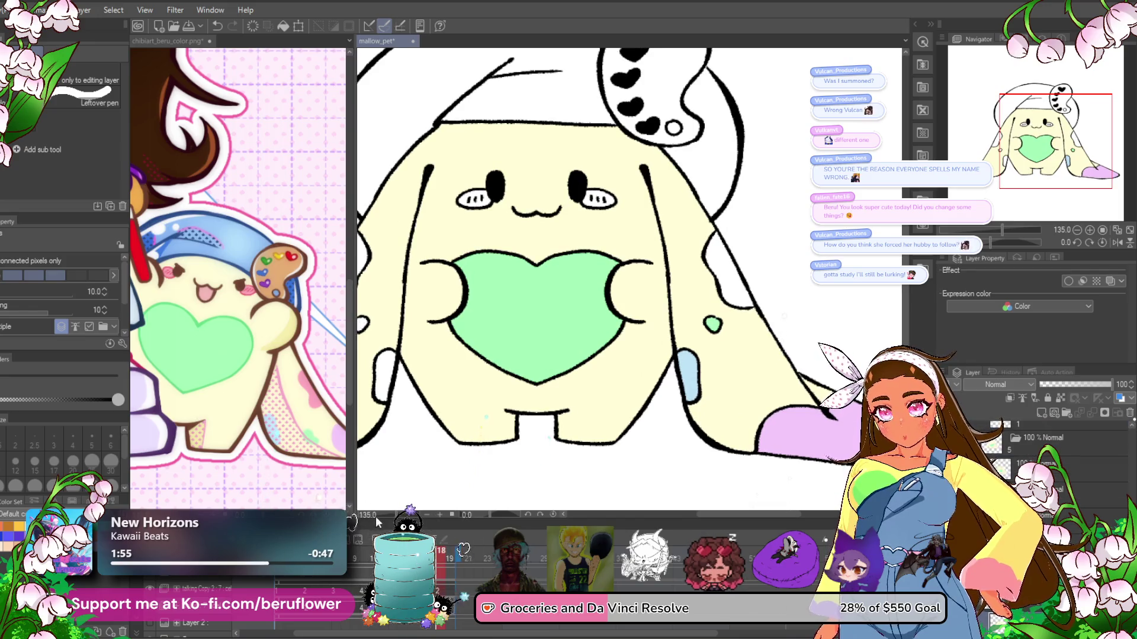
{"action": "left_click", "coordinate": [308, 486]}
{"action": "left_click_drag", "start_coordinate": [308, 485], "coordinate": [296, 492]}
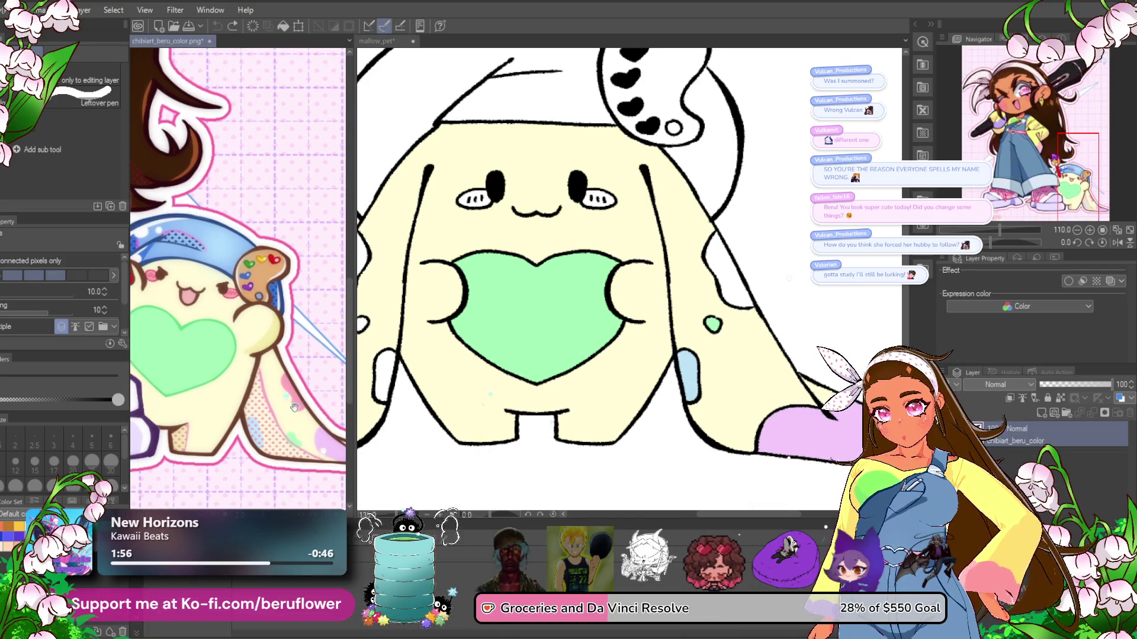
{"action": "left_click", "coordinate": [732, 298]}
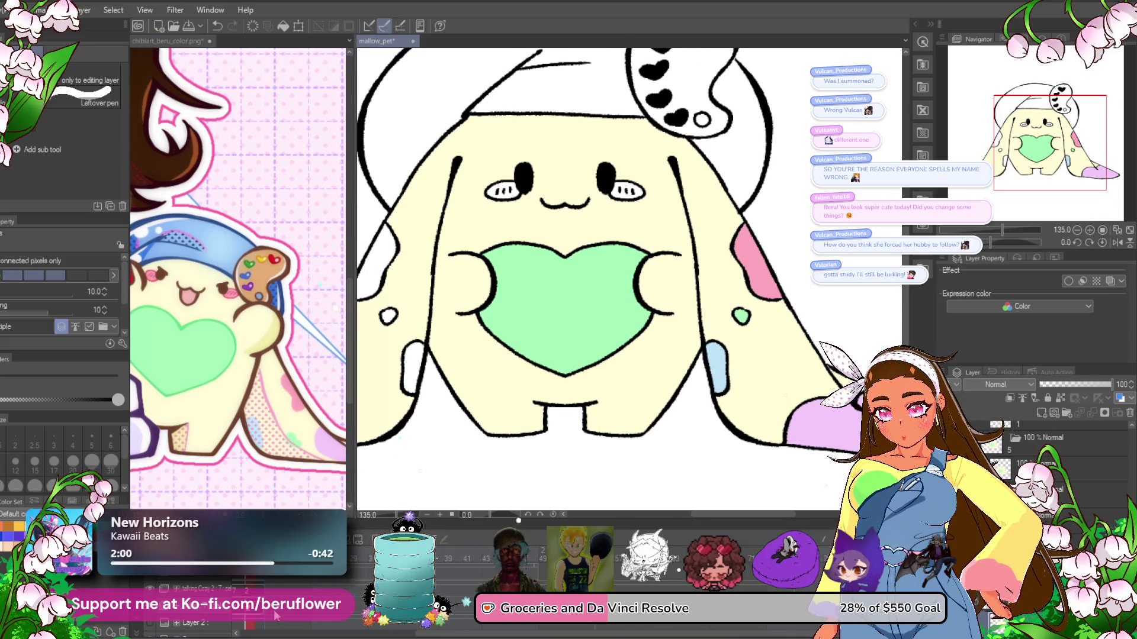
{"action": "left_click", "coordinate": [314, 632]}
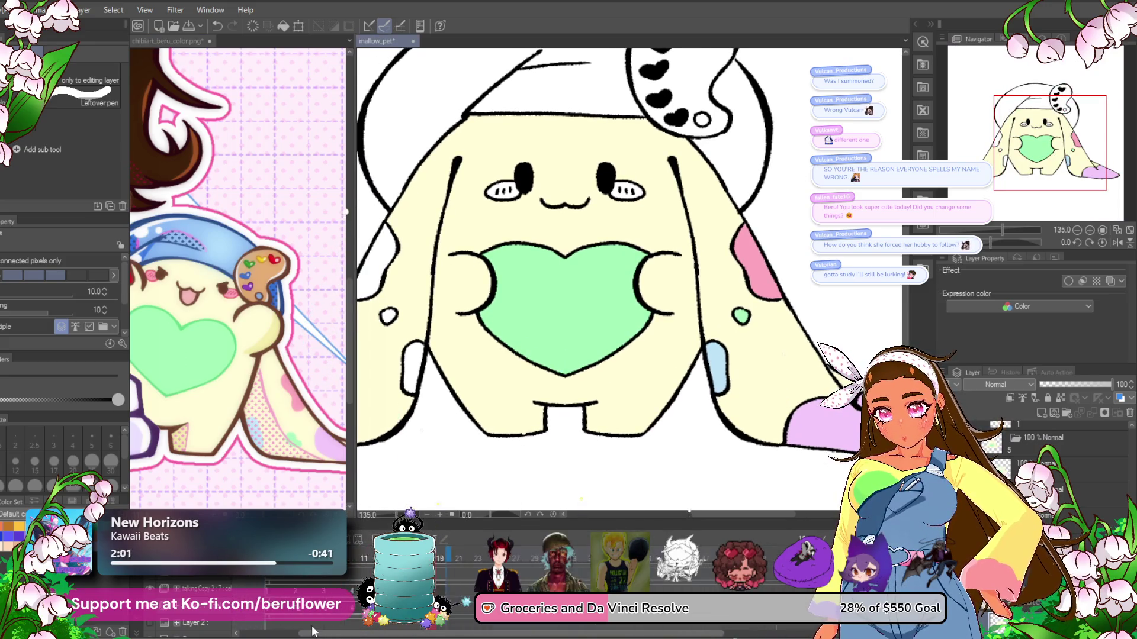
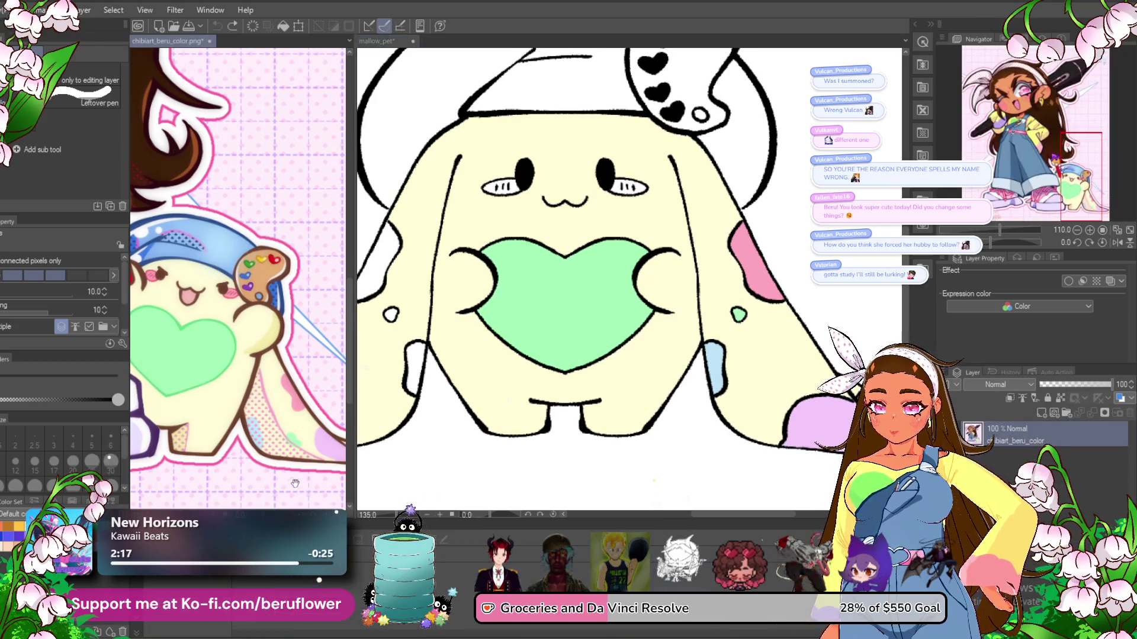
- Pan the mallow_pet canvas down and right to reposition the bunny drawing
{"action": "scroll", "coordinate": [302, 494], "scroll_direction": "down", "scroll_amount": 3}
{"action": "left_click_drag", "start_coordinate": [294, 456], "coordinate": [300, 509]}
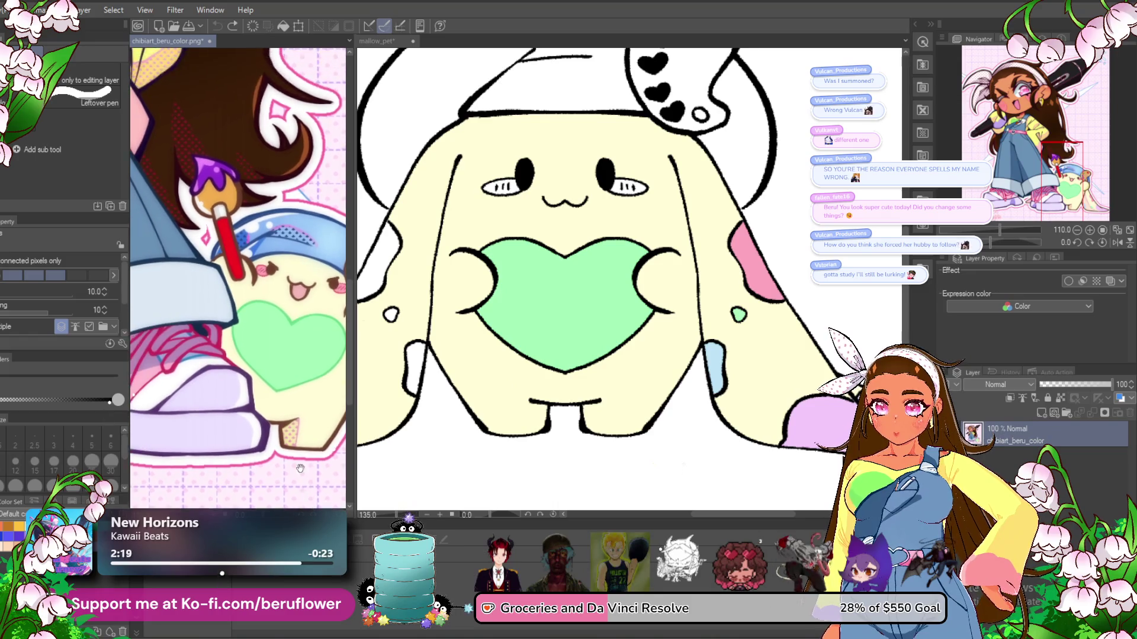
{"action": "mouse_move", "coordinate": [480, 387]}
{"action": "left_mouse_down"}
{"action": "mouse_move", "coordinate": [527, 422]}
{"action": "mouse_move", "coordinate": [569, 375]}
{"action": "mouse_move", "coordinate": [403, 373]}
{"action": "left_mouse_up"}
{"action": "mouse_move", "coordinate": [710, 252]}
{"action": "left_mouse_down"}
{"action": "mouse_move", "coordinate": [777, 228]}
{"action": "mouse_move", "coordinate": [693, 285]}
{"action": "left_mouse_up"}
{"action": "left_click_drag", "start_coordinate": [365, 418], "coordinate": [450, 437]}
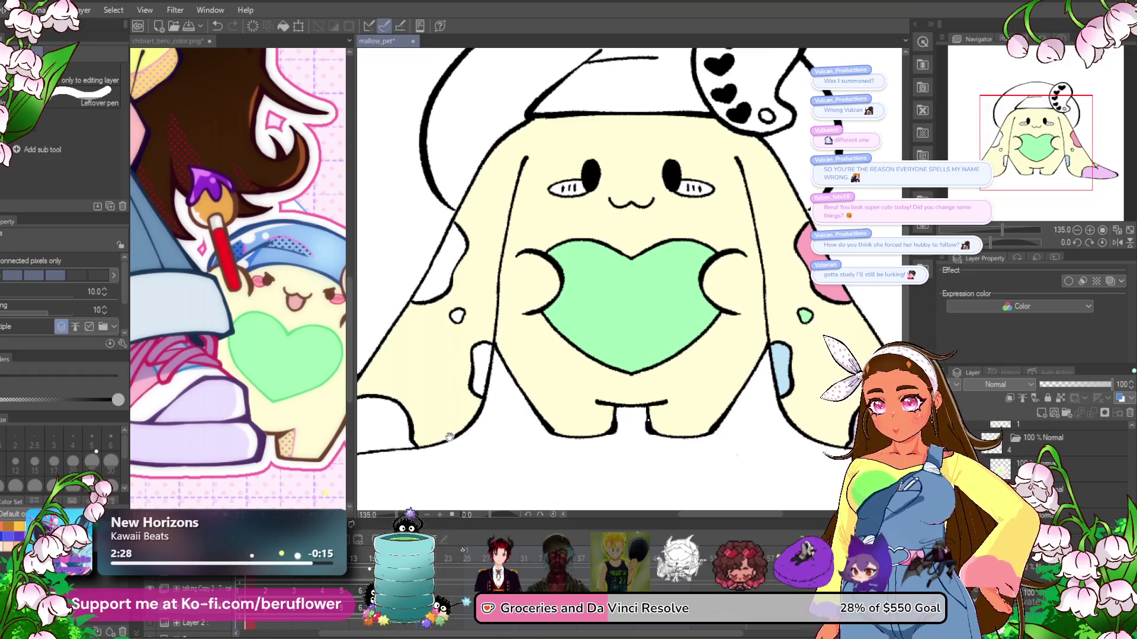
- Show beru_redesign above the other reference, framed to the whole bunny, then return to mallow_pet
{"action": "left_click", "coordinate": [168, 41]}
{"action": "key", "text": "alt+f"}
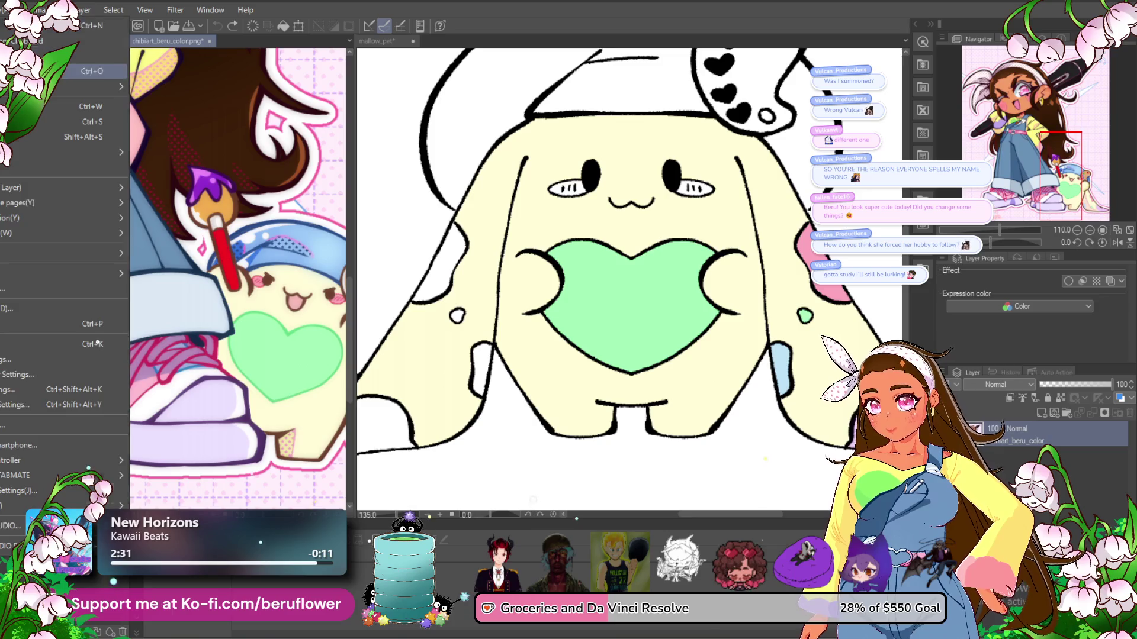
{"action": "key", "text": "Escape"}
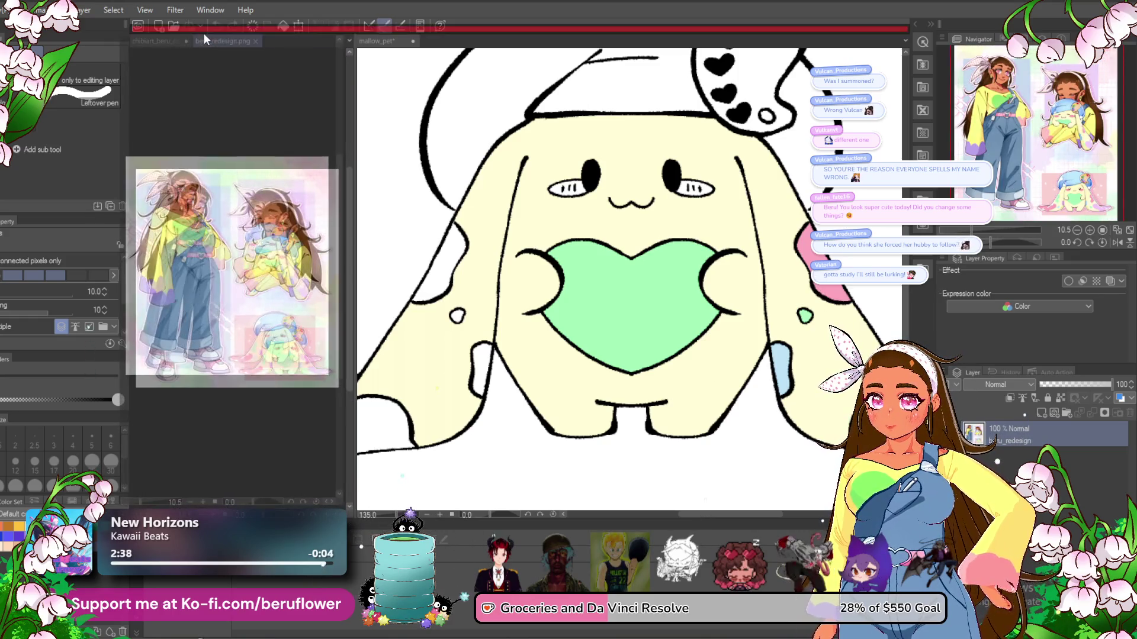
{"action": "left_click_drag", "start_coordinate": [214, 41], "coordinate": [204, 37]}
{"action": "scroll", "coordinate": [261, 144], "scroll_direction": "up", "scroll_amount": 3}
{"action": "scroll", "coordinate": [261, 144], "scroll_direction": "up", "scroll_amount": 2}
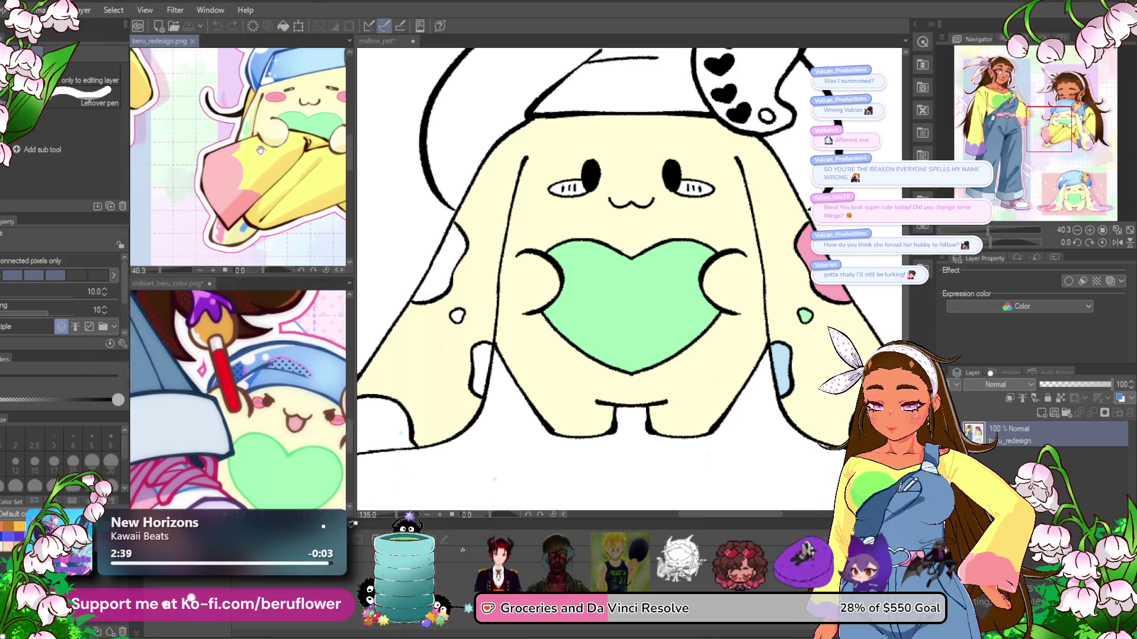
{"action": "left_click_drag", "start_coordinate": [260, 143], "coordinate": [212, 154]}
{"action": "scroll", "coordinate": [211, 155], "scroll_direction": "down", "scroll_amount": 2}
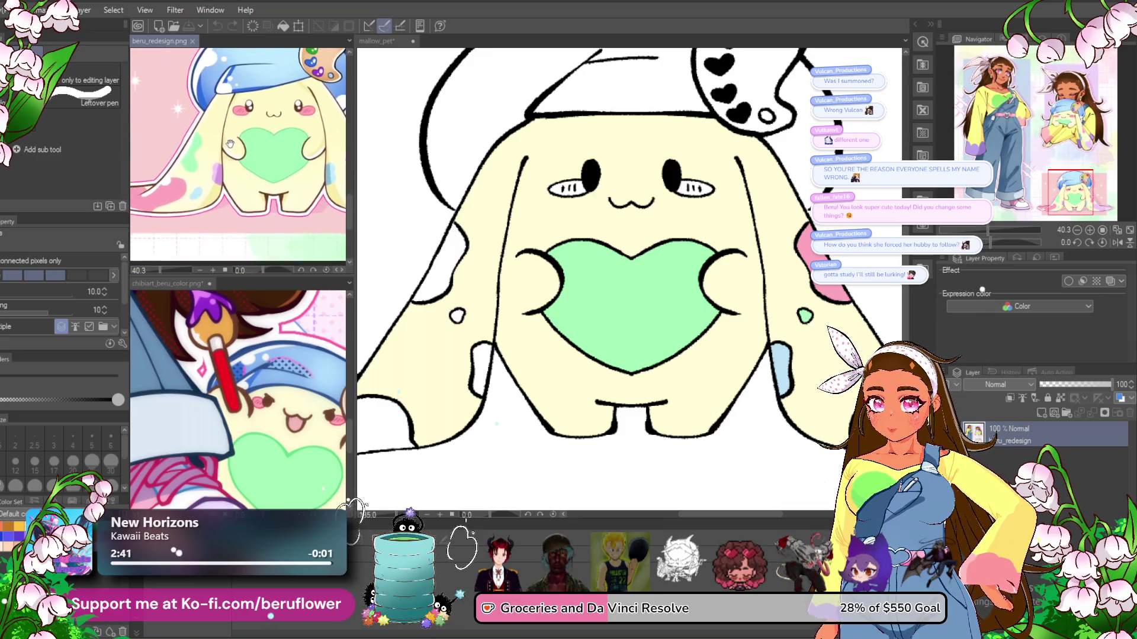
{"action": "left_click", "coordinate": [399, 260]}
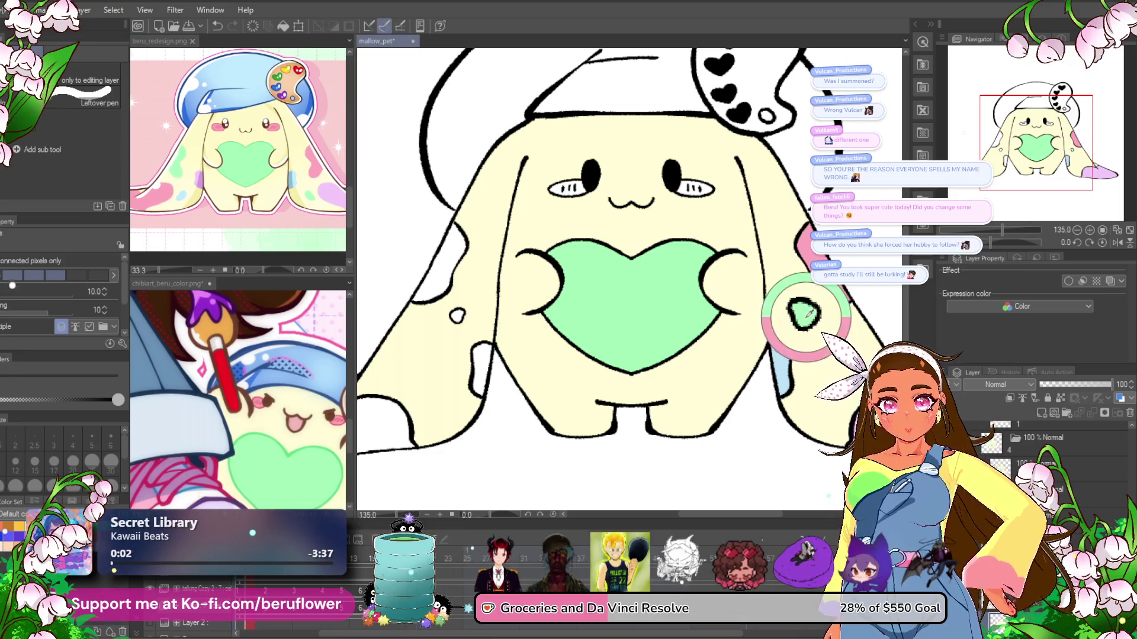
- Fill the spot left of the bunny's body mint green on each animation frame
{"action": "left_click", "coordinate": [450, 275]}
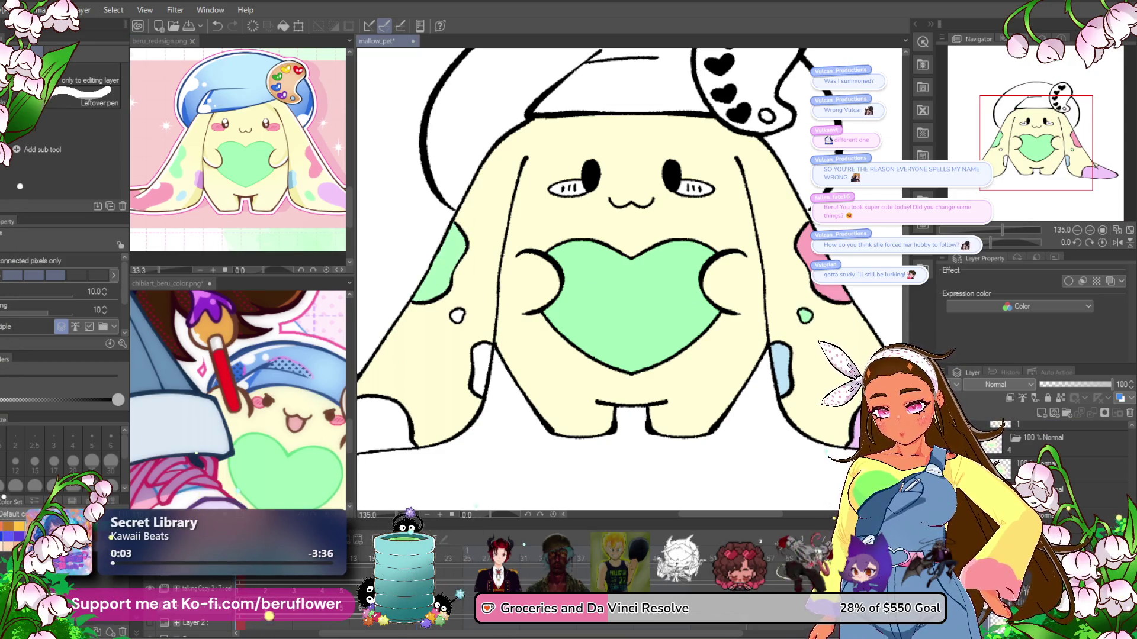
{"action": "key", "text": "Right"}
{"action": "left_click", "coordinate": [438, 266]}
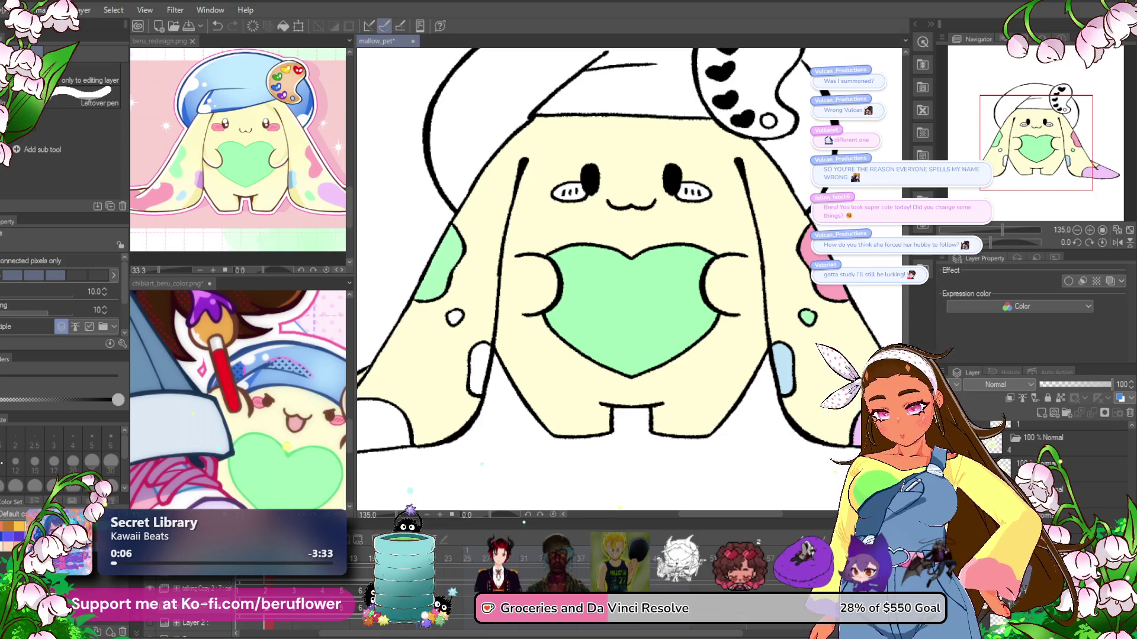
{"action": "key", "text": "Right"}
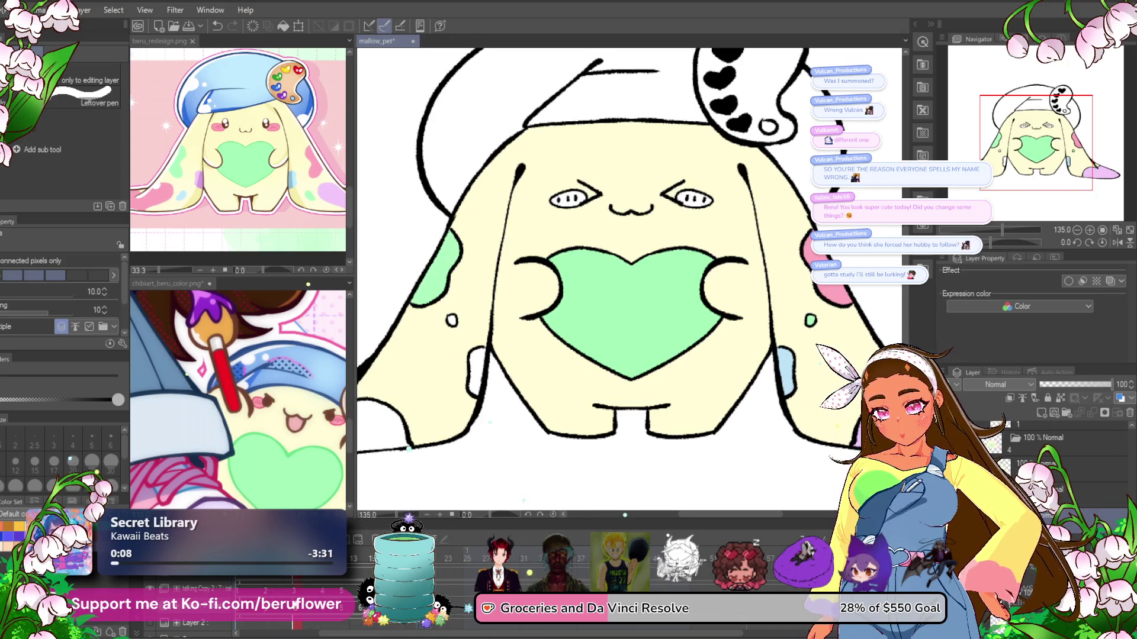
{"action": "key", "text": "Right"}
{"action": "left_click", "coordinate": [444, 285]}
{"action": "key", "text": "Right"}
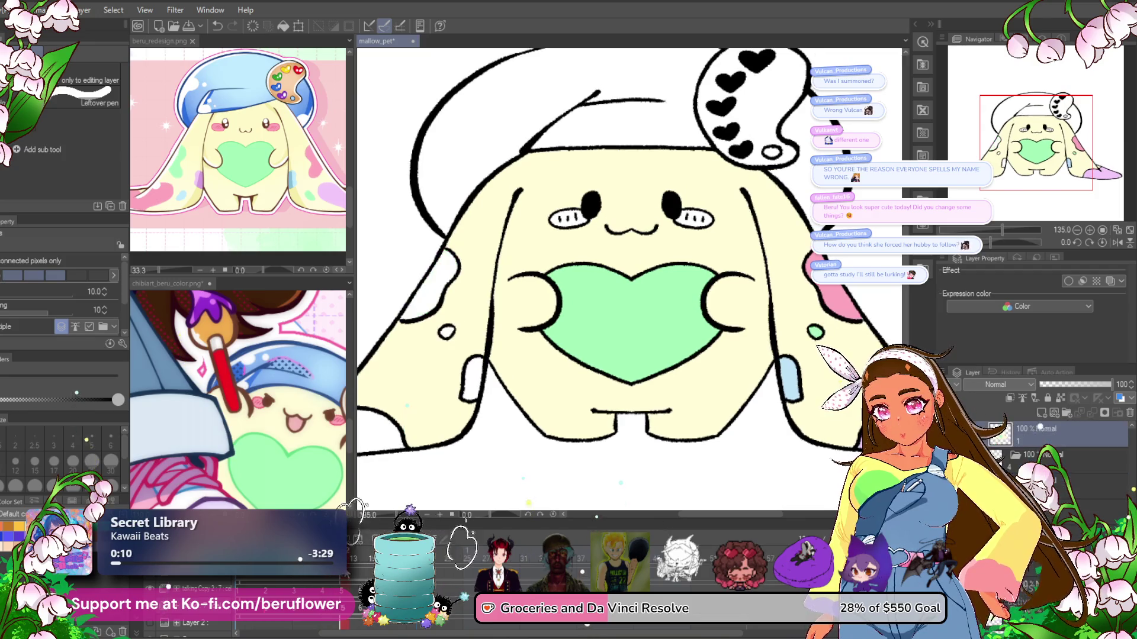
{"action": "key", "text": "Right"}
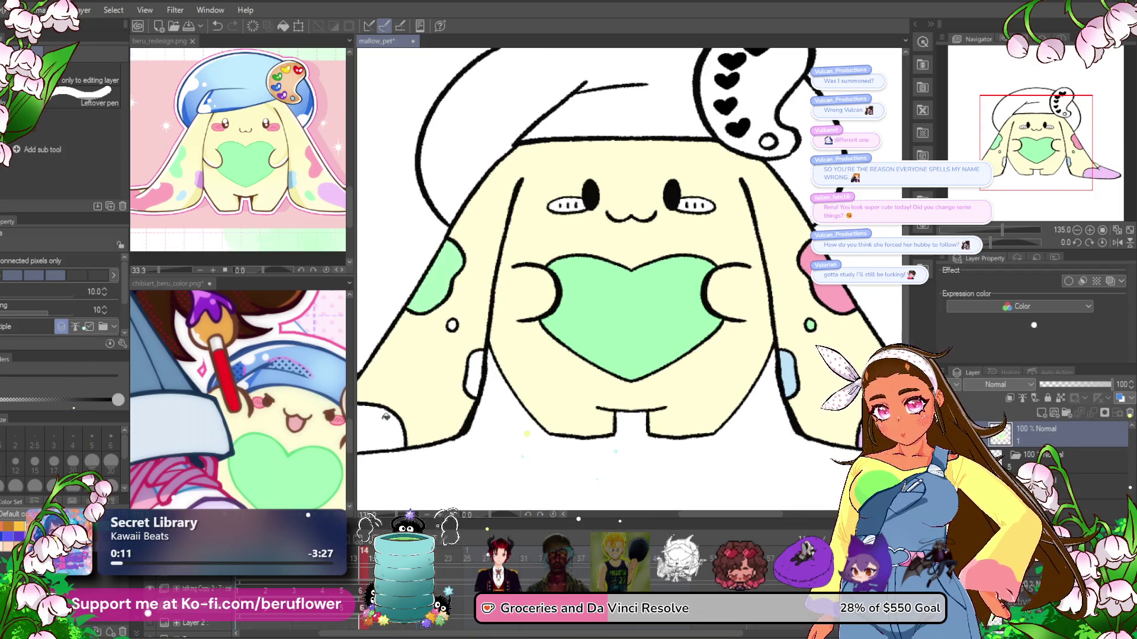
{"action": "key", "text": "Right"}
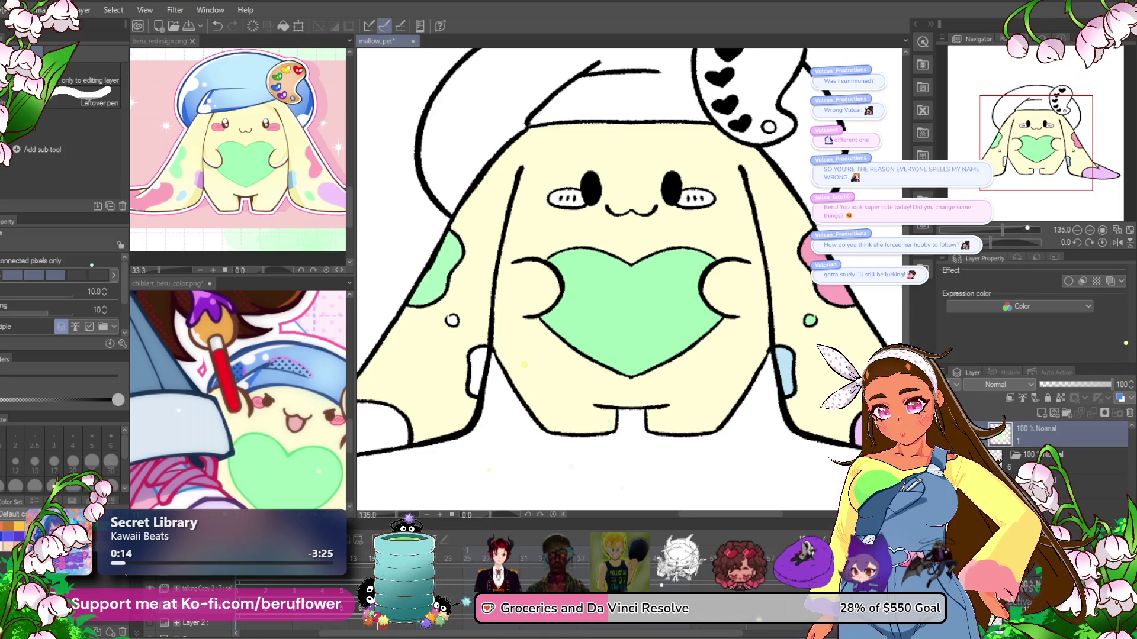
{"action": "key", "text": "Right"}
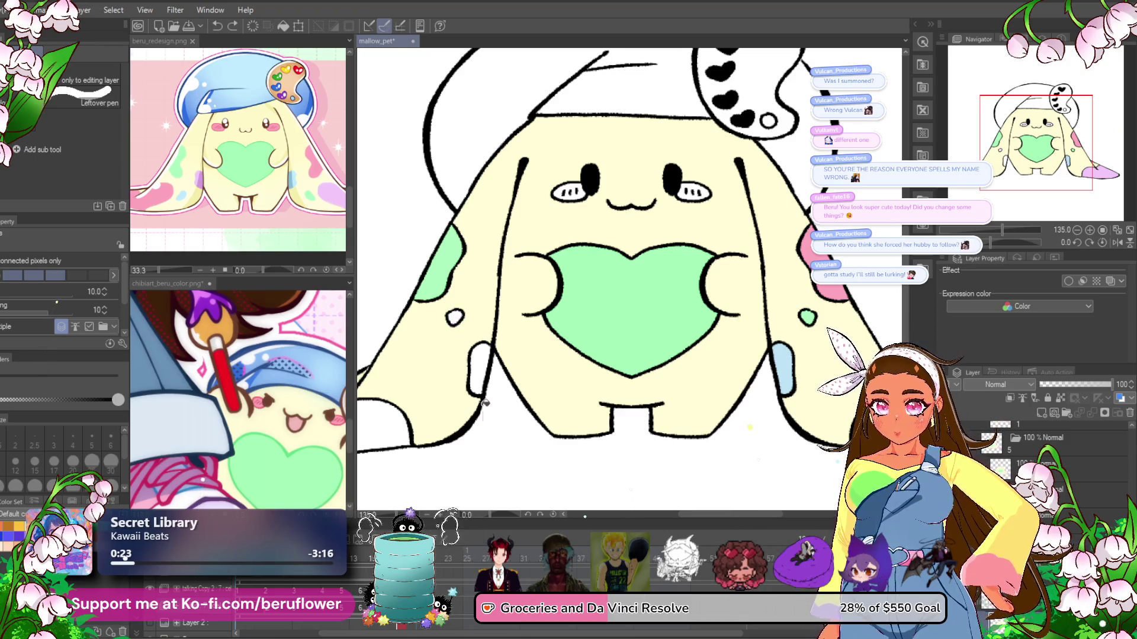
- Jump to frame 14 and fill the bunny's lower-left tip pink
{"action": "left_click_drag", "start_coordinate": [476, 384], "coordinate": [508, 349]}
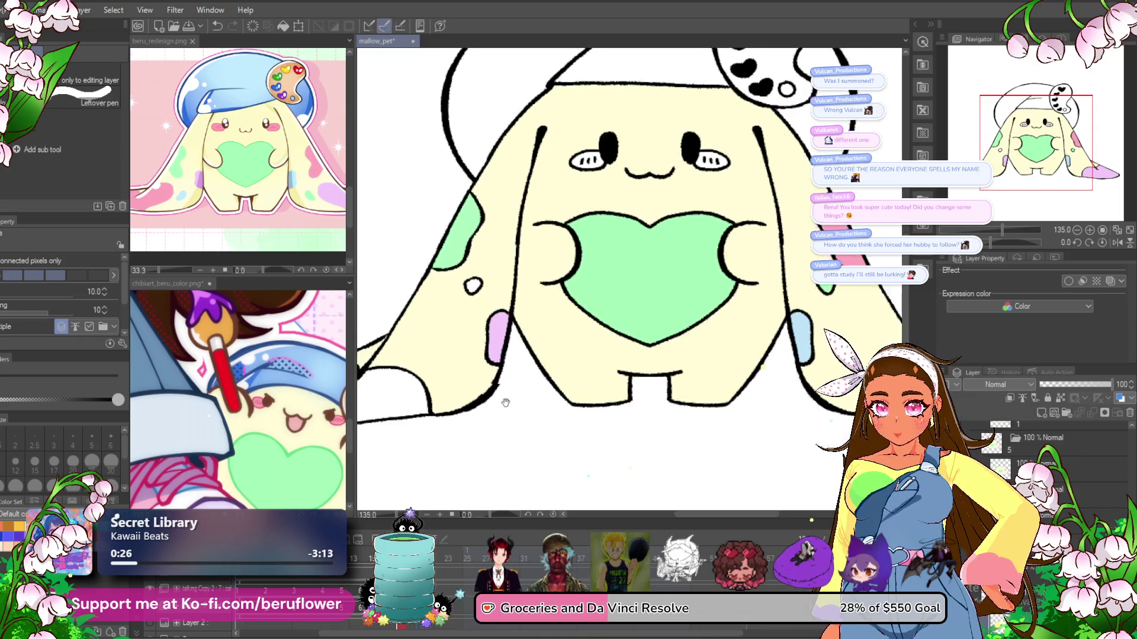
{"action": "key", "text": "ctrl+z"}
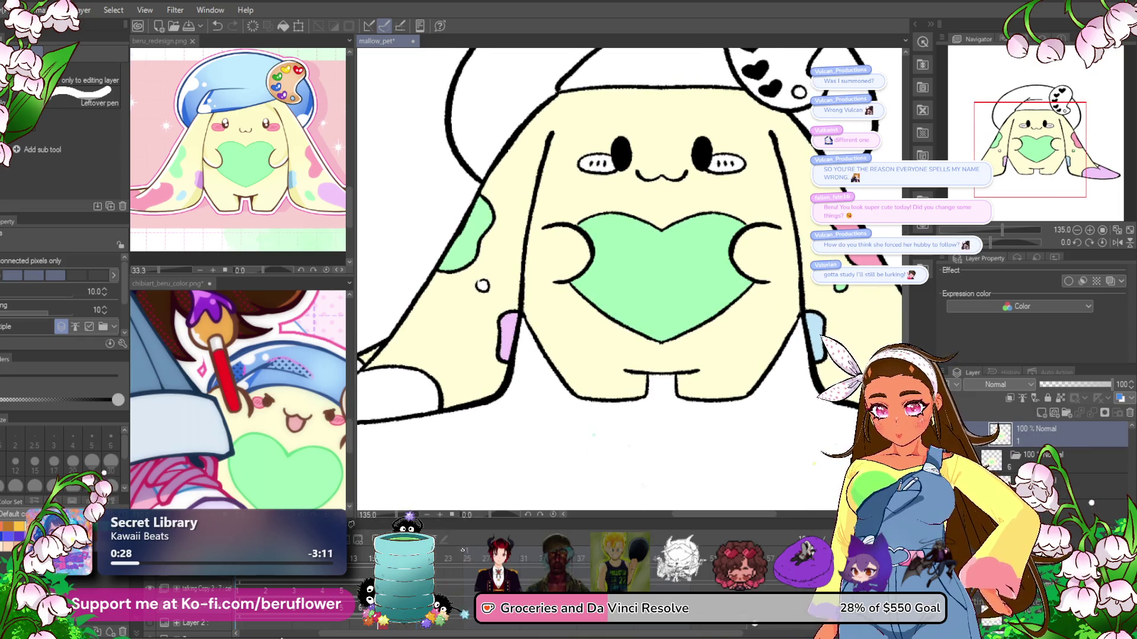
{"action": "left_click", "coordinate": [369, 551]}
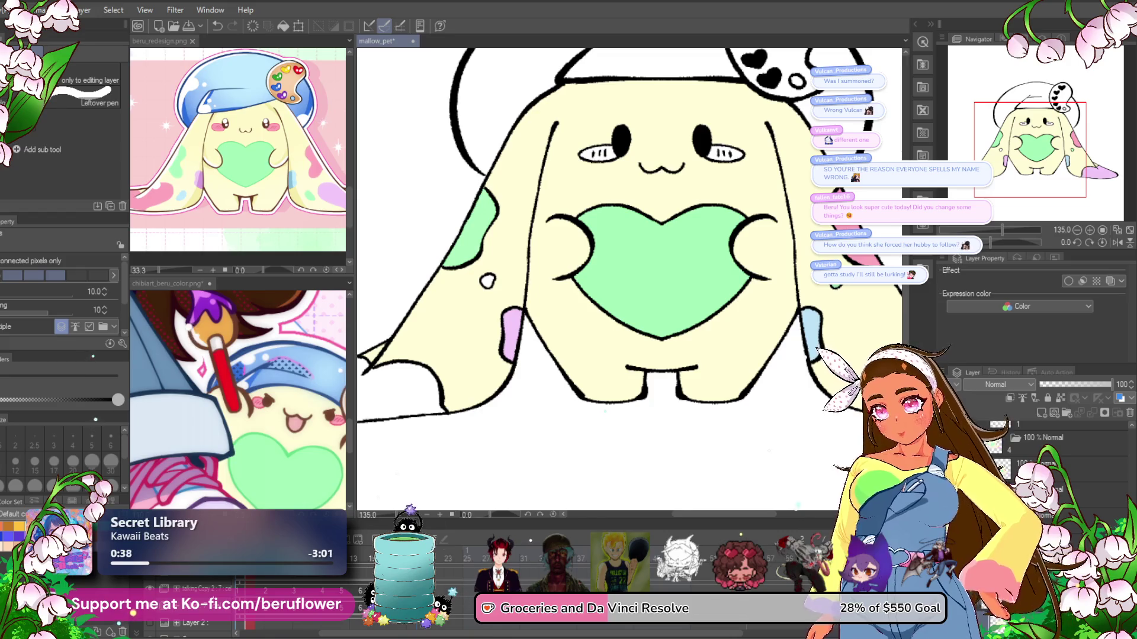
{"action": "left_click", "coordinate": [477, 395]}
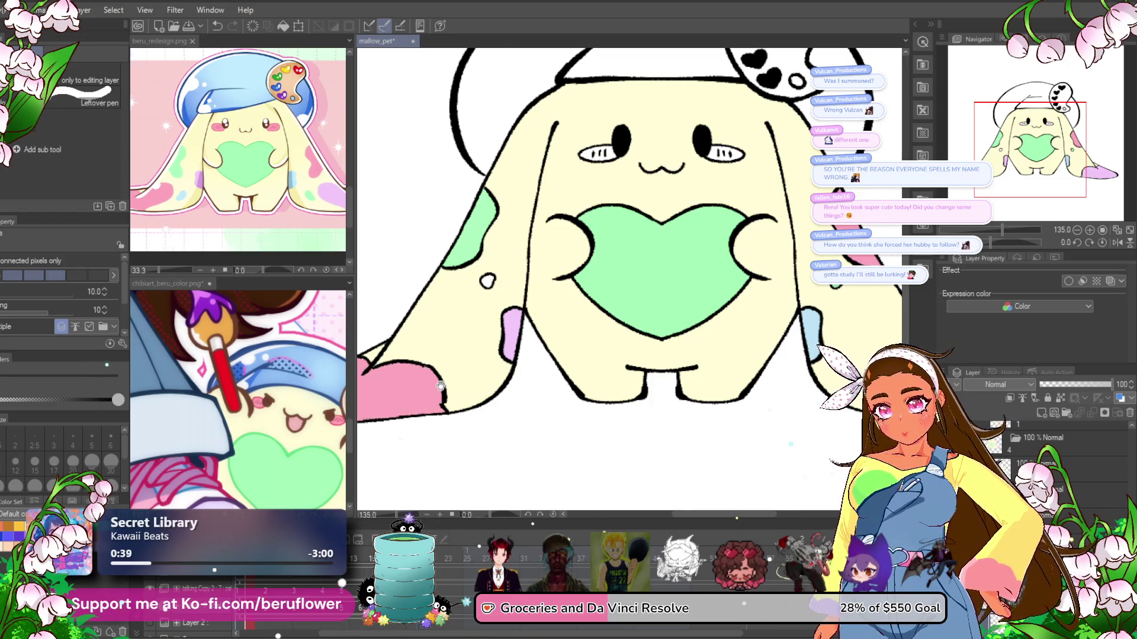
- Fill the lower-left tip pink on each successive animation frame
{"action": "left_click_drag", "start_coordinate": [476, 394], "coordinate": [544, 362]}
{"action": "key", "text": "Right"}
{"action": "left_click", "coordinate": [444, 359]}
{"action": "key", "text": "Right"}
{"action": "left_click", "coordinate": [443, 359]}
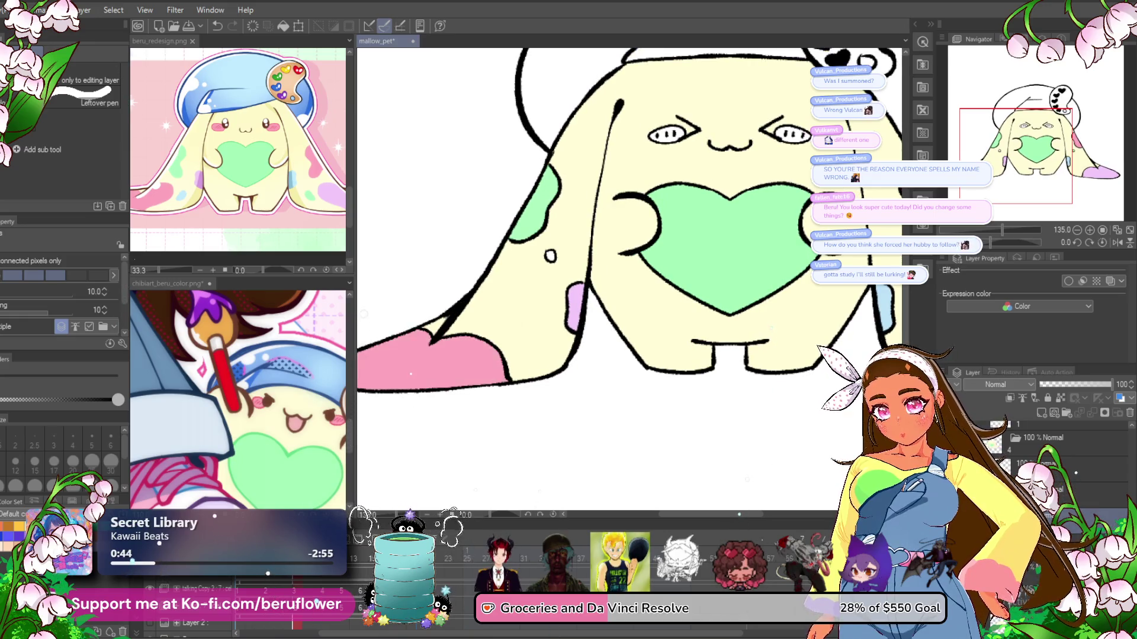
{"action": "key", "text": "Right"}
{"action": "left_click", "coordinate": [415, 367]}
{"action": "key", "text": "Right"}
{"action": "left_click", "coordinate": [424, 396]}
{"action": "key", "text": "Right"}
{"action": "left_click", "coordinate": [421, 355]}
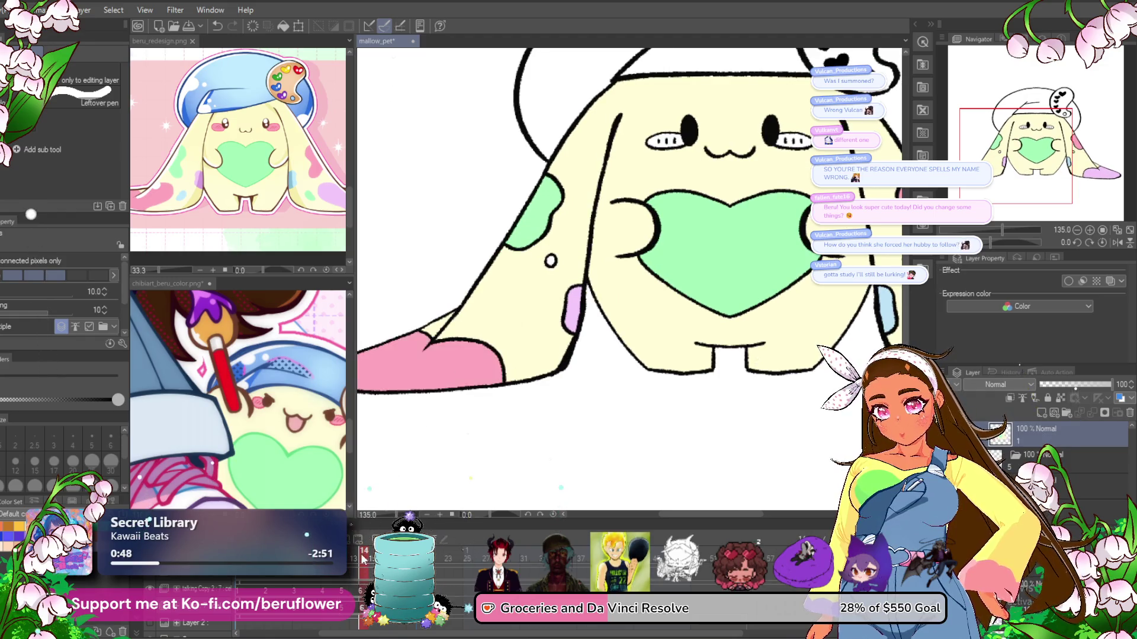
{"action": "key", "text": "Right"}
{"action": "left_click", "coordinate": [422, 355]}
{"action": "key", "text": "Right"}
{"action": "left_click", "coordinate": [447, 375]}
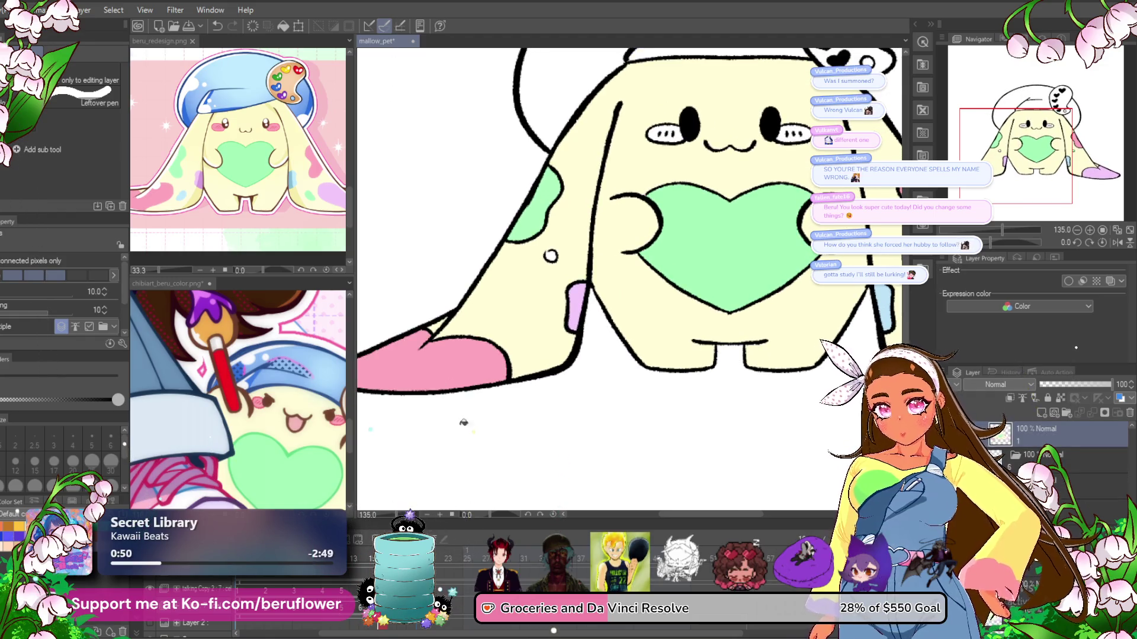
- Return to frame 14 and pan the canvas and chibiart reference views
{"action": "scroll", "coordinate": [516, 431], "scroll_direction": "right", "scroll_amount": 5}
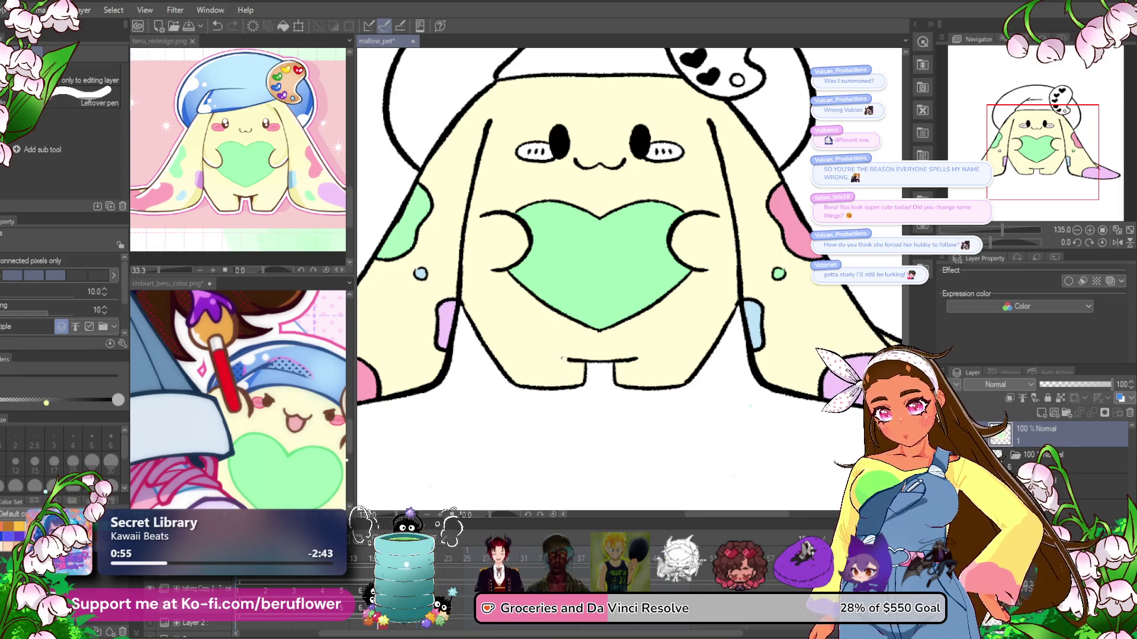
{"action": "left_click", "coordinate": [364, 561]}
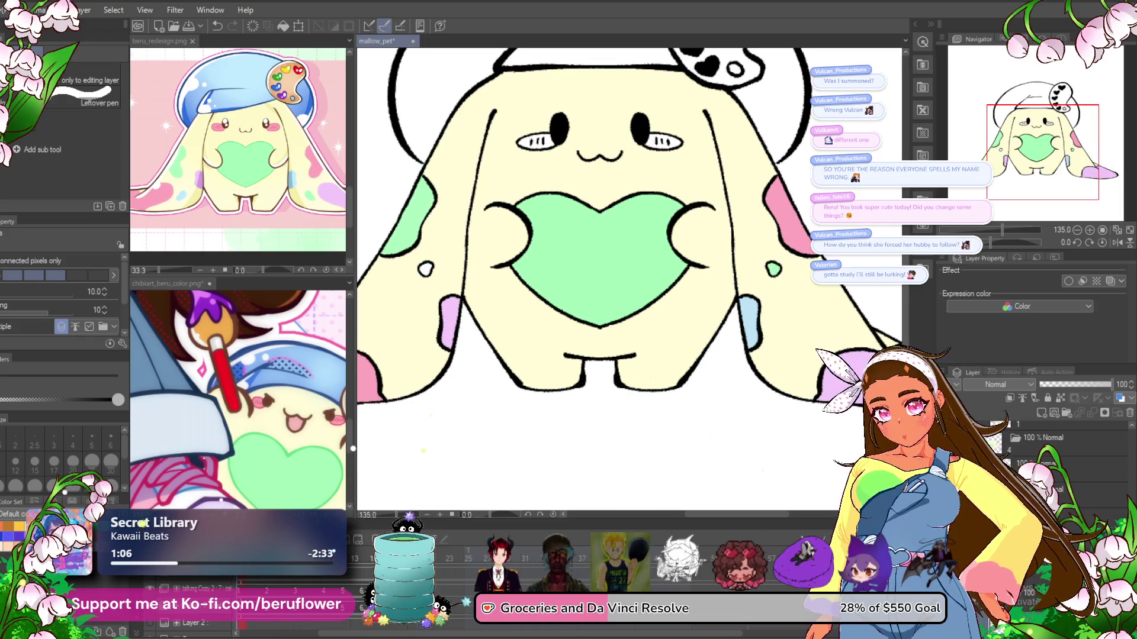
{"action": "left_click_drag", "start_coordinate": [502, 346], "coordinate": [509, 399]}
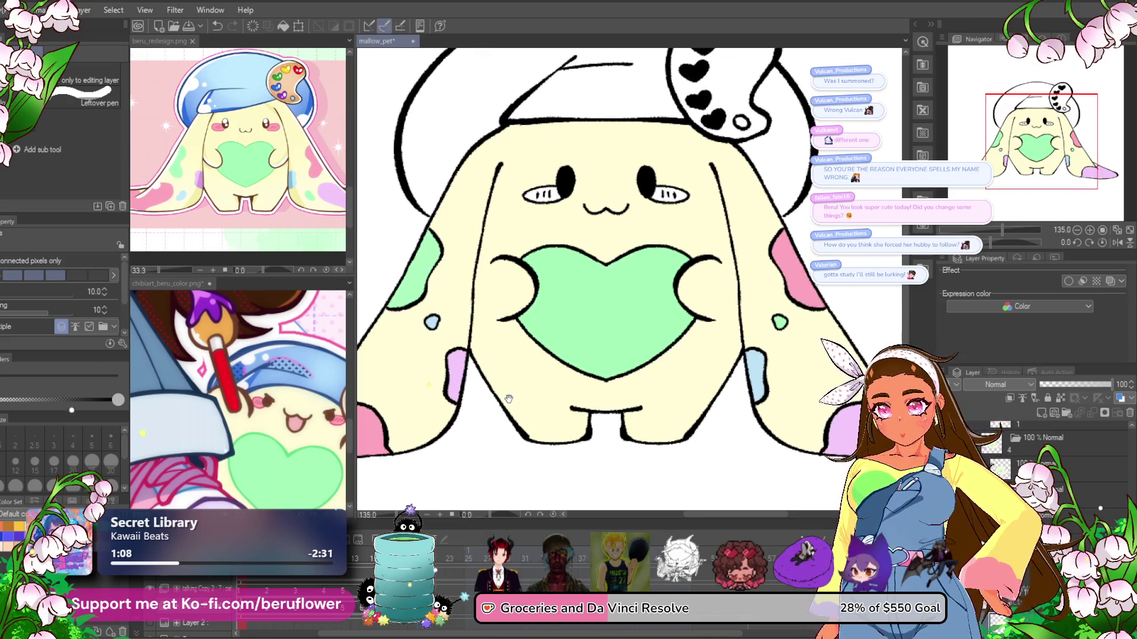
{"action": "left_click_drag", "start_coordinate": [320, 372], "coordinate": [277, 384]}
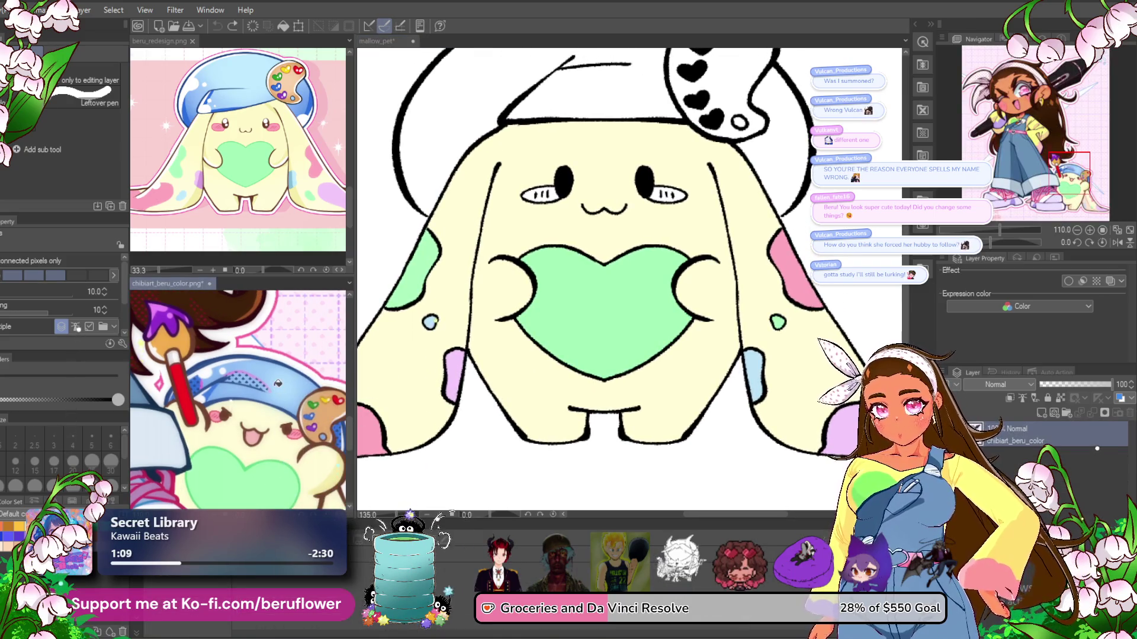
- Center the reference bunny's eye and blush, then pen a pink blush beside the left eye
{"action": "scroll", "coordinate": [278, 384], "scroll_direction": "up", "scroll_amount": 6}
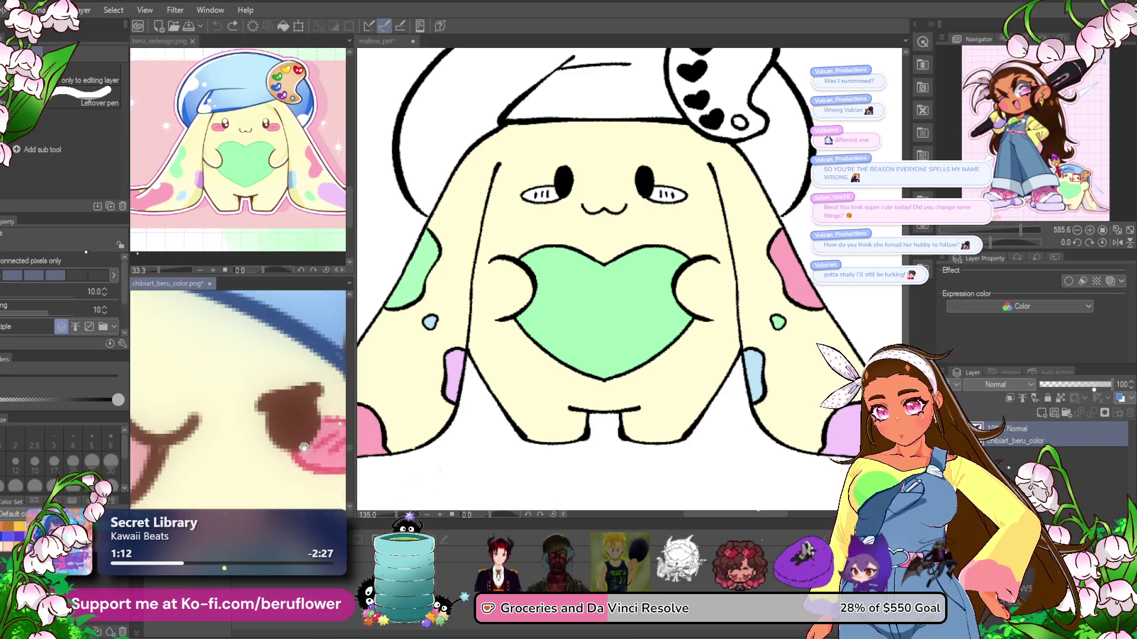
{"action": "left_click_drag", "start_coordinate": [304, 445], "coordinate": [245, 410]}
{"action": "left_click", "coordinate": [543, 201]}
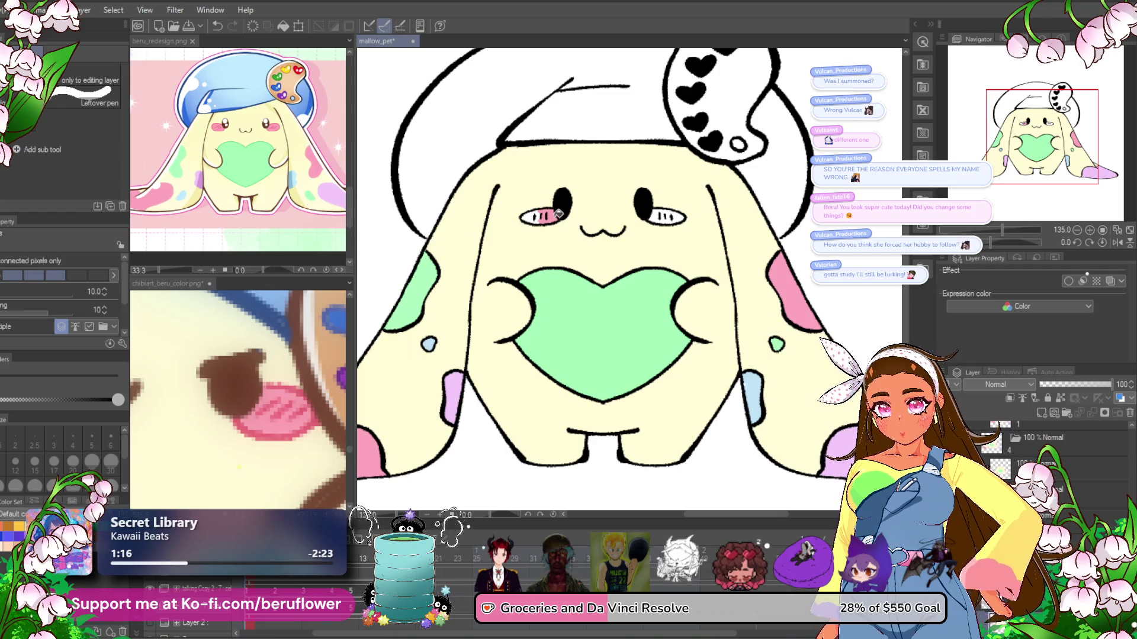
{"action": "key", "text": "ctrl+z"}
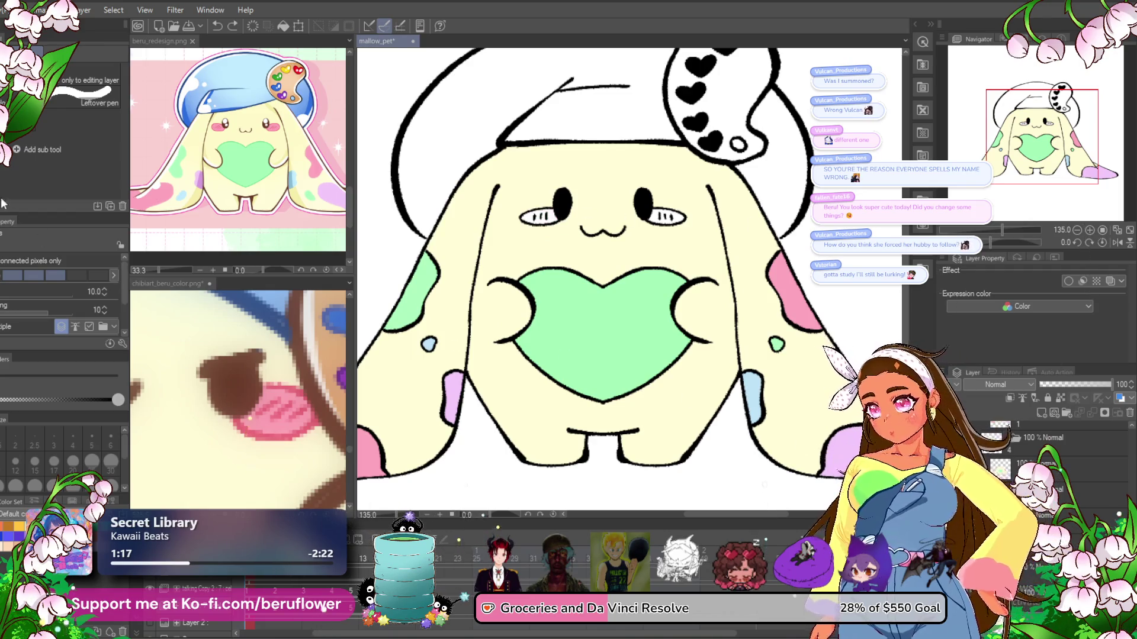
{"action": "key", "text": "p"}
{"action": "scroll", "coordinate": [548, 210], "scroll_direction": "up", "scroll_amount": 5}
{"action": "mouse_move", "coordinate": [548, 228]}
{"action": "left_mouse_down"}
{"action": "mouse_move", "coordinate": [569, 221]}
{"action": "mouse_move", "coordinate": [517, 219]}
{"action": "left_mouse_up"}
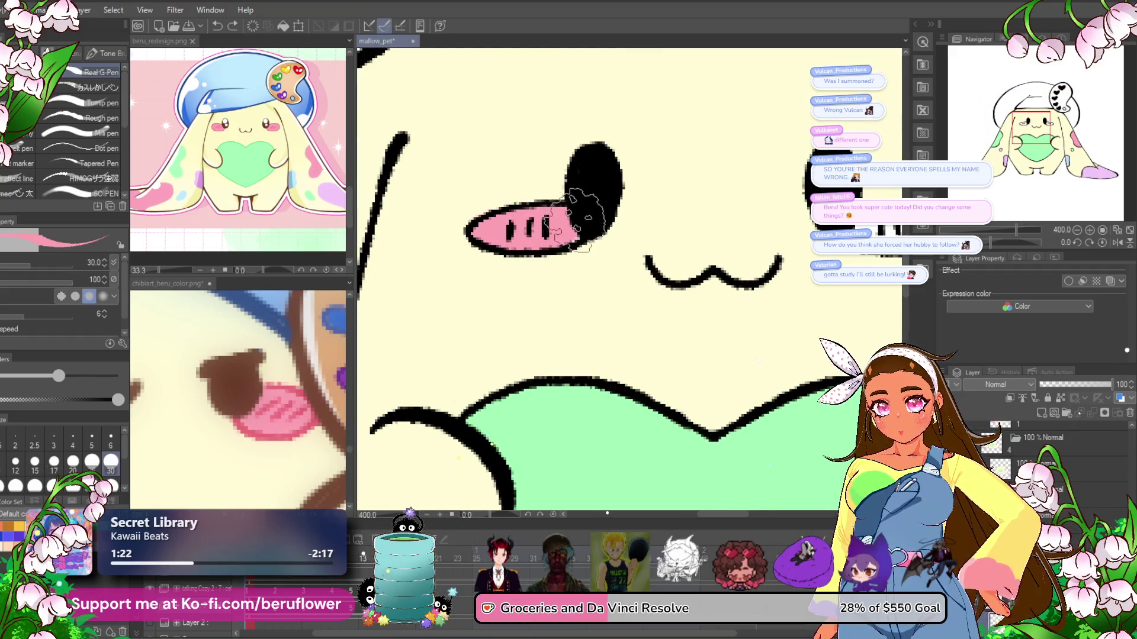
- Paint pink into both white cheek ovals, undoing stray strokes
{"action": "mouse_move", "coordinate": [829, 198]}
{"action": "left_mouse_down"}
{"action": "mouse_move", "coordinate": [571, 231]}
{"action": "mouse_move", "coordinate": [633, 231]}
{"action": "mouse_move", "coordinate": [684, 252]}
{"action": "mouse_move", "coordinate": [645, 236]}
{"action": "left_mouse_up"}
{"action": "mouse_move", "coordinate": [666, 278]}
{"action": "left_mouse_down"}
{"action": "mouse_move", "coordinate": [616, 261]}
{"action": "mouse_move", "coordinate": [663, 267]}
{"action": "mouse_move", "coordinate": [610, 249]}
{"action": "mouse_move", "coordinate": [651, 275]}
{"action": "mouse_move", "coordinate": [889, 314]}
{"action": "left_mouse_up"}
{"action": "key", "text": "ctrl+z"}
{"action": "mouse_move", "coordinate": [539, 290]}
{"action": "left_mouse_down"}
{"action": "mouse_move", "coordinate": [516, 305]}
{"action": "mouse_move", "coordinate": [566, 302]}
{"action": "left_mouse_up"}
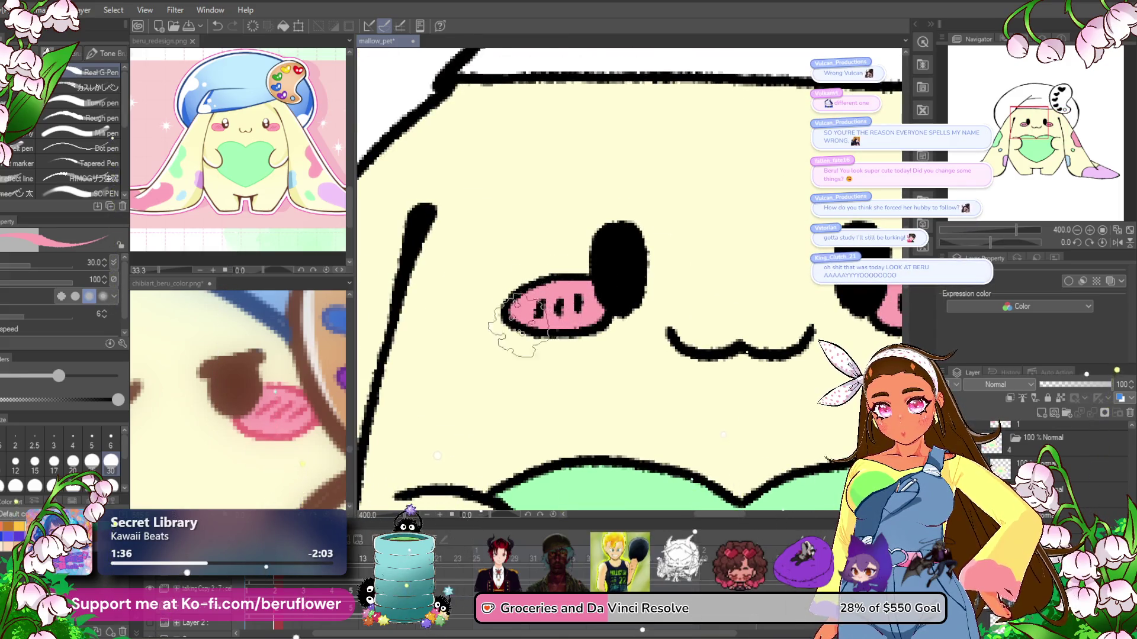
{"action": "key", "text": "ctrl+z"}
{"action": "mouse_move", "coordinate": [568, 341]}
{"action": "left_mouse_down"}
{"action": "mouse_move", "coordinate": [559, 322]}
{"action": "mouse_move", "coordinate": [276, 314]}
{"action": "left_mouse_up"}
{"action": "mouse_move", "coordinate": [622, 314]}
{"action": "left_mouse_down"}
{"action": "mouse_move", "coordinate": [663, 311]}
{"action": "mouse_move", "coordinate": [667, 323]}
{"action": "left_mouse_up"}
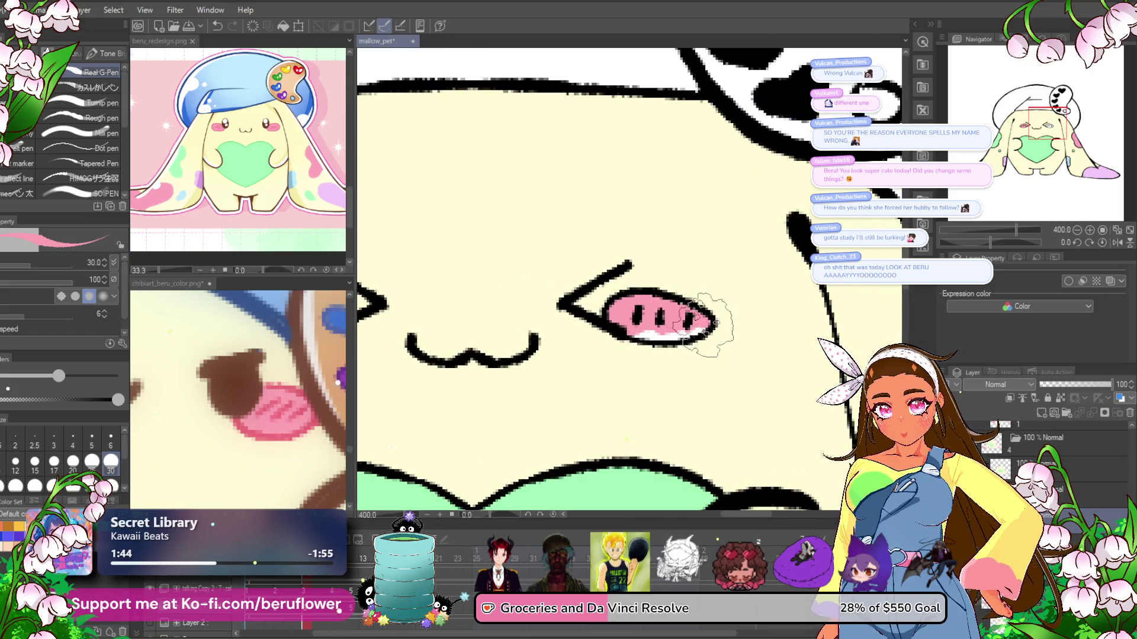
{"action": "mouse_move", "coordinate": [592, 331]}
{"action": "left_mouse_down"}
{"action": "mouse_move", "coordinate": [705, 332]}
{"action": "mouse_move", "coordinate": [657, 341]}
{"action": "left_mouse_up"}
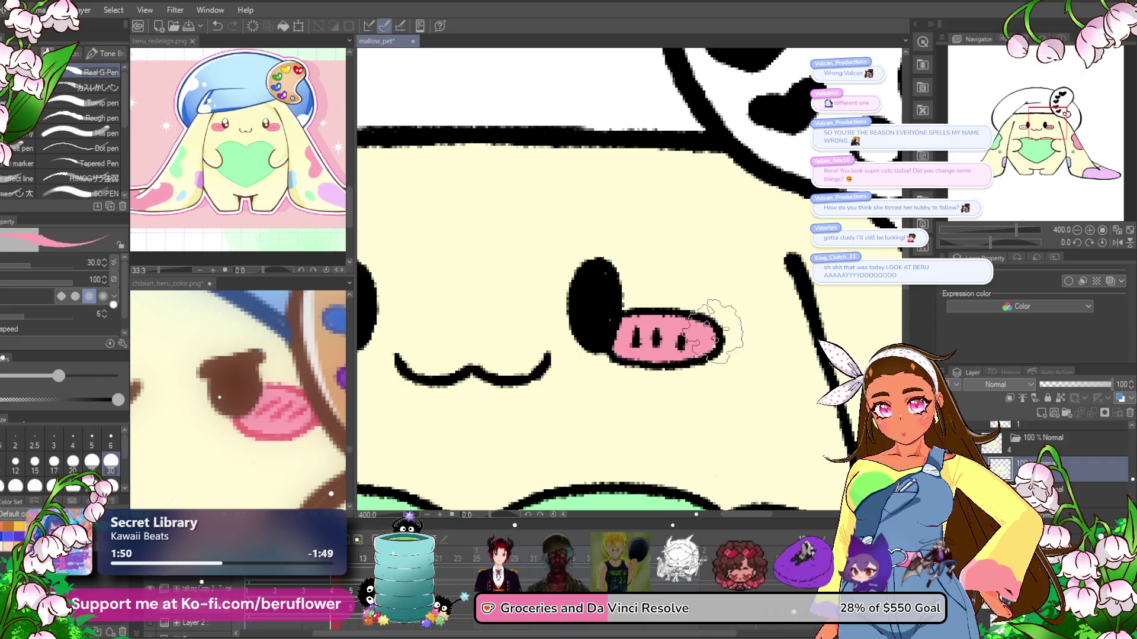
{"action": "mouse_move", "coordinate": [355, 326]}
{"action": "left_mouse_down"}
{"action": "mouse_move", "coordinate": [615, 314]}
{"action": "mouse_move", "coordinate": [538, 340]}
{"action": "left_mouse_up"}
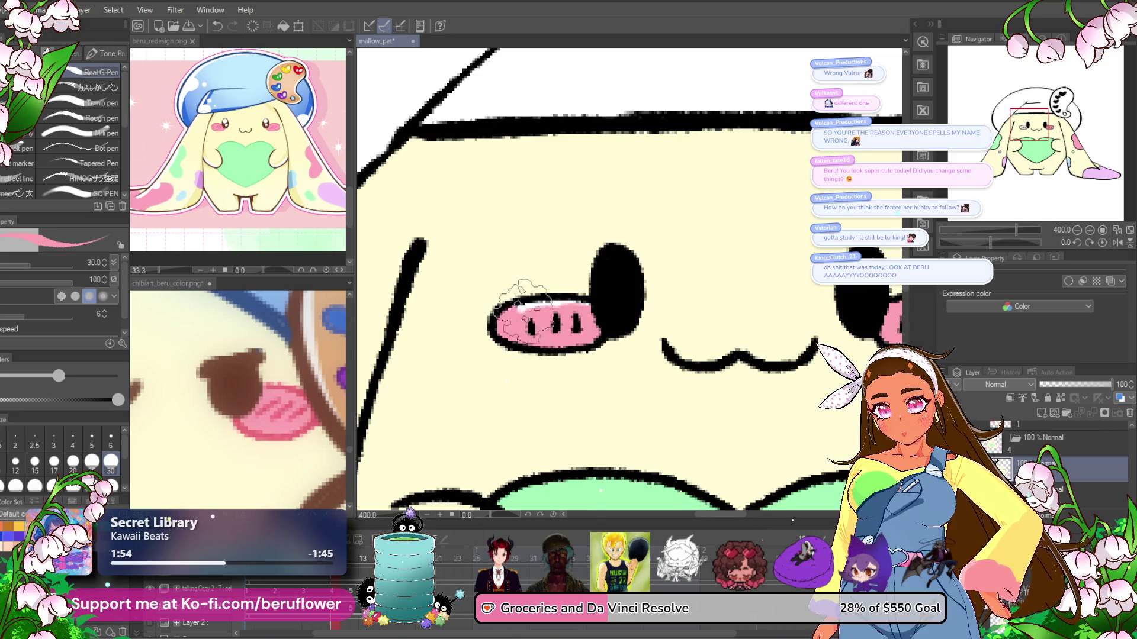
{"action": "key", "text": "ctrl+z"}
- Repaint a cheek oval and paint the right and left blushes pink on another frame
{"action": "mouse_move", "coordinate": [601, 337]}
{"action": "left_mouse_down"}
{"action": "mouse_move", "coordinate": [601, 361]}
{"action": "mouse_move", "coordinate": [568, 355]}
{"action": "mouse_move", "coordinate": [558, 333]}
{"action": "left_mouse_up"}
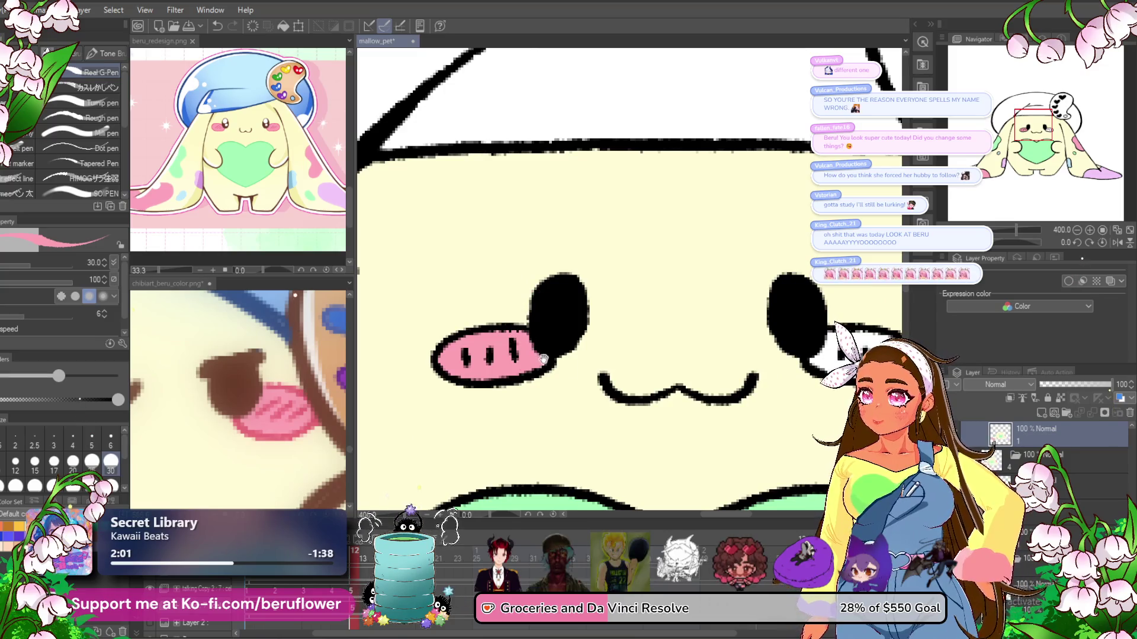
{"action": "left_click_drag", "start_coordinate": [545, 373], "coordinate": [725, 341]}
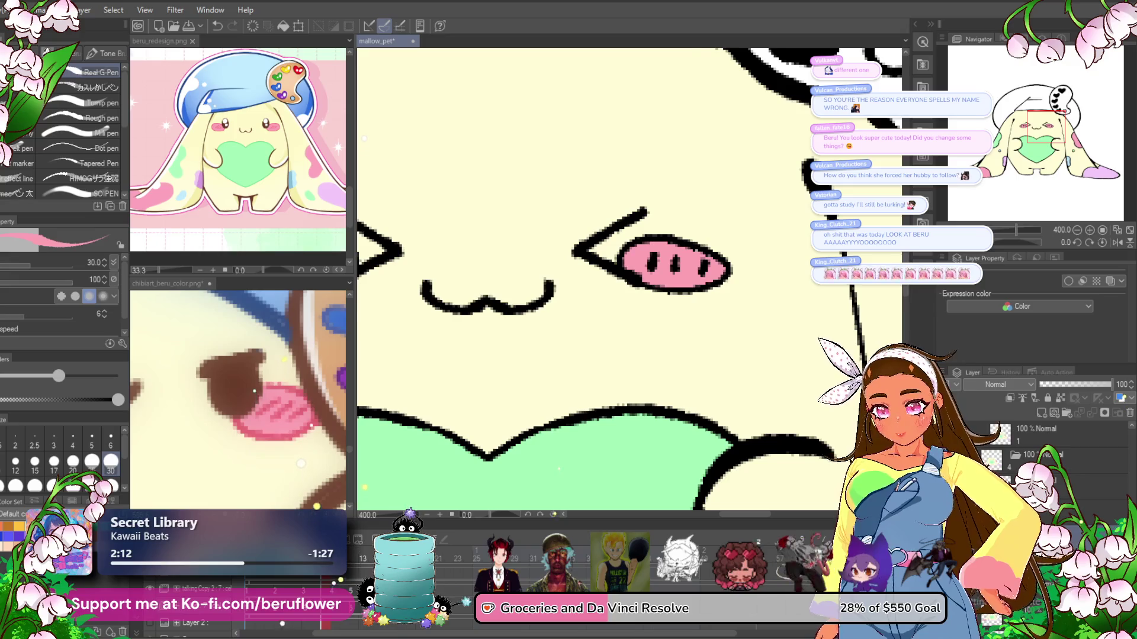
{"action": "mouse_move", "coordinate": [686, 275]}
{"action": "left_mouse_down"}
{"action": "mouse_move", "coordinate": [768, 285]}
{"action": "mouse_move", "coordinate": [707, 289]}
{"action": "left_mouse_up"}
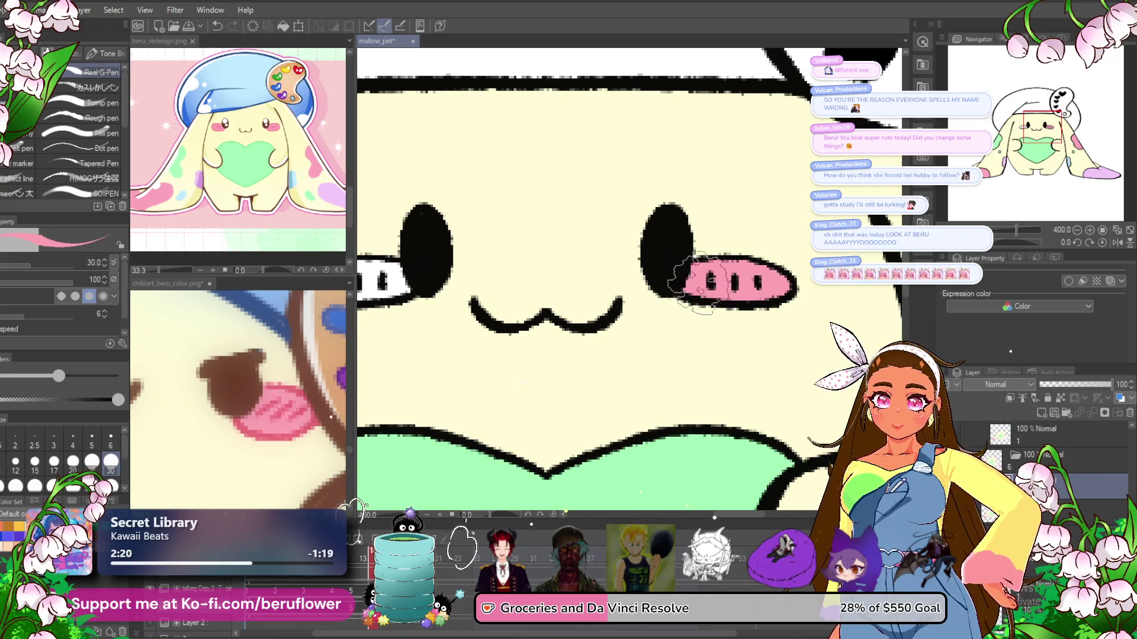
{"action": "scroll", "coordinate": [672, 273], "scroll_direction": "left", "scroll_amount": 5}
{"action": "mouse_move", "coordinate": [636, 307]}
{"action": "left_mouse_down"}
{"action": "mouse_move", "coordinate": [554, 317]}
{"action": "mouse_move", "coordinate": [645, 299]}
{"action": "left_mouse_up"}
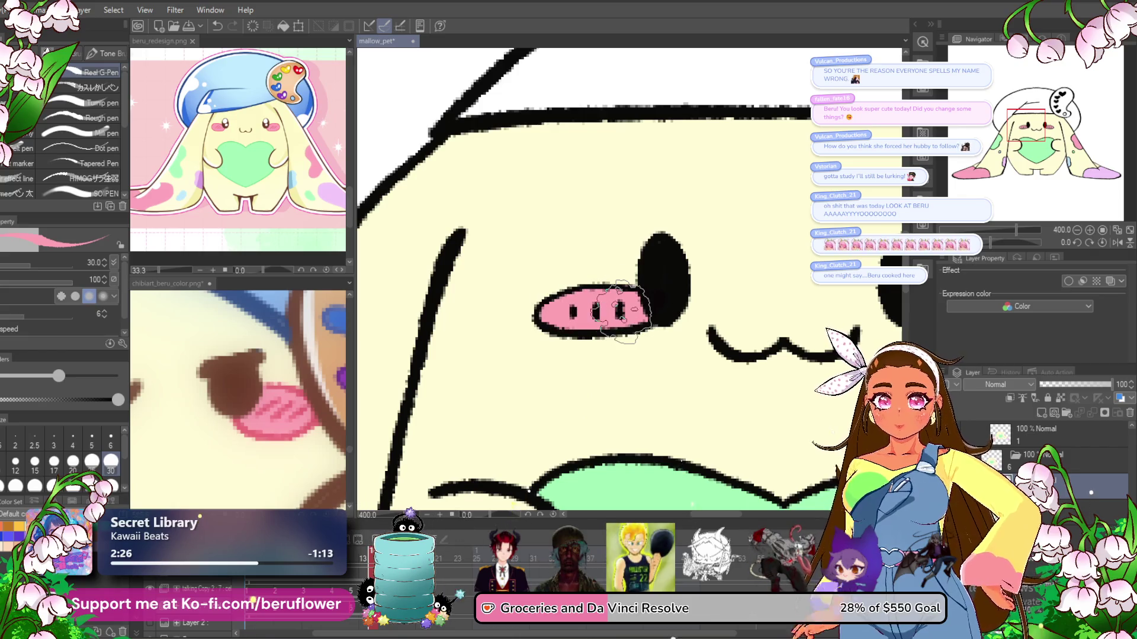
- Paint the remaining white blush patches pink, then play the animation to check
{"action": "scroll", "coordinate": [646, 297], "scroll_direction": "down", "scroll_amount": 3}
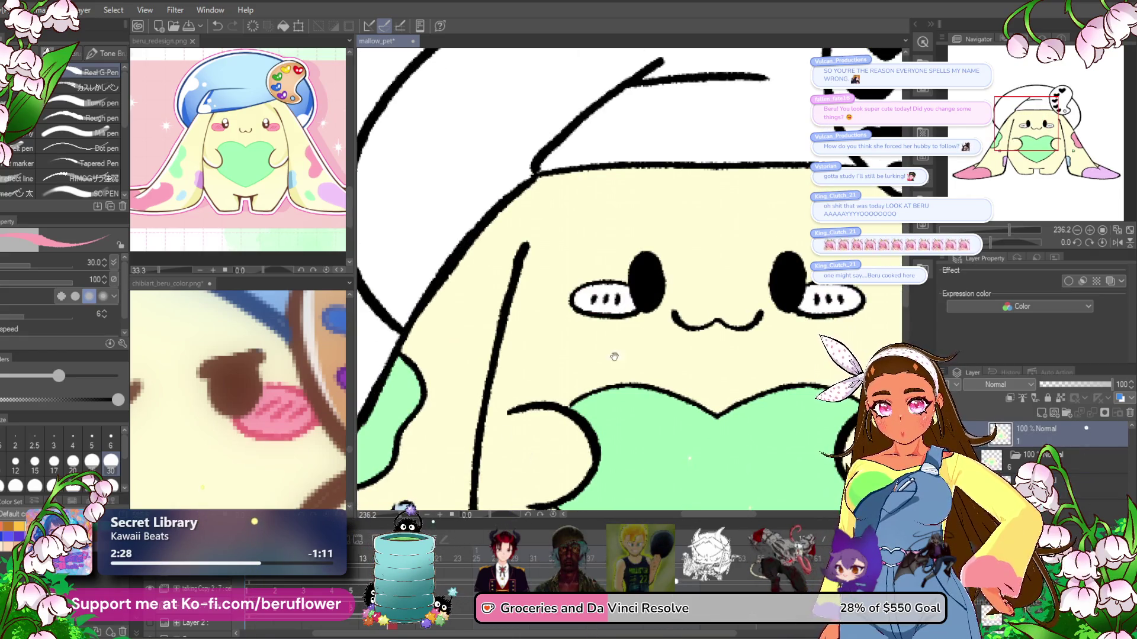
{"action": "scroll", "coordinate": [704, 290], "scroll_direction": "up", "scroll_amount": 3}
{"action": "mouse_move", "coordinate": [708, 290]}
{"action": "left_mouse_down"}
{"action": "mouse_move", "coordinate": [796, 305]}
{"action": "mouse_move", "coordinate": [710, 323]}
{"action": "mouse_move", "coordinate": [749, 305]}
{"action": "left_mouse_up"}
{"action": "mouse_move", "coordinate": [592, 312]}
{"action": "left_mouse_down"}
{"action": "mouse_move", "coordinate": [820, 302]}
{"action": "mouse_move", "coordinate": [474, 302]}
{"action": "mouse_move", "coordinate": [487, 290]}
{"action": "left_mouse_up"}
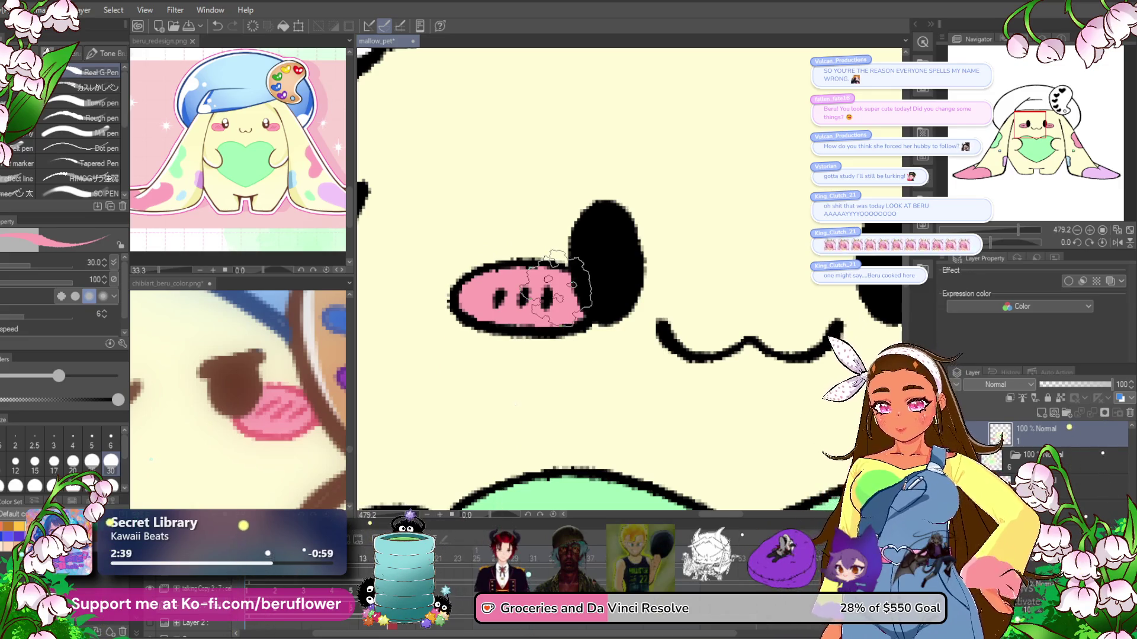
{"action": "key", "text": "space"}
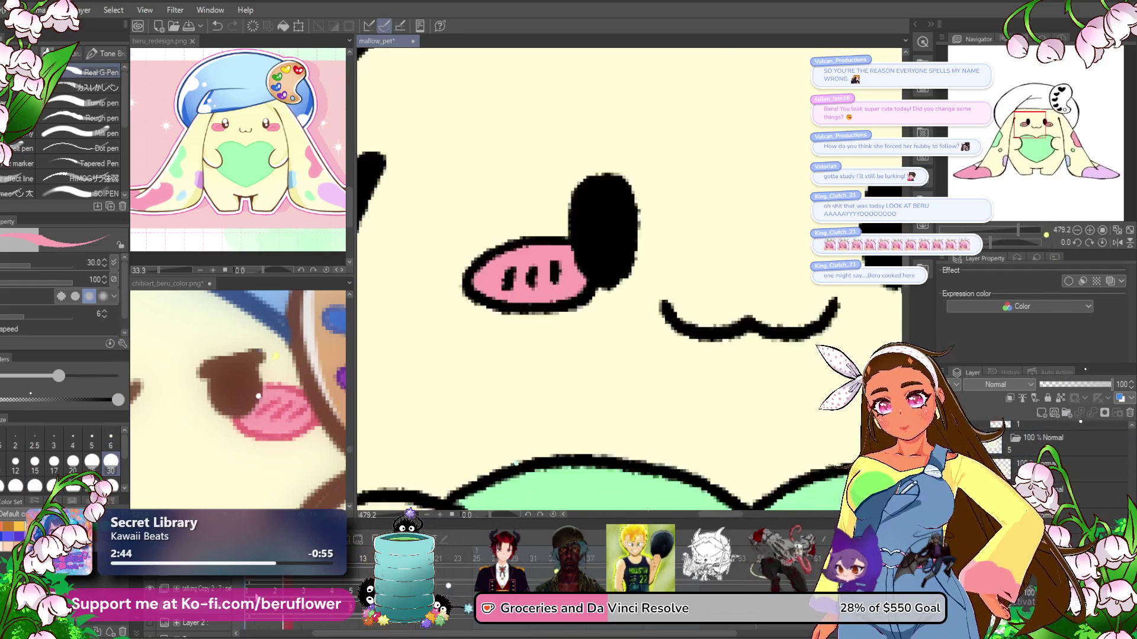
{"action": "scroll", "coordinate": [427, 269], "scroll_direction": "down", "scroll_amount": 5}
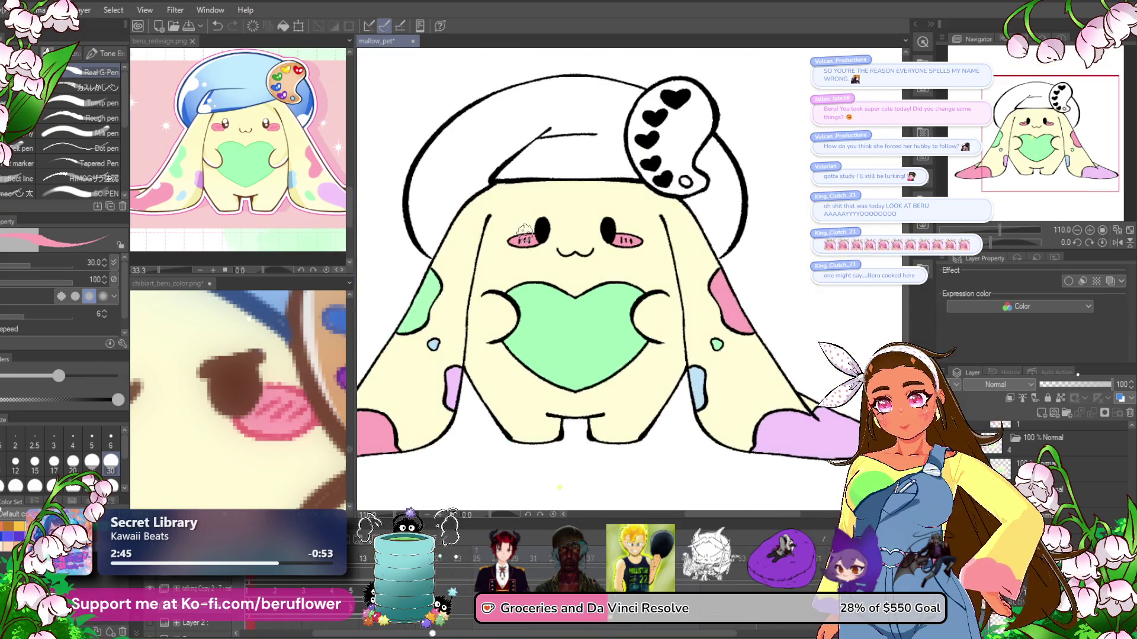
- Fill the beret's main area and right-hand section blue on the current frame
{"action": "left_click", "coordinate": [196, 112]}
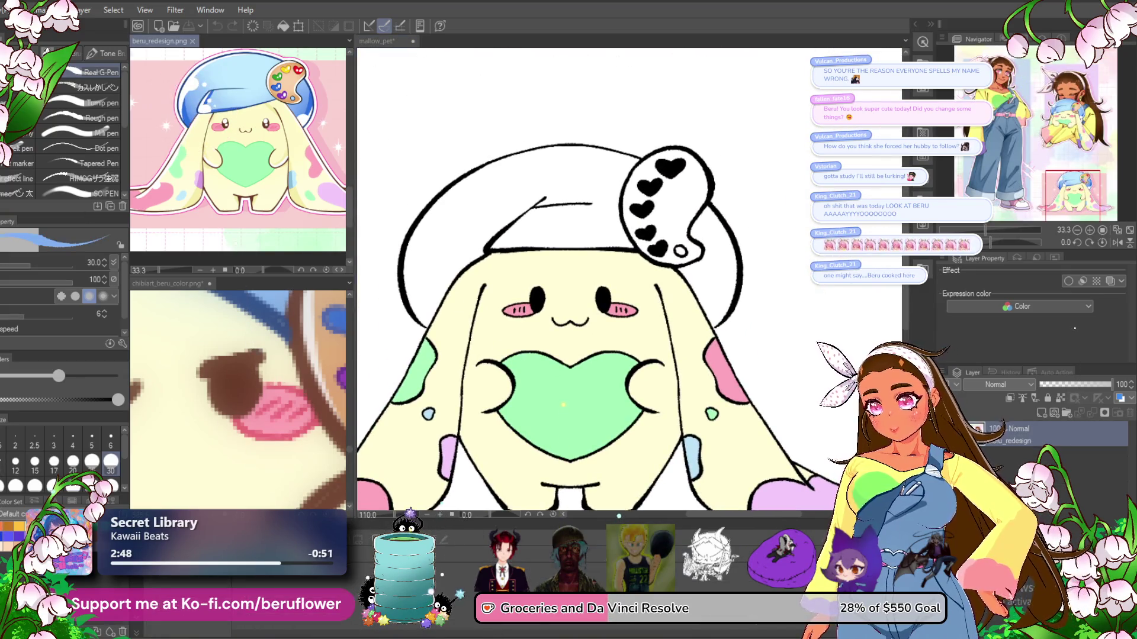
{"action": "key", "text": "g"}
{"action": "left_click", "coordinate": [524, 195]}
{"action": "left_click", "coordinate": [723, 256]}
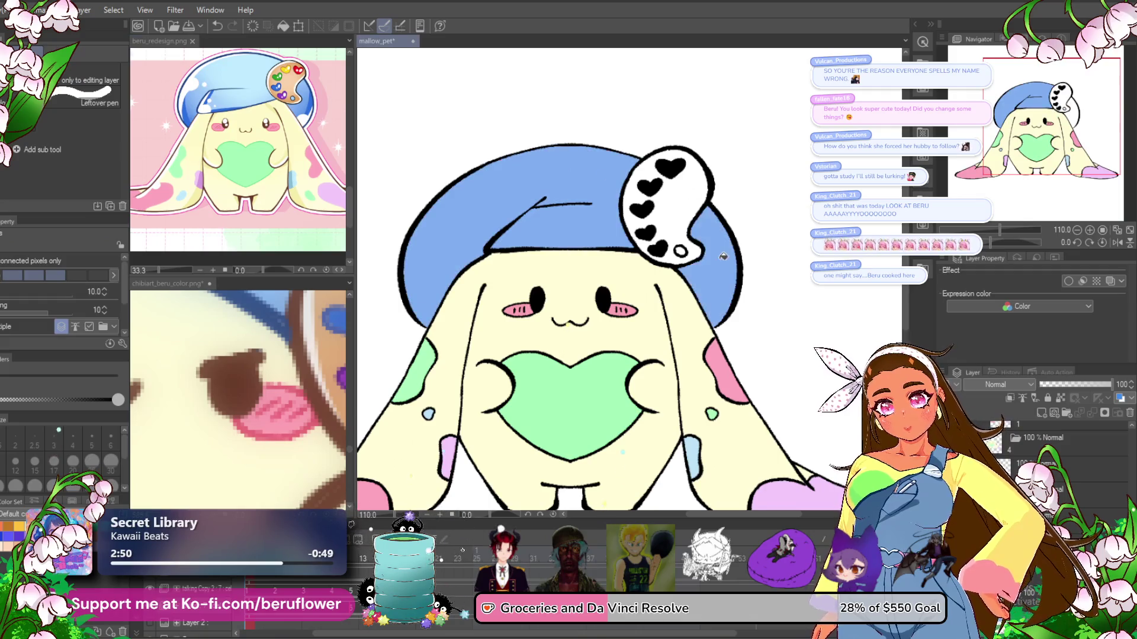
{"action": "key", "text": "ctrl+z"}
{"action": "key", "text": "ctrl+z"}
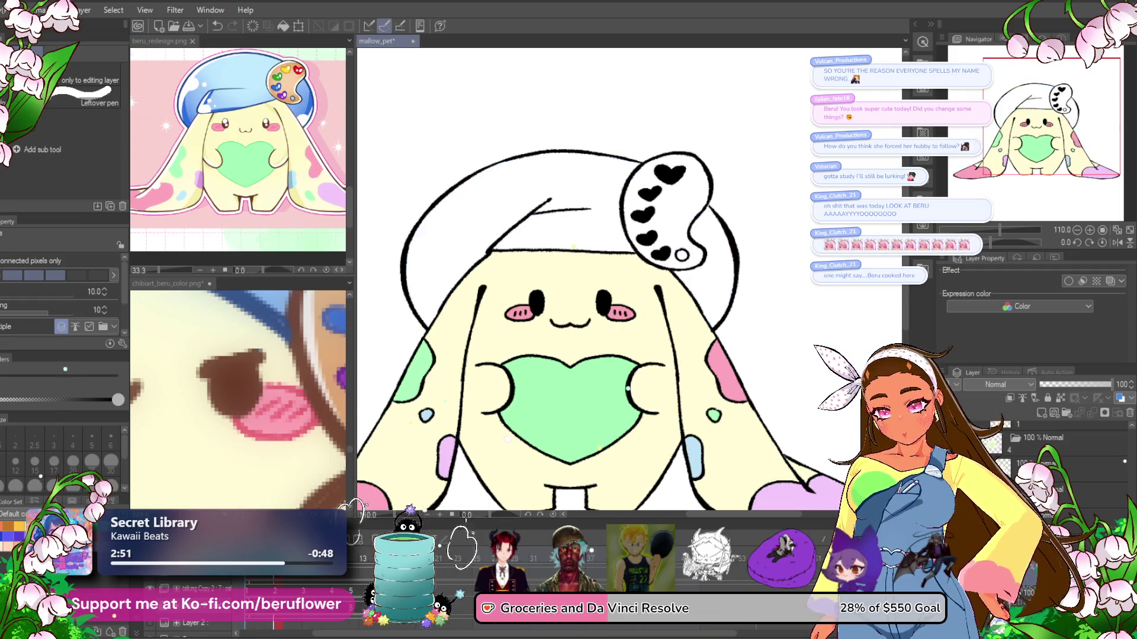
{"action": "left_click", "coordinate": [682, 255]}
{"action": "left_click", "coordinate": [719, 255]}
{"action": "left_click", "coordinate": [601, 179]}
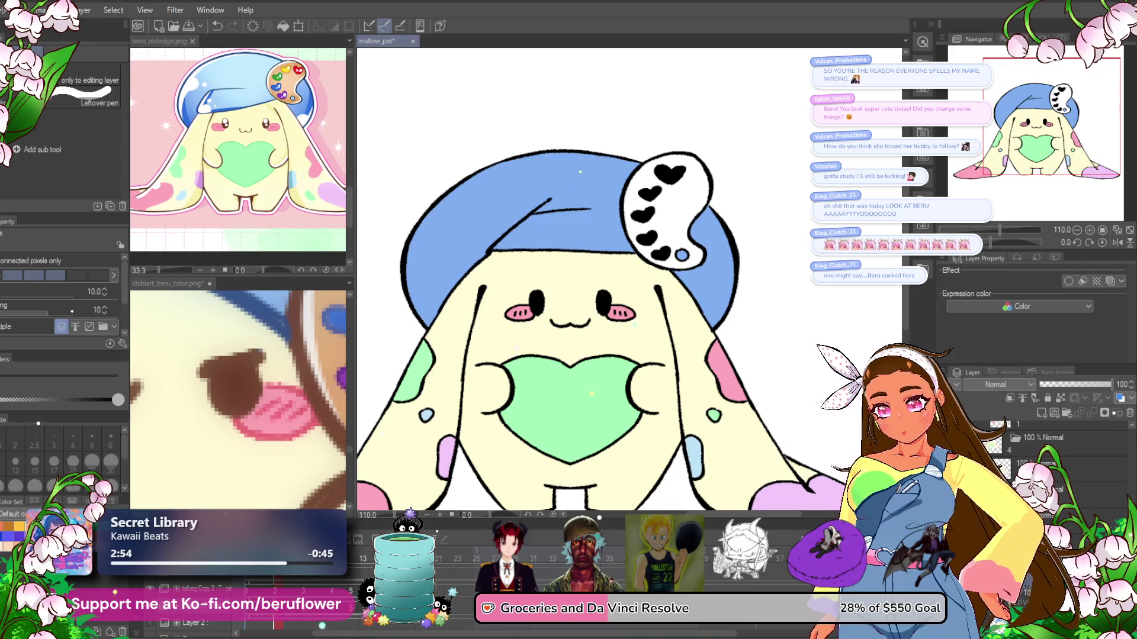
- Fill the beret's main area and section right of the palette blue on the next frame, fixing misfills
{"action": "key", "text": "ctrl+z"}
{"action": "left_click", "coordinate": [592, 195]}
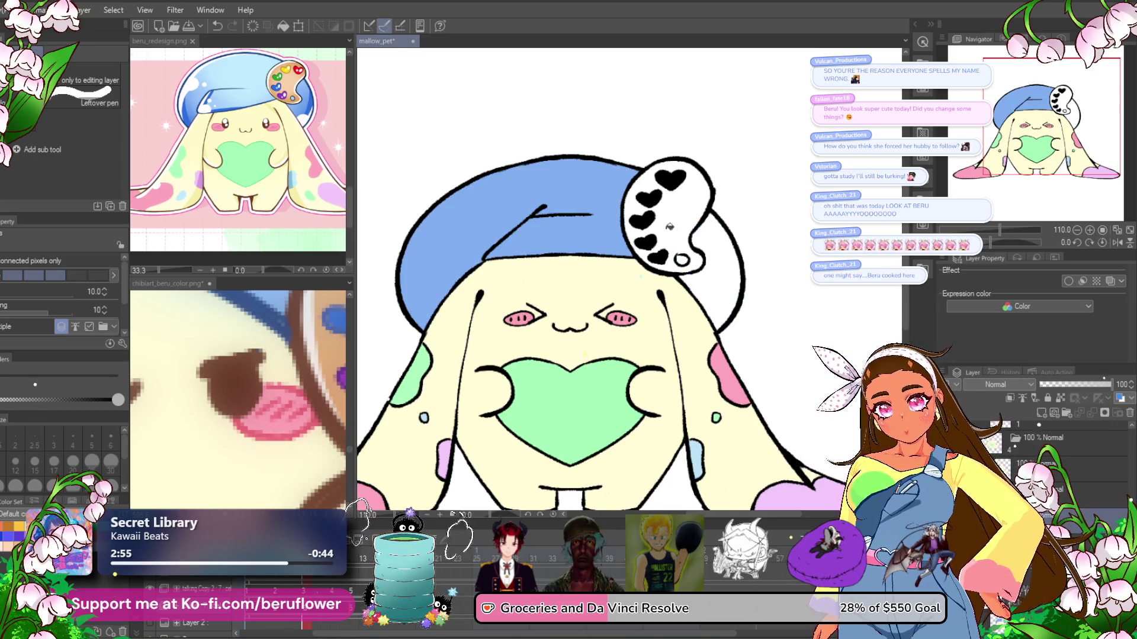
{"action": "left_click", "coordinate": [715, 263]}
{"action": "left_click", "coordinate": [503, 225]}
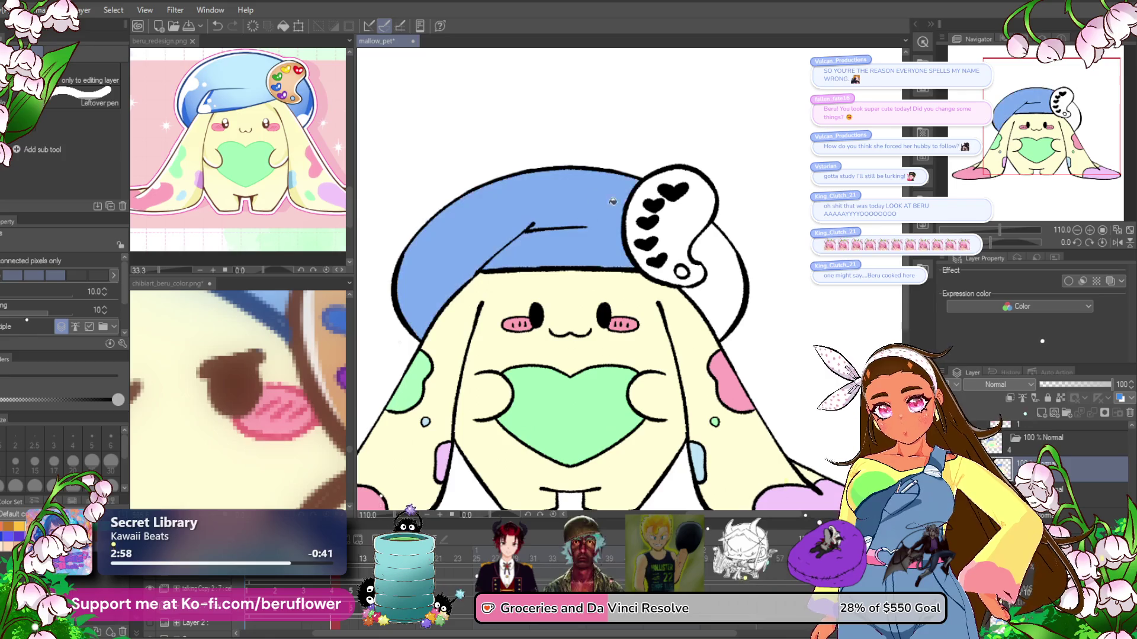
{"action": "left_click", "coordinate": [725, 273]}
{"action": "key", "text": "ctrl+z"}
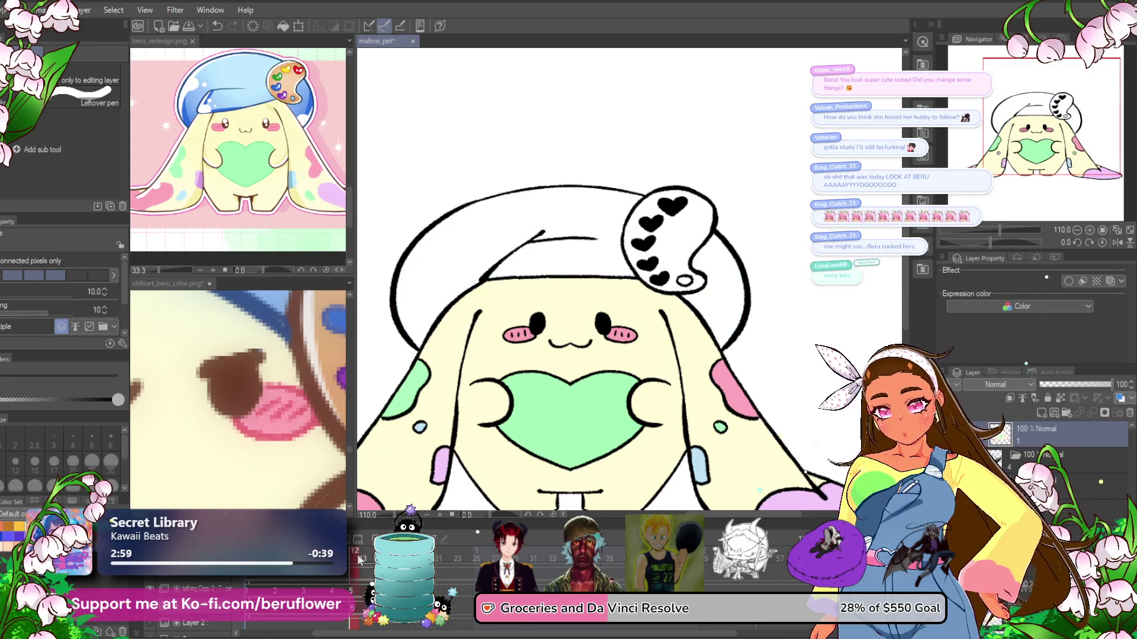
{"action": "key", "text": "ctrl+y"}
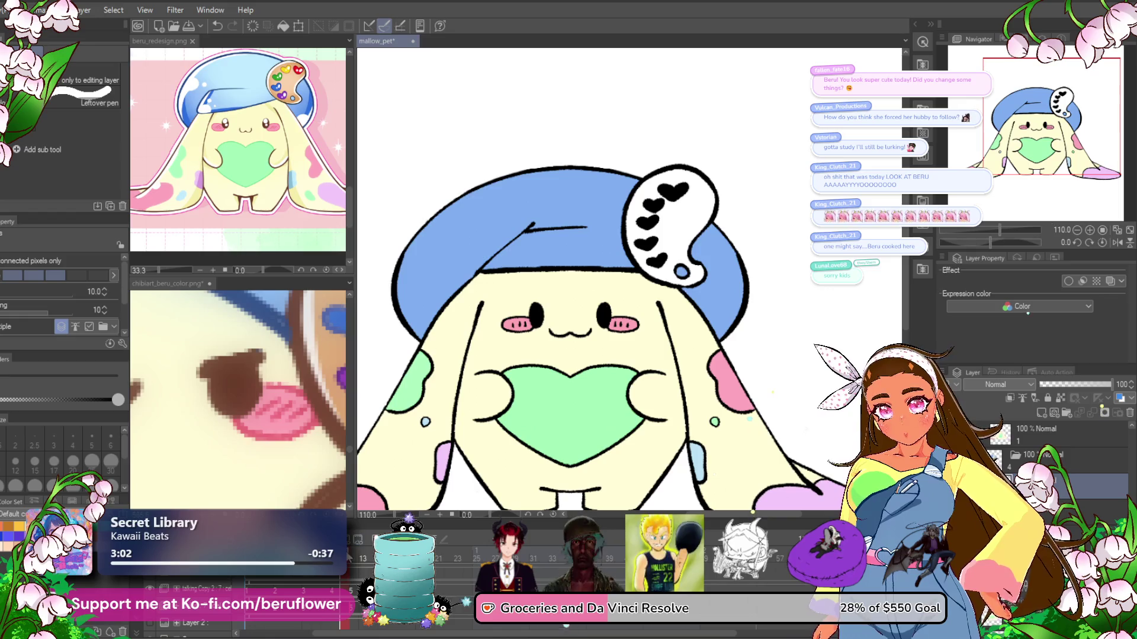
{"action": "key", "text": "ctrl+z"}
{"action": "left_click", "coordinate": [728, 267]}
{"action": "left_click", "coordinate": [503, 236]}
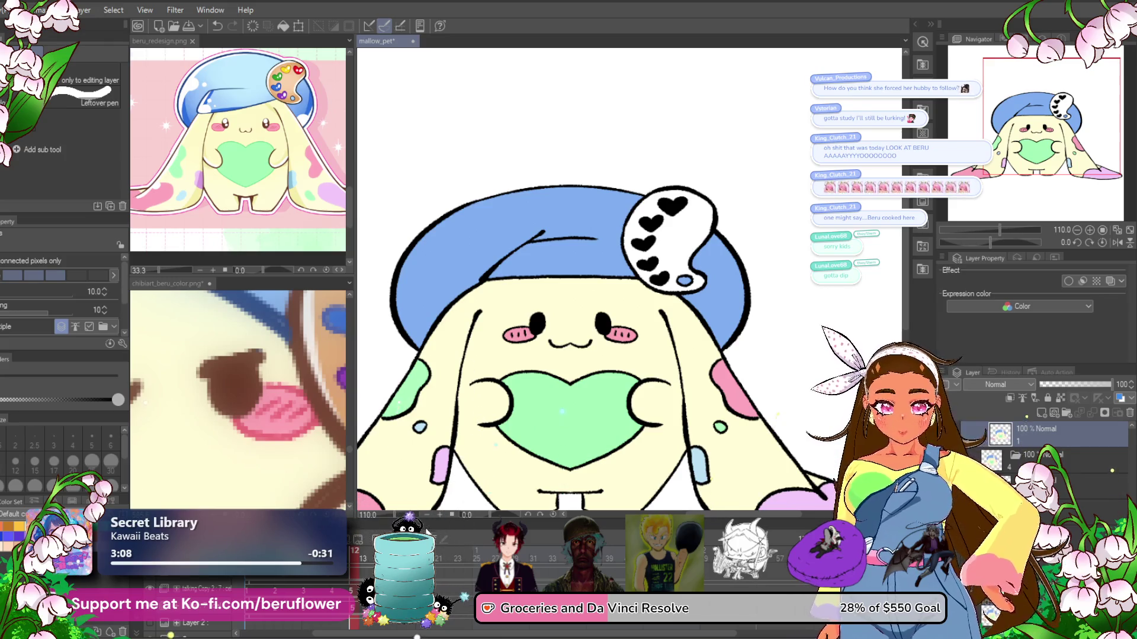
- Fill the beret blue on frame 13 and the following frame, then glance at the reference
{"action": "left_click", "coordinate": [355, 558]}
{"action": "left_click", "coordinate": [504, 237]}
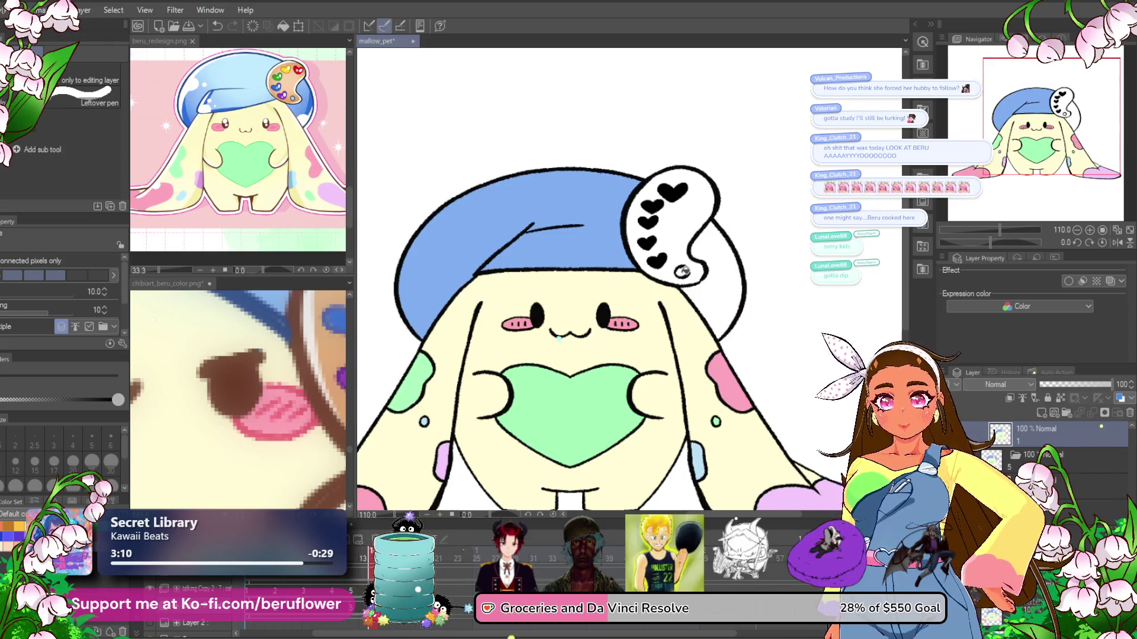
{"action": "left_click", "coordinate": [693, 333]}
{"action": "left_click", "coordinate": [372, 558]}
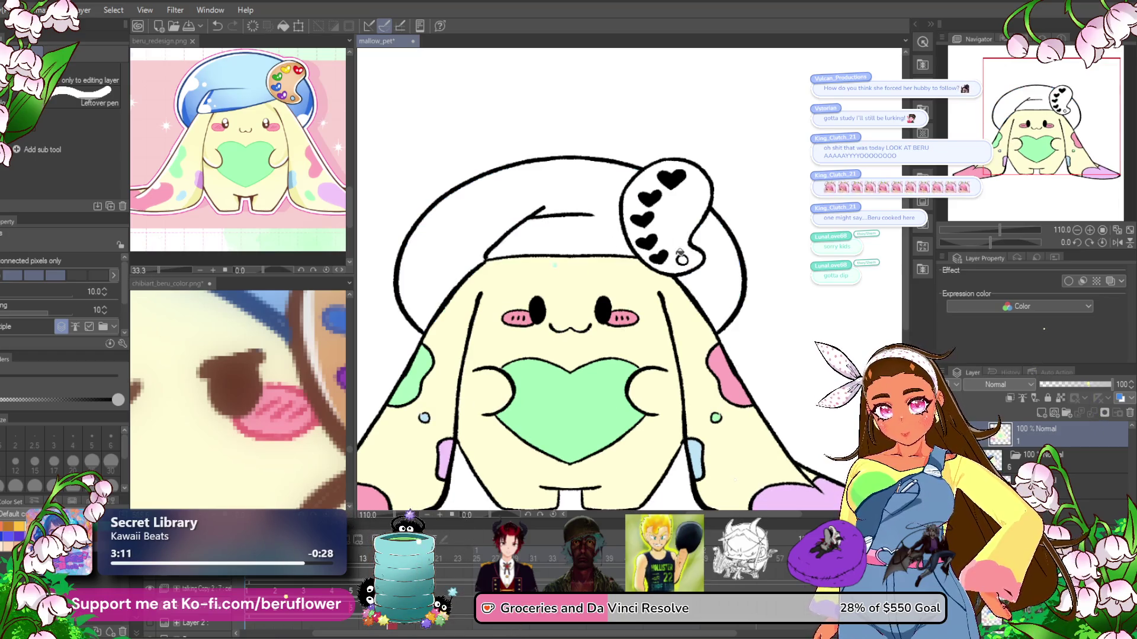
{"action": "left_click", "coordinate": [717, 245]}
{"action": "left_click", "coordinate": [504, 195]}
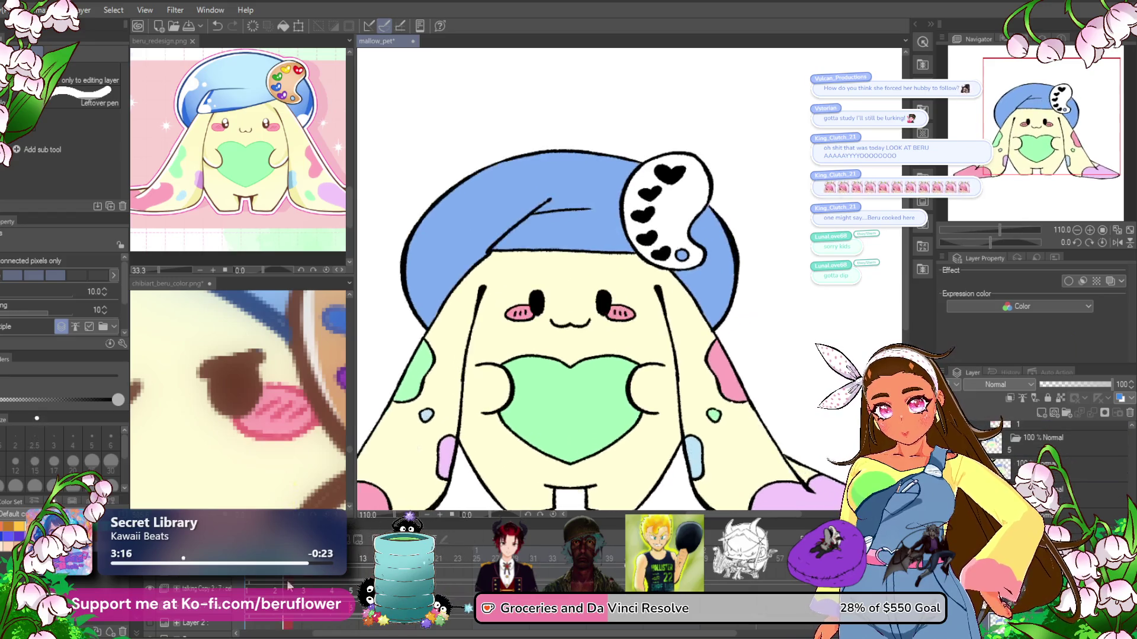
{"action": "key", "text": "ctrl+Tab"}
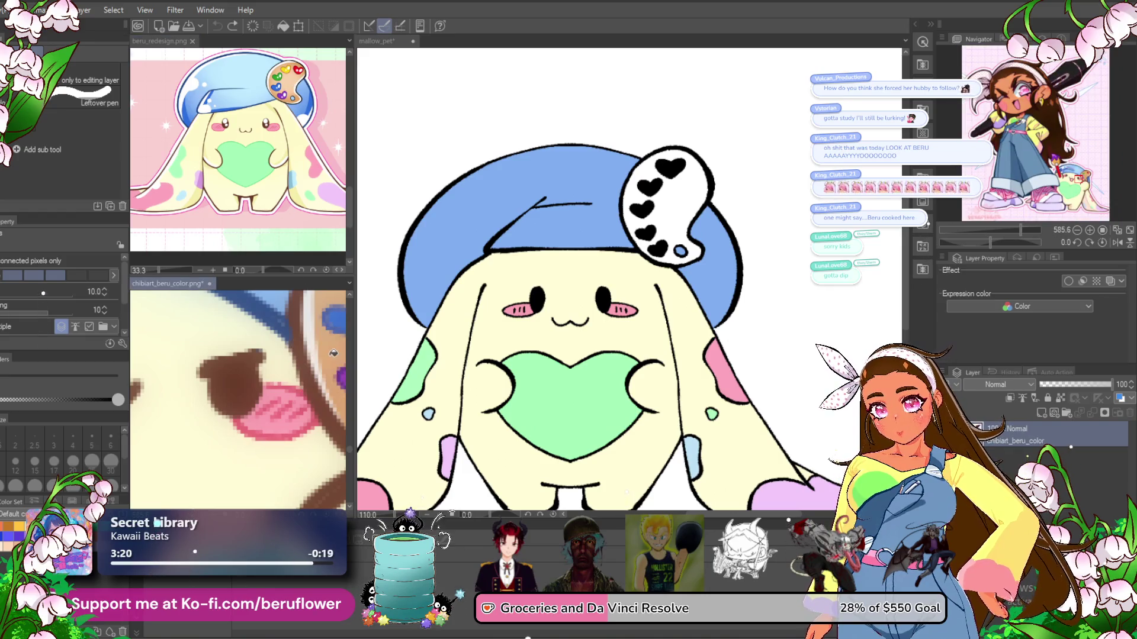
{"action": "left_click", "coordinate": [675, 210]}
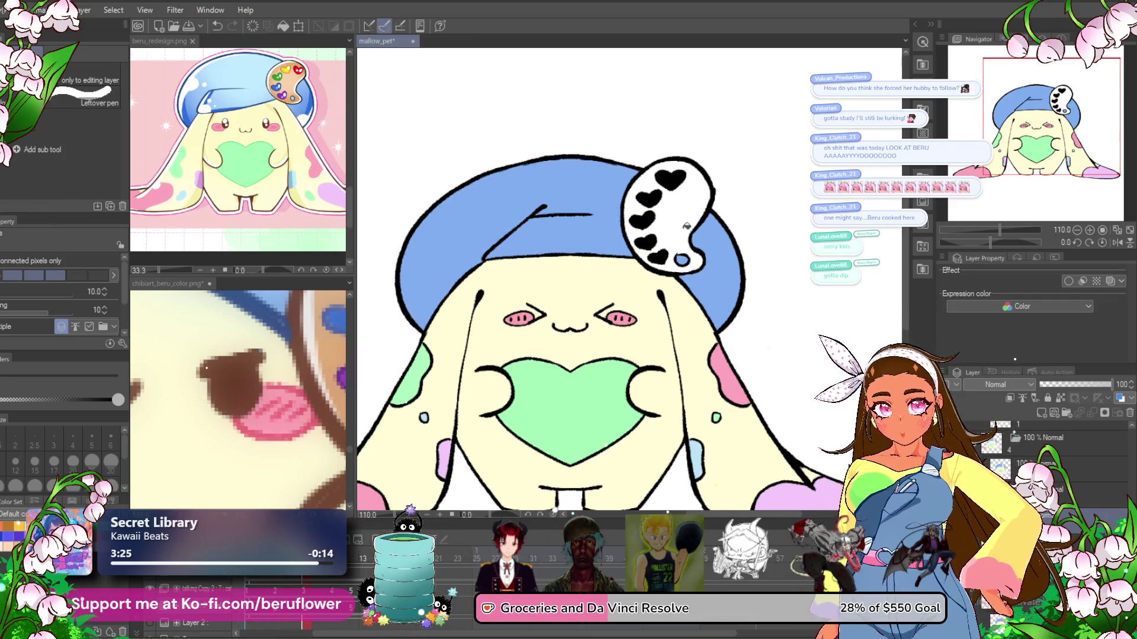
- Fill the beret's white palette tan on each frame from frame 12 on, then play back to check
{"action": "left_click", "coordinate": [648, 249]}
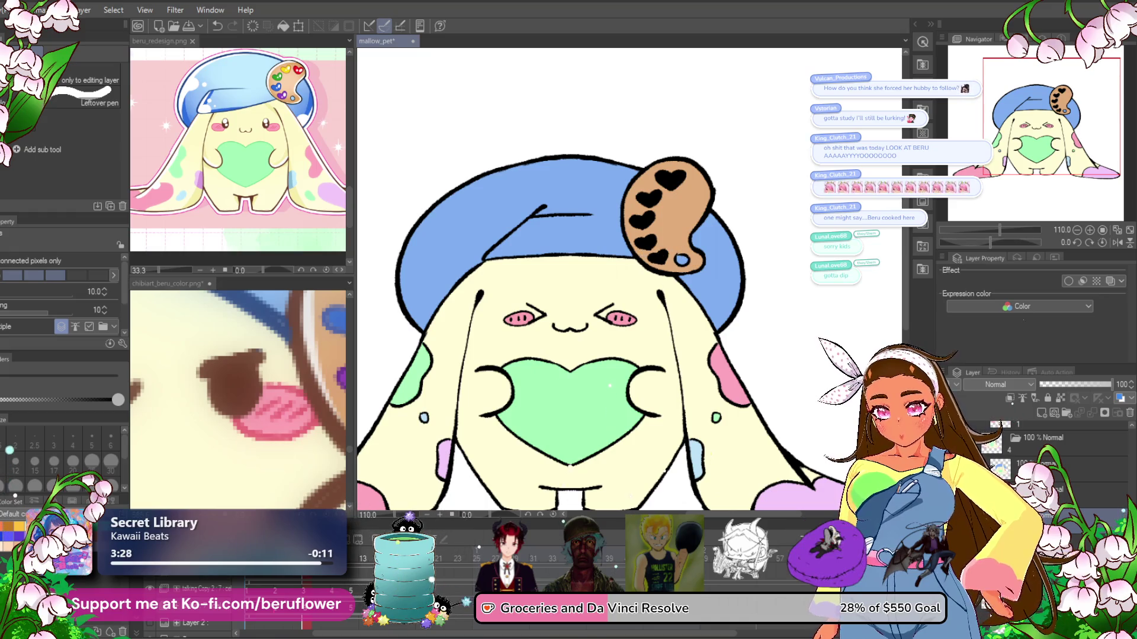
{"action": "left_click", "coordinate": [655, 255]}
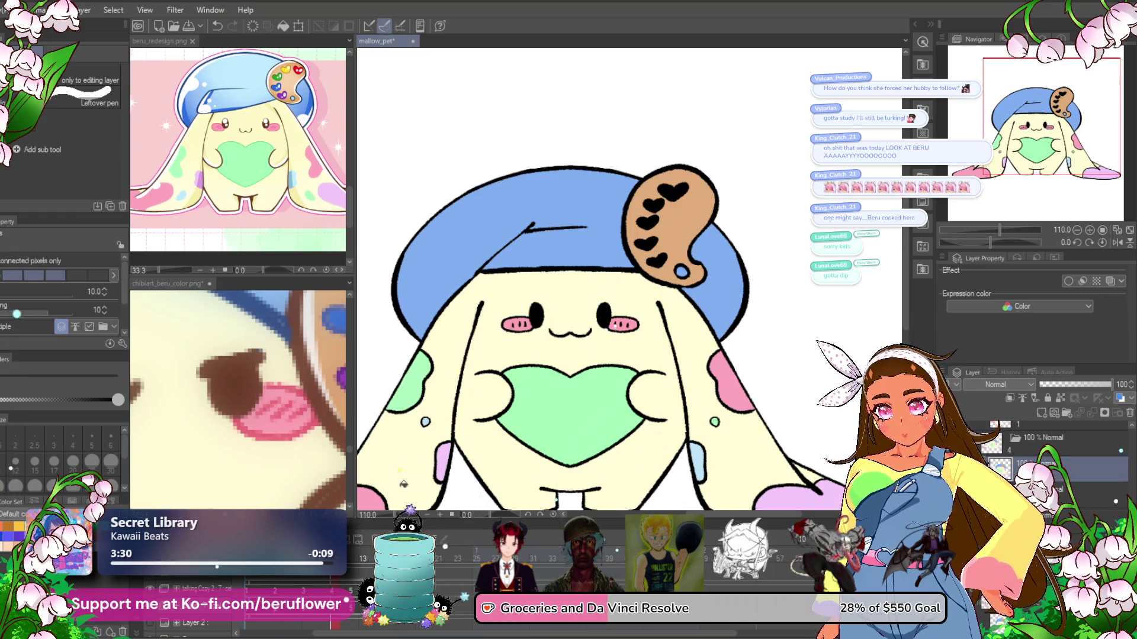
{"action": "left_click", "coordinate": [353, 553]}
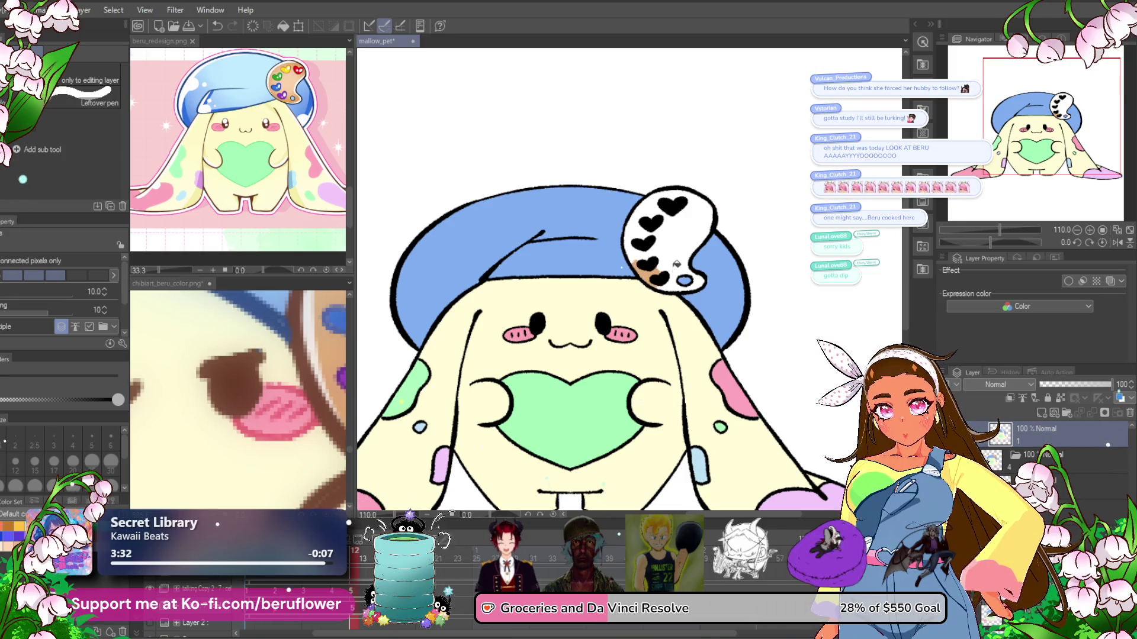
{"action": "left_click", "coordinate": [676, 264]}
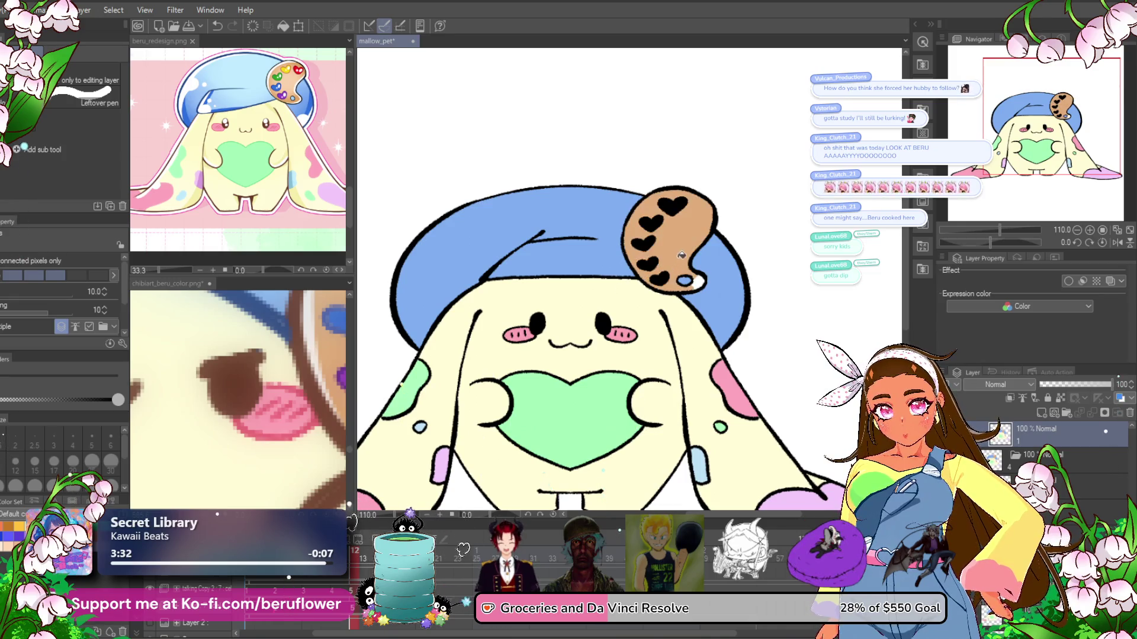
{"action": "left_click", "coordinate": [369, 556]}
{"action": "left_click", "coordinate": [693, 215]}
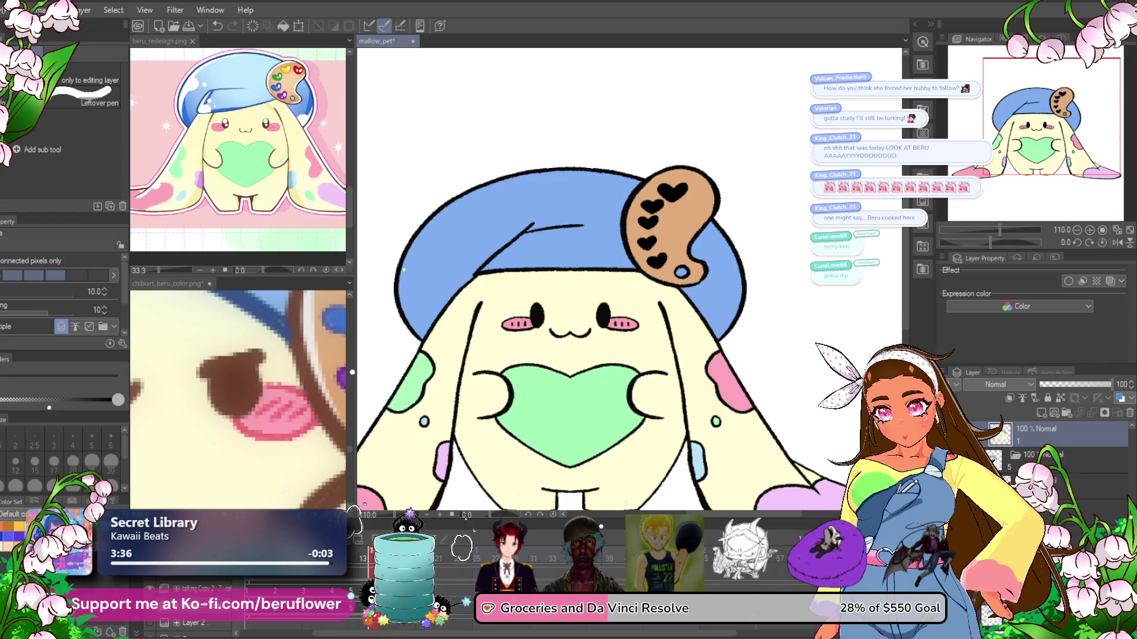
{"action": "key", "text": "Right"}
{"action": "left_click", "coordinate": [689, 237]}
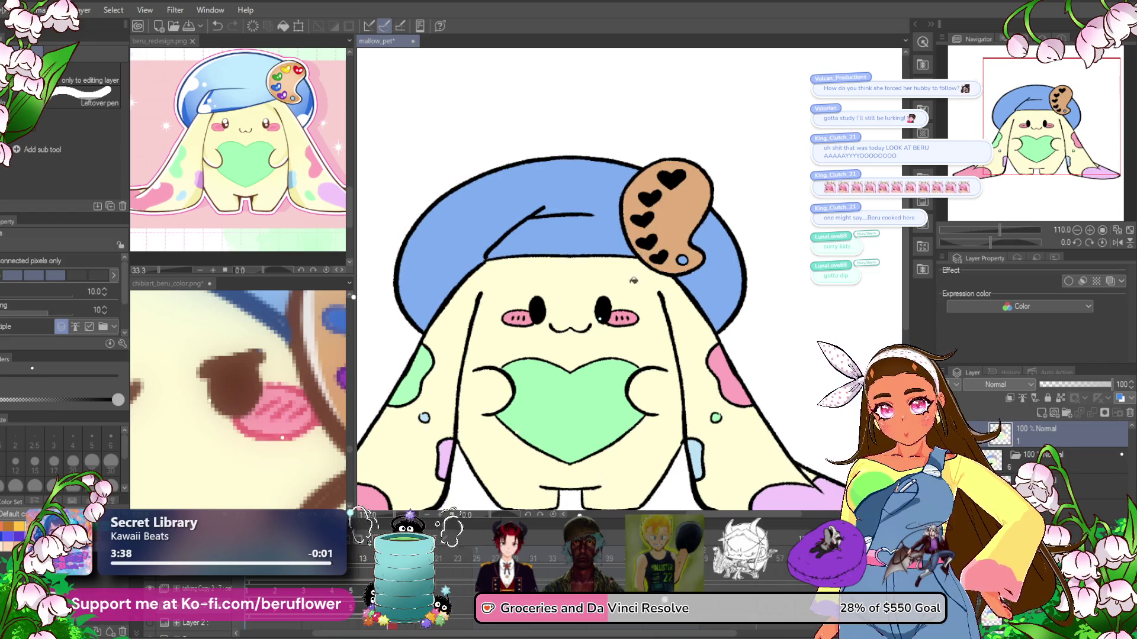
{"action": "key", "text": "space"}
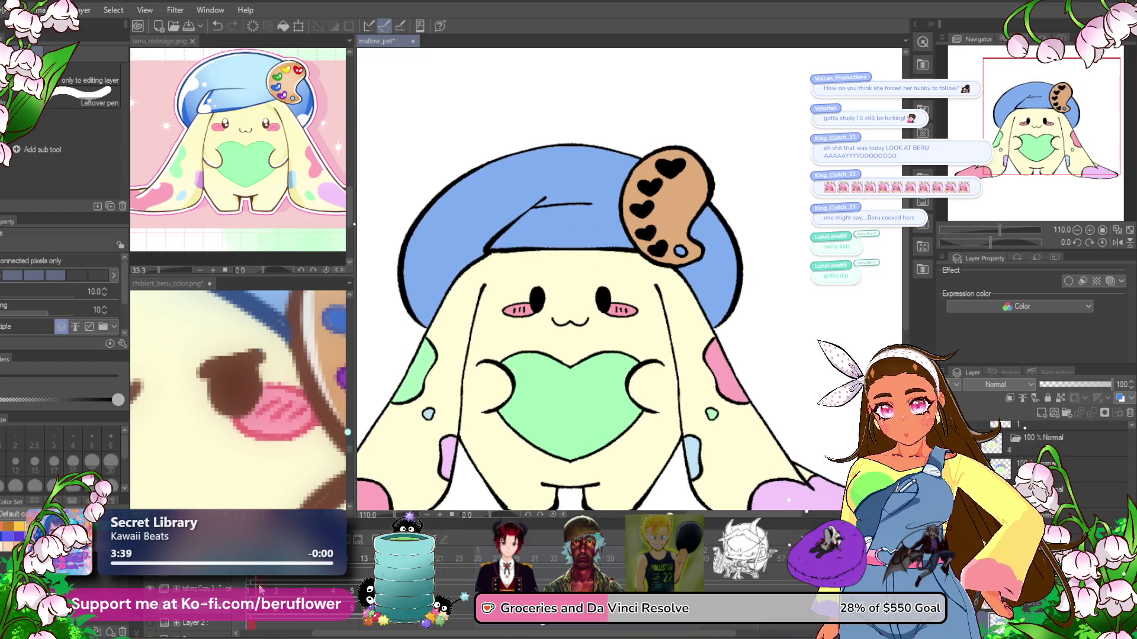
{"action": "key", "text": "space"}
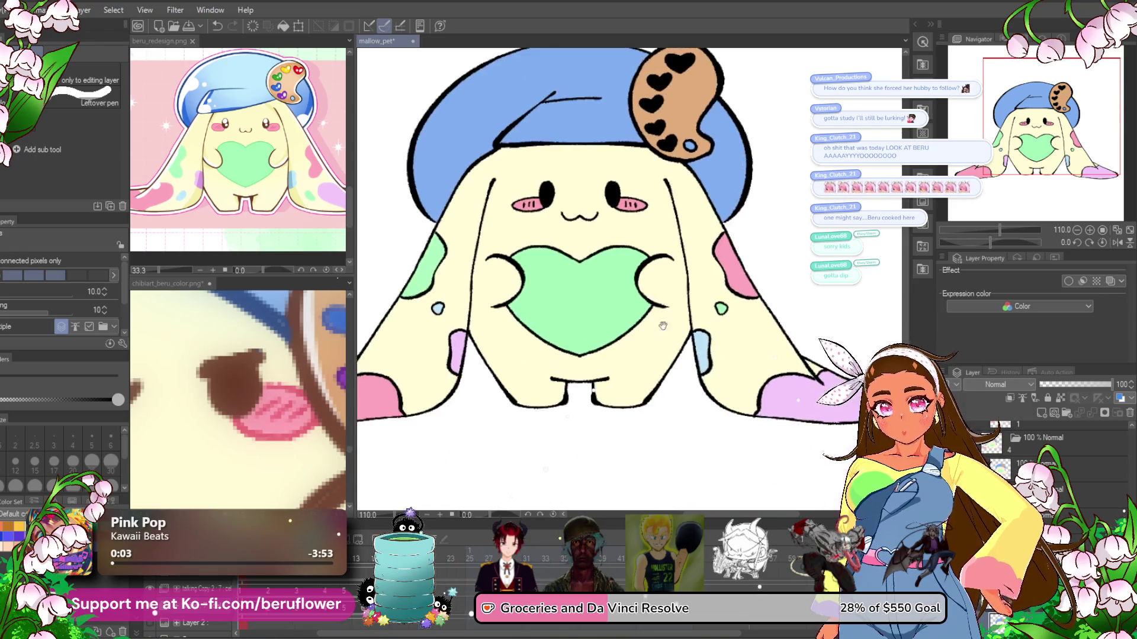
- Pan the bunny up to view its body and play then stop the animation
{"action": "left_click_drag", "start_coordinate": [593, 538], "coordinate": [613, 407]}
{"action": "scroll", "coordinate": [614, 407], "scroll_direction": "down", "scroll_amount": 3}
{"action": "scroll", "coordinate": [613, 407], "scroll_direction": "up", "scroll_amount": 1}
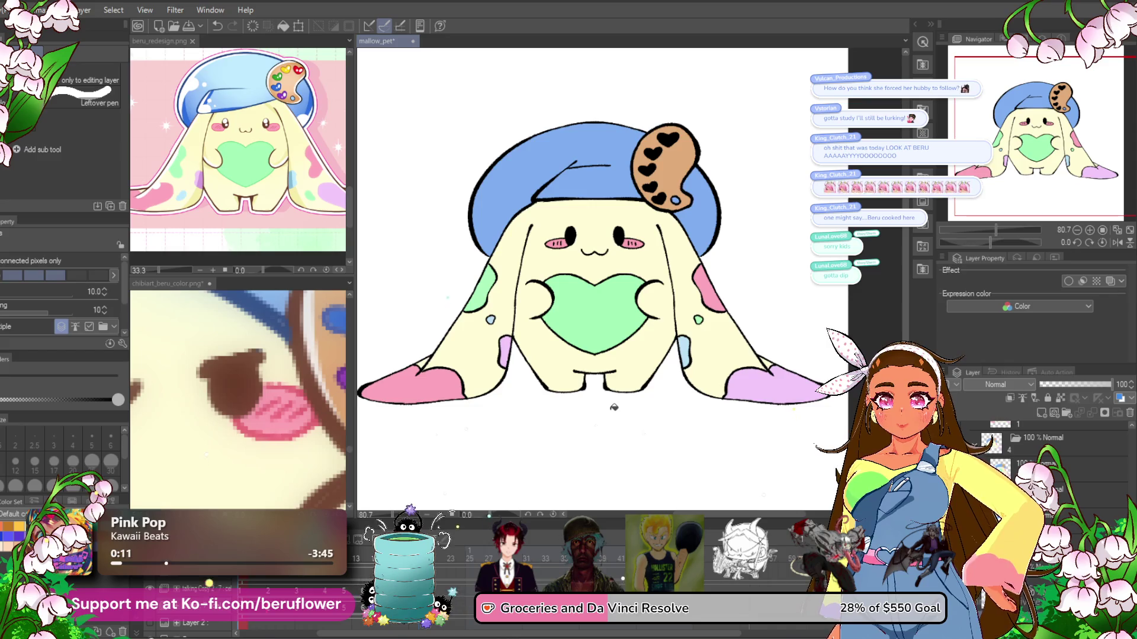
{"action": "scroll", "coordinate": [618, 293], "scroll_direction": "down", "scroll_amount": 2}
{"action": "scroll", "coordinate": [617, 294], "scroll_direction": "up", "scroll_amount": 2}
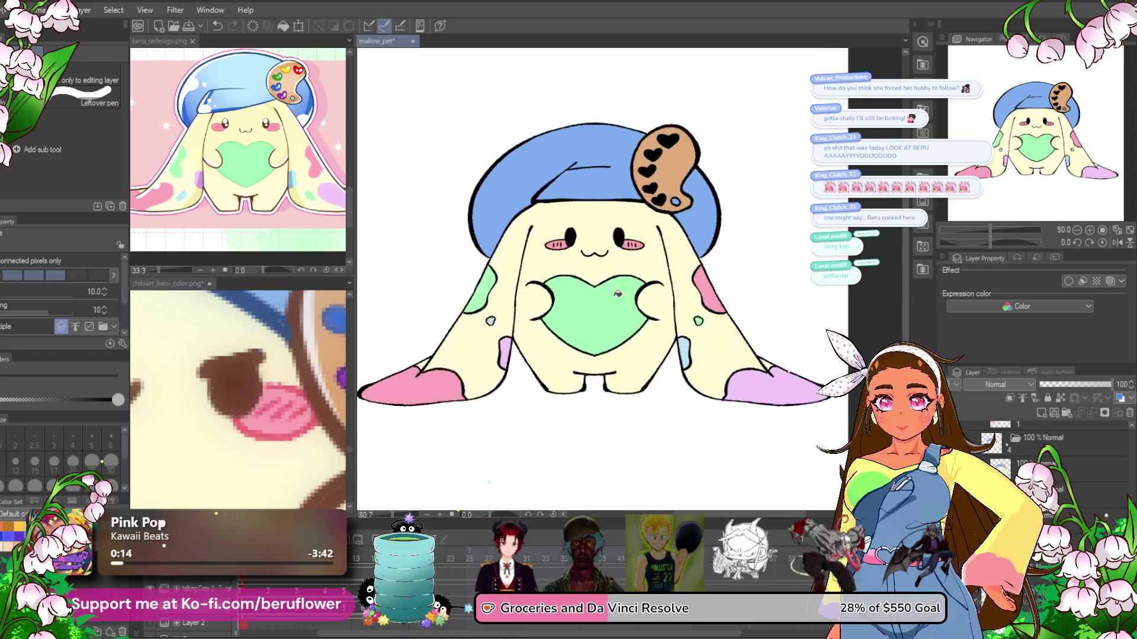
{"action": "scroll", "coordinate": [618, 293], "scroll_direction": "down", "scroll_amount": 1}
{"action": "scroll", "coordinate": [619, 296], "scroll_direction": "down", "scroll_amount": 1}
{"action": "scroll", "coordinate": [620, 297], "scroll_direction": "up", "scroll_amount": 1}
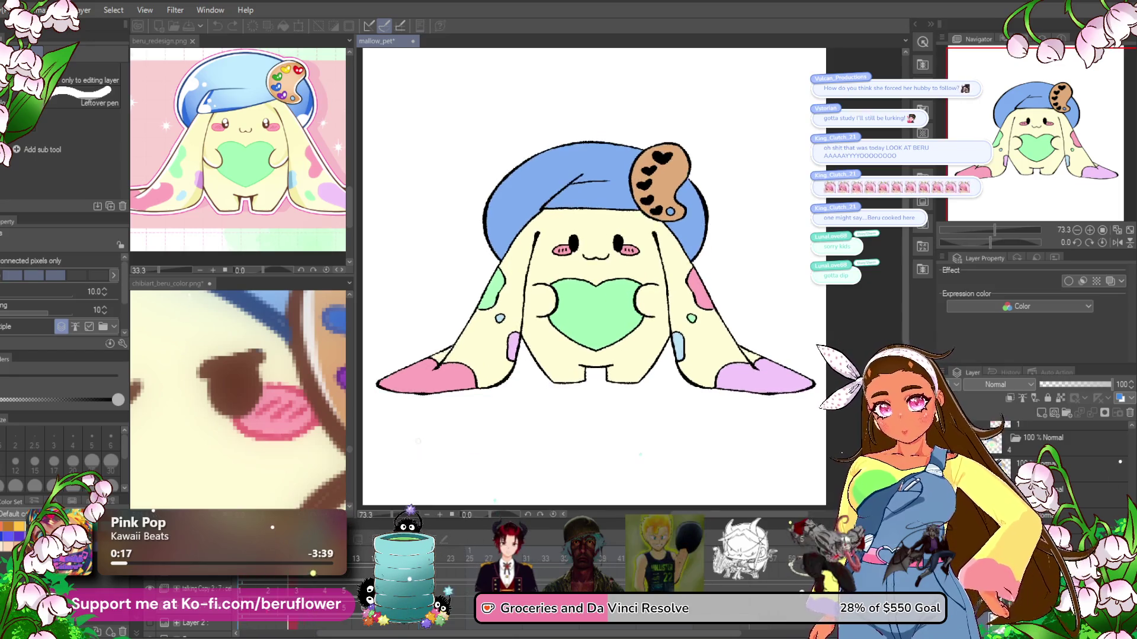
{"action": "key", "text": "ctrl+z"}
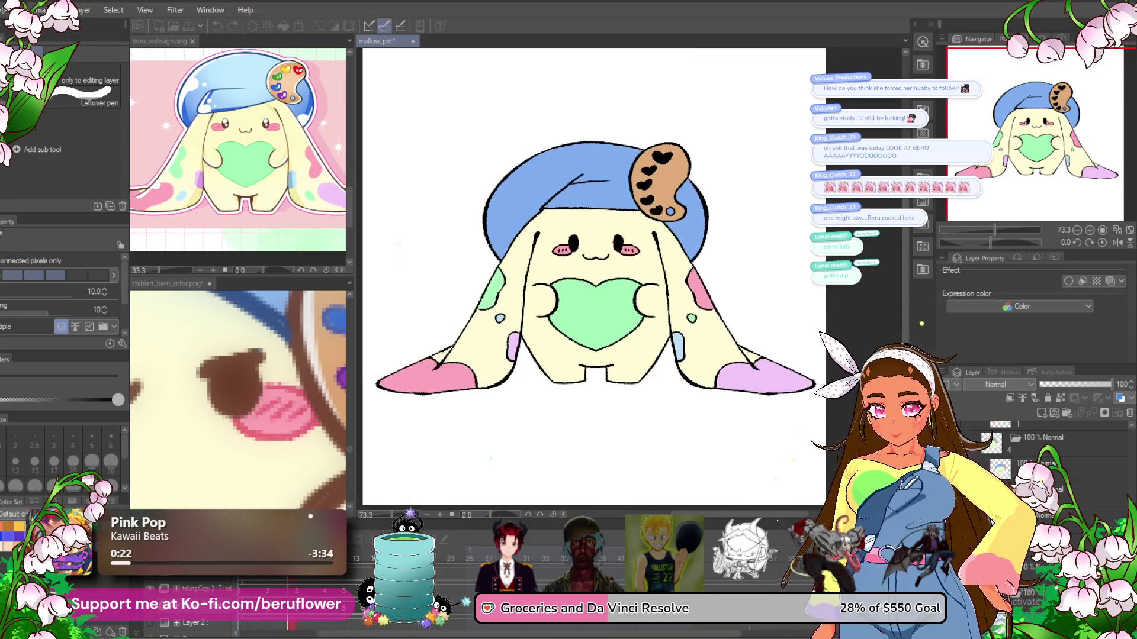
{"action": "left_click", "coordinate": [463, 549]}
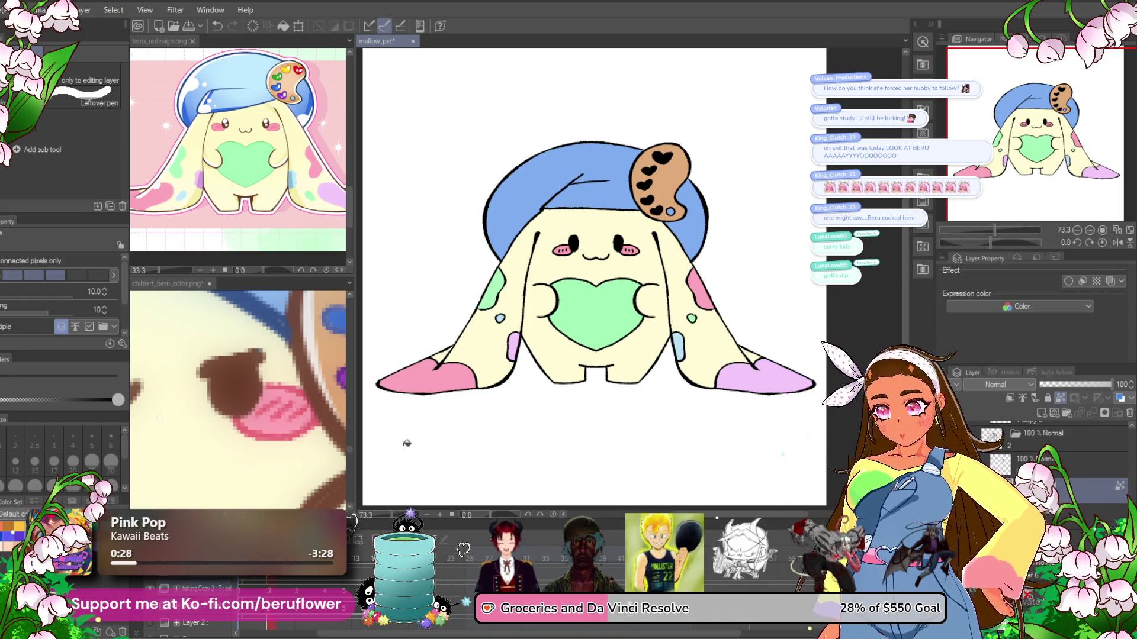
- Sample dark brown from the chibi reference drawing
{"action": "left_click", "coordinate": [239, 379]}
{"action": "left_click", "coordinate": [243, 387]}
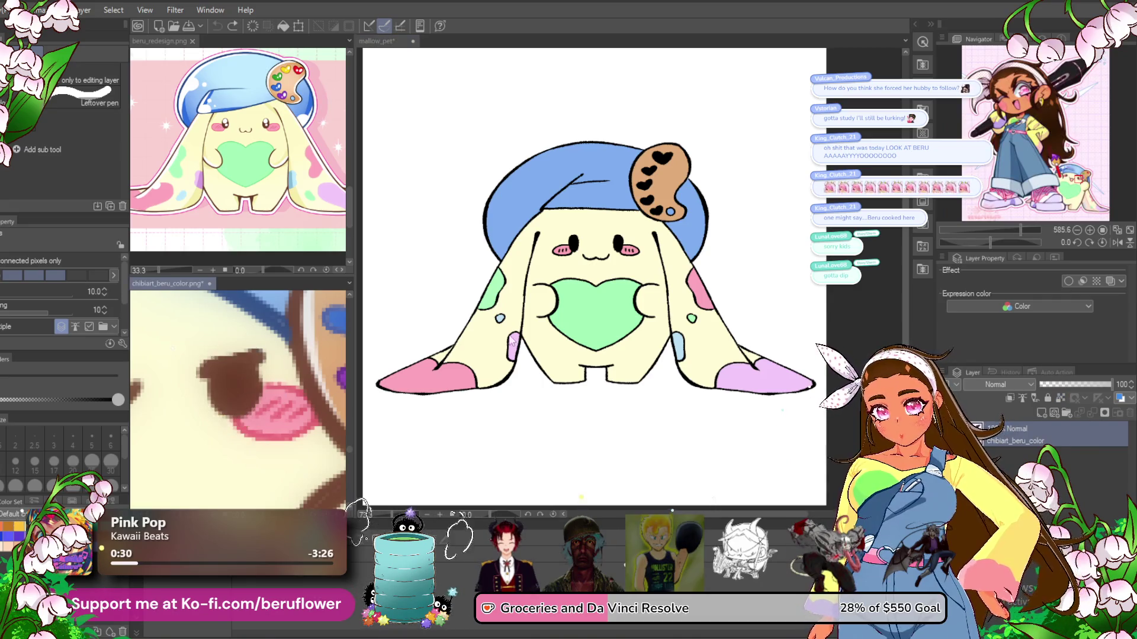
{"action": "left_click", "coordinate": [756, 347]}
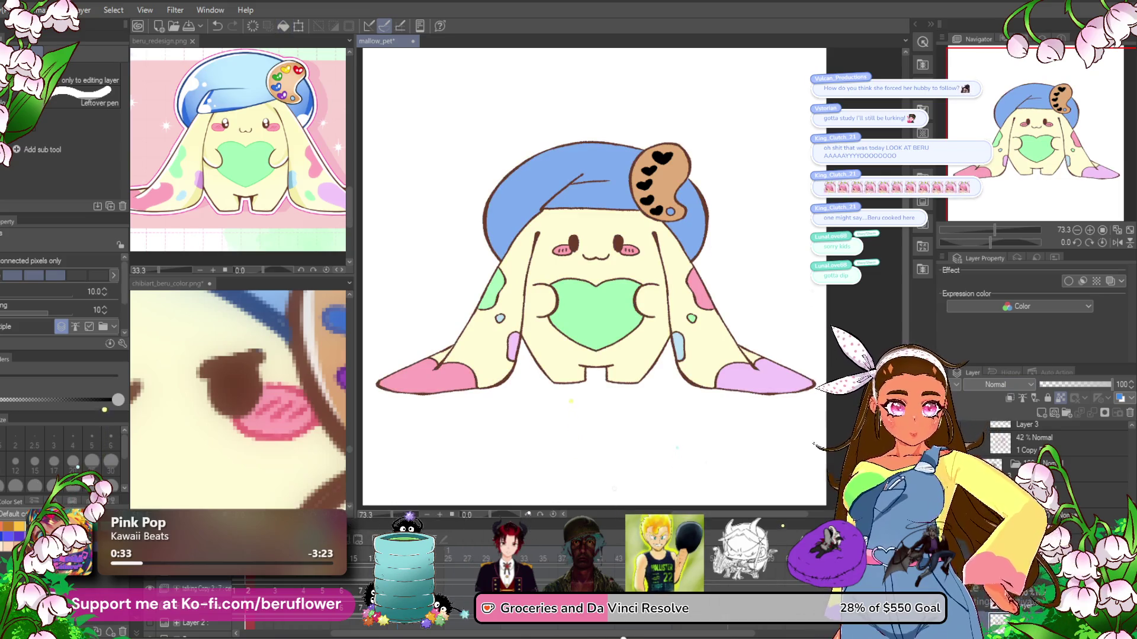
{"action": "scroll", "coordinate": [1054, 450], "scroll_direction": "down", "scroll_amount": 3}
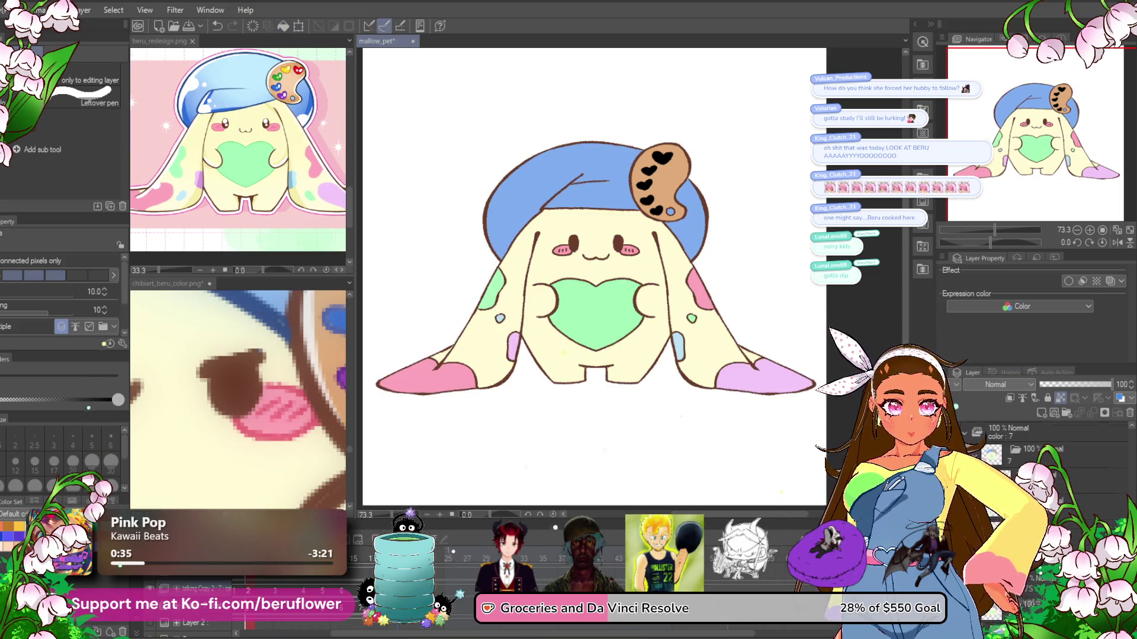
{"action": "scroll", "coordinate": [1060, 438], "scroll_direction": "up", "scroll_amount": 1}
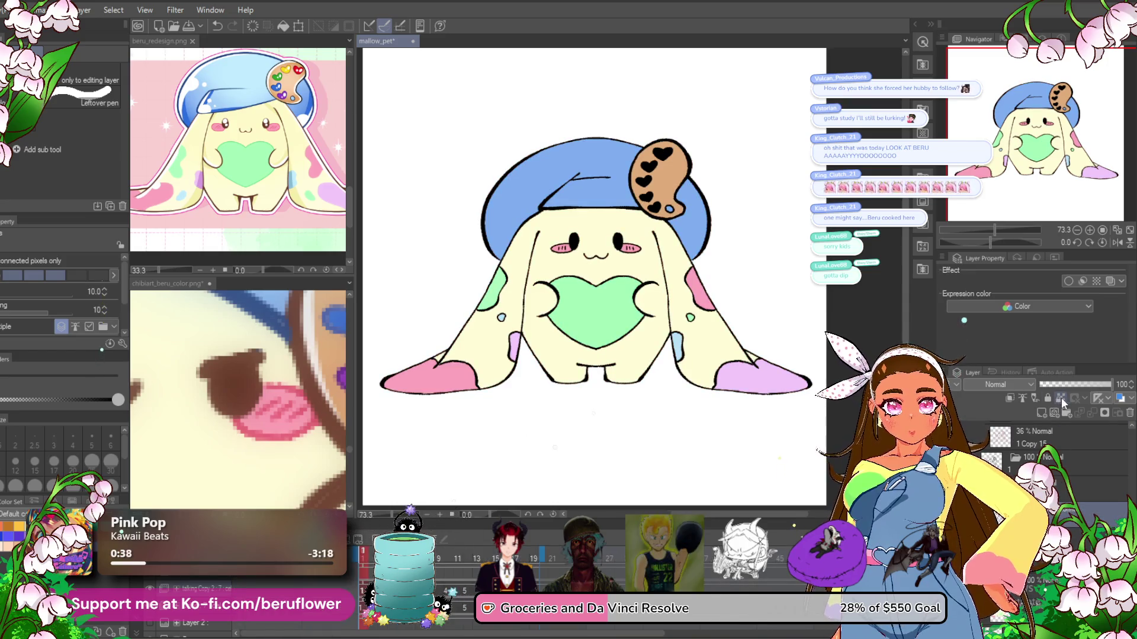
- Select the line-art frame layers in the Layer panel and tint them brown
{"action": "left_click", "coordinate": [1074, 447]}
{"action": "scroll", "coordinate": [1073, 445], "scroll_direction": "up", "scroll_amount": 2}
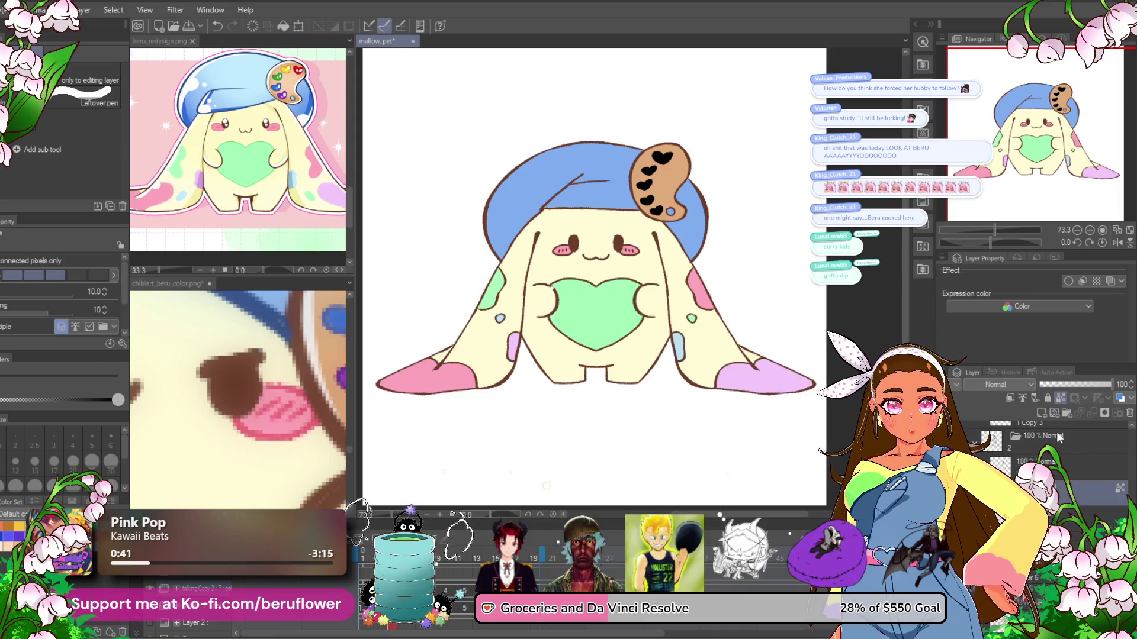
{"action": "left_click", "coordinate": [1072, 457]}
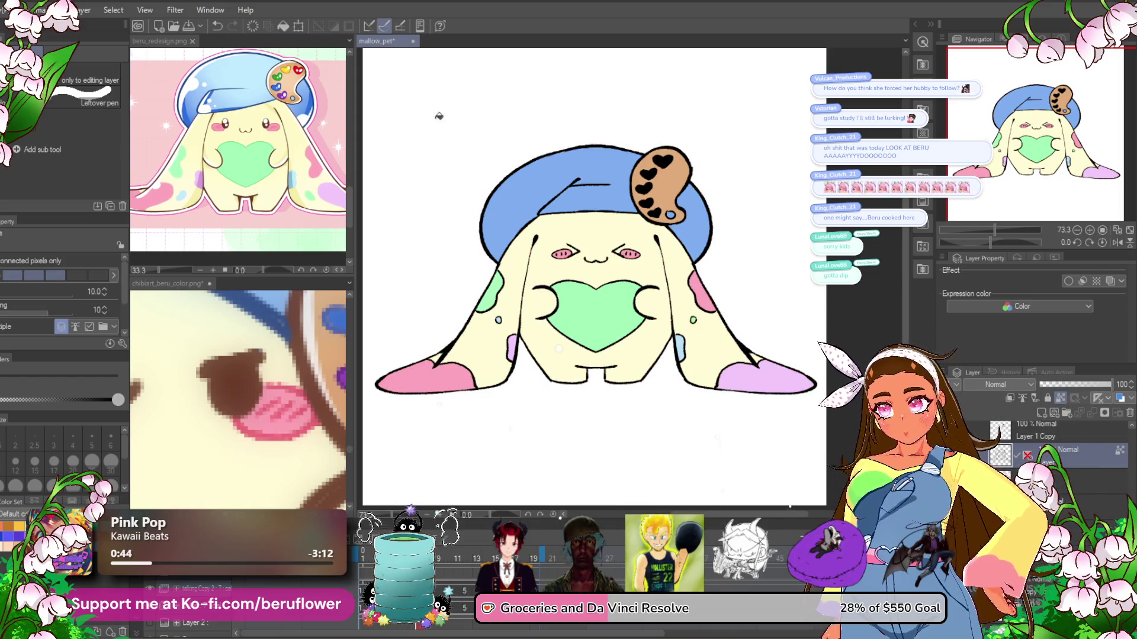
{"action": "scroll", "coordinate": [1071, 464], "scroll_direction": "up", "scroll_amount": 2}
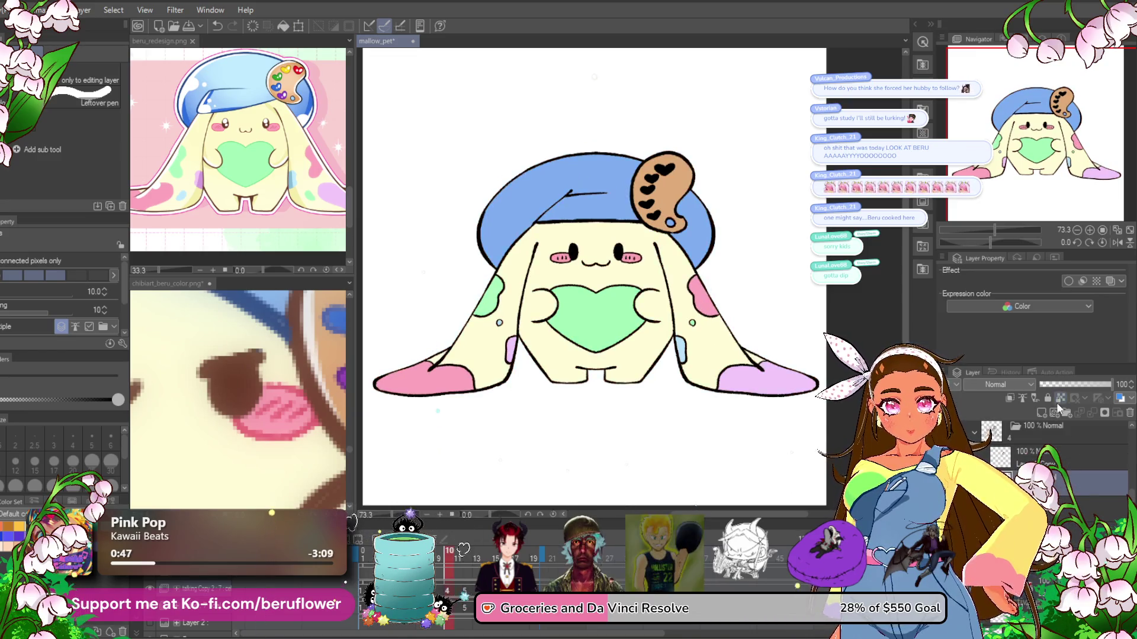
{"action": "scroll", "coordinate": [1065, 468], "scroll_direction": "up", "scroll_amount": 2}
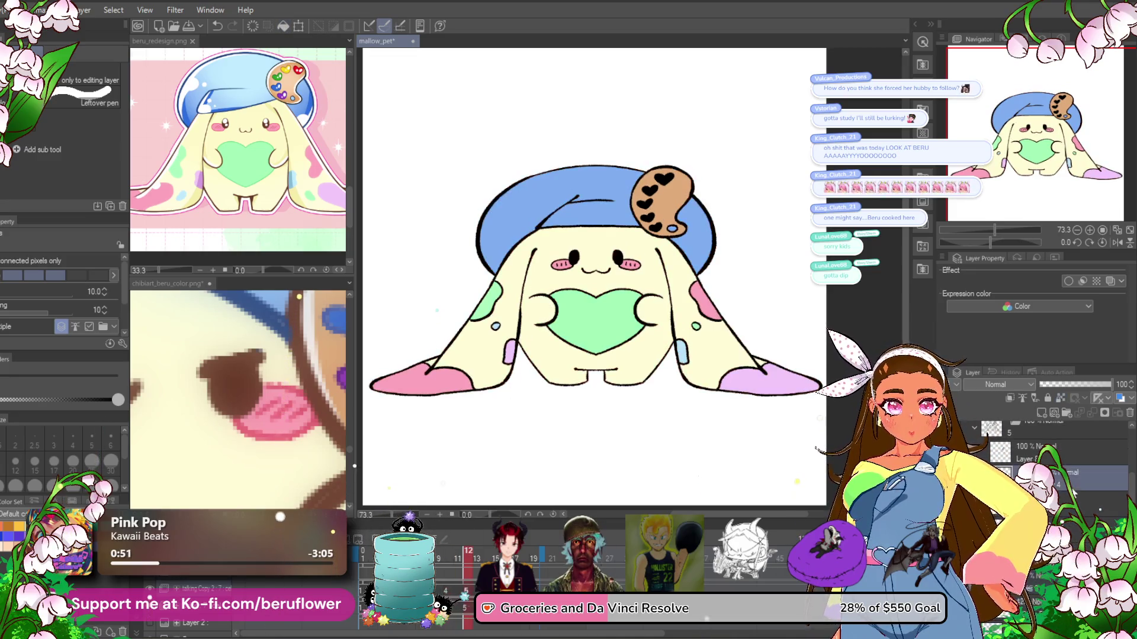
{"action": "left_click", "coordinate": [1061, 399]}
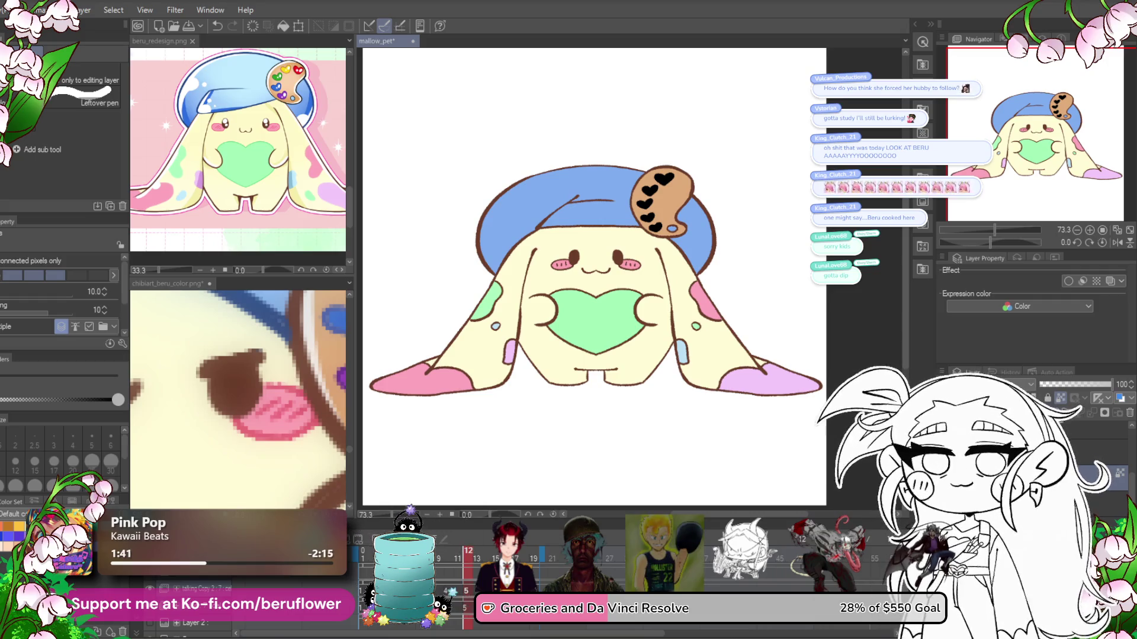
- Tint the line art brown on frames 10–14, including the open-eyed frame's layer
{"action": "left_click", "coordinate": [450, 562]}
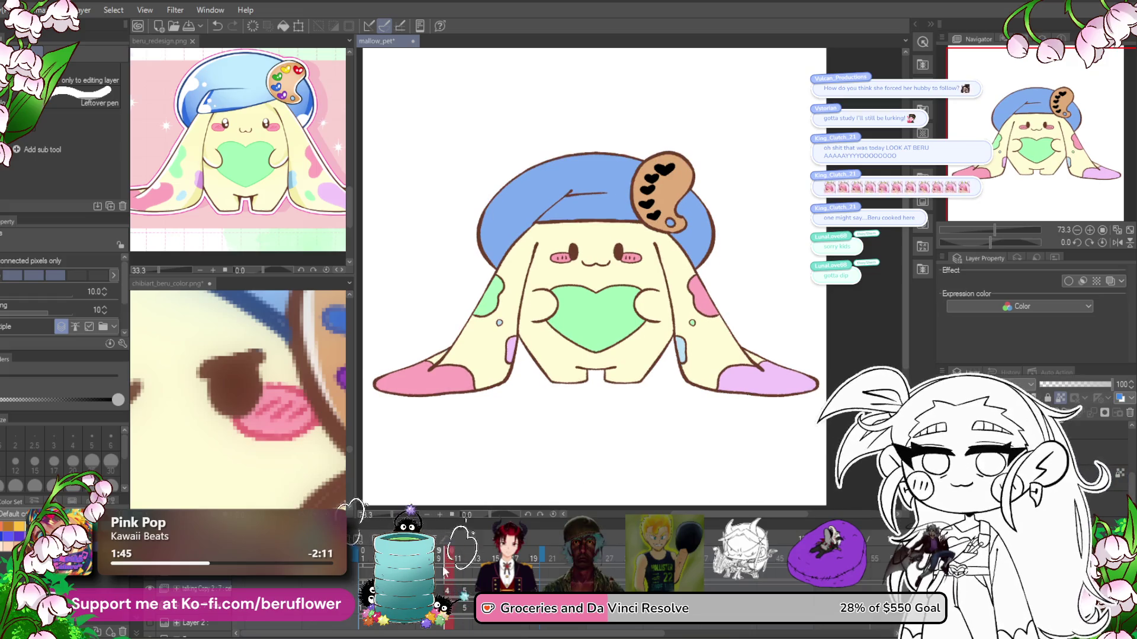
{"action": "left_click", "coordinate": [467, 556]}
{"action": "left_click", "coordinate": [486, 556]}
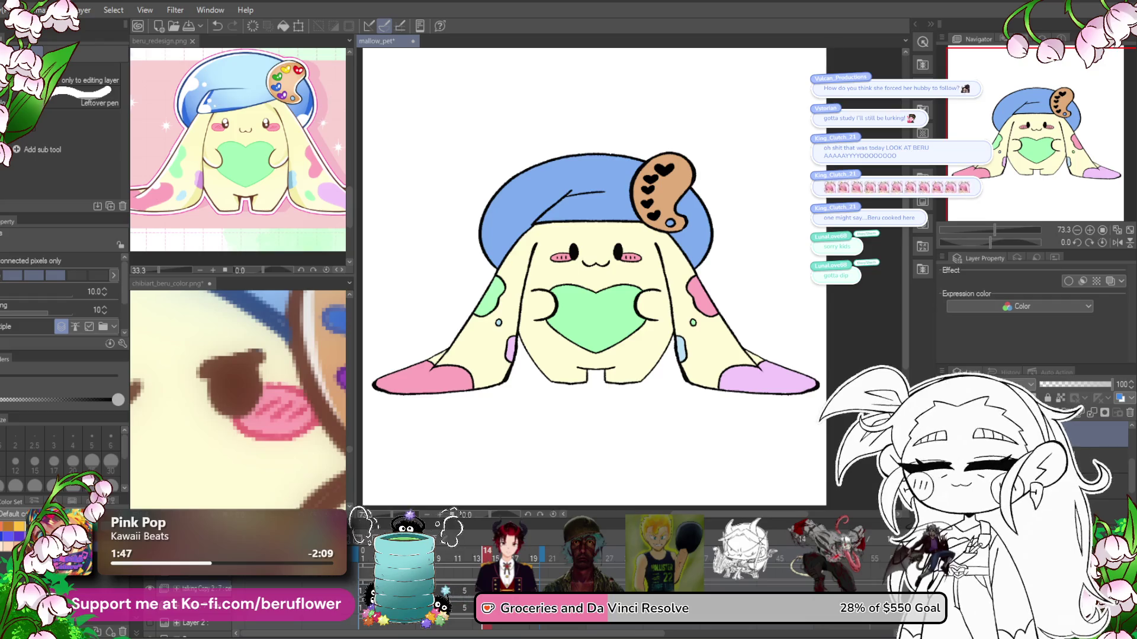
{"action": "left_click", "coordinate": [1061, 403]}
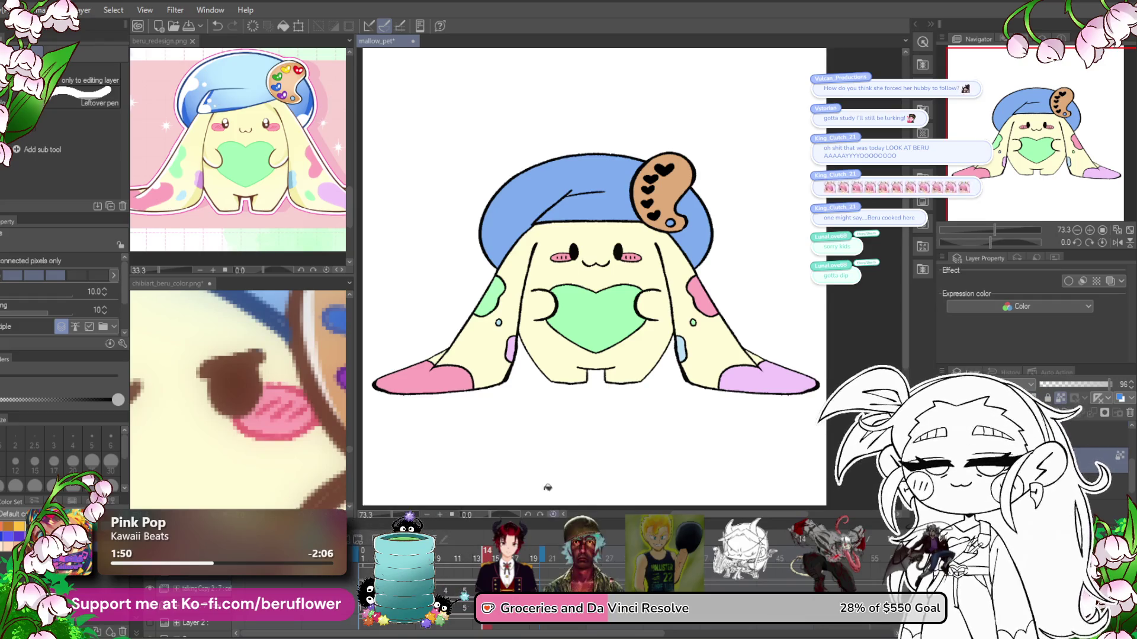
{"action": "left_click", "coordinate": [1073, 452]}
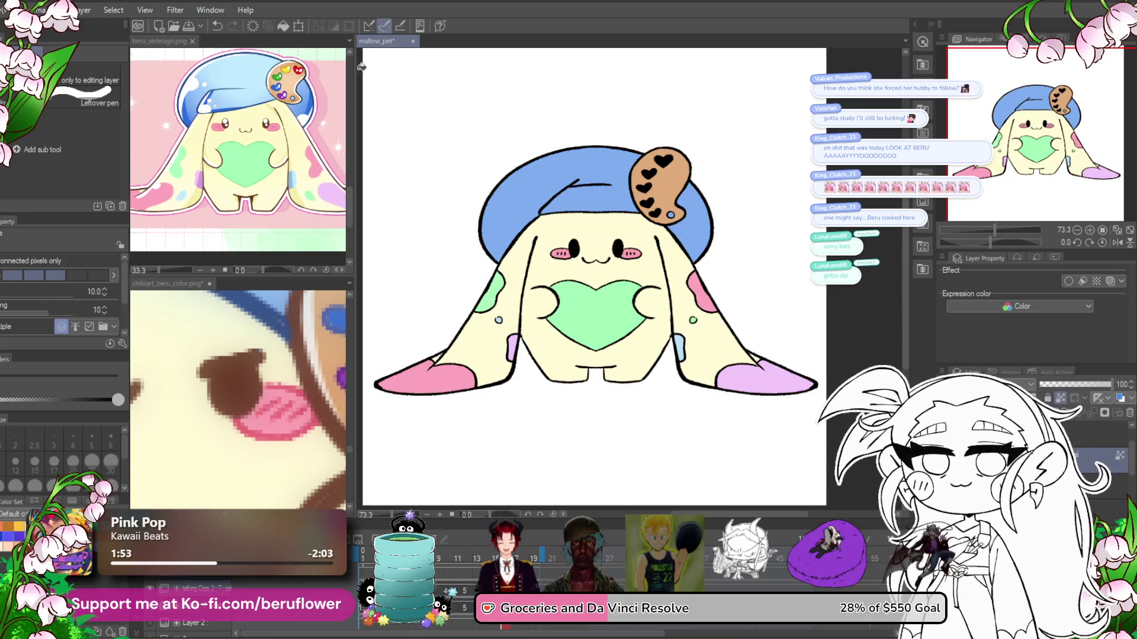
{"action": "left_click", "coordinate": [1061, 398]}
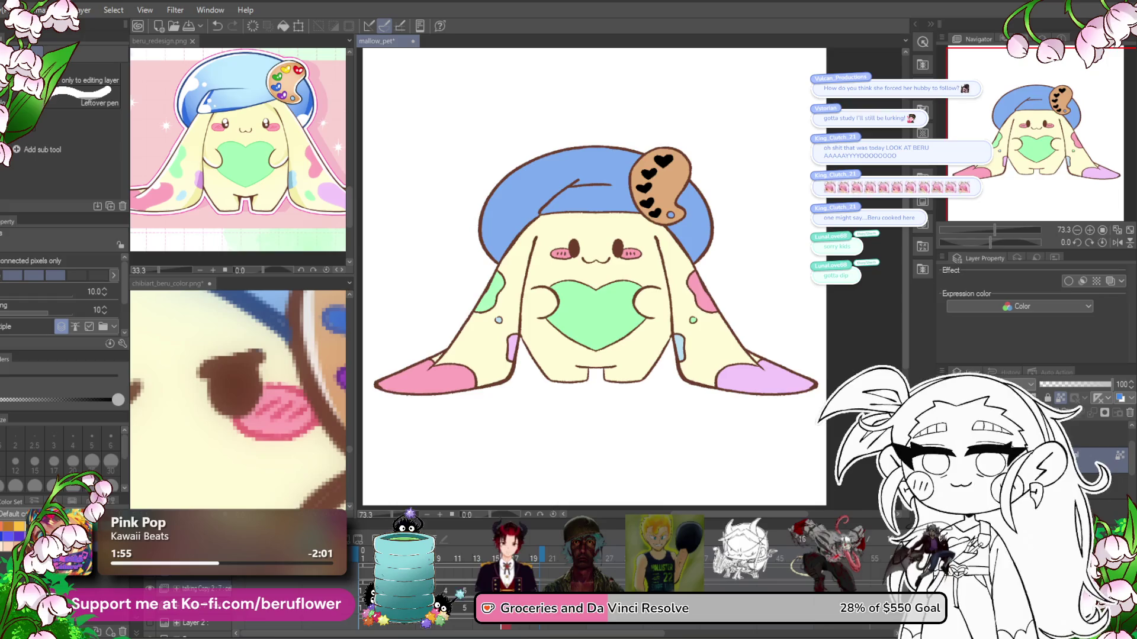
- Return to the first frame, choose the Real G-Pen, and zoom to 400% on the left eye
{"action": "left_click", "coordinate": [440, 589]}
{"action": "left_click_drag", "start_coordinate": [453, 594], "coordinate": [362, 589]}
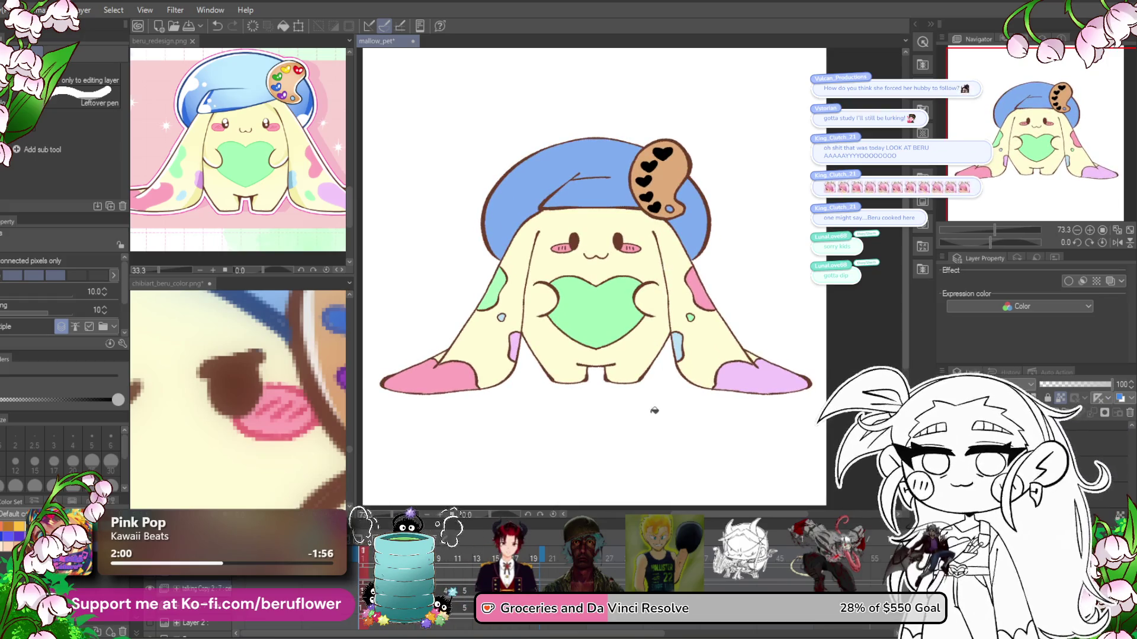
{"action": "left_click_drag", "start_coordinate": [643, 439], "coordinate": [638, 432]}
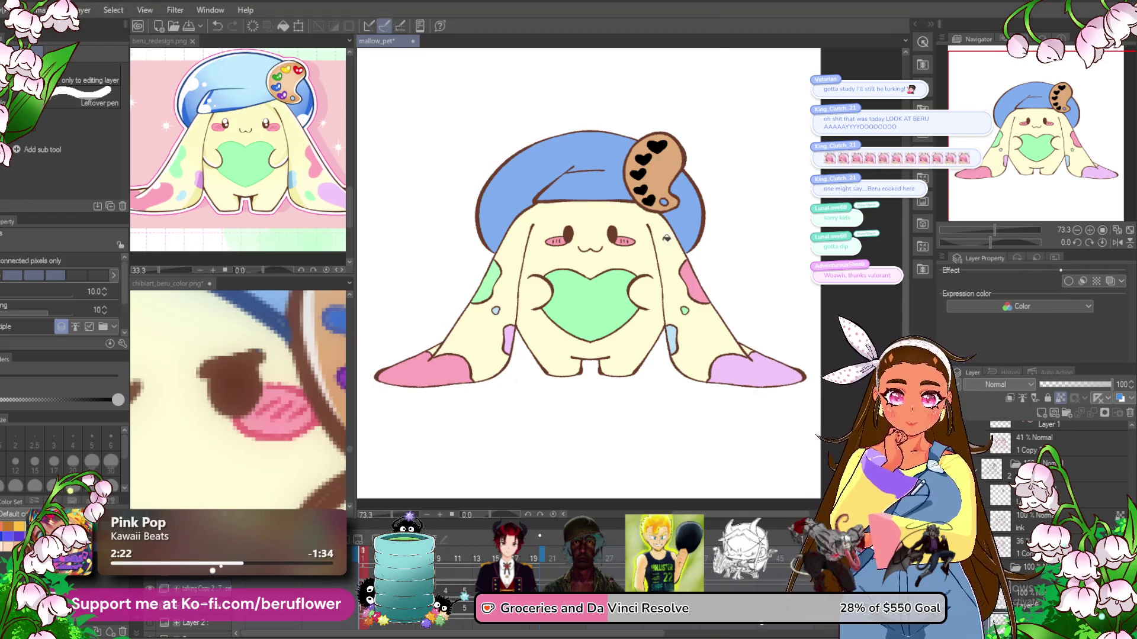
{"action": "left_click_drag", "start_coordinate": [593, 403], "coordinate": [606, 395]}
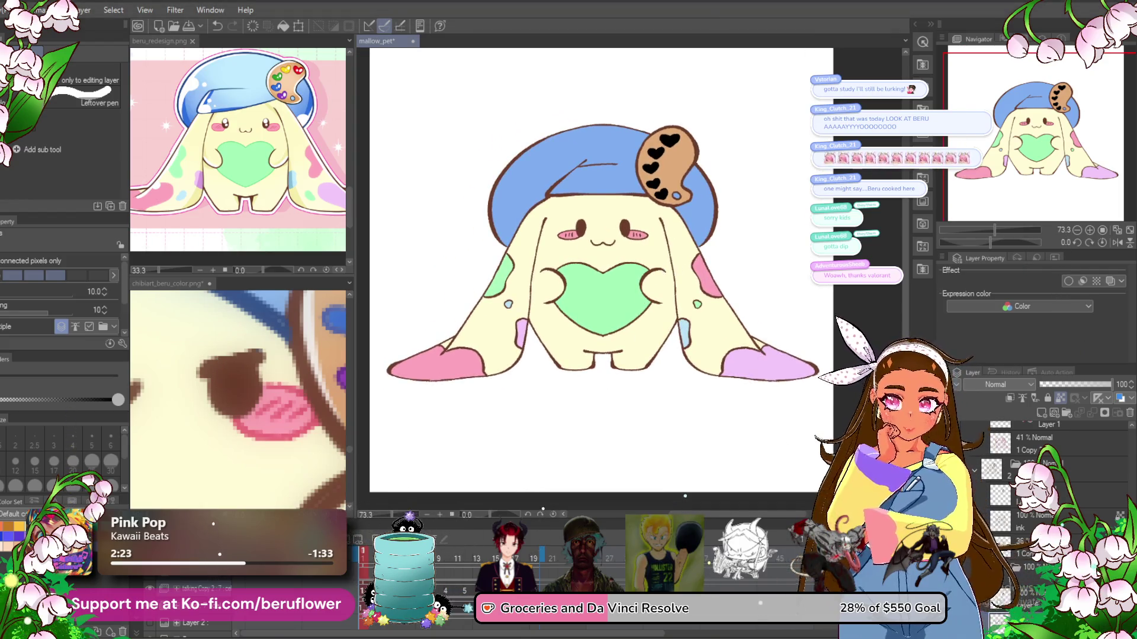
{"action": "scroll", "coordinate": [1023, 555], "scroll_direction": "down", "scroll_amount": 2}
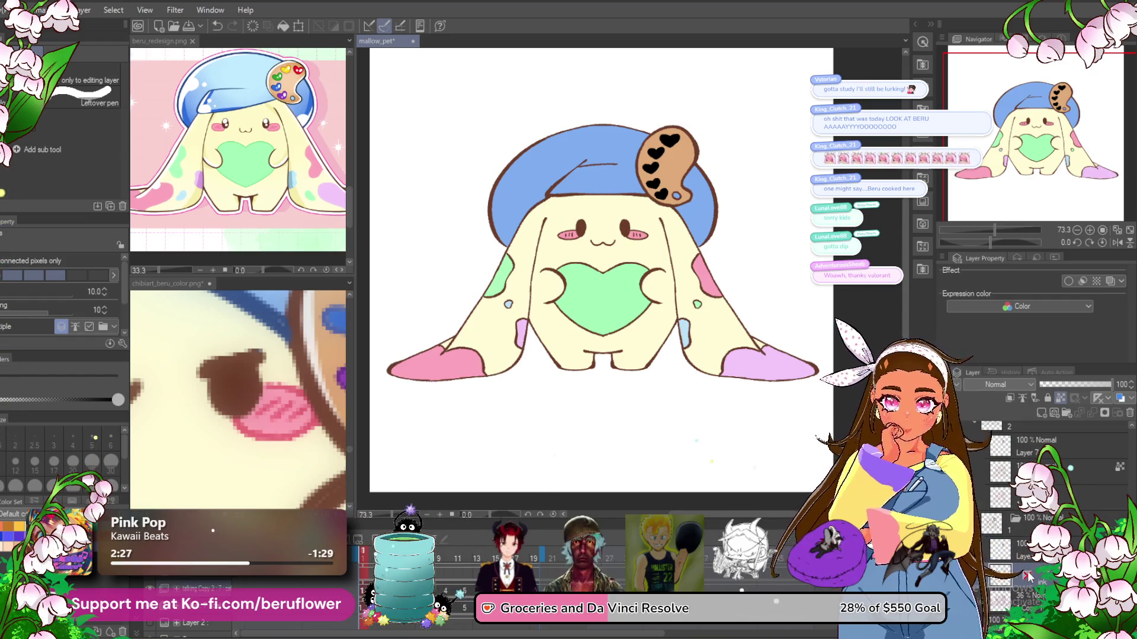
{"action": "key", "text": "p"}
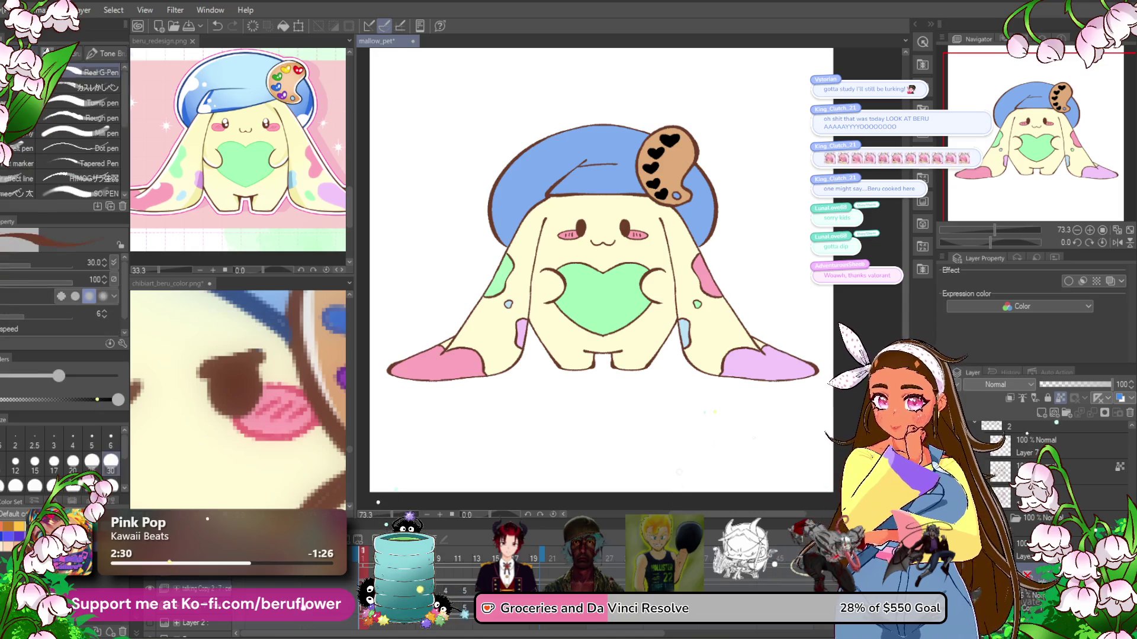
{"action": "scroll", "coordinate": [572, 223], "scroll_direction": "up", "scroll_amount": 5}
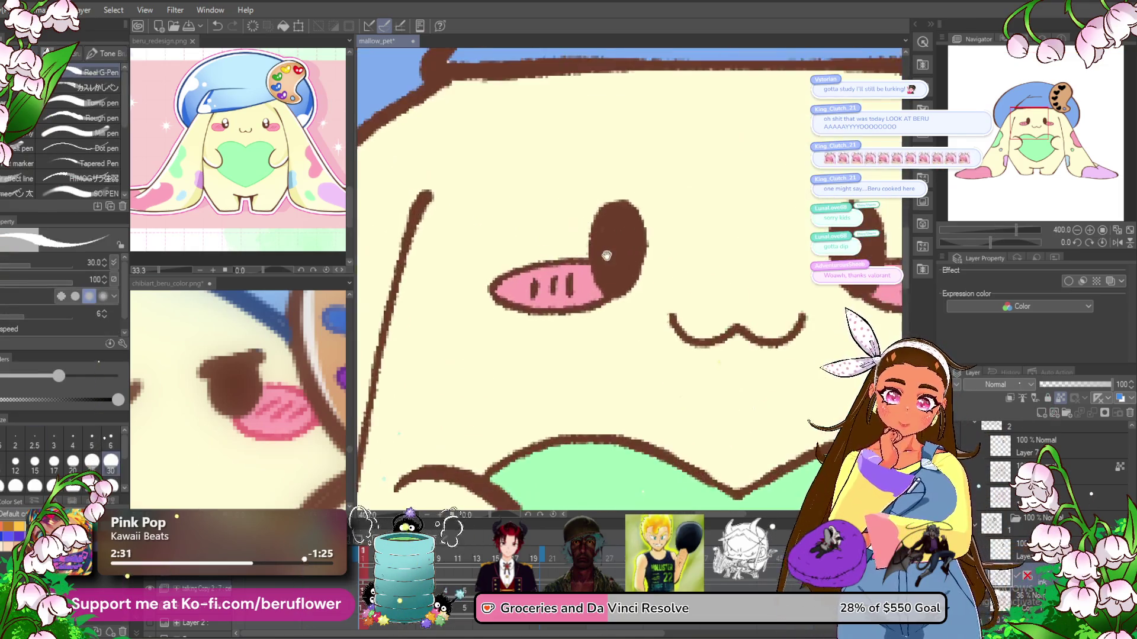
- Paint mirrored white highlights into both eyes, then touch up the right eye on the next frame
{"action": "left_click_drag", "start_coordinate": [604, 231], "coordinate": [508, 205]}
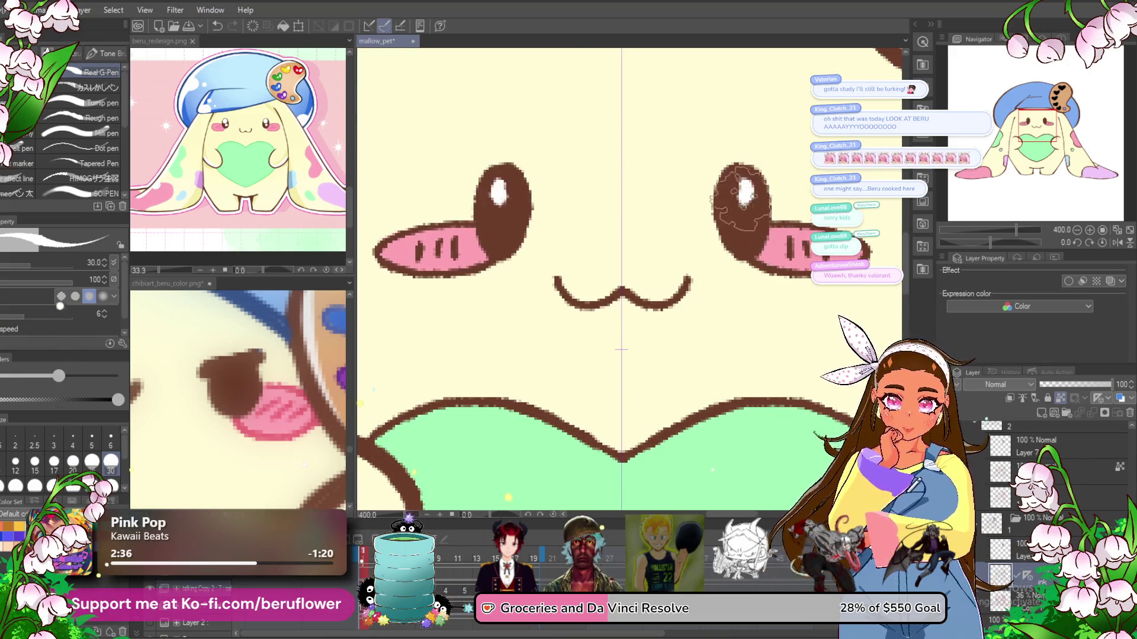
{"action": "left_click_drag", "start_coordinate": [733, 176], "coordinate": [740, 202]}
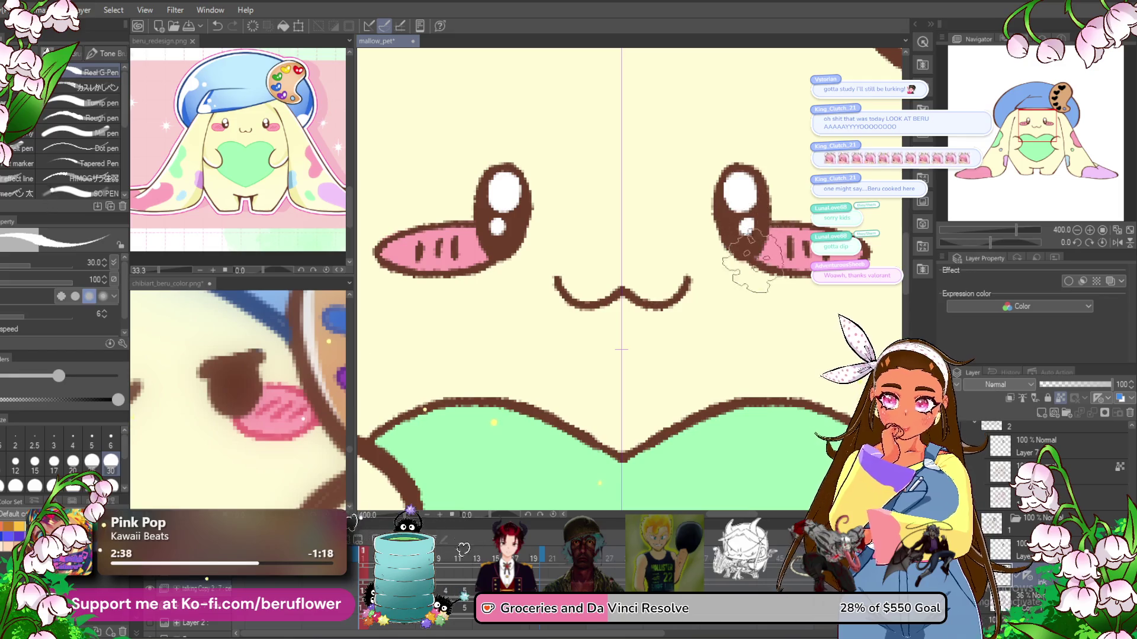
{"action": "left_click", "coordinate": [364, 559]}
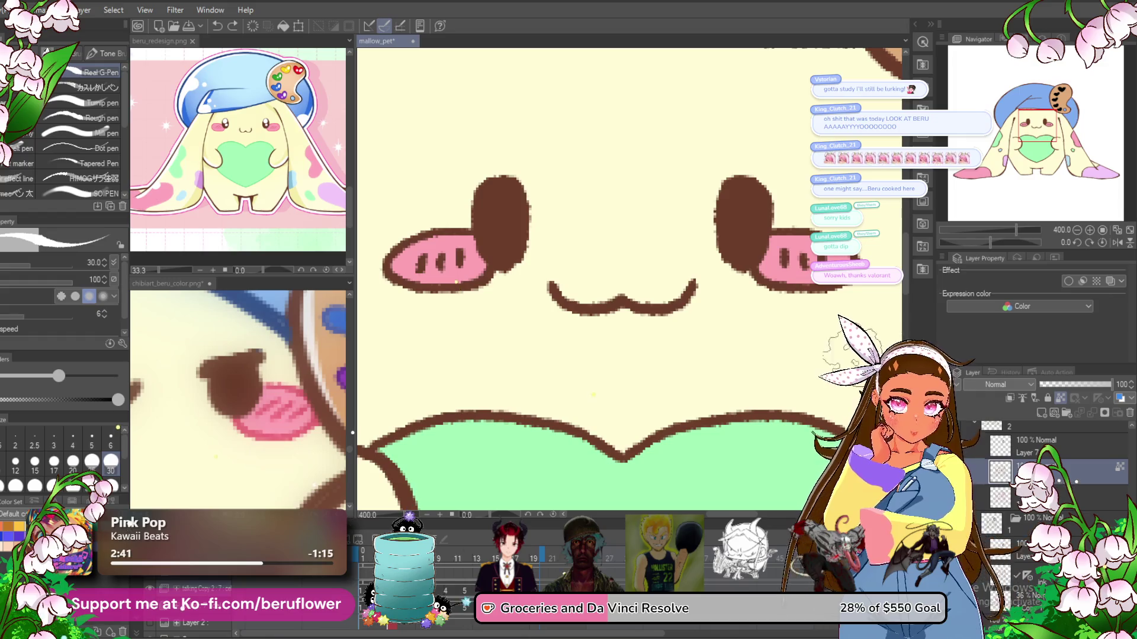
{"action": "key", "text": "ctrl+Right"}
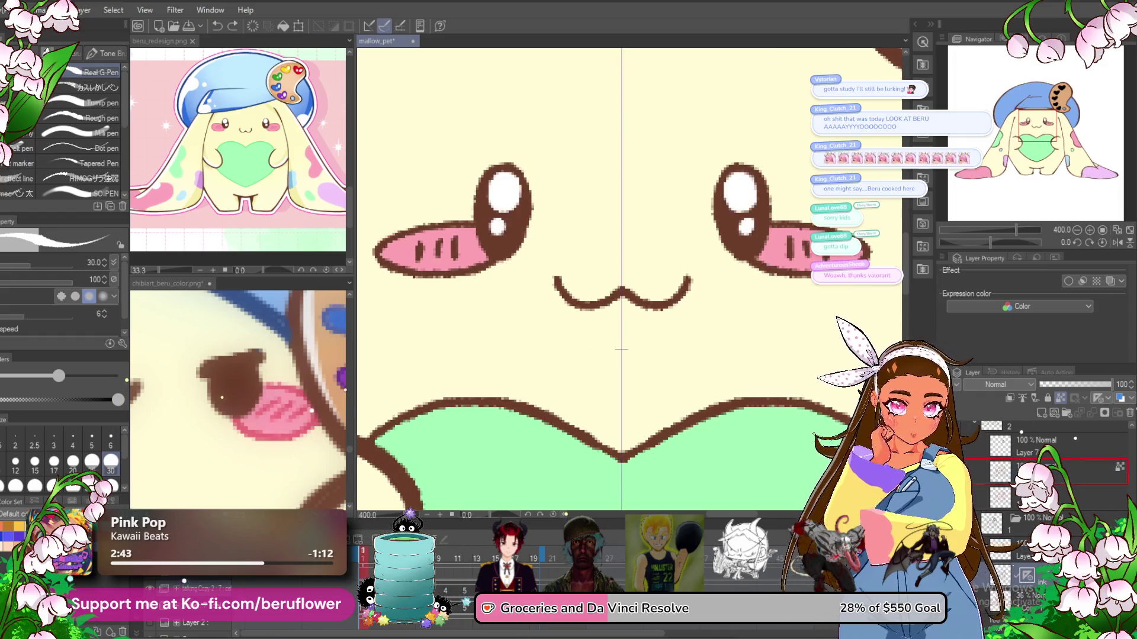
{"action": "left_click", "coordinate": [1060, 481]}
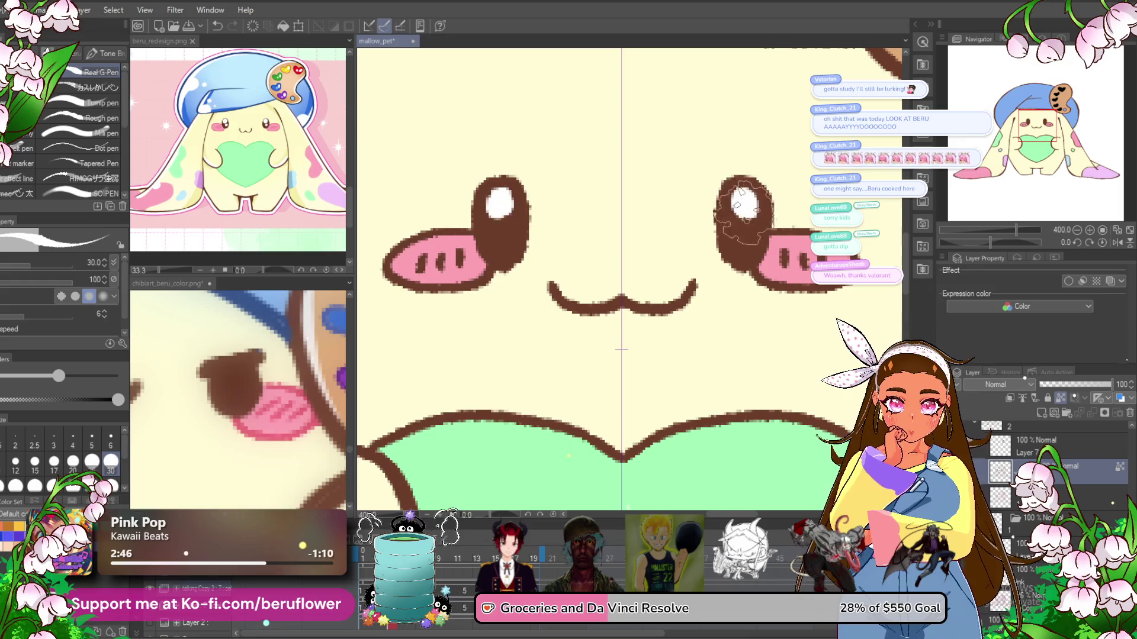
{"action": "left_click_drag", "start_coordinate": [743, 202], "coordinate": [744, 197]}
- On a later oval-eyed cel, paint larger white highlights with a small sparkle dot below each
{"action": "key", "text": "ctrl+Left"}
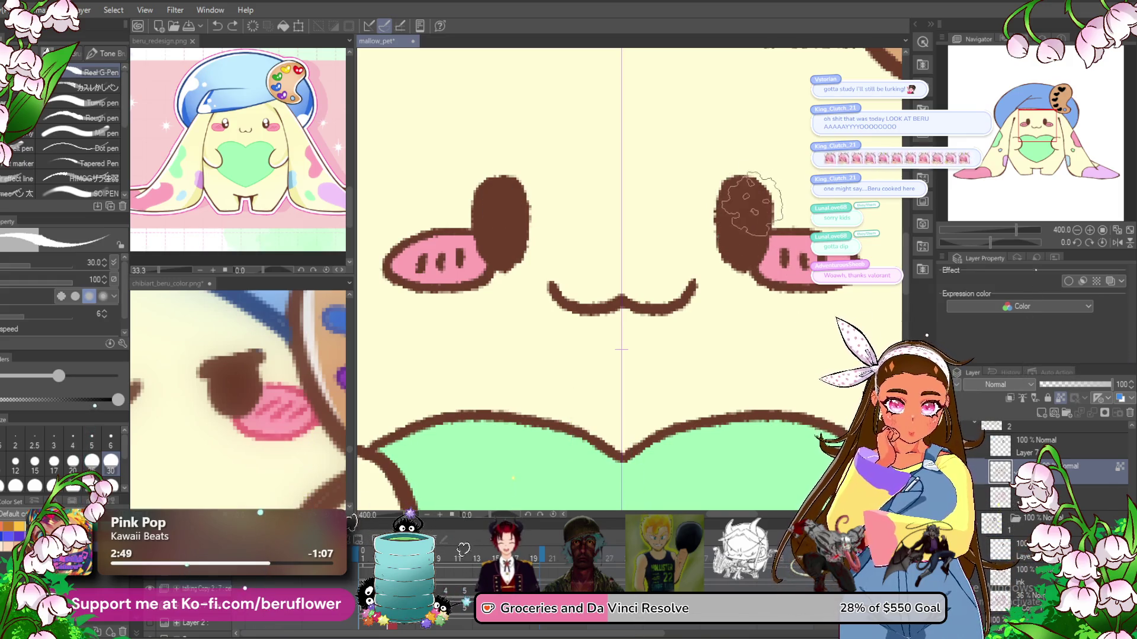
{"action": "key", "text": "ctrl+Right"}
{"action": "key", "text": "ctrl+Right"}
{"action": "key", "text": "ctrl+Right"}
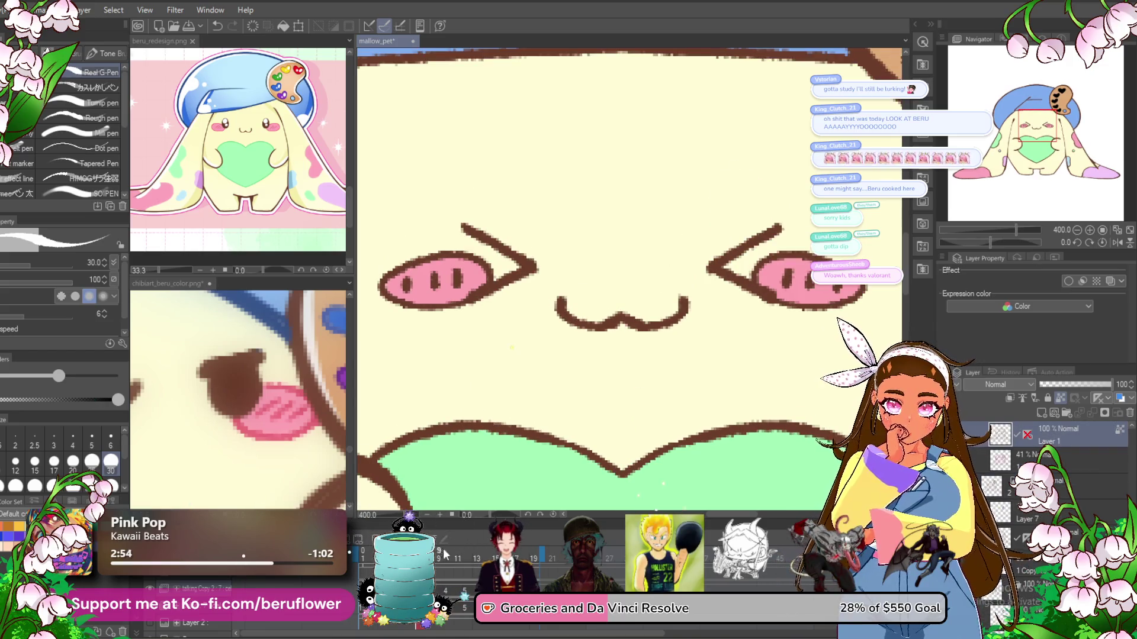
{"action": "key", "text": "ctrl+Right"}
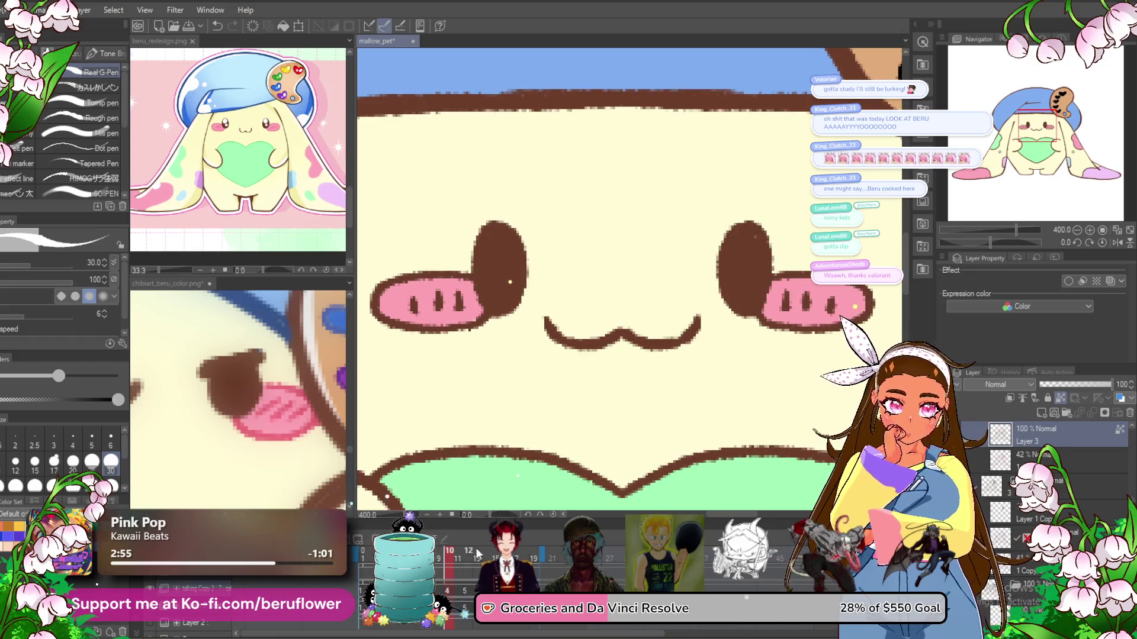
{"action": "key", "text": "ctrl+Right"}
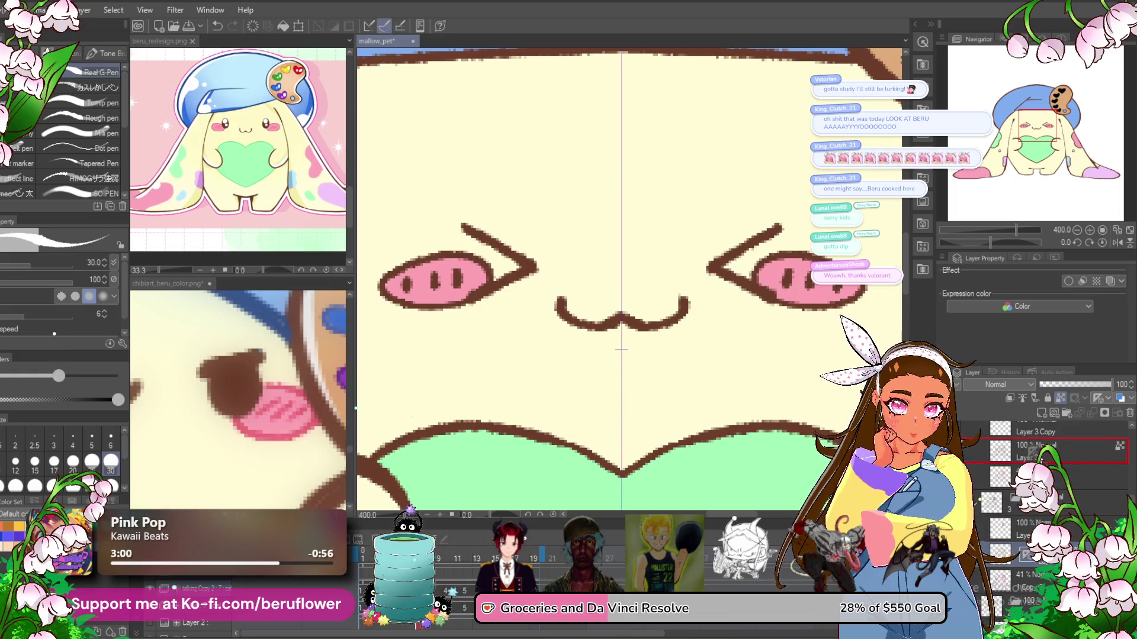
{"action": "key", "text": "ctrl+Right"}
{"action": "left_click_drag", "start_coordinate": [752, 246], "coordinate": [742, 258]}
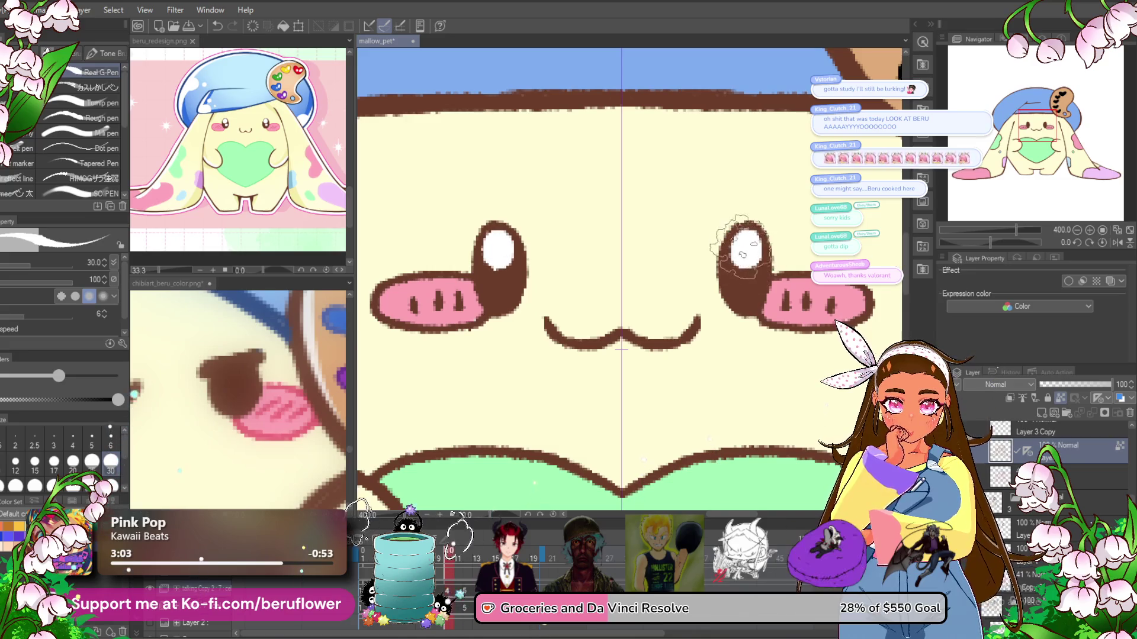
{"action": "left_click", "coordinate": [747, 283]}
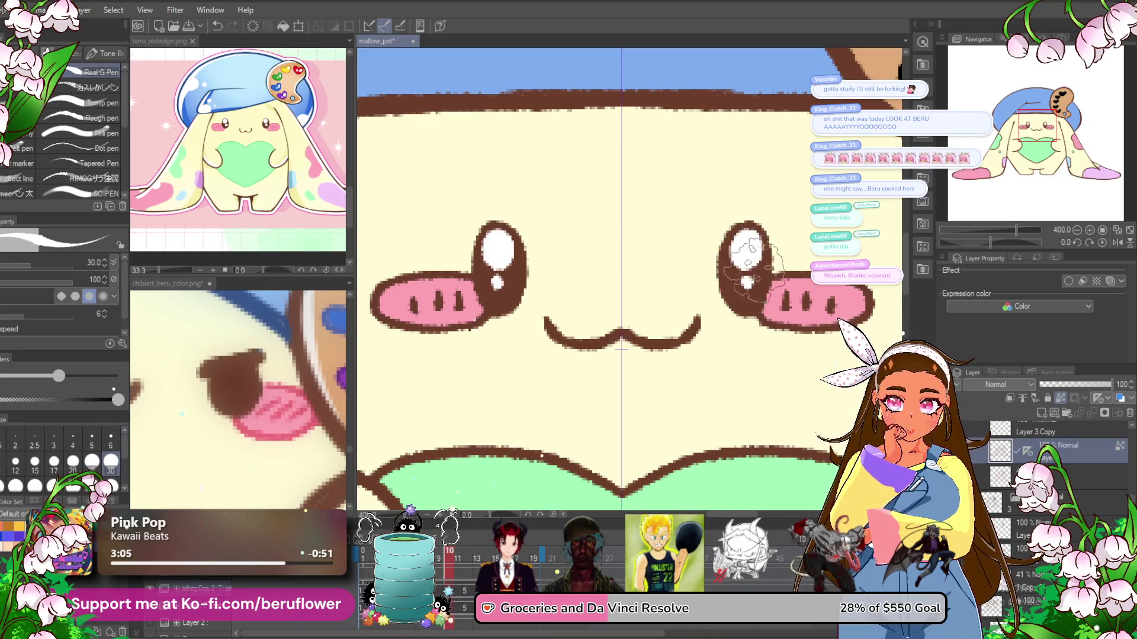
- On frames 11 and 12, re-enable mirror symmetry and draw white highlights in both eyes
{"action": "left_click", "coordinate": [458, 563]}
{"action": "left_click", "coordinate": [468, 560]}
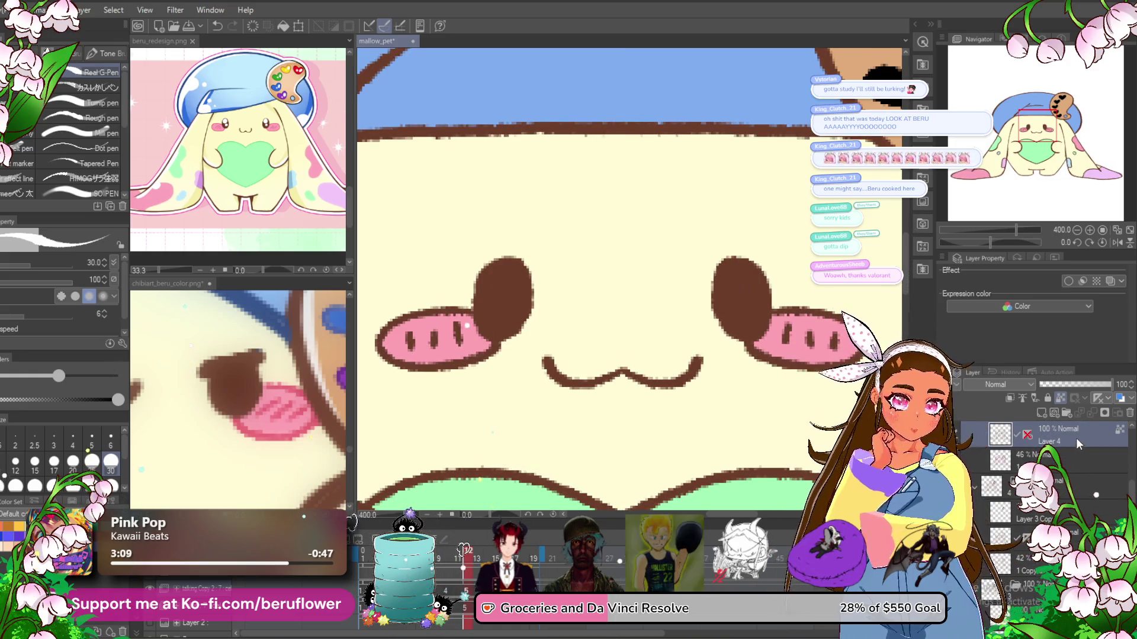
{"action": "left_click", "coordinate": [1029, 439]}
{"action": "left_click_drag", "start_coordinate": [731, 277], "coordinate": [737, 294]}
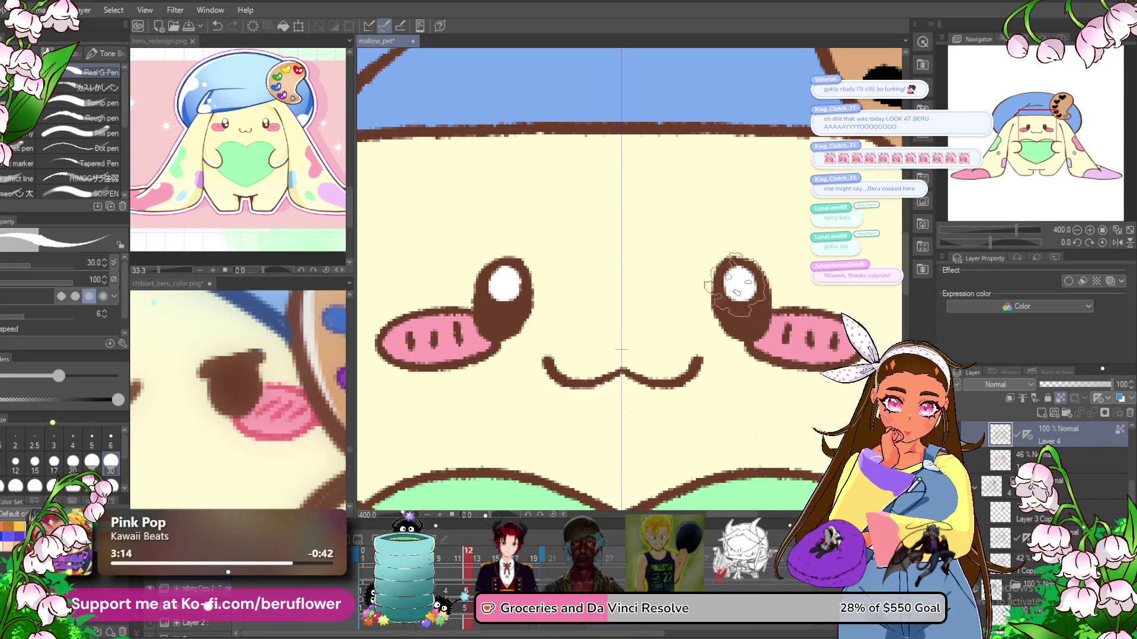
{"action": "scroll", "coordinate": [626, 329], "scroll_direction": "down", "scroll_amount": 5}
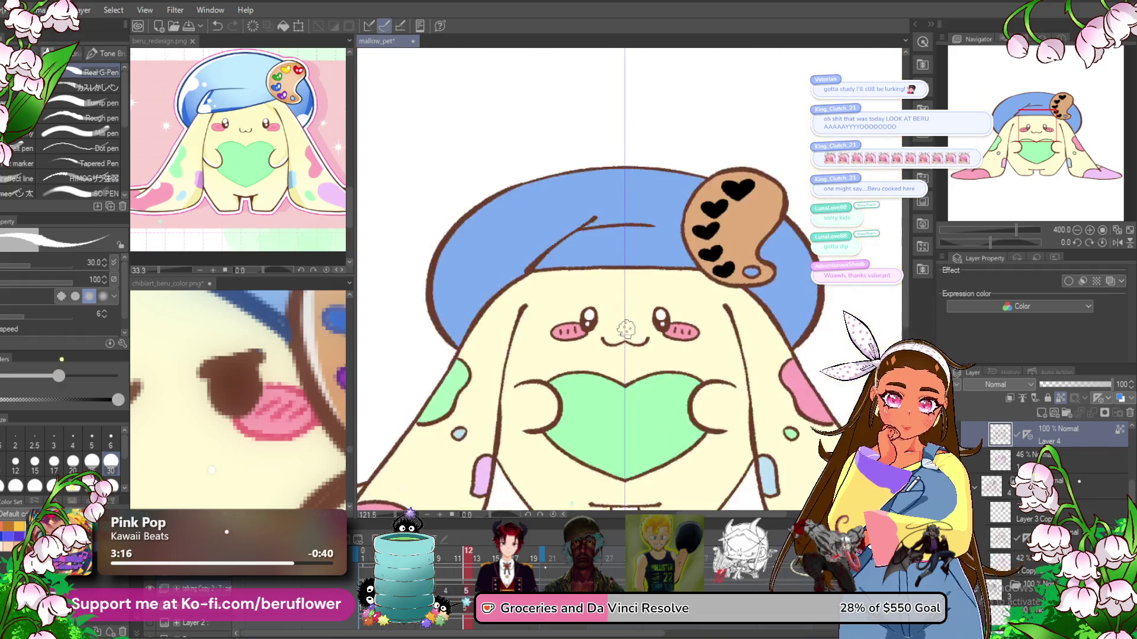
- Turn mirror symmetry back on, restore the white eye highlights, and clear the selection around the right eye
{"action": "scroll", "coordinate": [626, 329], "scroll_direction": "up", "scroll_amount": 3}
{"action": "scroll", "coordinate": [626, 328], "scroll_direction": "up", "scroll_amount": 2}
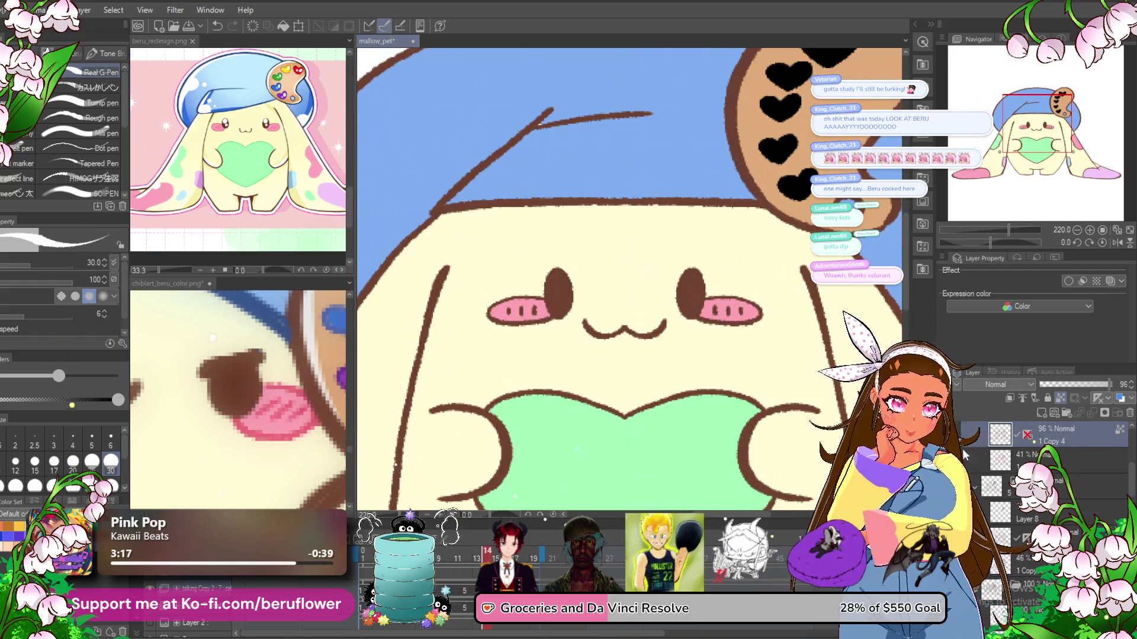
{"action": "left_click", "coordinate": [1027, 435]}
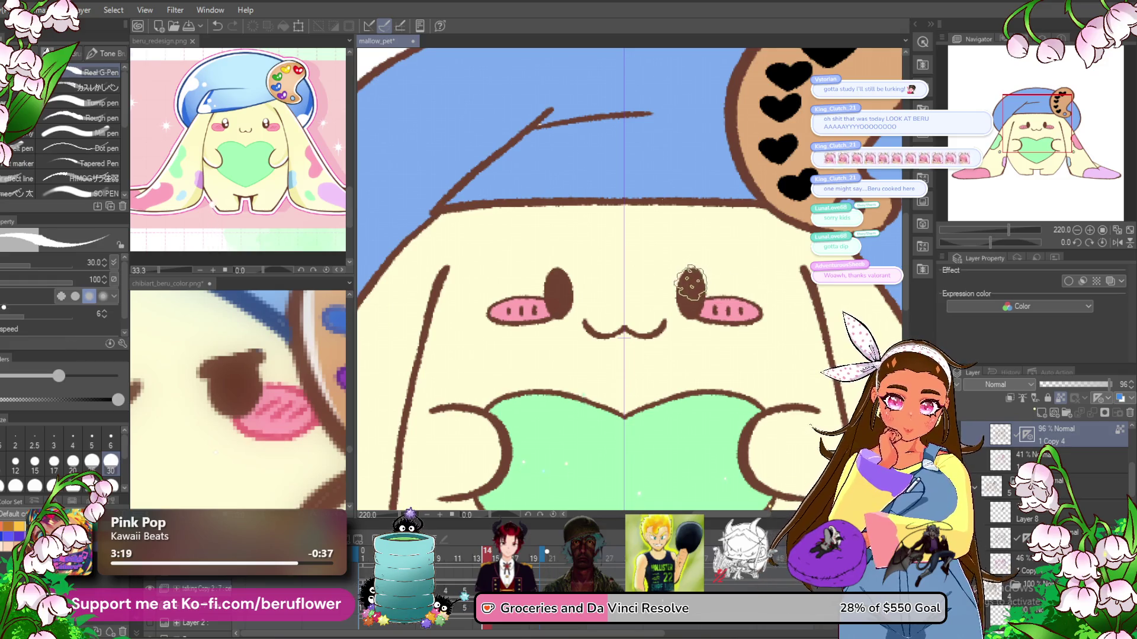
{"action": "scroll", "coordinate": [690, 285], "scroll_direction": "up", "scroll_amount": 4}
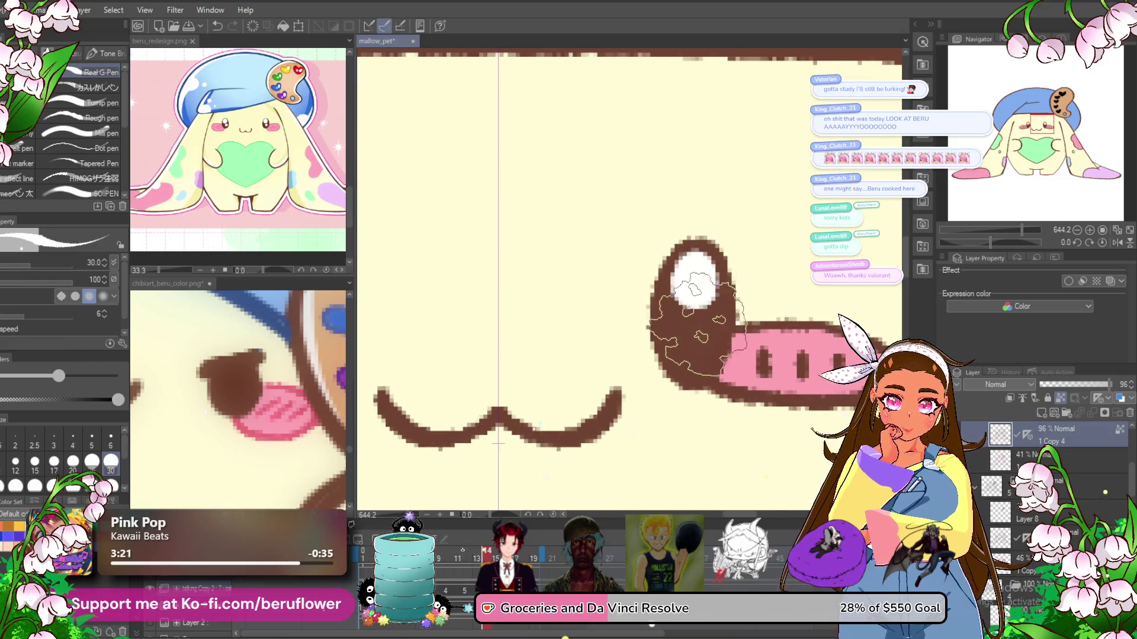
{"action": "scroll", "coordinate": [696, 323], "scroll_direction": "down", "scroll_amount": 4}
{"action": "scroll", "coordinate": [698, 313], "scroll_direction": "up", "scroll_amount": 1}
{"action": "scroll", "coordinate": [698, 314], "scroll_direction": "down", "scroll_amount": 2}
{"action": "scroll", "coordinate": [697, 314], "scroll_direction": "up", "scroll_amount": 1}
{"action": "scroll", "coordinate": [698, 314], "scroll_direction": "up", "scroll_amount": 1}
{"action": "scroll", "coordinate": [696, 319], "scroll_direction": "up", "scroll_amount": 1}
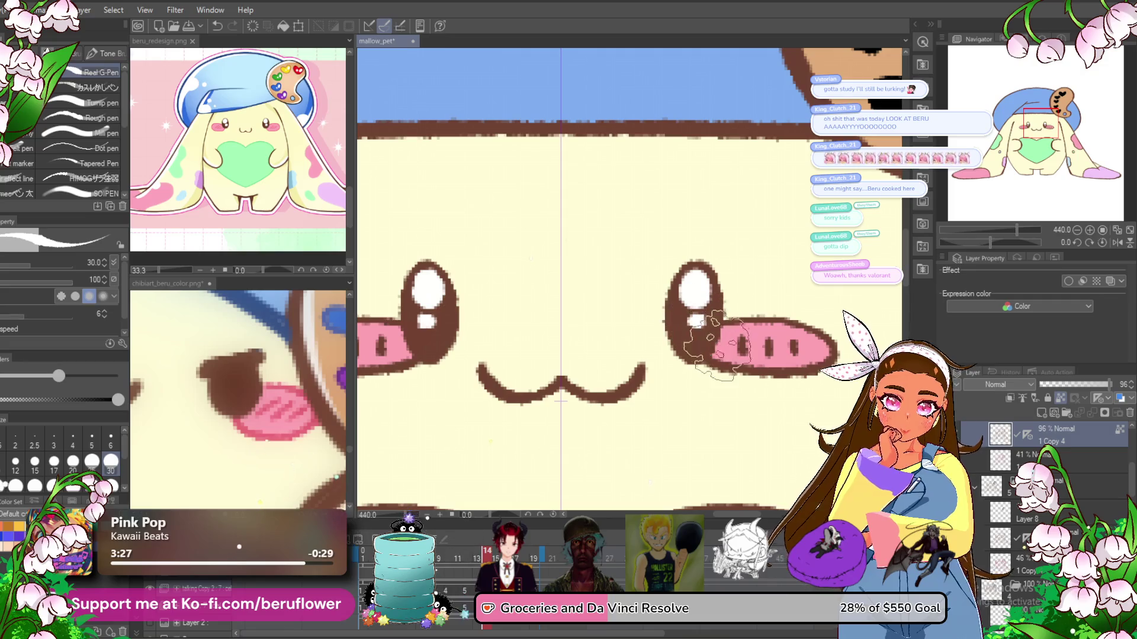
{"action": "left_click_drag", "start_coordinate": [579, 484], "coordinate": [578, 456]}
{"action": "key", "text": "ctrl+z"}
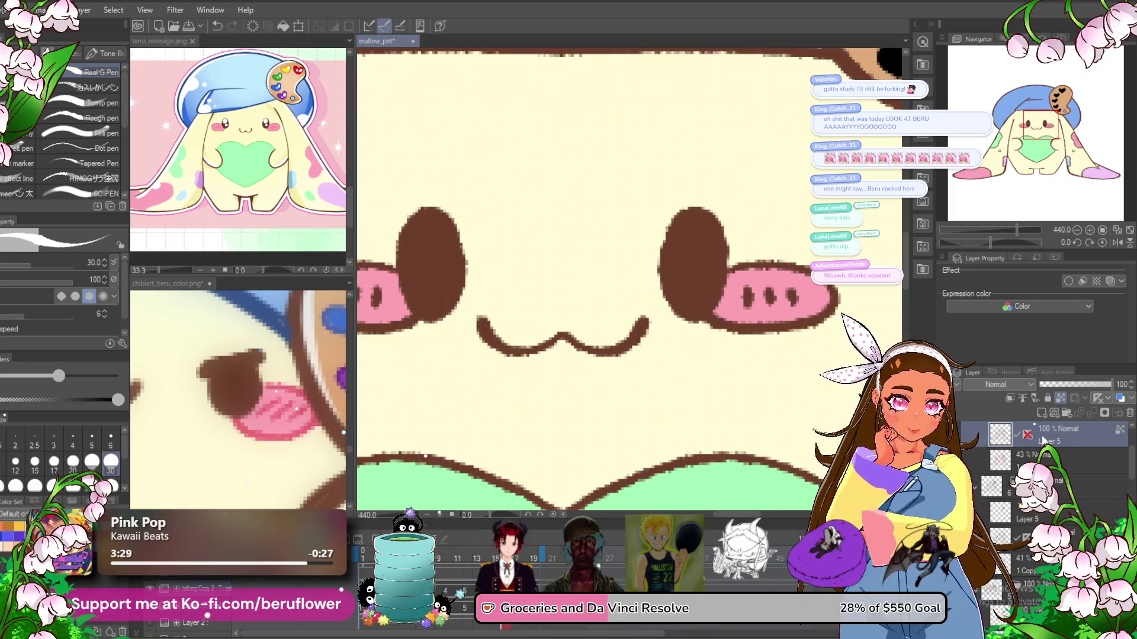
{"action": "key", "text": "ctrl+y"}
{"action": "key", "text": "ctrl+y"}
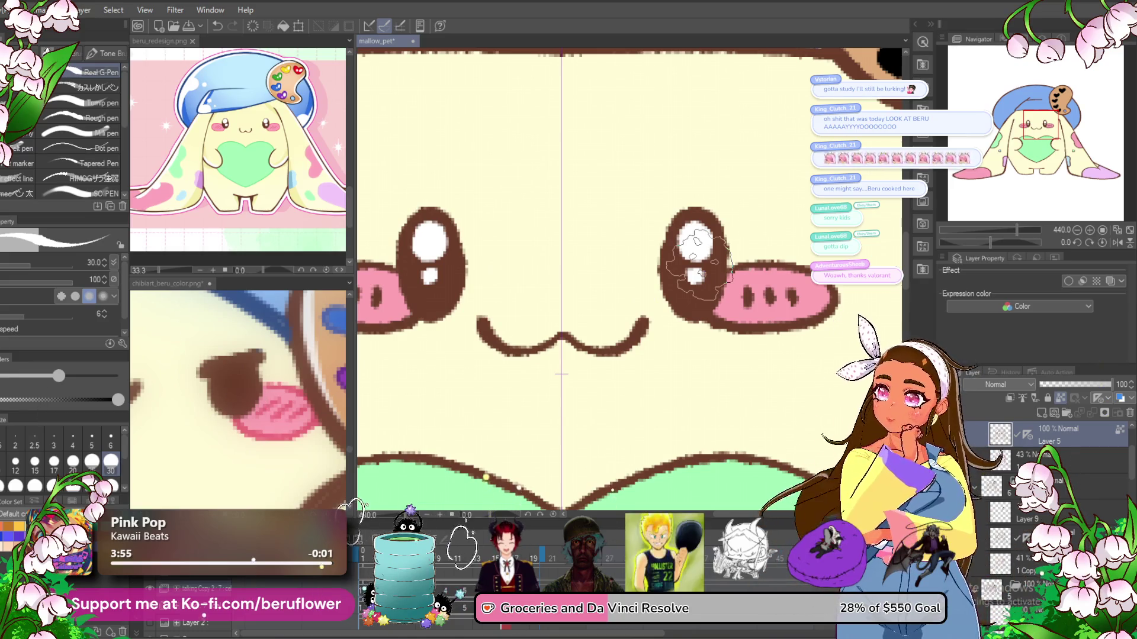
{"action": "key", "text": "ctrl+d"}
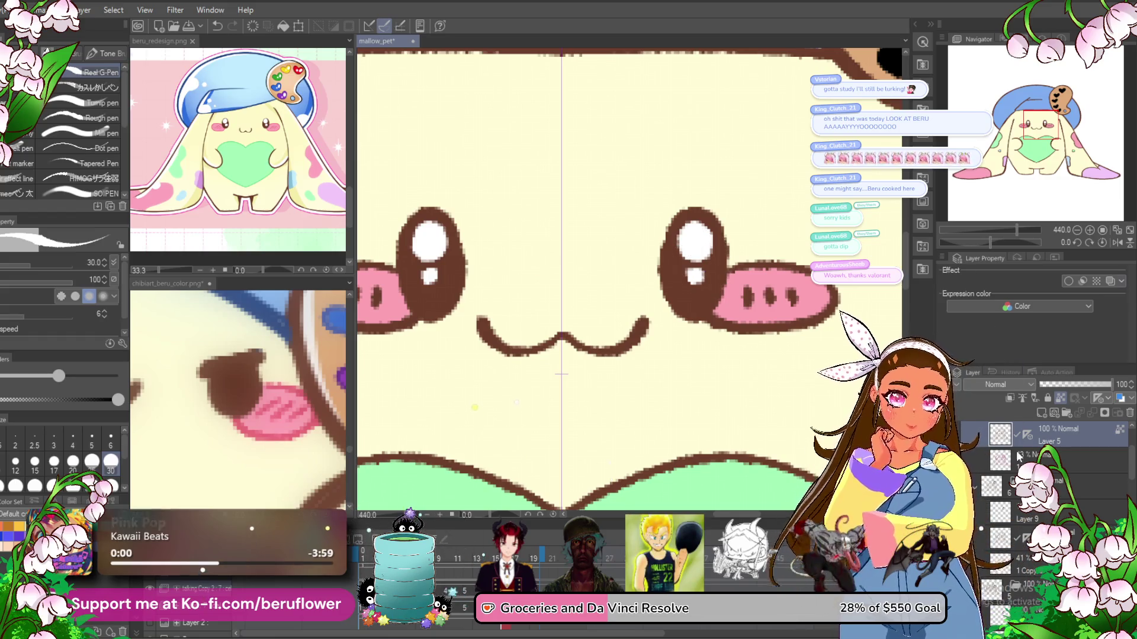
- Zoom around the face and select the layer just above
{"action": "scroll", "coordinate": [1042, 492], "scroll_direction": "up", "scroll_amount": 2}
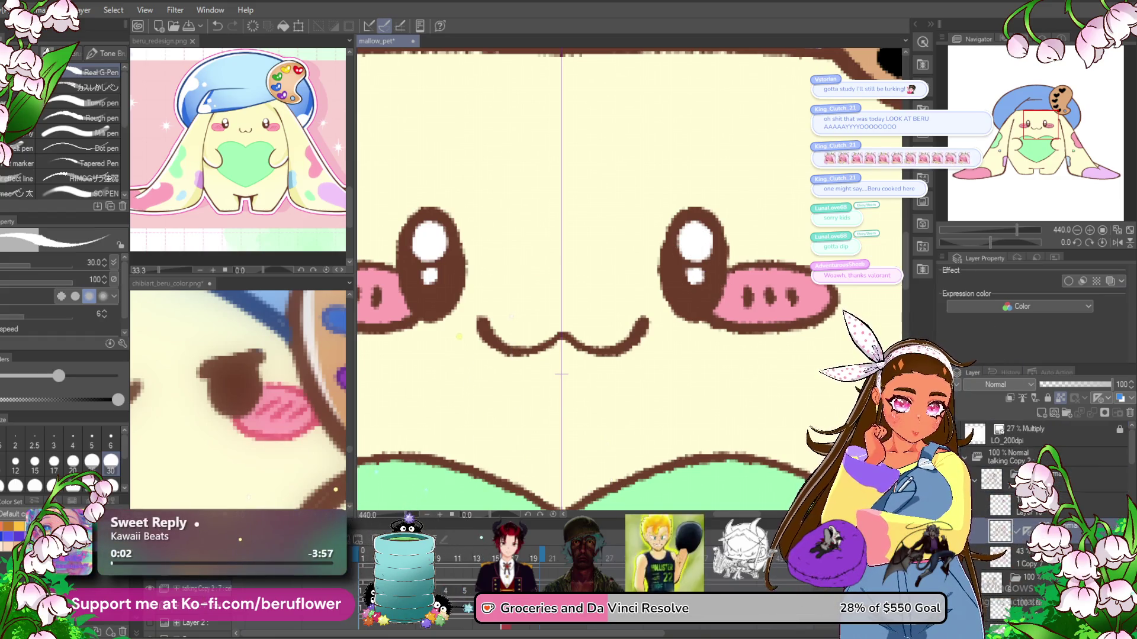
{"action": "scroll", "coordinate": [1042, 474], "scroll_direction": "up", "scroll_amount": 3}
{"action": "scroll", "coordinate": [1057, 440], "scroll_direction": "down", "scroll_amount": 3}
{"action": "scroll", "coordinate": [1060, 421], "scroll_direction": "down", "scroll_amount": 2}
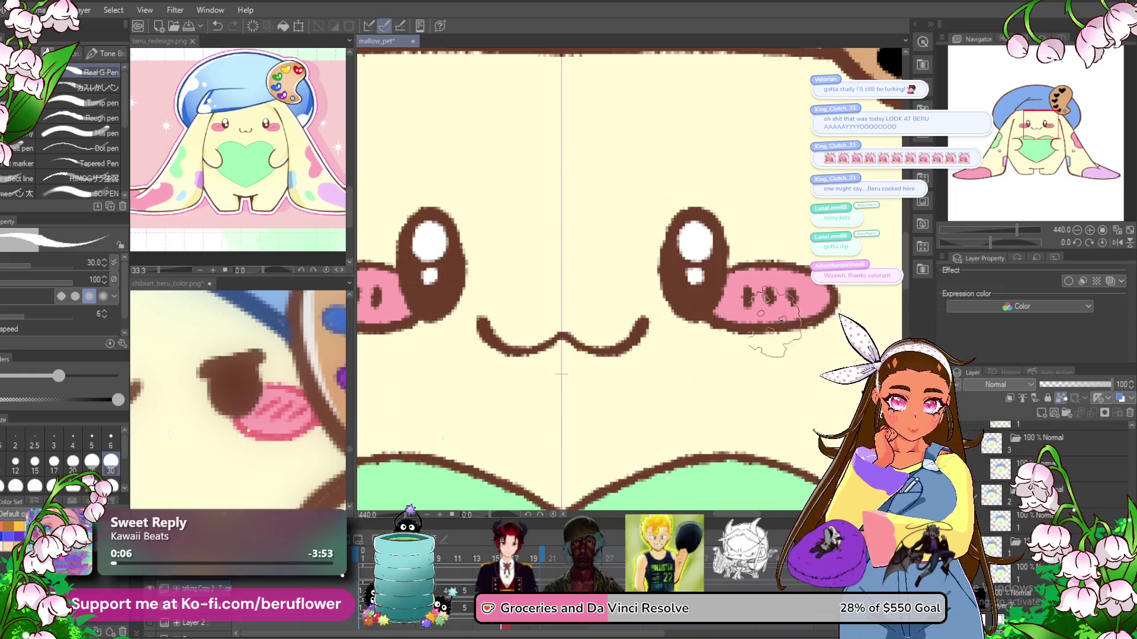
{"action": "scroll", "coordinate": [691, 323], "scroll_direction": "down", "scroll_amount": 5}
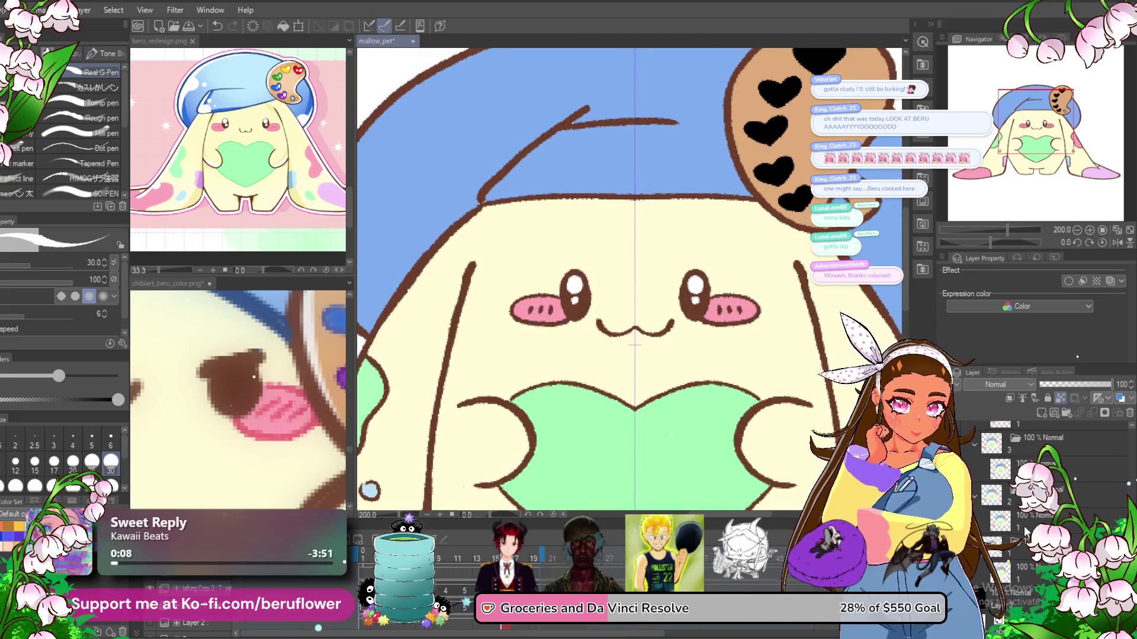
{"action": "scroll", "coordinate": [1024, 532], "scroll_direction": "up", "scroll_amount": 2}
{"action": "scroll", "coordinate": [1024, 532], "scroll_direction": "up", "scroll_amount": 2}
{"action": "scroll", "coordinate": [1025, 532], "scroll_direction": "up", "scroll_amount": 2}
{"action": "scroll", "coordinate": [1025, 532], "scroll_direction": "up", "scroll_amount": 2}
{"action": "scroll", "coordinate": [1026, 531], "scroll_direction": "up", "scroll_amount": 2}
{"action": "scroll", "coordinate": [1026, 531], "scroll_direction": "up", "scroll_amount": 2}
{"action": "scroll", "coordinate": [1026, 531], "scroll_direction": "up", "scroll_amount": 2}
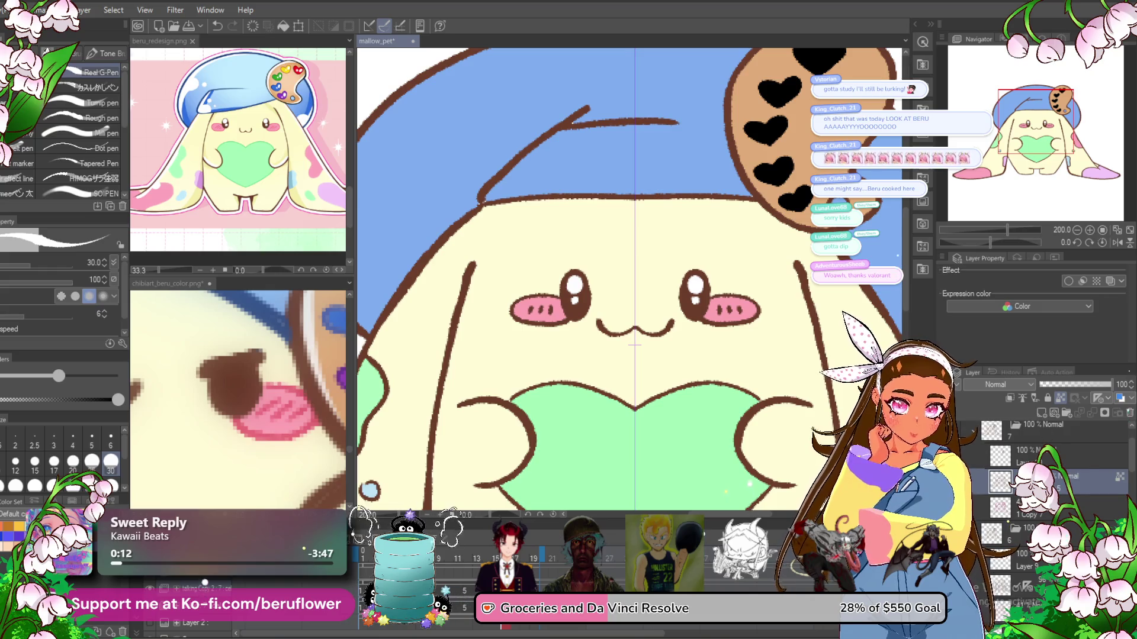
{"action": "left_click", "coordinate": [1042, 455]}
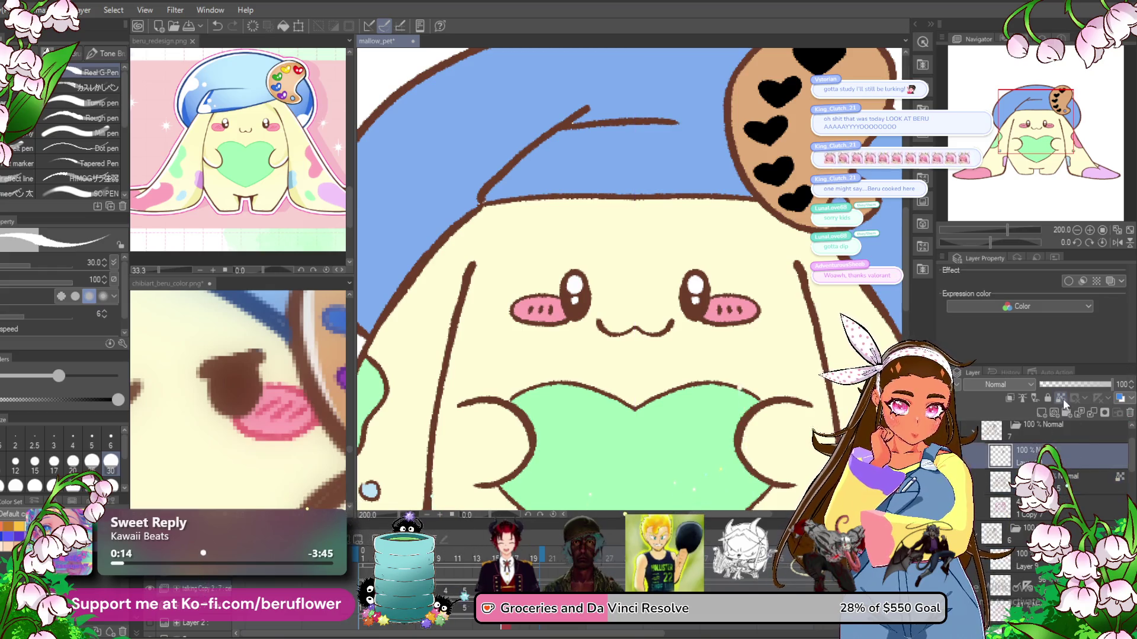
- Zoom the reference onto its red palette heart and bring the bunny's palette into view
{"action": "left_click", "coordinate": [308, 110]}
{"action": "scroll", "coordinate": [299, 118], "scroll_direction": "up", "scroll_amount": 3}
{"action": "scroll", "coordinate": [290, 130], "scroll_direction": "up", "scroll_amount": 3}
{"action": "scroll", "coordinate": [277, 145], "scroll_direction": "up", "scroll_amount": 3}
{"action": "left_click_drag", "start_coordinate": [277, 145], "coordinate": [294, 91]}
{"action": "mouse_move", "coordinate": [832, 77]}
{"action": "left_mouse_down"}
{"action": "mouse_move", "coordinate": [648, 219]}
{"action": "mouse_move", "coordinate": [684, 201]}
{"action": "left_mouse_up"}
{"action": "scroll", "coordinate": [649, 219], "scroll_direction": "up", "scroll_amount": 2}
{"action": "scroll", "coordinate": [648, 219], "scroll_direction": "up", "scroll_amount": 2}
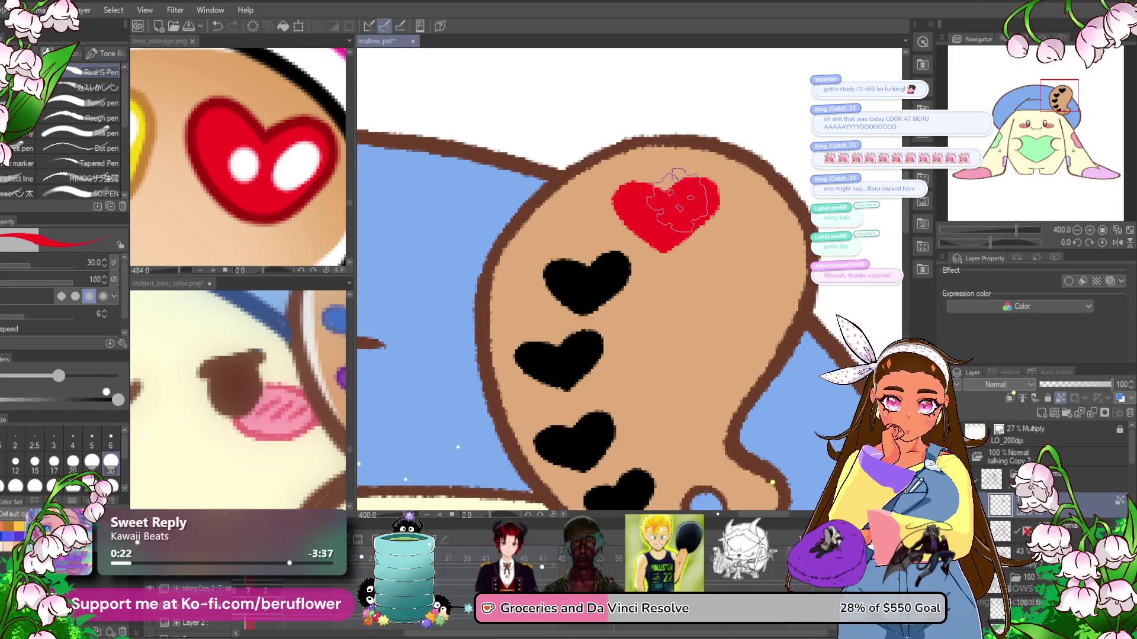
- Sample colours from the reference and paint the second heart yellow and the third green
{"action": "left_click", "coordinate": [259, 197]}
{"action": "scroll", "coordinate": [258, 197], "scroll_direction": "down", "scroll_amount": 4}
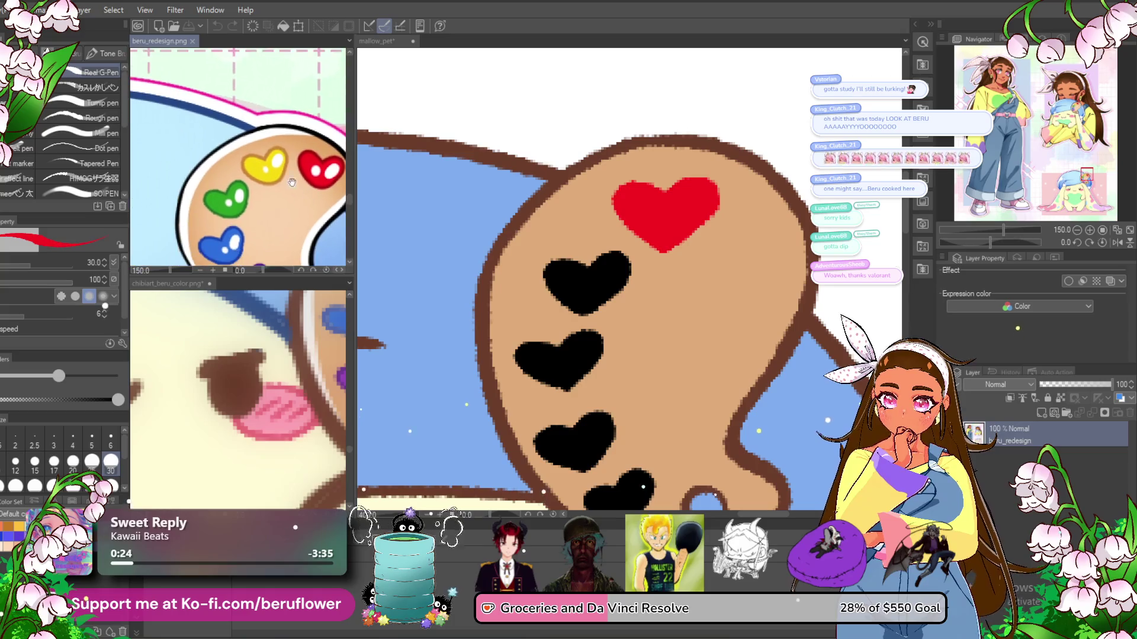
{"action": "left_click", "coordinate": [258, 160], "text": "alt"}
{"action": "mouse_move", "coordinate": [616, 266]}
{"action": "left_mouse_down"}
{"action": "mouse_move", "coordinate": [560, 290]}
{"action": "mouse_move", "coordinate": [594, 255]}
{"action": "left_mouse_up"}
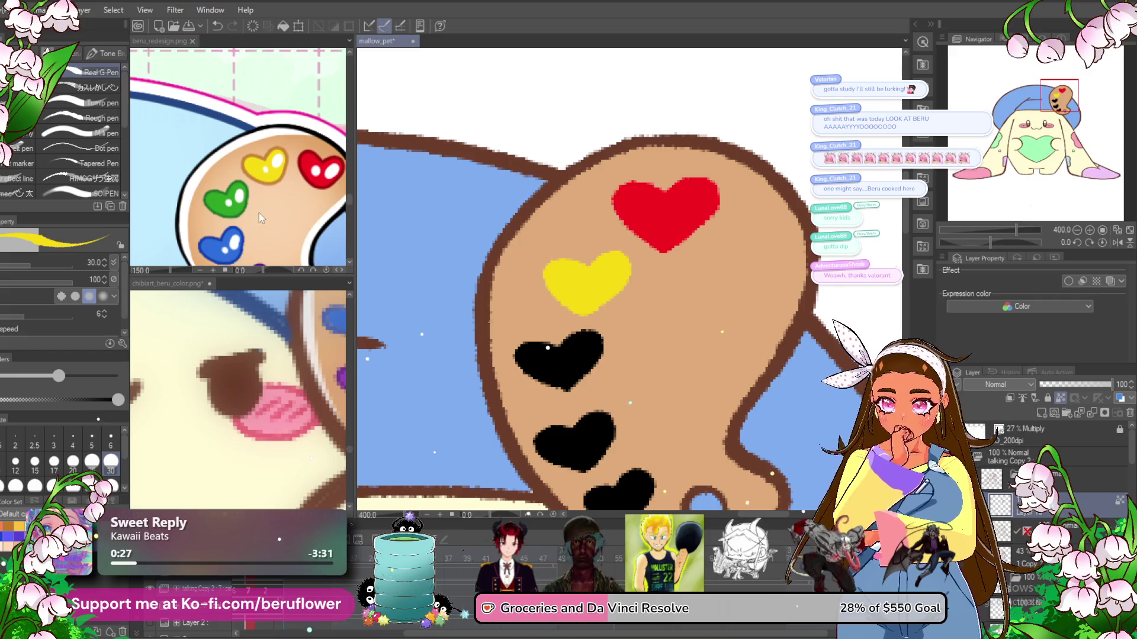
{"action": "left_click", "coordinate": [219, 199]}
{"action": "left_click_drag", "start_coordinate": [547, 355], "coordinate": [572, 362]}
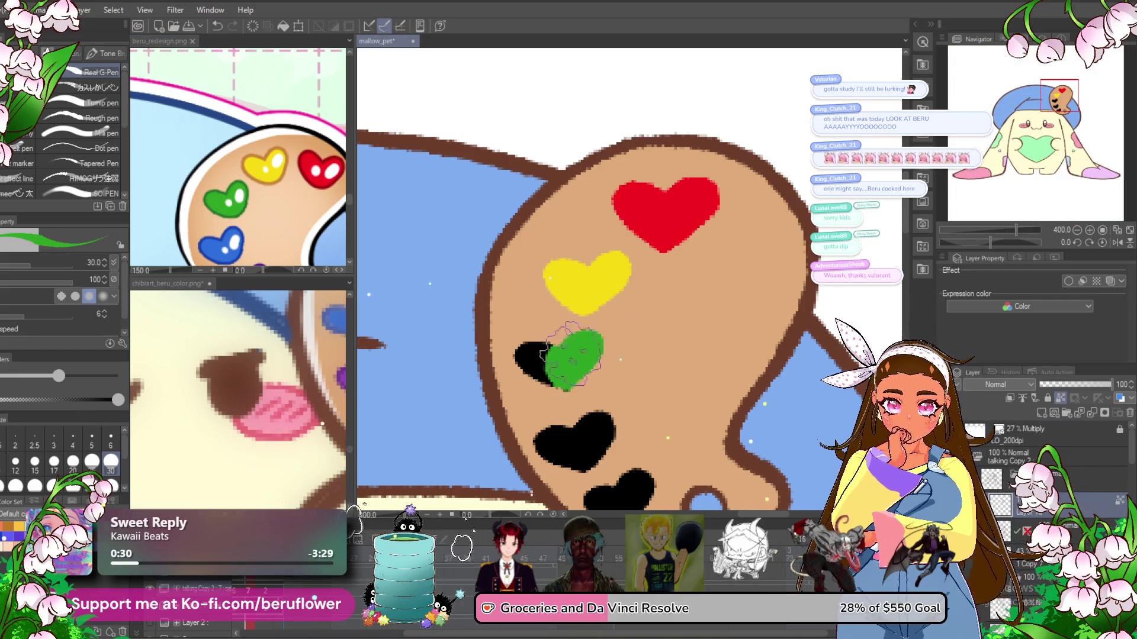
- Sample blue and purple from the reference and paint the fourth and bottom hearts
{"action": "left_click", "coordinate": [209, 245]}
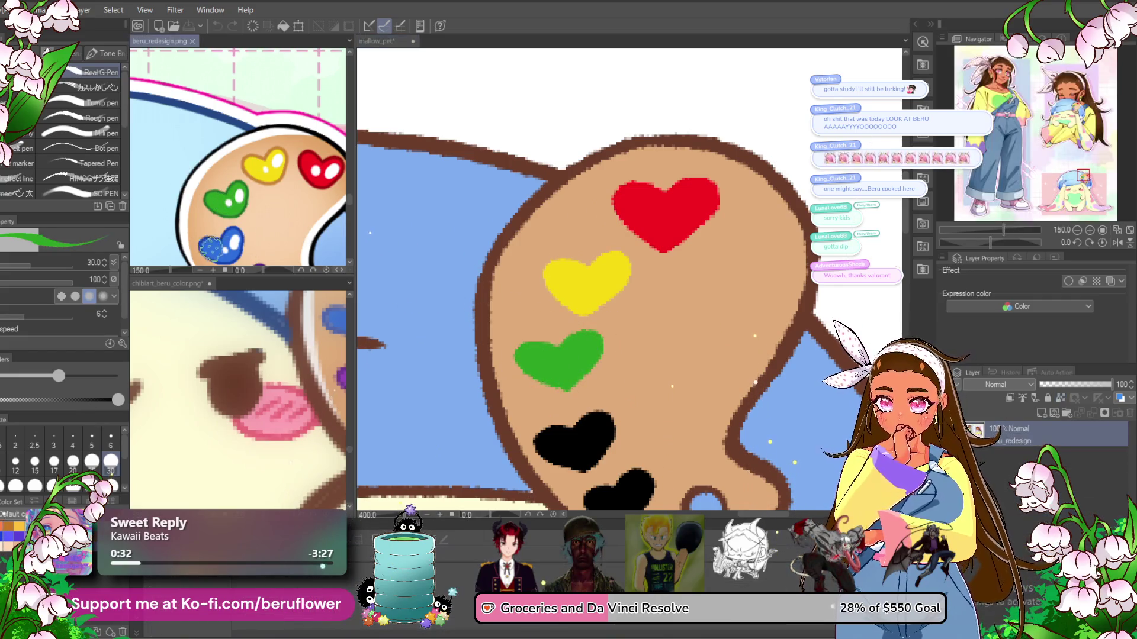
{"action": "left_click_drag", "start_coordinate": [559, 380], "coordinate": [583, 459]}
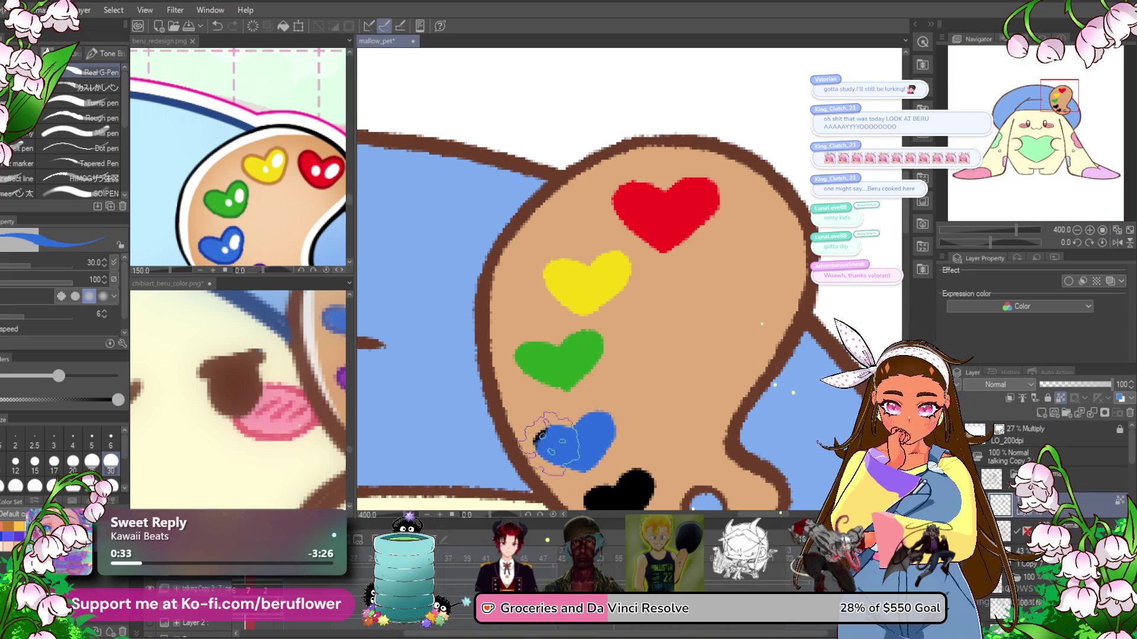
{"action": "left_click", "coordinate": [237, 178]}
{"action": "scroll", "coordinate": [237, 178], "scroll_direction": "down", "scroll_amount": 3}
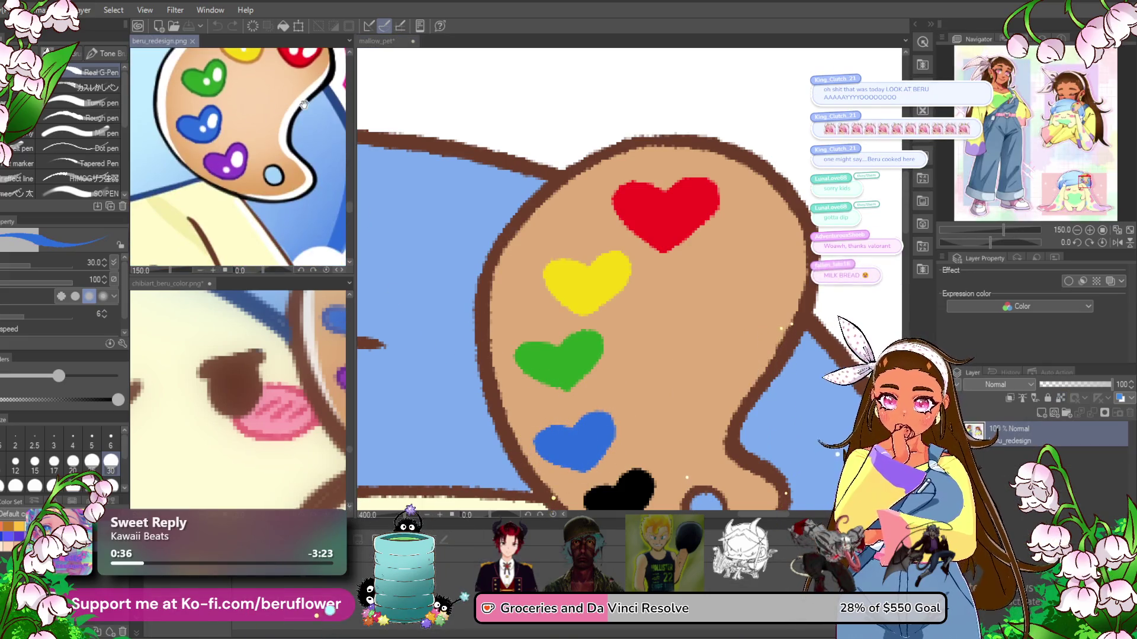
{"action": "left_click", "coordinate": [548, 435]}
{"action": "left_click", "coordinate": [225, 165], "text": "alt"}
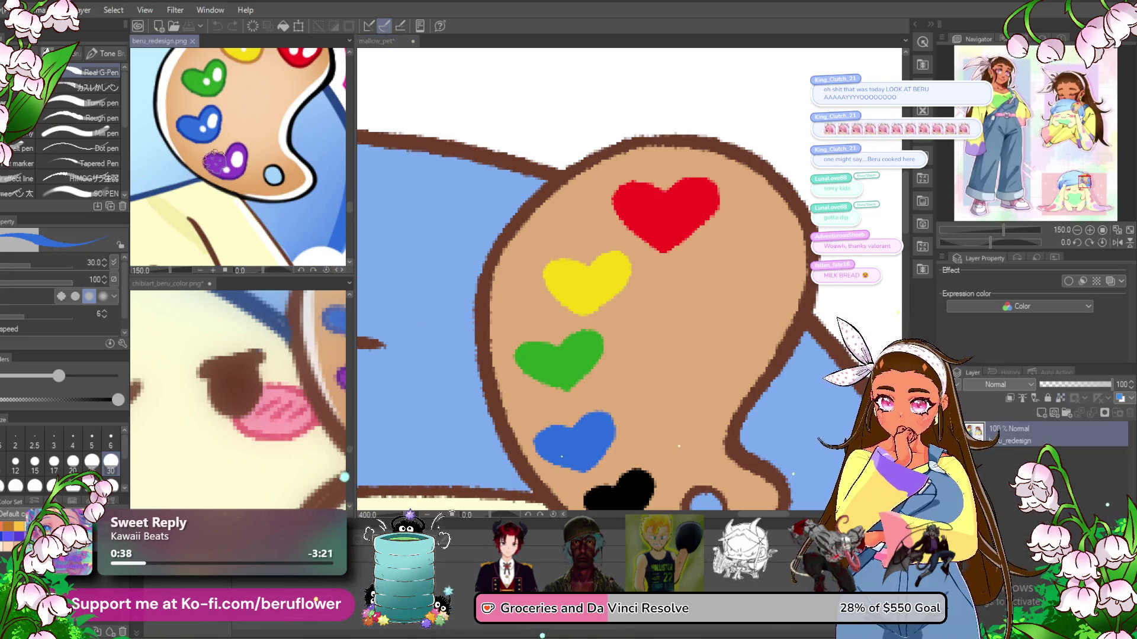
{"action": "scroll", "coordinate": [613, 309], "scroll_direction": "down", "scroll_amount": 3}
{"action": "left_click", "coordinate": [613, 309]}
{"action": "mouse_move", "coordinate": [613, 309]}
{"action": "left_mouse_down"}
{"action": "mouse_move", "coordinate": [598, 338]}
{"action": "mouse_move", "coordinate": [589, 323]}
{"action": "left_mouse_up"}
{"action": "scroll", "coordinate": [613, 330], "scroll_direction": "down", "scroll_amount": 1}
{"action": "scroll", "coordinate": [613, 330], "scroll_direction": "down", "scroll_amount": 3}
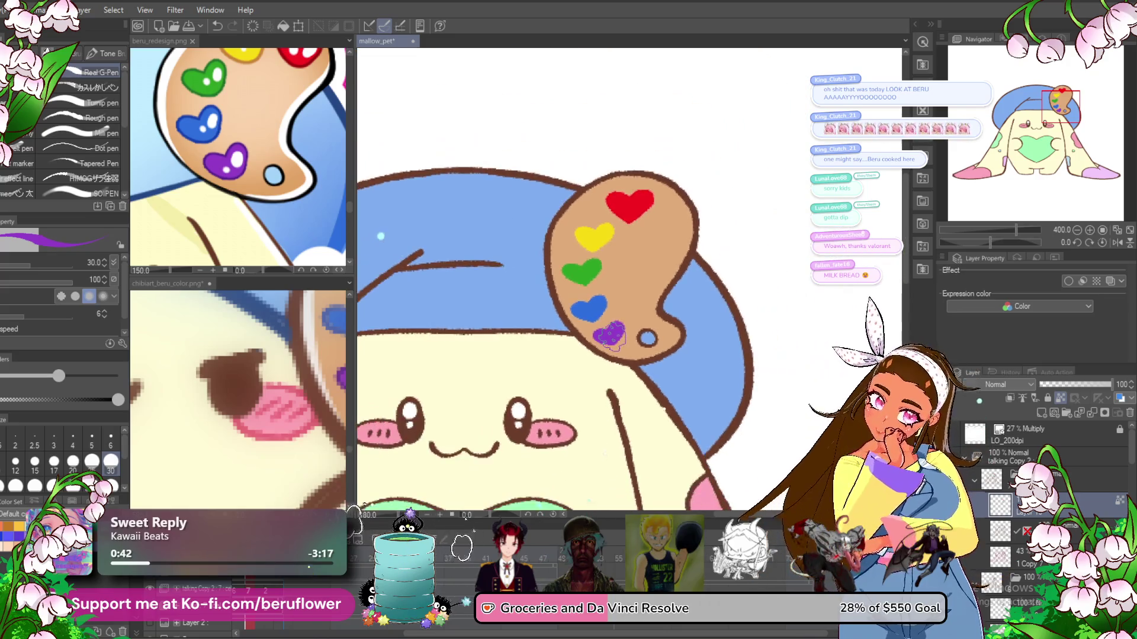
{"action": "scroll", "coordinate": [613, 330], "scroll_direction": "up", "scroll_amount": 4}
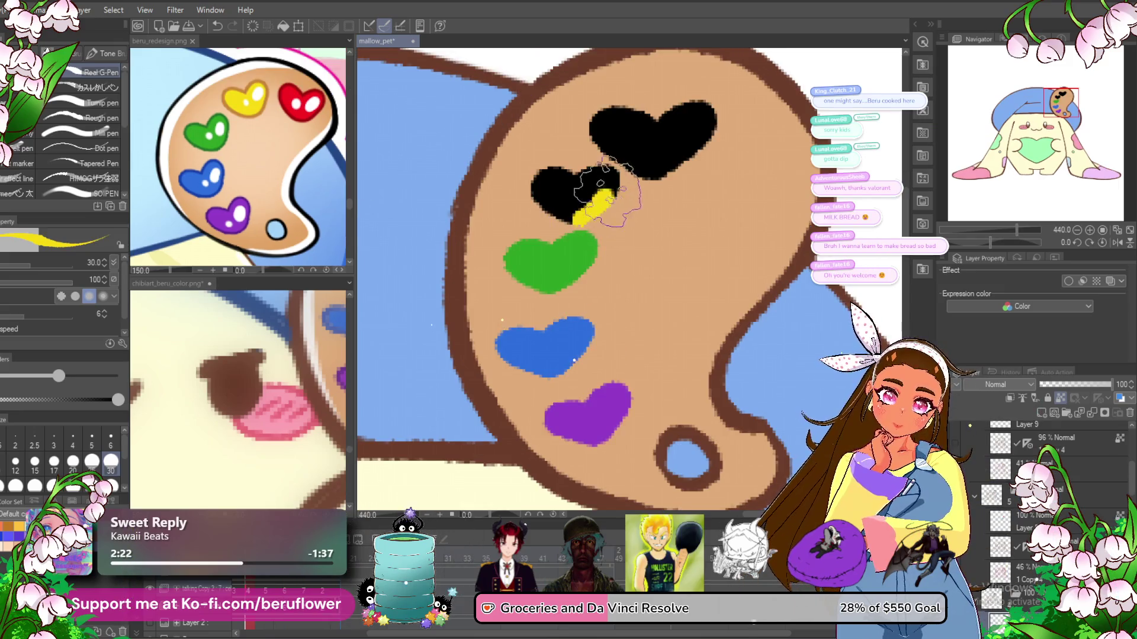
- Finish the second heart yellow, paint the top heart in the reference's red, and advance a frame
{"action": "left_click_drag", "start_coordinate": [593, 193], "coordinate": [605, 173]}
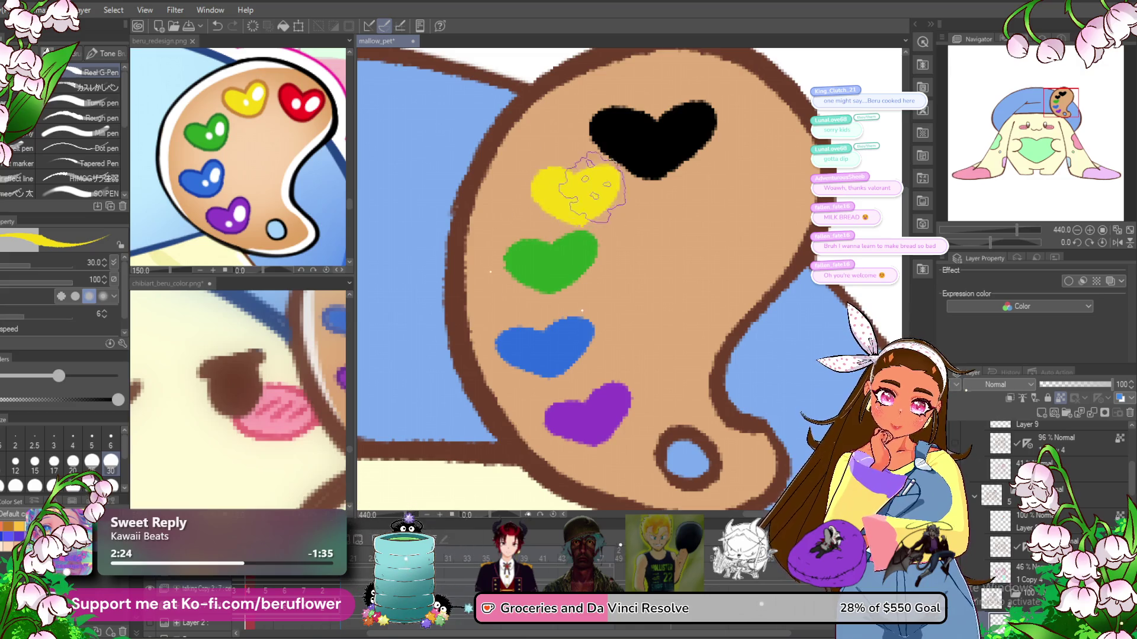
{"action": "left_click", "coordinate": [299, 94]}
{"action": "mouse_move", "coordinate": [670, 122]}
{"action": "left_mouse_down"}
{"action": "mouse_move", "coordinate": [638, 106]}
{"action": "mouse_move", "coordinate": [633, 124]}
{"action": "mouse_move", "coordinate": [668, 172]}
{"action": "left_mouse_up"}
{"action": "key", "text": "ctrl+z"}
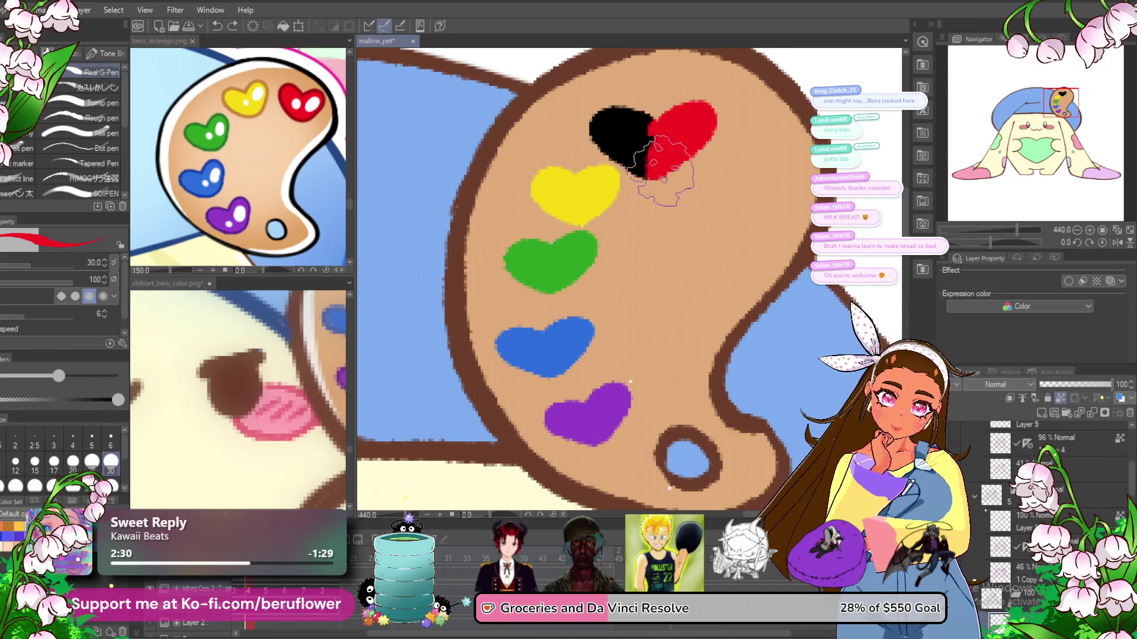
{"action": "left_click_drag", "start_coordinate": [633, 136], "coordinate": [613, 127]}
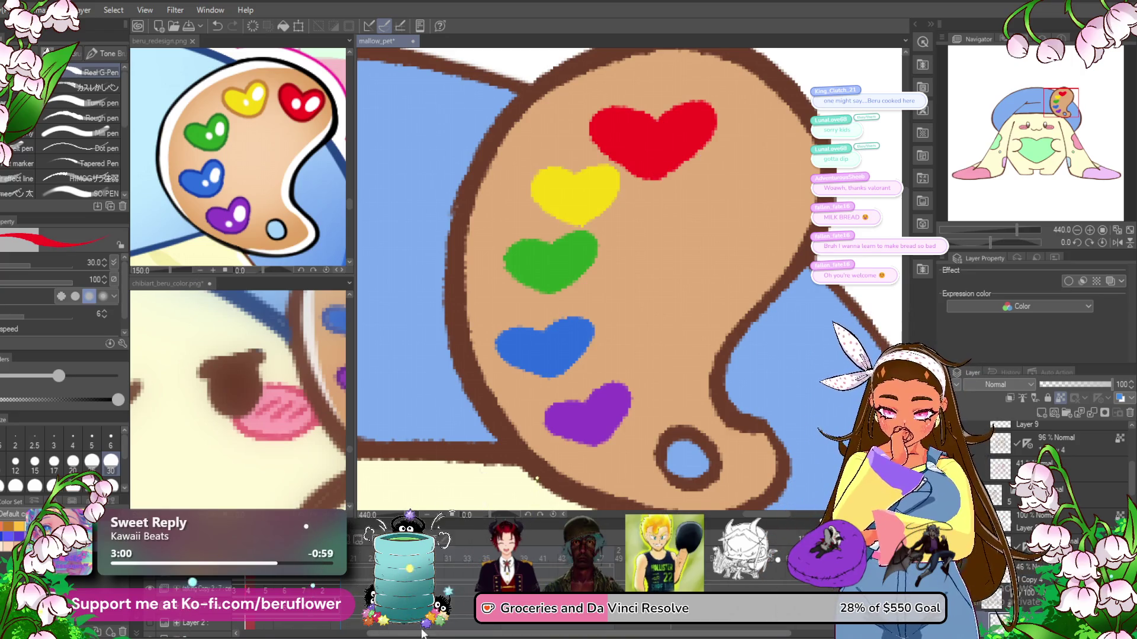
{"action": "key", "text": "ctrl+z"}
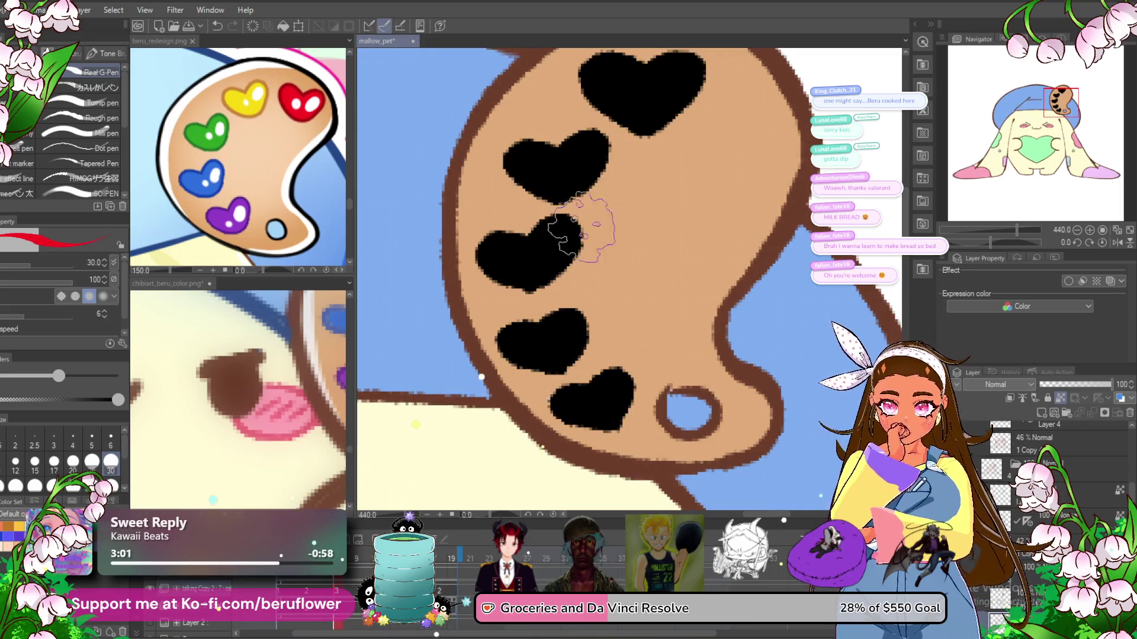
- On the black-heart frame, paint the top heart red and the second heart yellow
{"action": "scroll", "coordinate": [592, 225], "scroll_direction": "up", "scroll_amount": 3}
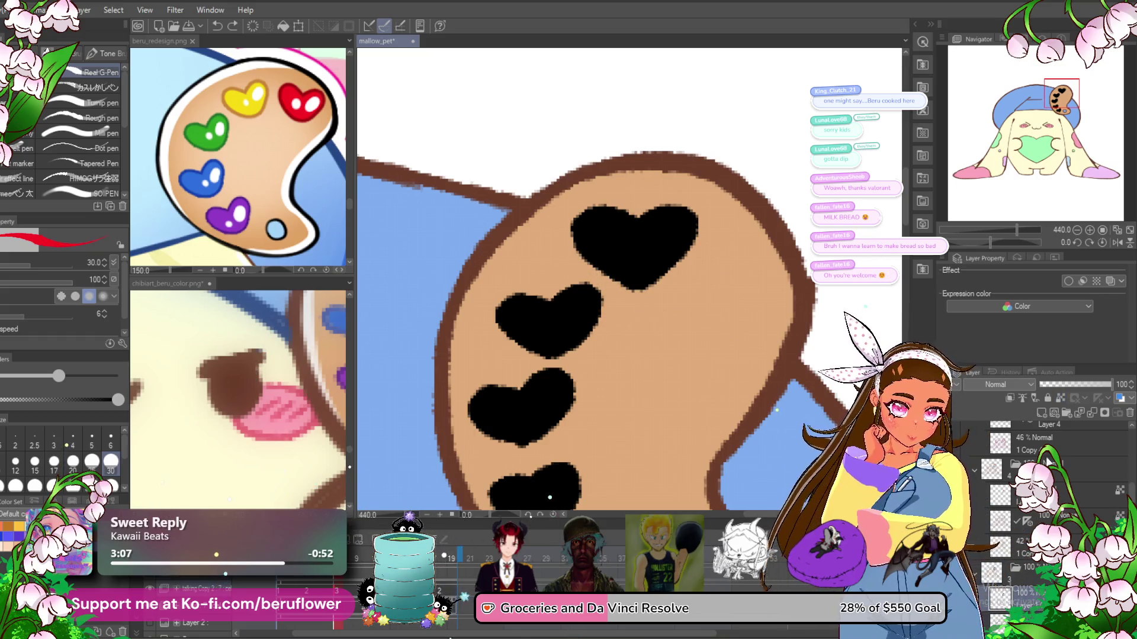
{"action": "key", "text": "ctrl+z"}
{"action": "key", "text": "ctrl+y"}
{"action": "mouse_move", "coordinate": [593, 224]}
{"action": "left_mouse_down"}
{"action": "mouse_move", "coordinate": [644, 287]}
{"action": "mouse_move", "coordinate": [647, 246]}
{"action": "left_mouse_up"}
{"action": "left_click", "coordinate": [237, 99]}
{"action": "left_click", "coordinate": [237, 99], "text": "alt"}
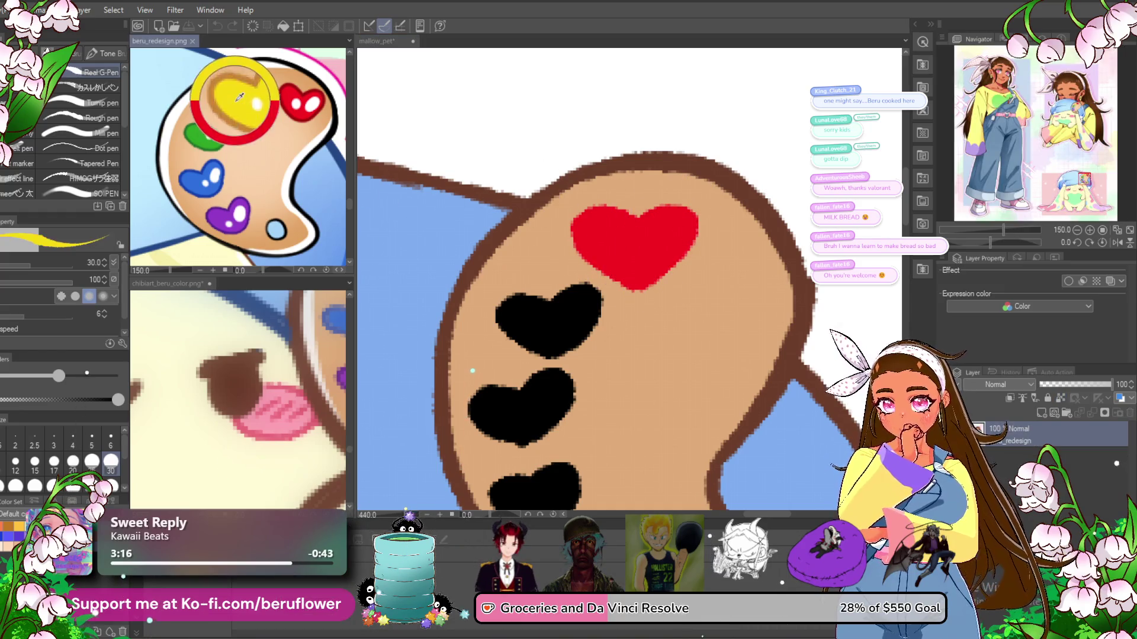
{"action": "mouse_move", "coordinate": [573, 319]}
{"action": "left_mouse_down"}
{"action": "mouse_move", "coordinate": [585, 325]}
{"action": "mouse_move", "coordinate": [565, 309]}
{"action": "left_mouse_up"}
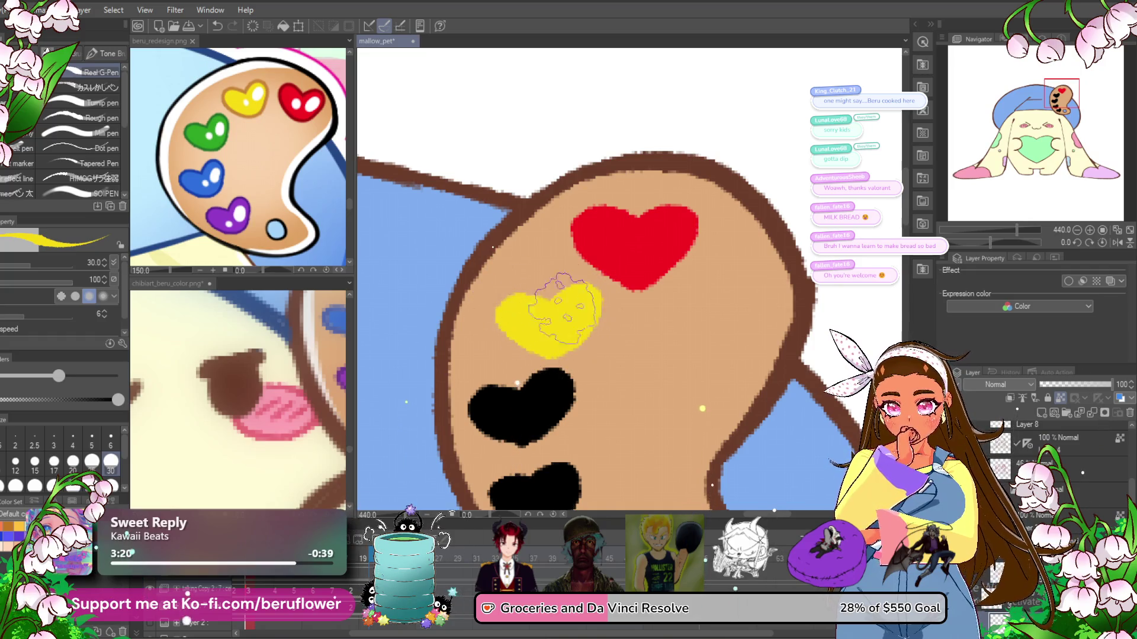
- Sample green from the reference and paint the third heart green
{"action": "left_click", "coordinate": [192, 133]}
{"action": "left_click", "coordinate": [193, 133], "text": "alt"}
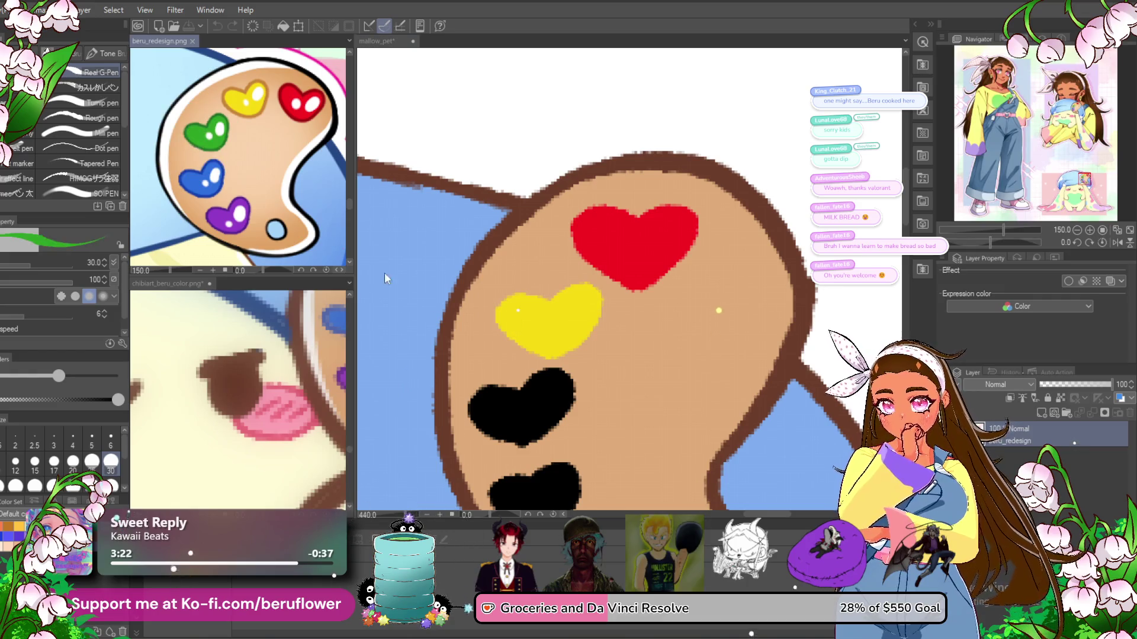
{"action": "left_click", "coordinate": [533, 388]}
{"action": "mouse_move", "coordinate": [533, 388]}
{"action": "left_mouse_down"}
{"action": "mouse_move", "coordinate": [562, 373]}
{"action": "mouse_move", "coordinate": [535, 409]}
{"action": "left_mouse_up"}
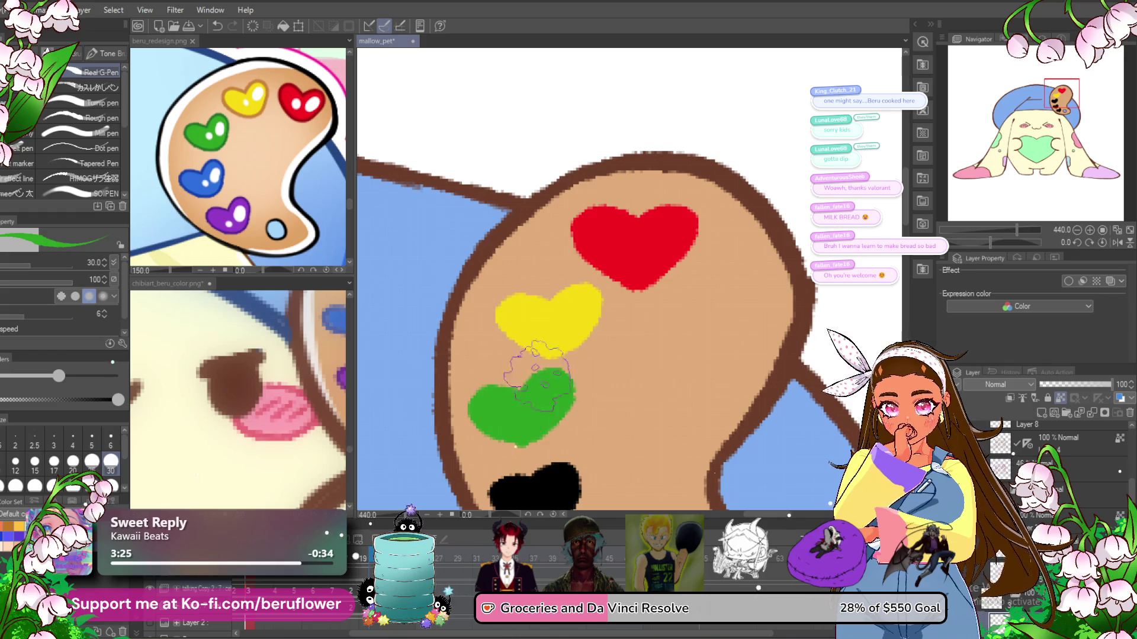
{"action": "left_click_drag", "start_coordinate": [538, 374], "coordinate": [511, 270]}
- Sample blue and purple from the reference and paint the fourth and bottom hearts
{"action": "left_click", "coordinate": [189, 180]}
{"action": "left_click", "coordinate": [190, 181], "text": "alt"}
{"action": "left_click", "coordinate": [535, 373]}
{"action": "left_click_drag", "start_coordinate": [531, 364], "coordinate": [559, 385]}
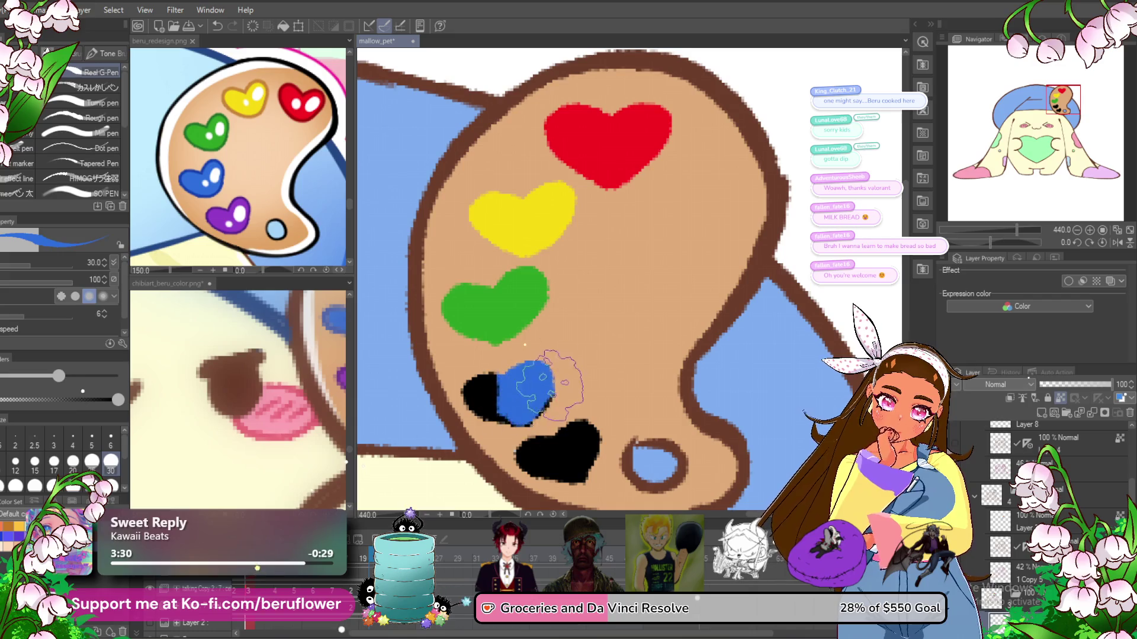
{"action": "left_click_drag", "start_coordinate": [524, 423], "coordinate": [512, 361]}
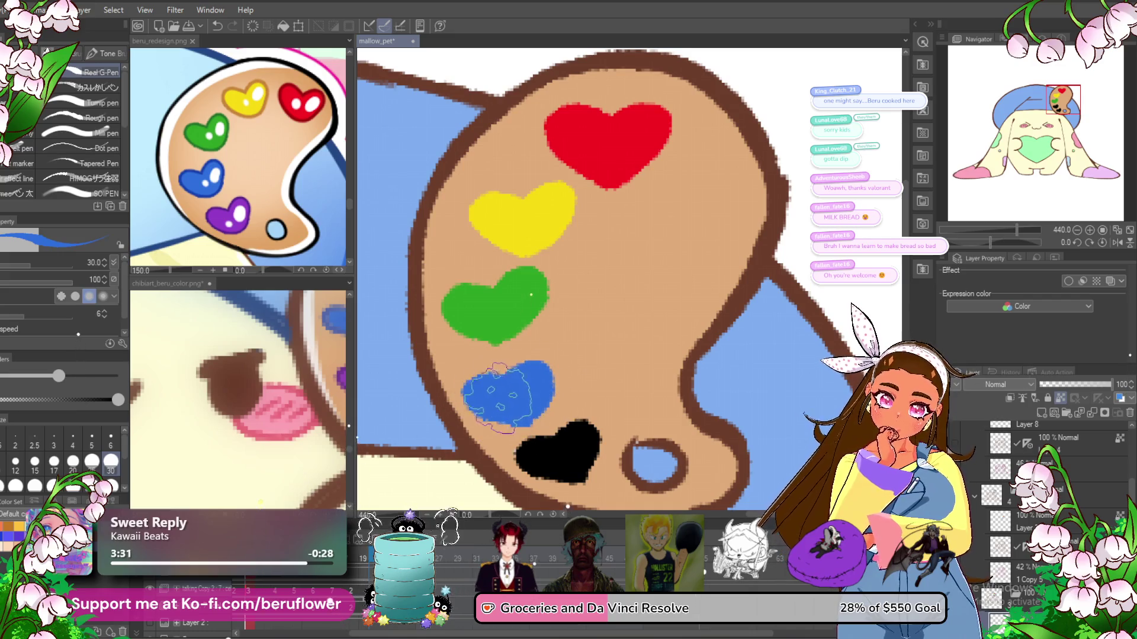
{"action": "left_click", "coordinate": [222, 215], "text": "alt"}
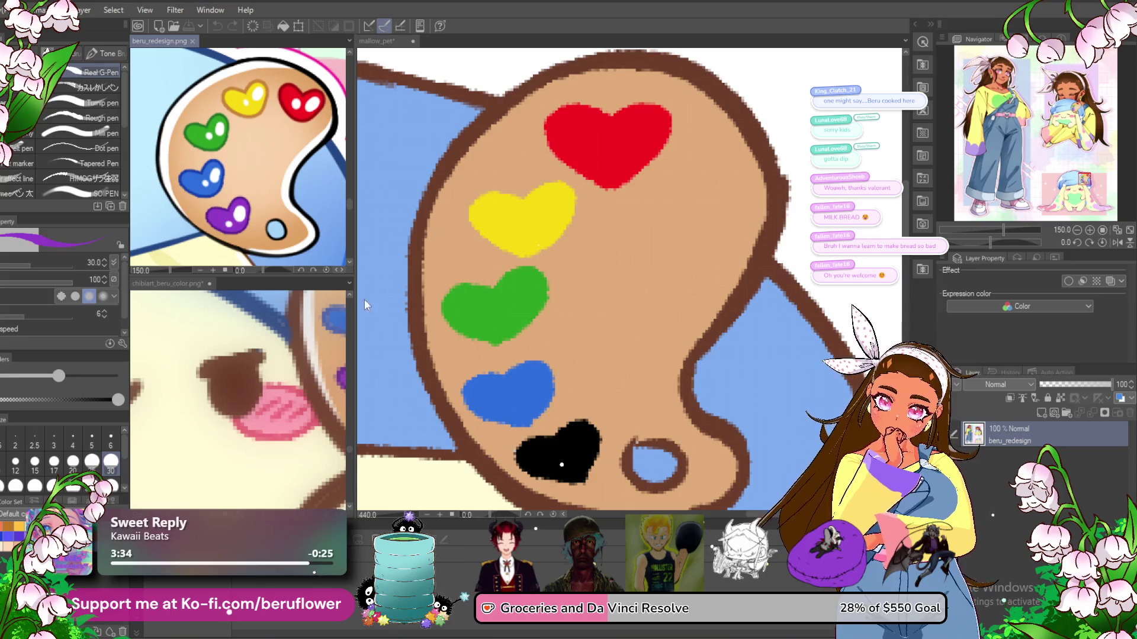
{"action": "left_click_drag", "start_coordinate": [560, 454], "coordinate": [551, 413]}
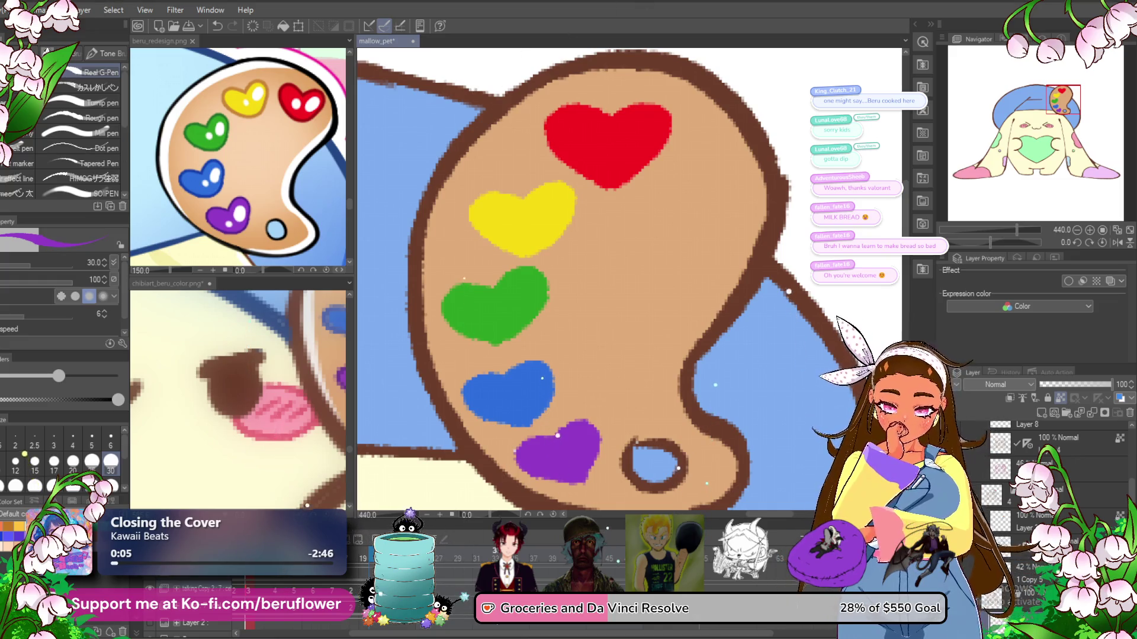
{"action": "left_click_drag", "start_coordinate": [439, 638], "coordinate": [358, 594]}
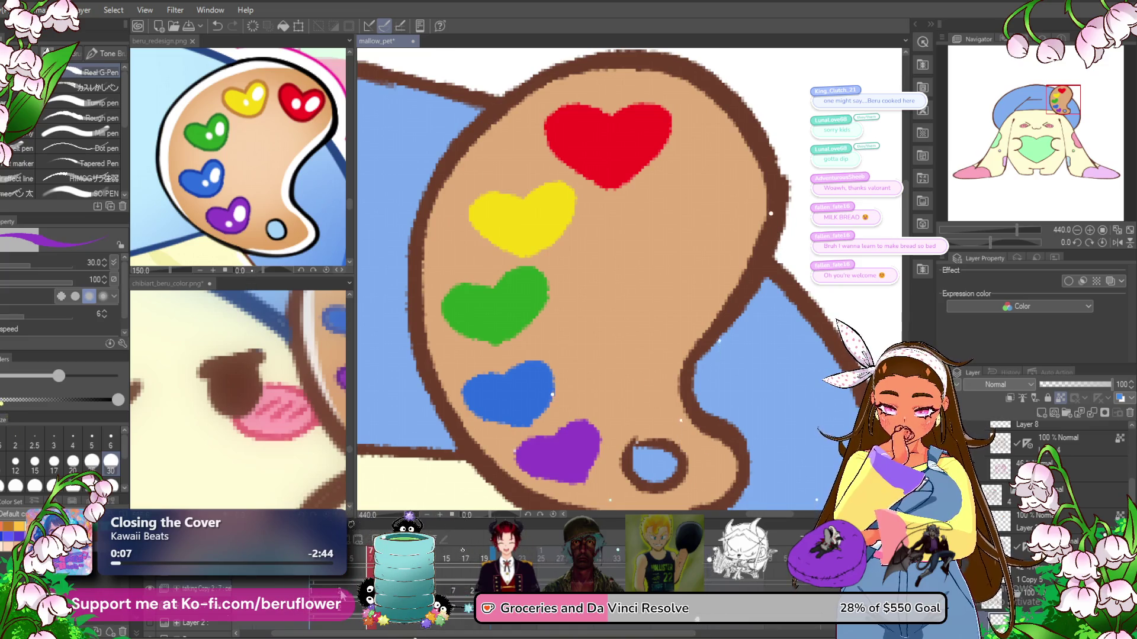
- On another black-heart frame, paint the bottom heart purple and the fourth heart blue
{"action": "left_click", "coordinate": [365, 632]}
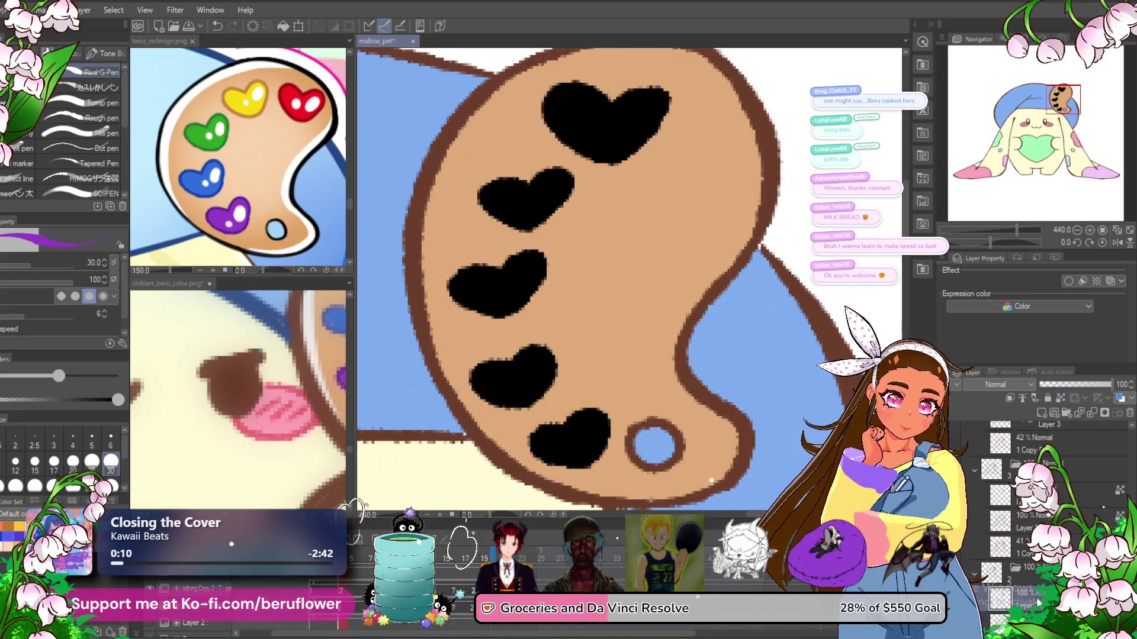
{"action": "left_click_drag", "start_coordinate": [592, 355], "coordinate": [560, 314]}
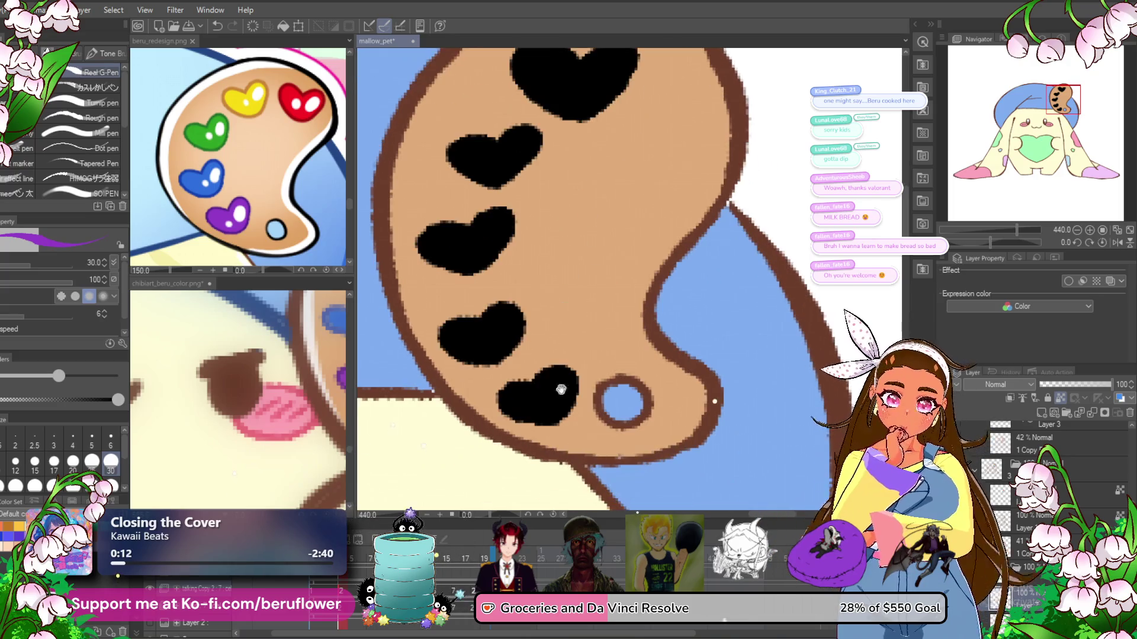
{"action": "left_click_drag", "start_coordinate": [521, 379], "coordinate": [563, 409]}
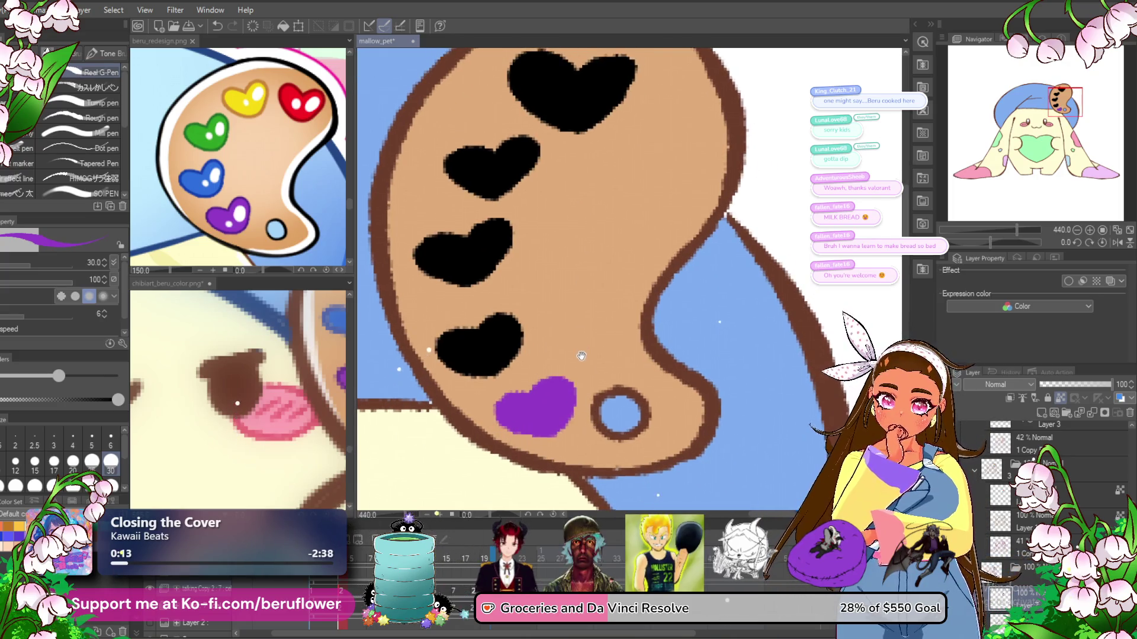
{"action": "left_click_drag", "start_coordinate": [559, 316], "coordinate": [559, 342]}
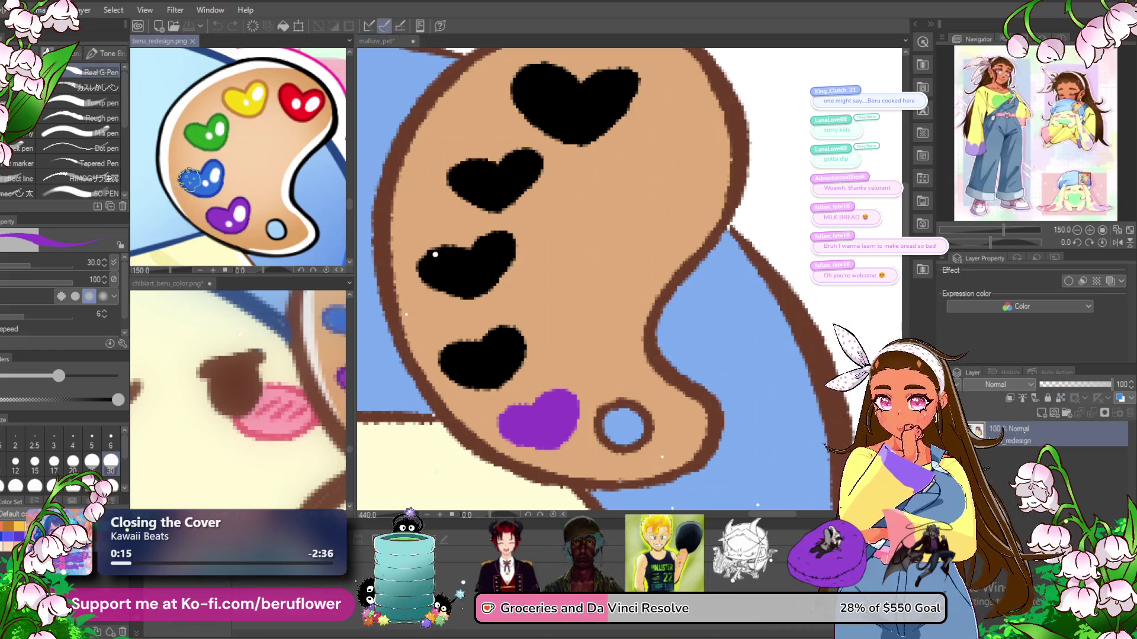
{"action": "left_click_drag", "start_coordinate": [510, 308], "coordinate": [477, 347]}
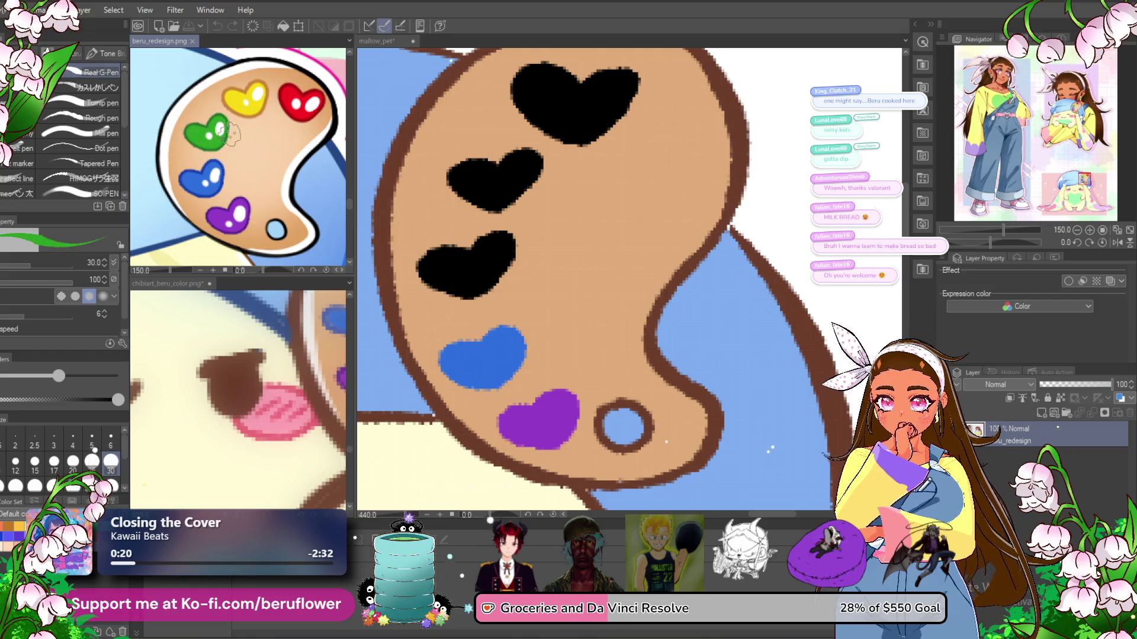
- Paint the third heart green, the second yellow, and the top heart red from reference samples
{"action": "left_click", "coordinate": [204, 133], "text": "alt"}
{"action": "mouse_move", "coordinate": [500, 246]}
{"action": "left_mouse_down"}
{"action": "mouse_move", "coordinate": [496, 230]}
{"action": "mouse_move", "coordinate": [434, 260]}
{"action": "left_mouse_up"}
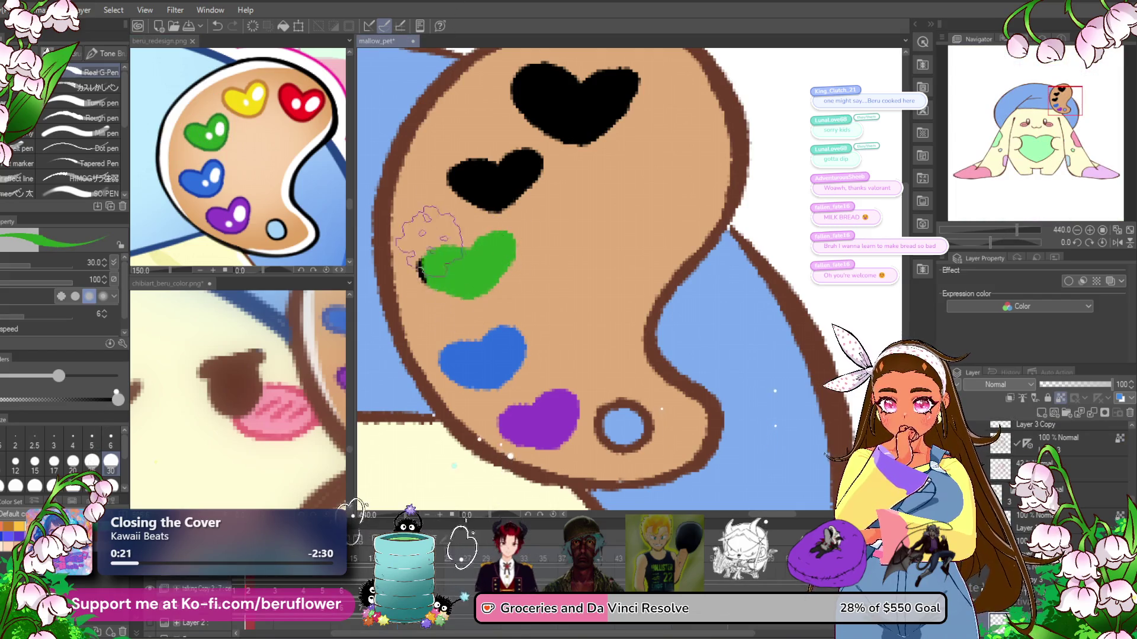
{"action": "left_click", "coordinate": [234, 104], "text": "alt"}
{"action": "mouse_move", "coordinate": [506, 161]}
{"action": "left_mouse_down"}
{"action": "mouse_move", "coordinate": [520, 172]}
{"action": "mouse_move", "coordinate": [492, 190]}
{"action": "mouse_move", "coordinate": [490, 178]}
{"action": "left_mouse_up"}
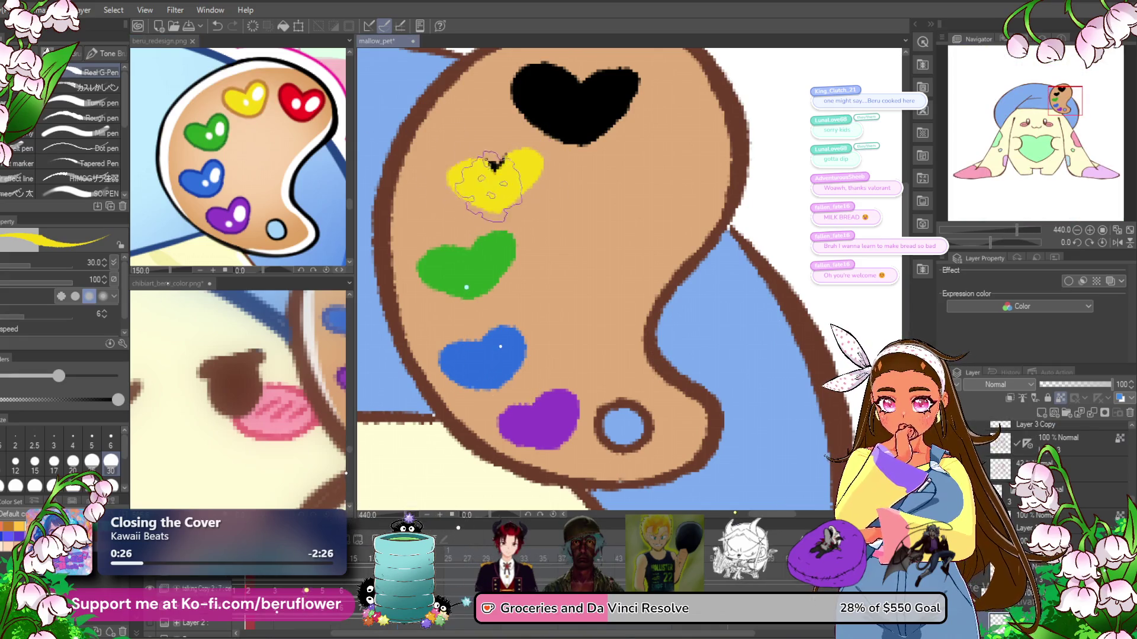
{"action": "left_click", "coordinate": [289, 93], "text": "alt"}
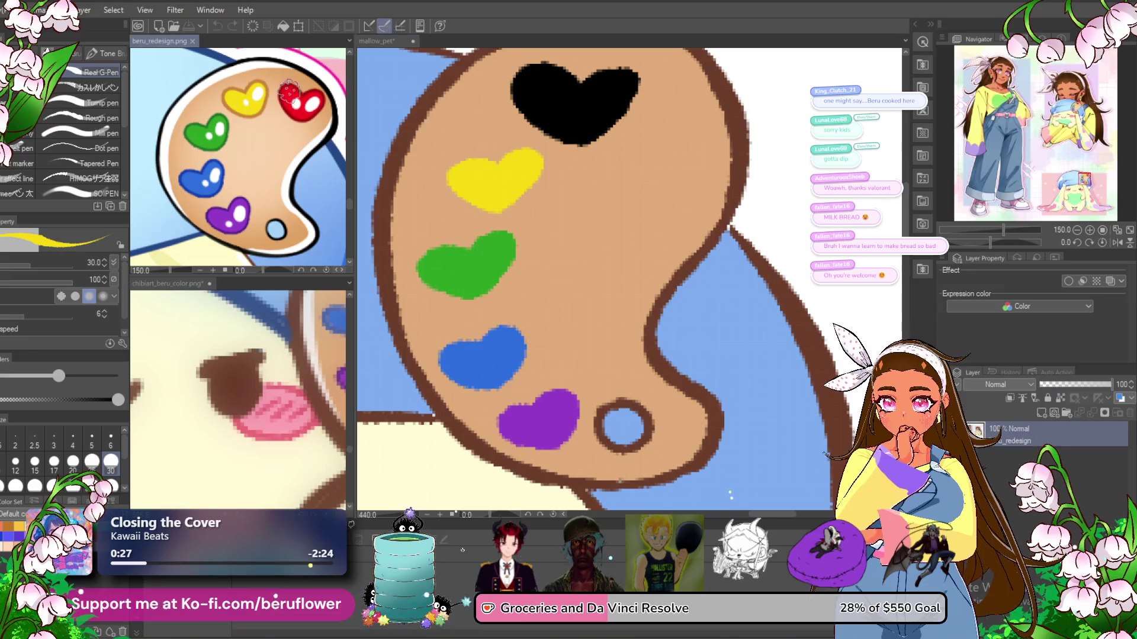
{"action": "mouse_move", "coordinate": [583, 119]}
{"action": "left_mouse_down"}
{"action": "mouse_move", "coordinate": [609, 76]}
{"action": "mouse_move", "coordinate": [635, 98]}
{"action": "left_mouse_up"}
{"action": "left_click_drag", "start_coordinate": [569, 164], "coordinate": [509, 89]}
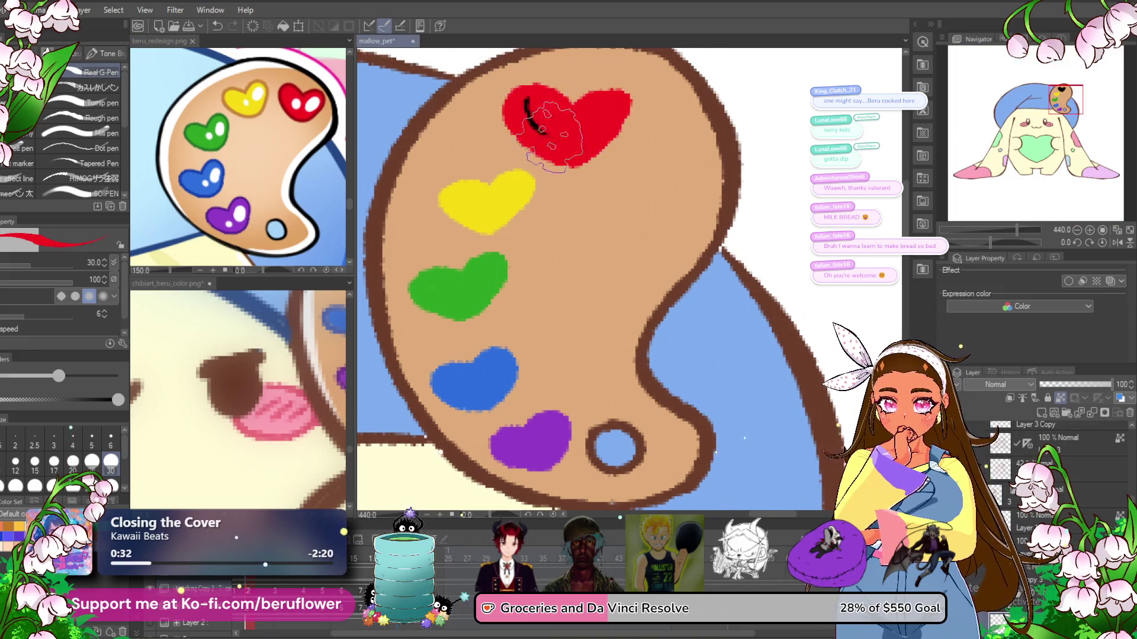
- Return to the first animation frame and add a new layer for the heart colours
{"action": "scroll", "coordinate": [290, 595], "scroll_direction": "left", "scroll_amount": 3}
{"action": "left_click", "coordinate": [284, 594]}
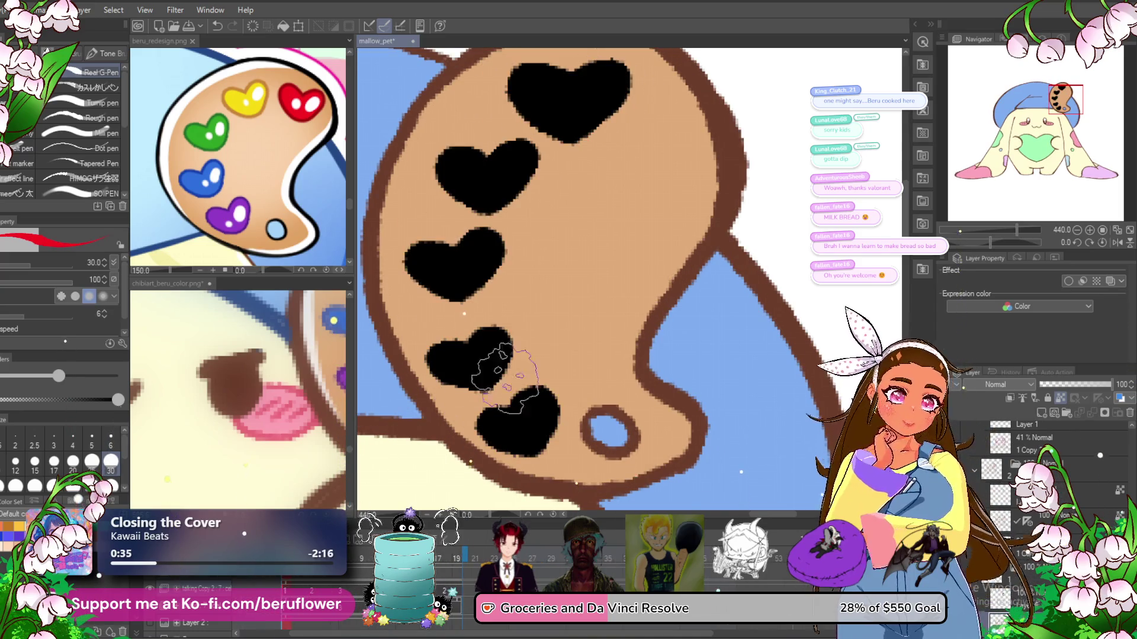
{"action": "left_click", "coordinate": [1059, 414]}
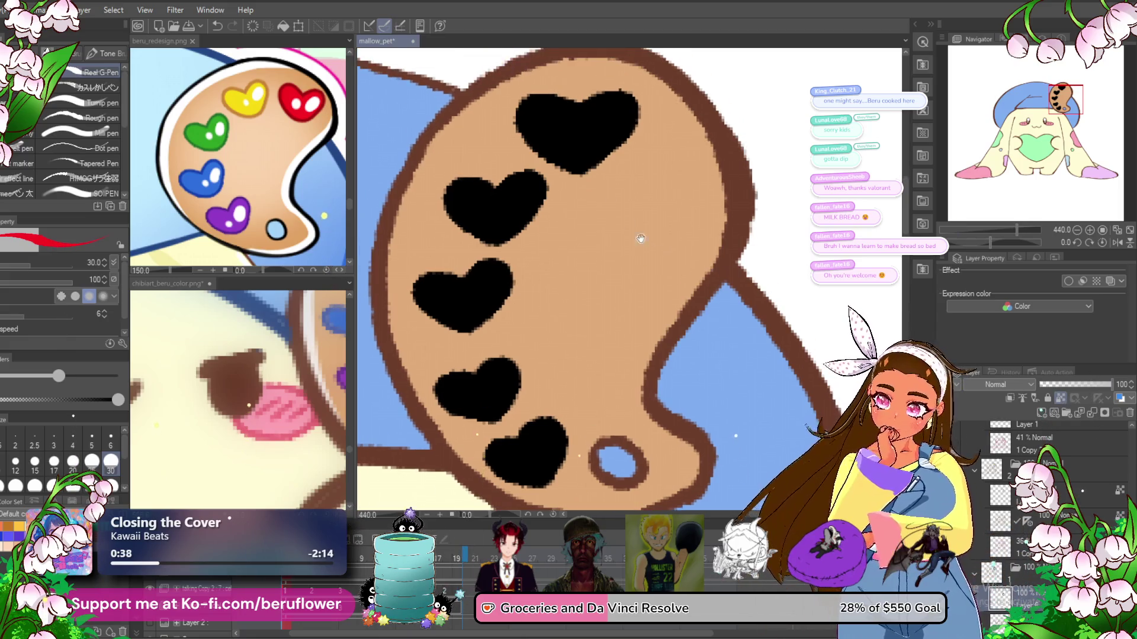
- Paint the top heart red, the second yellow and the third blue, using reference colours
{"action": "mouse_move", "coordinate": [530, 116]}
{"action": "left_mouse_down"}
{"action": "mouse_move", "coordinate": [620, 104]}
{"action": "mouse_move", "coordinate": [551, 97]}
{"action": "left_mouse_up"}
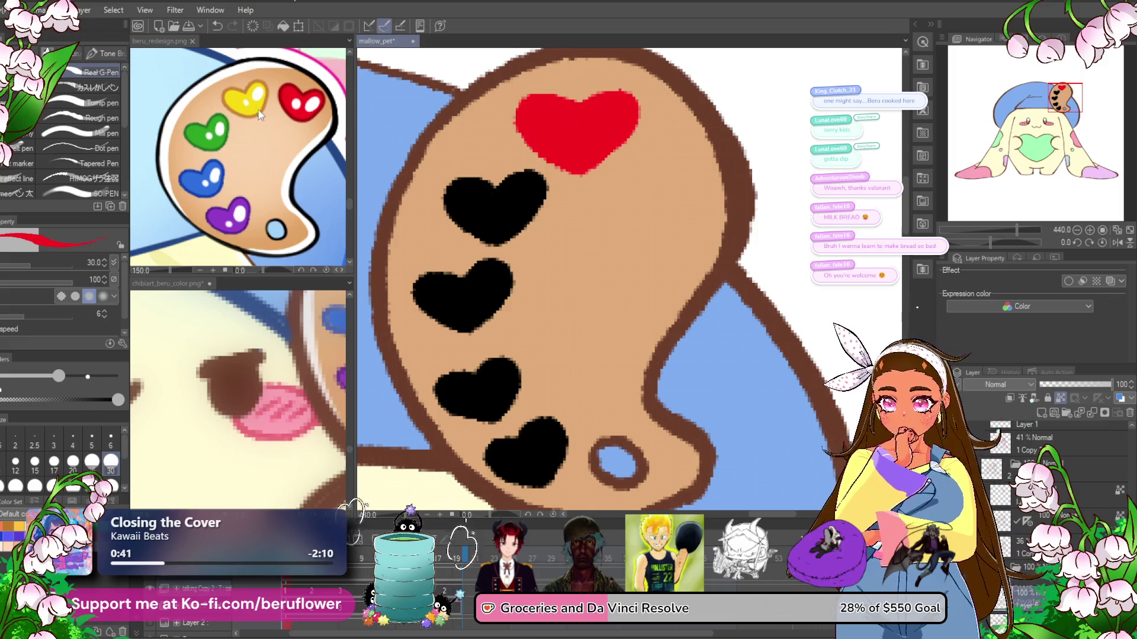
{"action": "left_click", "coordinate": [236, 96], "text": "alt"}
{"action": "left_click_drag", "start_coordinate": [500, 188], "coordinate": [546, 177]}
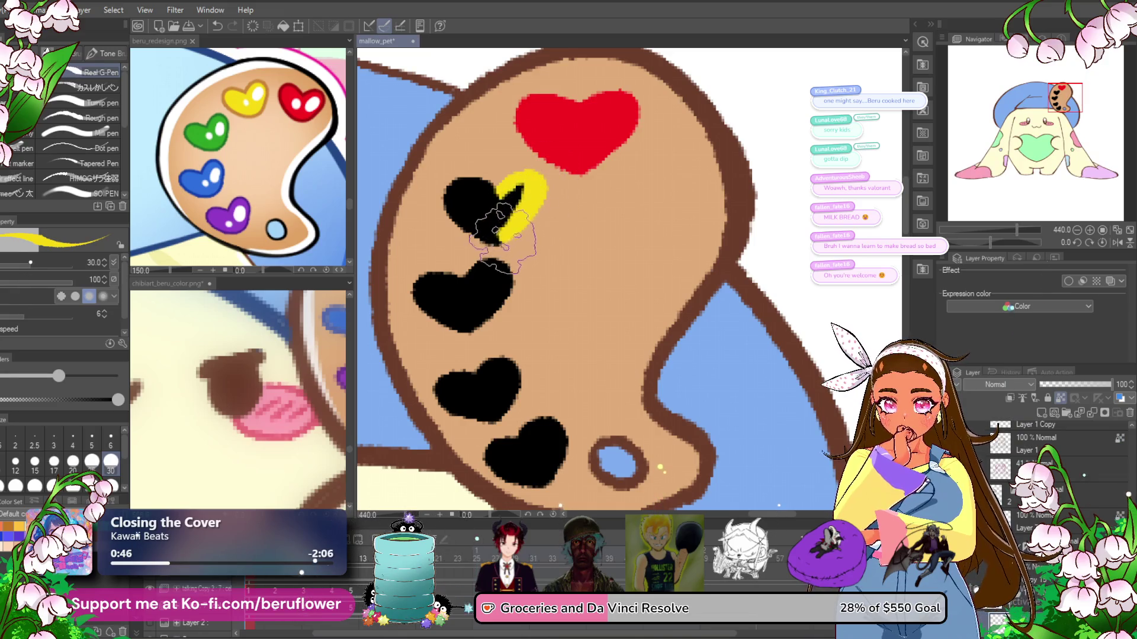
{"action": "left_click_drag", "start_coordinate": [504, 238], "coordinate": [495, 203]}
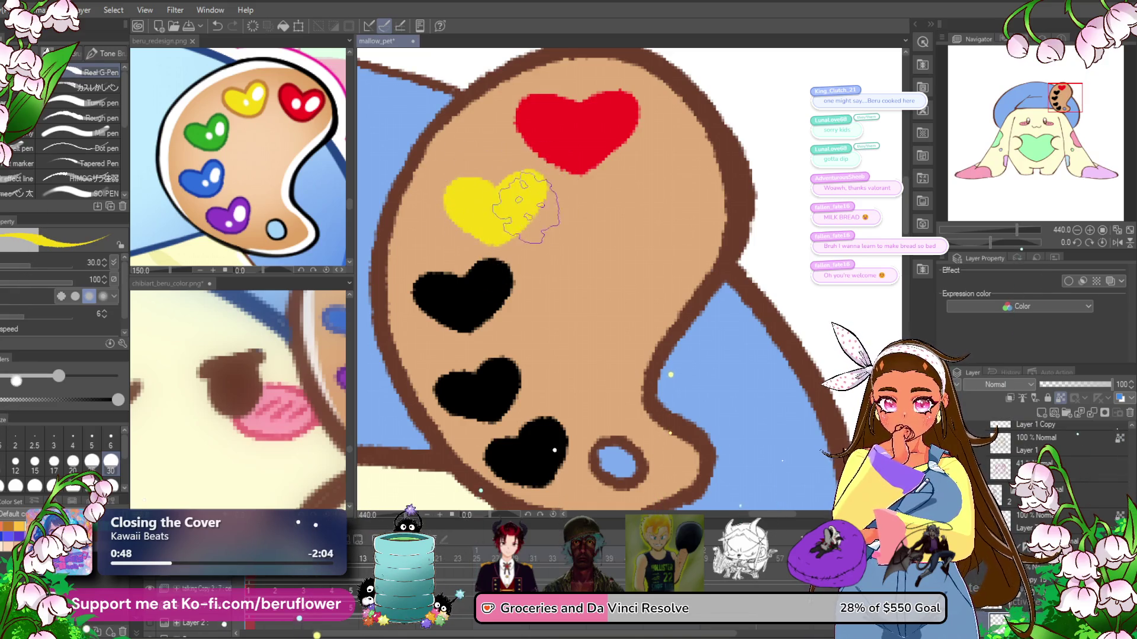
{"action": "left_click", "coordinate": [191, 183], "text": "alt"}
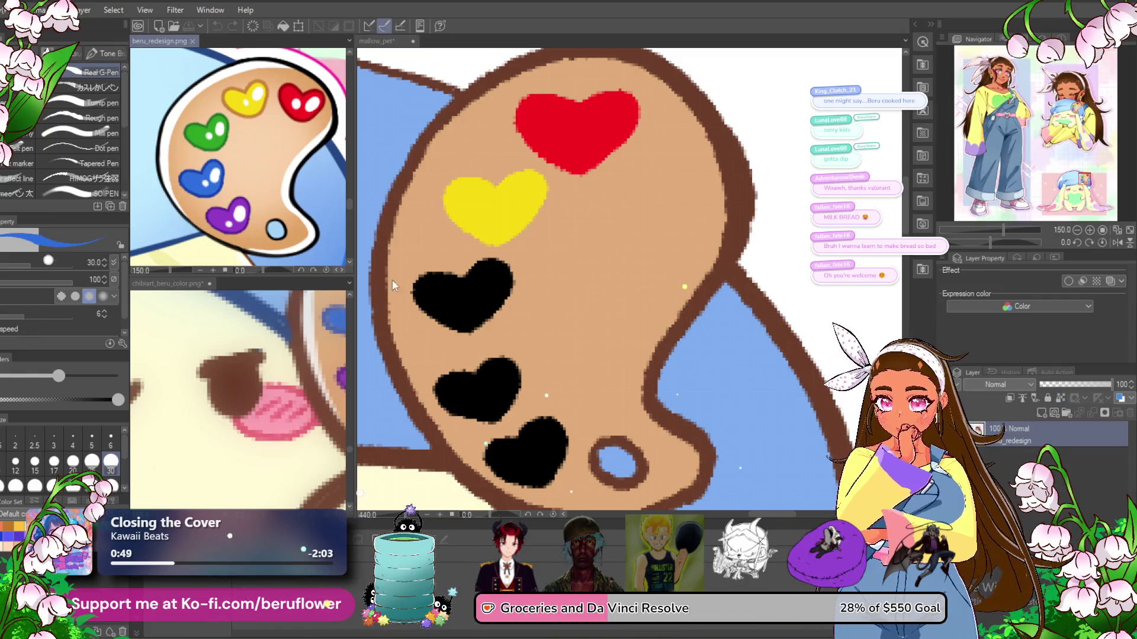
{"action": "left_click", "coordinate": [373, 276]}
{"action": "mouse_move", "coordinate": [491, 267]}
{"action": "left_mouse_down"}
{"action": "mouse_move", "coordinate": [448, 317]}
{"action": "mouse_move", "coordinate": [420, 305]}
{"action": "left_mouse_up"}
- Paint the bottom heart purple and the fourth blue, and recolour the third heart green
{"action": "left_click", "coordinate": [227, 218], "text": "alt"}
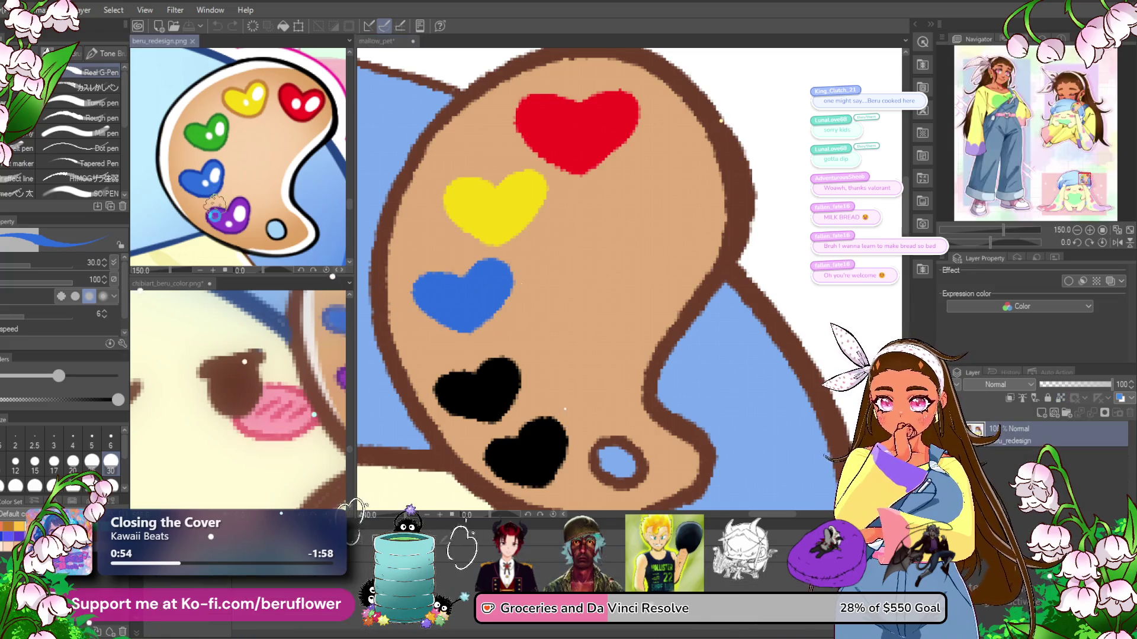
{"action": "left_click", "coordinate": [489, 388]}
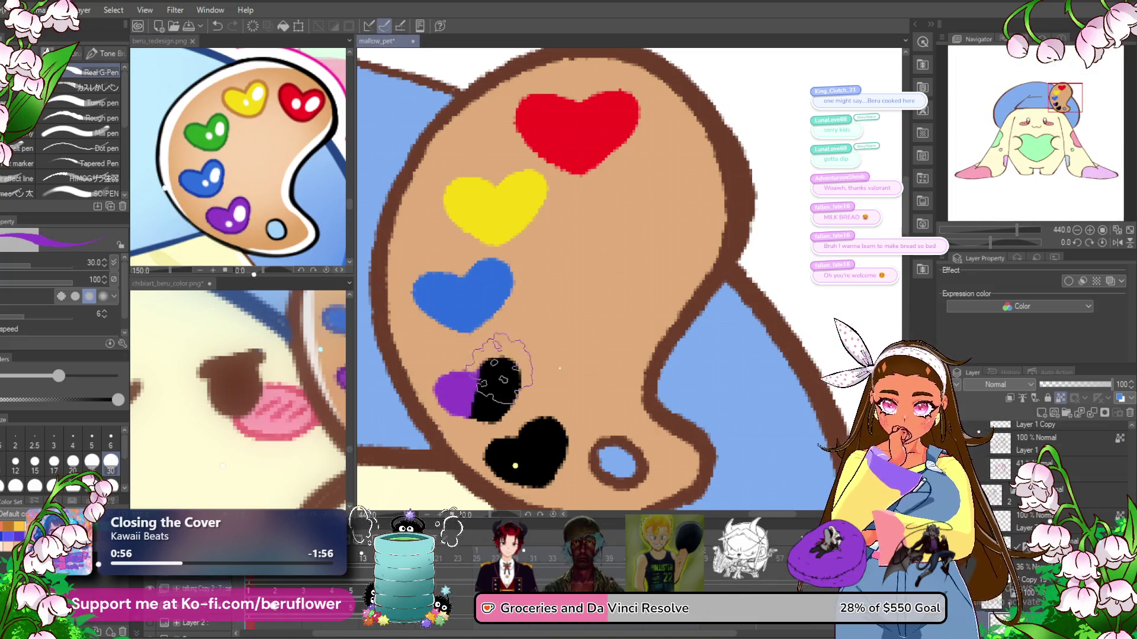
{"action": "key", "text": "ctrl+z"}
{"action": "key", "text": "ctrl+z"}
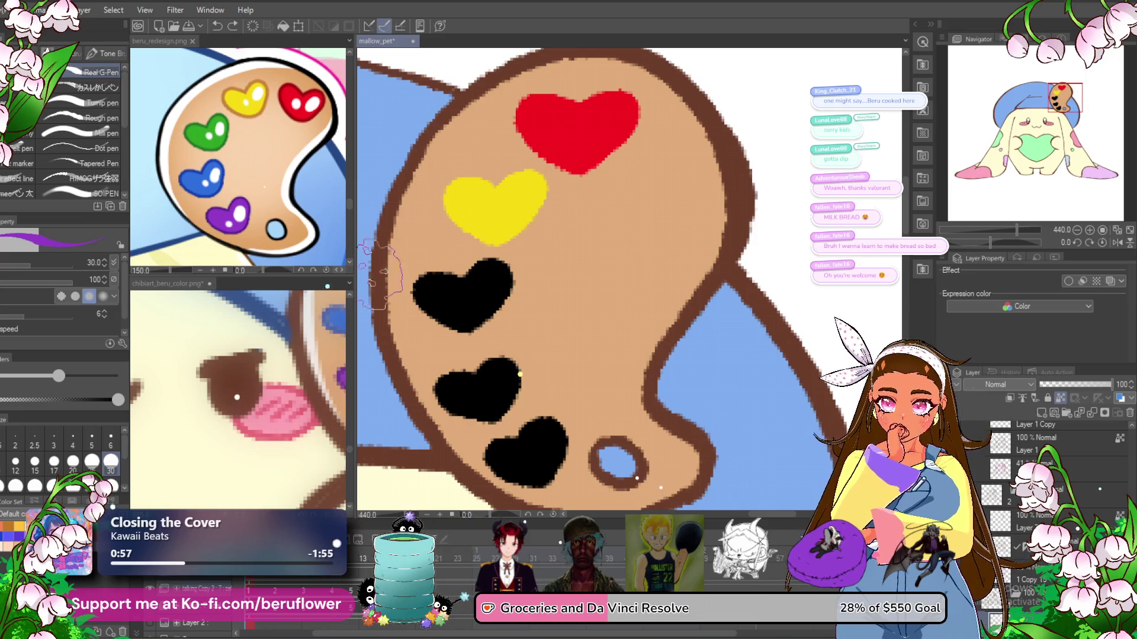
{"action": "left_click_drag", "start_coordinate": [504, 450], "coordinate": [556, 450]}
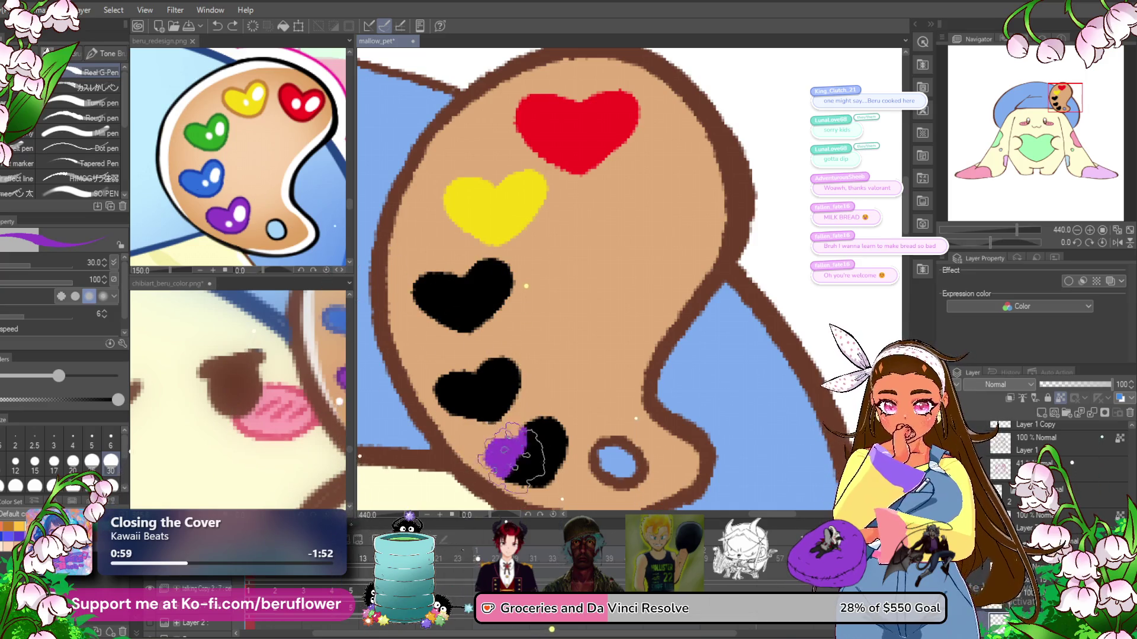
{"action": "key", "text": "x"}
{"action": "left_click_drag", "start_coordinate": [520, 369], "coordinate": [456, 393]}
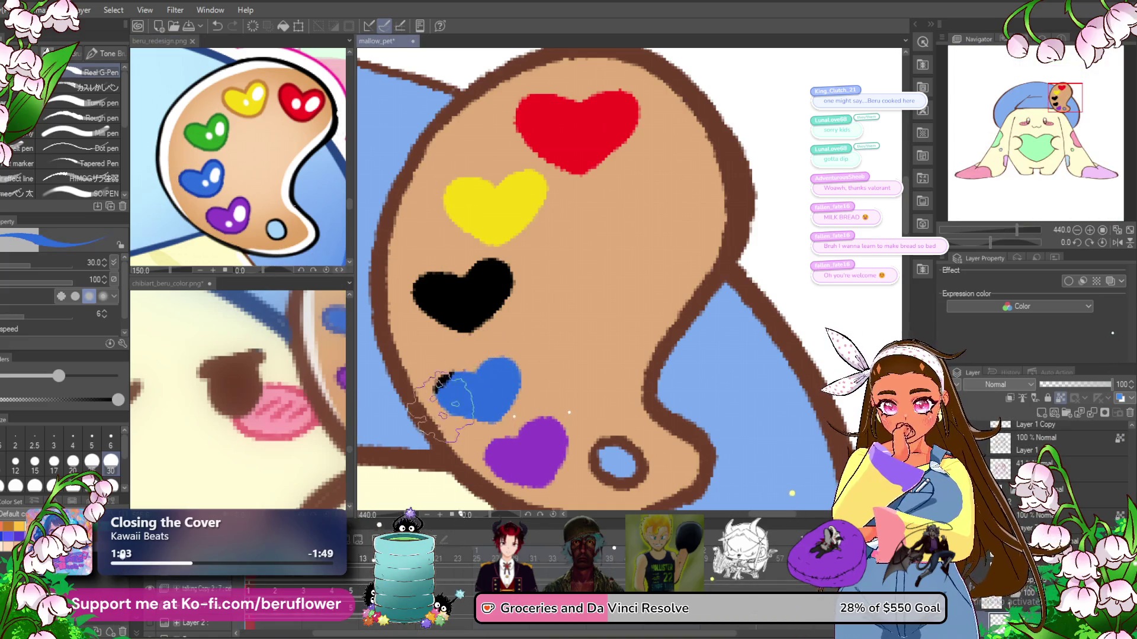
{"action": "left_click", "coordinate": [220, 144], "text": "alt"}
{"action": "mouse_move", "coordinate": [426, 281]}
{"action": "left_mouse_down"}
{"action": "mouse_move", "coordinate": [472, 335]}
{"action": "mouse_move", "coordinate": [515, 278]}
{"action": "left_mouse_up"}
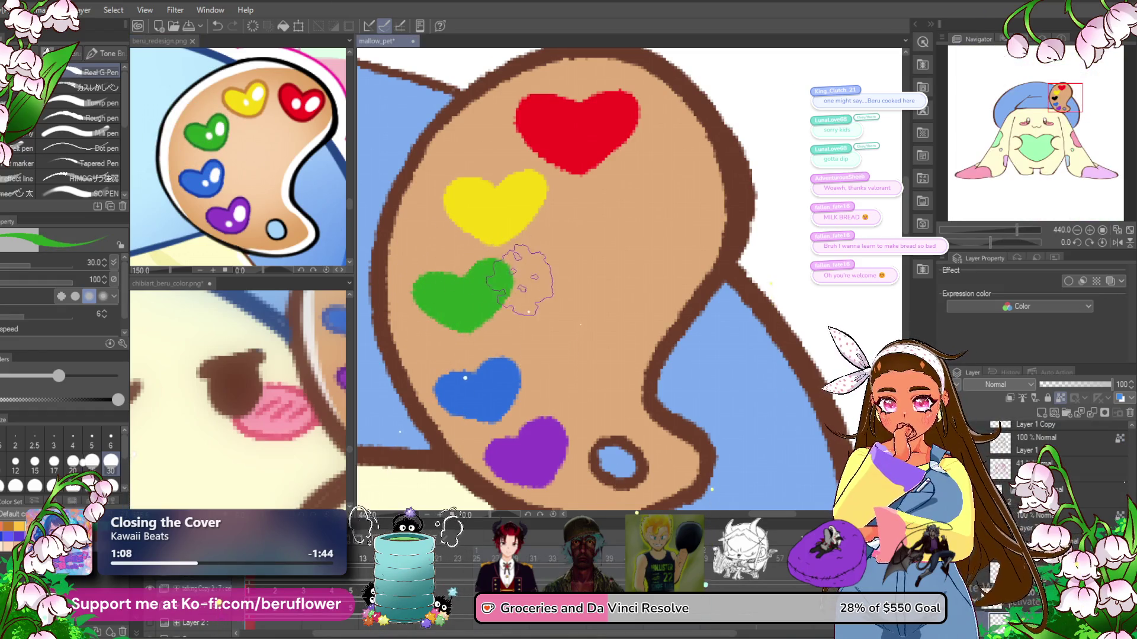
{"action": "scroll", "coordinate": [520, 317], "scroll_direction": "down", "scroll_amount": 3}
{"action": "scroll", "coordinate": [520, 317], "scroll_direction": "down", "scroll_amount": 2}
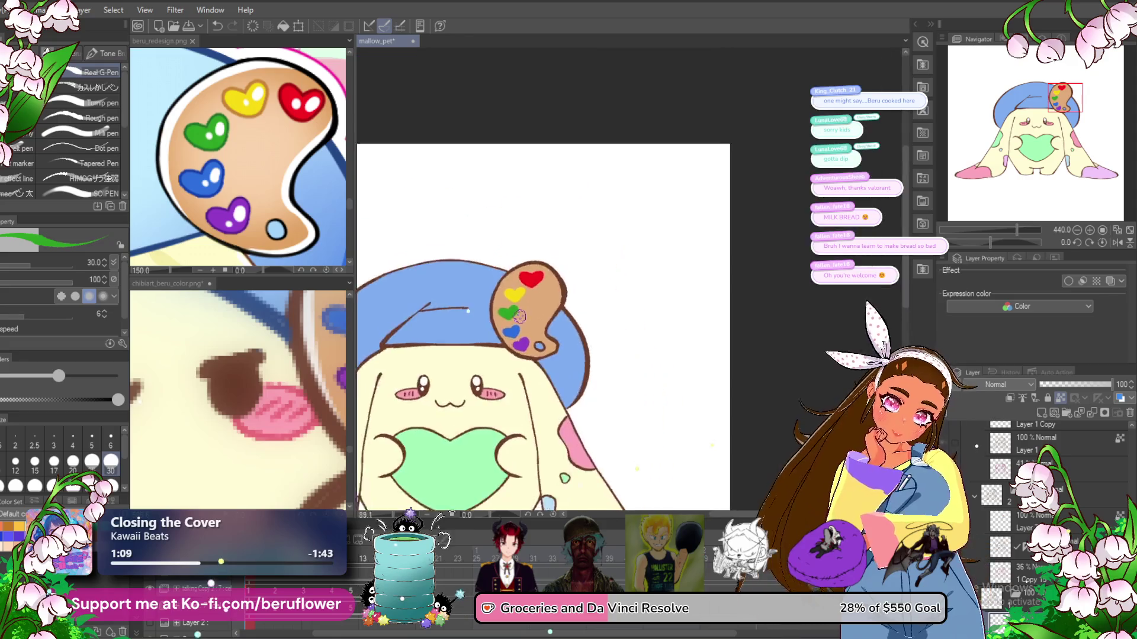
- Sample purple from the reference image and bring the palette into view
{"action": "scroll", "coordinate": [520, 317], "scroll_direction": "up", "scroll_amount": 3}
{"action": "scroll", "coordinate": [519, 317], "scroll_direction": "up", "scroll_amount": 1}
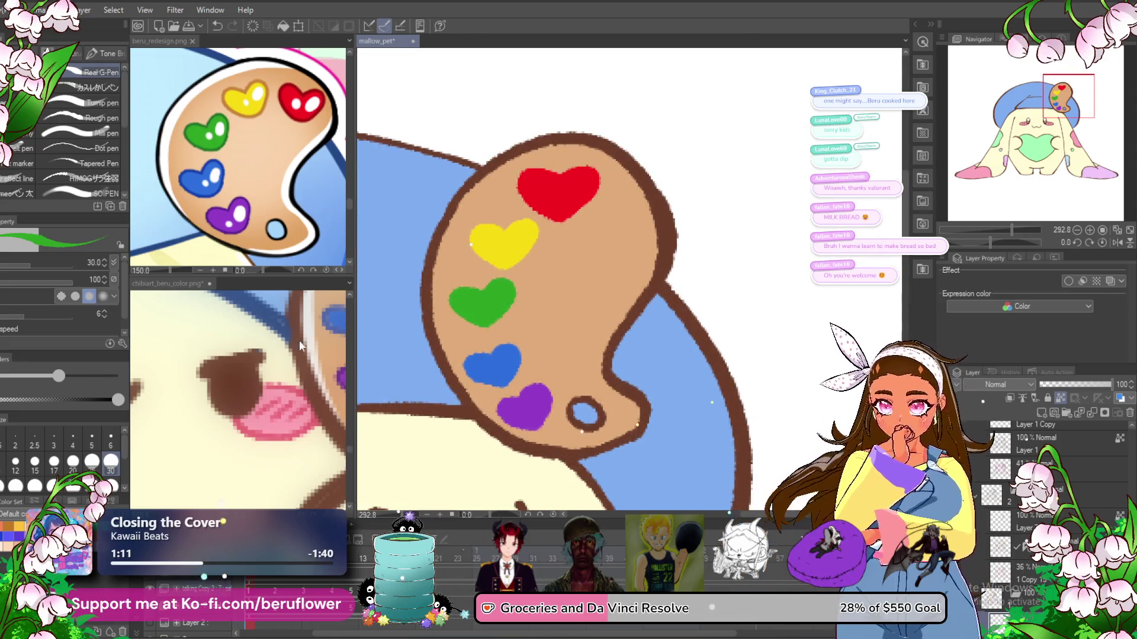
{"action": "left_click", "coordinate": [159, 41]}
{"action": "scroll", "coordinate": [232, 190], "scroll_direction": "up", "scroll_amount": 4}
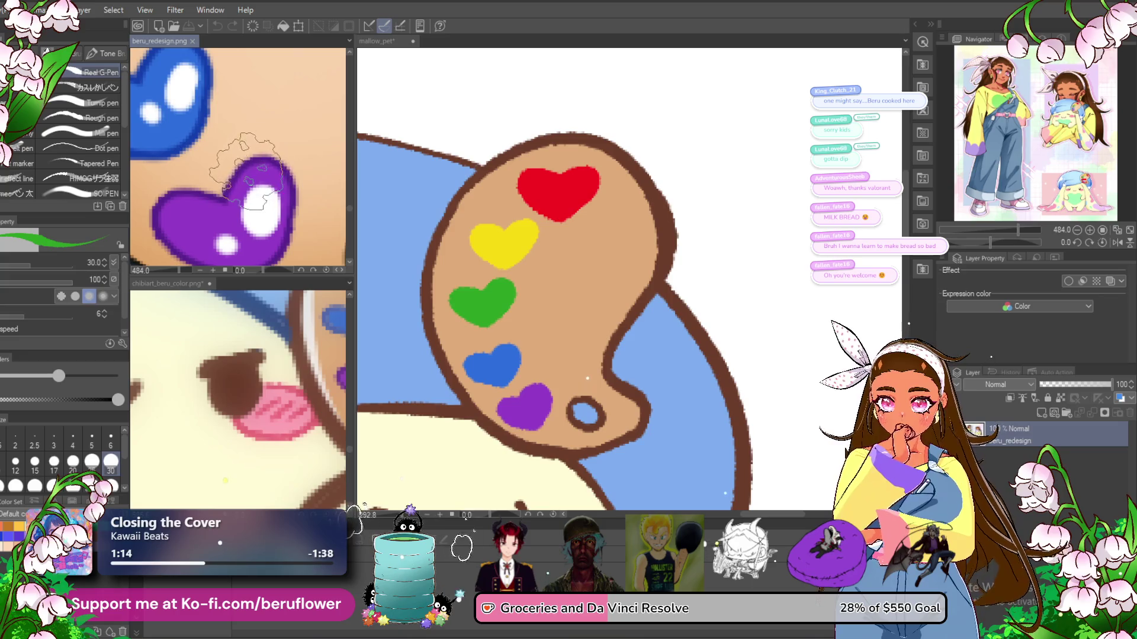
{"action": "scroll", "coordinate": [232, 190], "scroll_direction": "down", "scroll_amount": 5}
{"action": "scroll", "coordinate": [249, 171], "scroll_direction": "up", "scroll_amount": 1}
{"action": "left_click", "coordinate": [251, 169], "text": "alt"}
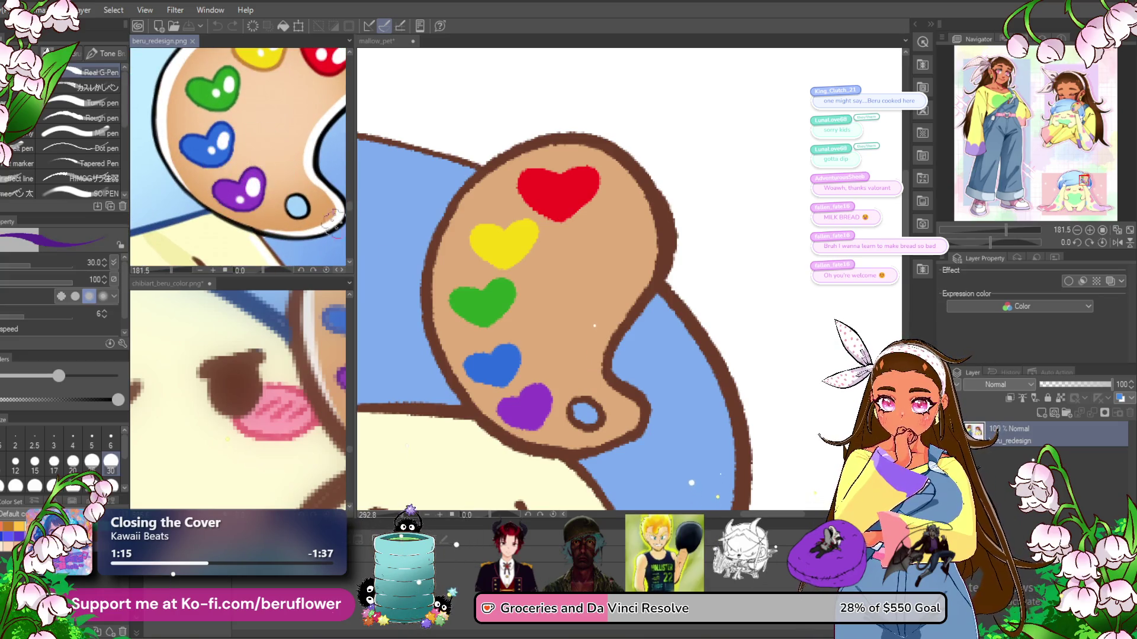
{"action": "left_click_drag", "start_coordinate": [626, 420], "coordinate": [614, 373]}
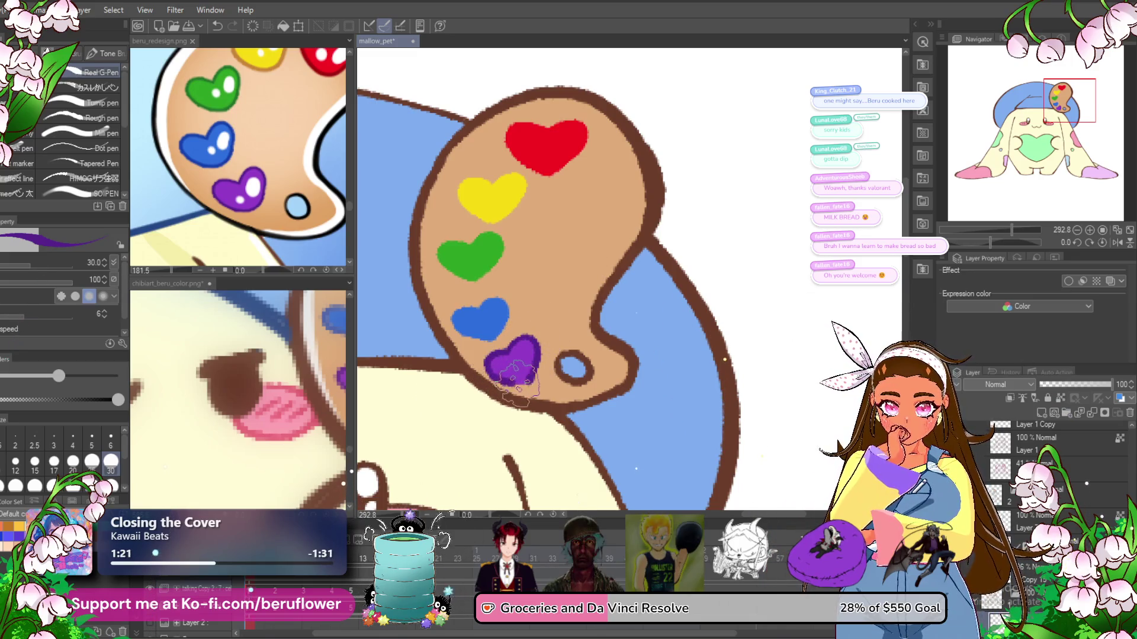
- Shade the blue and green hearts' edges with darker shades sampled from the reference
{"action": "left_click", "coordinate": [214, 135]}
{"action": "left_click", "coordinate": [212, 130], "text": "alt"}
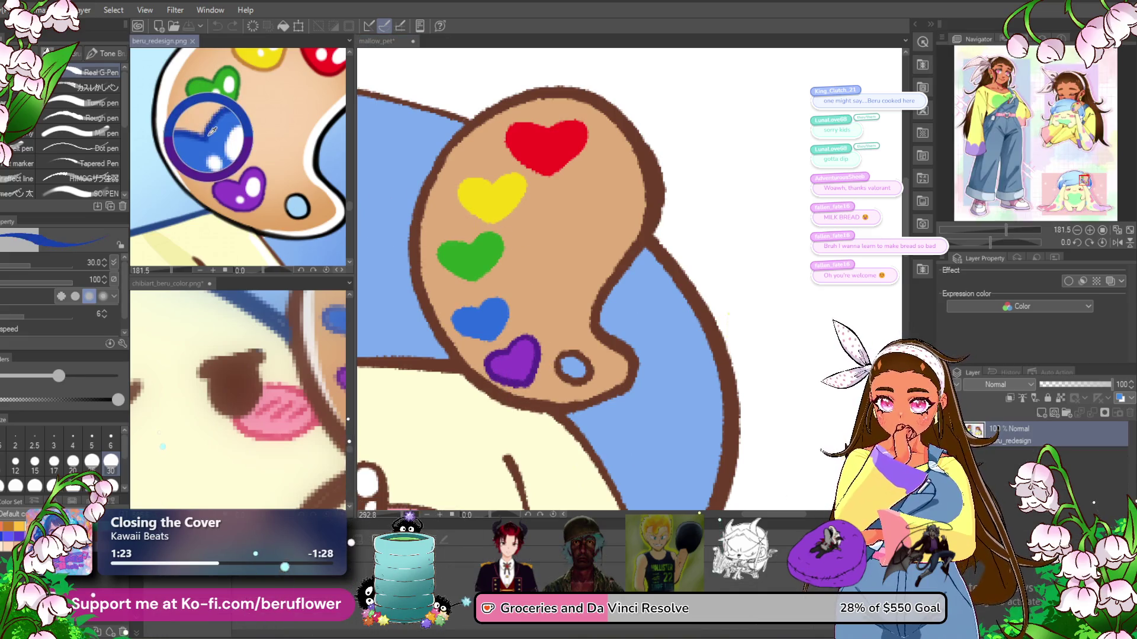
{"action": "left_click", "coordinate": [483, 305]}
{"action": "left_click_drag", "start_coordinate": [504, 303], "coordinate": [491, 334]}
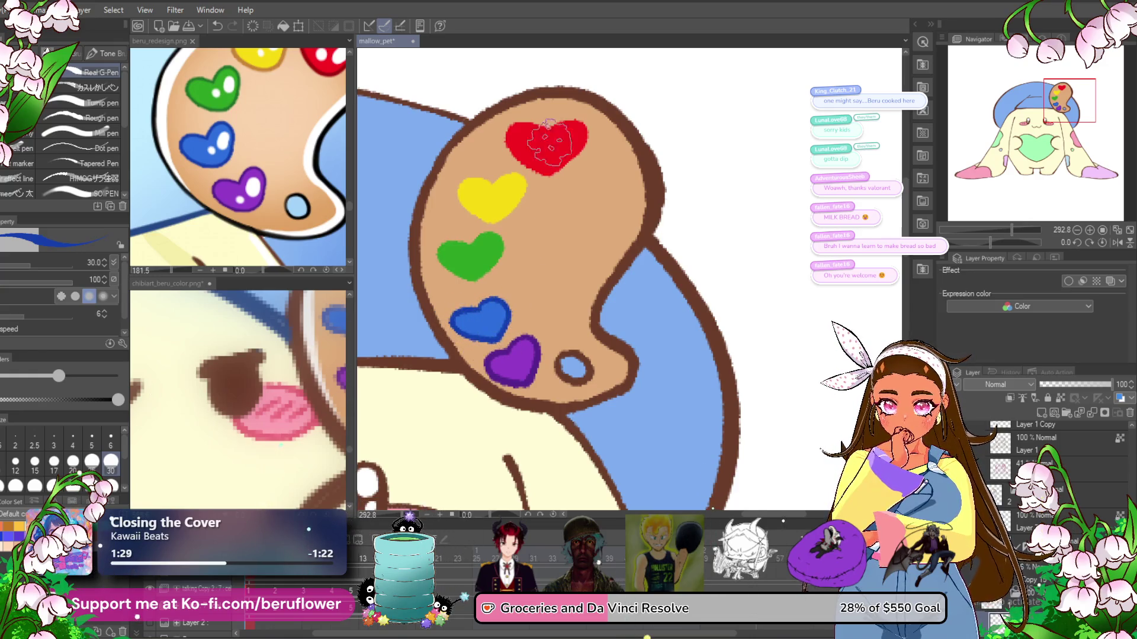
{"action": "left_click", "coordinate": [229, 106]}
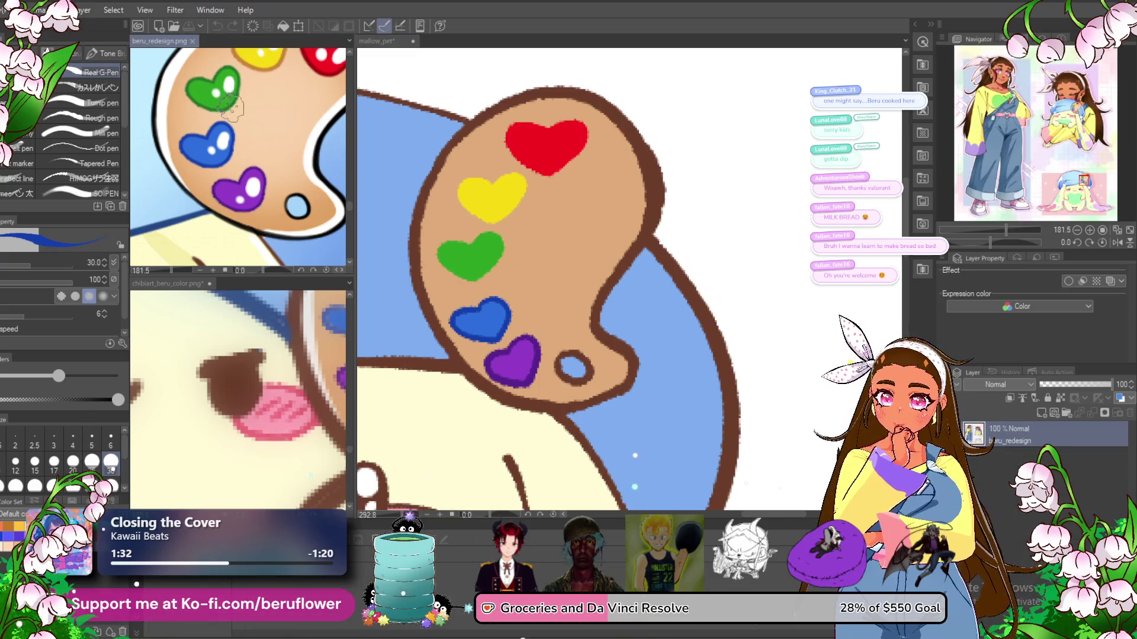
{"action": "left_click", "coordinate": [233, 104], "text": "alt"}
{"action": "left_click", "coordinate": [482, 219]}
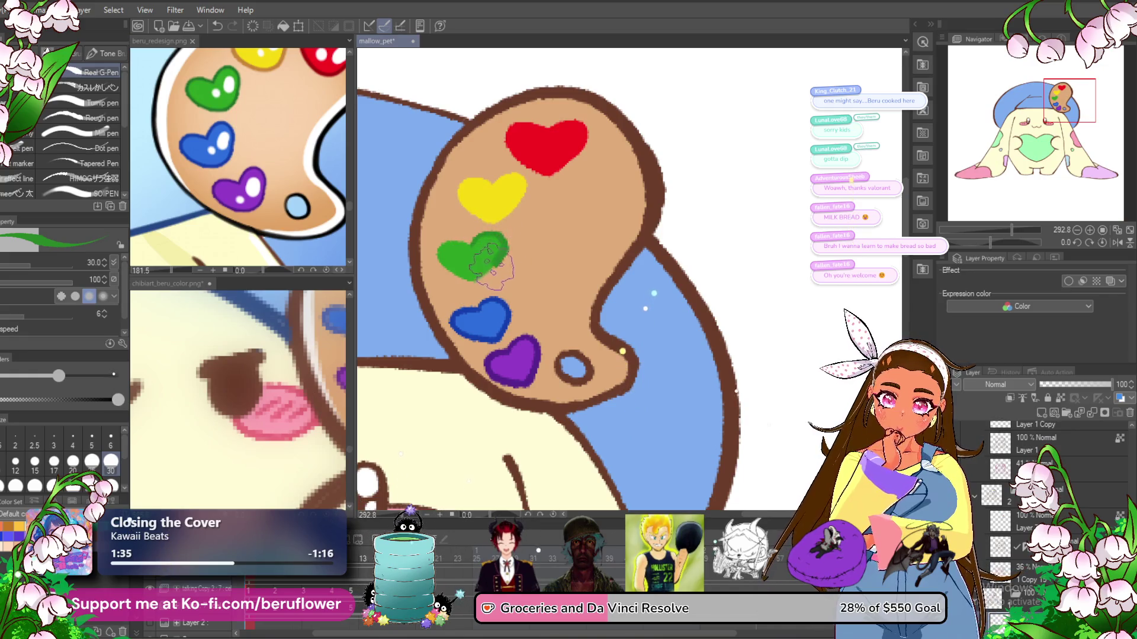
{"action": "left_click_drag", "start_coordinate": [474, 255], "coordinate": [445, 268]}
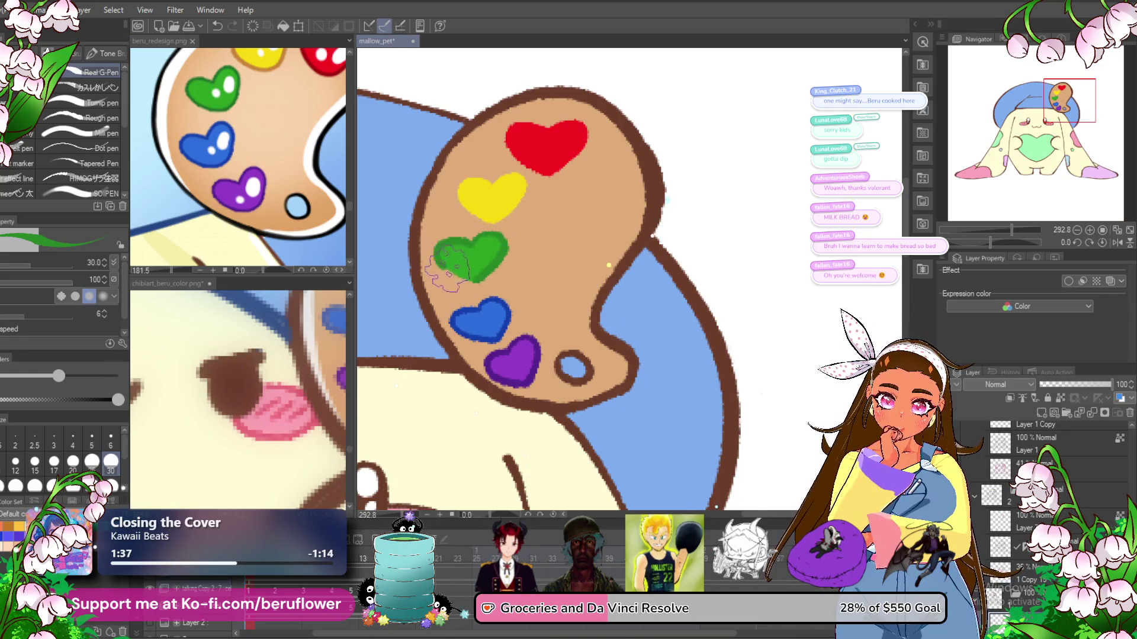
- Shade the yellow heart's edge darker and sample red from the reference for the top heart
{"action": "left_click", "coordinate": [266, 112]}
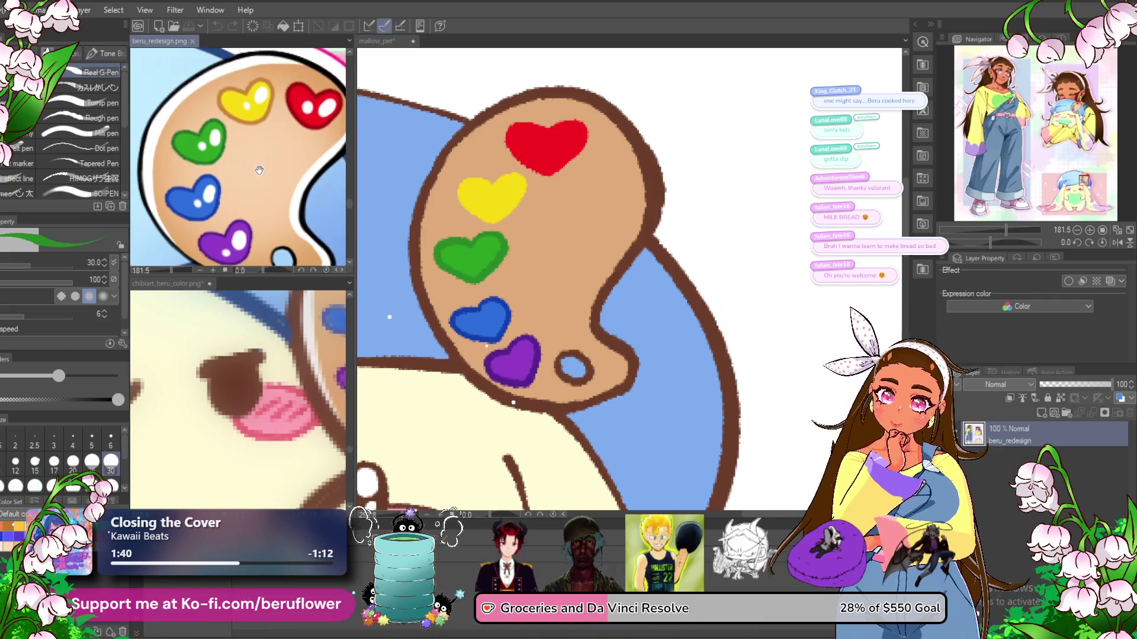
{"action": "left_click", "coordinate": [526, 178]}
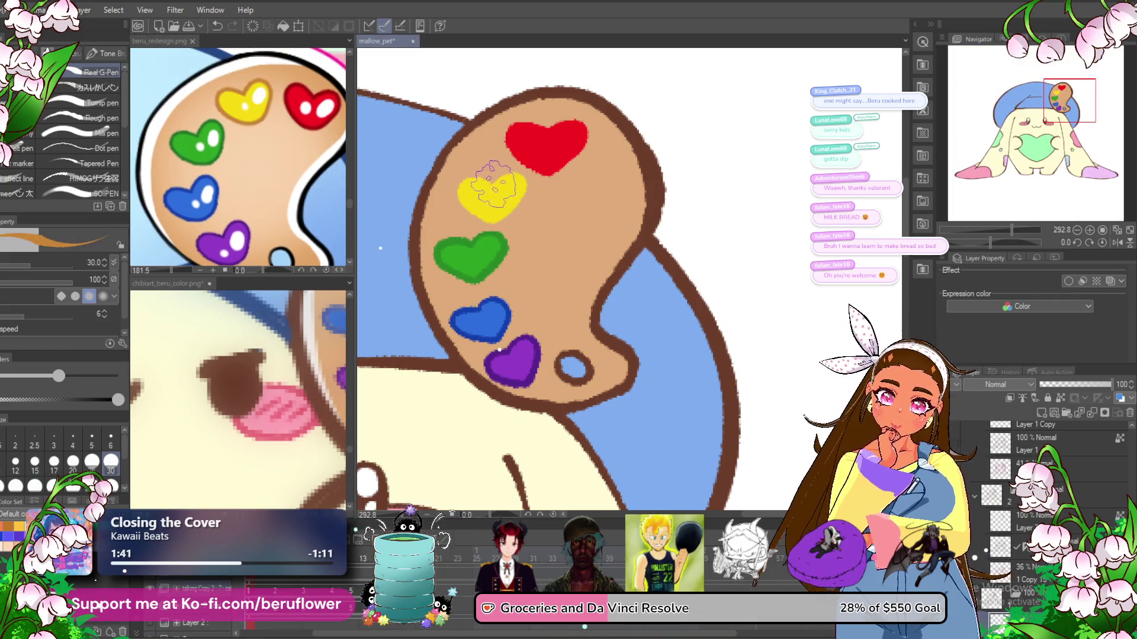
{"action": "left_click_drag", "start_coordinate": [497, 192], "coordinate": [471, 178]}
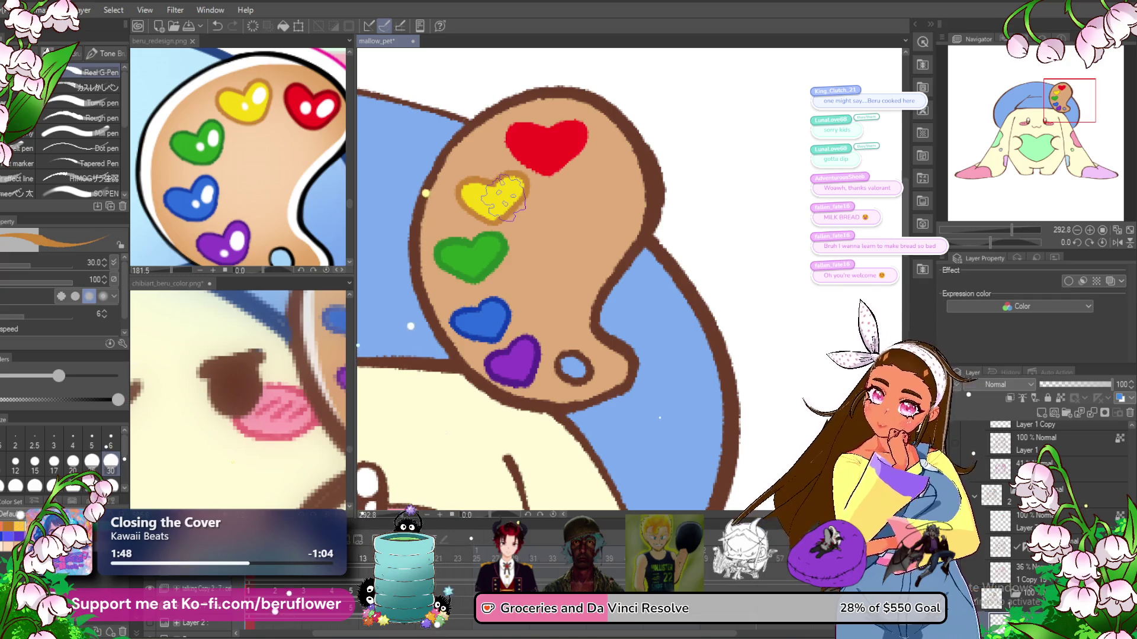
{"action": "left_click", "coordinate": [222, 218]}
{"action": "left_click", "coordinate": [296, 114], "text": "alt"}
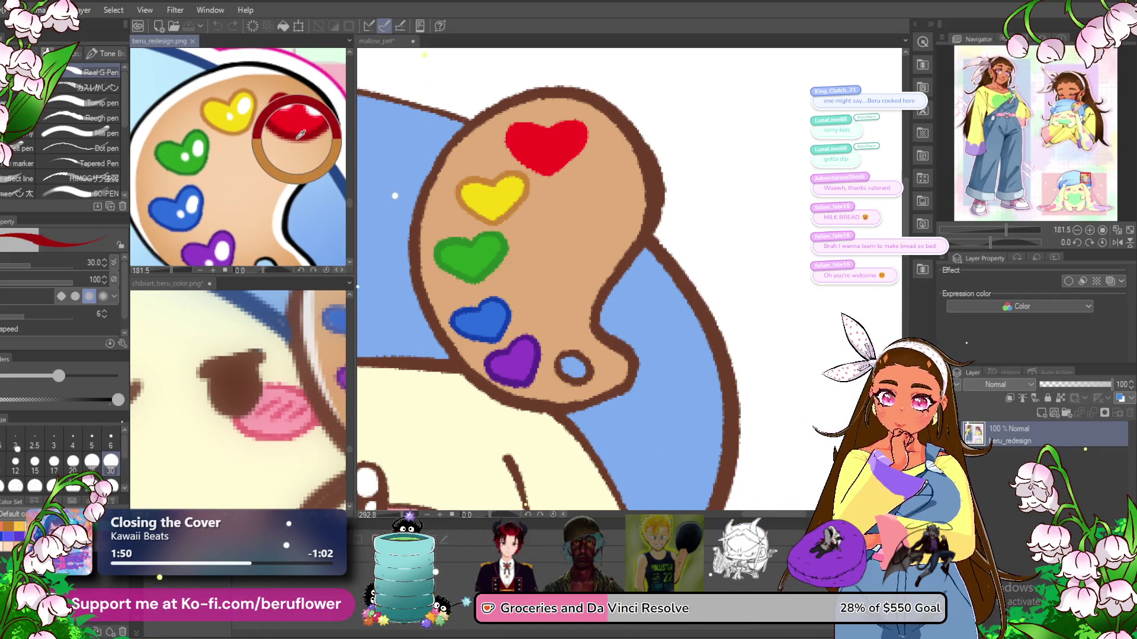
{"action": "left_click", "coordinate": [384, 124]}
{"action": "scroll", "coordinate": [497, 171], "scroll_direction": "up", "scroll_amount": 2}
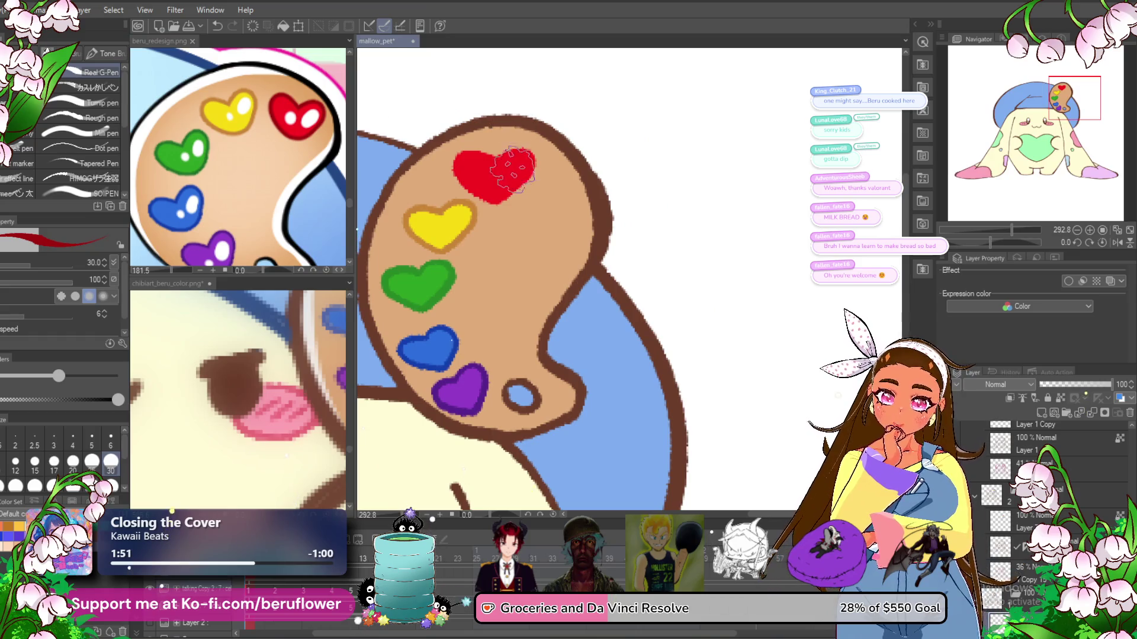
- Shade the red heart's top, right and left edges down to the tip in darker red
{"action": "scroll", "coordinate": [498, 172], "scroll_direction": "up", "scroll_amount": 2}
{"action": "scroll", "coordinate": [497, 177], "scroll_direction": "up", "scroll_amount": 2}
{"action": "mouse_move", "coordinate": [583, 134]}
{"action": "left_mouse_down"}
{"action": "mouse_move", "coordinate": [553, 201]}
{"action": "mouse_move", "coordinate": [518, 231]}
{"action": "left_mouse_up"}
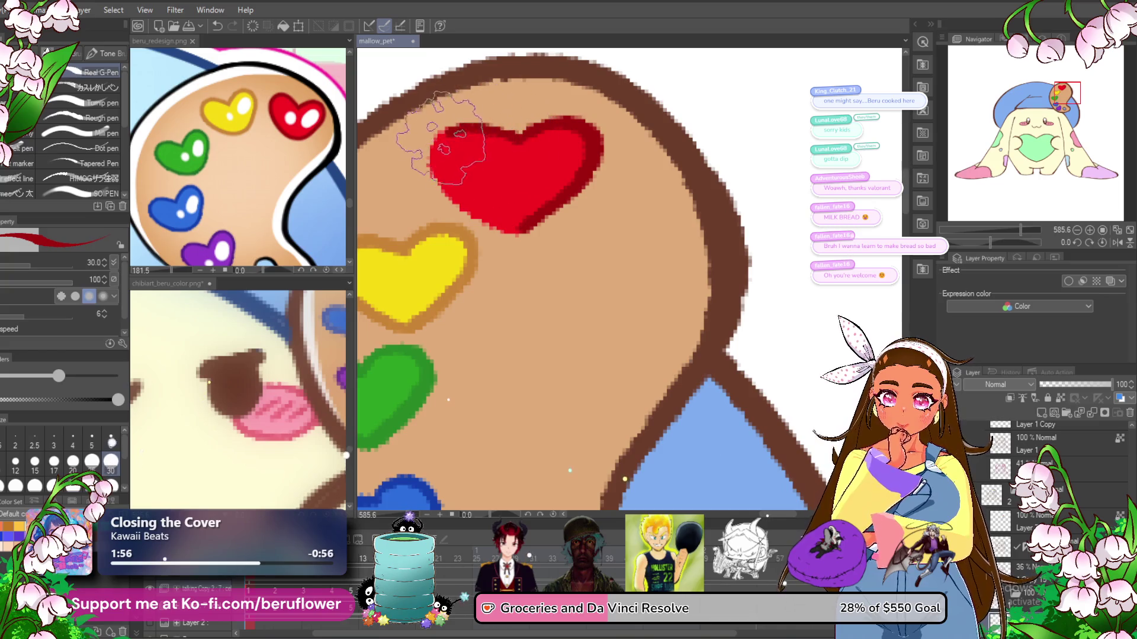
{"action": "left_click_drag", "start_coordinate": [432, 142], "coordinate": [473, 219]}
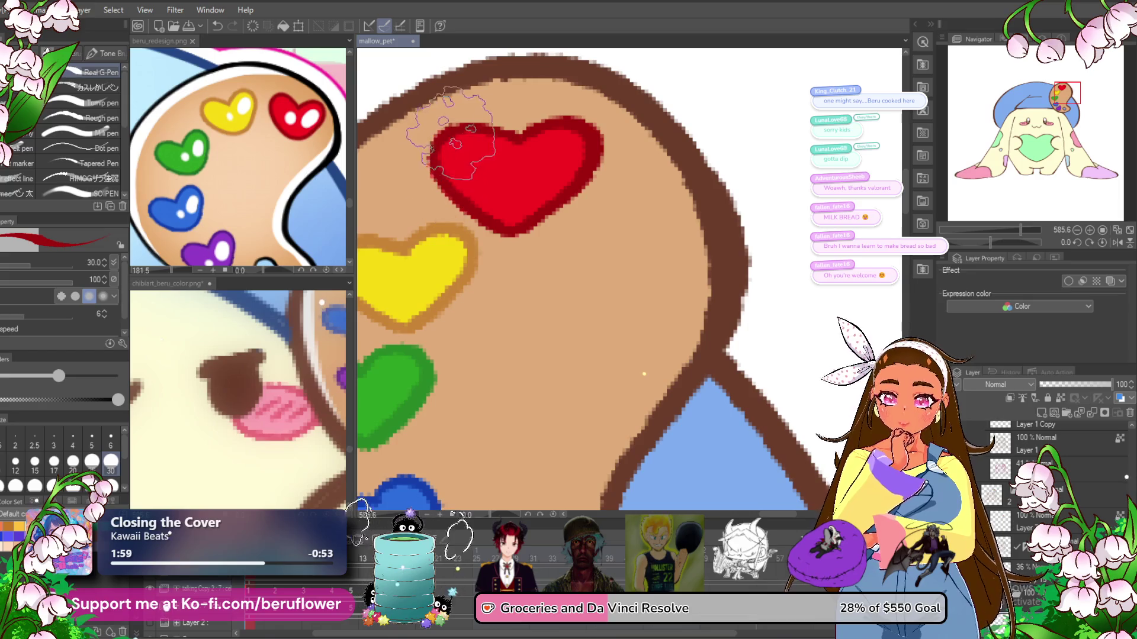
{"action": "scroll", "coordinate": [435, 174], "scroll_direction": "down", "scroll_amount": 5}
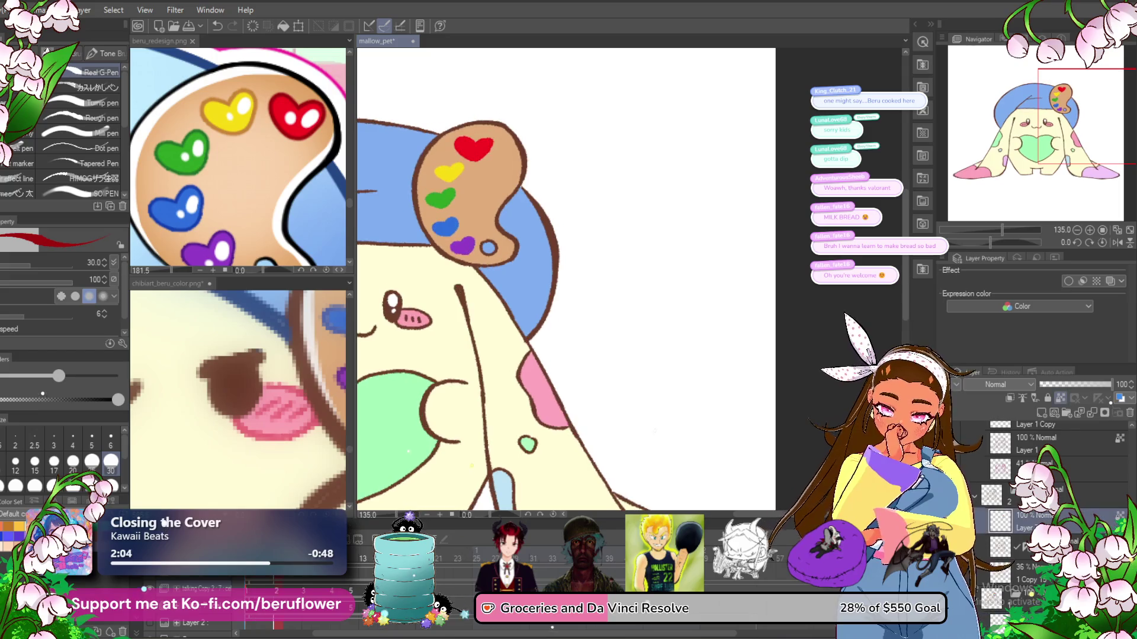
{"action": "key", "text": "ctrl+z"}
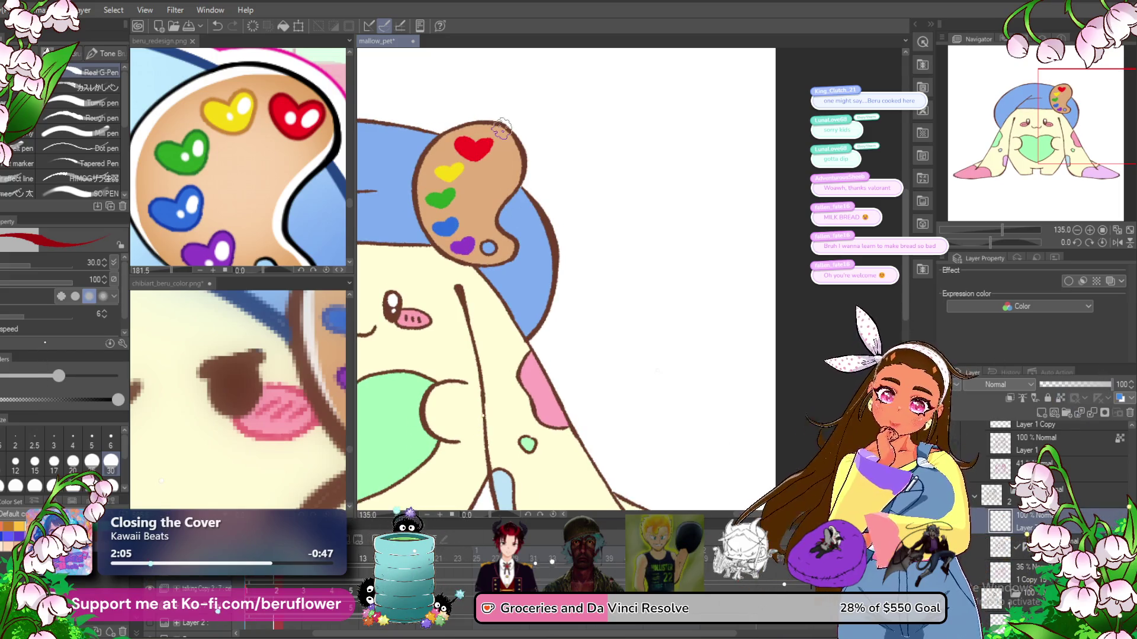
{"action": "scroll", "coordinate": [500, 129], "scroll_direction": "up", "scroll_amount": 5}
{"action": "mouse_move", "coordinate": [628, 169]}
{"action": "left_mouse_down"}
{"action": "mouse_move", "coordinate": [699, 195]}
{"action": "mouse_move", "coordinate": [624, 254]}
{"action": "left_mouse_up"}
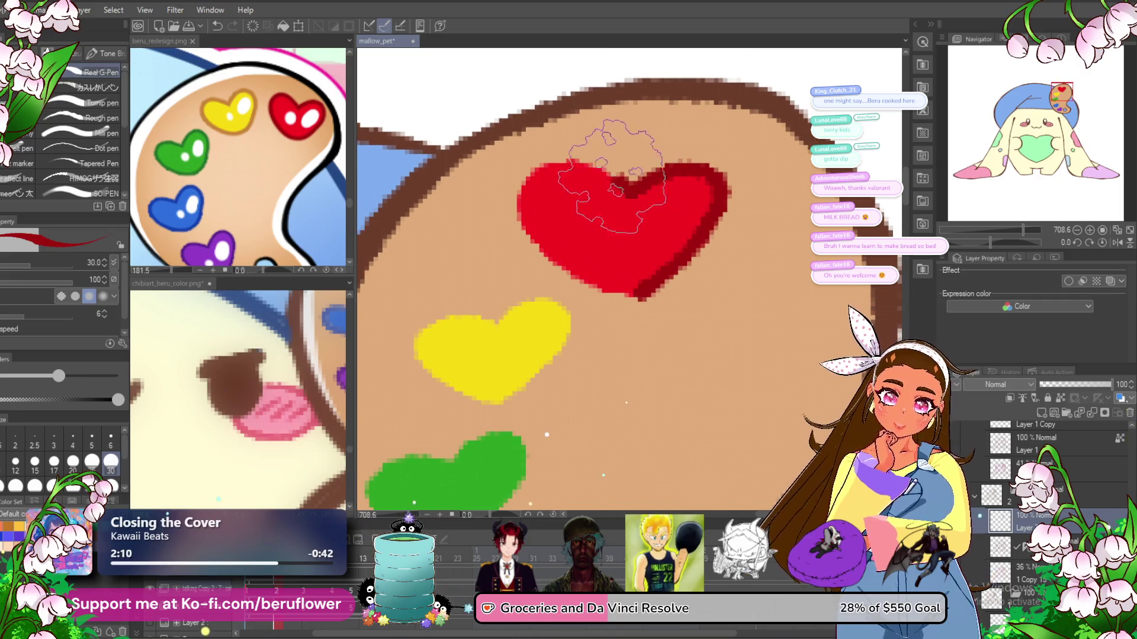
{"action": "left_click_drag", "start_coordinate": [527, 178], "coordinate": [627, 293]}
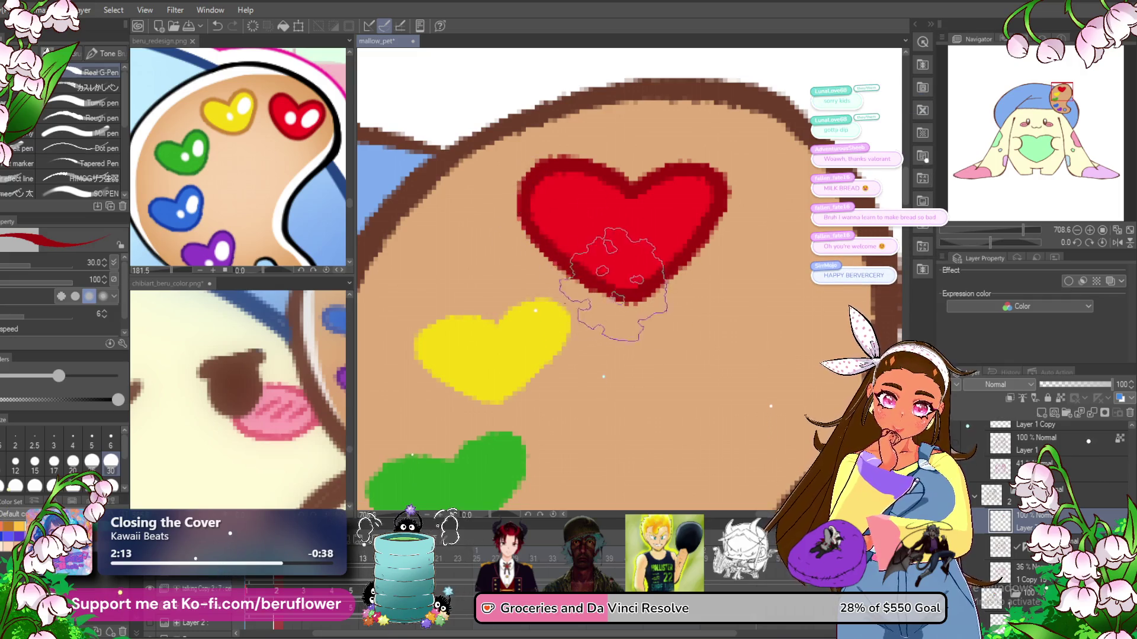
- Outline the yellow heart with a darker shade sampled from the reference, then sample green
{"action": "left_click", "coordinate": [241, 129]}
{"action": "left_click", "coordinate": [241, 129], "text": "alt"}
{"action": "left_click", "coordinate": [564, 314]}
{"action": "mouse_move", "coordinate": [512, 284]}
{"action": "left_mouse_down"}
{"action": "mouse_move", "coordinate": [568, 270]}
{"action": "mouse_move", "coordinate": [545, 329]}
{"action": "mouse_move", "coordinate": [470, 253]}
{"action": "mouse_move", "coordinate": [434, 333]}
{"action": "mouse_move", "coordinate": [482, 355]}
{"action": "mouse_move", "coordinate": [535, 270]}
{"action": "left_mouse_up"}
{"action": "left_click_drag", "start_coordinate": [441, 385], "coordinate": [457, 234]}
{"action": "left_click", "coordinate": [189, 162]}
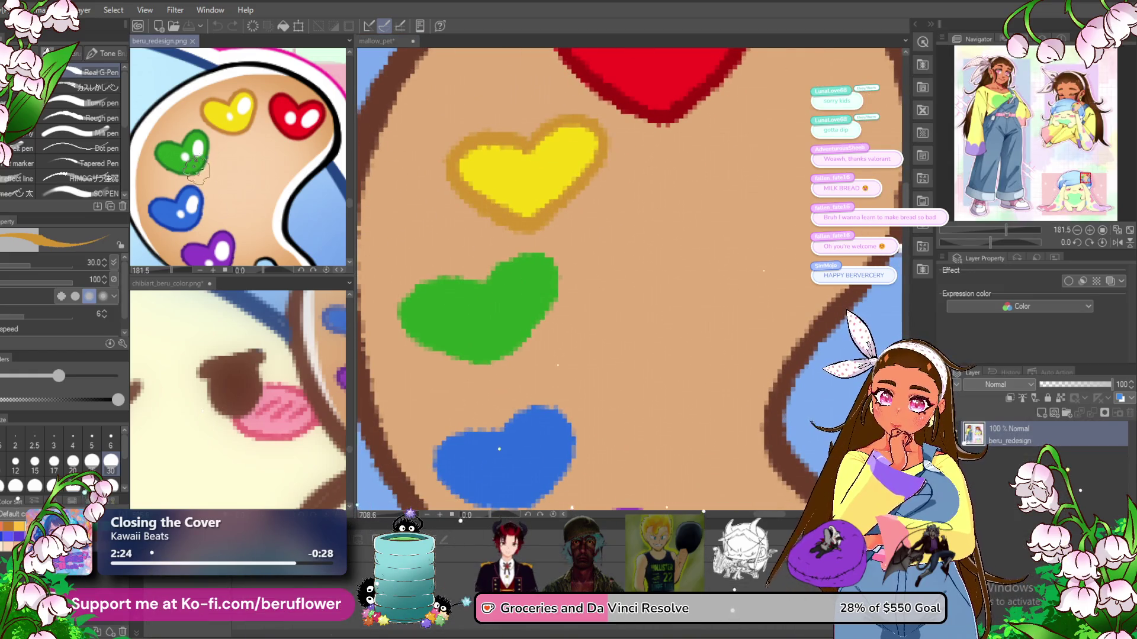
{"action": "left_click", "coordinate": [200, 167], "text": "alt"}
{"action": "left_click", "coordinate": [488, 273]}
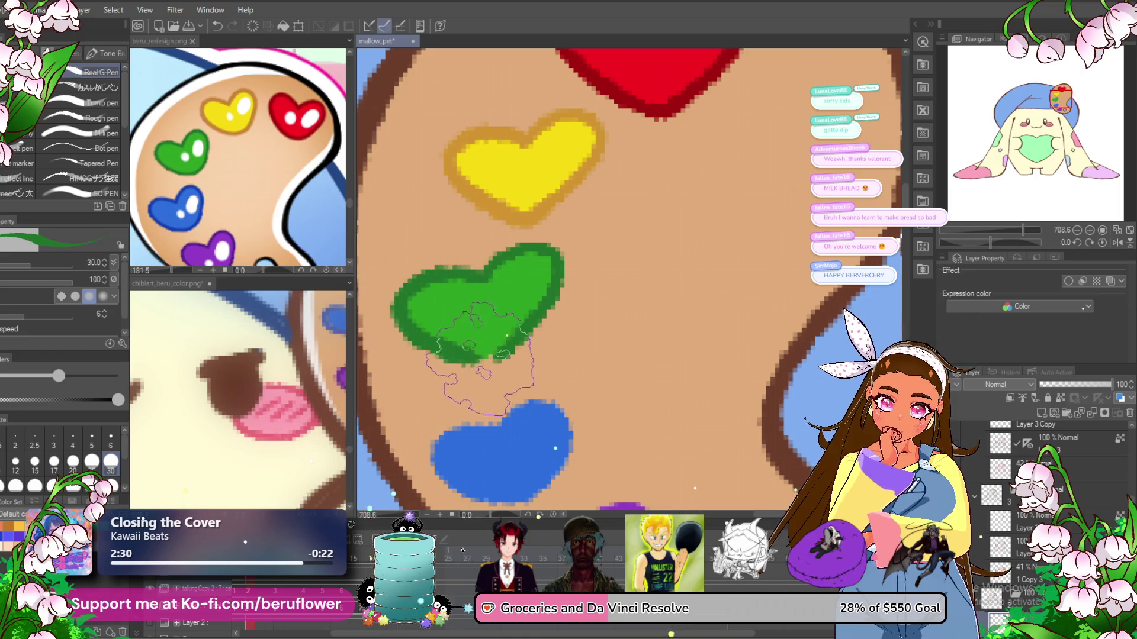
- Shade the blue heart's edges darker blue, then sample purple from the reference
{"action": "scroll", "coordinate": [542, 270], "scroll_direction": "down", "scroll_amount": 2}
{"action": "scroll", "coordinate": [541, 269], "scroll_direction": "down", "scroll_amount": 1}
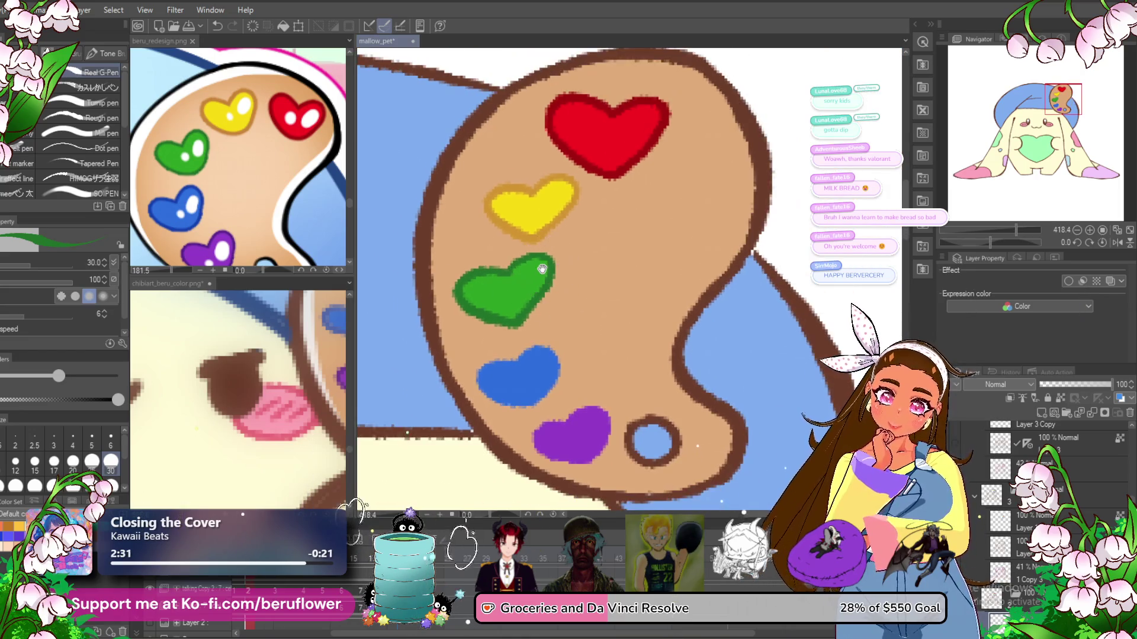
{"action": "scroll", "coordinate": [542, 270], "scroll_direction": "down", "scroll_amount": 1}
{"action": "left_click", "coordinate": [194, 222], "text": "alt"}
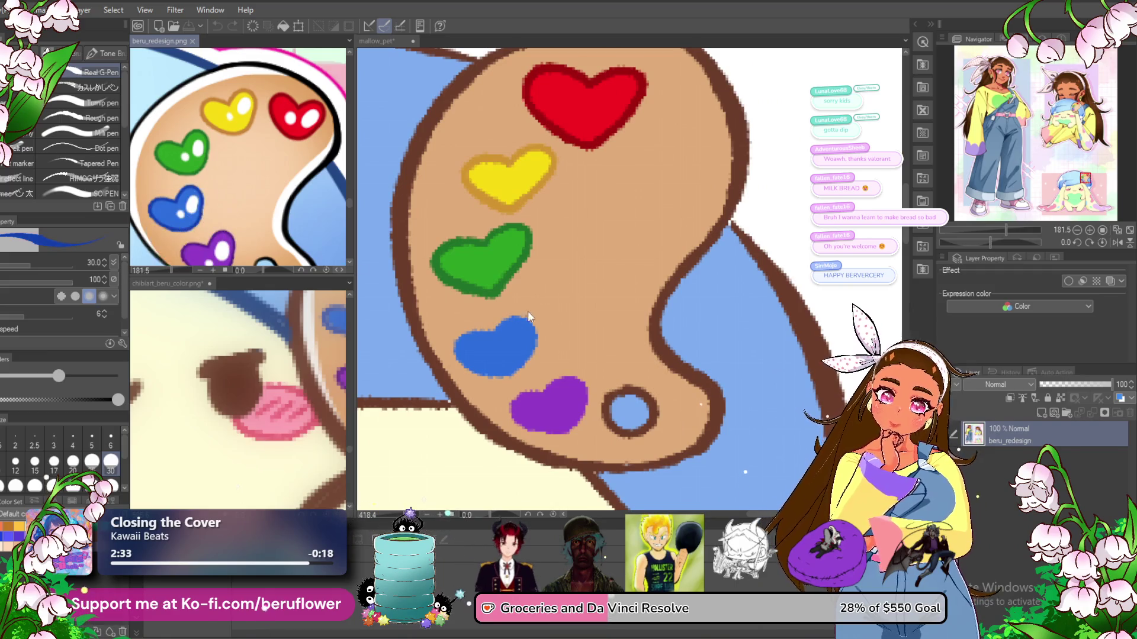
{"action": "left_click", "coordinate": [506, 341]}
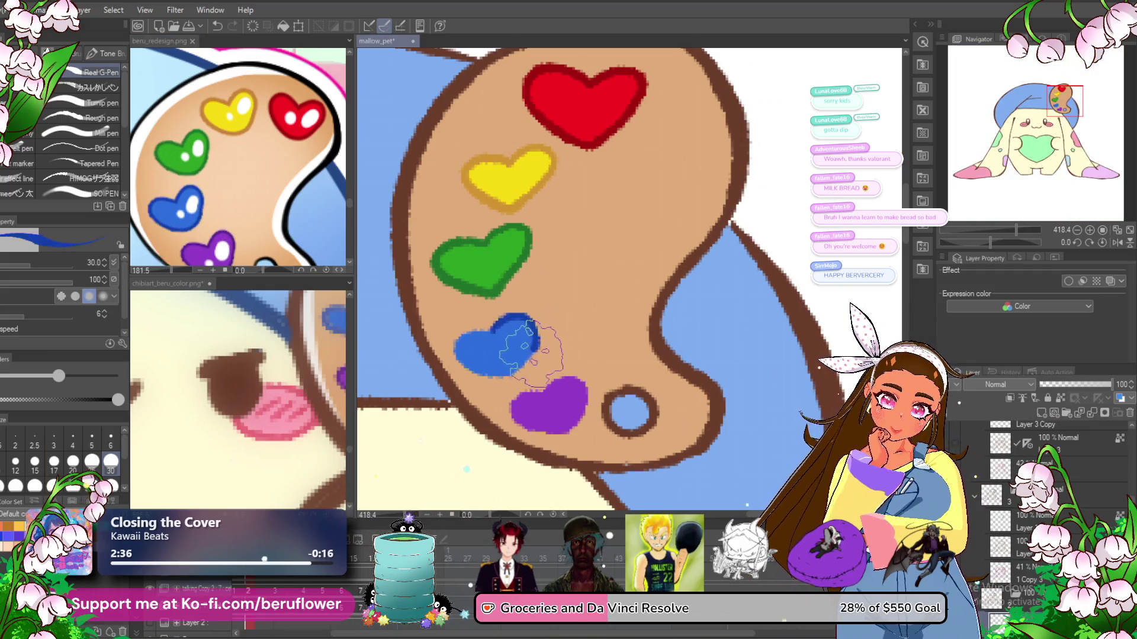
{"action": "scroll", "coordinate": [510, 361], "scroll_direction": "up", "scroll_amount": 3}
{"action": "scroll", "coordinate": [511, 361], "scroll_direction": "up", "scroll_amount": 2}
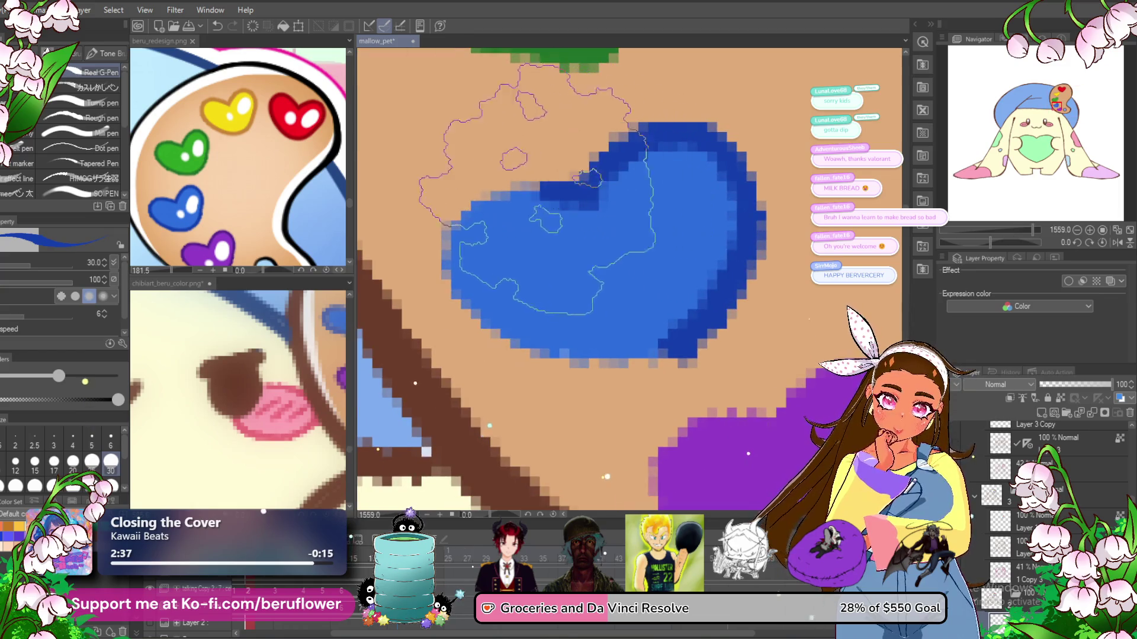
{"action": "mouse_move", "coordinate": [468, 266]}
{"action": "left_mouse_down"}
{"action": "mouse_move", "coordinate": [503, 207]}
{"action": "mouse_move", "coordinate": [693, 287]}
{"action": "left_mouse_up"}
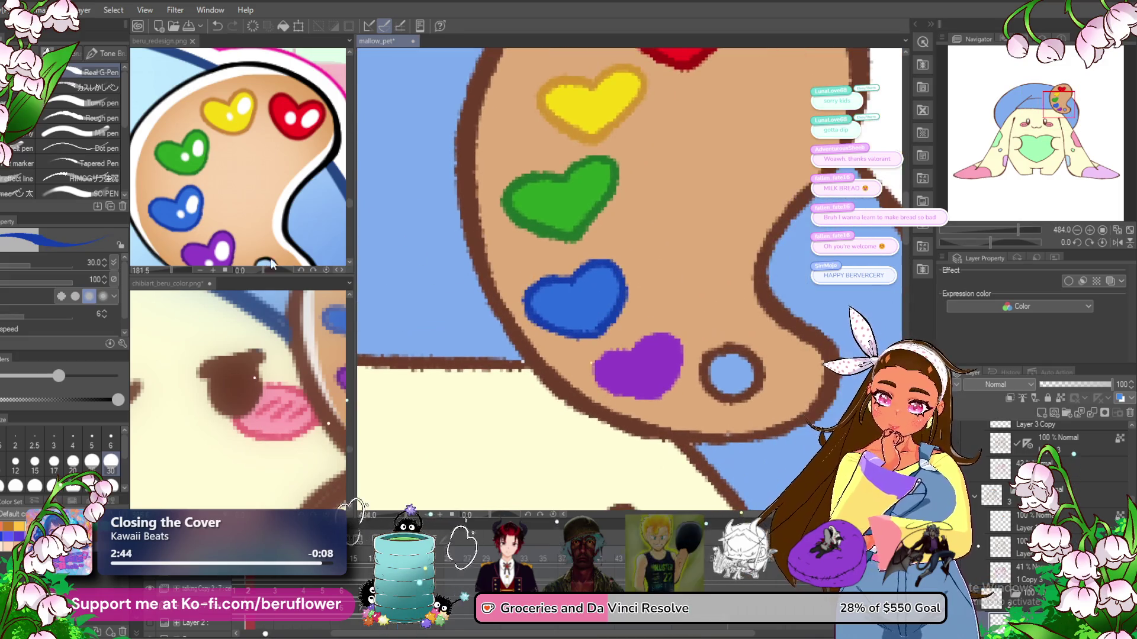
{"action": "left_click", "coordinate": [237, 207]}
{"action": "left_click", "coordinate": [201, 218], "text": "alt"}
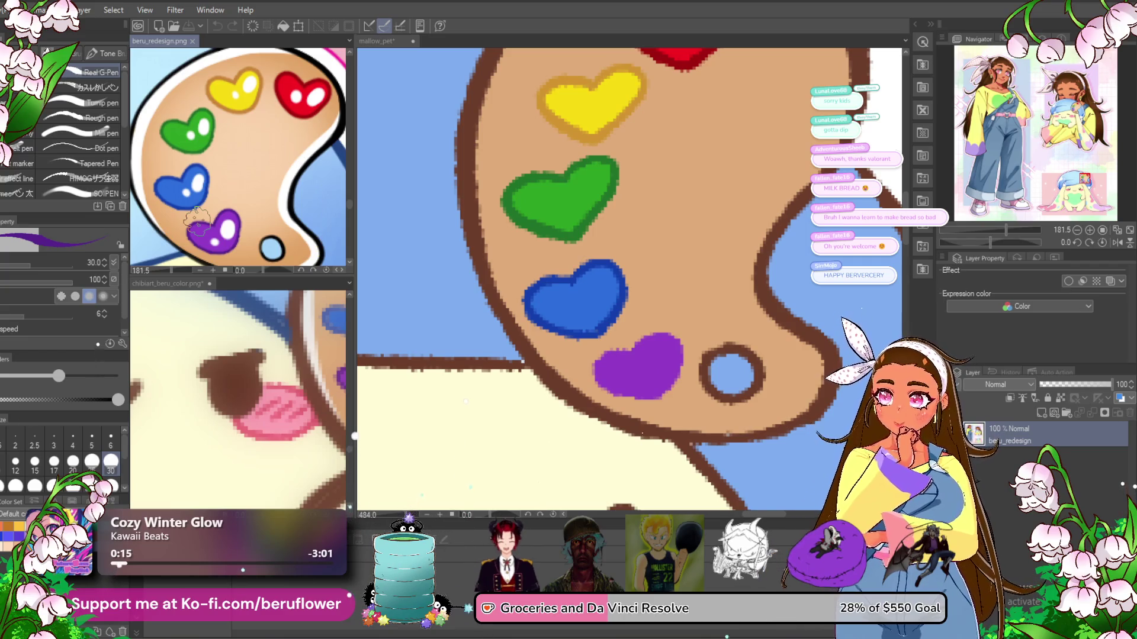
- Zoom onto the purple heart and shade its top-right edge darker purple
{"action": "left_click", "coordinate": [646, 356]}
{"action": "scroll", "coordinate": [645, 362], "scroll_direction": "up", "scroll_amount": 5}
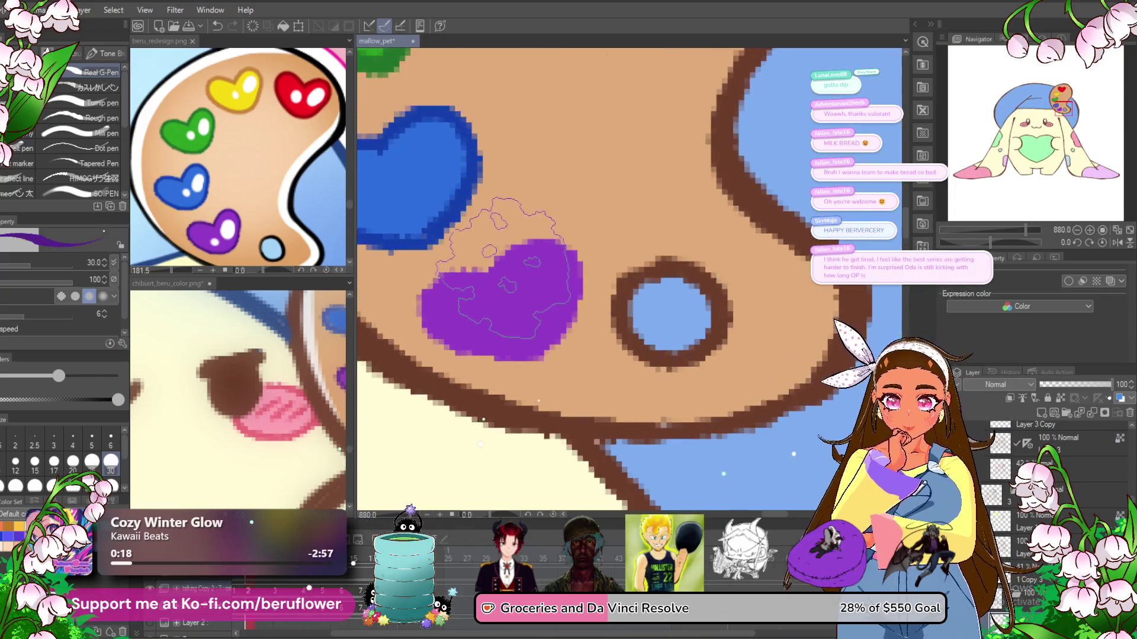
{"action": "mouse_move", "coordinate": [527, 245]}
{"action": "left_mouse_down"}
{"action": "mouse_move", "coordinate": [567, 266]}
{"action": "mouse_move", "coordinate": [526, 377]}
{"action": "mouse_move", "coordinate": [583, 342]}
{"action": "left_mouse_up"}
{"action": "scroll", "coordinate": [583, 342], "scroll_direction": "down", "scroll_amount": 8}
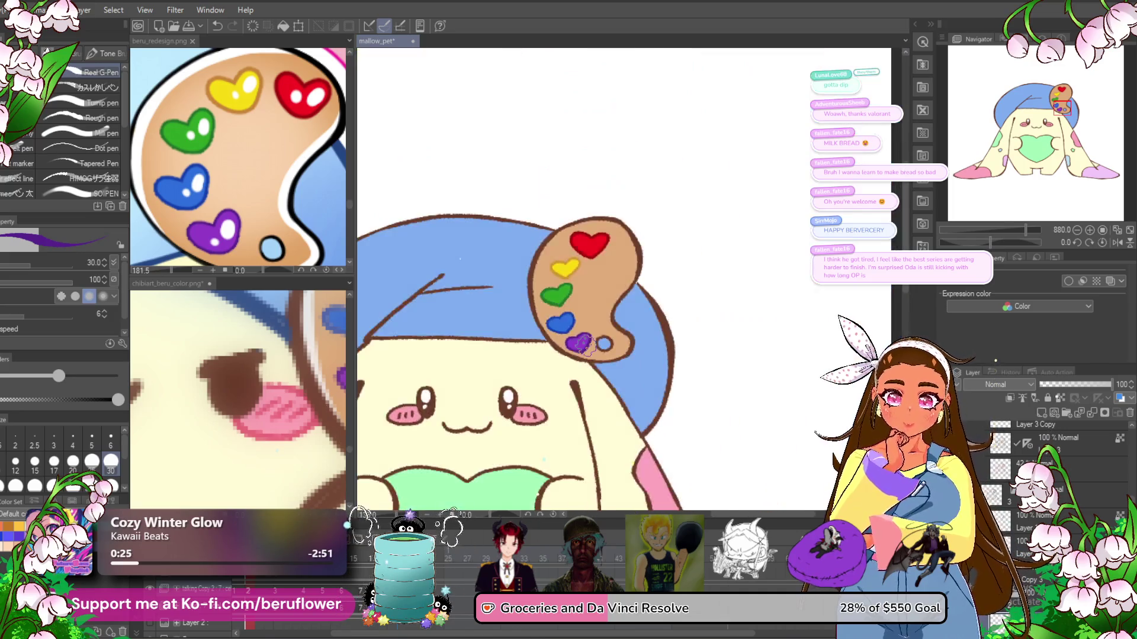
{"action": "scroll", "coordinate": [474, 419], "scroll_direction": "right", "scroll_amount": 3}
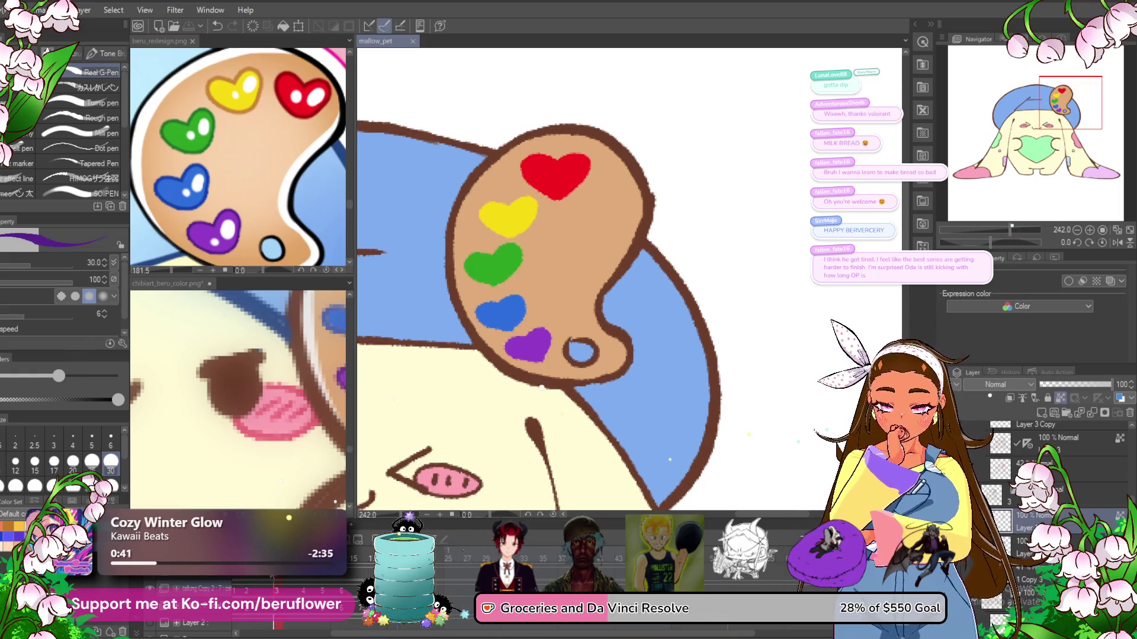
{"action": "scroll", "coordinate": [547, 310], "scroll_direction": "up", "scroll_amount": 2}
{"action": "scroll", "coordinate": [544, 302], "scroll_direction": "up", "scroll_amount": 2}
{"action": "scroll", "coordinate": [539, 290], "scroll_direction": "up", "scroll_amount": 2}
{"action": "scroll", "coordinate": [535, 280], "scroll_direction": "up", "scroll_amount": 2}
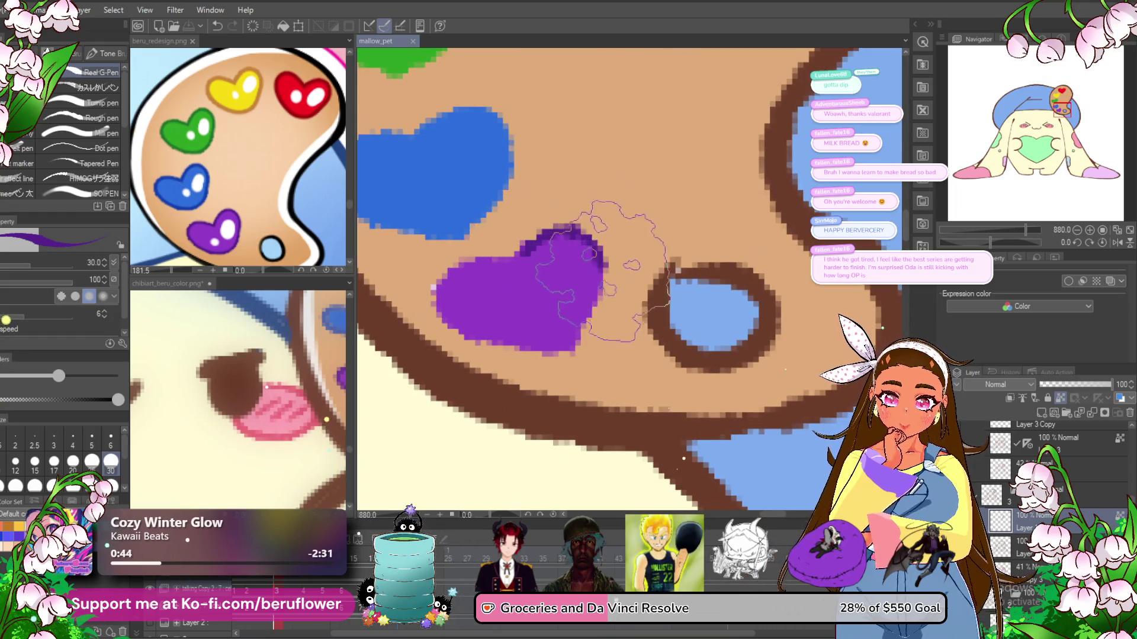
{"action": "left_click_drag", "start_coordinate": [566, 232], "coordinate": [577, 349]}
- Redo the top-right purple stroke and darken the purple heart's left and bottom edges
{"action": "key", "text": "ctrl+z"}
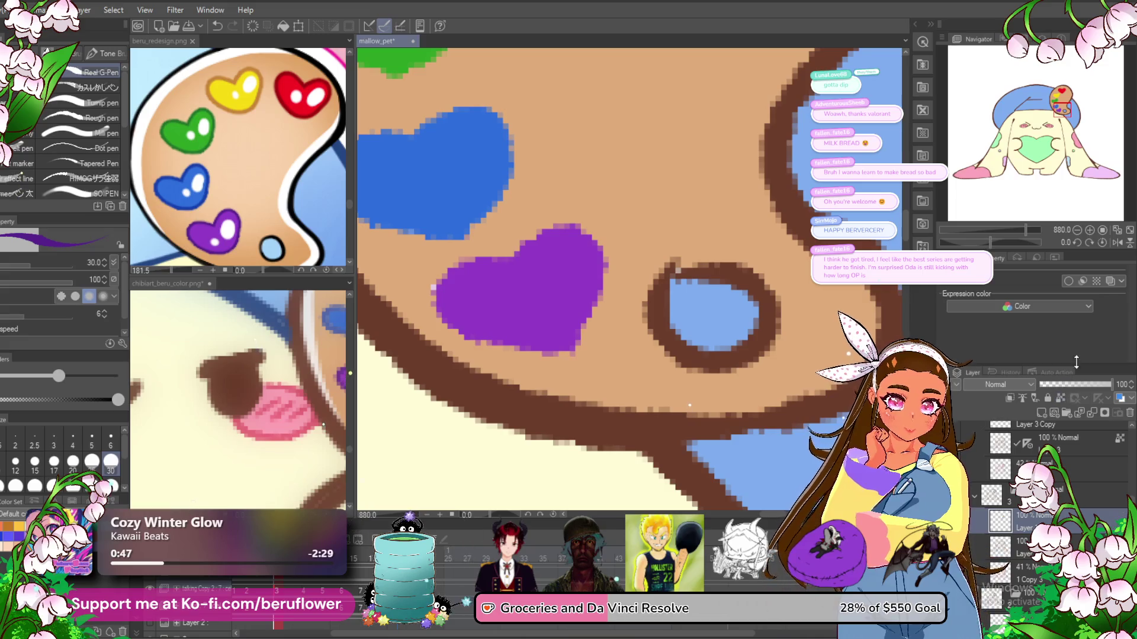
{"action": "left_click_drag", "start_coordinate": [554, 226], "coordinate": [580, 349]}
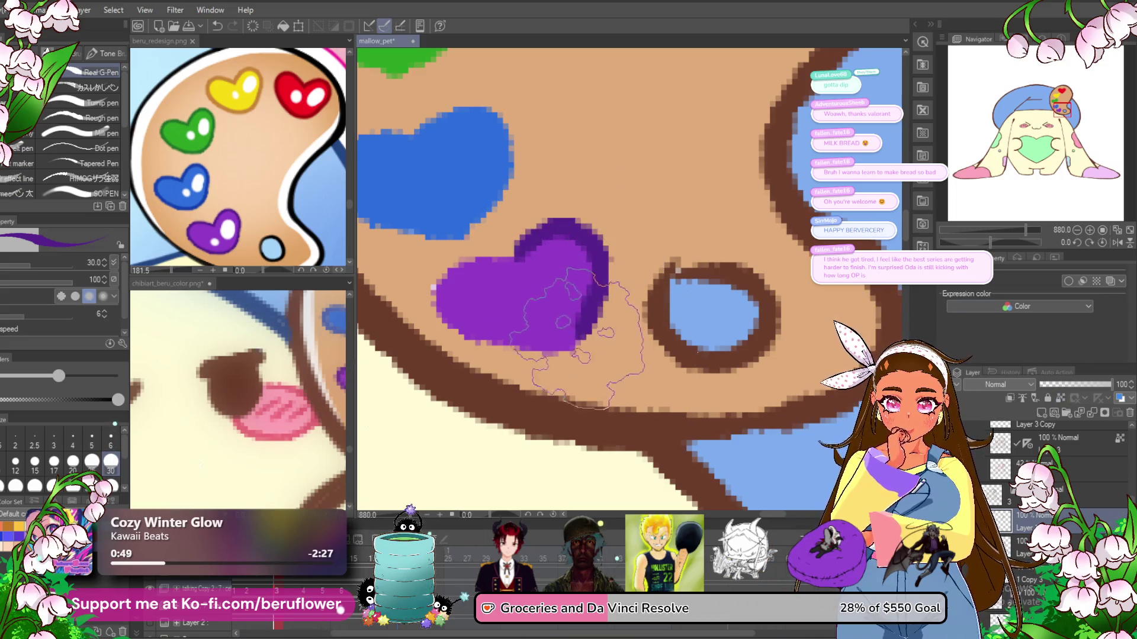
{"action": "left_click_drag", "start_coordinate": [444, 278], "coordinate": [557, 350]}
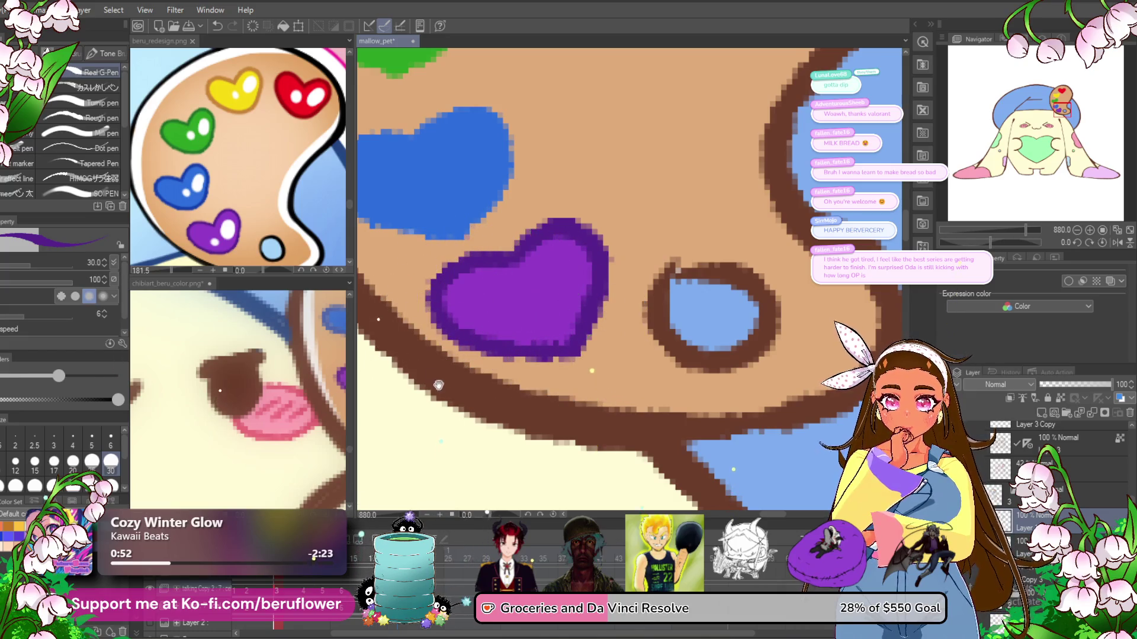
{"action": "left_click_drag", "start_coordinate": [449, 398], "coordinate": [500, 413]}
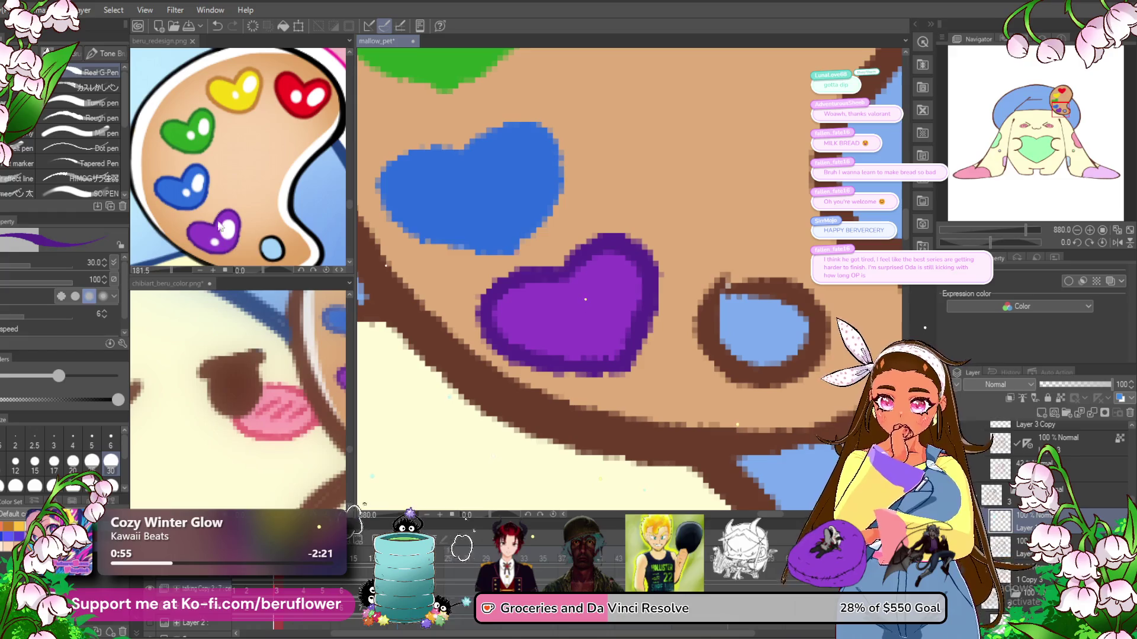
{"action": "left_click", "coordinate": [224, 235]}
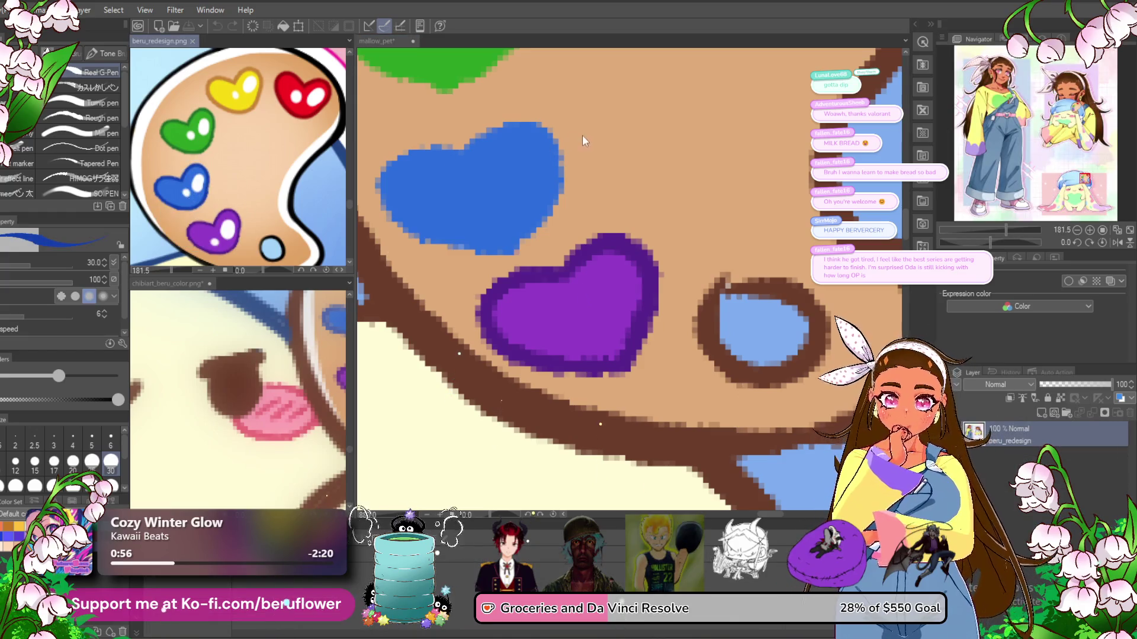
{"action": "left_click", "coordinate": [522, 162]}
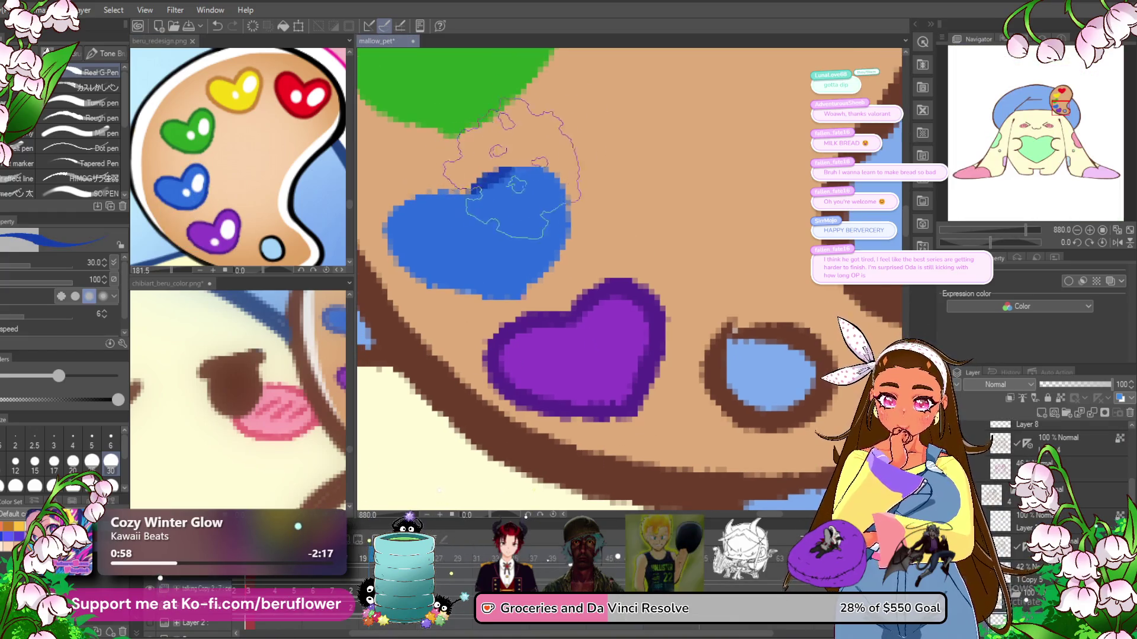
- Darken the blue heart's edges all around in deeper blue
{"action": "left_click_drag", "start_coordinate": [536, 172], "coordinate": [527, 296]}
{"action": "left_click_drag", "start_coordinate": [504, 237], "coordinate": [533, 234]}
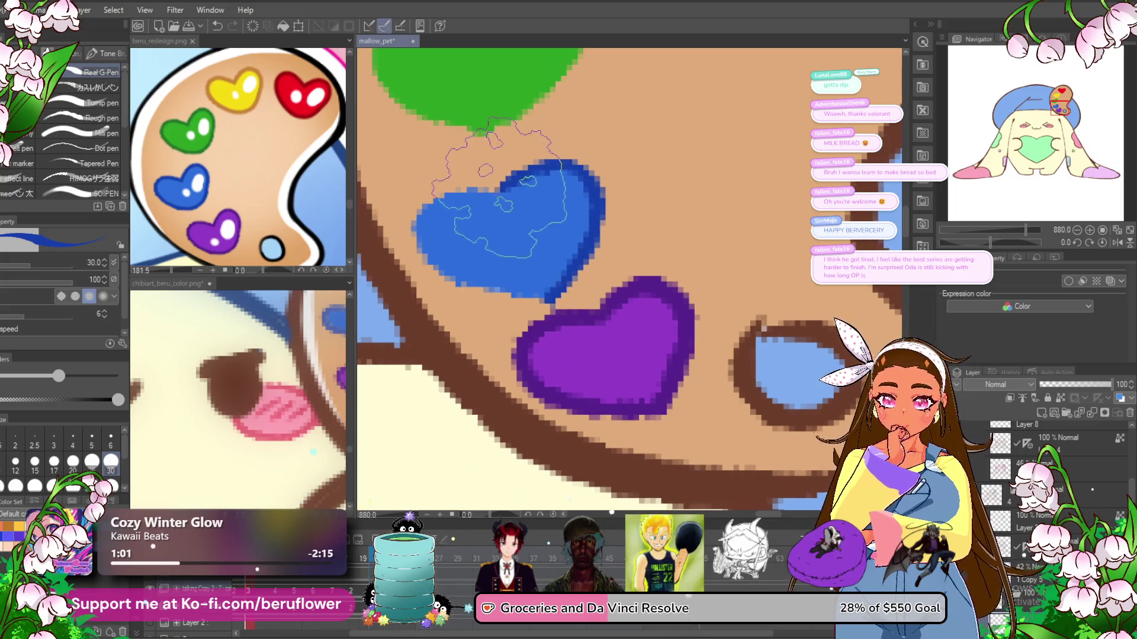
{"action": "mouse_move", "coordinate": [498, 186]}
{"action": "left_mouse_down"}
{"action": "mouse_move", "coordinate": [494, 290]}
{"action": "mouse_move", "coordinate": [557, 296]}
{"action": "left_mouse_up"}
{"action": "scroll", "coordinate": [415, 237], "scroll_direction": "up", "scroll_amount": 3}
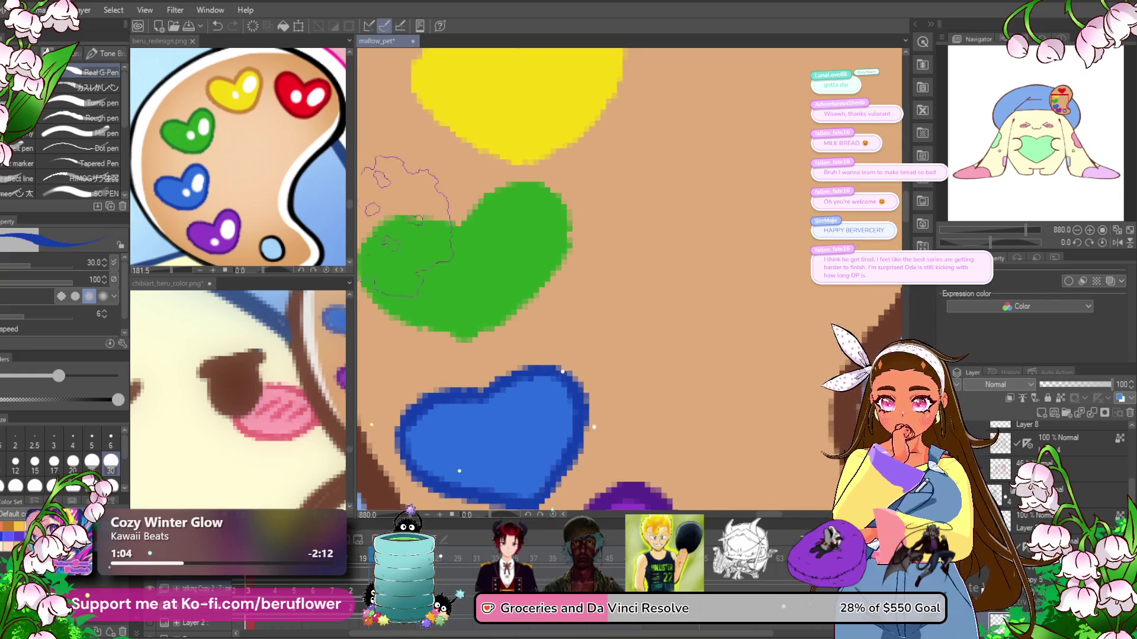
- Outline the green heart's top, left lobe and side in darker green
{"action": "left_click", "coordinate": [201, 148], "text": "alt"}
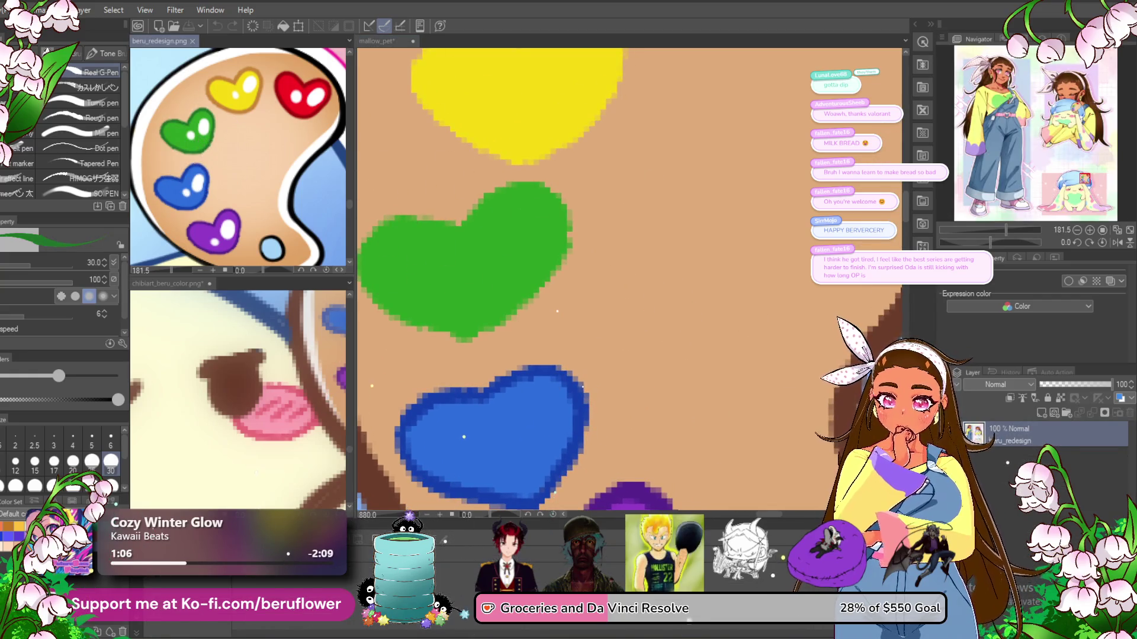
{"action": "scroll", "coordinate": [521, 249], "scroll_direction": "up", "scroll_amount": 2}
{"action": "mouse_move", "coordinate": [512, 225]}
{"action": "left_mouse_down"}
{"action": "mouse_move", "coordinate": [583, 181]}
{"action": "mouse_move", "coordinate": [520, 331]}
{"action": "left_mouse_up"}
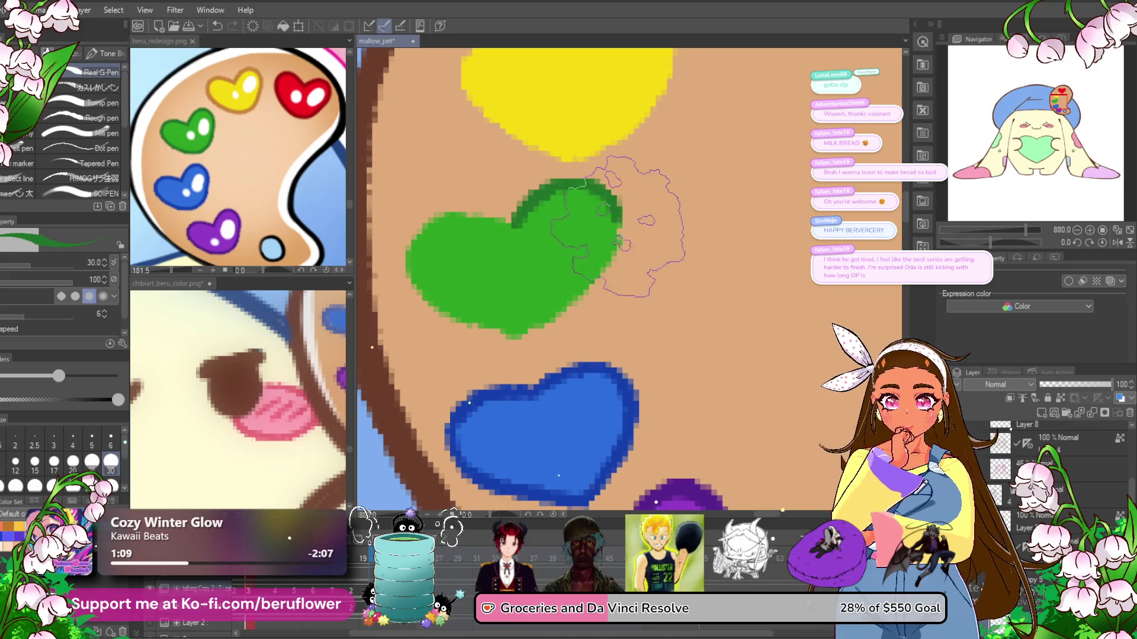
{"action": "left_click_drag", "start_coordinate": [515, 224], "coordinate": [503, 332]}
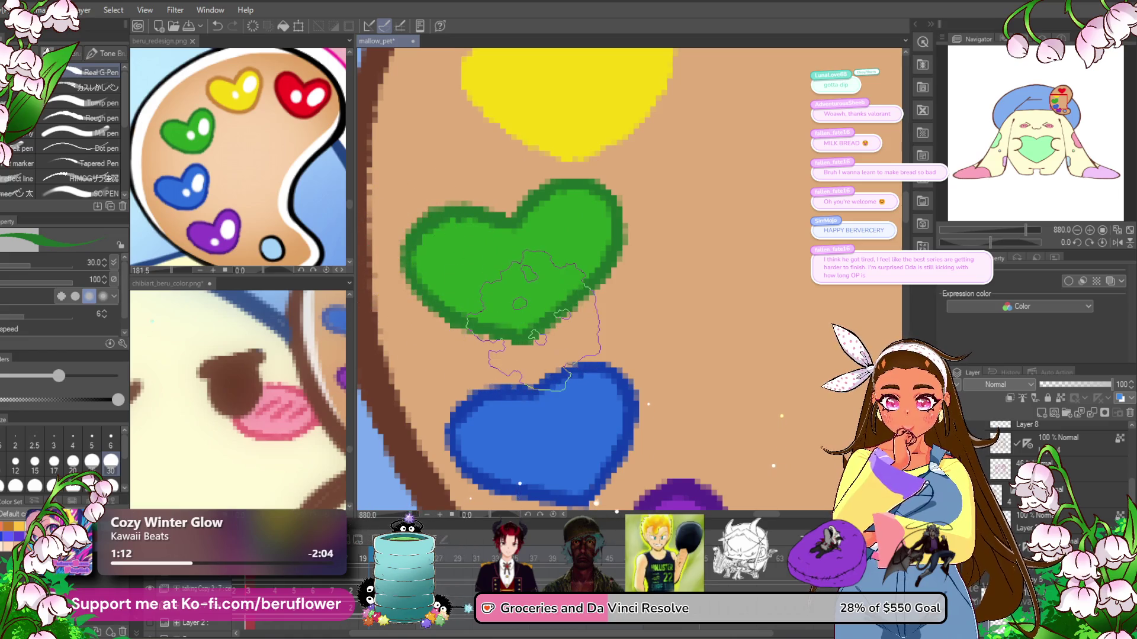
{"action": "scroll", "coordinate": [521, 326], "scroll_direction": "down", "scroll_amount": 3}
{"action": "scroll", "coordinate": [533, 326], "scroll_direction": "up", "scroll_amount": 2}
- Outline both lobes of the yellow heart in orange-brown sampled from the reference
{"action": "mouse_move", "coordinate": [545, 237]}
{"action": "left_mouse_down"}
{"action": "mouse_move", "coordinate": [545, 325]}
{"action": "mouse_move", "coordinate": [527, 380]}
{"action": "left_mouse_up"}
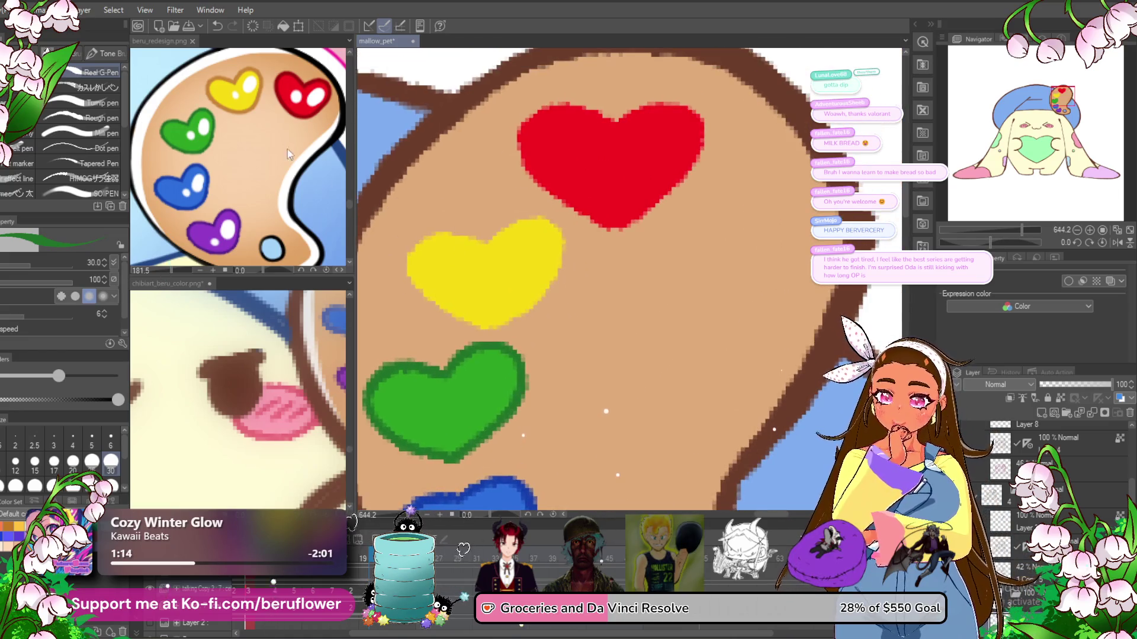
{"action": "left_click", "coordinate": [296, 160]}
{"action": "left_click", "coordinate": [510, 219]}
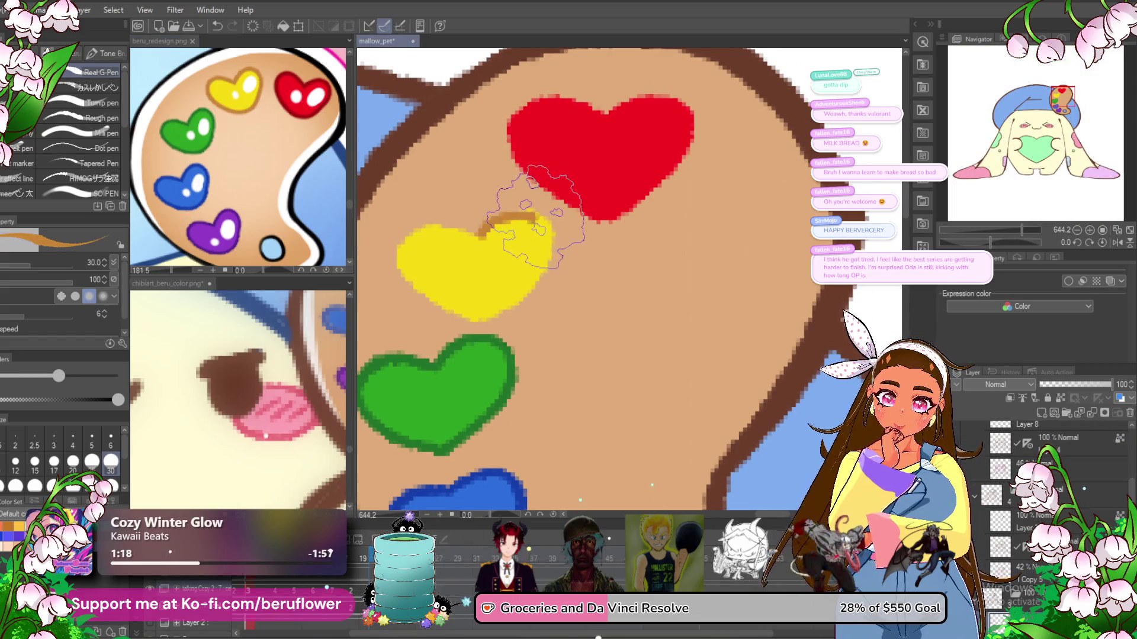
{"action": "left_click_drag", "start_coordinate": [514, 213], "coordinate": [481, 321]}
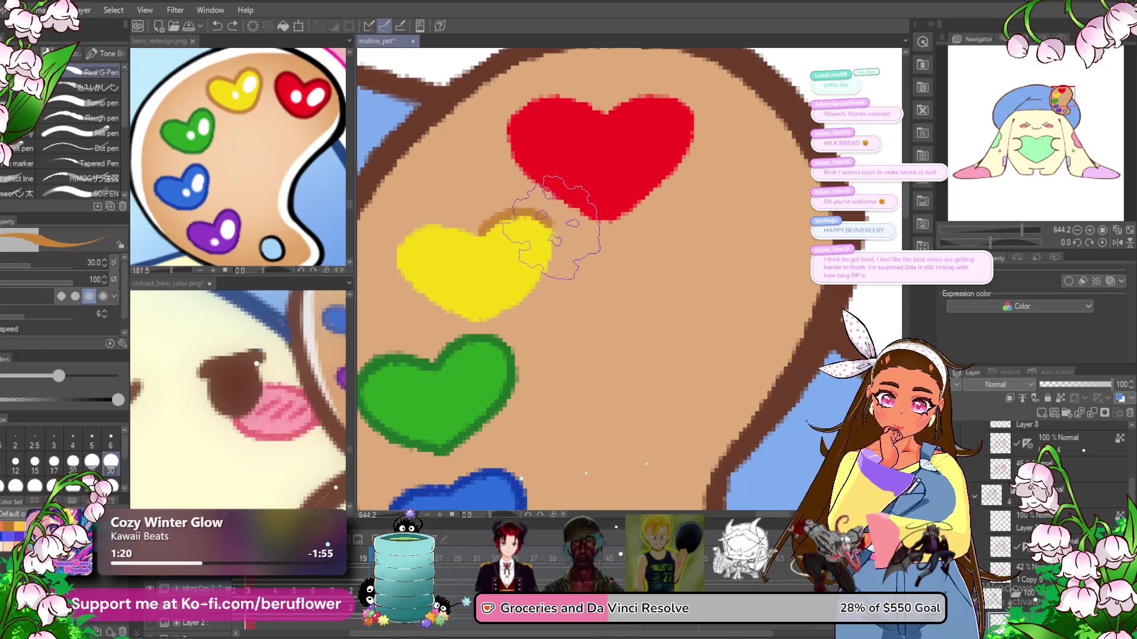
{"action": "mouse_move", "coordinate": [468, 225]}
{"action": "left_mouse_down"}
{"action": "mouse_move", "coordinate": [405, 261]}
{"action": "mouse_move", "coordinate": [467, 320]}
{"action": "left_mouse_up"}
- Shade the red heart's upper-right lobe and left side down to the tip in darker red
{"action": "left_click", "coordinate": [663, 146], "text": "alt"}
{"action": "left_click_drag", "start_coordinate": [664, 145], "coordinate": [597, 178]}
{"action": "mouse_move", "coordinate": [545, 139]}
{"action": "left_mouse_down"}
{"action": "mouse_move", "coordinate": [612, 160]}
{"action": "mouse_move", "coordinate": [536, 243]}
{"action": "mouse_move", "coordinate": [545, 261]}
{"action": "left_mouse_up"}
{"action": "left_click_drag", "start_coordinate": [467, 148], "coordinate": [540, 273]}
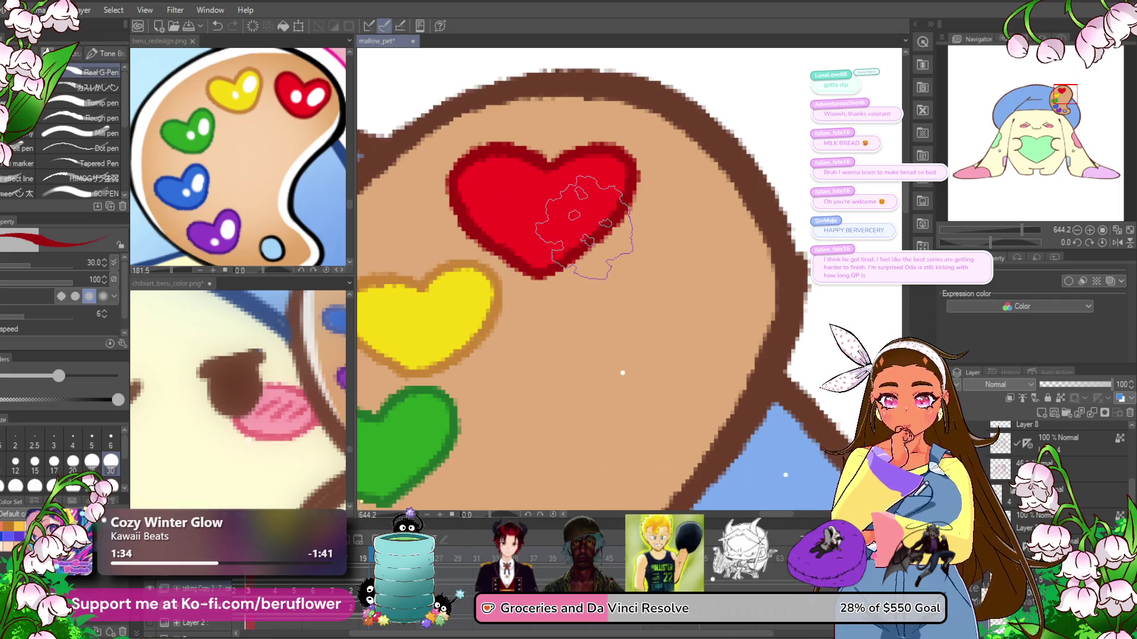
{"action": "scroll", "coordinate": [545, 273], "scroll_direction": "down", "scroll_amount": 10}
{"action": "scroll", "coordinate": [583, 226], "scroll_direction": "up", "scroll_amount": 2}
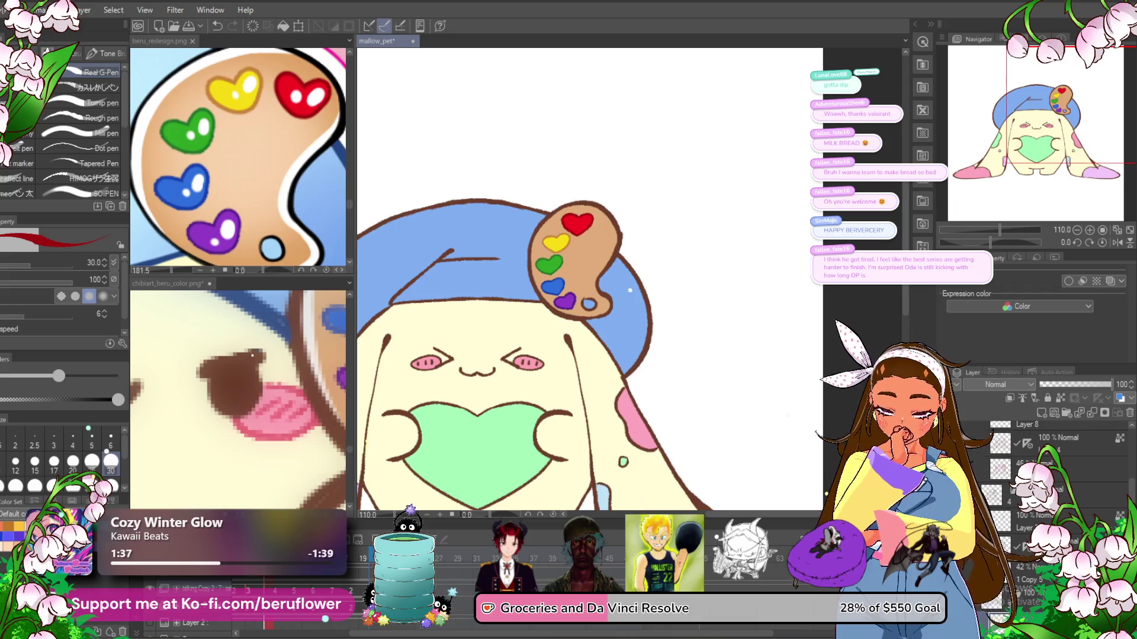
{"action": "scroll", "coordinate": [580, 230], "scroll_direction": "up", "scroll_amount": 1}
{"action": "scroll", "coordinate": [568, 219], "scroll_direction": "up", "scroll_amount": 1}
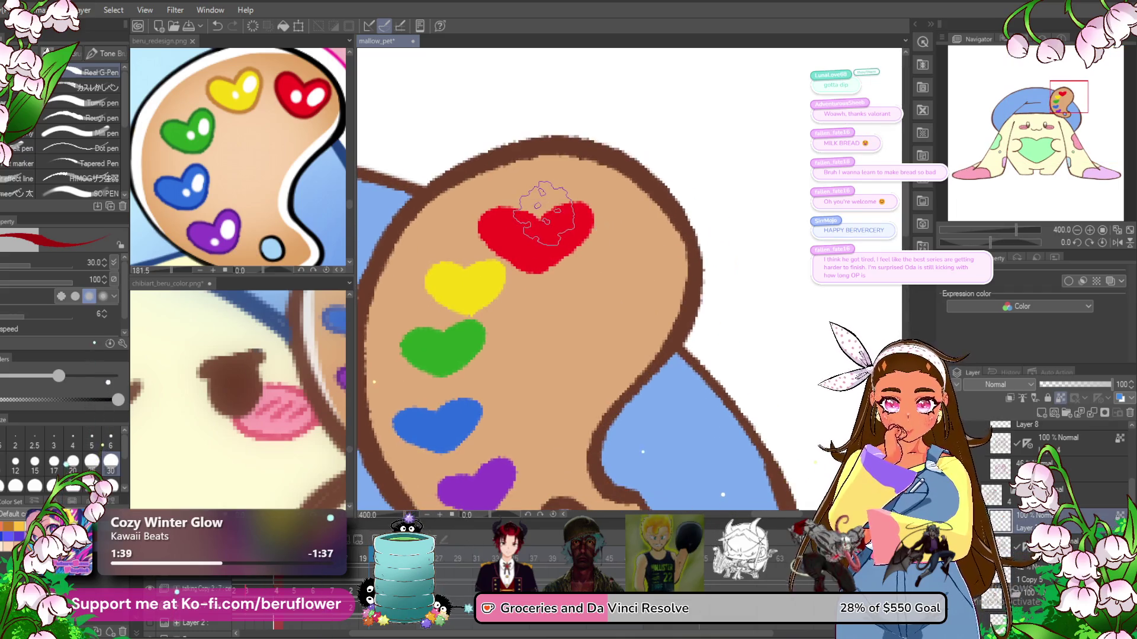
{"action": "scroll", "coordinate": [539, 201], "scroll_direction": "up", "scroll_amount": 1}
- Rework the red heart's right edge and top-left in dark red, undoing one stray stroke
{"action": "left_click_drag", "start_coordinate": [593, 249], "coordinate": [642, 225]}
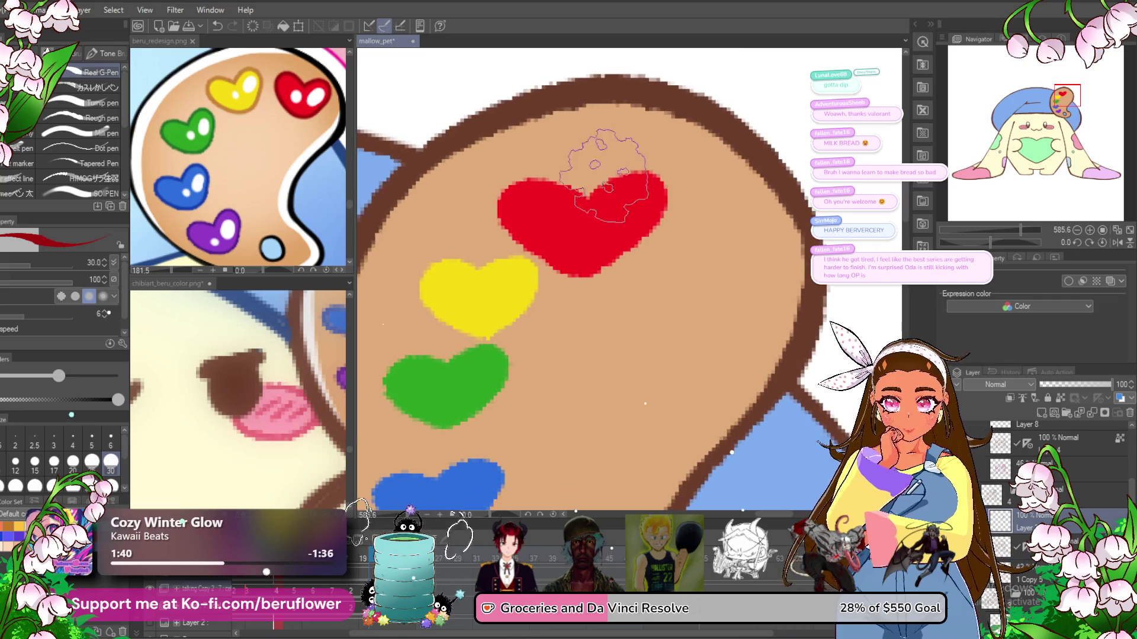
{"action": "left_click_drag", "start_coordinate": [598, 181], "coordinate": [658, 183]}
{"action": "key", "text": "ctrl+z"}
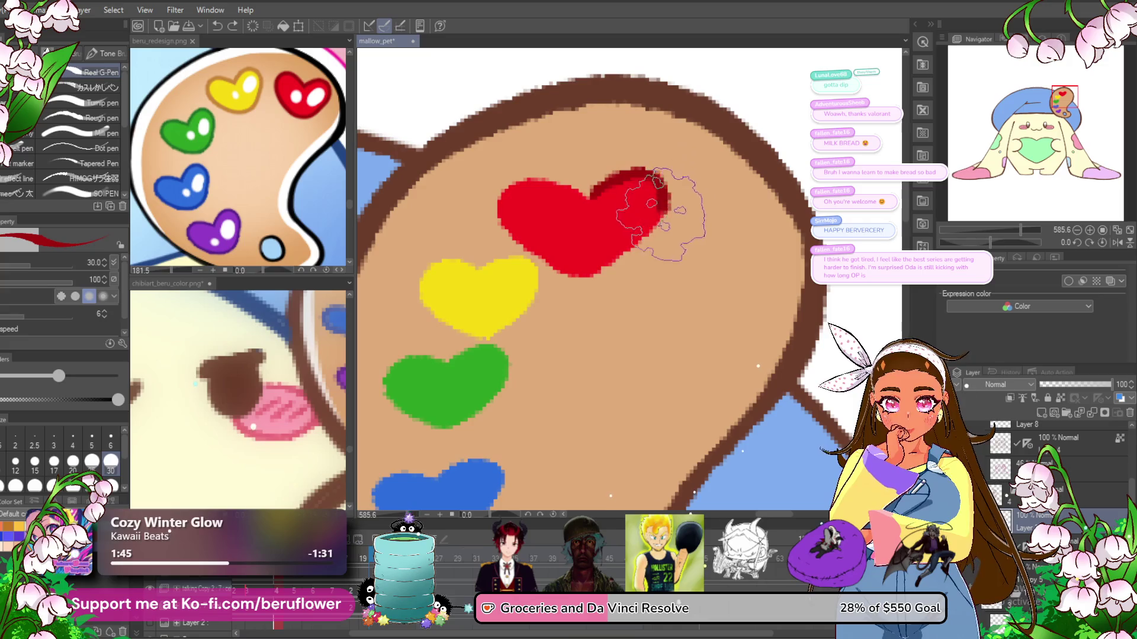
{"action": "left_click_drag", "start_coordinate": [654, 178], "coordinate": [592, 261]}
{"action": "left_click_drag", "start_coordinate": [590, 199], "coordinate": [554, 260]}
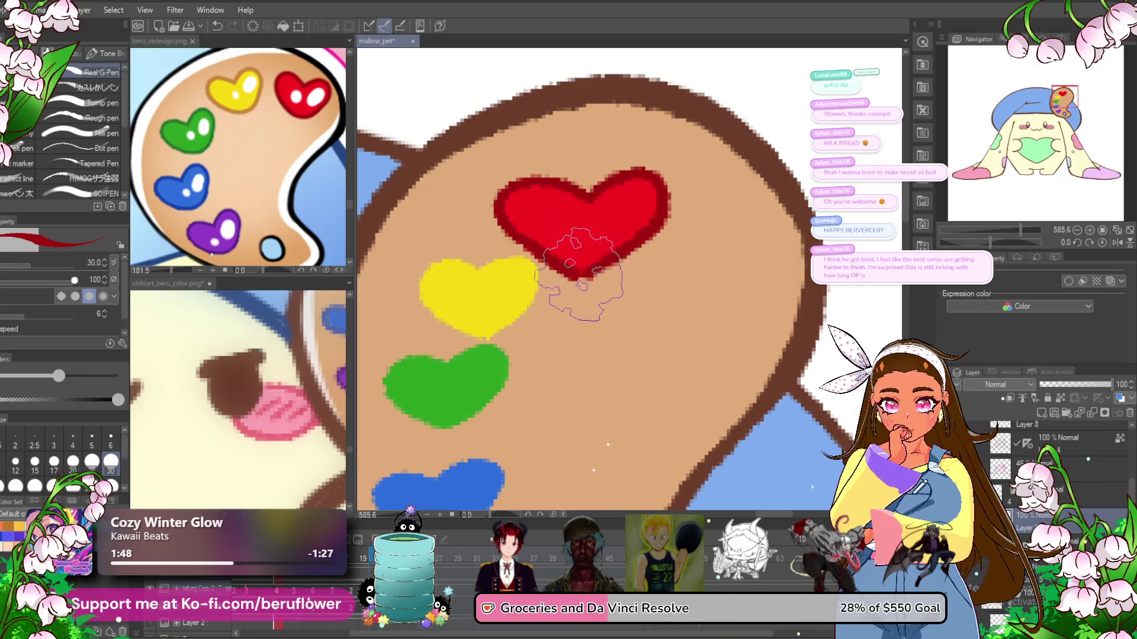
{"action": "scroll", "coordinate": [629, 207], "scroll_direction": "down", "scroll_amount": 5}
{"action": "left_click_drag", "start_coordinate": [629, 207], "coordinate": [623, 213]}
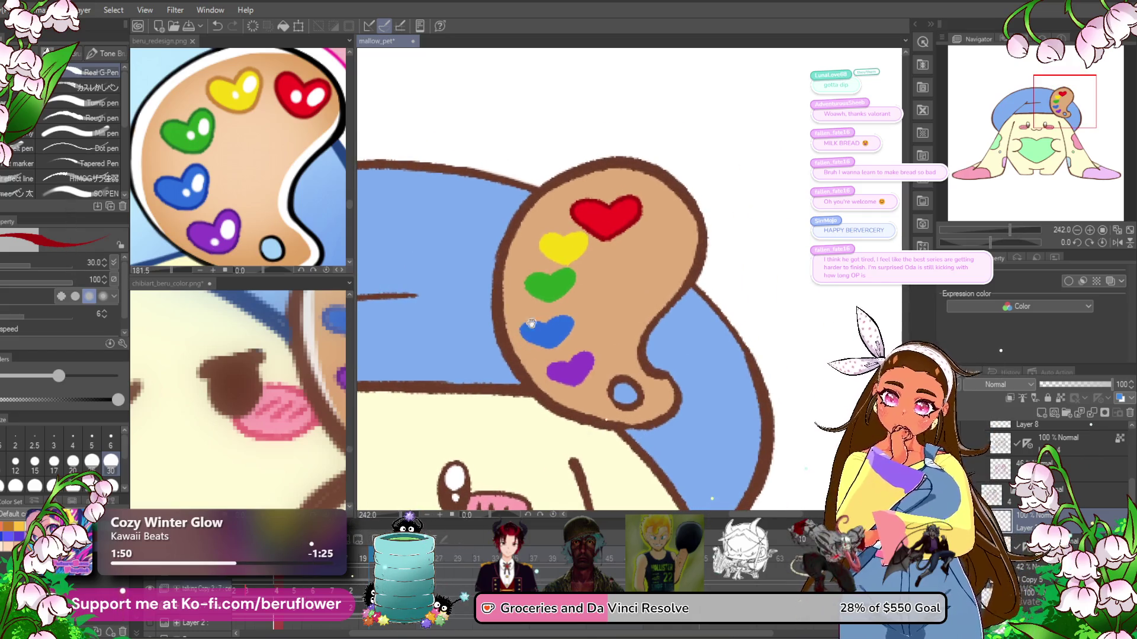
{"action": "left_click", "coordinate": [315, 239]}
- Outline the yellow heart's edges all around in orange-brown
{"action": "left_click", "coordinate": [241, 108], "text": "alt"}
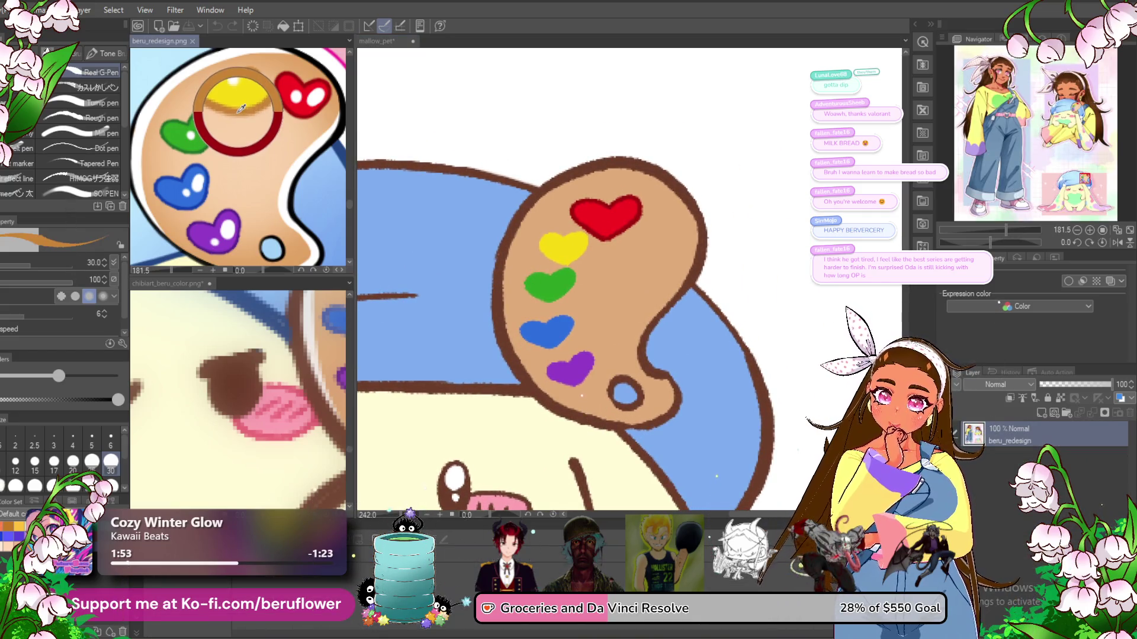
{"action": "left_click", "coordinate": [596, 241]}
{"action": "scroll", "coordinate": [587, 244], "scroll_direction": "up", "scroll_amount": 5}
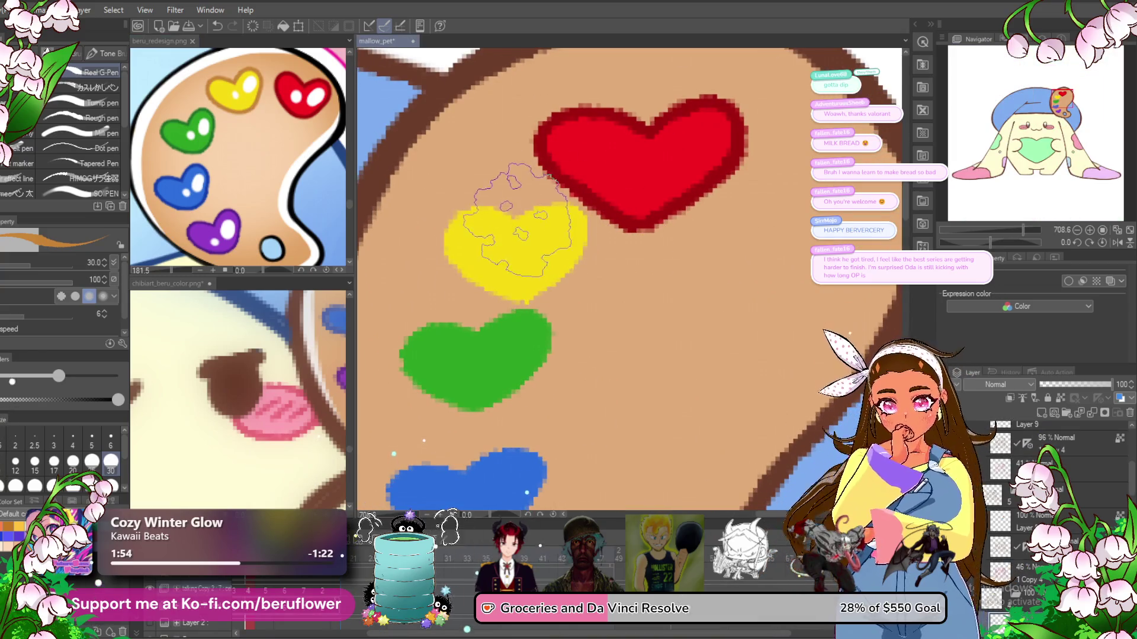
{"action": "left_click_drag", "start_coordinate": [546, 190], "coordinate": [570, 292]}
{"action": "left_click_drag", "start_coordinate": [521, 231], "coordinate": [516, 299]}
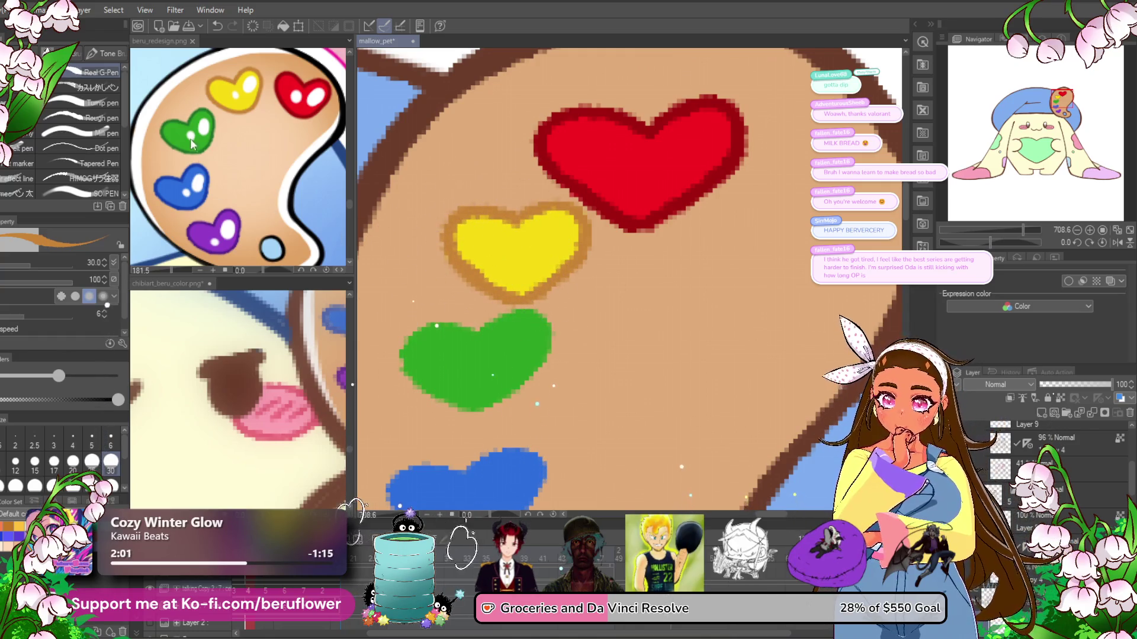
- Shade the green heart's edges darker green and the blue heart's right edge darker blue
{"action": "left_click", "coordinate": [189, 134], "text": "alt"}
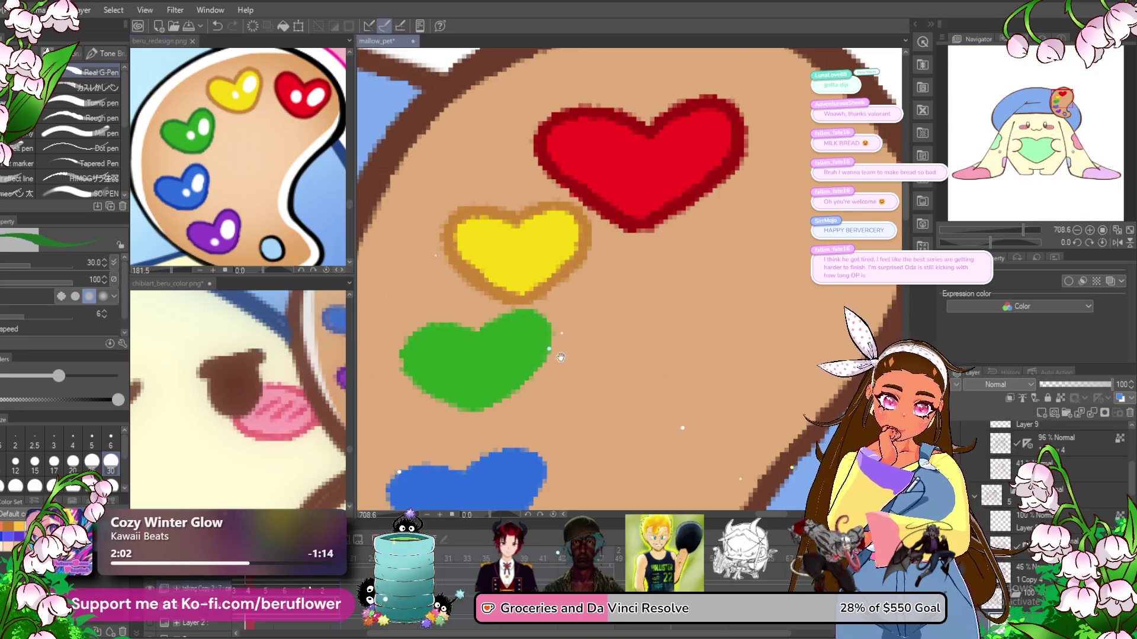
{"action": "left_click_drag", "start_coordinate": [564, 349], "coordinate": [577, 284]}
{"action": "mouse_move", "coordinate": [492, 272]}
{"action": "left_mouse_down"}
{"action": "mouse_move", "coordinate": [563, 296]}
{"action": "mouse_move", "coordinate": [508, 379]}
{"action": "left_mouse_up"}
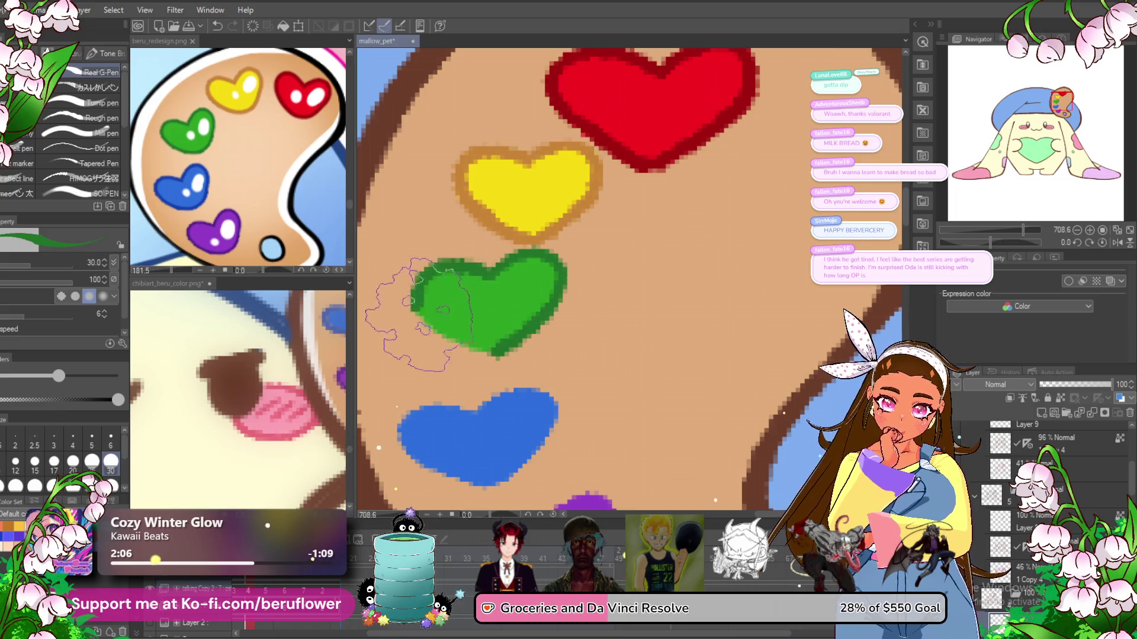
{"action": "left_click_drag", "start_coordinate": [418, 310], "coordinate": [515, 358]}
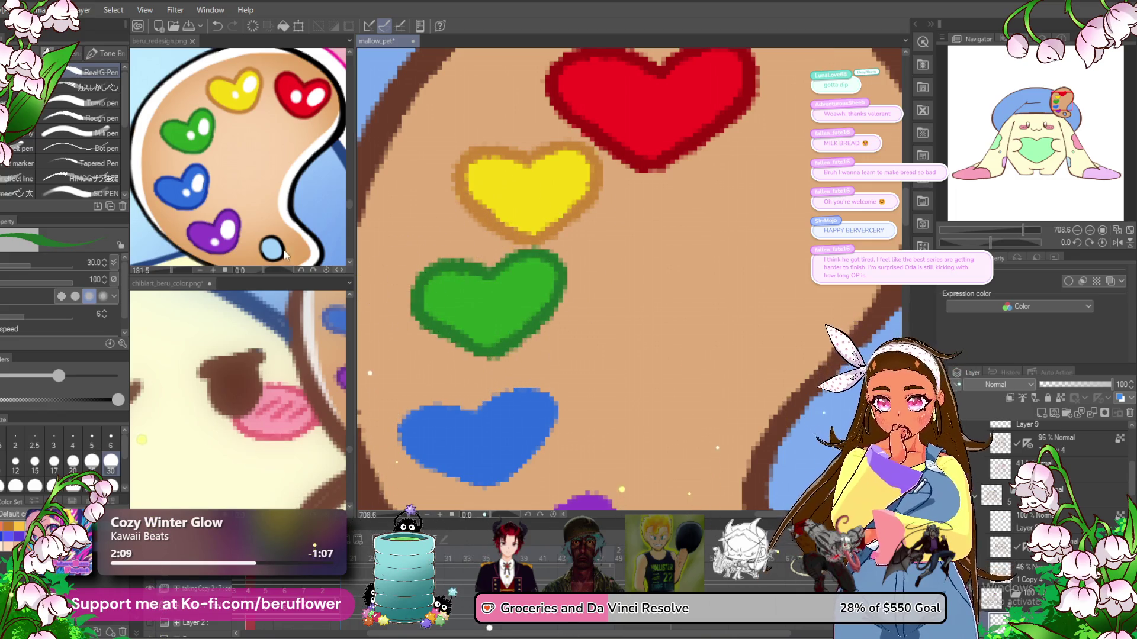
{"action": "left_click", "coordinate": [194, 205], "text": "alt"}
{"action": "mouse_move", "coordinate": [526, 417]}
{"action": "left_mouse_down"}
{"action": "mouse_move", "coordinate": [541, 251]}
{"action": "mouse_move", "coordinate": [504, 320]}
{"action": "mouse_move", "coordinate": [472, 318]}
{"action": "left_mouse_up"}
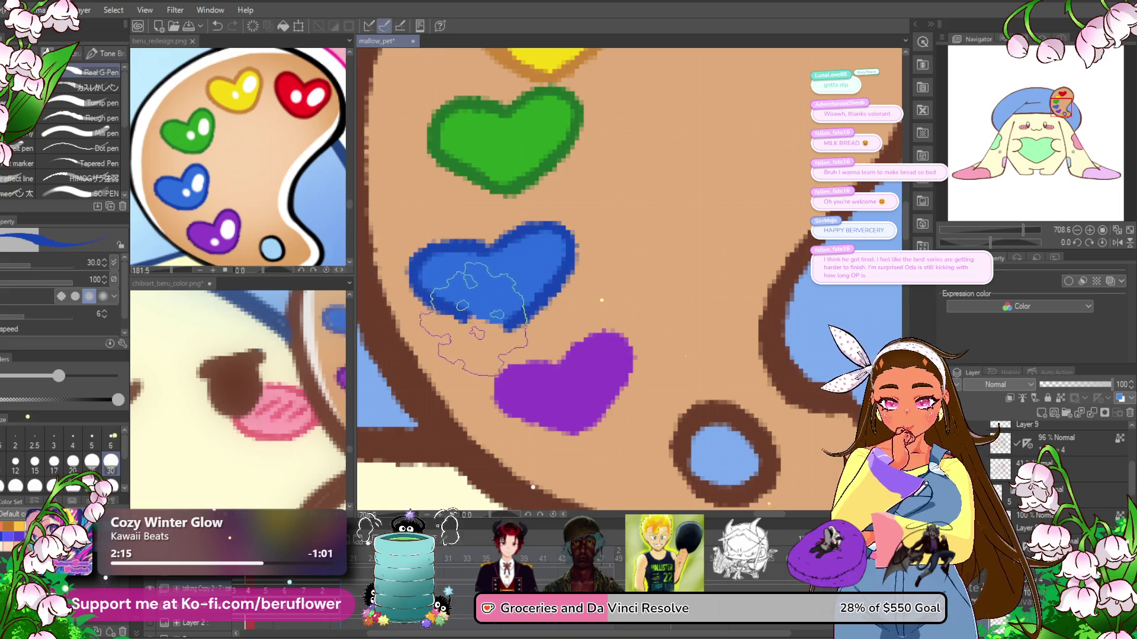
- Darken the purple heart's upper-right, left and lower parts with reference purple
{"action": "left_click", "coordinate": [201, 221], "text": "alt"}
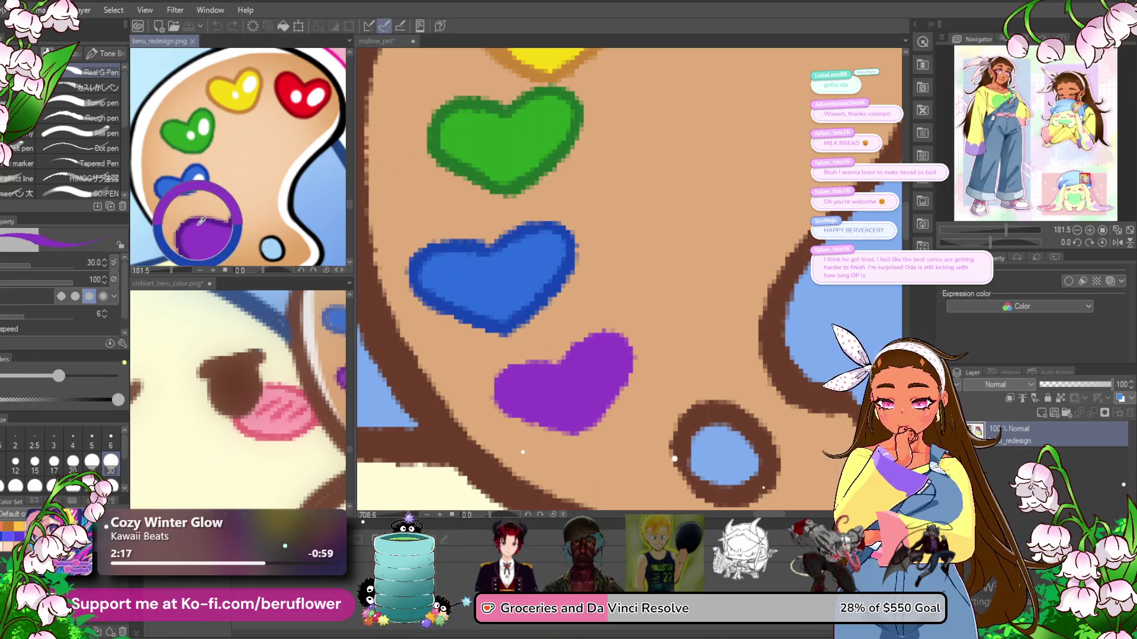
{"action": "left_click", "coordinate": [678, 389]}
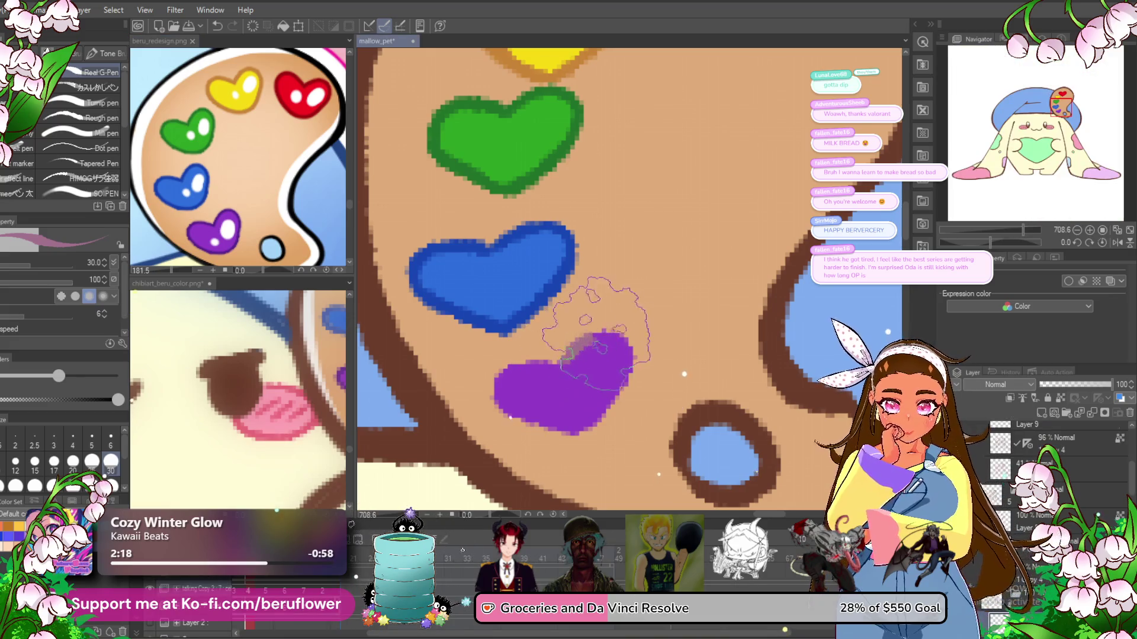
{"action": "left_click", "coordinate": [268, 268]}
{"action": "left_click", "coordinate": [197, 224], "text": "alt"}
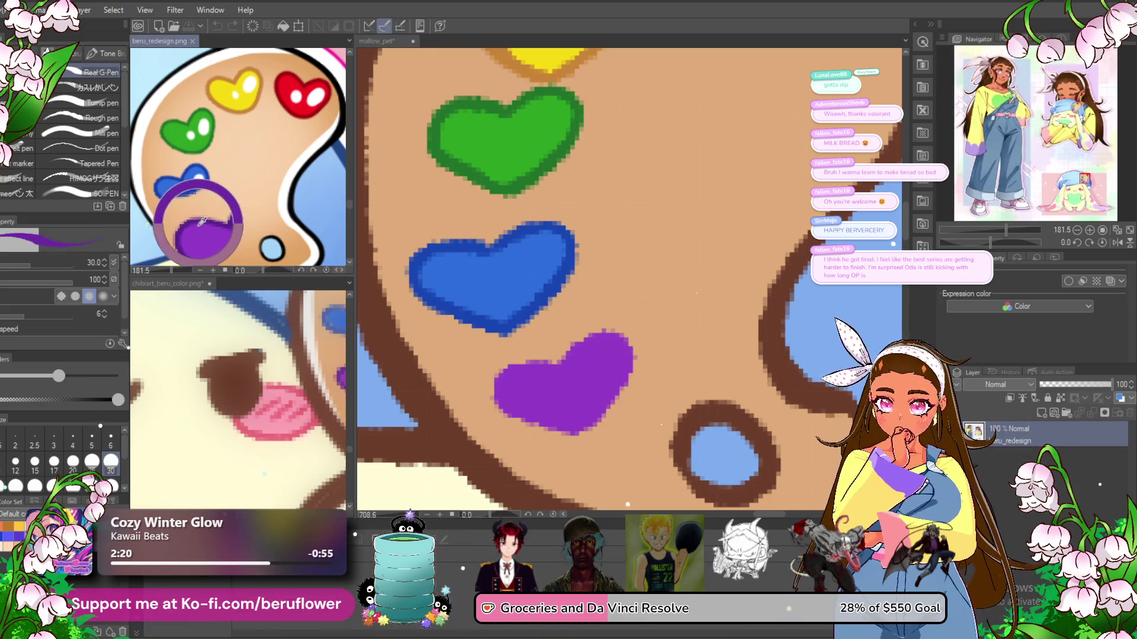
{"action": "left_click", "coordinate": [560, 368]}
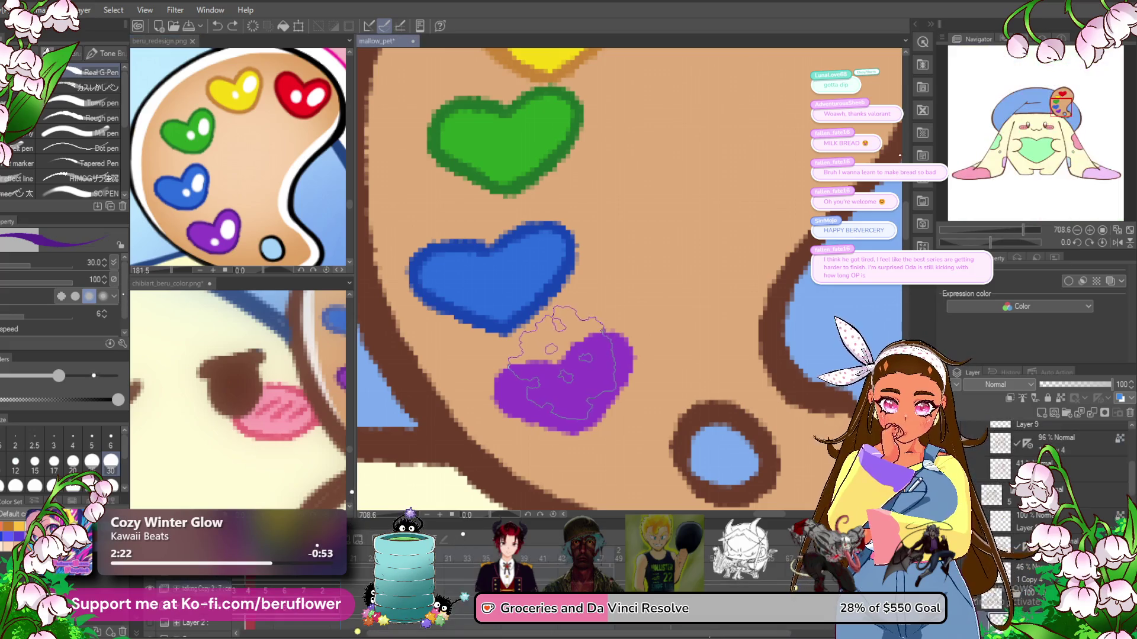
{"action": "left_click_drag", "start_coordinate": [568, 355], "coordinate": [595, 422]}
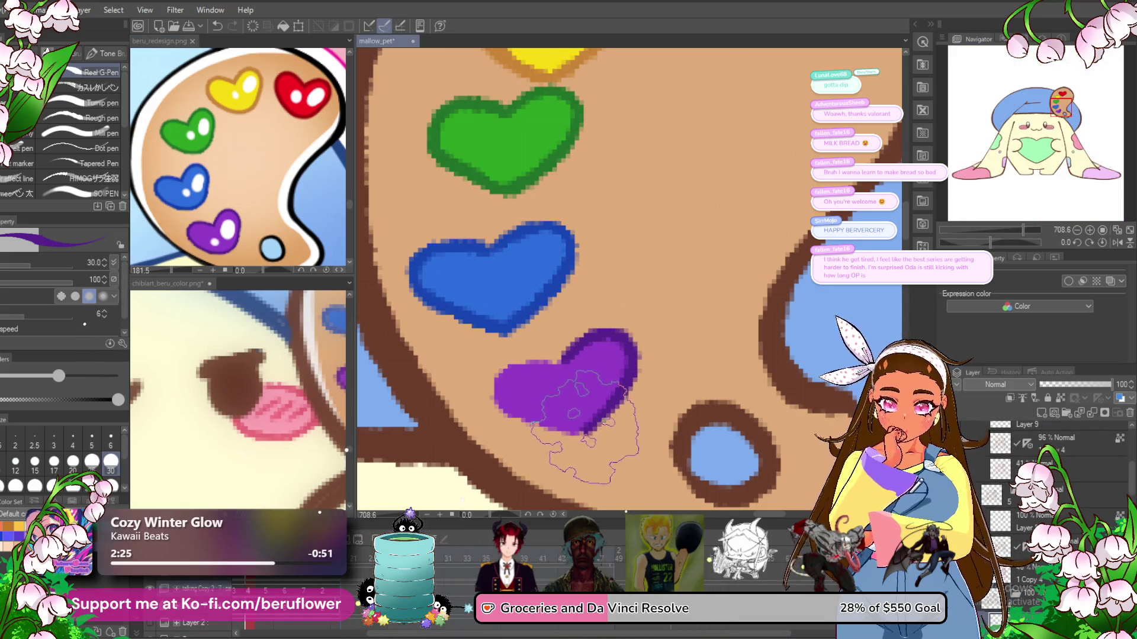
{"action": "left_click_drag", "start_coordinate": [563, 361], "coordinate": [564, 301]}
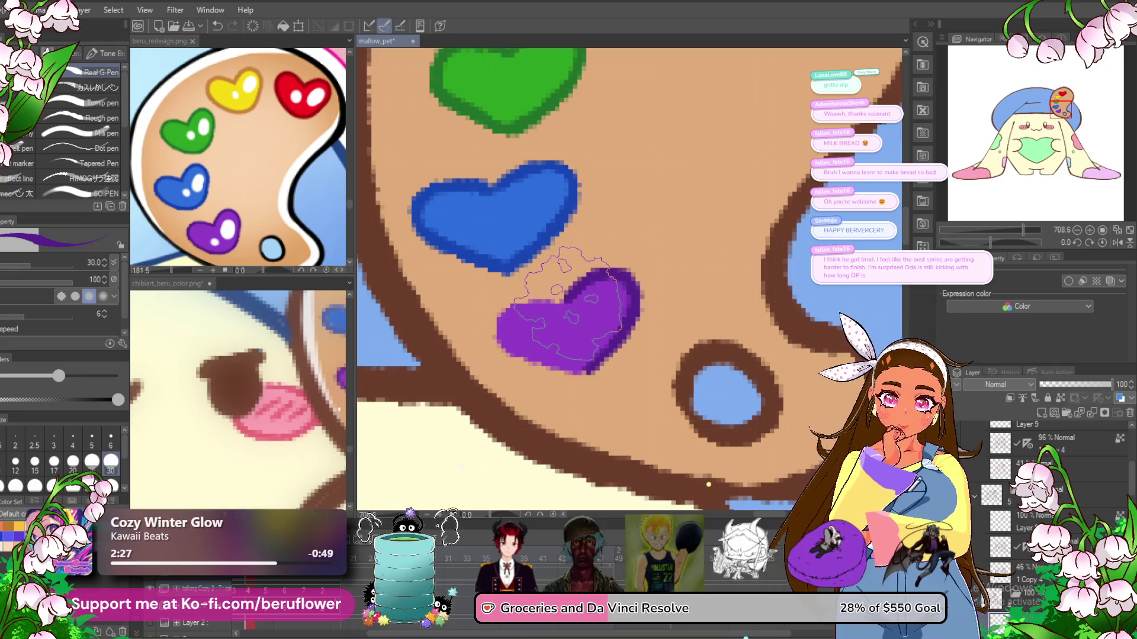
{"action": "left_click_drag", "start_coordinate": [492, 327], "coordinate": [574, 330]}
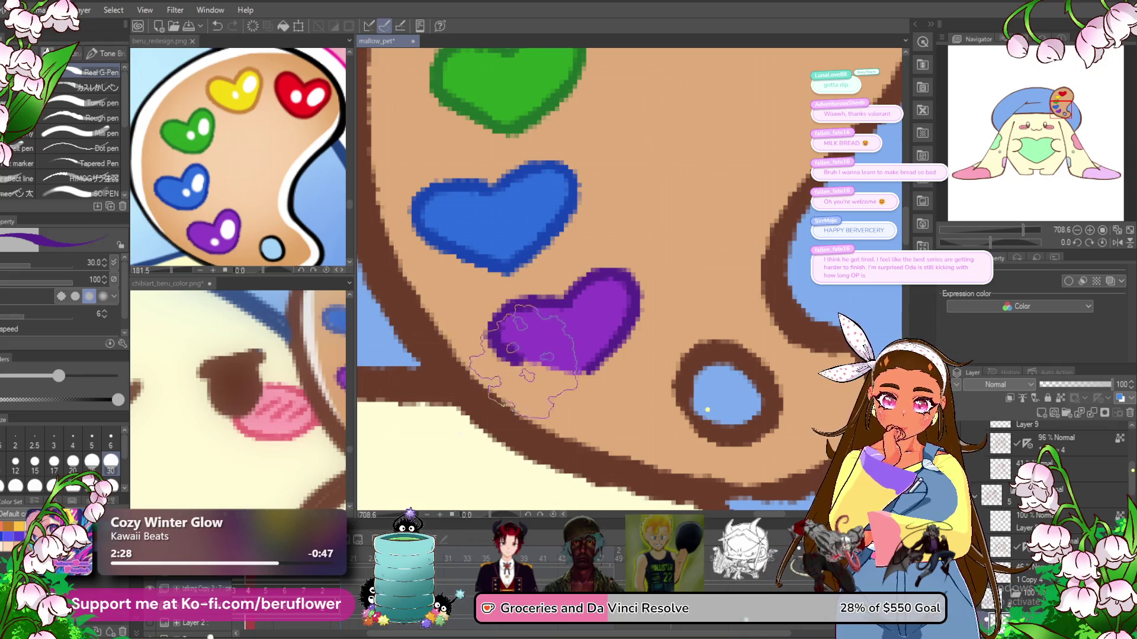
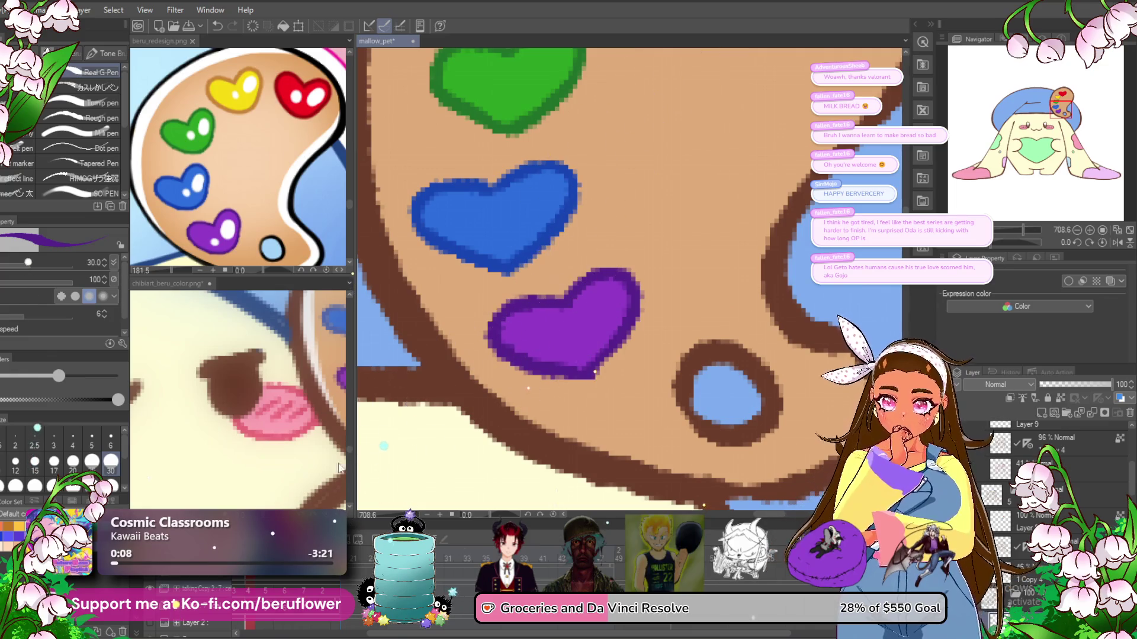
- Darken the purple heart's right, upper-right and left edges
{"action": "scroll", "coordinate": [627, 278], "scroll_direction": "up", "scroll_amount": 2}
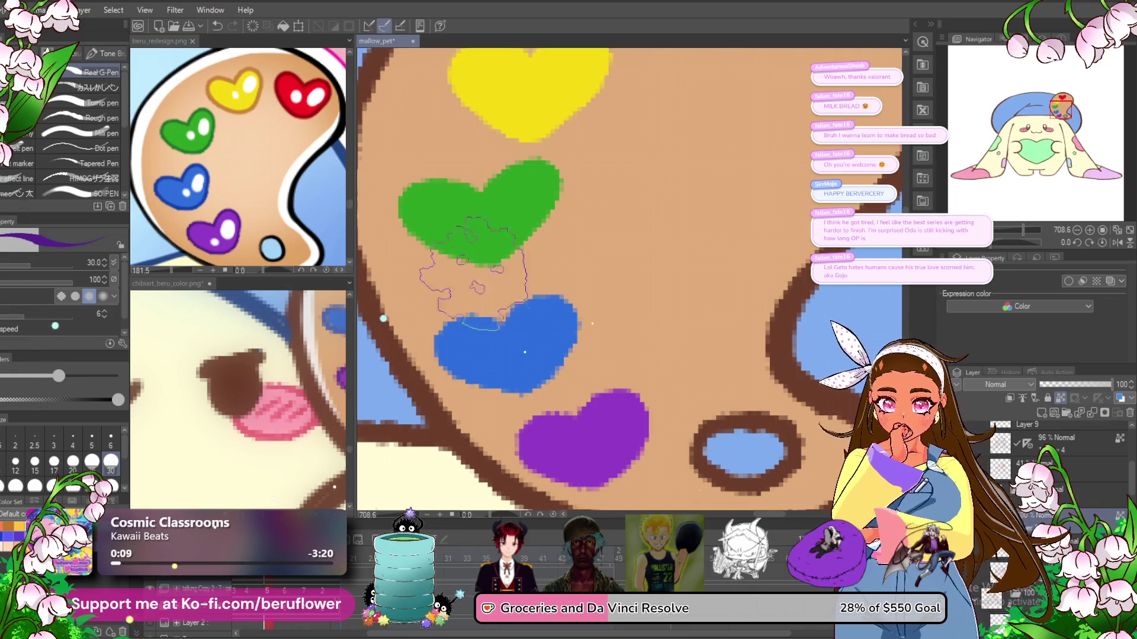
{"action": "left_click_drag", "start_coordinate": [586, 362], "coordinate": [520, 232]}
{"action": "left_click_drag", "start_coordinate": [515, 278], "coordinate": [569, 308]}
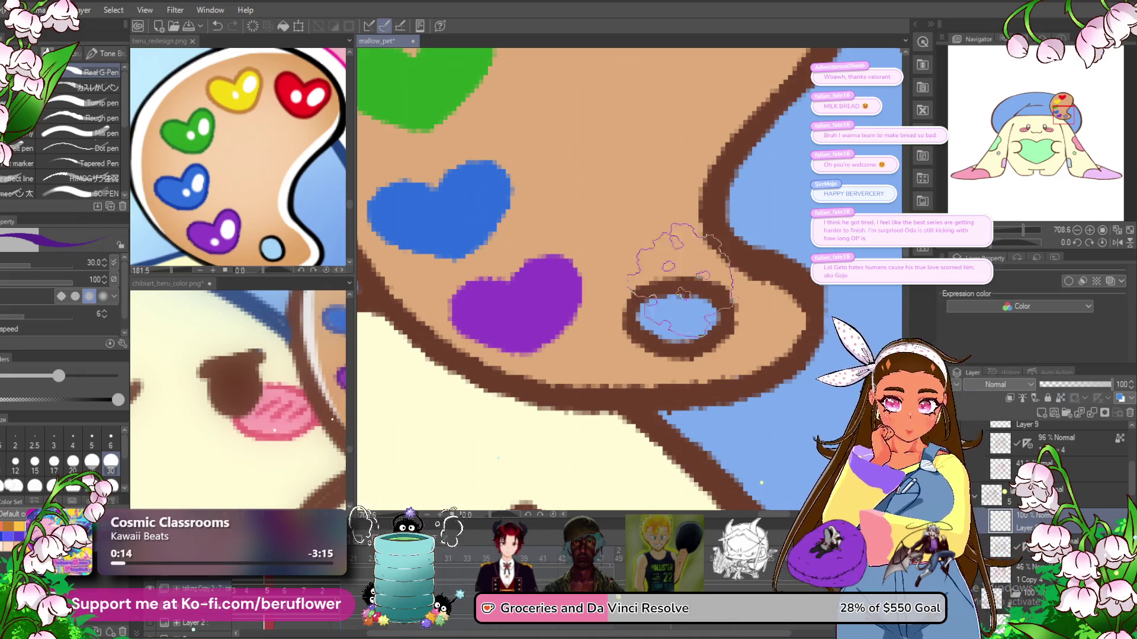
{"action": "left_click_drag", "start_coordinate": [533, 257], "coordinate": [572, 320]}
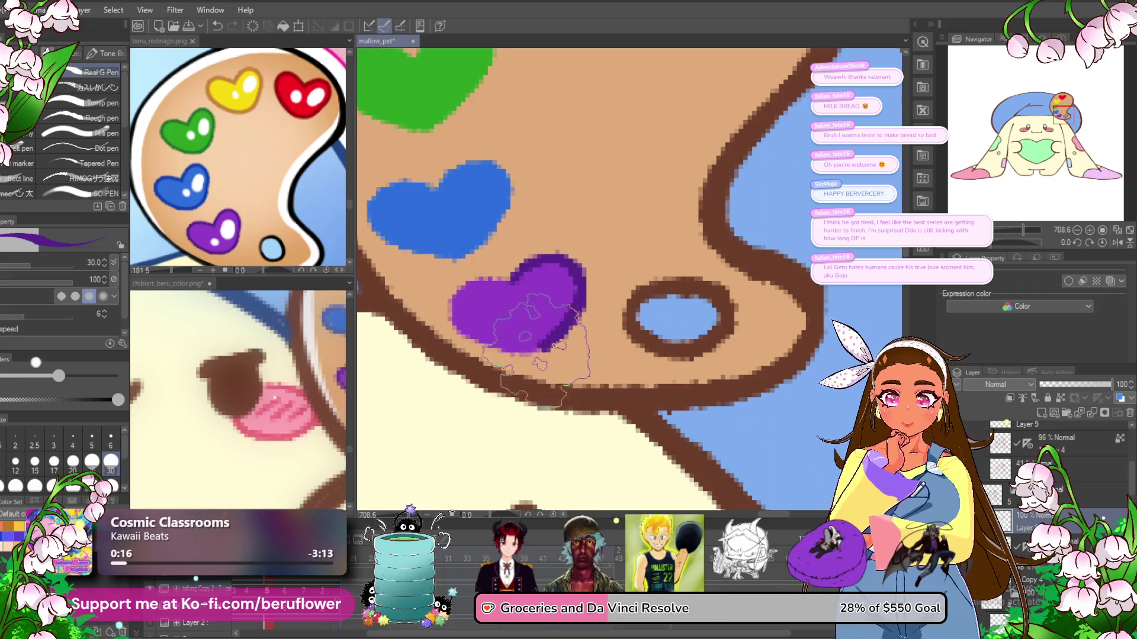
{"action": "left_click_drag", "start_coordinate": [503, 278], "coordinate": [455, 323]}
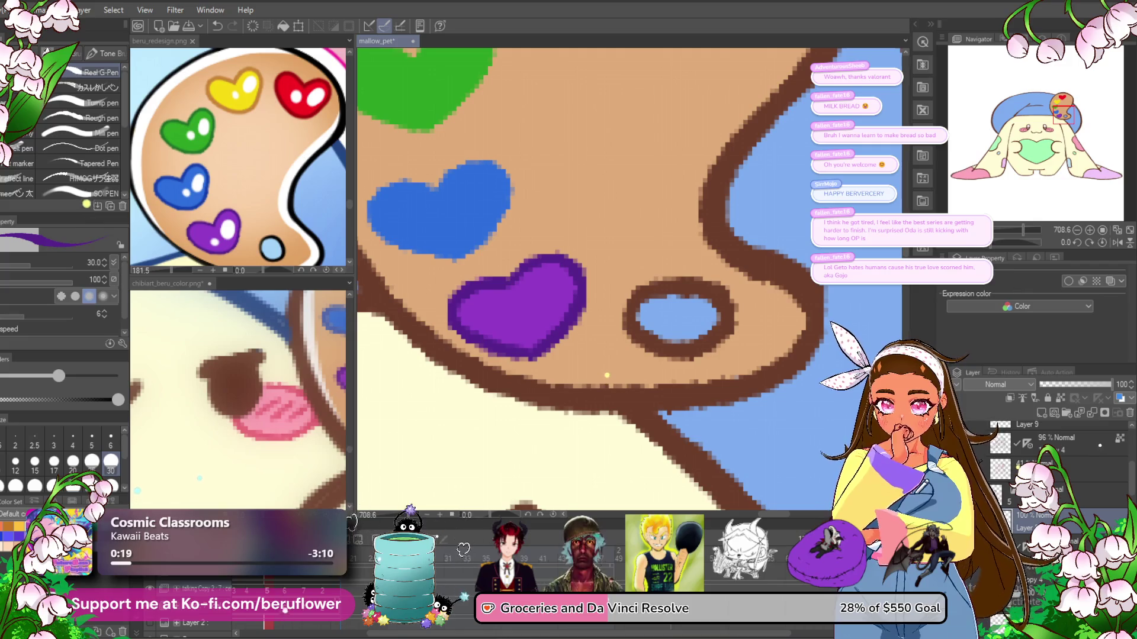
- Sample blue from the reference palette and shade the blue heart's top-right edge
{"action": "left_click", "coordinate": [205, 198], "text": "alt"}
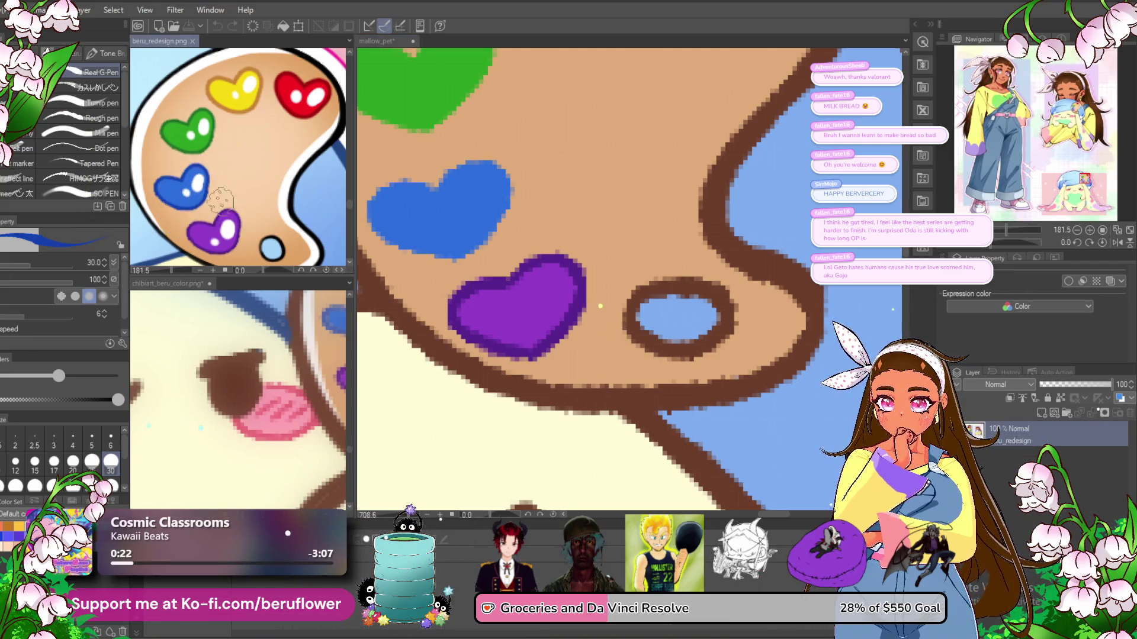
{"action": "left_click", "coordinate": [444, 178]}
{"action": "left_click_drag", "start_coordinate": [447, 178], "coordinate": [523, 247]}
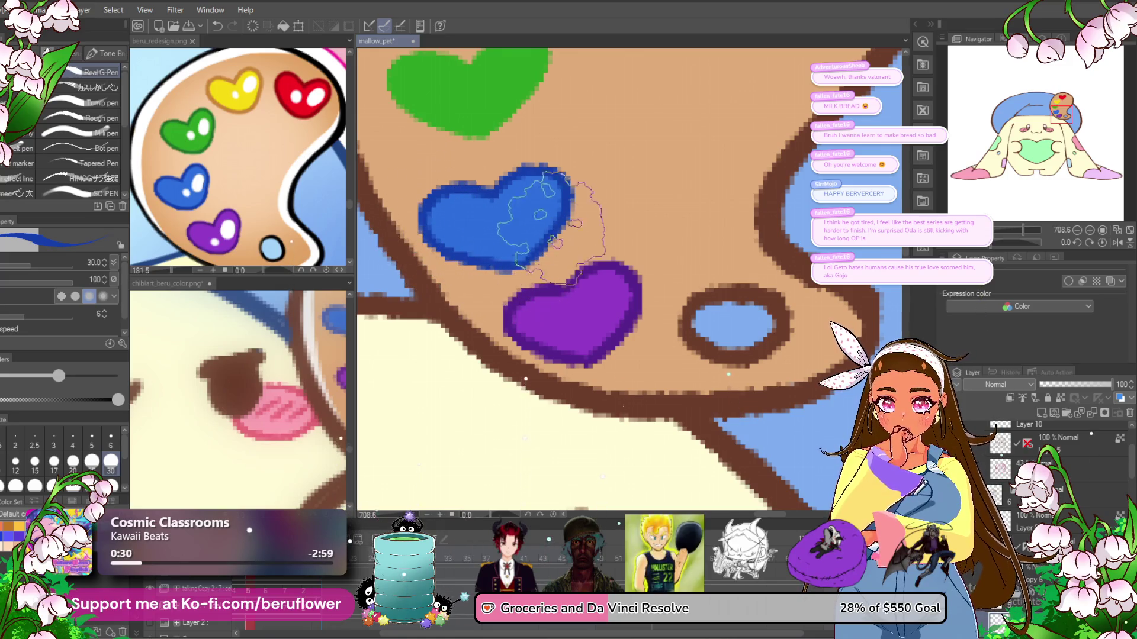
- Outline the yellow heart's top and upper-left in tan from the reference, then sample red
{"action": "left_click_drag", "start_coordinate": [570, 171], "coordinate": [546, 286]}
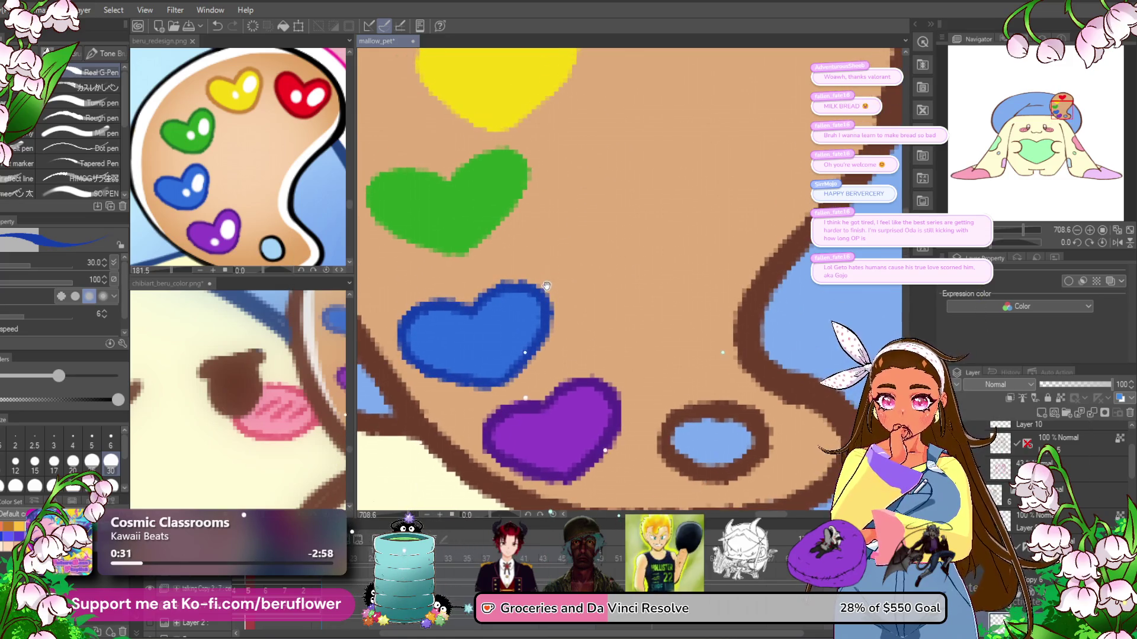
{"action": "left_click", "coordinate": [234, 208]}
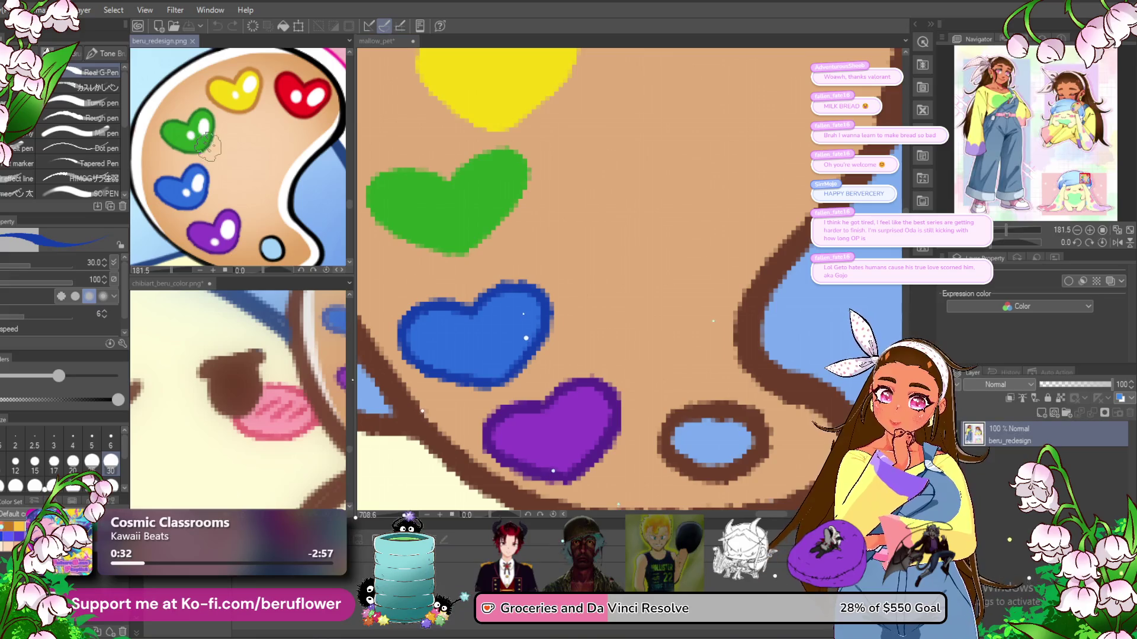
{"action": "left_click", "coordinate": [468, 165]}
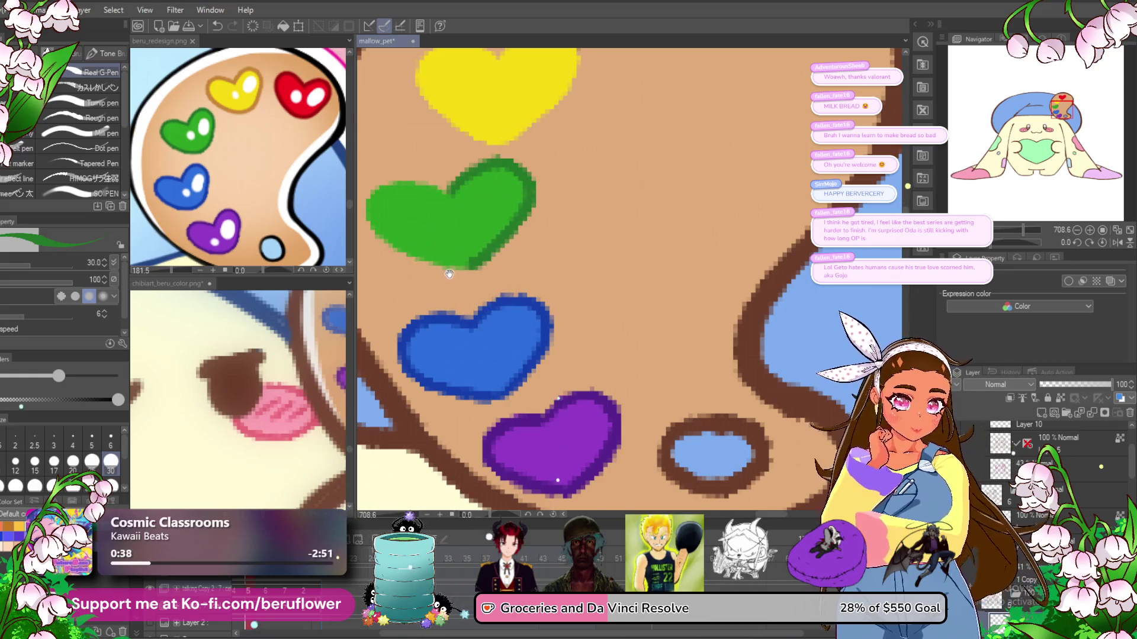
{"action": "left_click_drag", "start_coordinate": [429, 284], "coordinate": [453, 308]}
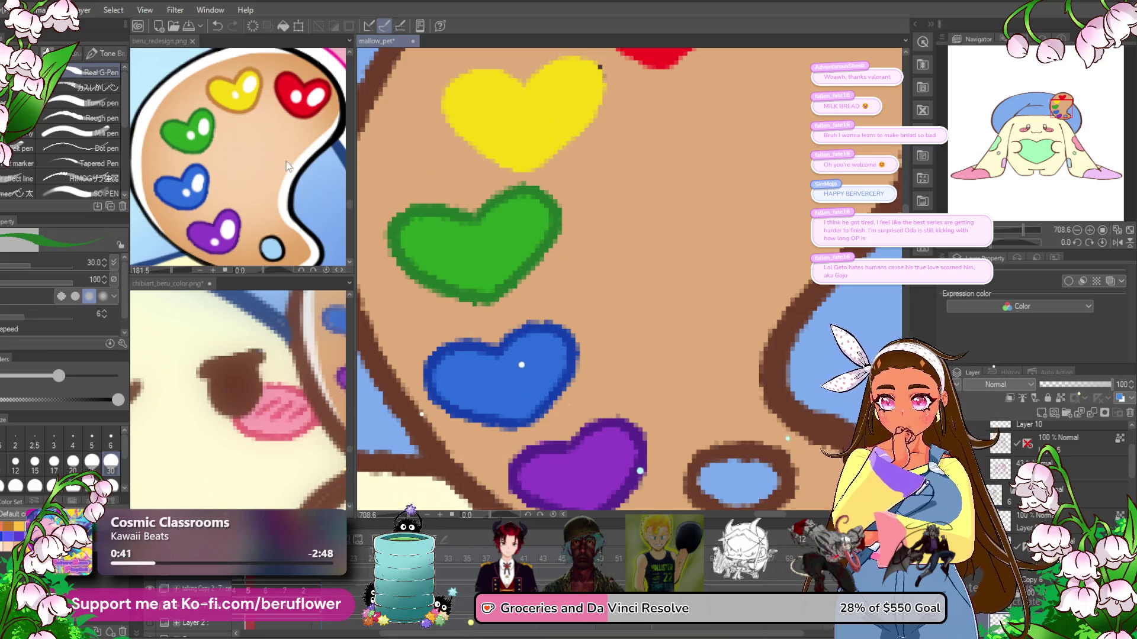
{"action": "left_click_drag", "start_coordinate": [604, 99], "coordinate": [574, 170]}
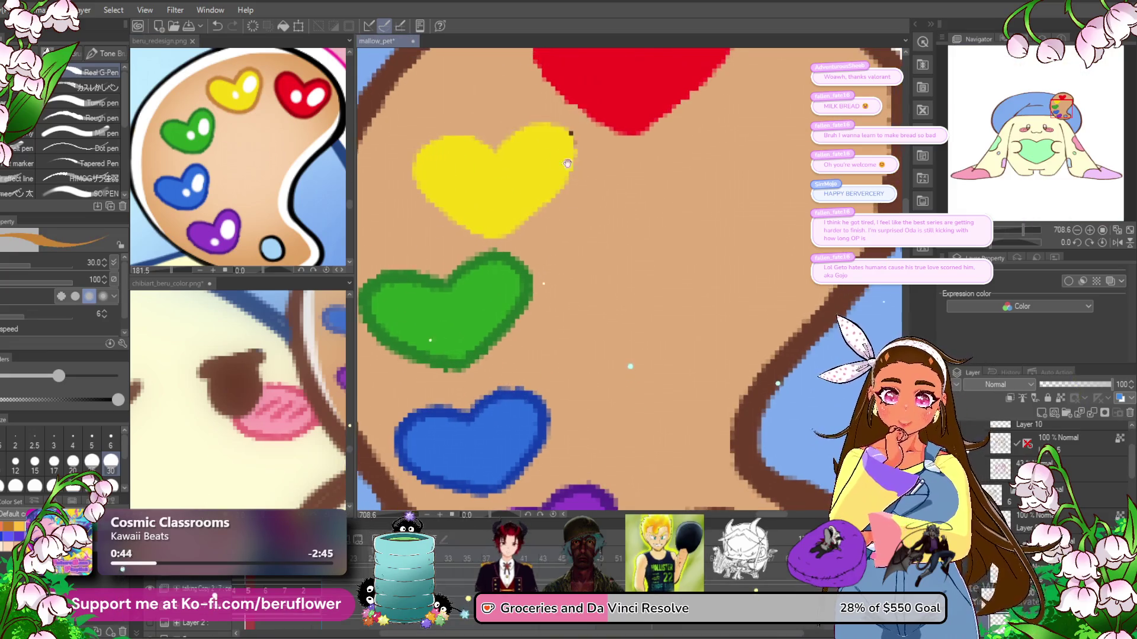
{"action": "left_click_drag", "start_coordinate": [500, 145], "coordinate": [573, 167]}
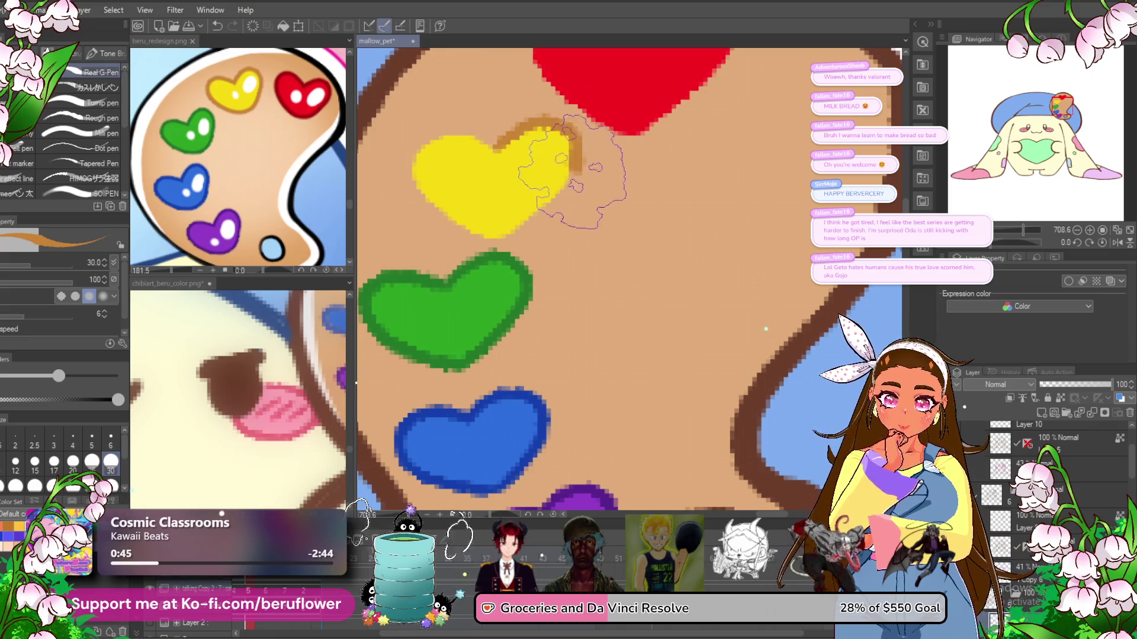
{"action": "mouse_move", "coordinate": [501, 145]}
{"action": "left_mouse_down"}
{"action": "mouse_move", "coordinate": [438, 146]}
{"action": "mouse_move", "coordinate": [424, 185]}
{"action": "mouse_move", "coordinate": [463, 228]}
{"action": "mouse_move", "coordinate": [421, 361]}
{"action": "left_mouse_up"}
{"action": "left_click", "coordinate": [312, 110], "text": "alt"}
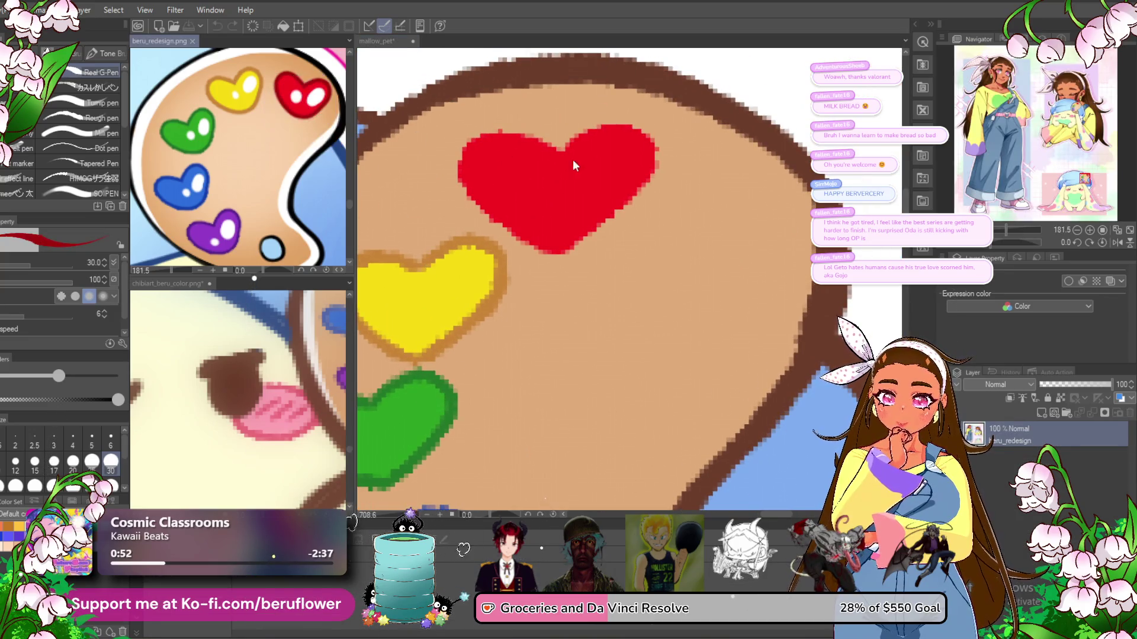
- Shade the red heart darker, moving the shading to its lower edge
{"action": "mouse_move", "coordinate": [551, 136]}
{"action": "left_mouse_down"}
{"action": "mouse_move", "coordinate": [616, 133]}
{"action": "mouse_move", "coordinate": [542, 169]}
{"action": "mouse_move", "coordinate": [438, 187]}
{"action": "left_mouse_up"}
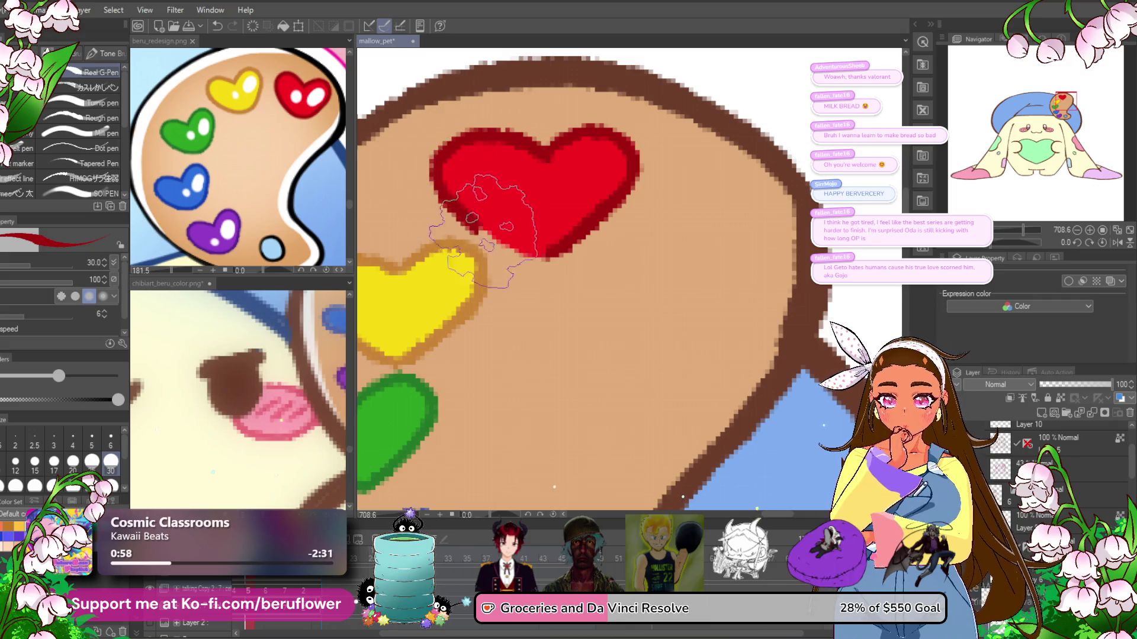
{"action": "scroll", "coordinate": [592, 204], "scroll_direction": "down", "scroll_amount": 3}
{"action": "scroll", "coordinate": [595, 201], "scroll_direction": "down", "scroll_amount": 3}
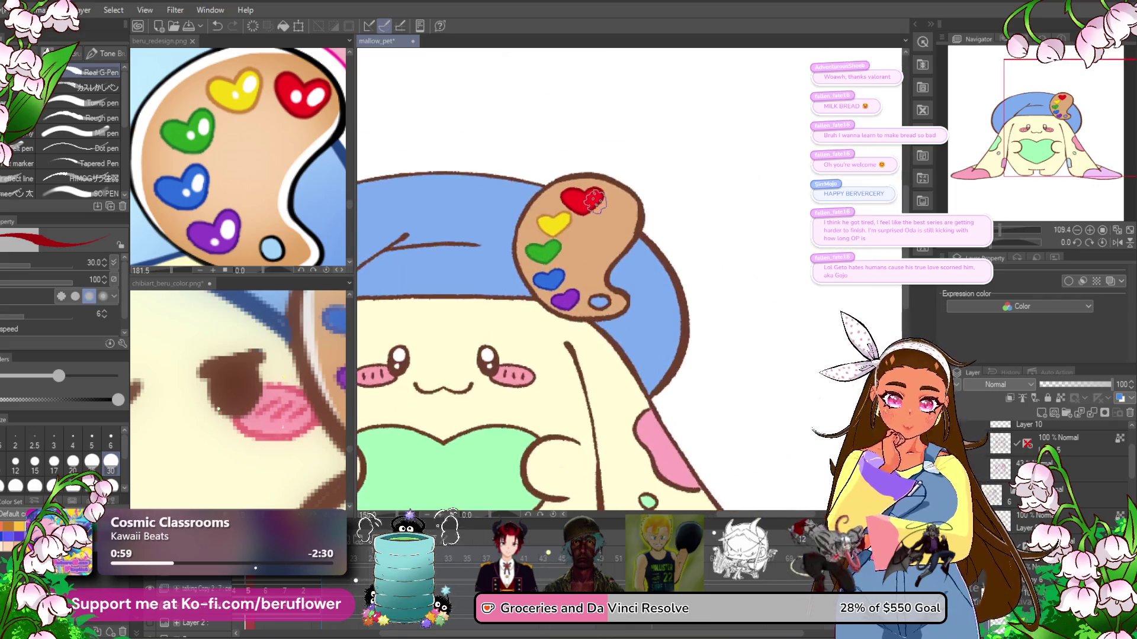
{"action": "left_click_drag", "start_coordinate": [532, 394], "coordinate": [489, 346]}
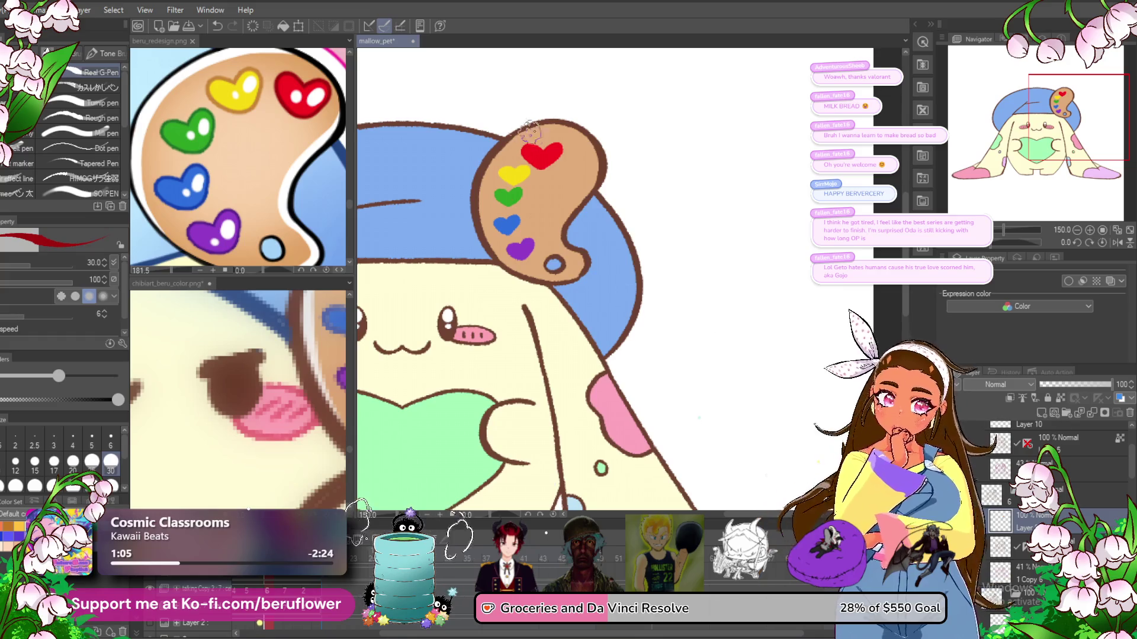
{"action": "scroll", "coordinate": [520, 132], "scroll_direction": "up", "scroll_amount": 5}
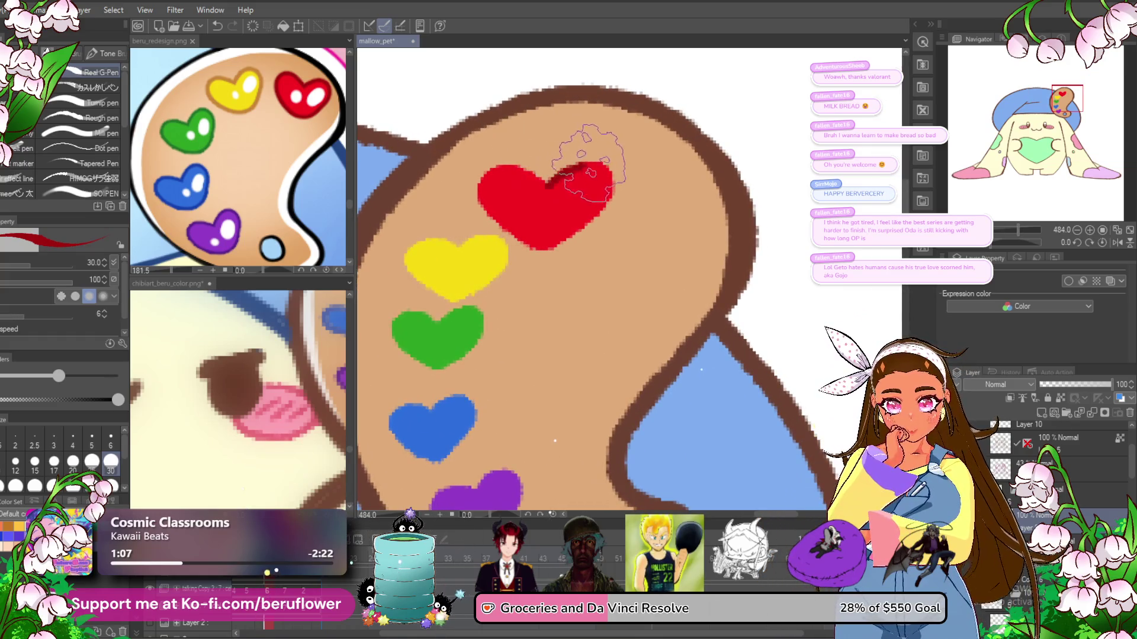
{"action": "left_click_drag", "start_coordinate": [589, 222], "coordinate": [554, 243]}
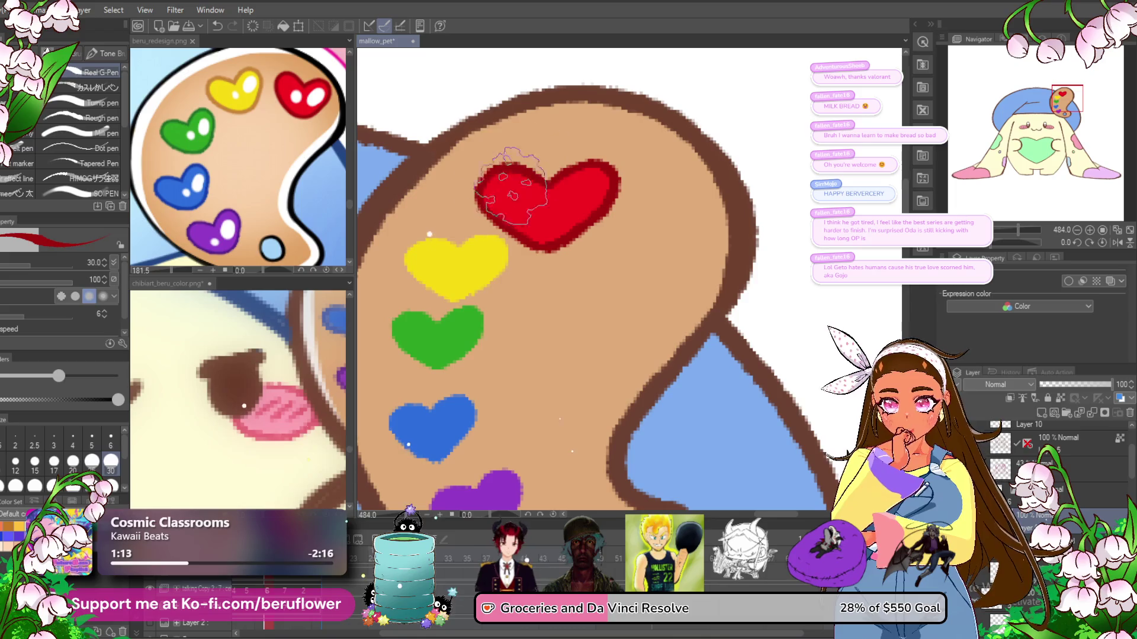
- Outline the yellow heart's top, left side and bottom
{"action": "left_click", "coordinate": [249, 103]}
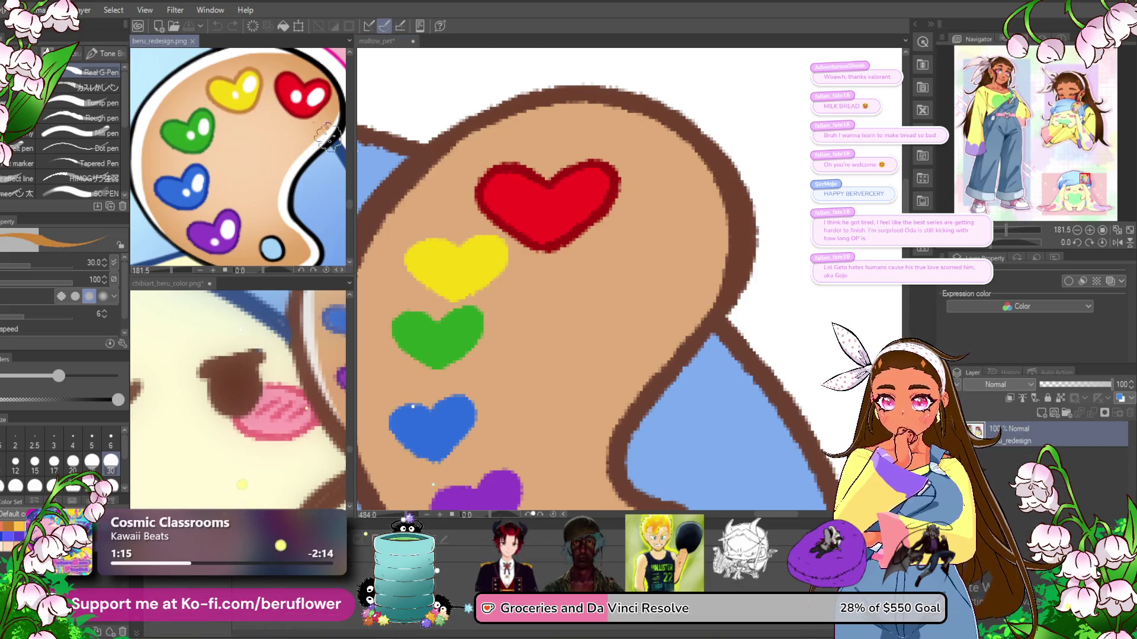
{"action": "left_click", "coordinate": [509, 205]}
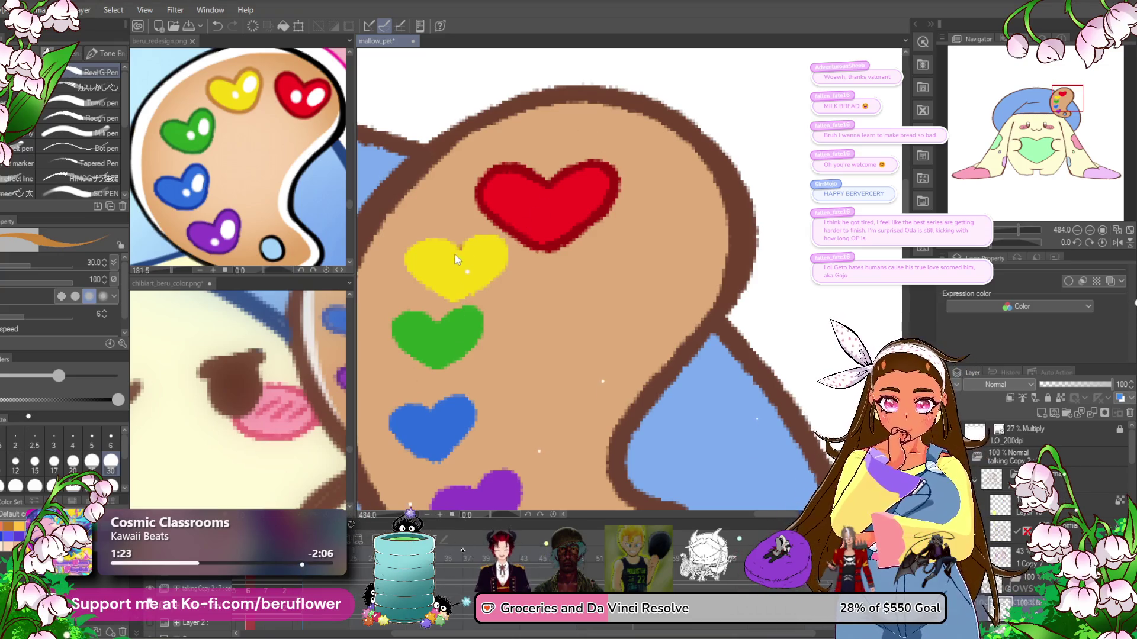
{"action": "left_click_drag", "start_coordinate": [472, 236], "coordinate": [501, 237]}
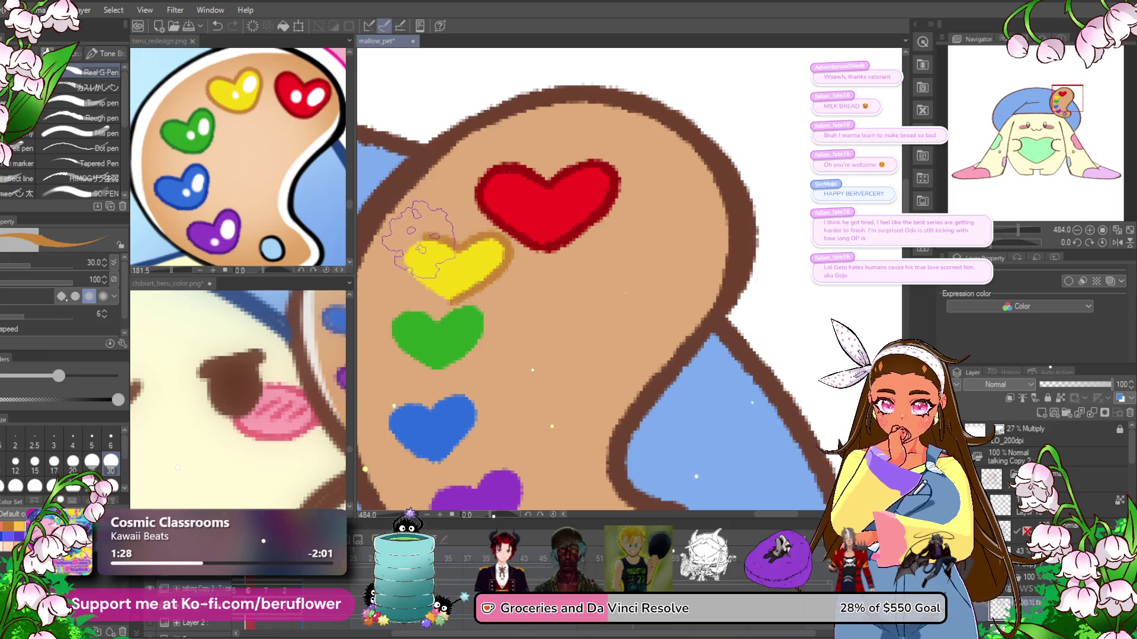
{"action": "left_click_drag", "start_coordinate": [420, 238], "coordinate": [450, 299]}
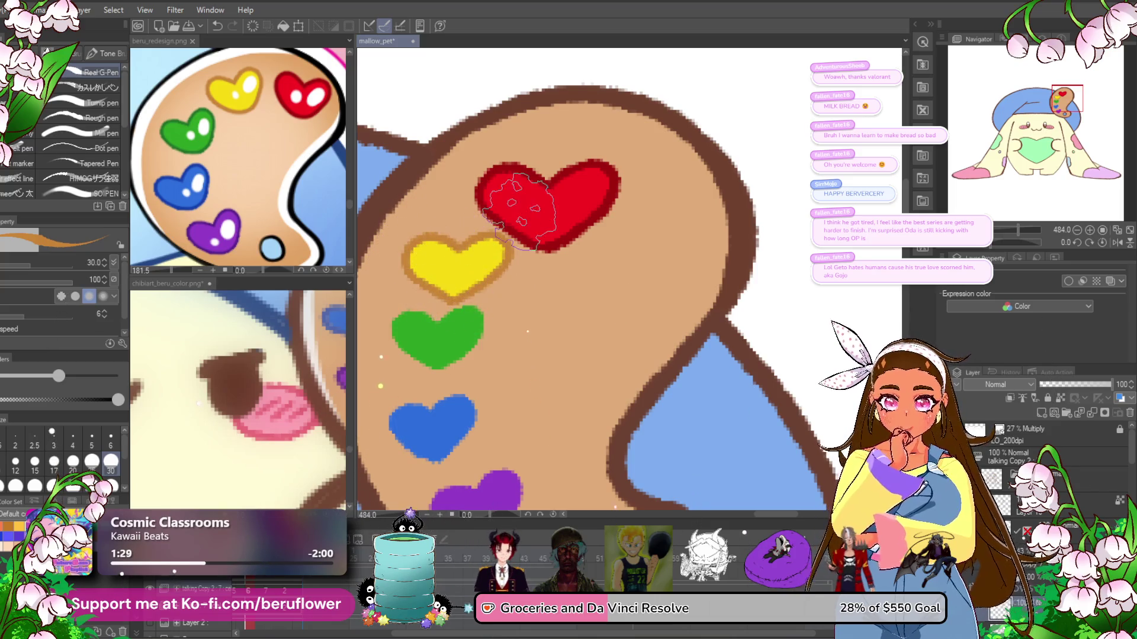
- Sample green from the reference and widen the green heart's right side
{"action": "left_click", "coordinate": [208, 147]}
{"action": "left_click", "coordinate": [210, 145], "text": "alt"}
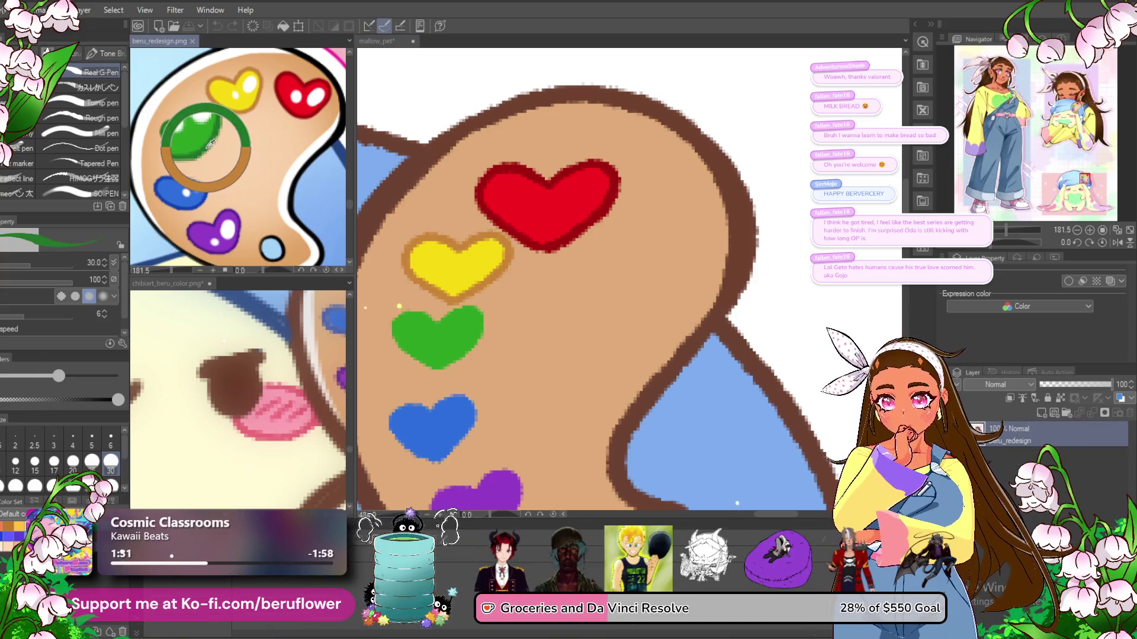
{"action": "mouse_move", "coordinate": [465, 314]}
{"action": "left_mouse_down"}
{"action": "mouse_move", "coordinate": [476, 341]}
{"action": "mouse_move", "coordinate": [443, 369]}
{"action": "left_mouse_up"}
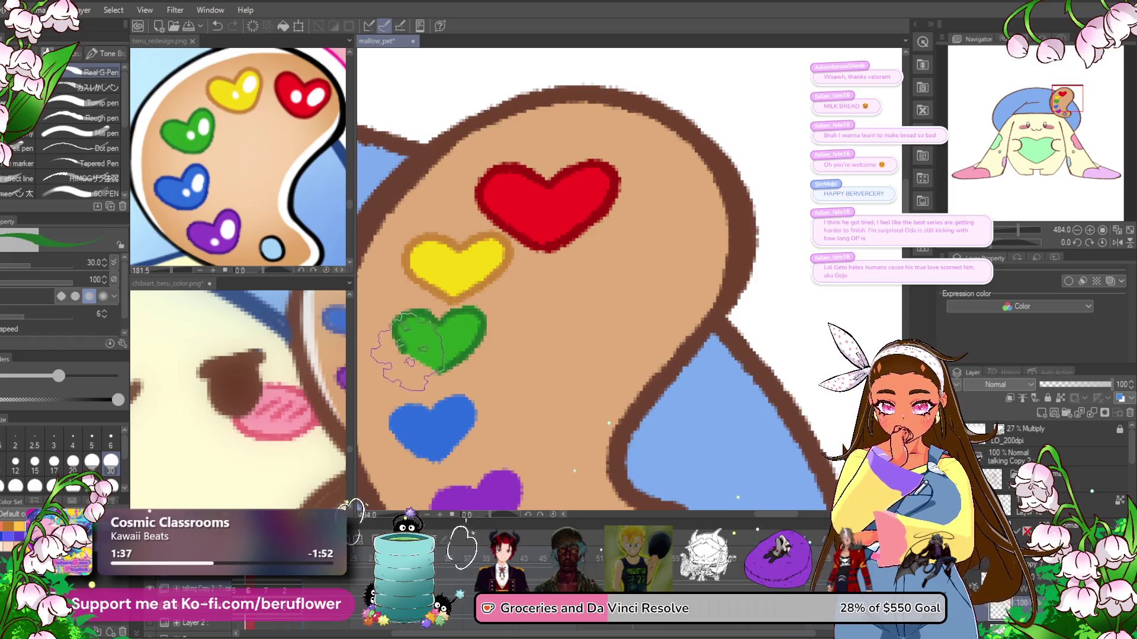
- Paint darker blue shading over the blue heart, then sample purple for the purple heart
{"action": "left_click_drag", "start_coordinate": [539, 360], "coordinate": [435, 276]}
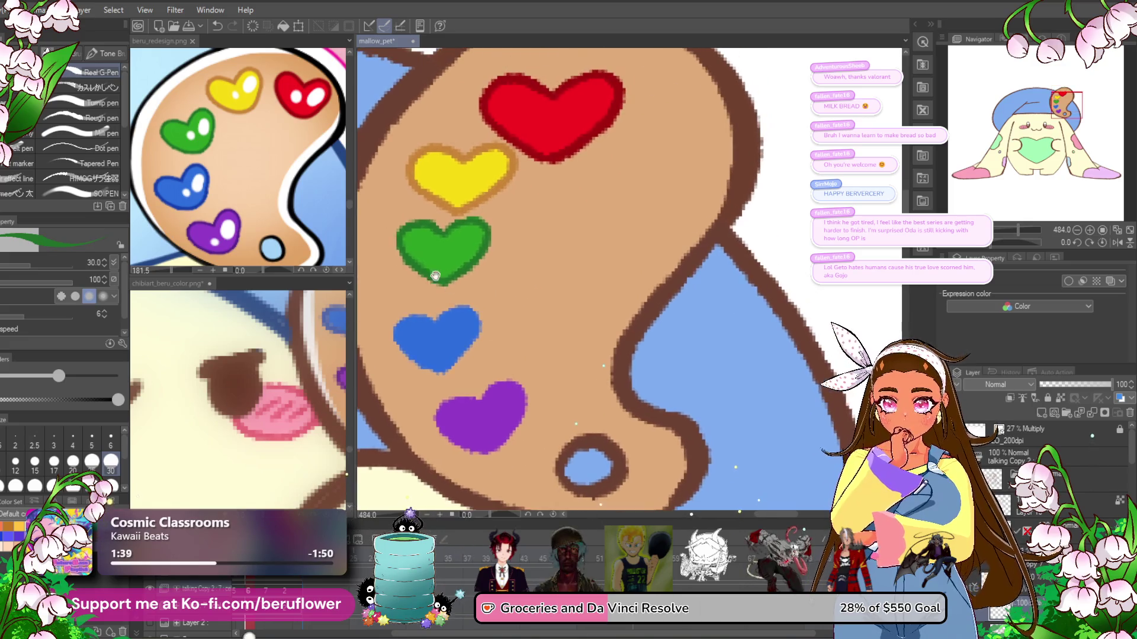
{"action": "left_click", "coordinate": [178, 178]}
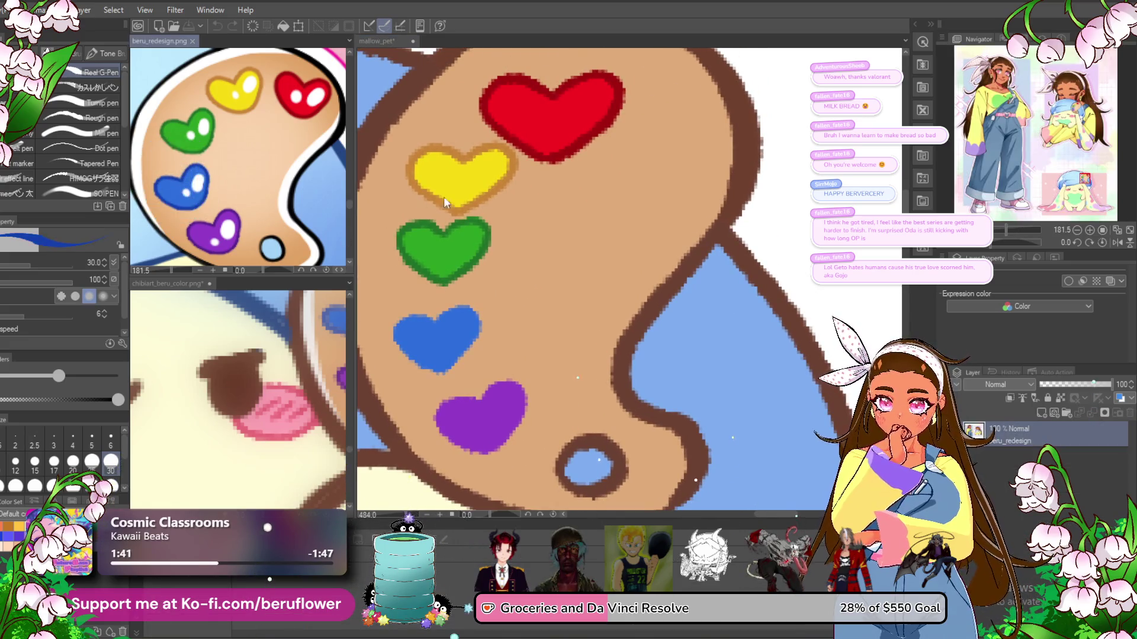
{"action": "left_click", "coordinate": [450, 324]}
{"action": "mouse_move", "coordinate": [452, 308]}
{"action": "left_mouse_down"}
{"action": "mouse_move", "coordinate": [482, 322]}
{"action": "mouse_move", "coordinate": [438, 311]}
{"action": "mouse_move", "coordinate": [418, 349]}
{"action": "mouse_move", "coordinate": [435, 317]}
{"action": "left_mouse_up"}
{"action": "left_click", "coordinate": [219, 220]}
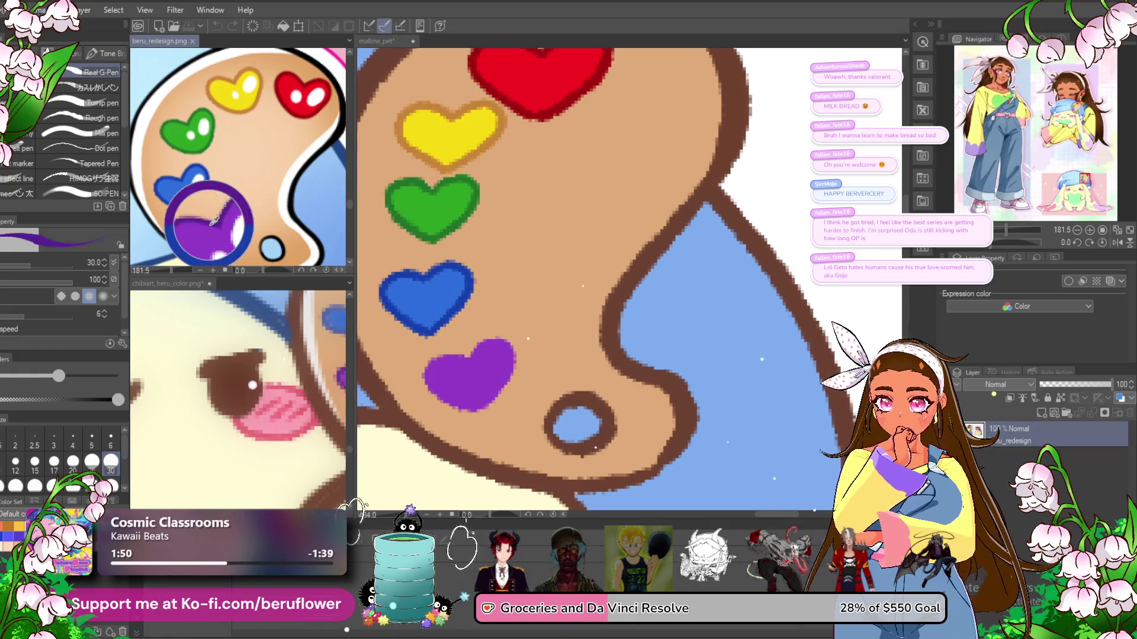
{"action": "left_click", "coordinate": [420, 307]}
{"action": "left_click_drag", "start_coordinate": [470, 355], "coordinate": [453, 332]}
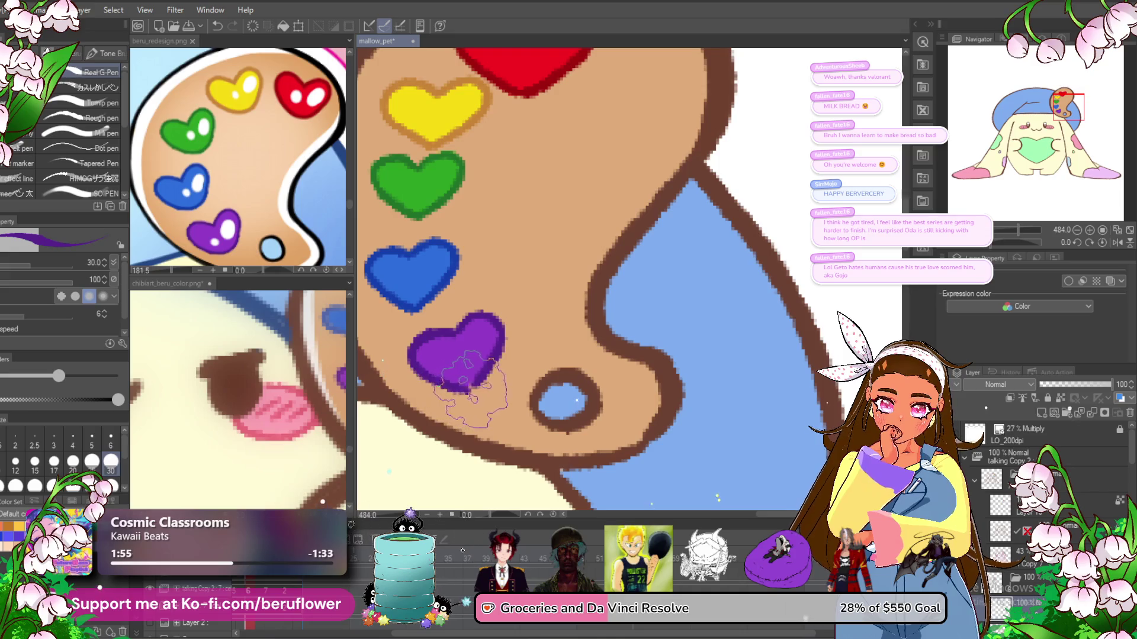
{"action": "scroll", "coordinate": [497, 305], "scroll_direction": "down", "scroll_amount": 3}
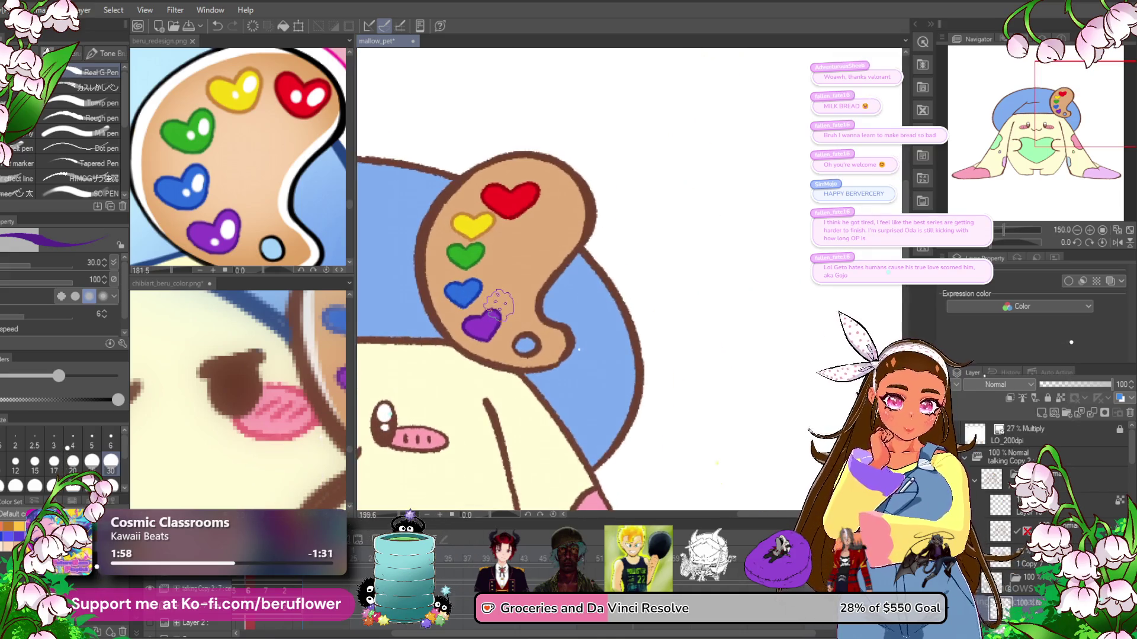
- Add a new layer and outline the purple heart's left lobe
{"action": "left_click_drag", "start_coordinate": [497, 305], "coordinate": [487, 316]}
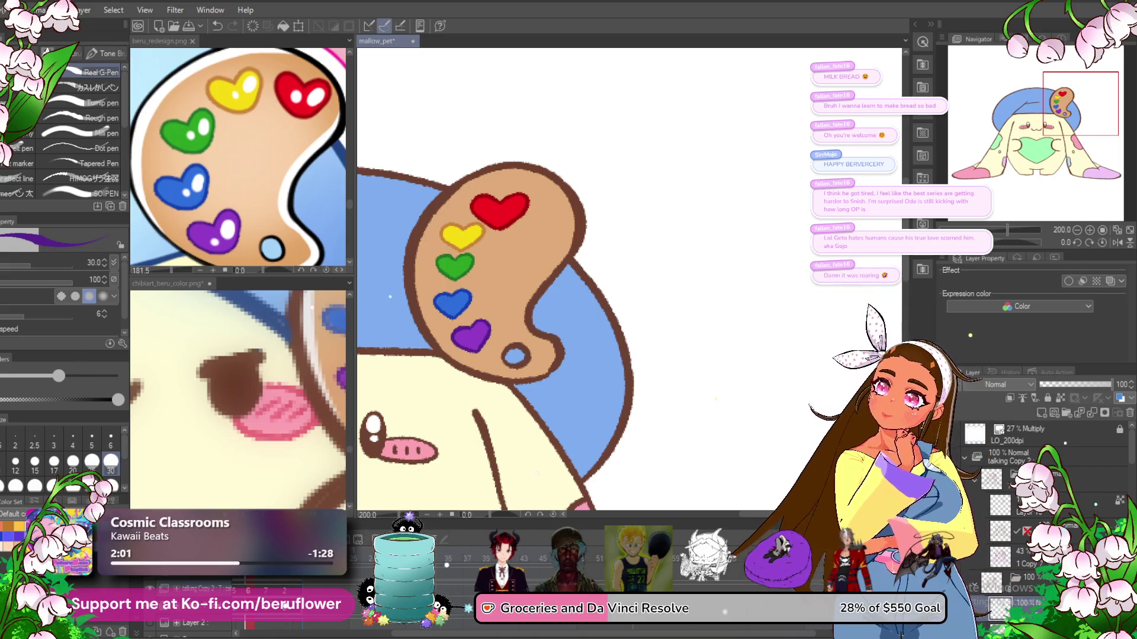
{"action": "left_click_drag", "start_coordinate": [487, 316], "coordinate": [497, 296]}
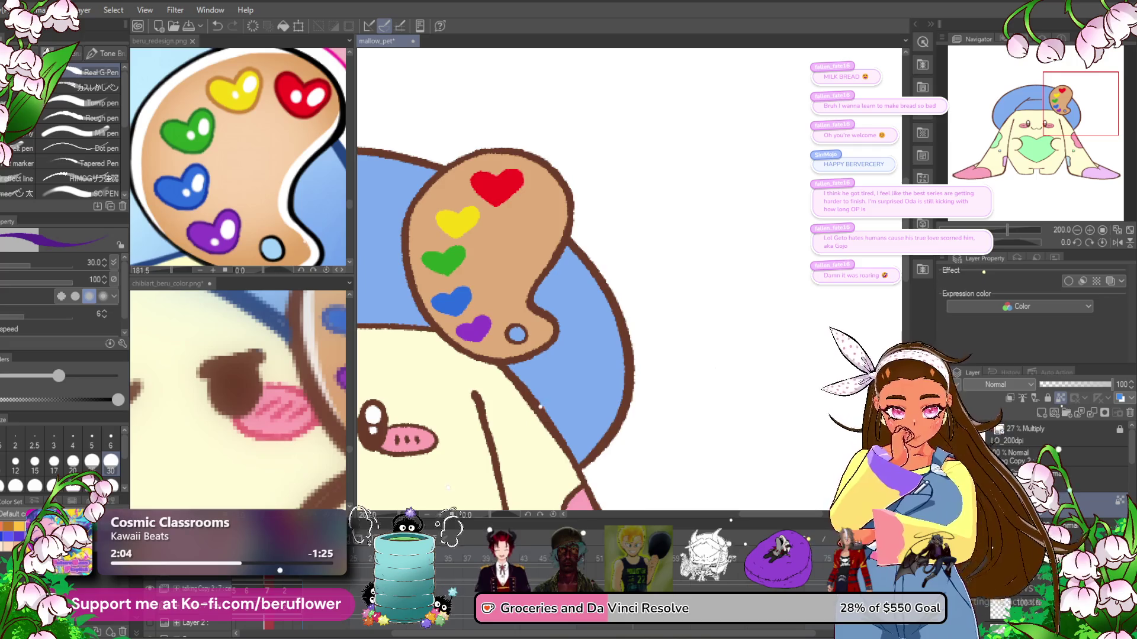
{"action": "left_click", "coordinate": [1064, 415]}
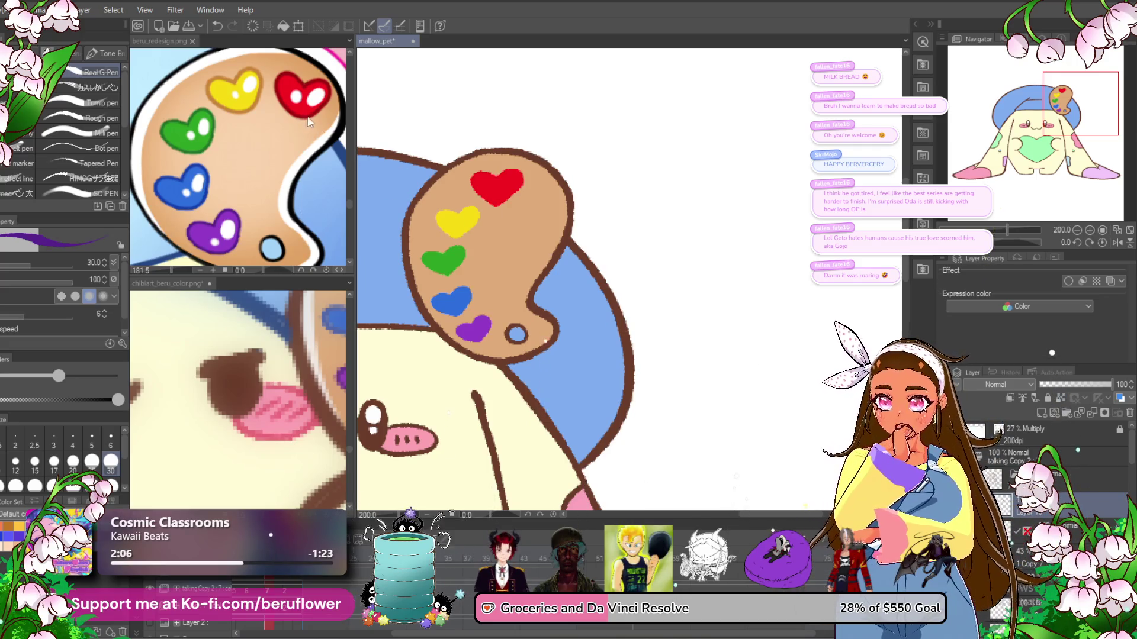
{"action": "scroll", "coordinate": [470, 339], "scroll_direction": "up", "scroll_amount": 5}
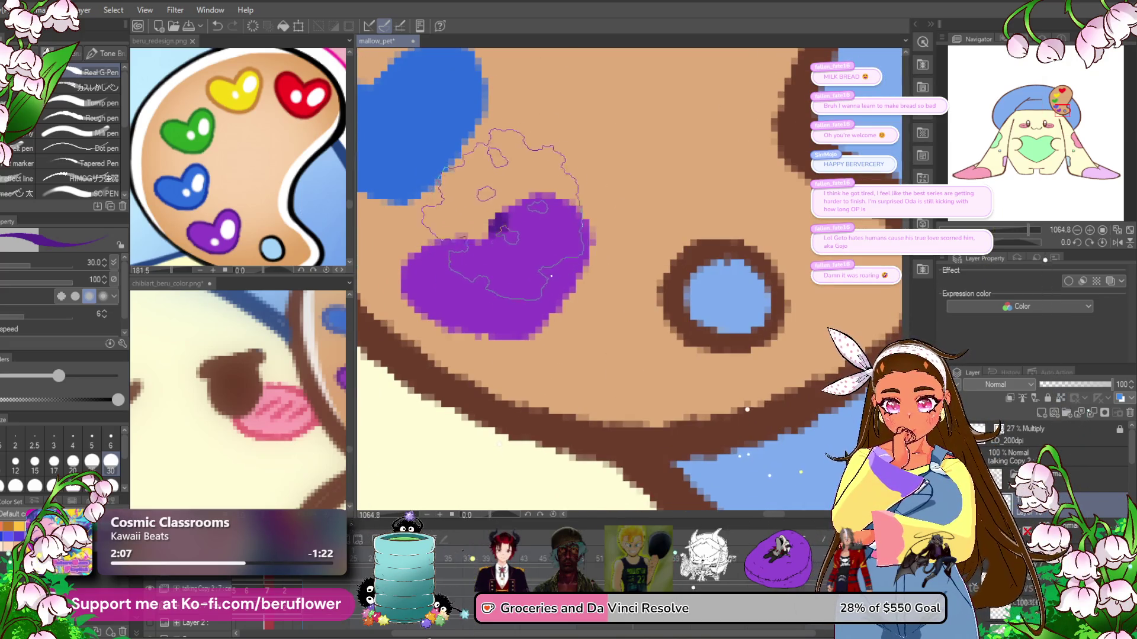
{"action": "left_click_drag", "start_coordinate": [520, 312], "coordinate": [577, 312]}
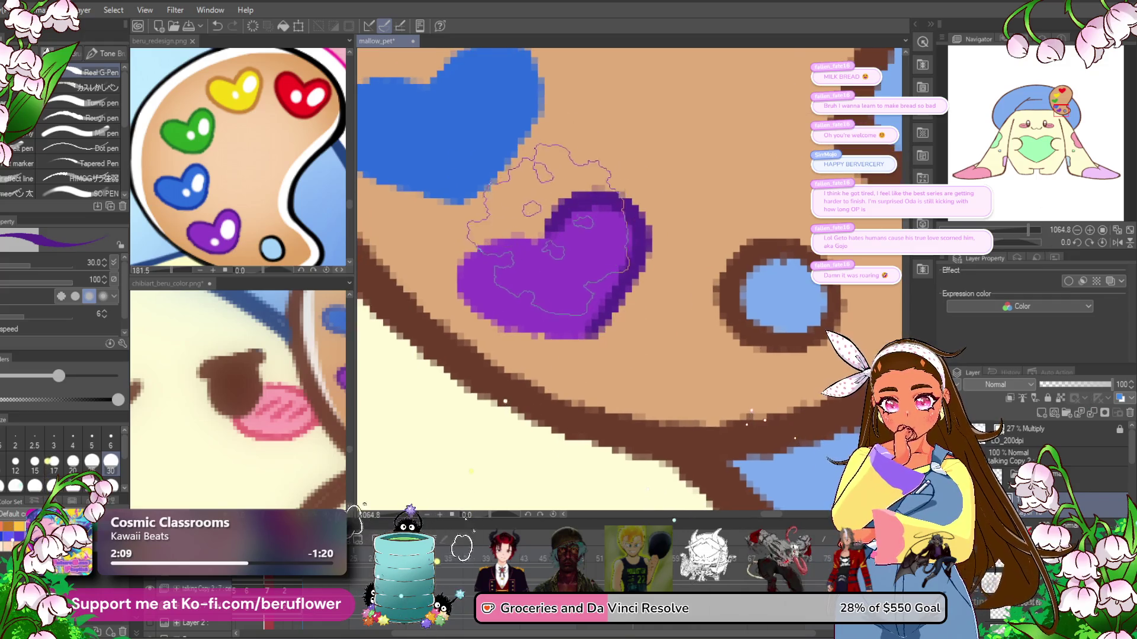
{"action": "left_click_drag", "start_coordinate": [507, 391], "coordinate": [510, 368]}
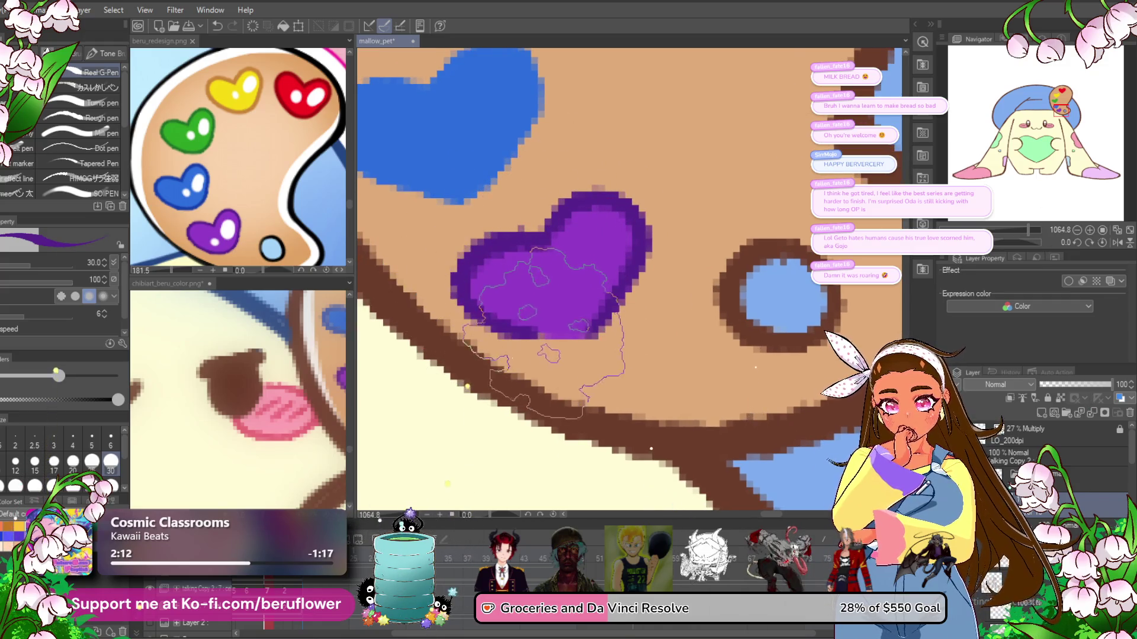
- Sample blue from the reference and trace a darker blue outline around the blue heart
{"action": "scroll", "coordinate": [594, 309], "scroll_direction": "down", "scroll_amount": 3}
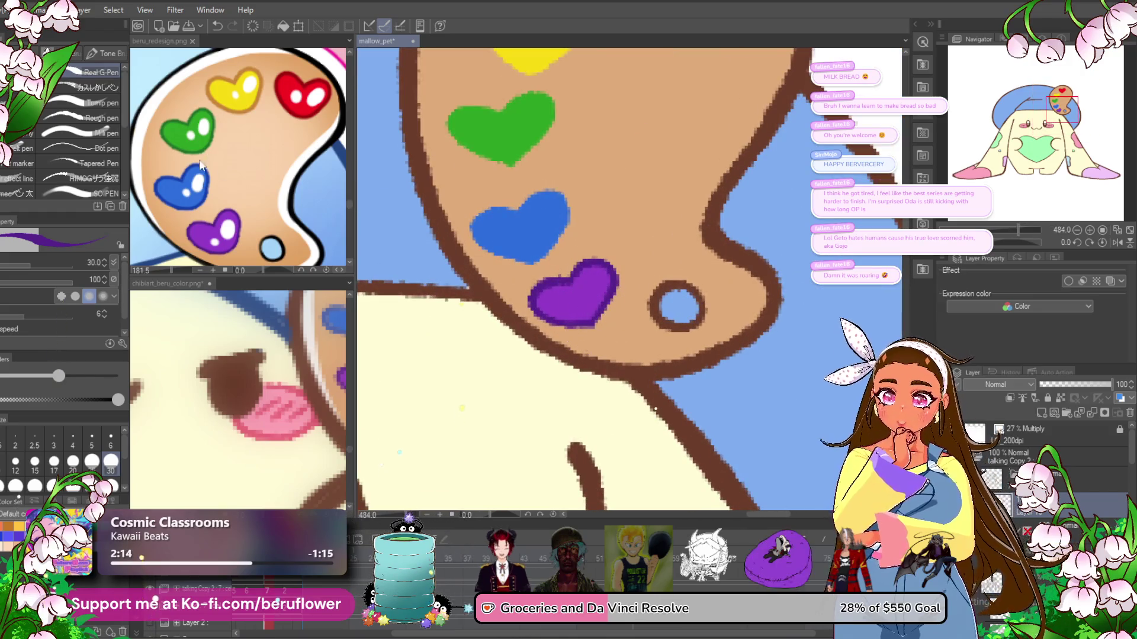
{"action": "left_click", "coordinate": [201, 165]}
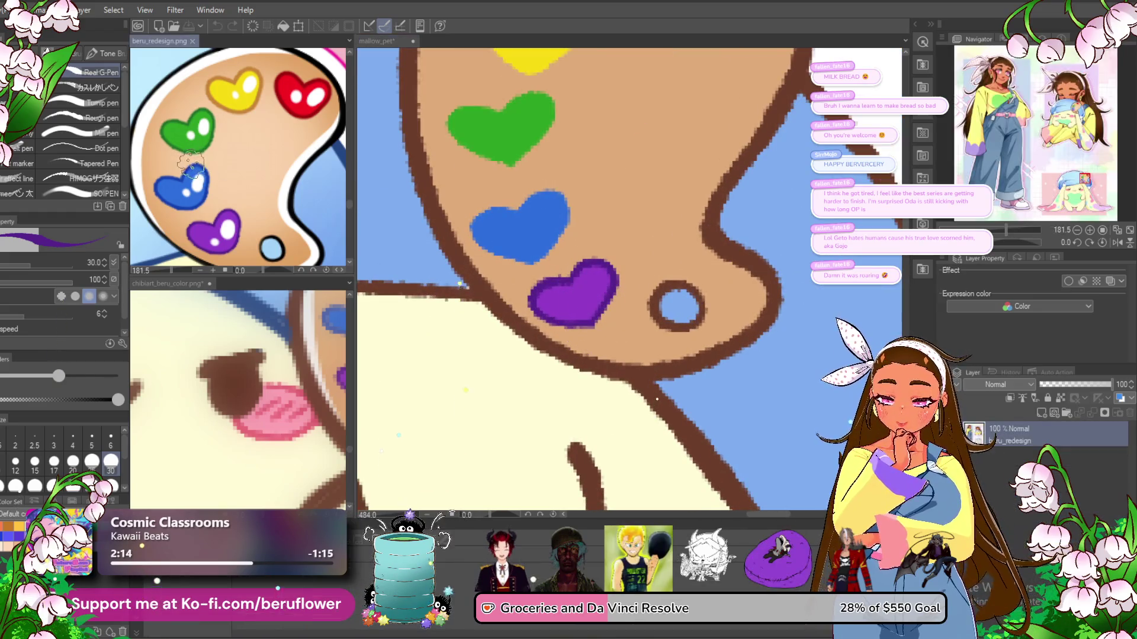
{"action": "left_click", "coordinate": [530, 196]}
{"action": "scroll", "coordinate": [531, 195], "scroll_direction": "up", "scroll_amount": 3}
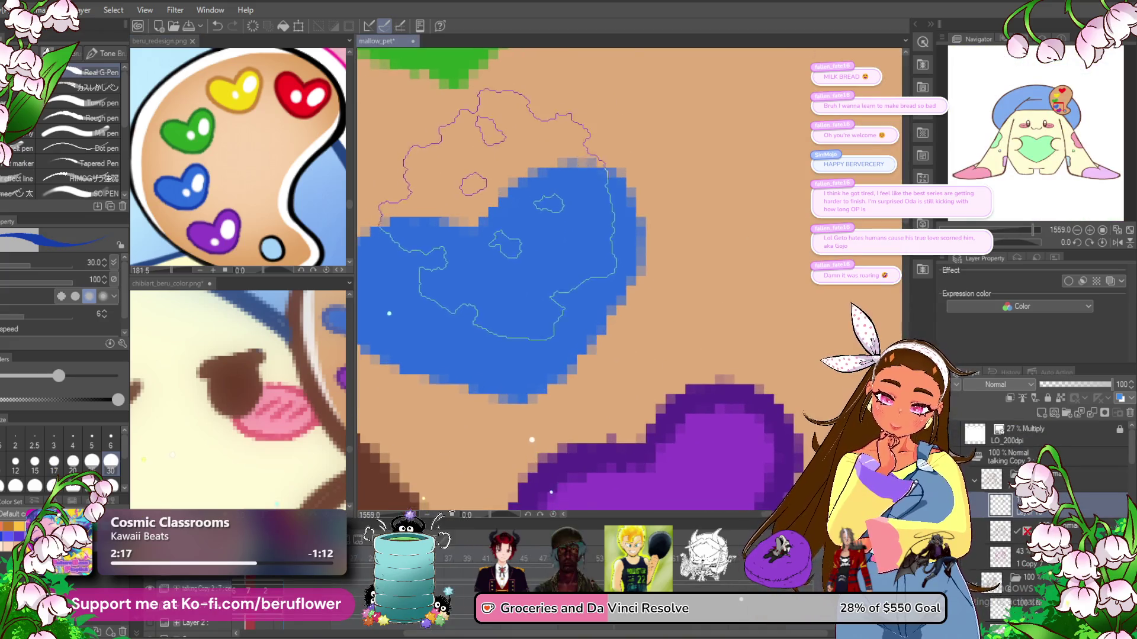
{"action": "scroll", "coordinate": [514, 223], "scroll_direction": "down", "scroll_amount": 3}
{"action": "mouse_move", "coordinate": [509, 195]}
{"action": "left_mouse_down"}
{"action": "mouse_move", "coordinate": [587, 220]}
{"action": "mouse_move", "coordinate": [569, 260]}
{"action": "left_mouse_up"}
{"action": "scroll", "coordinate": [569, 261], "scroll_direction": "down", "scroll_amount": 3}
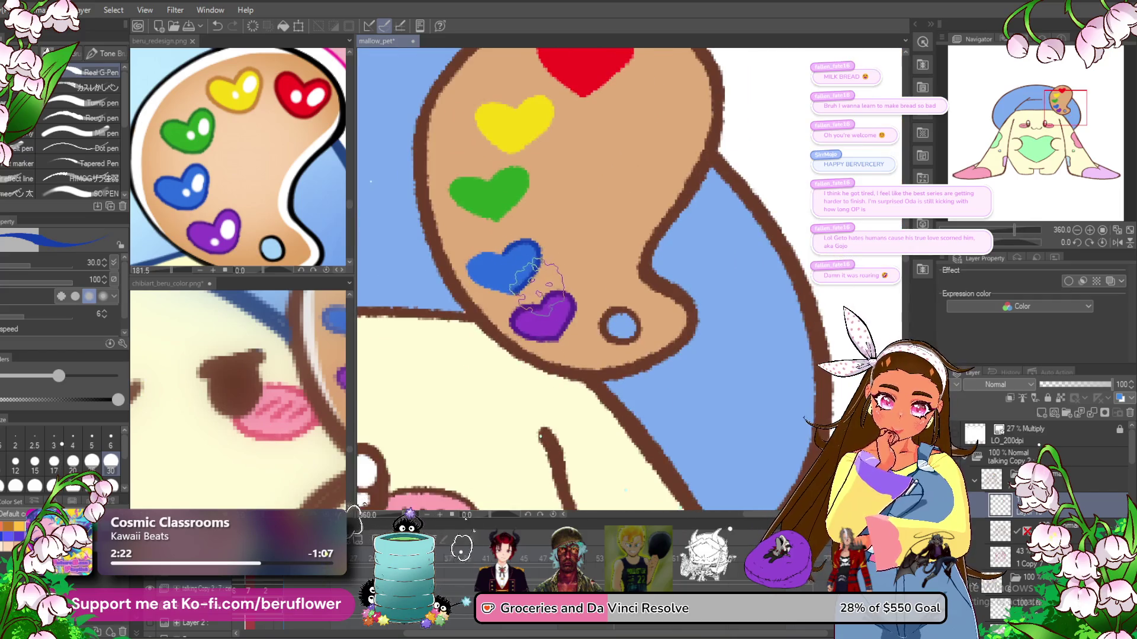
{"action": "scroll", "coordinate": [521, 266], "scroll_direction": "up", "scroll_amount": 2}
{"action": "scroll", "coordinate": [574, 231], "scroll_direction": "up", "scroll_amount": 2}
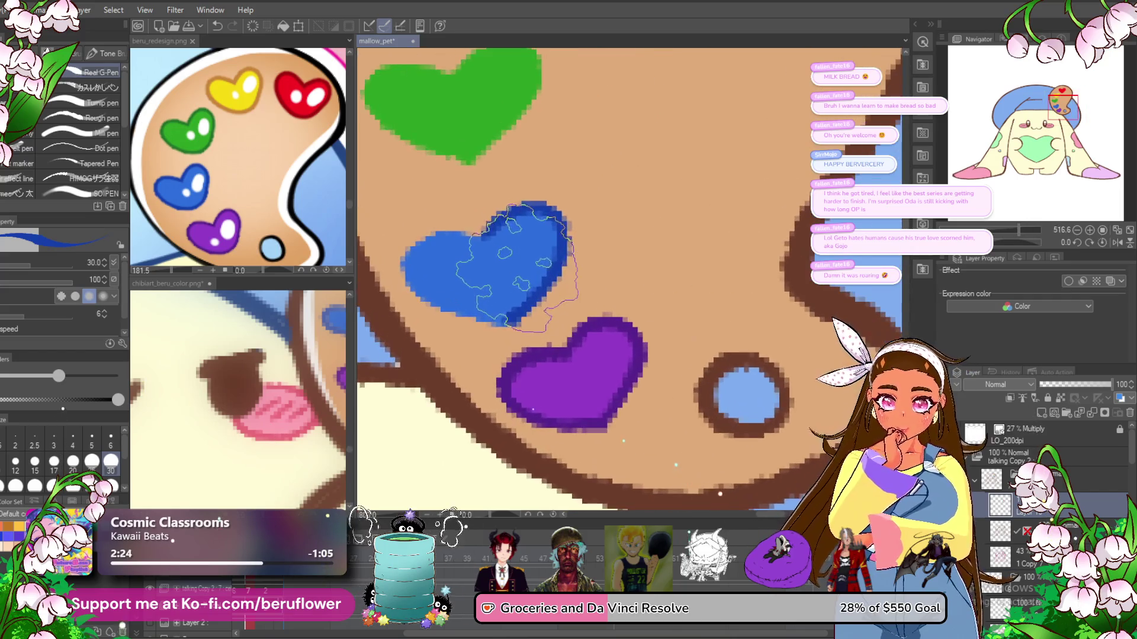
{"action": "mouse_move", "coordinate": [575, 232]}
{"action": "left_mouse_down"}
{"action": "mouse_move", "coordinate": [536, 278]}
{"action": "mouse_move", "coordinate": [634, 136]}
{"action": "left_mouse_up"}
- Sample green and outline the green heart in darker green
{"action": "mouse_move", "coordinate": [581, 83]}
{"action": "left_mouse_down"}
{"action": "mouse_move", "coordinate": [564, 231]}
{"action": "mouse_move", "coordinate": [592, 251]}
{"action": "left_mouse_up"}
{"action": "left_click", "coordinate": [308, 205]}
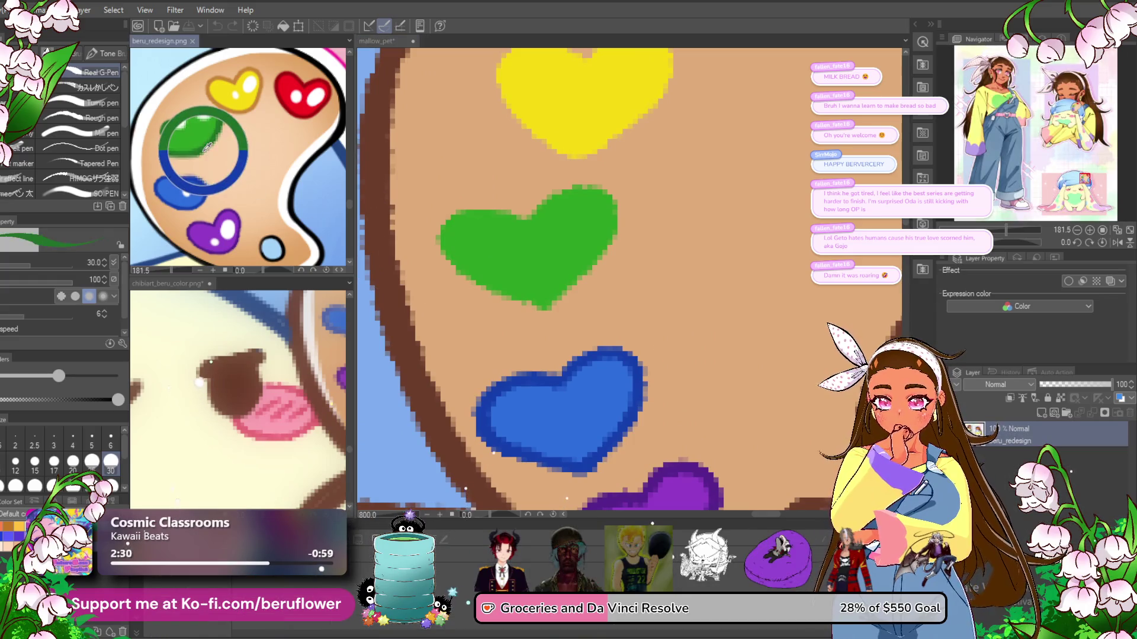
{"action": "left_click_drag", "start_coordinate": [547, 207], "coordinate": [610, 255]}
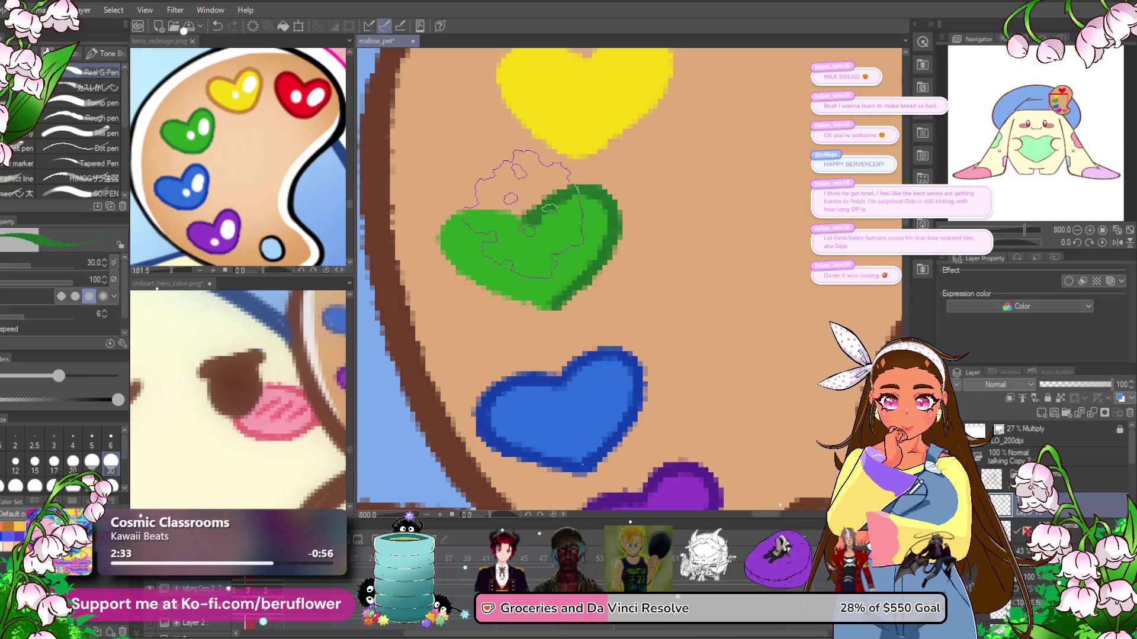
{"action": "left_click_drag", "start_coordinate": [474, 279], "coordinate": [553, 290]}
- Sample the tan colour and outline the yellow heart's top-right and top-left edges
{"action": "left_click_drag", "start_coordinate": [622, 186], "coordinate": [541, 340]}
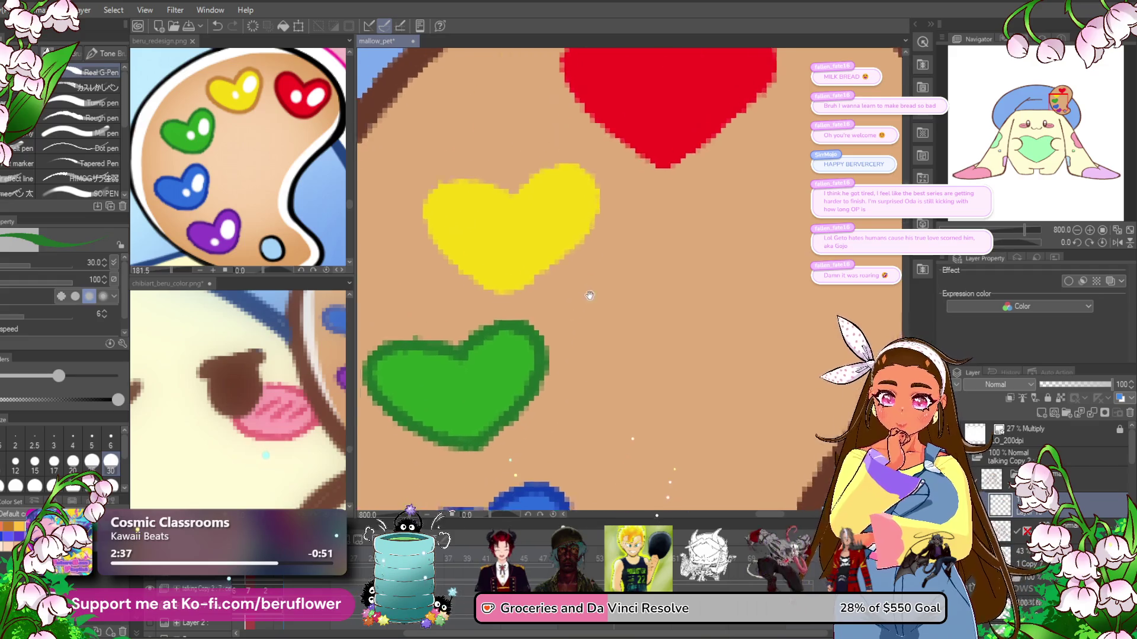
{"action": "left_click", "coordinate": [254, 104], "text": "alt"}
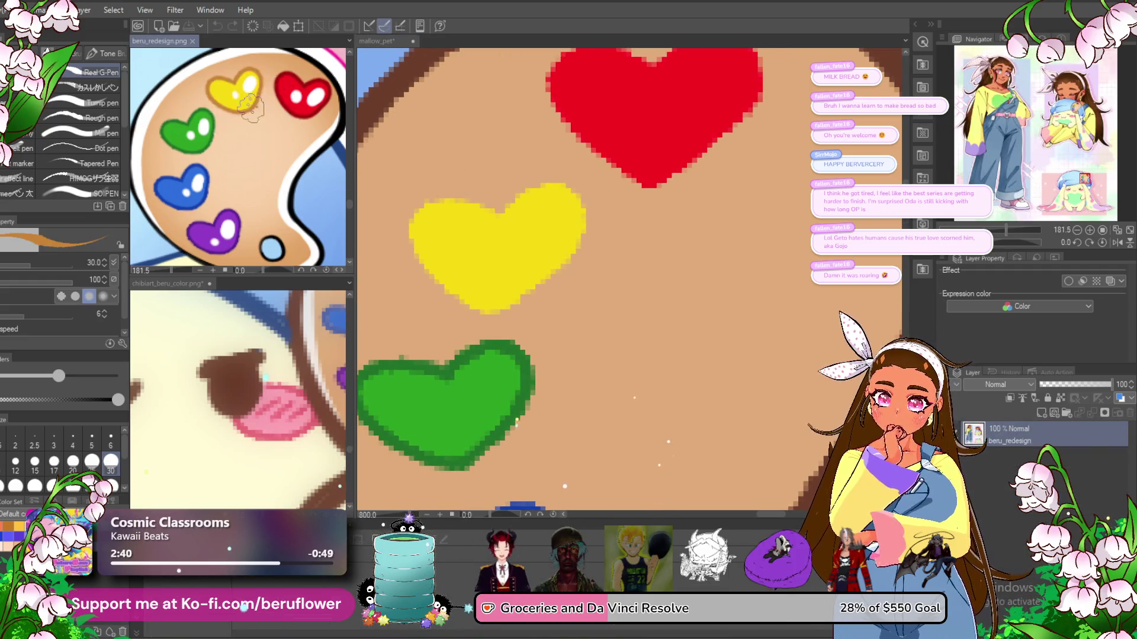
{"action": "left_click", "coordinate": [378, 41]}
{"action": "mouse_move", "coordinate": [504, 213]}
{"action": "left_mouse_down"}
{"action": "mouse_move", "coordinate": [492, 314]}
{"action": "mouse_move", "coordinate": [450, 291]}
{"action": "left_mouse_up"}
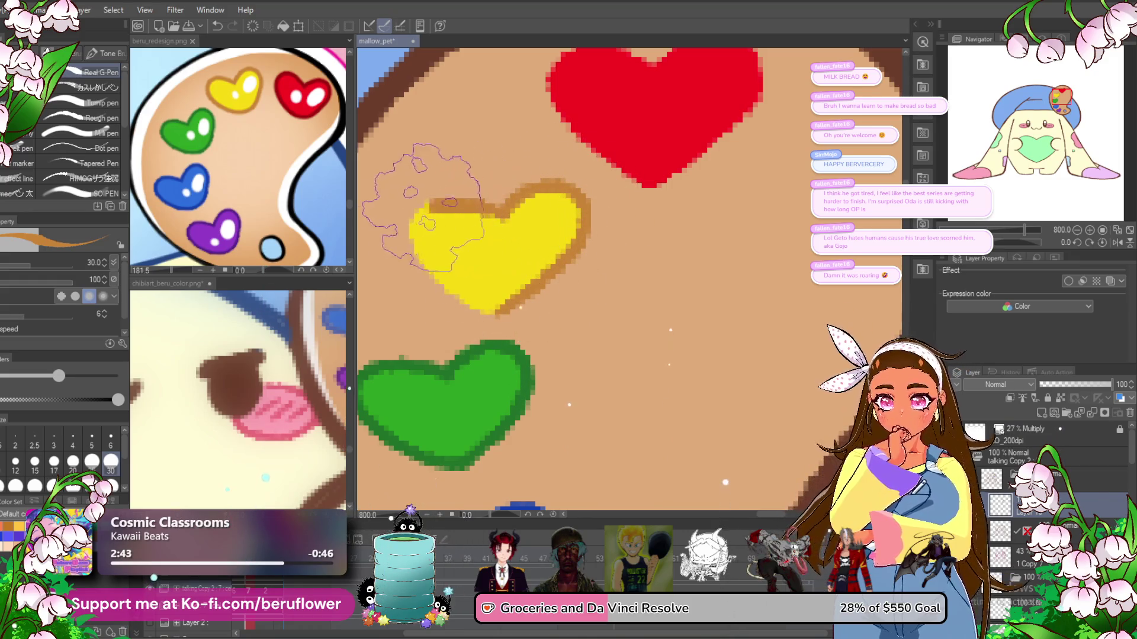
{"action": "left_click_drag", "start_coordinate": [509, 216], "coordinate": [483, 296]}
{"action": "mouse_move", "coordinate": [474, 253]}
{"action": "left_mouse_down"}
{"action": "mouse_move", "coordinate": [459, 385]}
{"action": "mouse_move", "coordinate": [358, 450]}
{"action": "left_mouse_up"}
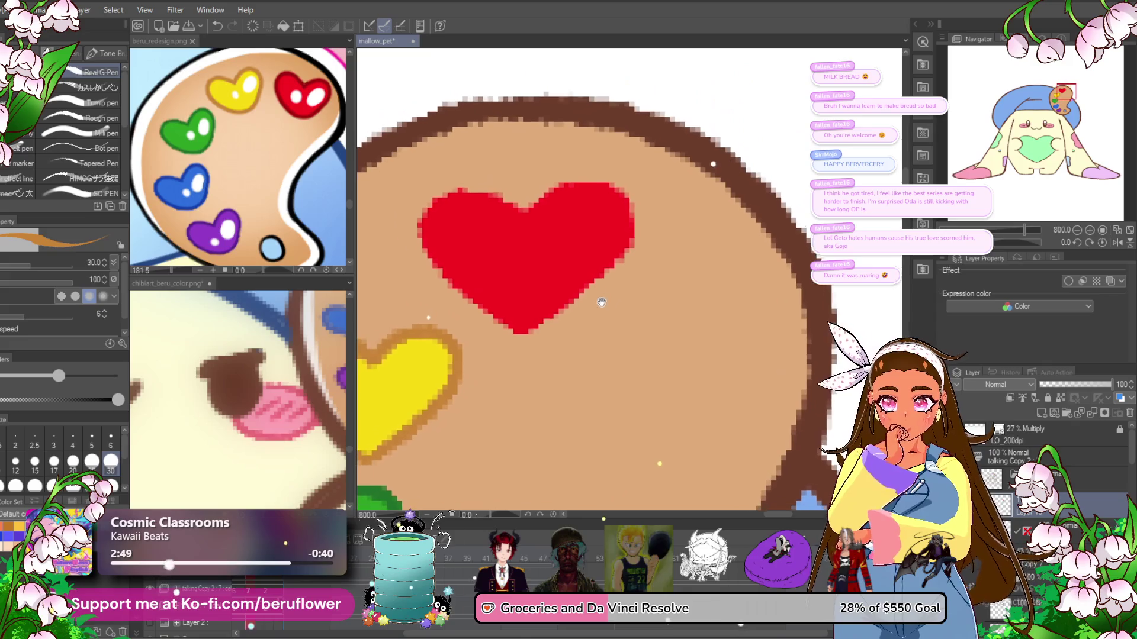
- Sample red from the reference palette and center the view on the red heart
{"action": "left_click", "coordinate": [307, 112]}
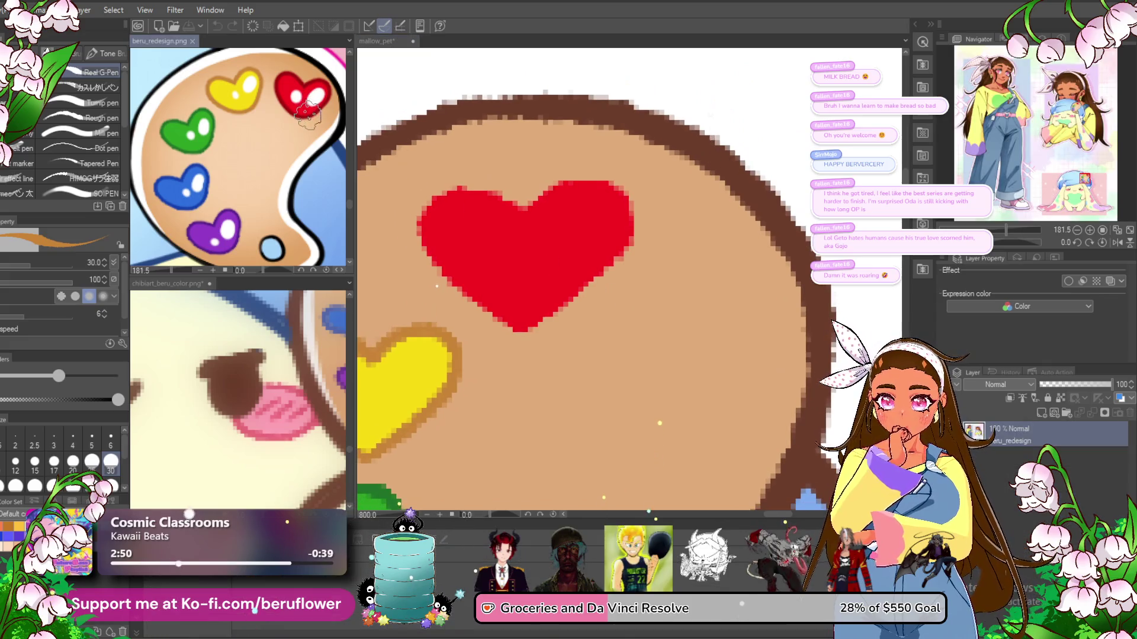
{"action": "left_click", "coordinate": [581, 236]}
{"action": "mouse_move", "coordinate": [545, 231]}
{"action": "left_mouse_down"}
{"action": "mouse_move", "coordinate": [613, 259]}
{"action": "mouse_move", "coordinate": [521, 317]}
{"action": "mouse_move", "coordinate": [533, 292]}
{"action": "mouse_move", "coordinate": [524, 202]}
{"action": "mouse_move", "coordinate": [437, 177]}
{"action": "mouse_move", "coordinate": [473, 172]}
{"action": "mouse_move", "coordinate": [419, 229]}
{"action": "mouse_move", "coordinate": [485, 303]}
{"action": "left_mouse_up"}
{"action": "scroll", "coordinate": [545, 313], "scroll_direction": "down", "scroll_amount": 3}
{"action": "scroll", "coordinate": [559, 311], "scroll_direction": "up", "scroll_amount": 2}
- Switch to white and paint a shine stroke and highlight dot on the red heart
{"action": "left_click", "coordinate": [647, 158], "text": "alt"}
{"action": "left_click_drag", "start_coordinate": [557, 269], "coordinate": [572, 278]}
{"action": "left_click", "coordinate": [546, 283]}
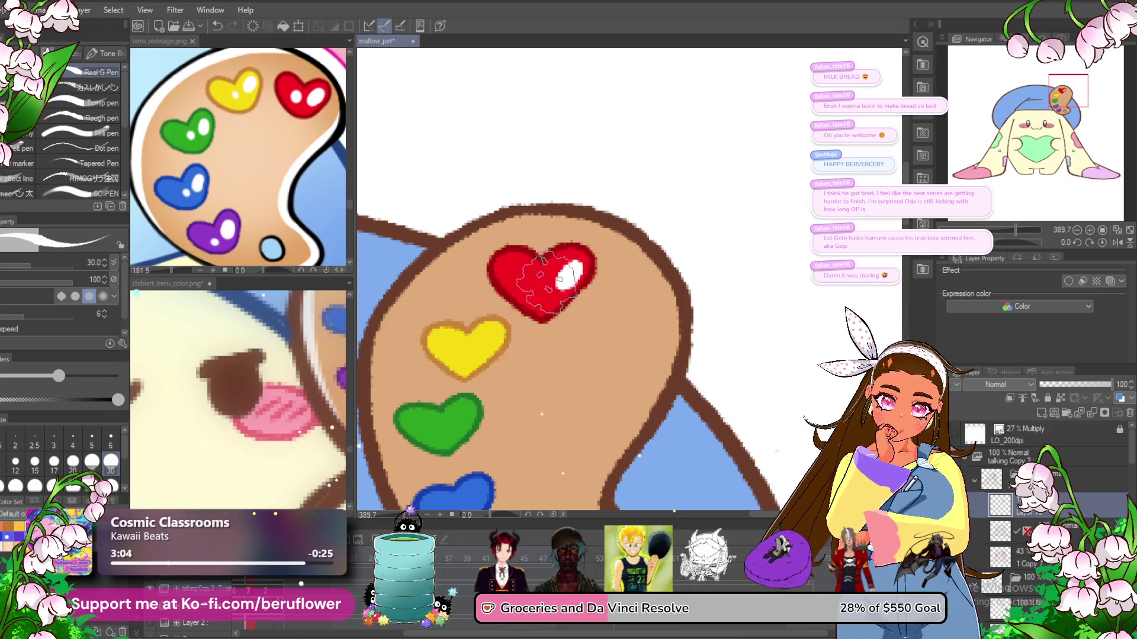
{"action": "left_click_drag", "start_coordinate": [509, 362], "coordinate": [536, 279]}
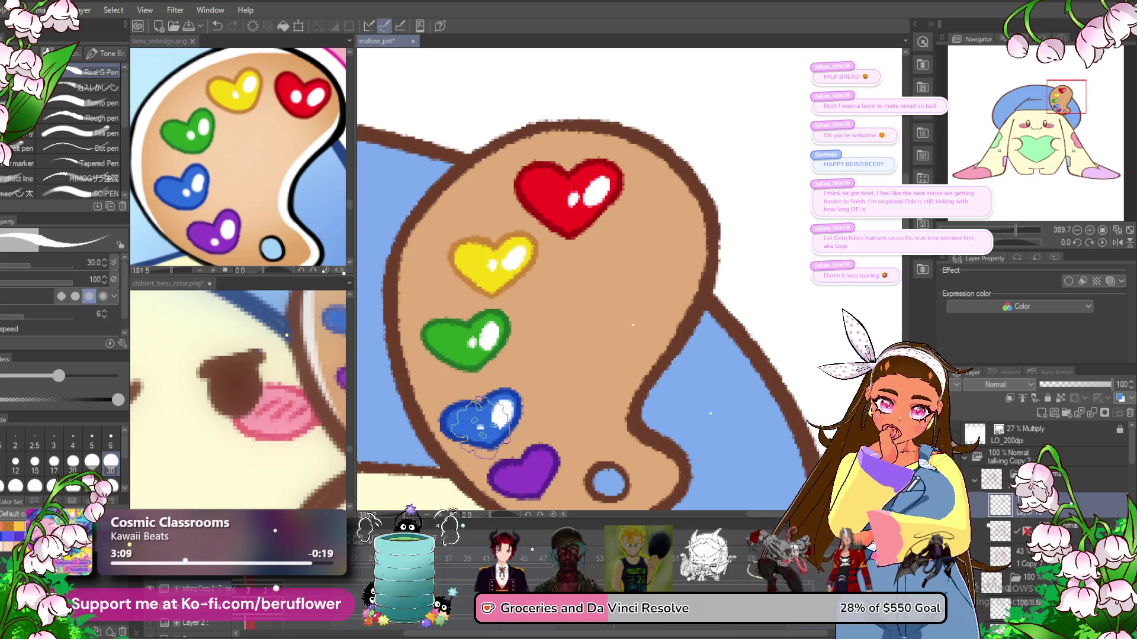
{"action": "left_click_drag", "start_coordinate": [479, 426], "coordinate": [456, 326]}
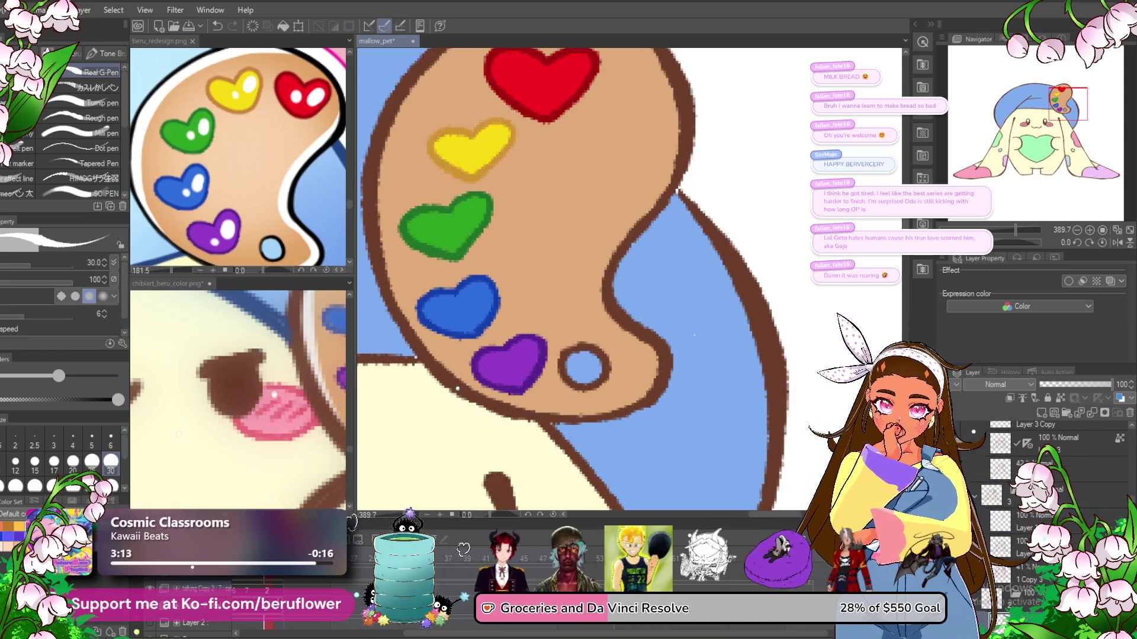
{"action": "left_click_drag", "start_coordinate": [586, 166], "coordinate": [587, 176]}
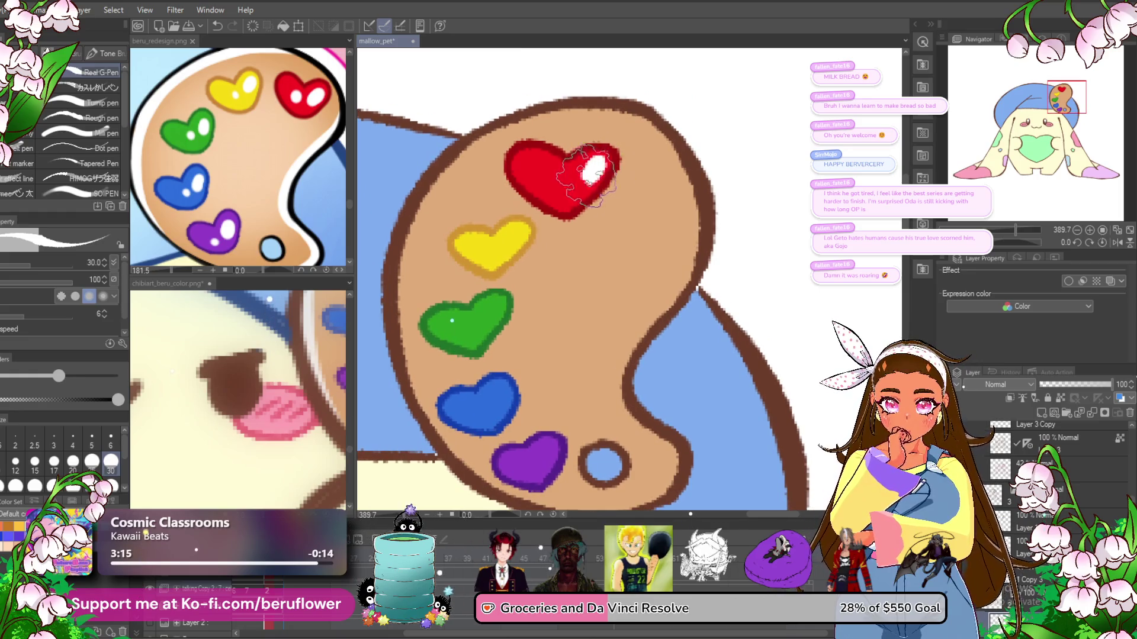
{"action": "left_click_drag", "start_coordinate": [519, 231], "coordinate": [514, 239]}
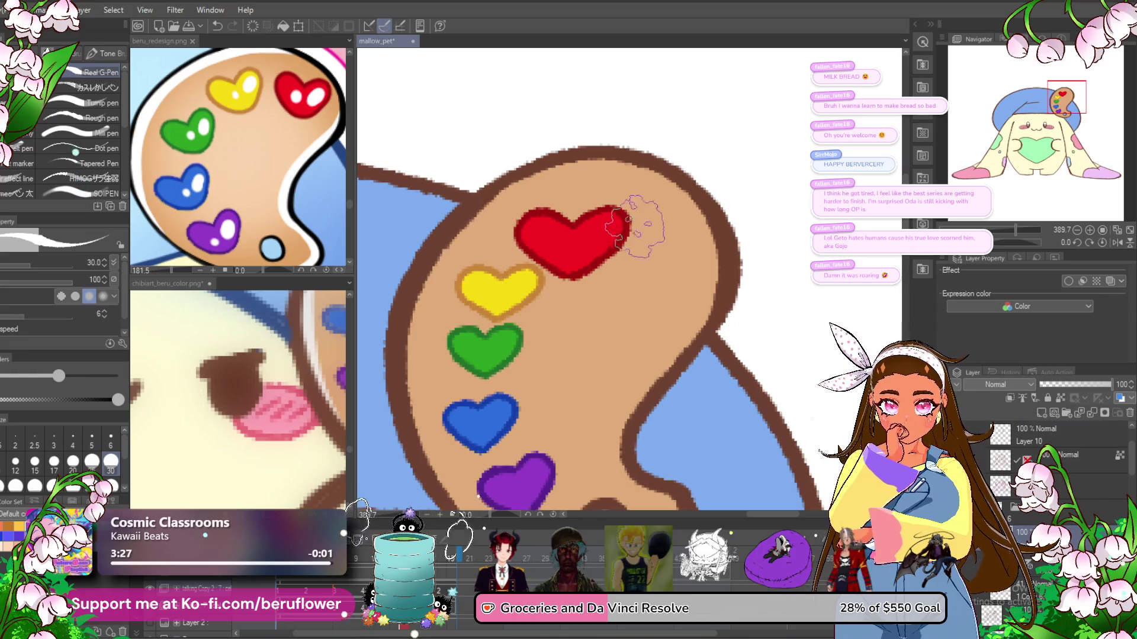
- Add white highlight marks to the yellow and green hearts, then preview the animation frames
{"action": "left_click_drag", "start_coordinate": [600, 242], "coordinate": [583, 165]}
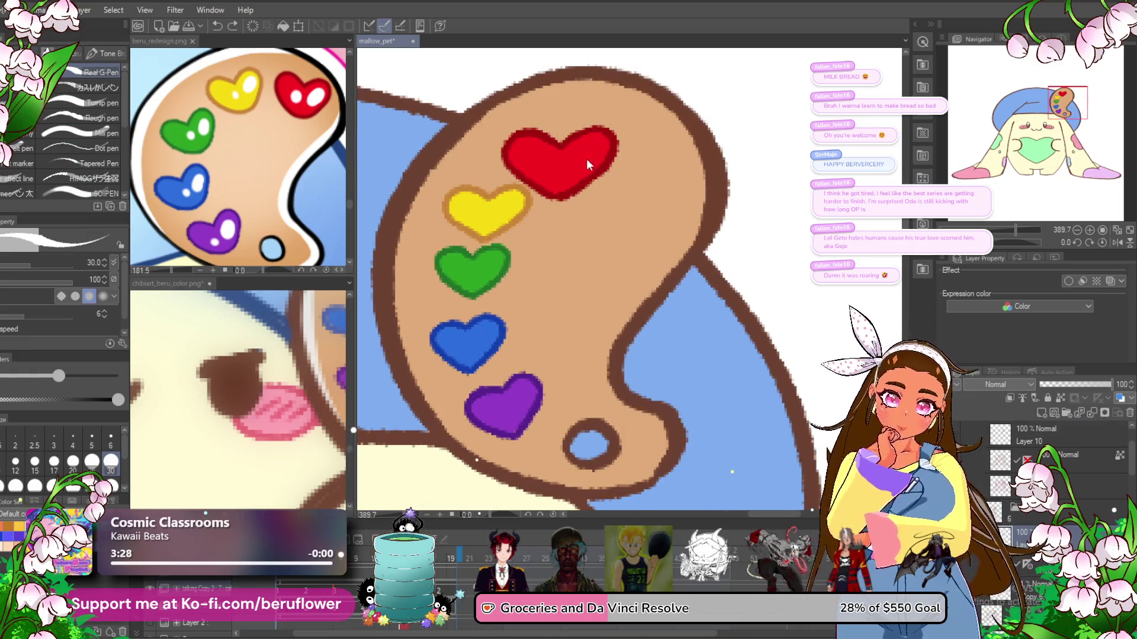
{"action": "left_click", "coordinate": [506, 212]}
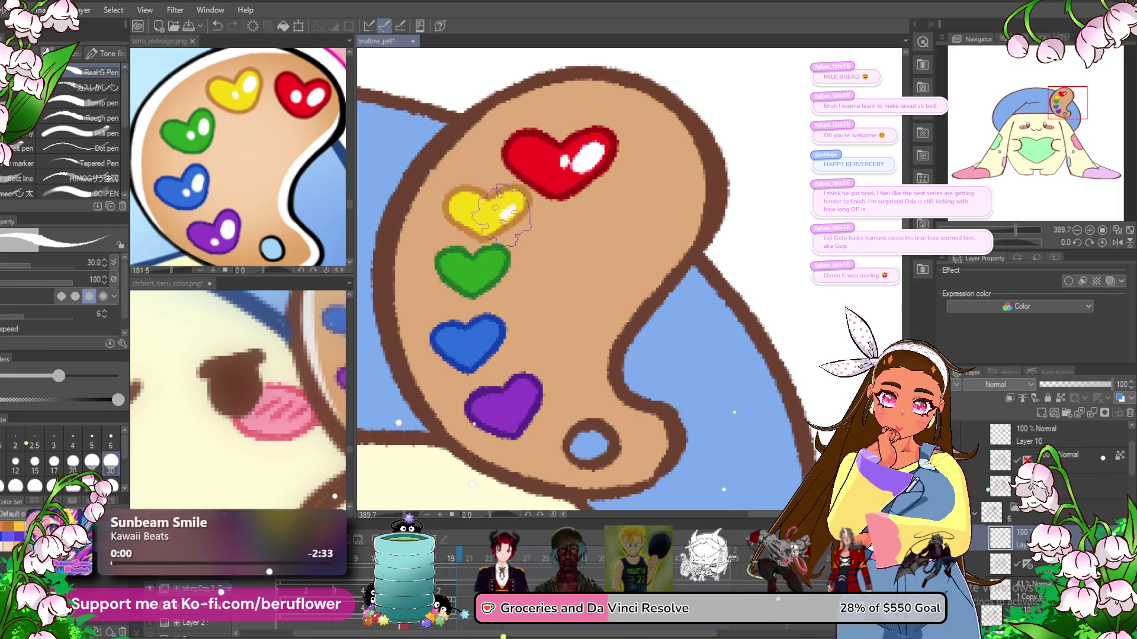
{"action": "left_click", "coordinate": [489, 267]}
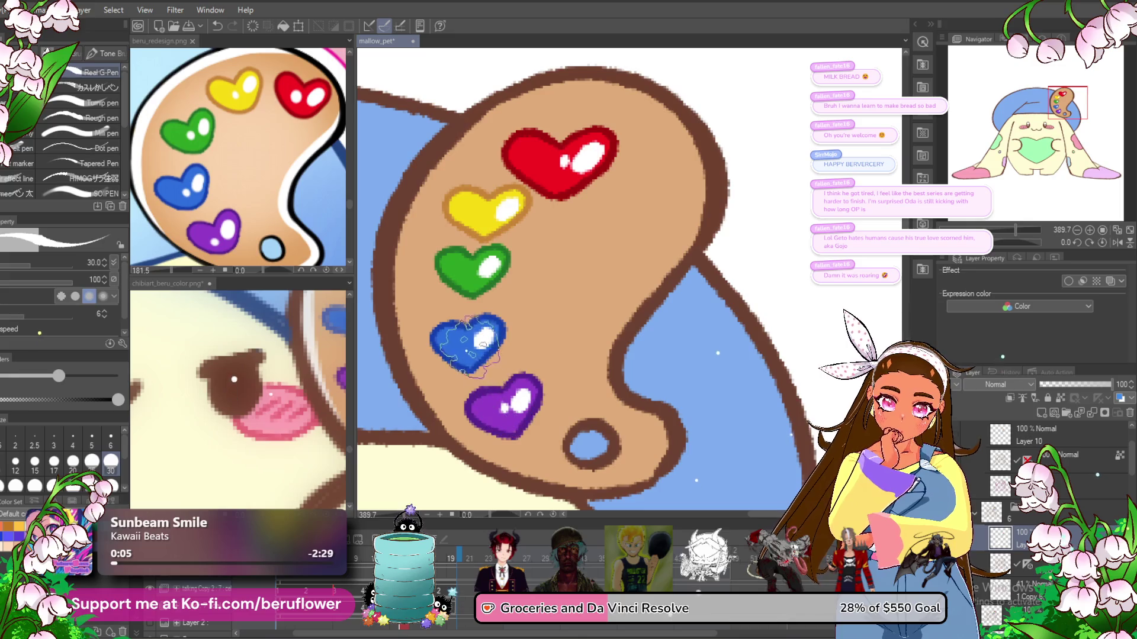
{"action": "left_click", "coordinate": [489, 212]}
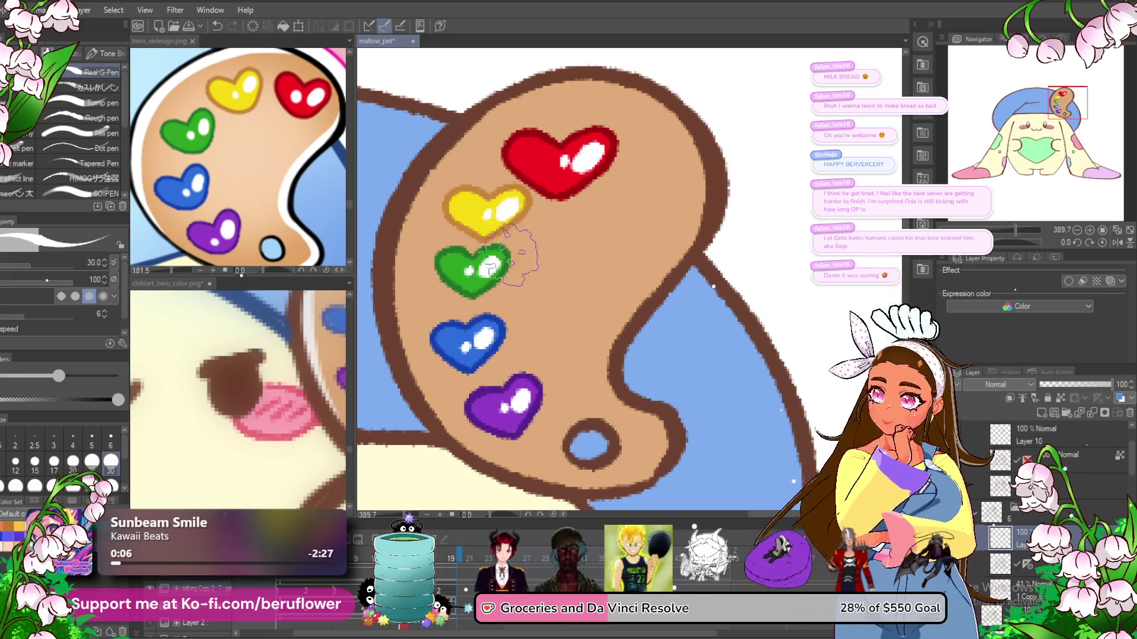
{"action": "left_click_drag", "start_coordinate": [533, 359], "coordinate": [534, 338]}
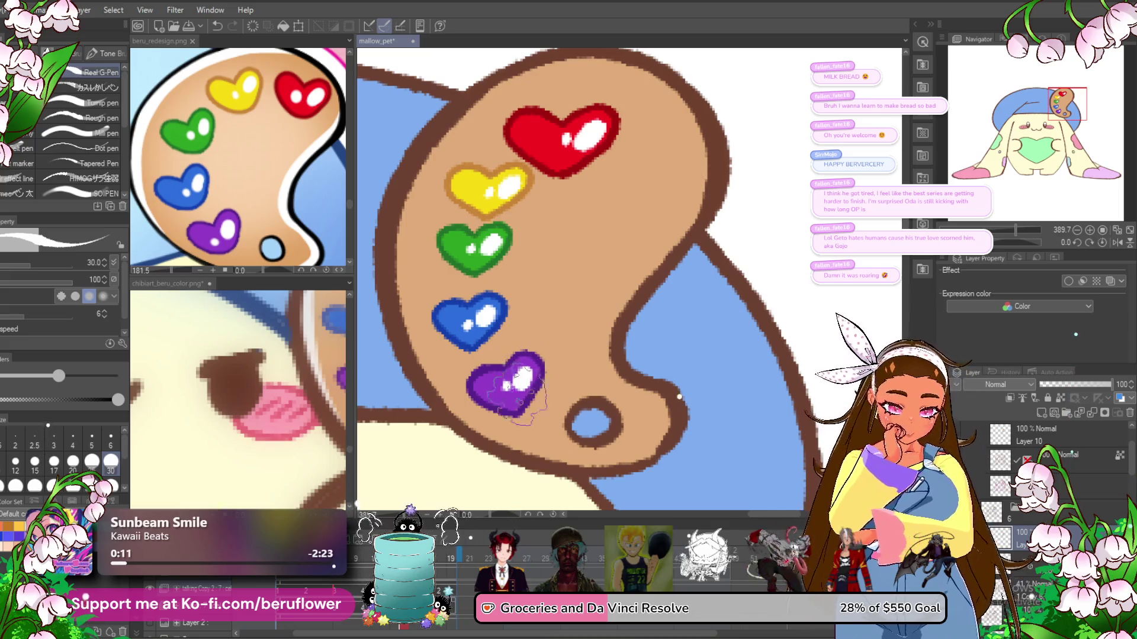
{"action": "key", "text": "ctrl+Return"}
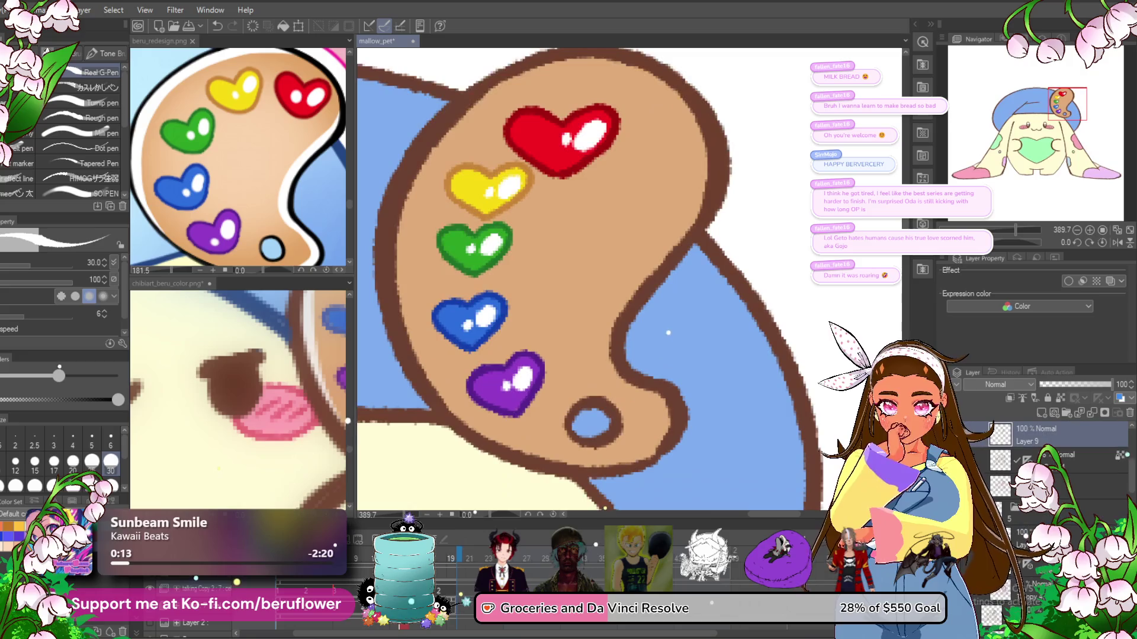
- Add small white shines to the red, yellow and green hearts
{"action": "left_click_drag", "start_coordinate": [597, 187], "coordinate": [593, 185]}
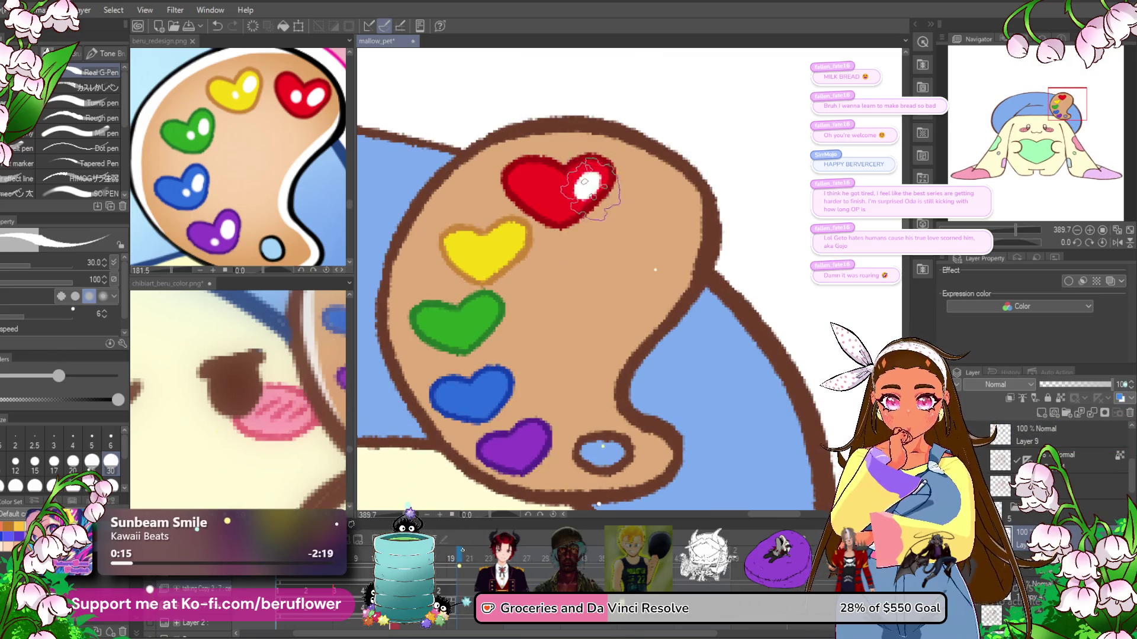
{"action": "left_click_drag", "start_coordinate": [507, 241], "coordinate": [504, 245]}
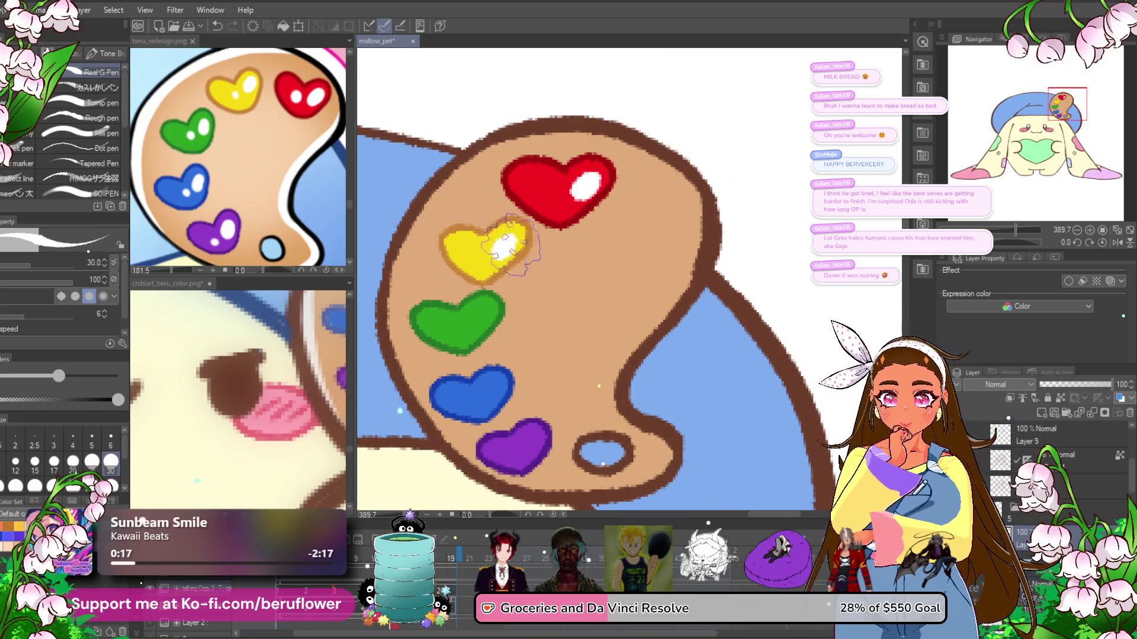
{"action": "left_click_drag", "start_coordinate": [483, 312], "coordinate": [480, 317]}
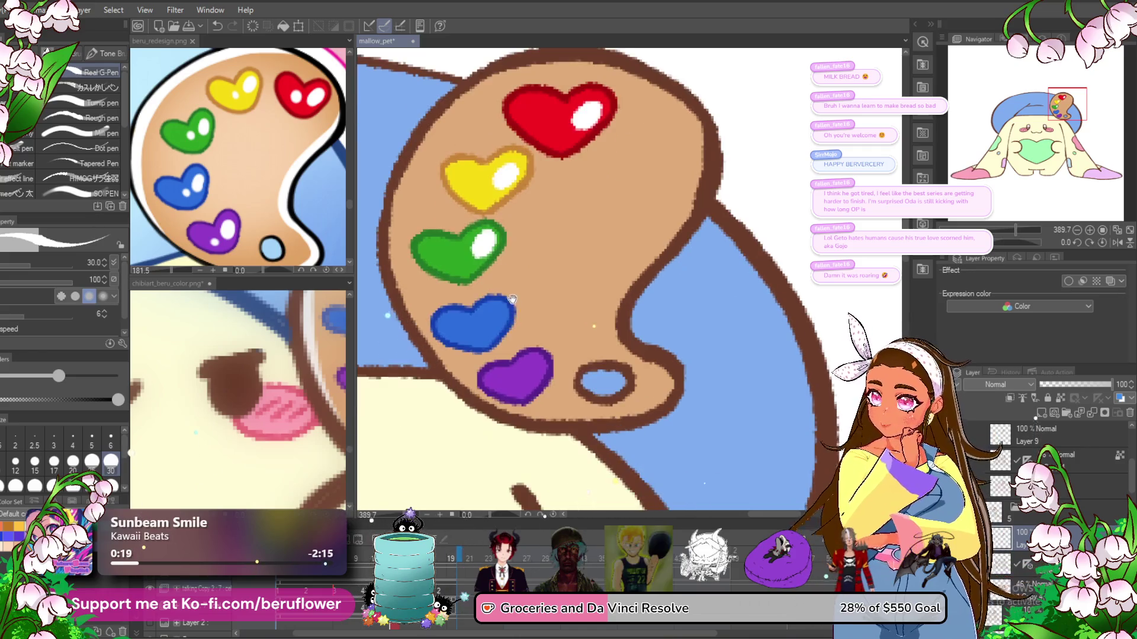
{"action": "scroll", "coordinate": [477, 320], "scroll_direction": "down", "scroll_amount": 2}
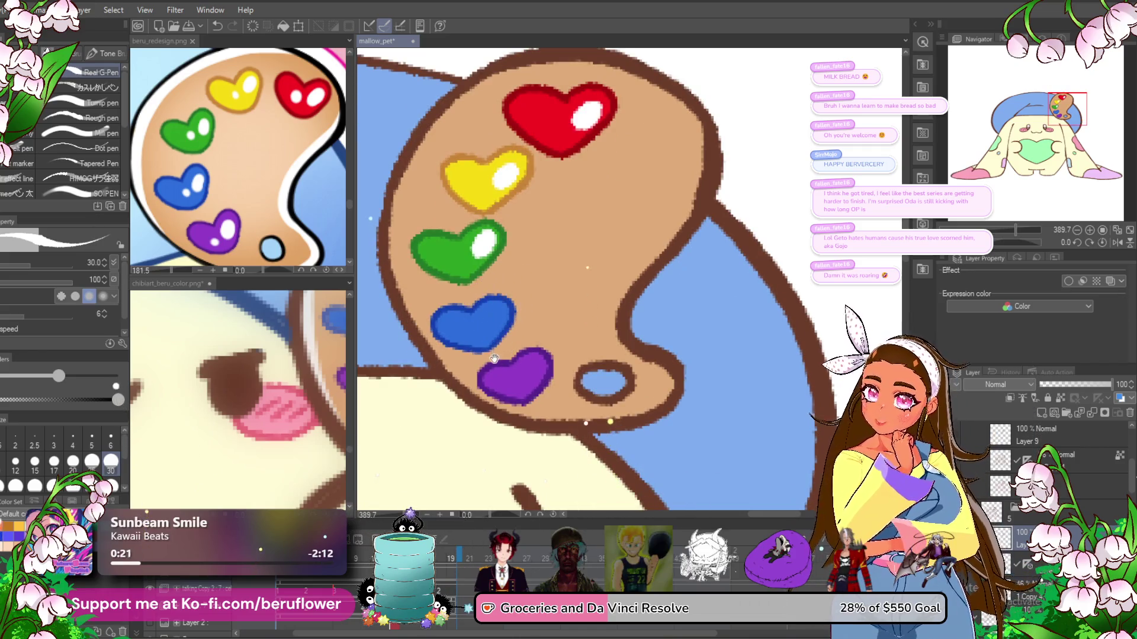
{"action": "left_click_drag", "start_coordinate": [510, 349], "coordinate": [519, 352]}
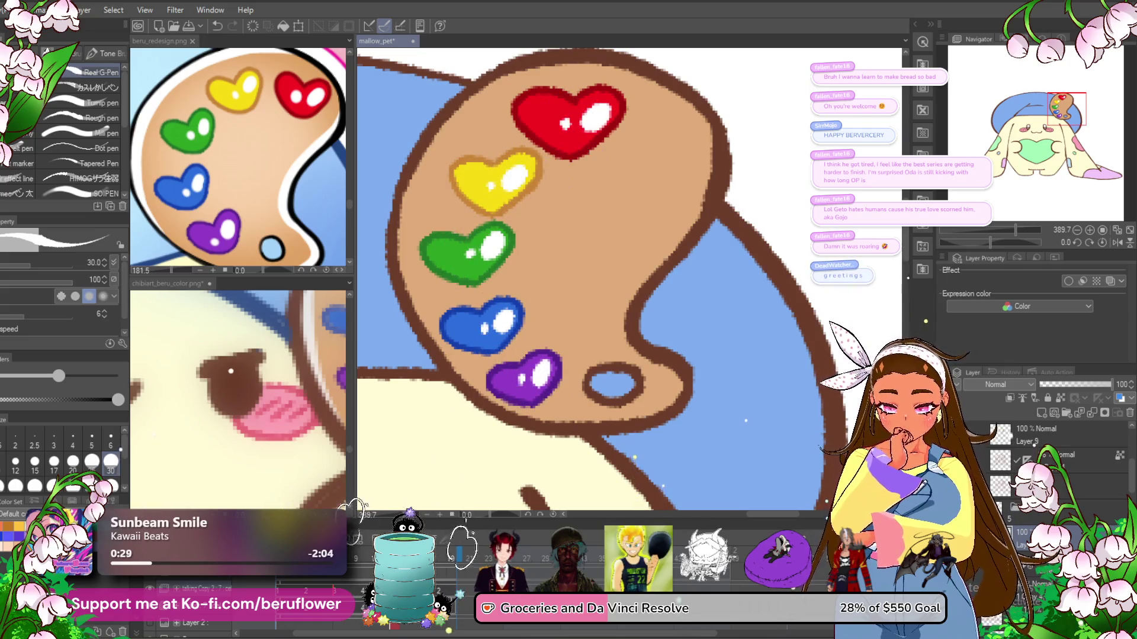
{"action": "mouse_move", "coordinate": [583, 350]}
{"action": "left_mouse_down"}
{"action": "mouse_move", "coordinate": [568, 297]}
{"action": "mouse_move", "coordinate": [559, 303]}
{"action": "left_mouse_up"}
{"action": "left_click_drag", "start_coordinate": [525, 338], "coordinate": [525, 344]}
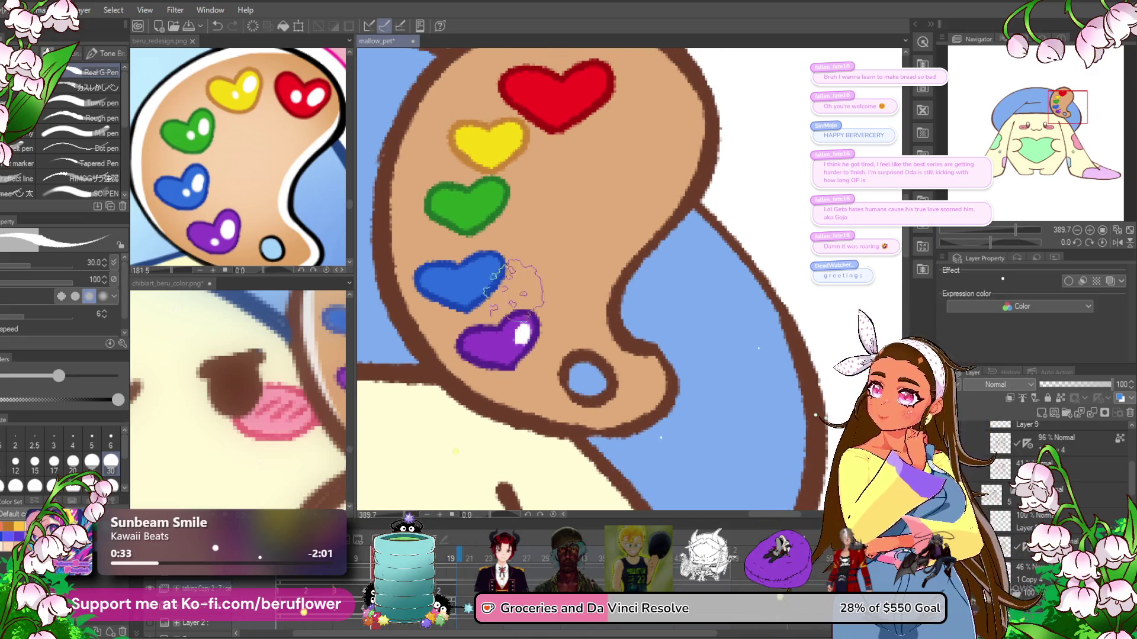
- Dot and stroke white shines onto the purple, green and yellow hearts
{"action": "left_click", "coordinate": [505, 346]}
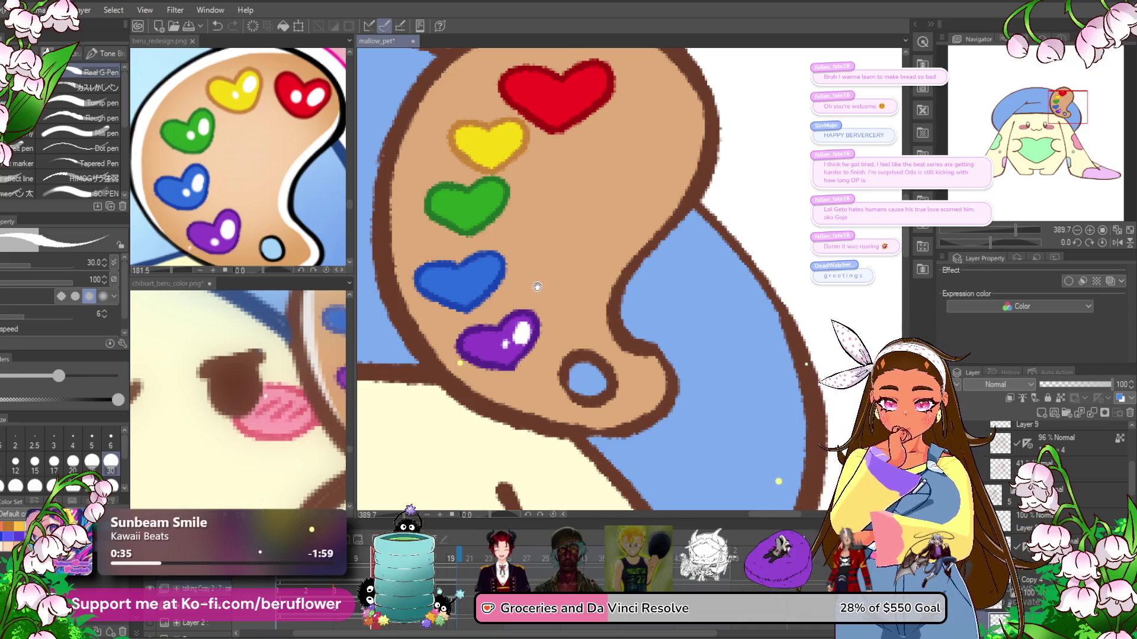
{"action": "left_click_drag", "start_coordinate": [482, 273], "coordinate": [495, 296]}
{"action": "left_click", "coordinate": [502, 226]}
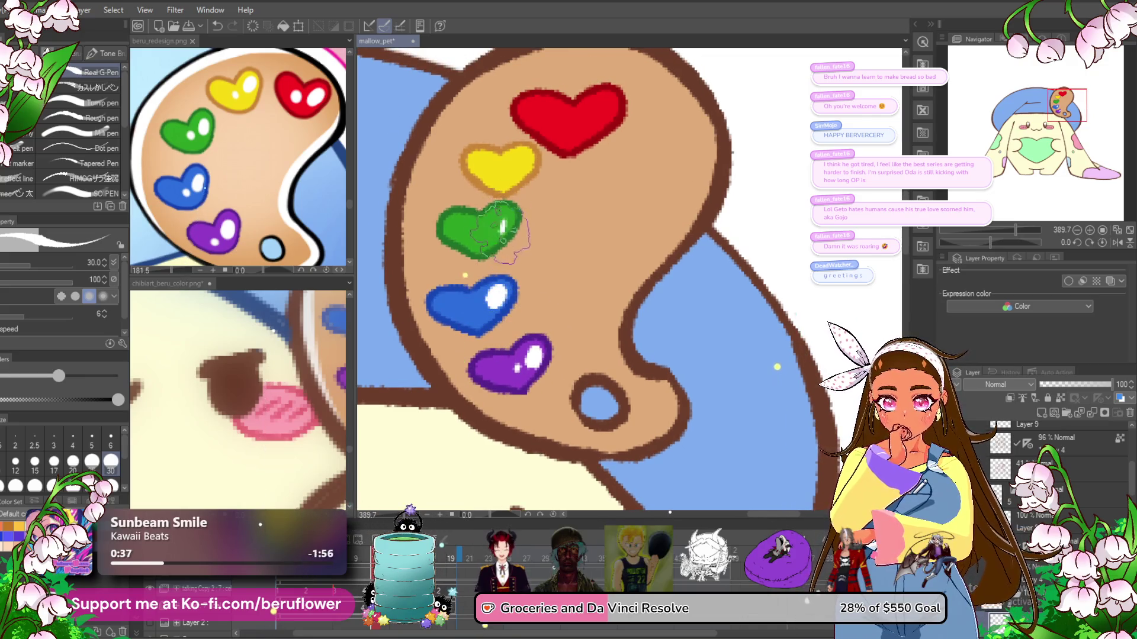
{"action": "left_click_drag", "start_coordinate": [503, 228], "coordinate": [486, 267]}
{"action": "left_click", "coordinate": [508, 205]}
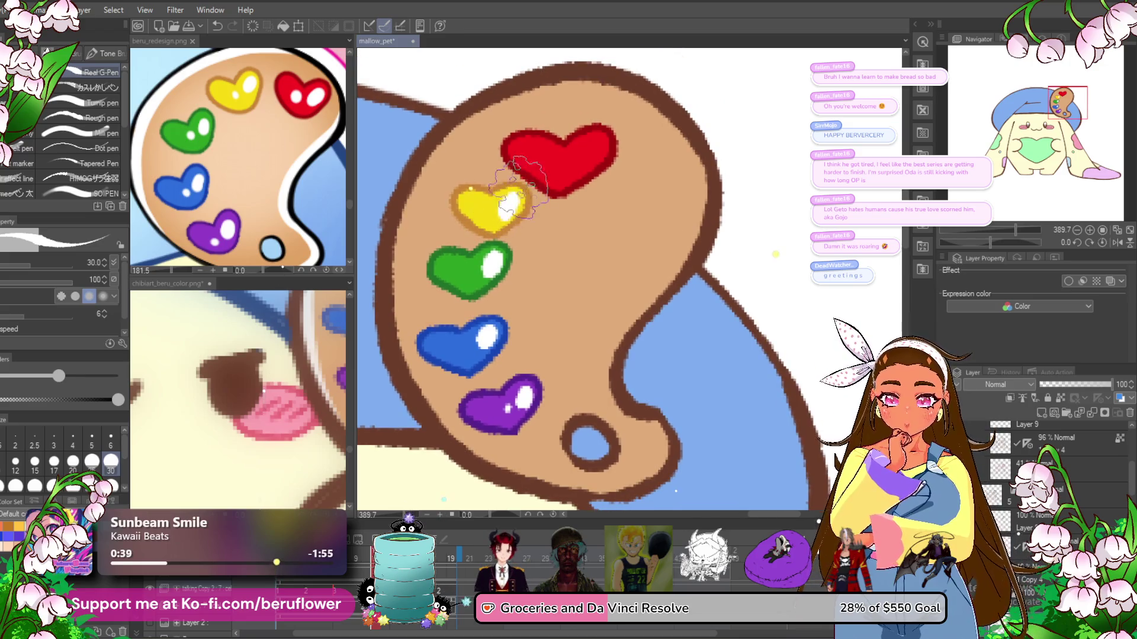
{"action": "left_click_drag", "start_coordinate": [508, 204], "coordinate": [495, 233]}
- Paint a large shine plus a small highlight dot on the red and yellow hearts
{"action": "left_click_drag", "start_coordinate": [569, 181], "coordinate": [582, 172]}
{"action": "left_click", "coordinate": [549, 189]}
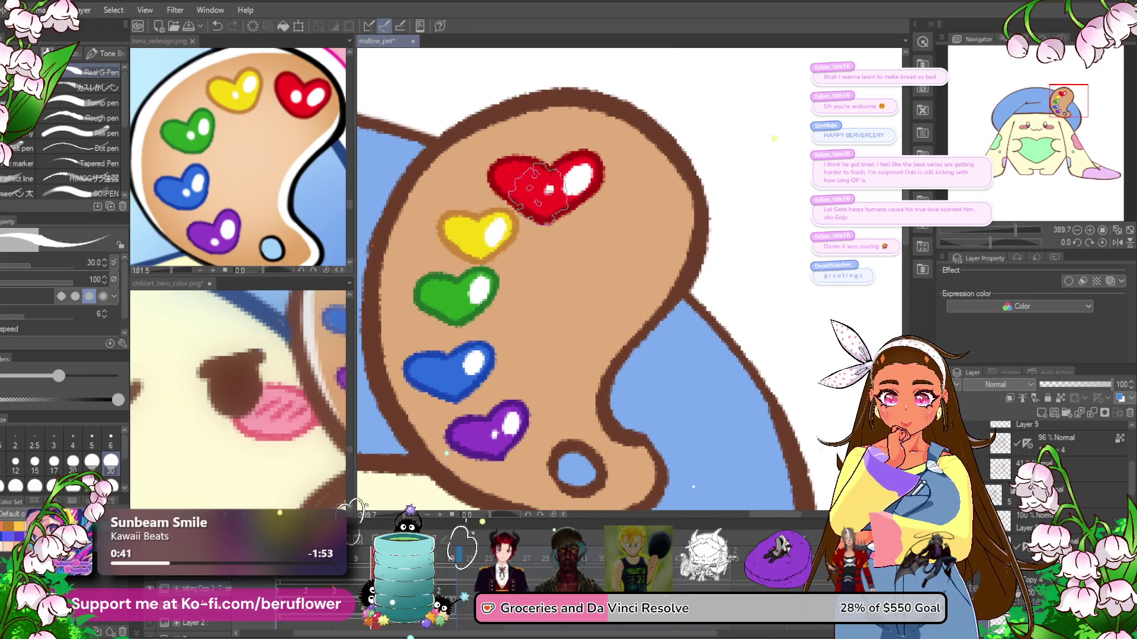
{"action": "left_click_drag", "start_coordinate": [491, 235], "coordinate": [501, 227]}
{"action": "left_click", "coordinate": [477, 239]}
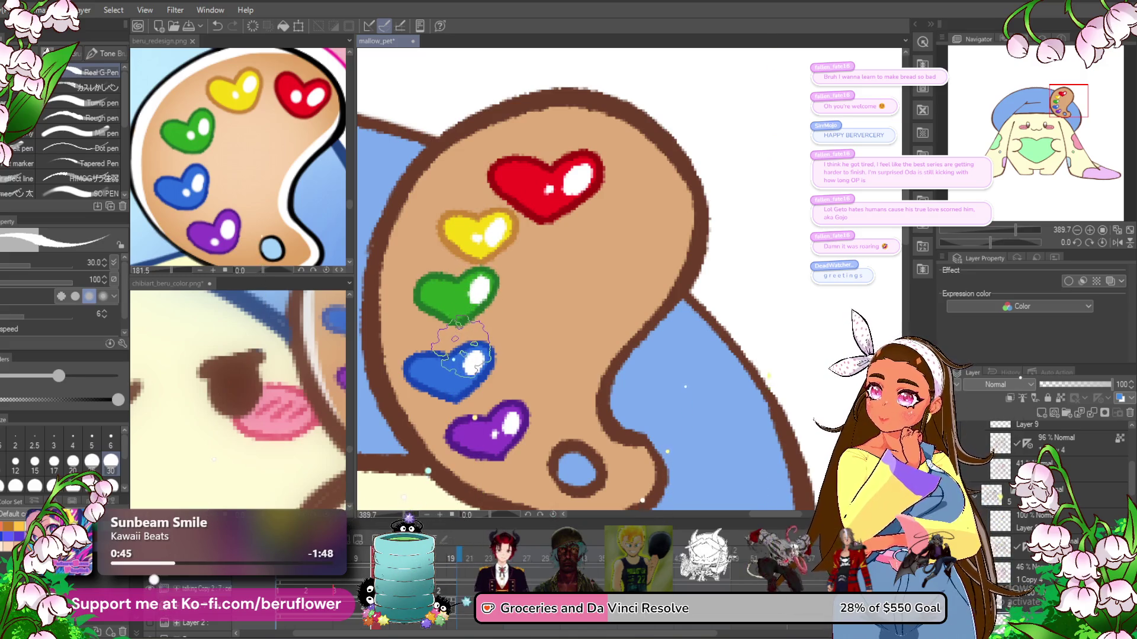
{"action": "mouse_move", "coordinate": [461, 342]}
{"action": "left_mouse_down"}
{"action": "mouse_move", "coordinate": [486, 293]}
{"action": "mouse_move", "coordinate": [476, 319]}
{"action": "left_mouse_up"}
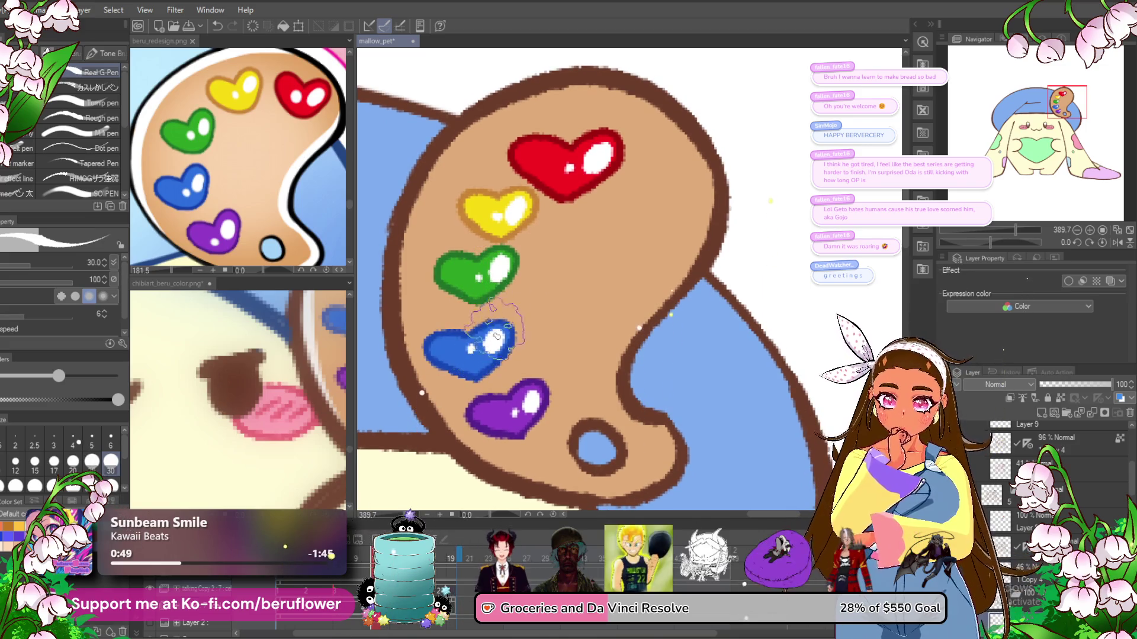
{"action": "left_click_drag", "start_coordinate": [647, 355], "coordinate": [644, 278]}
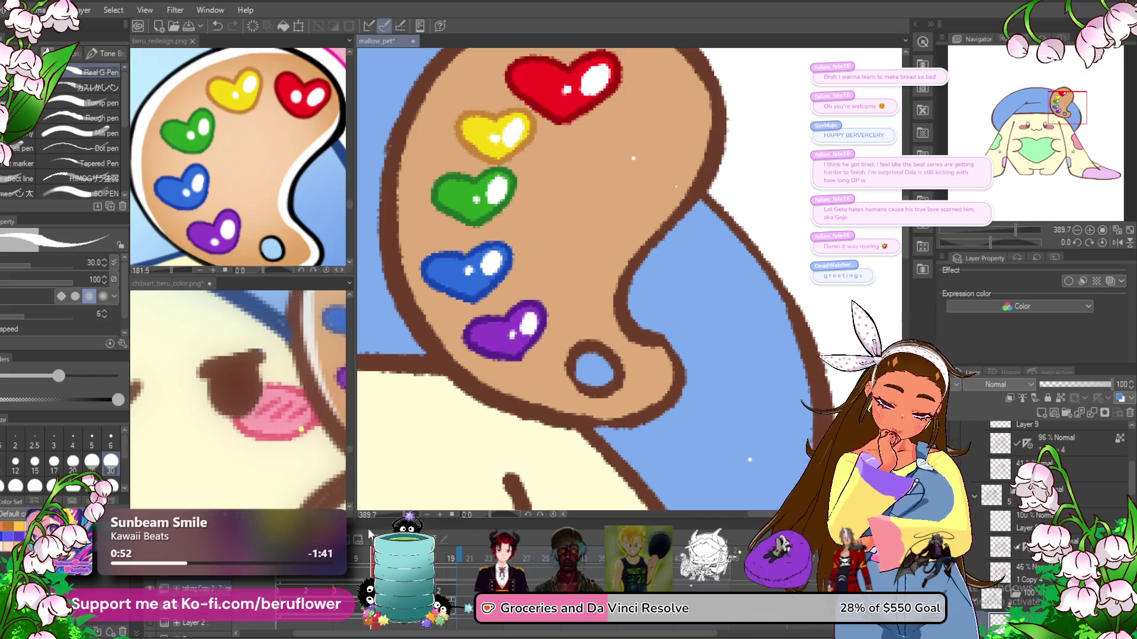
- Undo the old shines and repaint shine dots and strokes on the purple and blue hearts
{"action": "key", "text": "ctrl+z"}
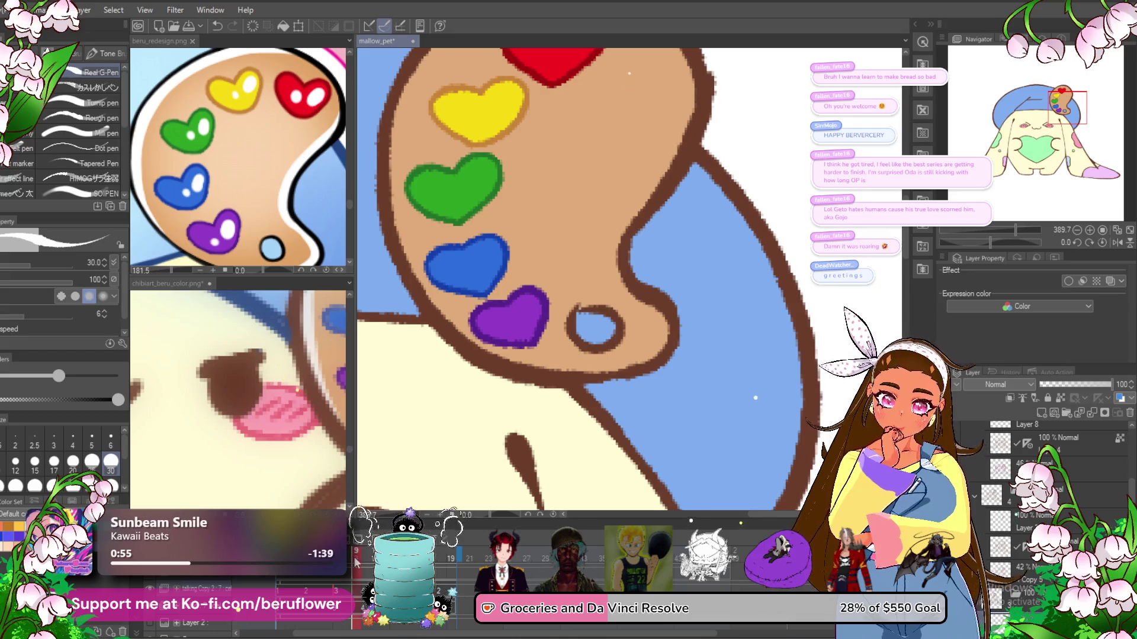
{"action": "key", "text": "ctrl+y"}
{"action": "key", "text": "ctrl+z"}
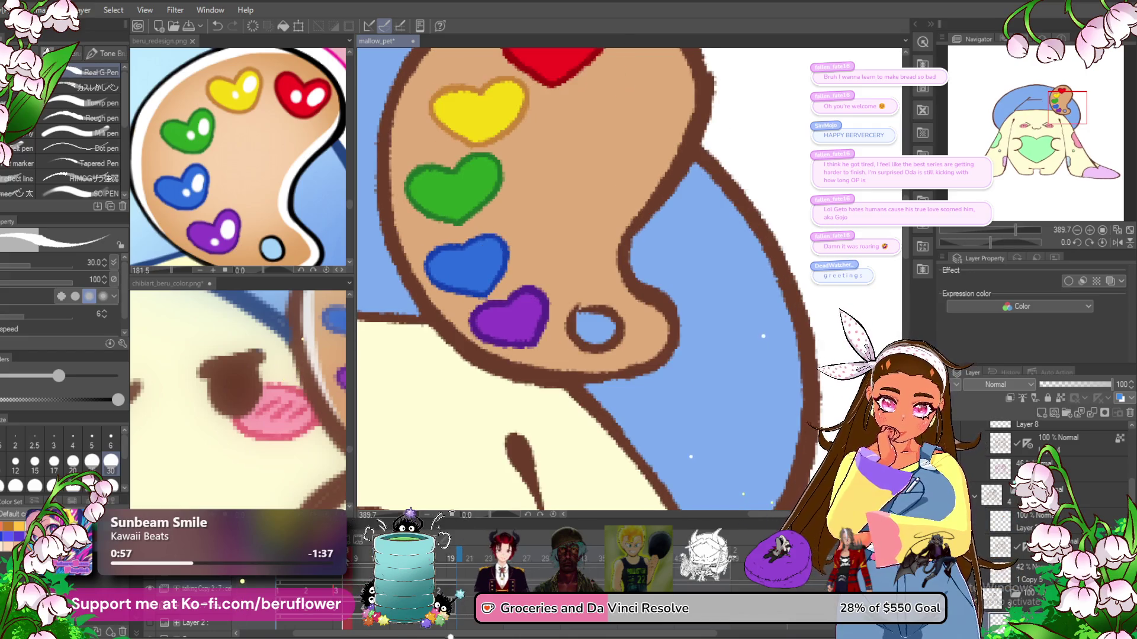
{"action": "left_click_drag", "start_coordinate": [599, 207], "coordinate": [629, 244]}
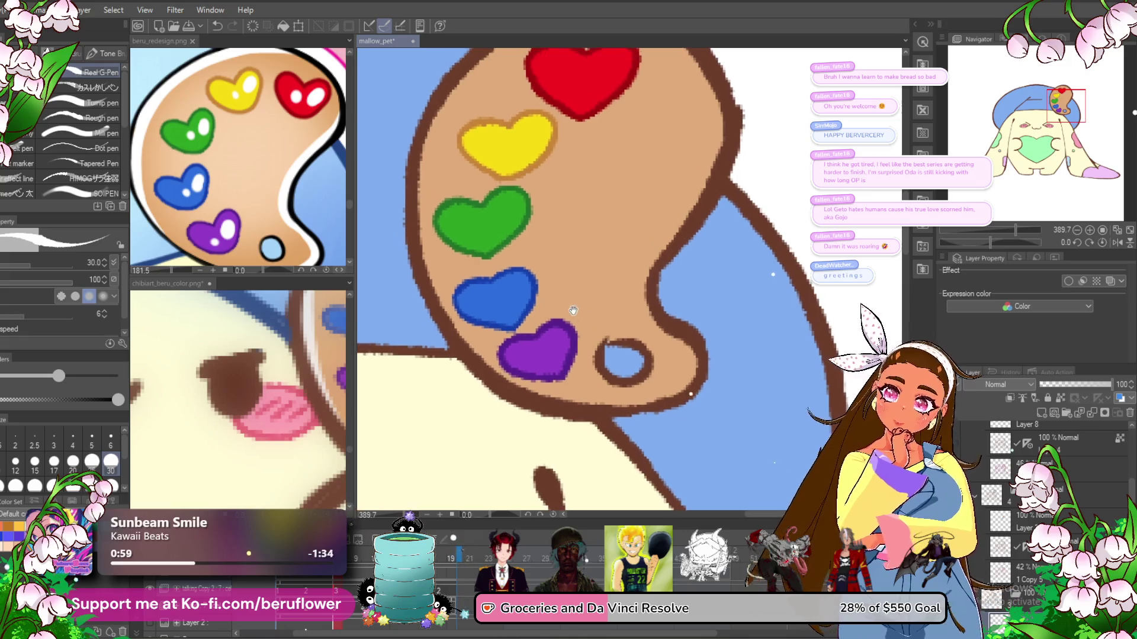
{"action": "left_click", "coordinate": [557, 338]}
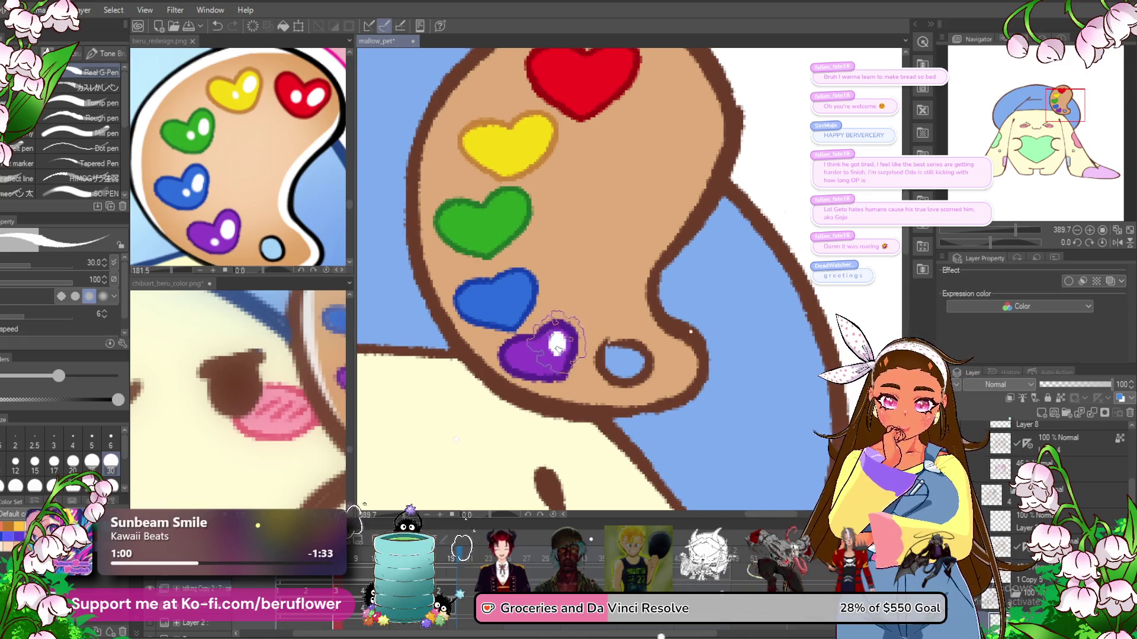
{"action": "left_click_drag", "start_coordinate": [517, 296], "coordinate": [525, 308]}
{"action": "left_click", "coordinate": [525, 309]}
- Add a shine dot to the yellow heart and a shine stroke and dot to the red heart
{"action": "mouse_move", "coordinate": [524, 260]}
{"action": "left_mouse_down"}
{"action": "mouse_move", "coordinate": [530, 293]}
{"action": "mouse_move", "coordinate": [504, 329]}
{"action": "left_mouse_up"}
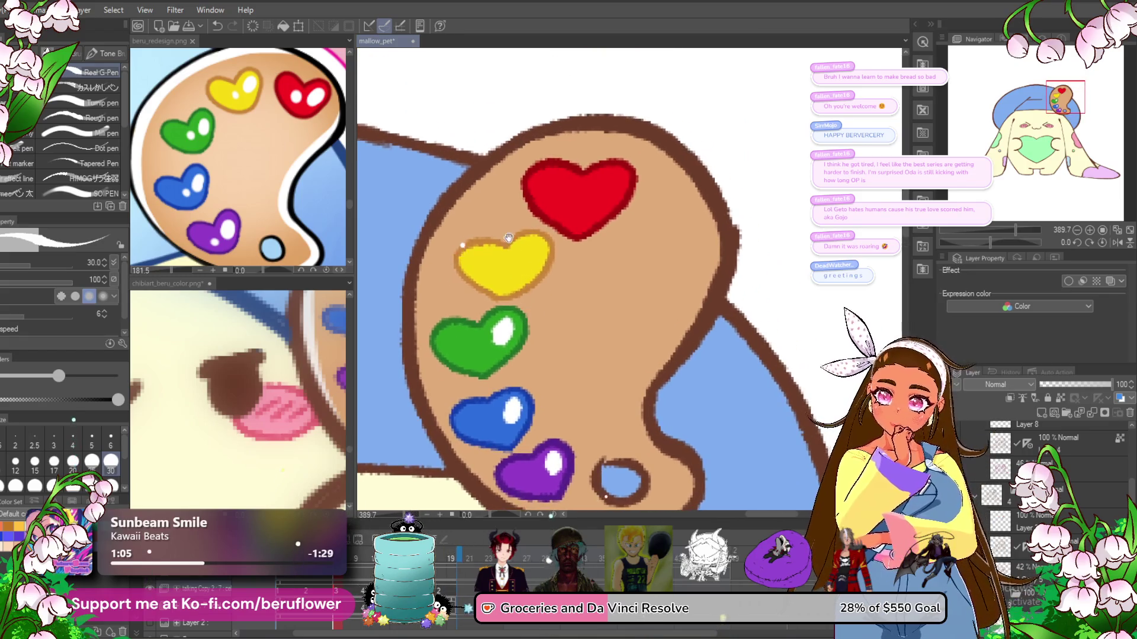
{"action": "left_click", "coordinate": [524, 260]}
{"action": "left_click_drag", "start_coordinate": [578, 218], "coordinate": [563, 245]}
{"action": "left_click", "coordinate": [591, 216]}
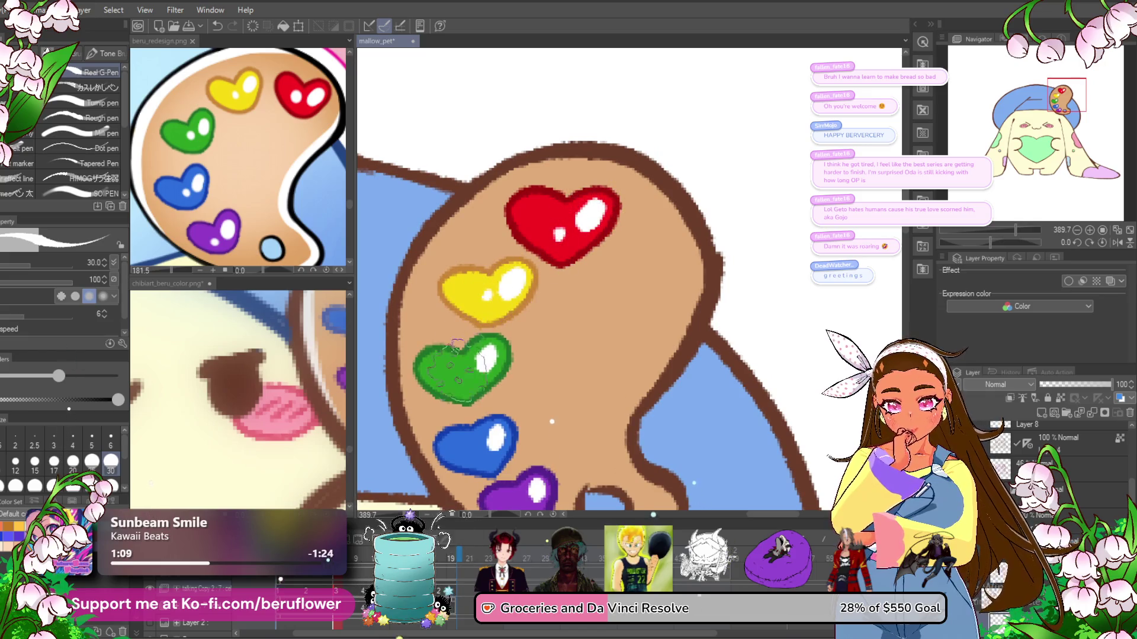
{"action": "scroll", "coordinate": [470, 368], "scroll_direction": "down", "scroll_amount": 3}
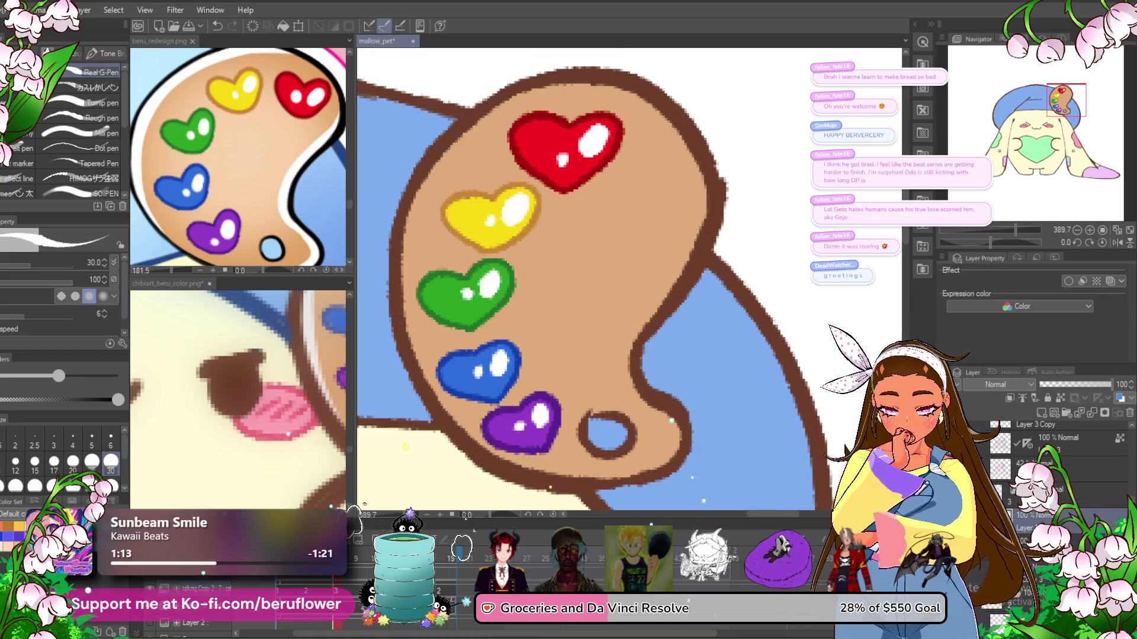
- Undo the latest highlights and repaint shines on the purple, yellow, red and blue hearts
{"action": "key", "text": "ctrl+z"}
{"action": "key", "text": "ctrl+z"}
{"action": "left_click_drag", "start_coordinate": [539, 379], "coordinate": [523, 362]}
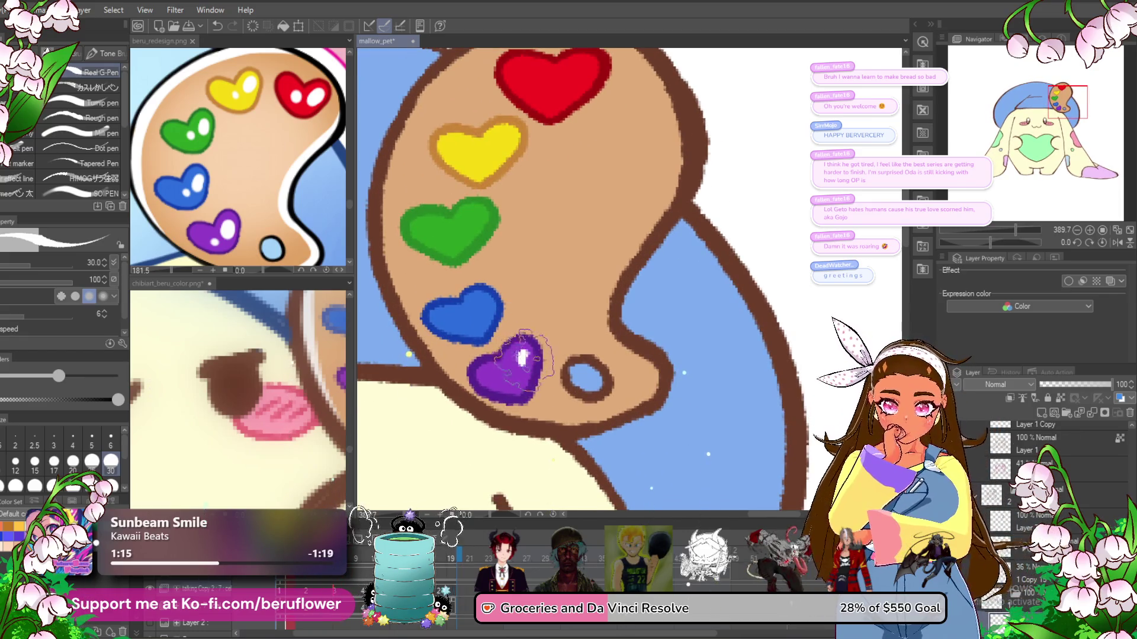
{"action": "scroll", "coordinate": [481, 308], "scroll_direction": "up", "scroll_amount": 3}
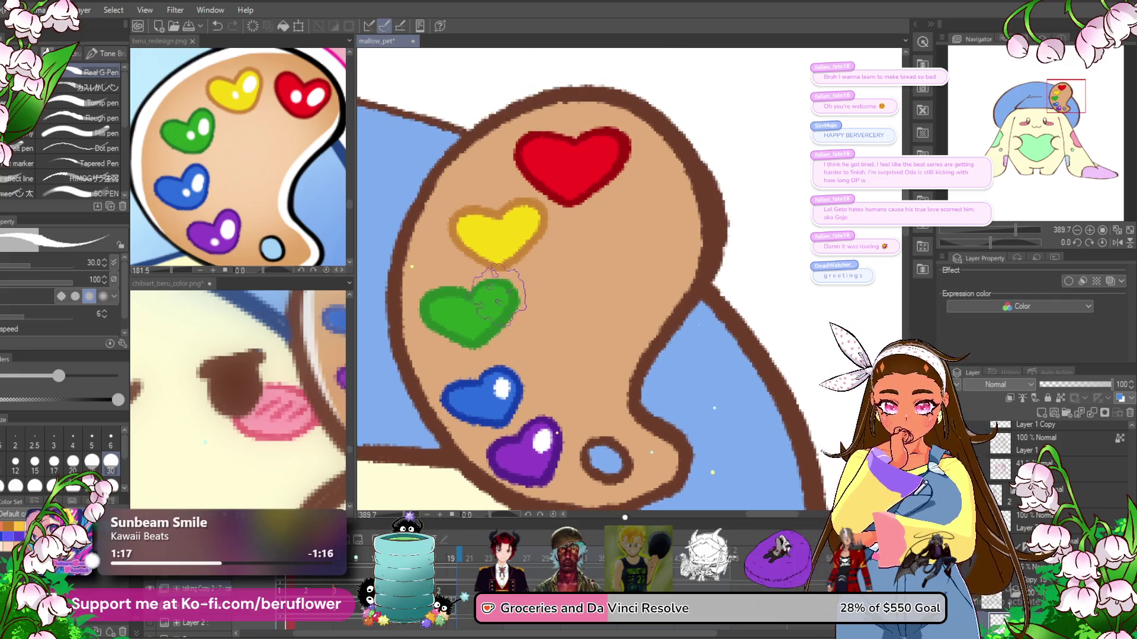
{"action": "left_click_drag", "start_coordinate": [520, 231], "coordinate": [525, 225]}
{"action": "left_click_drag", "start_coordinate": [599, 154], "coordinate": [605, 146]}
{"action": "left_click", "coordinate": [577, 175]}
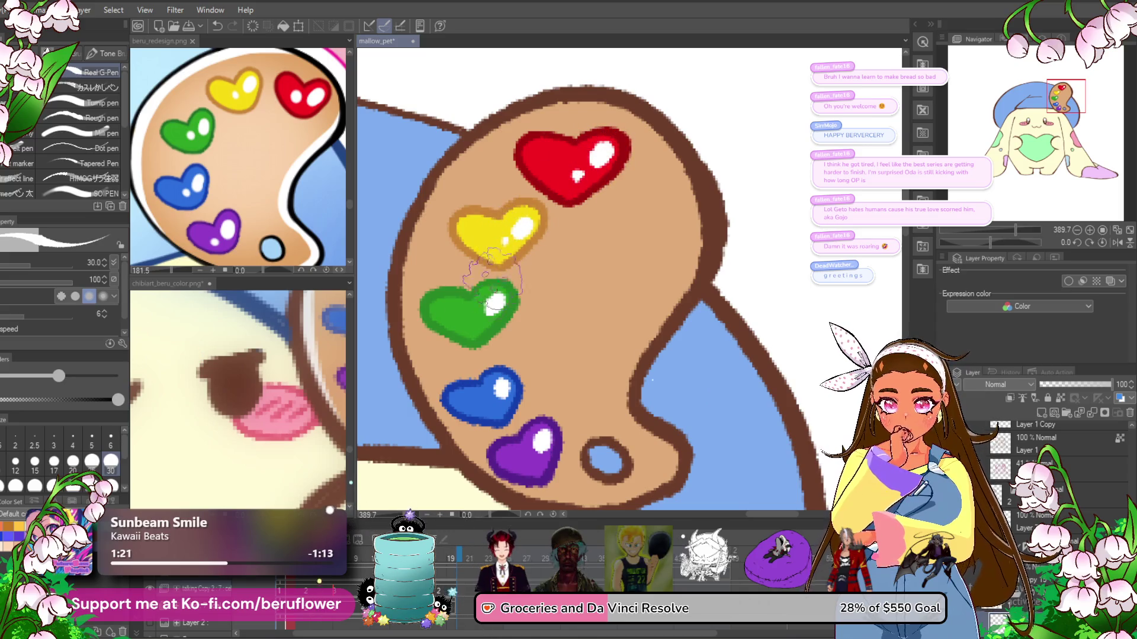
{"action": "left_click", "coordinate": [487, 401]}
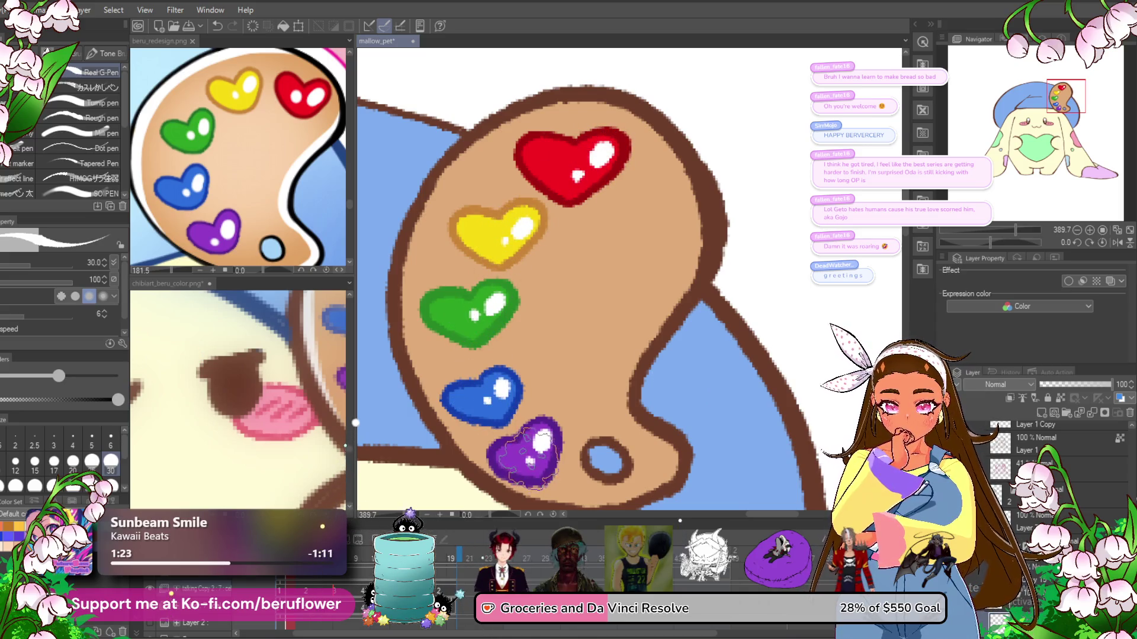
{"action": "scroll", "coordinate": [524, 456], "scroll_direction": "down", "scroll_amount": 5}
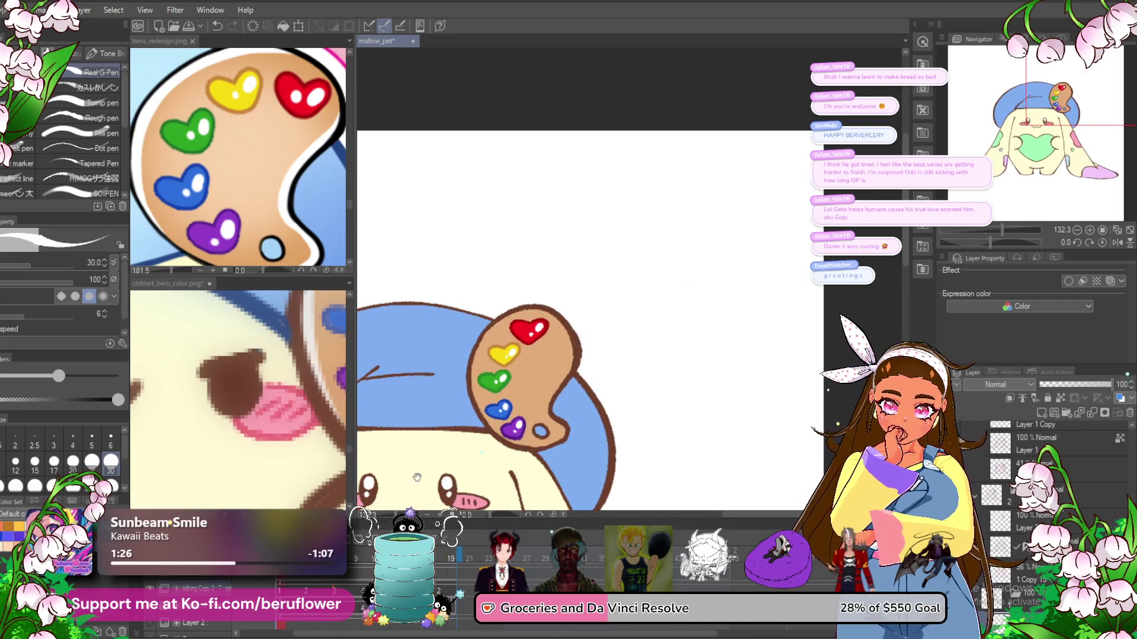
- Create a new empty layer over the mallow pet's body, checking the chibiart_beru_color reference
{"action": "left_click_drag", "start_coordinate": [390, 489], "coordinate": [584, 413]}
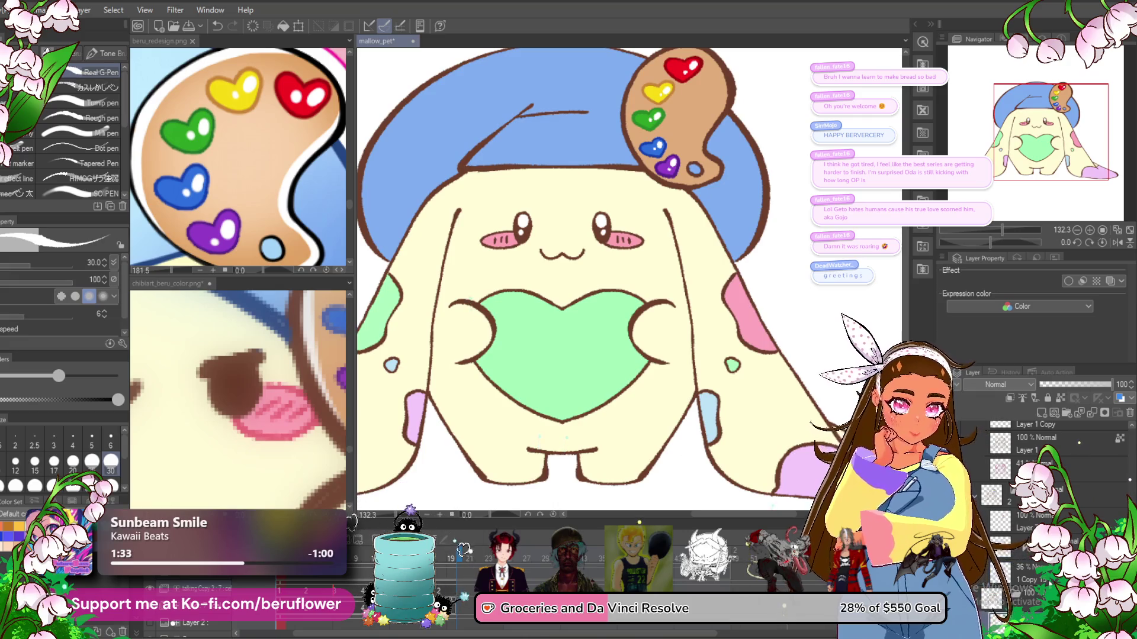
{"action": "key", "text": "ctrl+shift+n"}
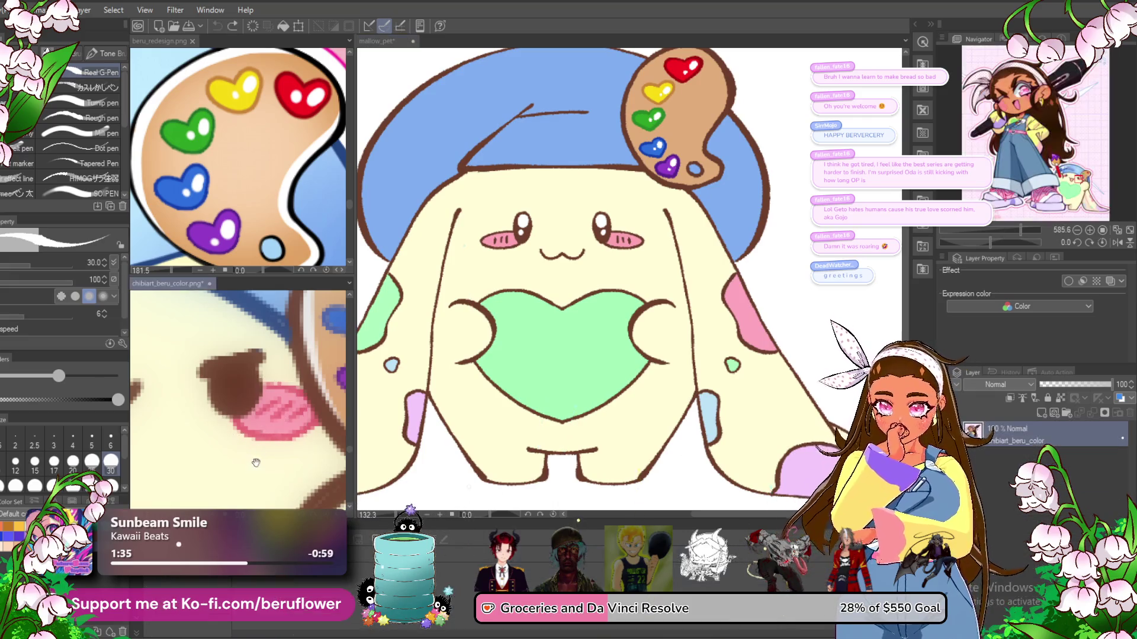
{"action": "left_click", "coordinate": [257, 443]}
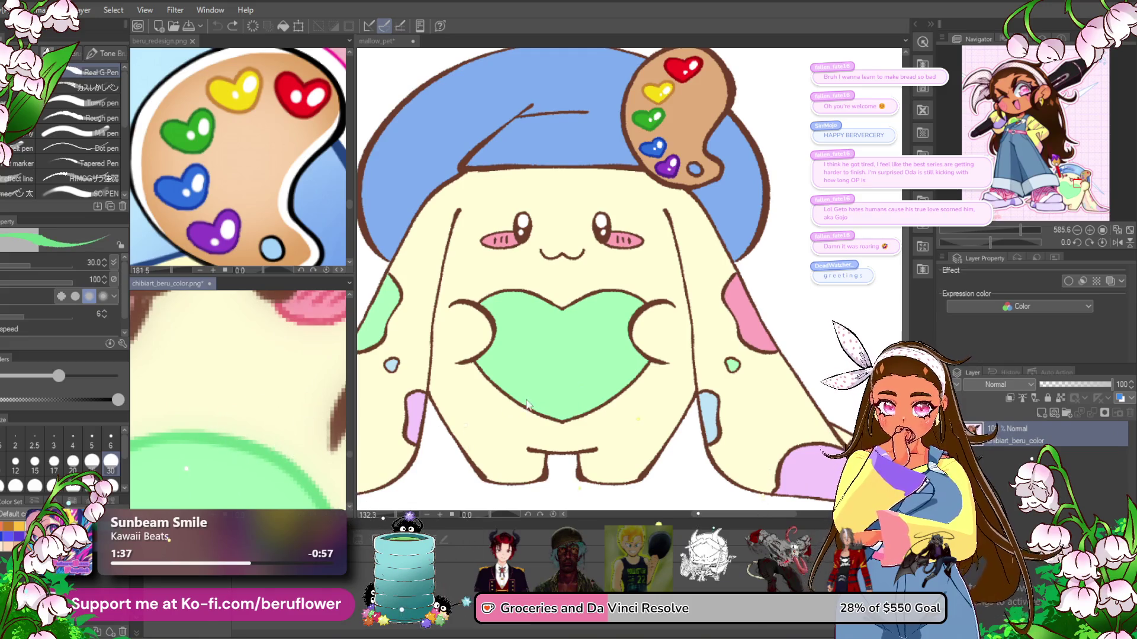
{"action": "left_click", "coordinate": [666, 481]}
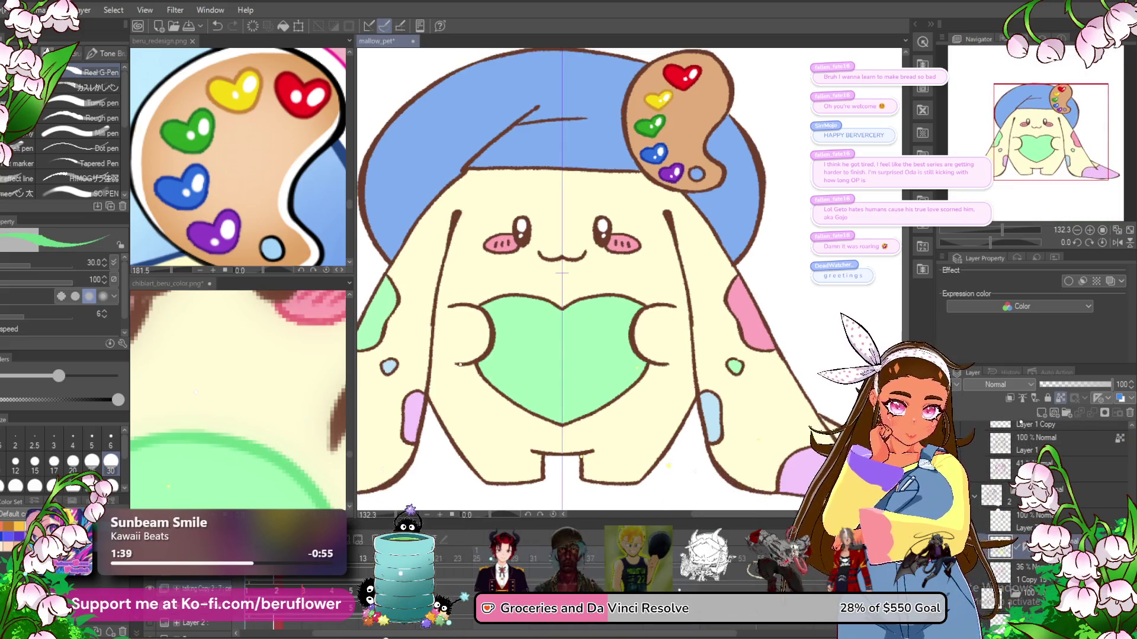
- Paint green over the chest heart's brown outline at the notch, lower junction and top-left
{"action": "scroll", "coordinate": [561, 296], "scroll_direction": "up", "scroll_amount": 3}
{"action": "mouse_move", "coordinate": [545, 320]}
{"action": "left_mouse_down"}
{"action": "mouse_move", "coordinate": [733, 269]}
{"action": "mouse_move", "coordinate": [743, 291]}
{"action": "mouse_move", "coordinate": [658, 129]}
{"action": "left_mouse_up"}
{"action": "left_click_drag", "start_coordinate": [687, 342], "coordinate": [515, 494]}
{"action": "left_click_drag", "start_coordinate": [515, 495], "coordinate": [633, 317]}
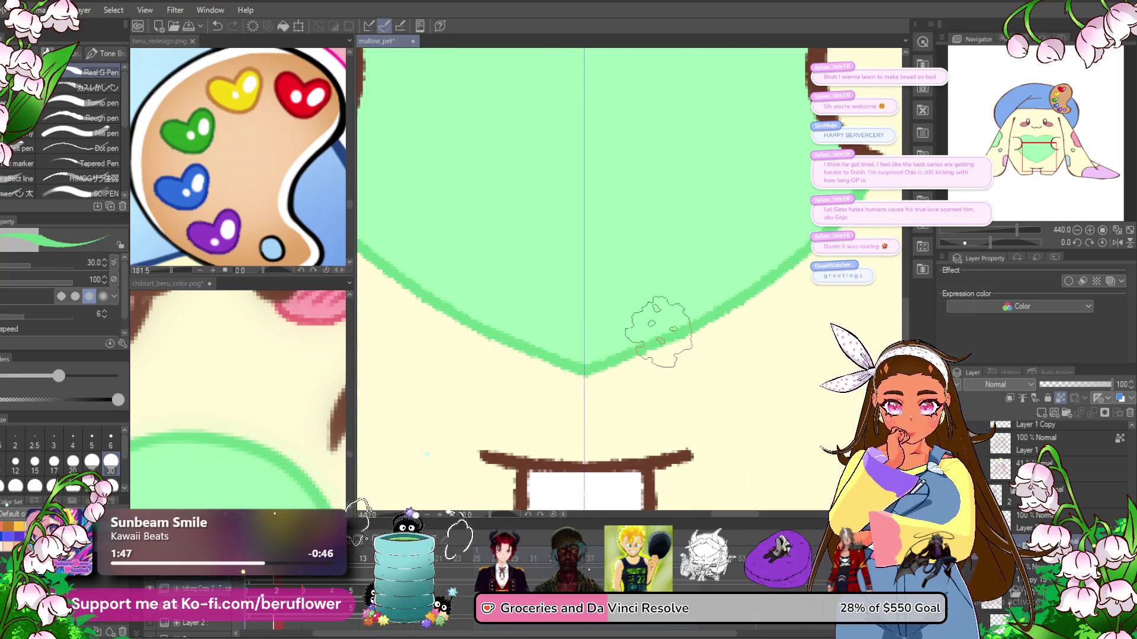
{"action": "scroll", "coordinate": [655, 322], "scroll_direction": "down", "scroll_amount": 5}
{"action": "scroll", "coordinate": [655, 323], "scroll_direction": "down", "scroll_amount": 2}
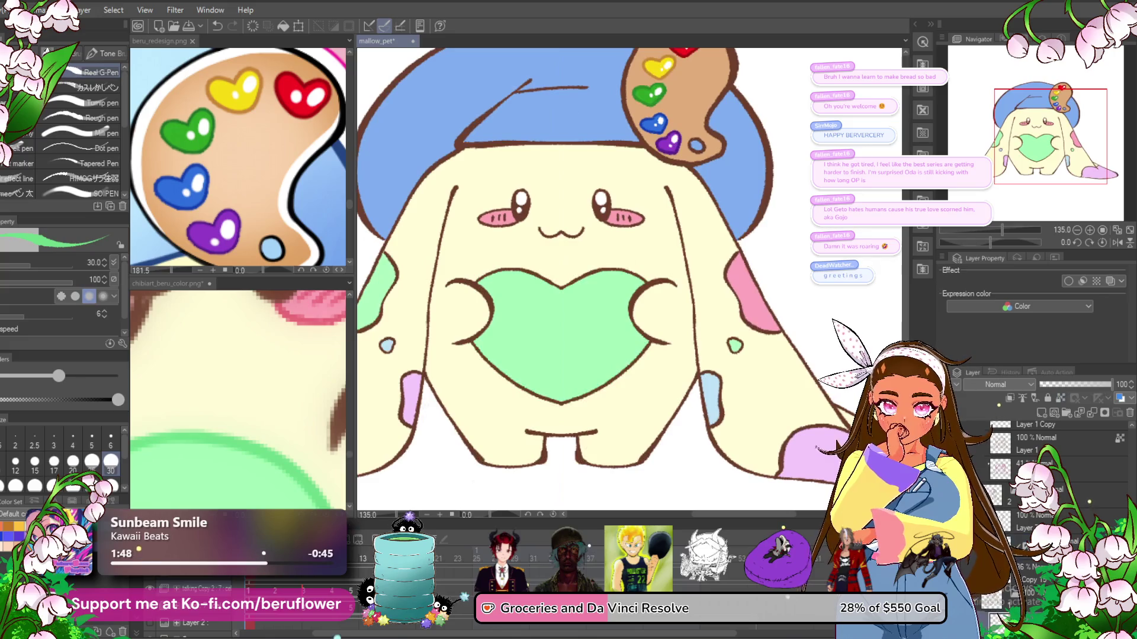
{"action": "scroll", "coordinate": [578, 264], "scroll_direction": "up", "scroll_amount": 5}
{"action": "left_click_drag", "start_coordinate": [619, 269], "coordinate": [521, 326]}
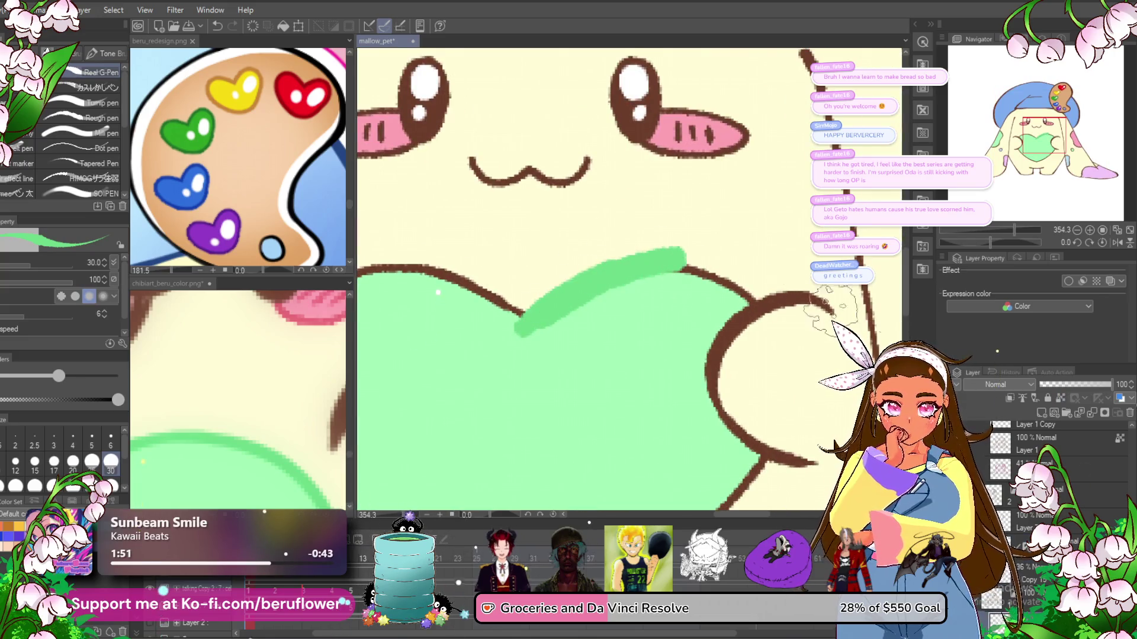
- Undo the stray stroke and paint the heart's top, lower and top-left brown outline green
{"action": "key", "text": "ctrl+z"}
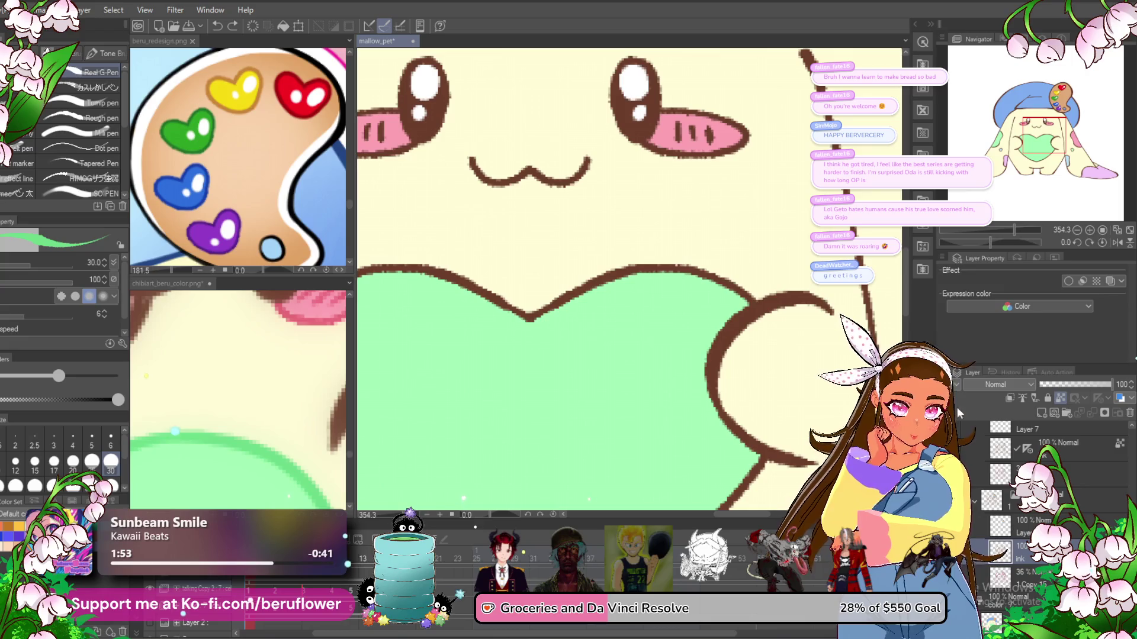
{"action": "left_click_drag", "start_coordinate": [661, 270], "coordinate": [524, 318]}
{"action": "left_click_drag", "start_coordinate": [654, 270], "coordinate": [755, 299]}
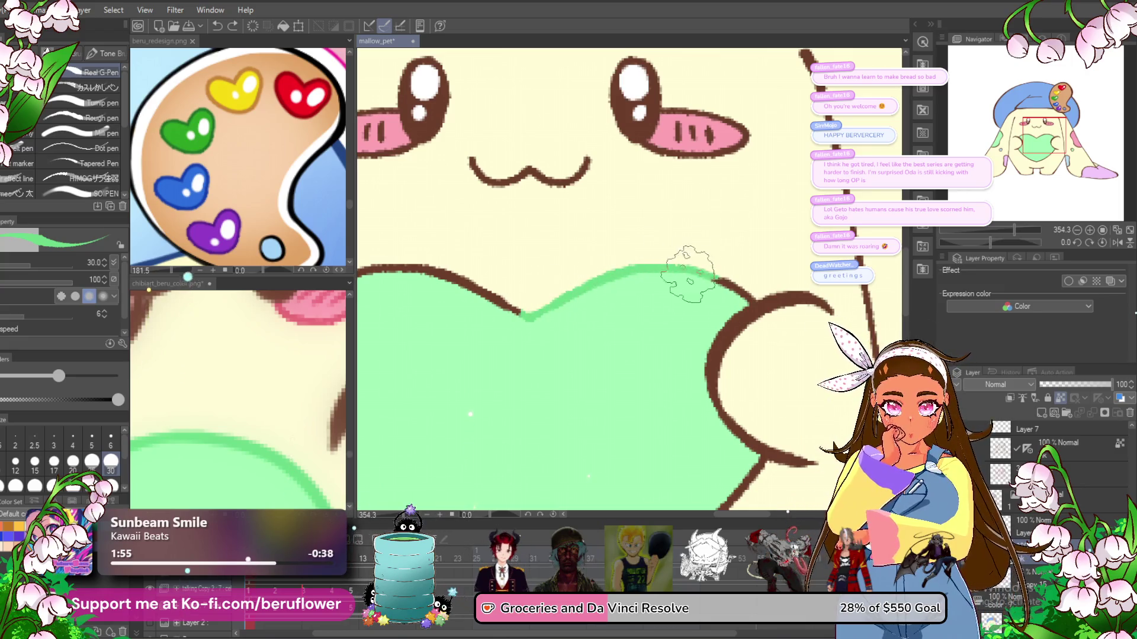
{"action": "left_click_drag", "start_coordinate": [747, 369], "coordinate": [715, 176]}
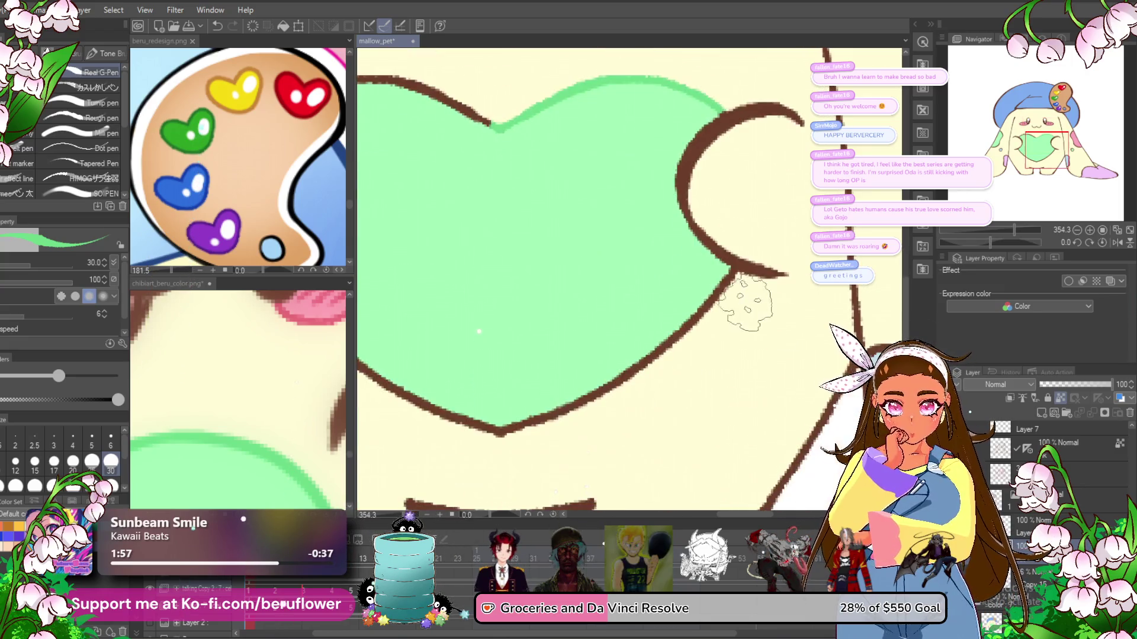
{"action": "mouse_move", "coordinate": [579, 401]}
{"action": "left_mouse_down"}
{"action": "mouse_move", "coordinate": [380, 330]}
{"action": "mouse_move", "coordinate": [556, 406]}
{"action": "left_mouse_up"}
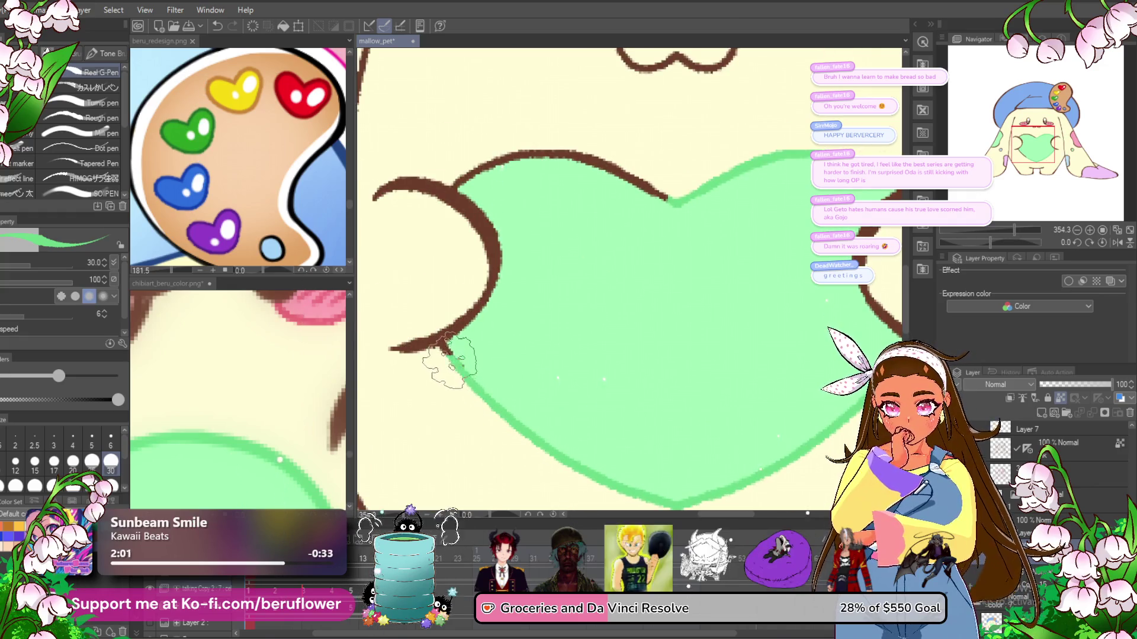
{"action": "mouse_move", "coordinate": [699, 201]}
{"action": "left_mouse_down"}
{"action": "mouse_move", "coordinate": [703, 234]}
{"action": "mouse_move", "coordinate": [620, 199]}
{"action": "mouse_move", "coordinate": [503, 187]}
{"action": "left_mouse_up"}
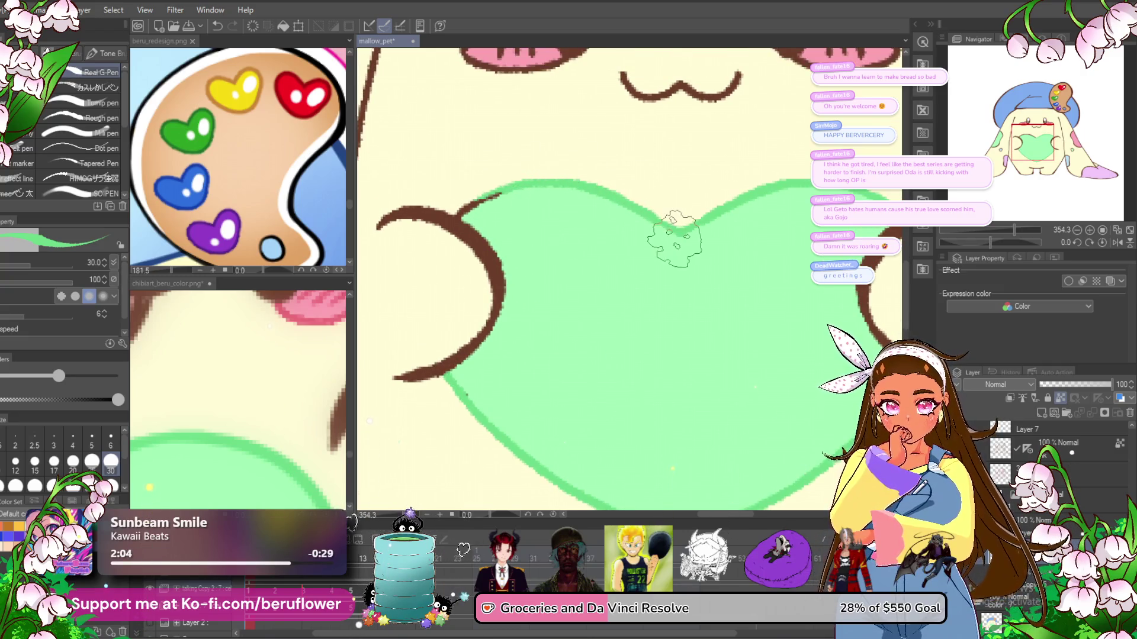
{"action": "left_click_drag", "start_coordinate": [464, 190], "coordinate": [468, 207]}
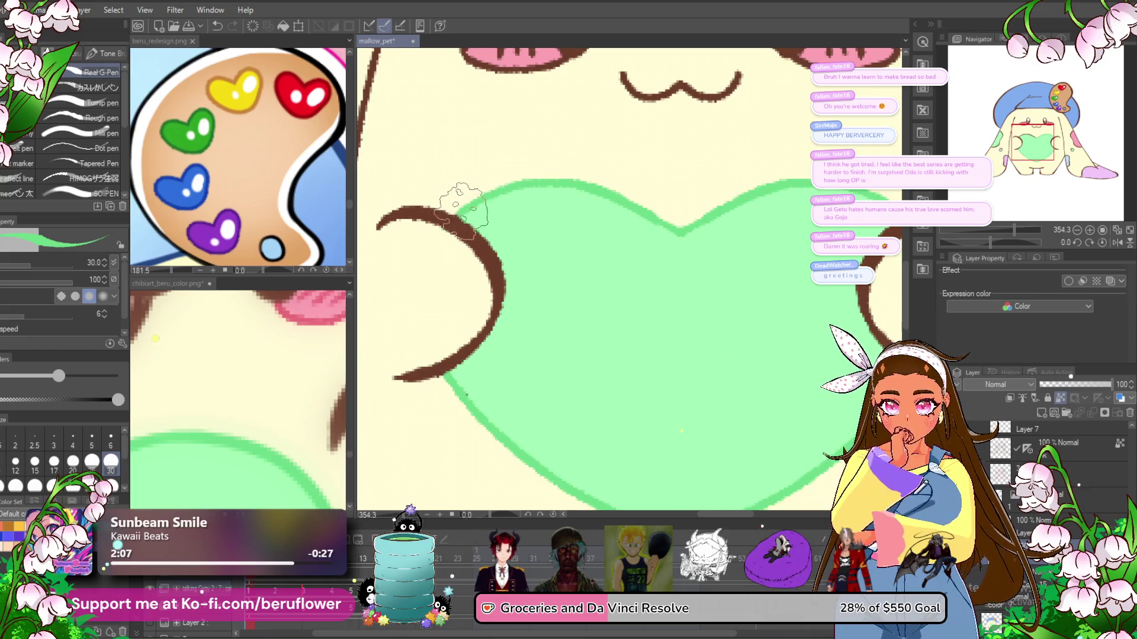
- Zoom out and select the squinting-eyed version's layer in the Layer panel
{"action": "scroll", "coordinate": [639, 332], "scroll_direction": "down", "scroll_amount": 2}
{"action": "scroll", "coordinate": [630, 338], "scroll_direction": "down", "scroll_amount": 3}
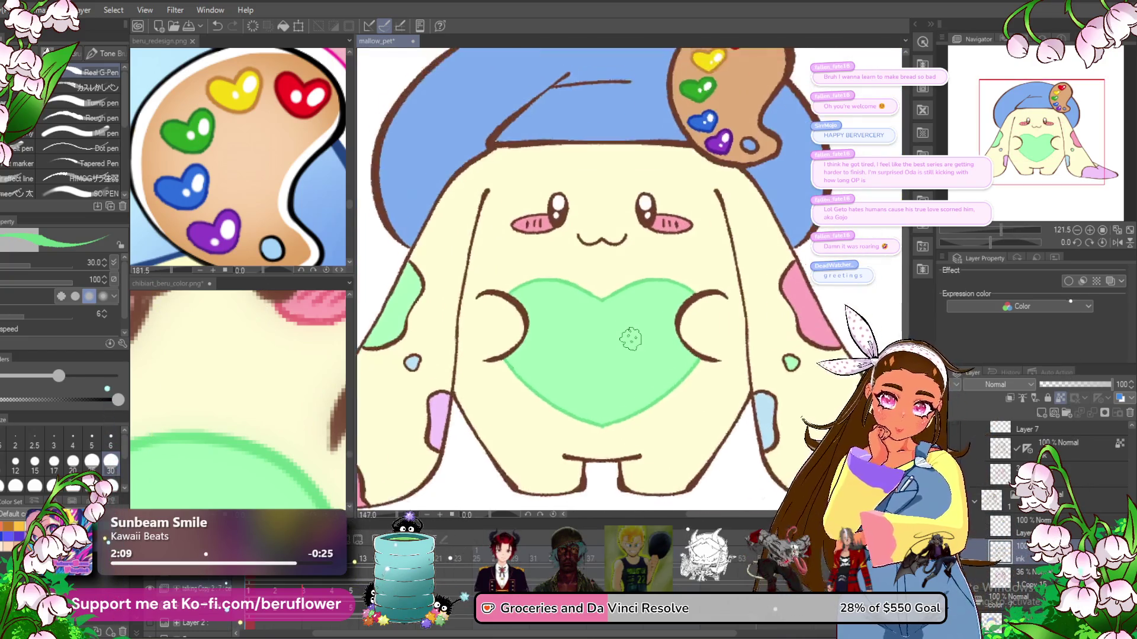
{"action": "left_click", "coordinate": [1043, 448]}
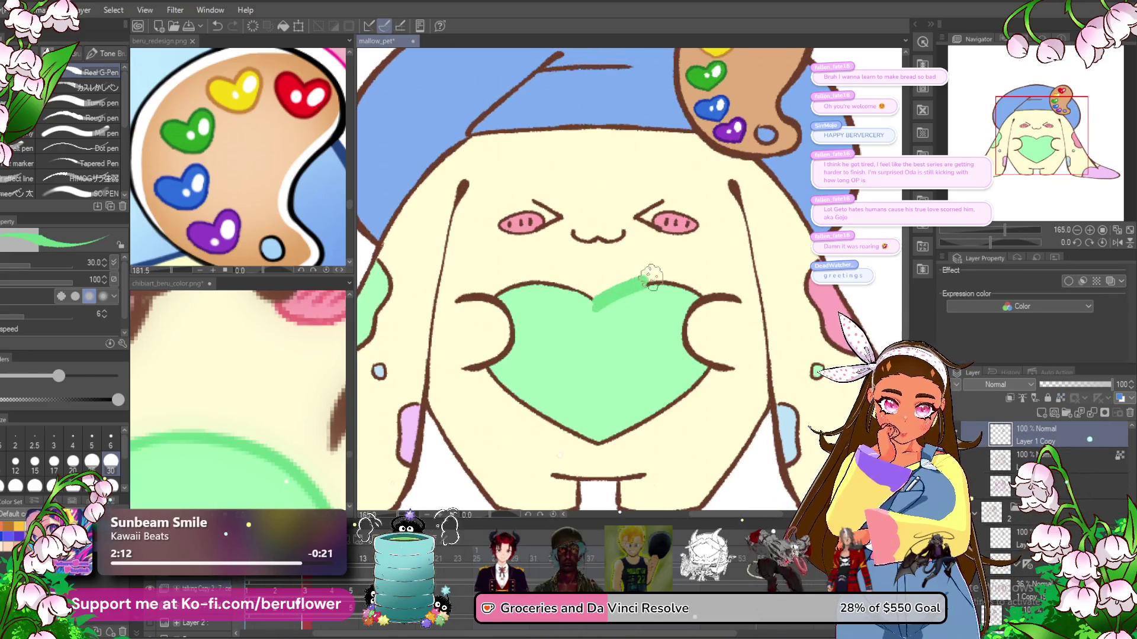
- Undo the last stroke, then paint green over the heart's top notch and upper-left, lower-left and lower-right edges
{"action": "key", "text": "ctrl+z"}
{"action": "left_click_drag", "start_coordinate": [647, 286], "coordinate": [617, 295]}
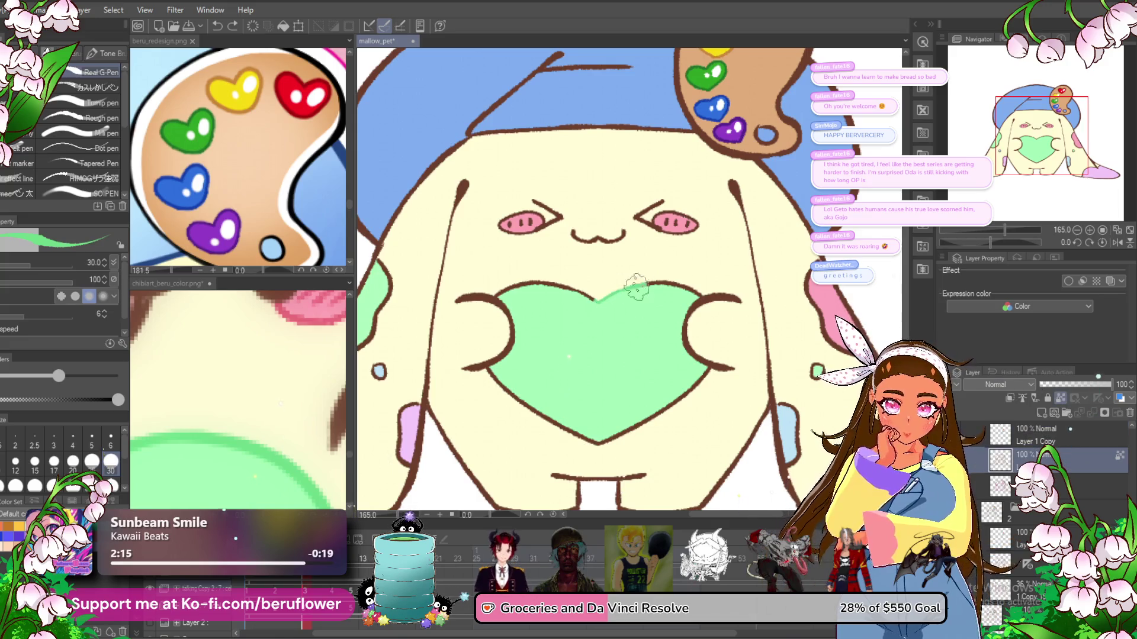
{"action": "scroll", "coordinate": [682, 281], "scroll_direction": "up", "scroll_amount": 4}
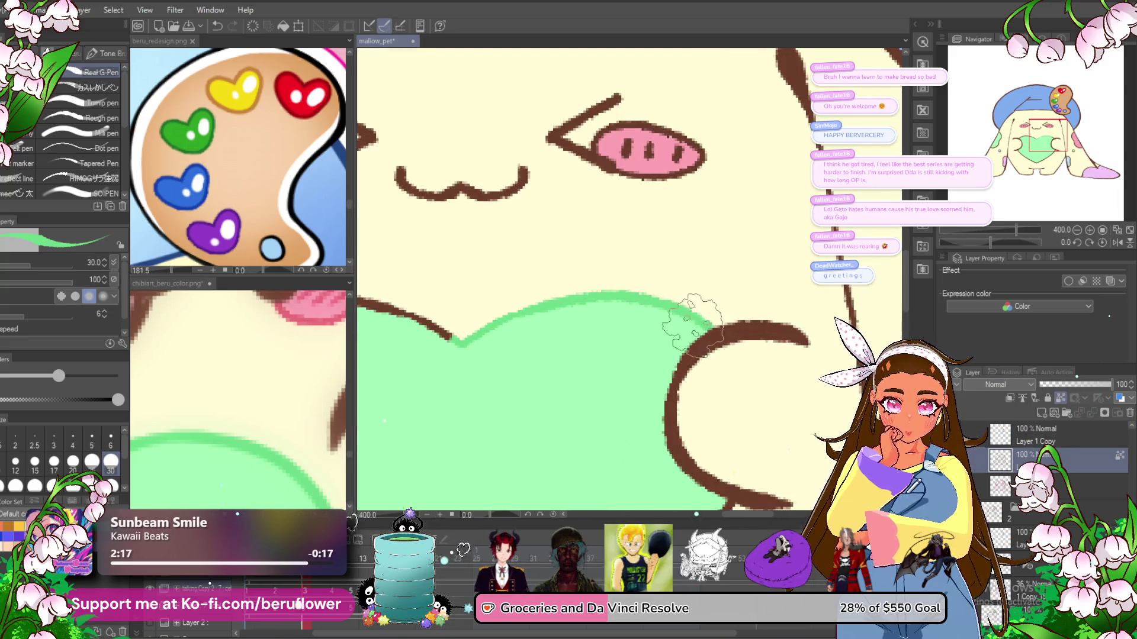
{"action": "scroll", "coordinate": [710, 302], "scroll_direction": "left", "scroll_amount": 5}
{"action": "left_click_drag", "start_coordinate": [476, 247], "coordinate": [418, 271]}
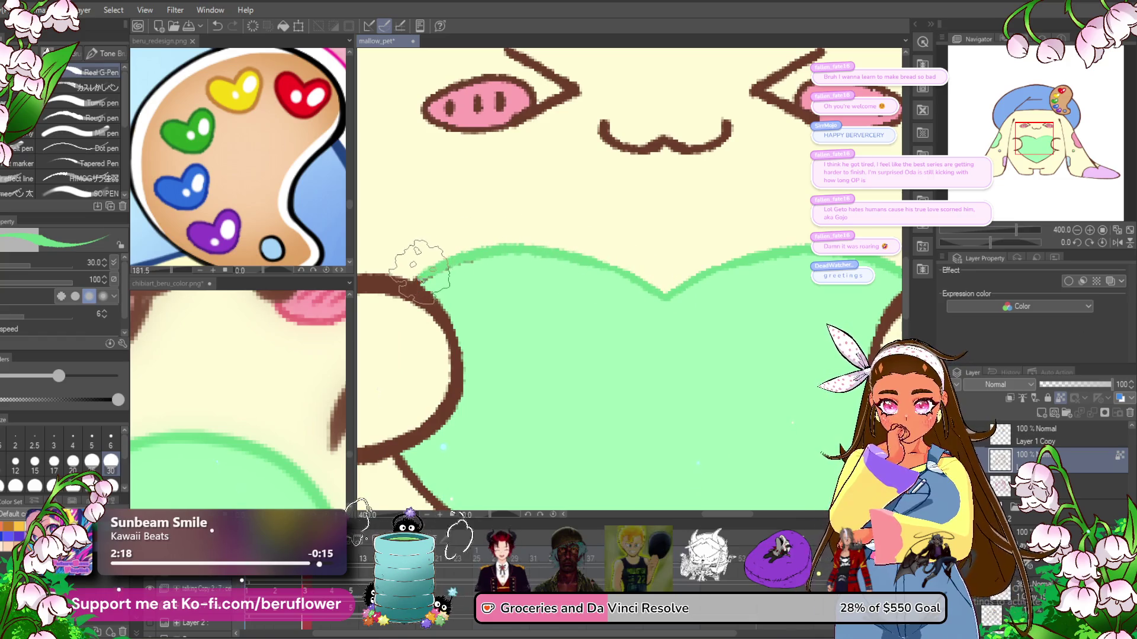
{"action": "scroll", "coordinate": [429, 270], "scroll_direction": "down", "scroll_amount": 3}
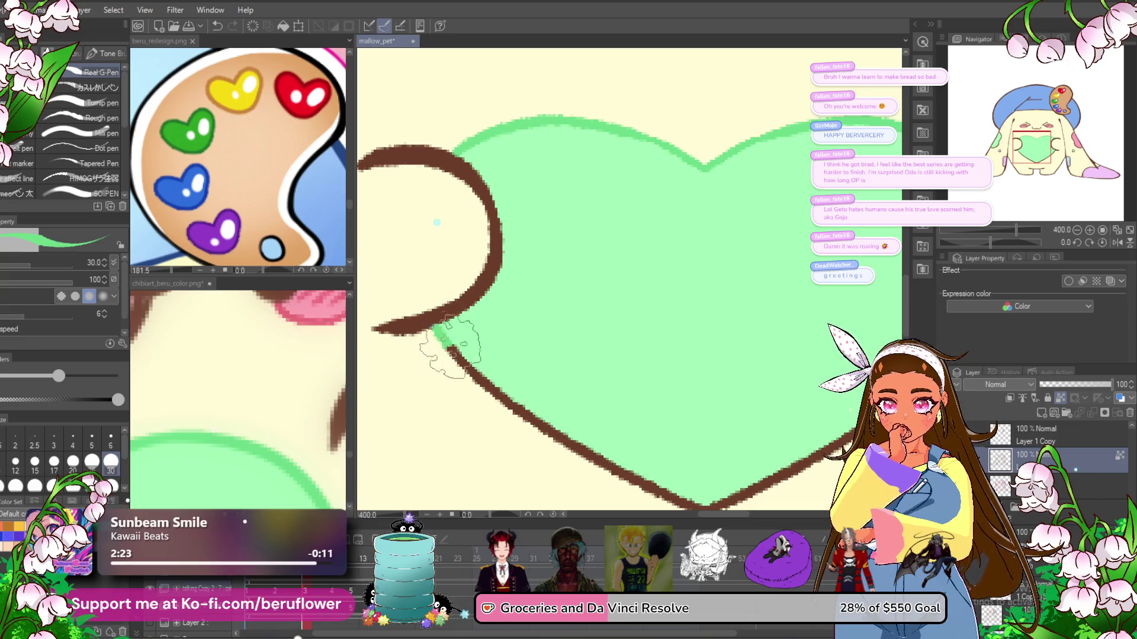
{"action": "left_click_drag", "start_coordinate": [447, 344], "coordinate": [743, 509]}
{"action": "scroll", "coordinate": [743, 509], "scroll_direction": "down", "scroll_amount": 2}
{"action": "left_click_drag", "start_coordinate": [548, 412], "coordinate": [788, 285]}
{"action": "scroll", "coordinate": [667, 355], "scroll_direction": "up", "scroll_amount": 2}
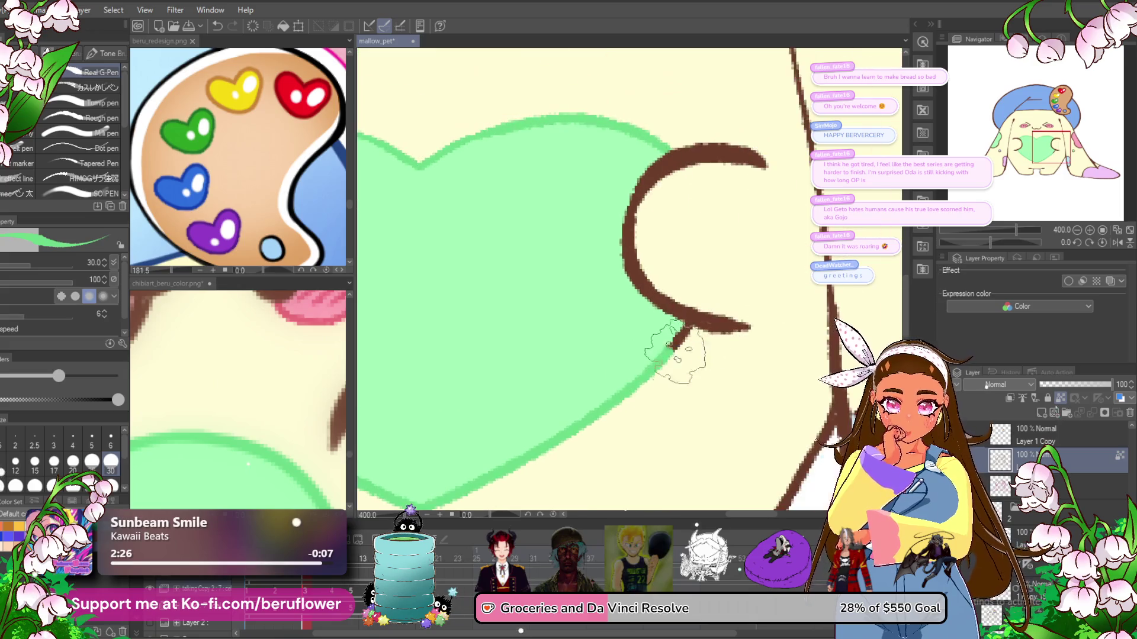
{"action": "left_click_drag", "start_coordinate": [667, 355], "coordinate": [684, 335]}
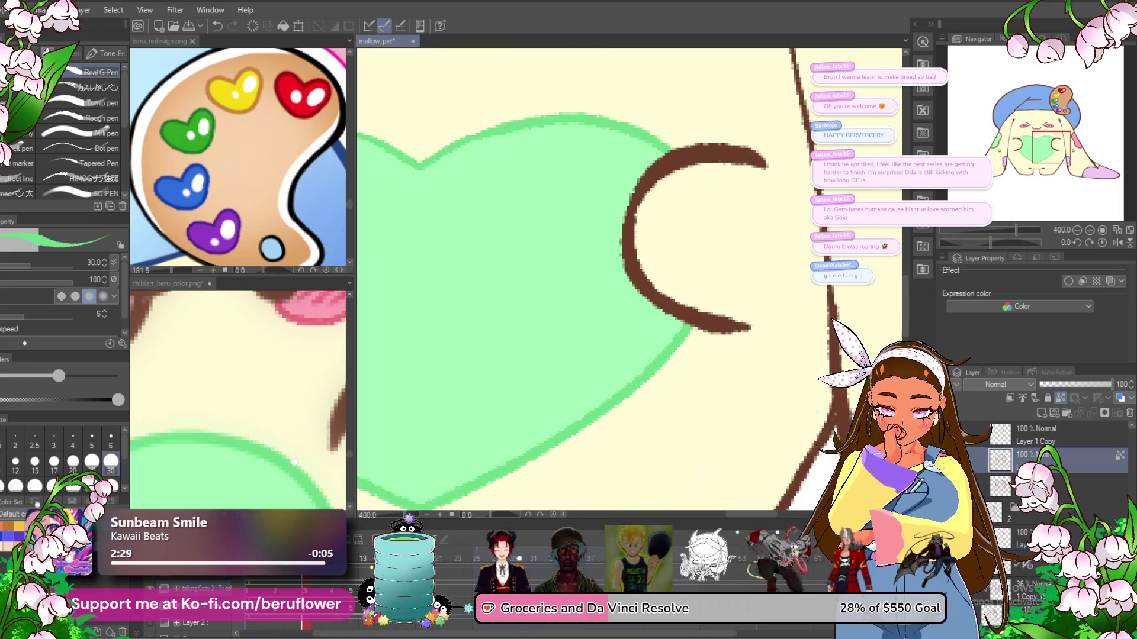
- Undo the edge overpainting and repaint the heart's upper edge in green
{"action": "key", "text": "ctrl+z"}
{"action": "key", "text": "ctrl+z"}
{"action": "key", "text": "ctrl+z"}
{"action": "mouse_move", "coordinate": [681, 315]}
{"action": "left_mouse_down"}
{"action": "mouse_move", "coordinate": [712, 308]}
{"action": "mouse_move", "coordinate": [496, 485]}
{"action": "mouse_move", "coordinate": [524, 543]}
{"action": "left_mouse_up"}
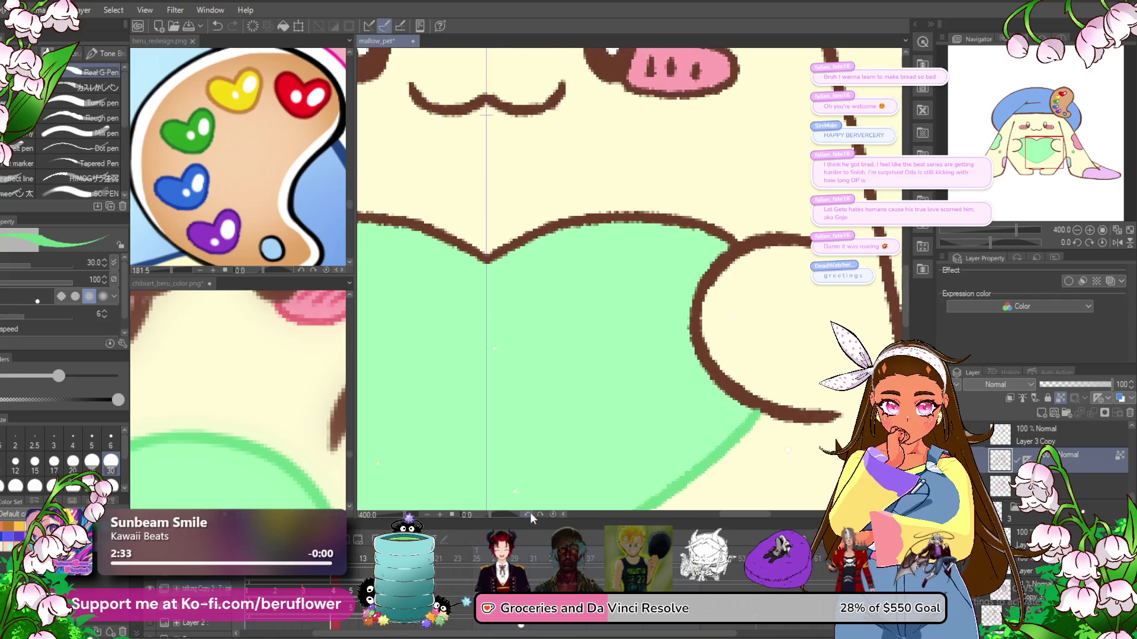
{"action": "mouse_move", "coordinate": [727, 237]}
{"action": "left_mouse_down"}
{"action": "mouse_move", "coordinate": [665, 224]}
{"action": "mouse_move", "coordinate": [508, 236]}
{"action": "left_mouse_up"}
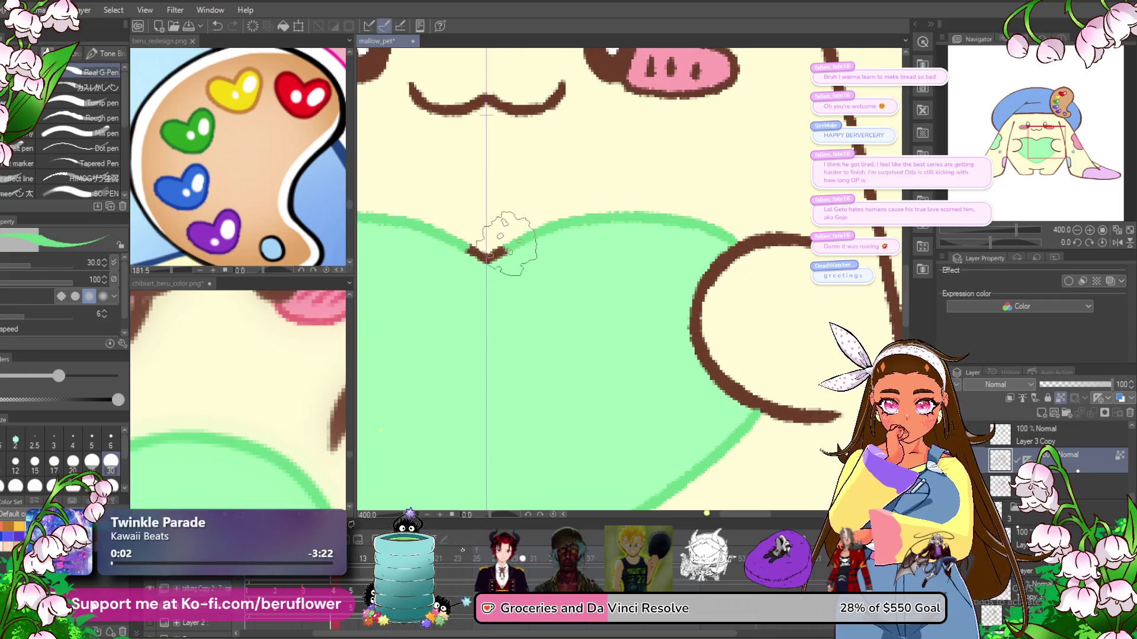
- Save the mallow_pet file
{"action": "key", "text": "ctrl+s"}
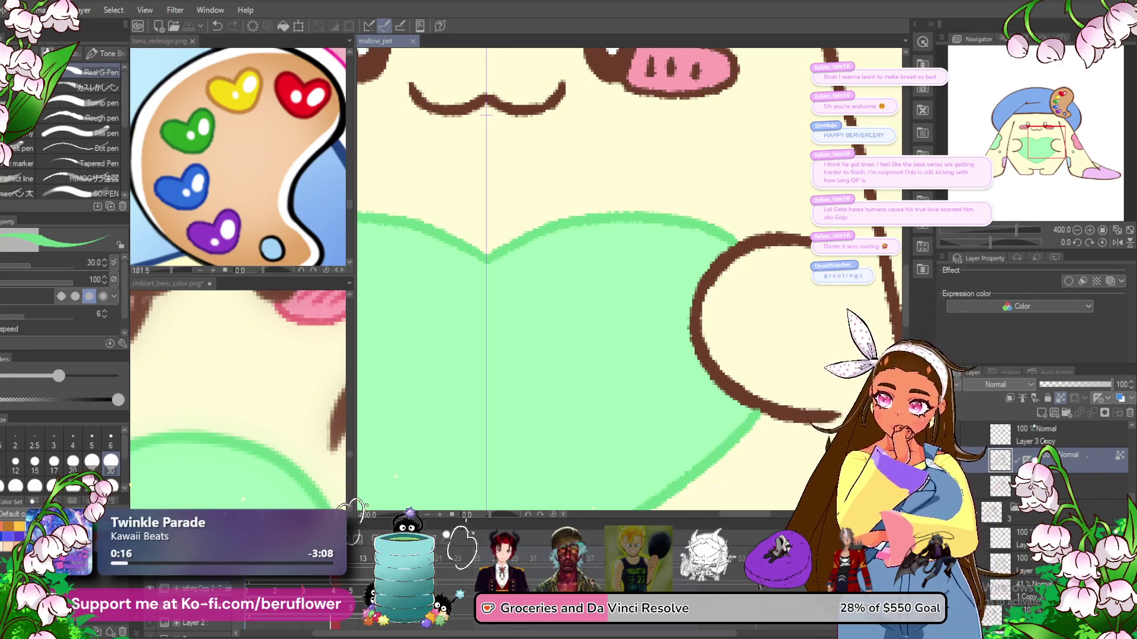
{"action": "scroll", "coordinate": [646, 208], "scroll_direction": "down", "scroll_amount": 5}
{"action": "scroll", "coordinate": [568, 291], "scroll_direction": "up", "scroll_amount": 3}
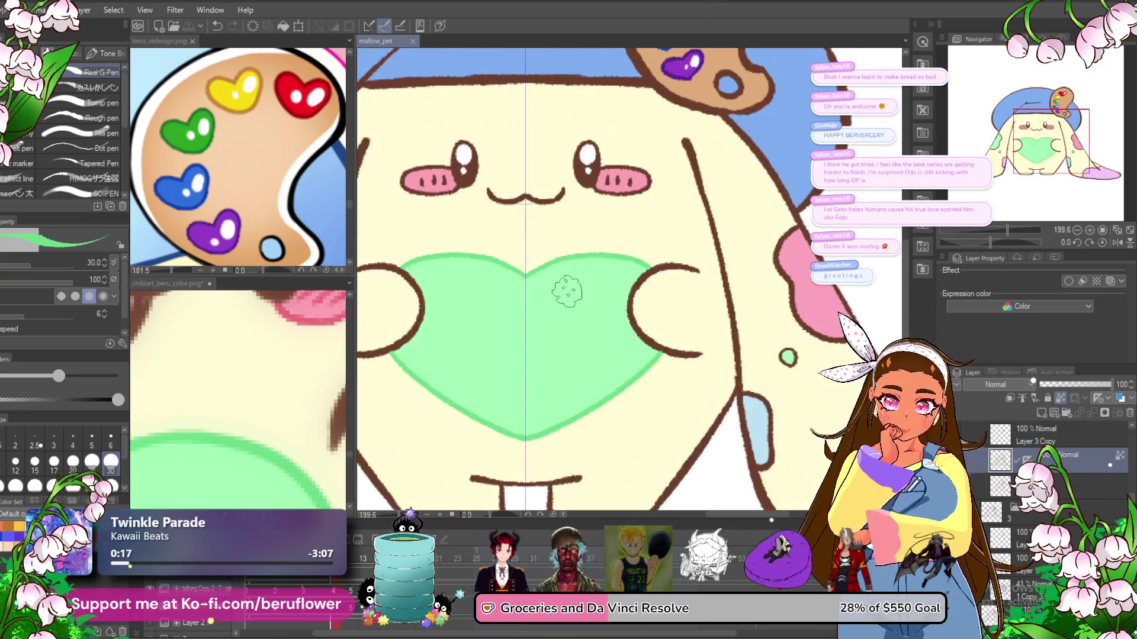
- On frame 12, paint the heart's lower edge green on the layer below Layer 8
{"action": "left_click", "coordinate": [354, 556]}
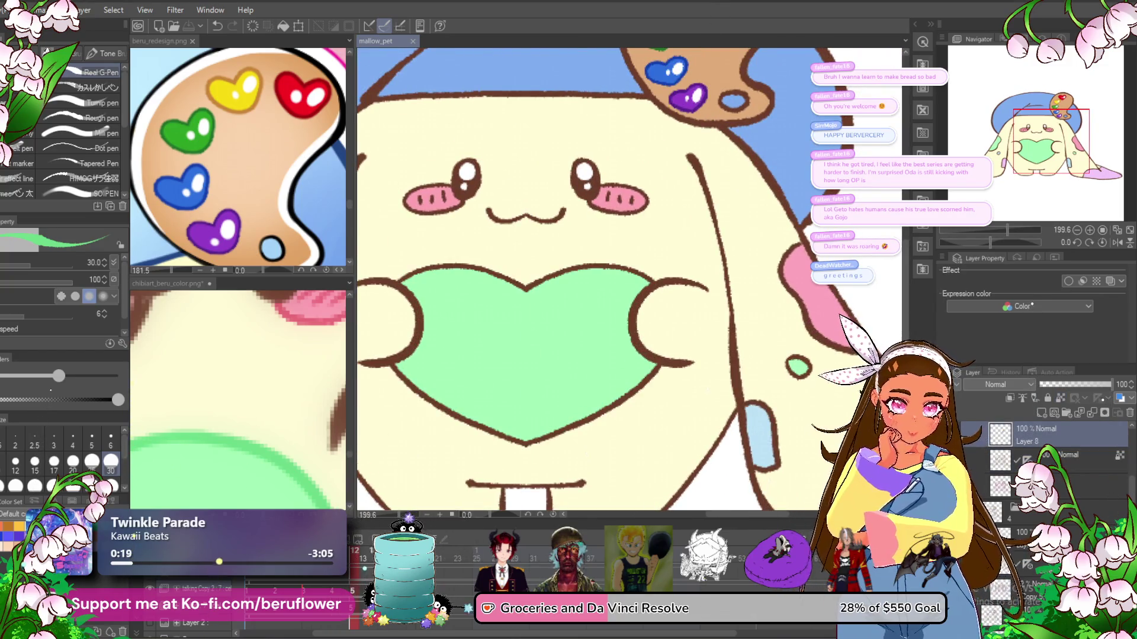
{"action": "left_click", "coordinate": [1064, 458]}
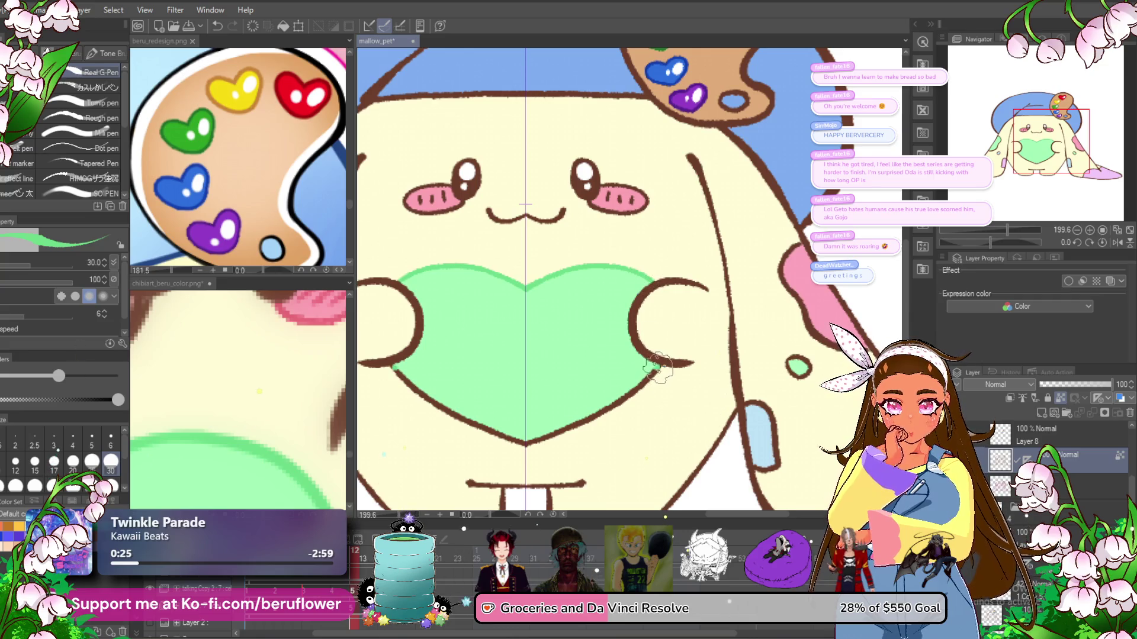
{"action": "left_click_drag", "start_coordinate": [657, 368], "coordinate": [548, 424]}
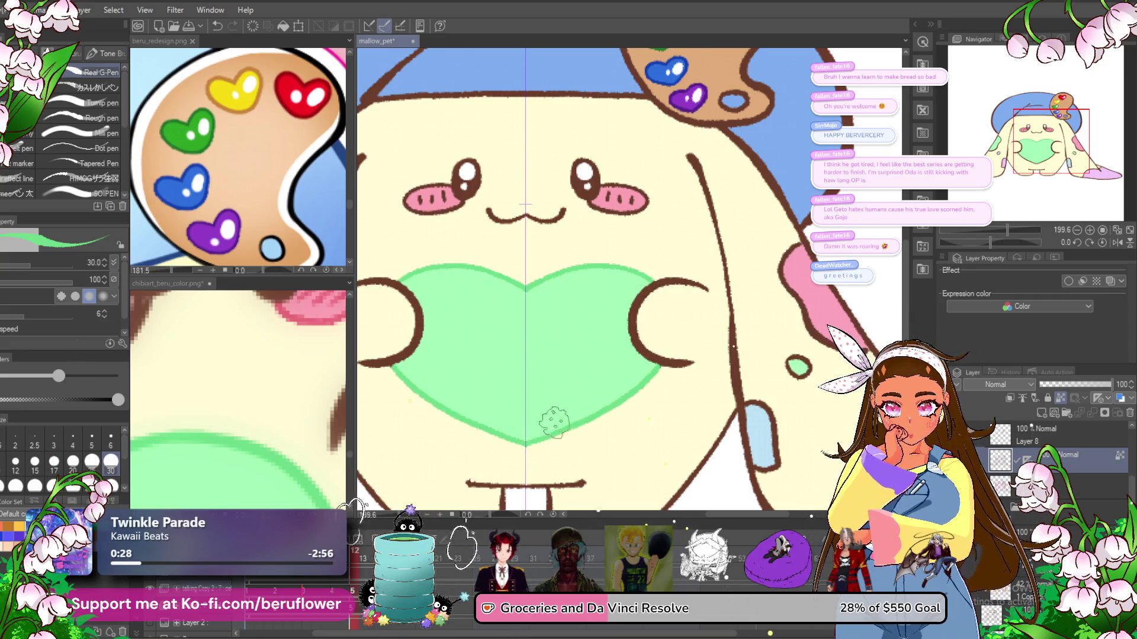
- Add a new empty raster layer, Layer 9
{"action": "scroll", "coordinate": [609, 379], "scroll_direction": "down", "scroll_amount": 4}
{"action": "scroll", "coordinate": [609, 379], "scroll_direction": "up", "scroll_amount": 1}
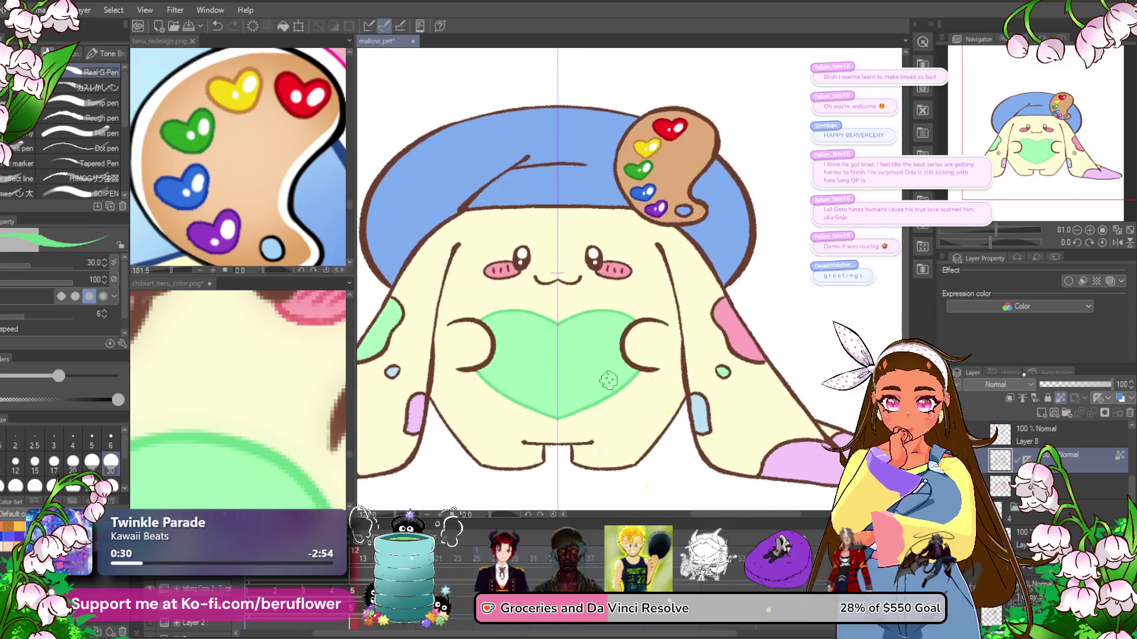
{"action": "key", "text": "ctrl+shift+n"}
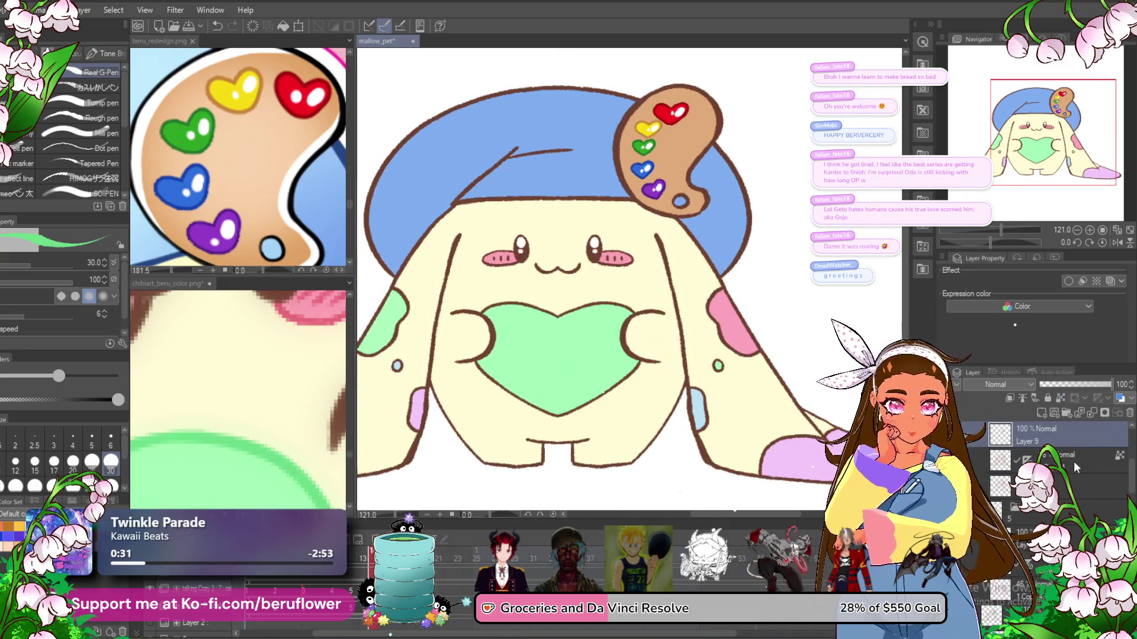
- On another frame's colour layer, paint green over the brown outline along the heart's top edge
{"action": "left_click", "coordinate": [1066, 459]}
{"action": "scroll", "coordinate": [539, 341], "scroll_direction": "up", "scroll_amount": 5}
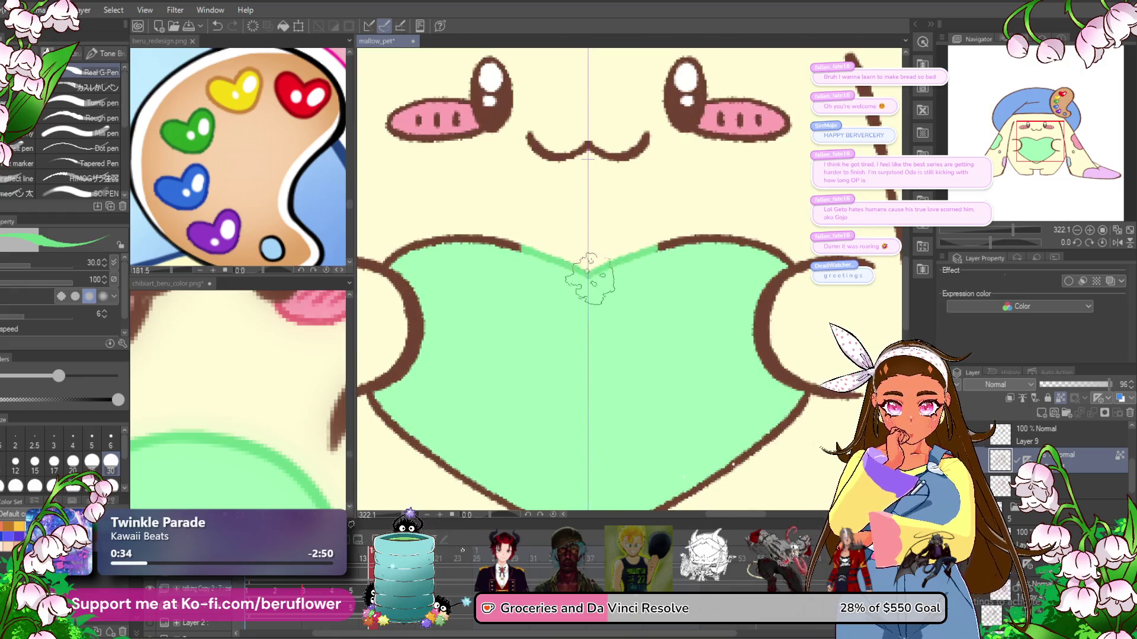
{"action": "left_click_drag", "start_coordinate": [755, 241], "coordinate": [718, 309]}
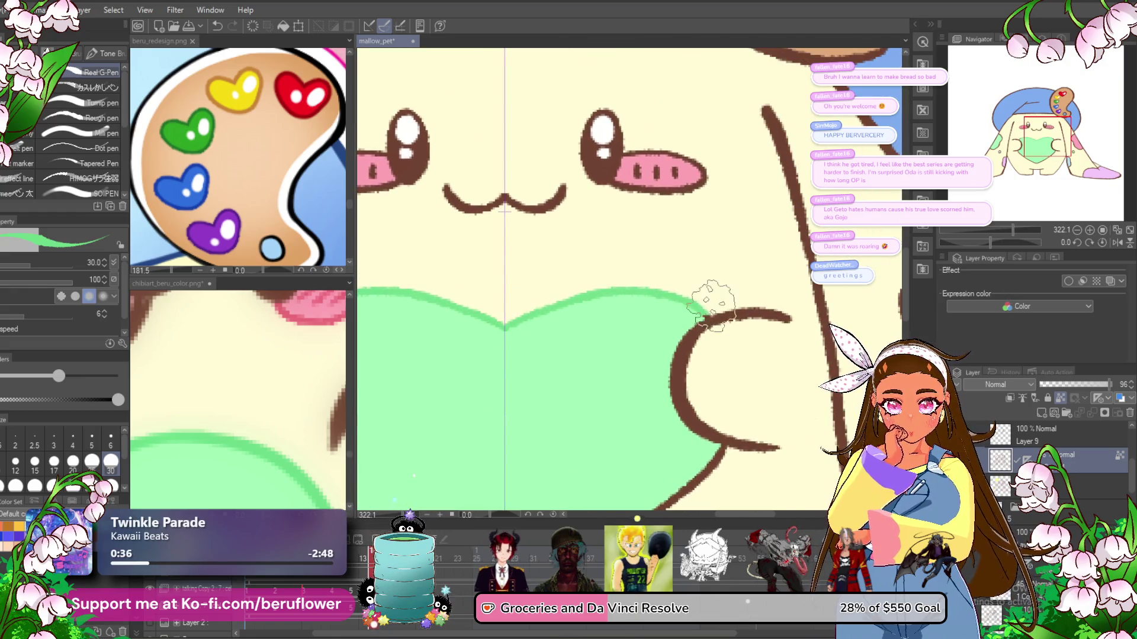
{"action": "scroll", "coordinate": [698, 313], "scroll_direction": "down", "scroll_amount": 3}
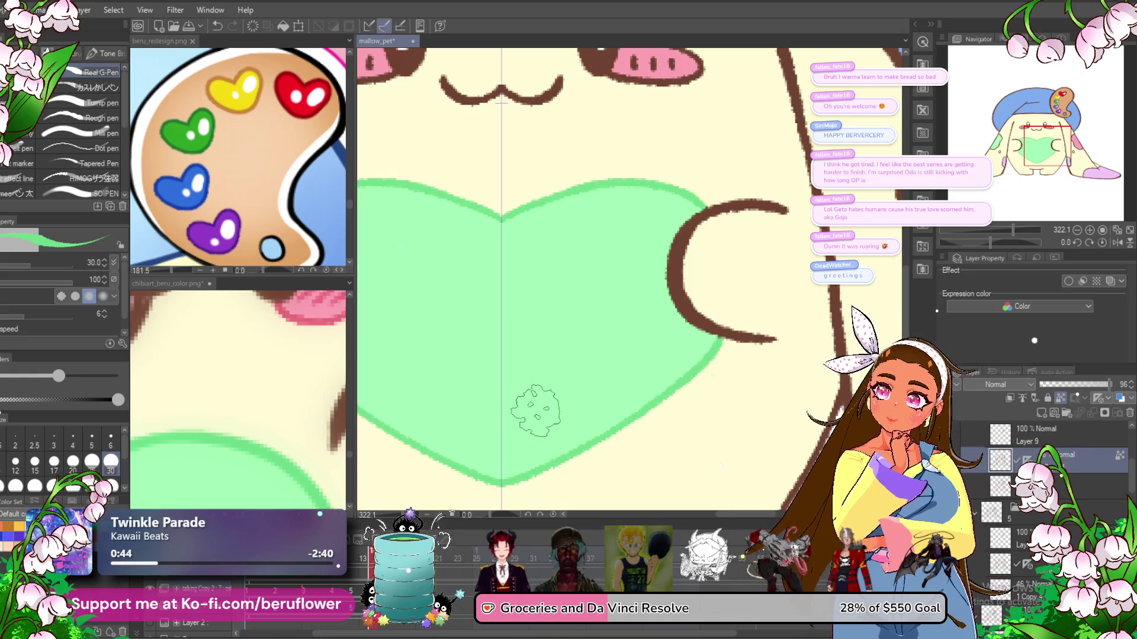
{"action": "key", "text": "ctrl+z"}
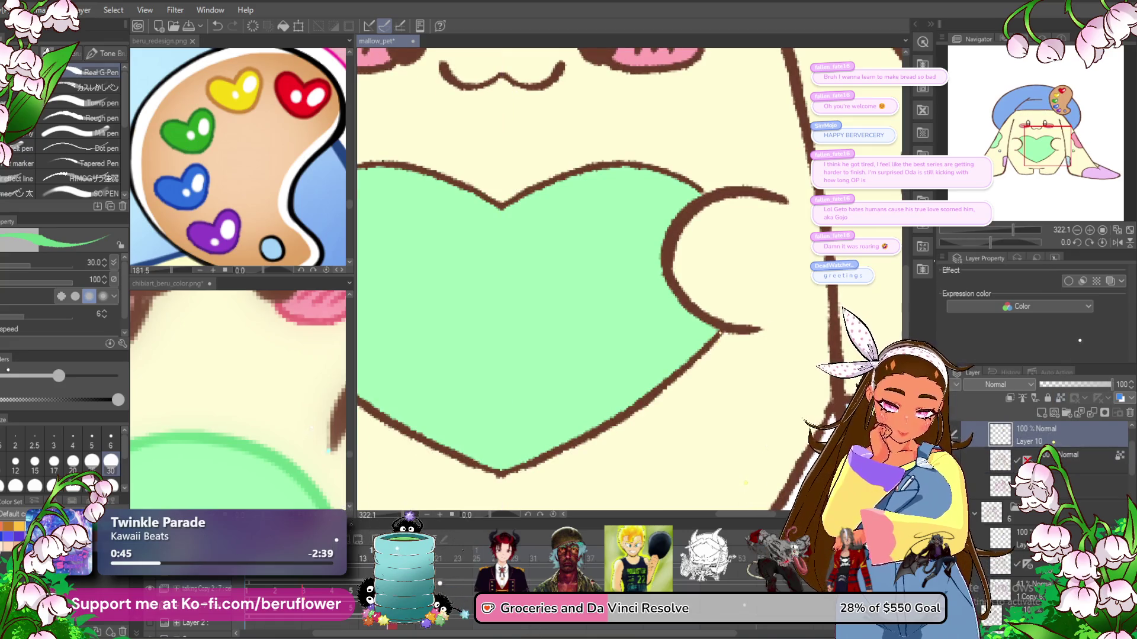
{"action": "left_click", "coordinate": [1054, 461]}
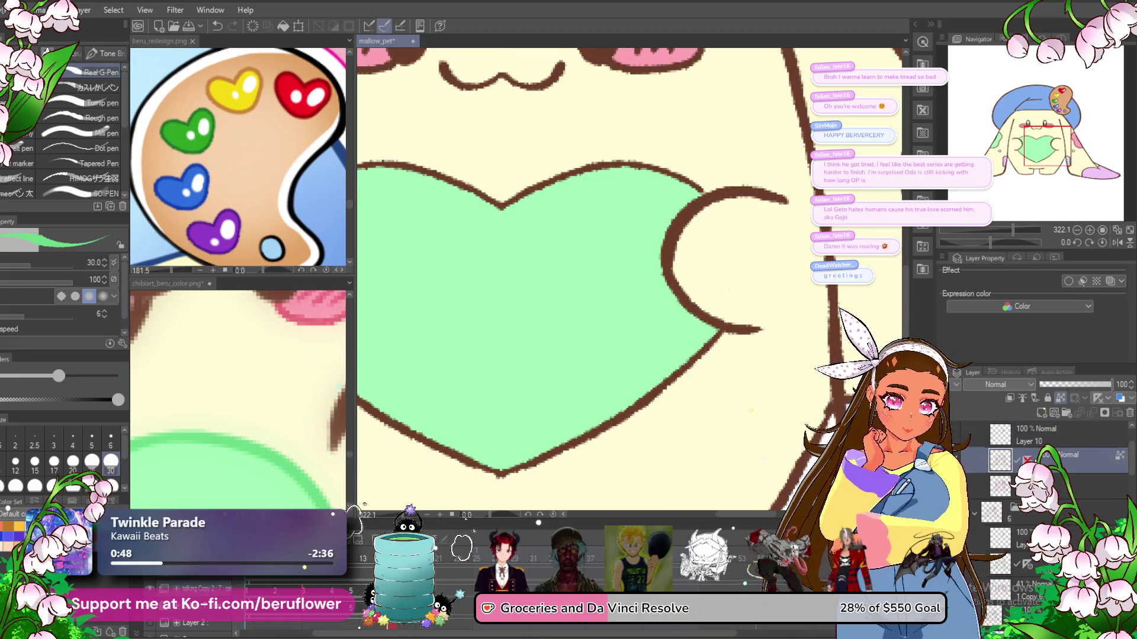
{"action": "mouse_move", "coordinate": [723, 320]}
{"action": "left_mouse_down"}
{"action": "mouse_move", "coordinate": [714, 345]}
{"action": "mouse_move", "coordinate": [522, 465]}
{"action": "left_mouse_up"}
{"action": "left_click_drag", "start_coordinate": [560, 390], "coordinate": [604, 443]}
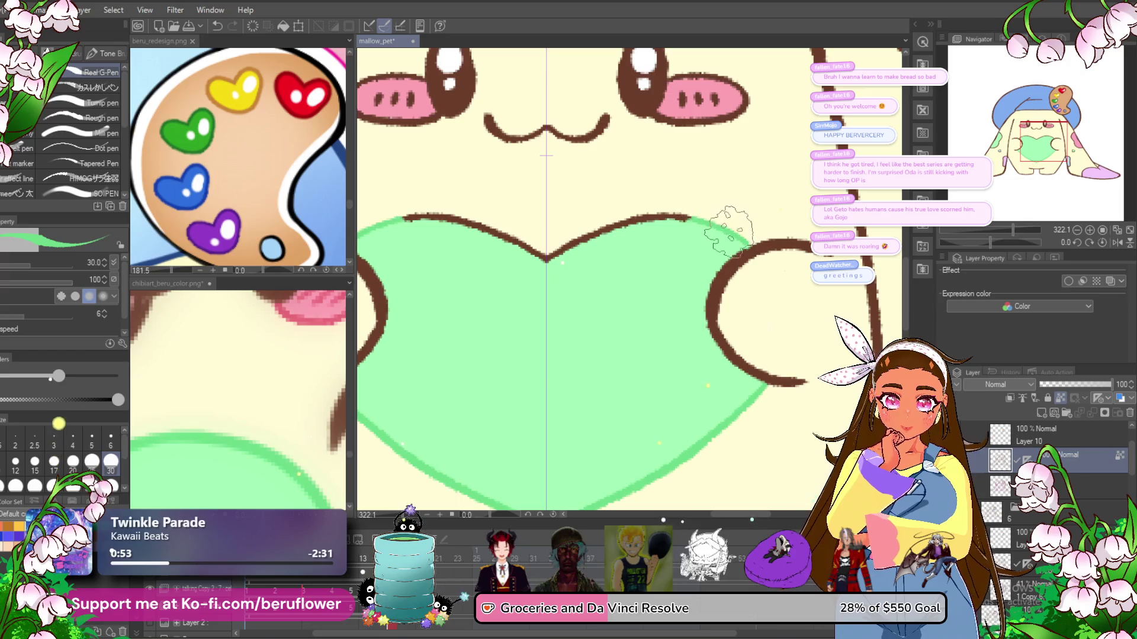
{"action": "left_click_drag", "start_coordinate": [728, 231], "coordinate": [624, 235]}
{"action": "scroll", "coordinate": [544, 270], "scroll_direction": "down", "scroll_amount": 5}
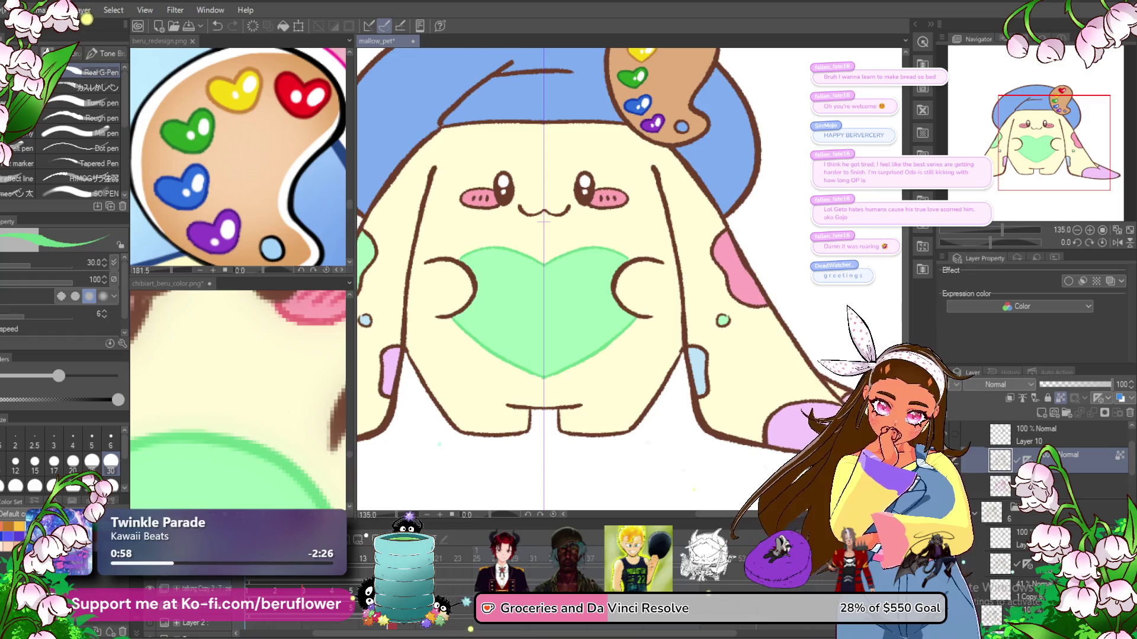
- Step to the next animation frame and eyedrop the pink of the cheek
{"action": "key", "text": "ctrl+Right"}
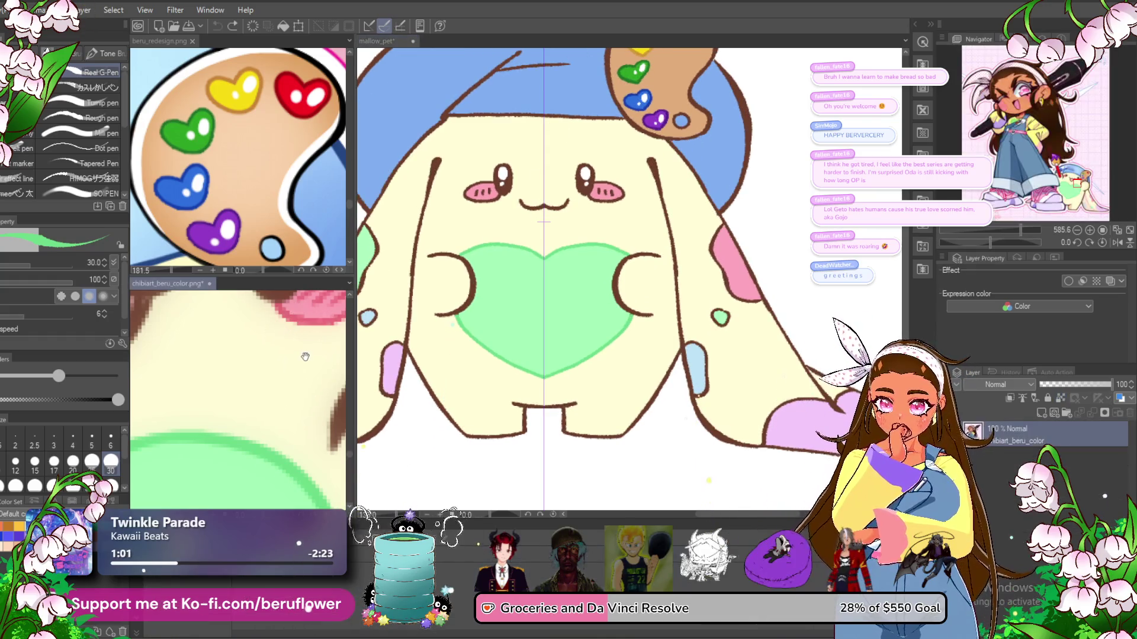
{"action": "left_click", "coordinate": [620, 184], "text": "alt"}
{"action": "scroll", "coordinate": [619, 181], "scroll_direction": "up", "scroll_amount": 4}
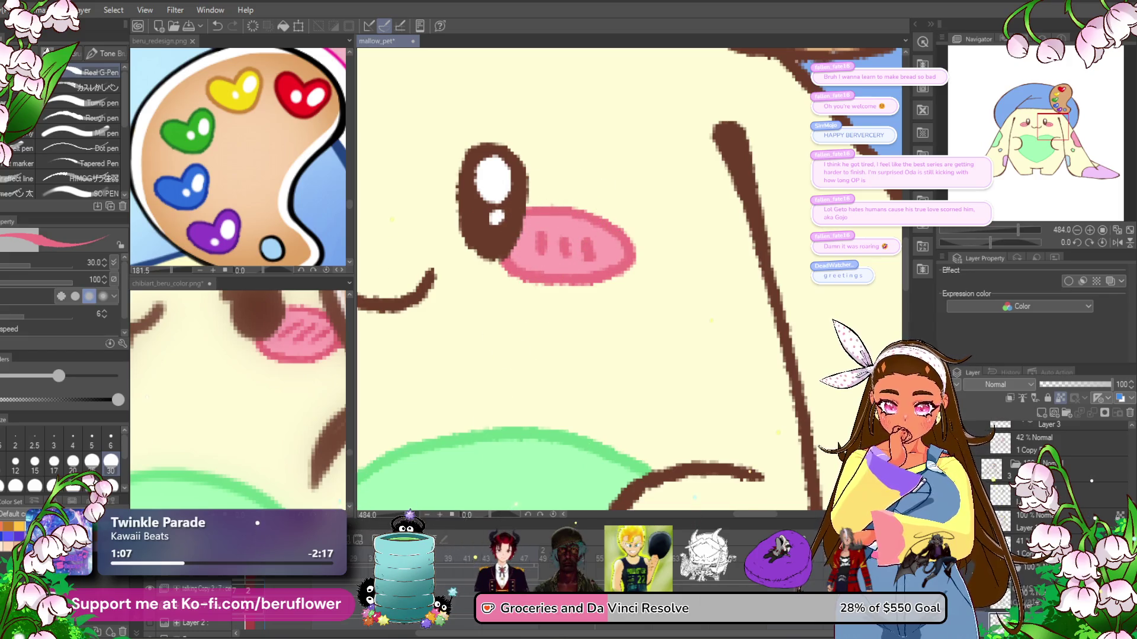
- Pick the next cel and paint pink over the cheek's lower brown outline
{"action": "left_click_drag", "start_coordinate": [474, 632], "coordinate": [438, 633]}
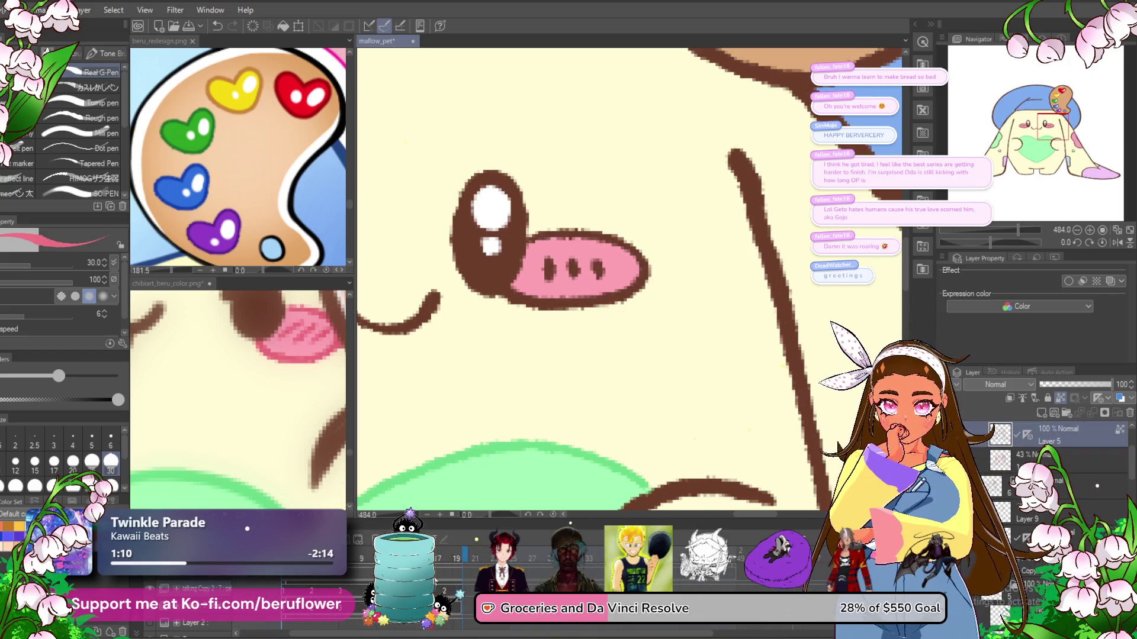
{"action": "left_click_drag", "start_coordinate": [569, 269], "coordinate": [647, 292]}
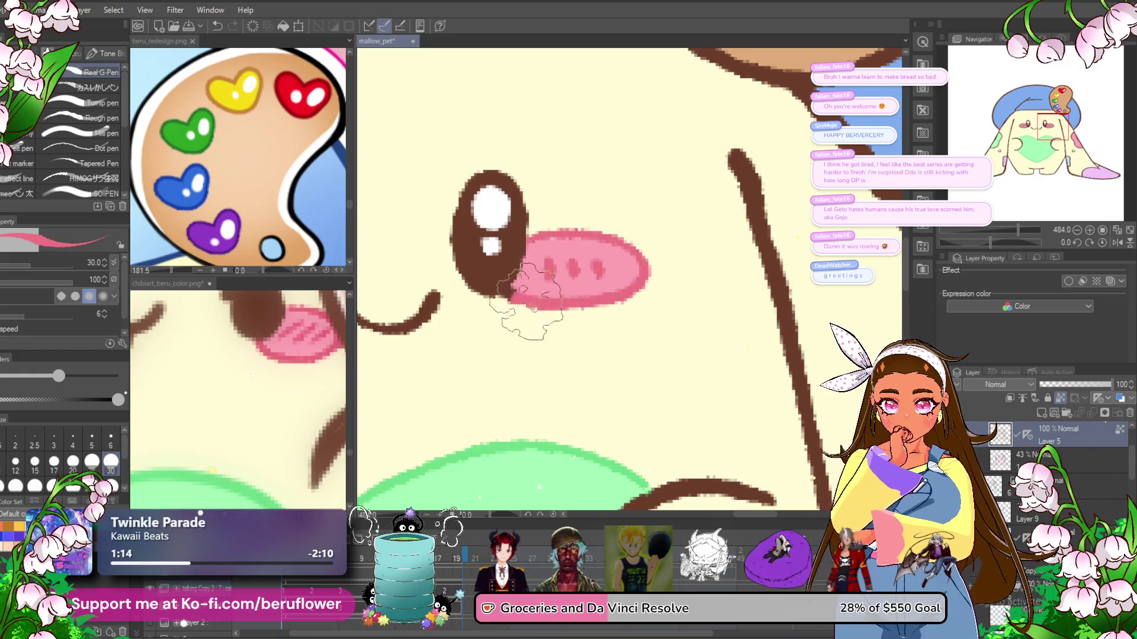
{"action": "scroll", "coordinate": [510, 256], "scroll_direction": "down", "scroll_amount": 4}
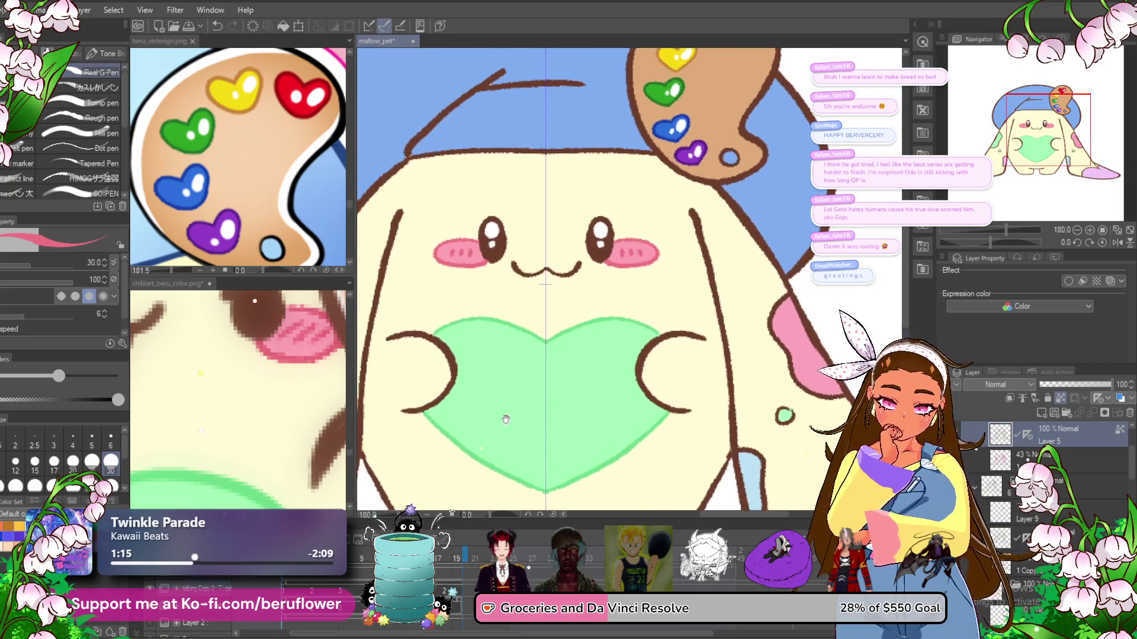
{"action": "left_click_drag", "start_coordinate": [511, 256], "coordinate": [546, 295]}
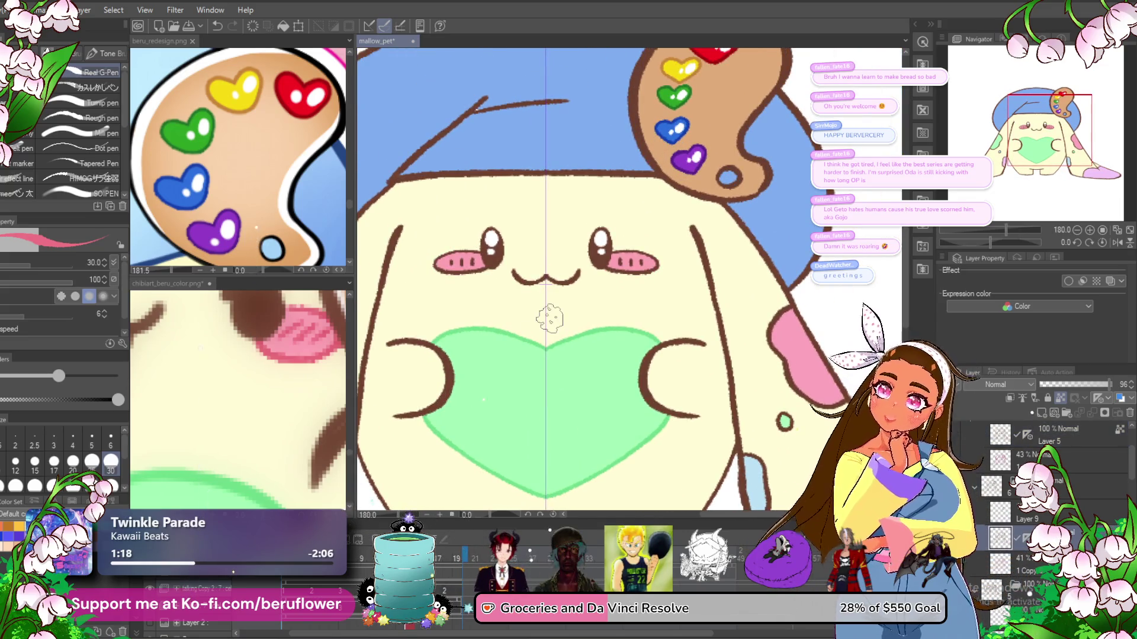
{"action": "scroll", "coordinate": [619, 276], "scroll_direction": "up", "scroll_amount": 1}
{"action": "scroll", "coordinate": [622, 284], "scroll_direction": "up", "scroll_amount": 2}
{"action": "scroll", "coordinate": [629, 295], "scroll_direction": "up", "scroll_amount": 2}
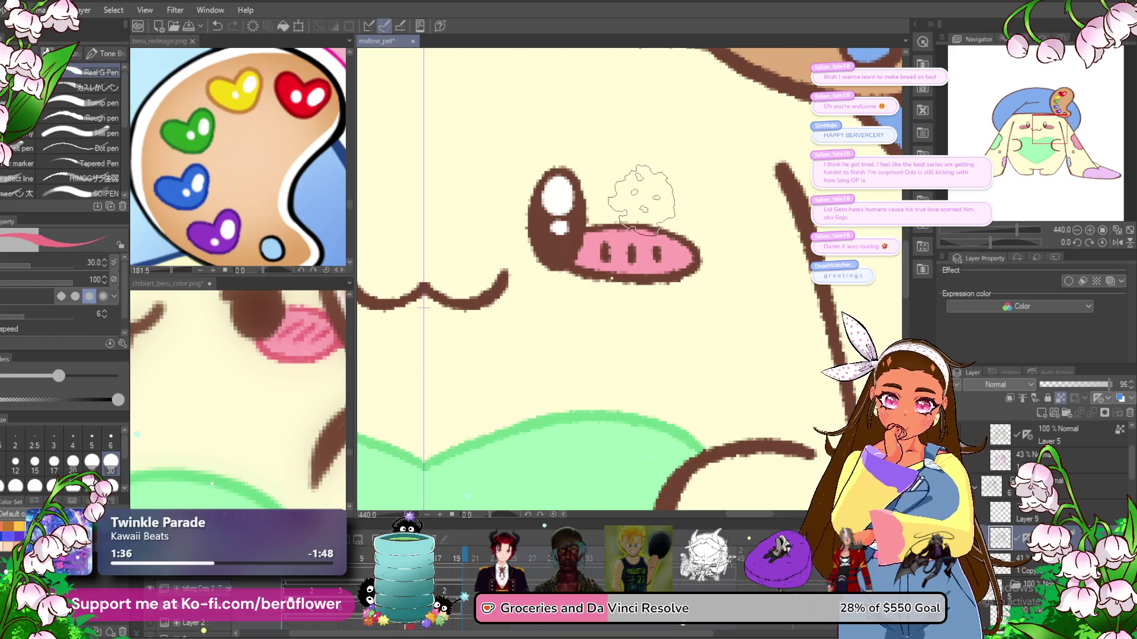
{"action": "scroll", "coordinate": [639, 199], "scroll_direction": "up", "scroll_amount": 2}
{"action": "scroll", "coordinate": [639, 196], "scroll_direction": "up", "scroll_amount": 2}
{"action": "scroll", "coordinate": [616, 201], "scroll_direction": "up", "scroll_amount": 1}
- Brush pink over the cheek's outline, undoing overdone strokes so only a small patch remains
{"action": "mouse_move", "coordinate": [571, 213]}
{"action": "left_mouse_down"}
{"action": "mouse_move", "coordinate": [622, 292]}
{"action": "mouse_move", "coordinate": [684, 305]}
{"action": "left_mouse_up"}
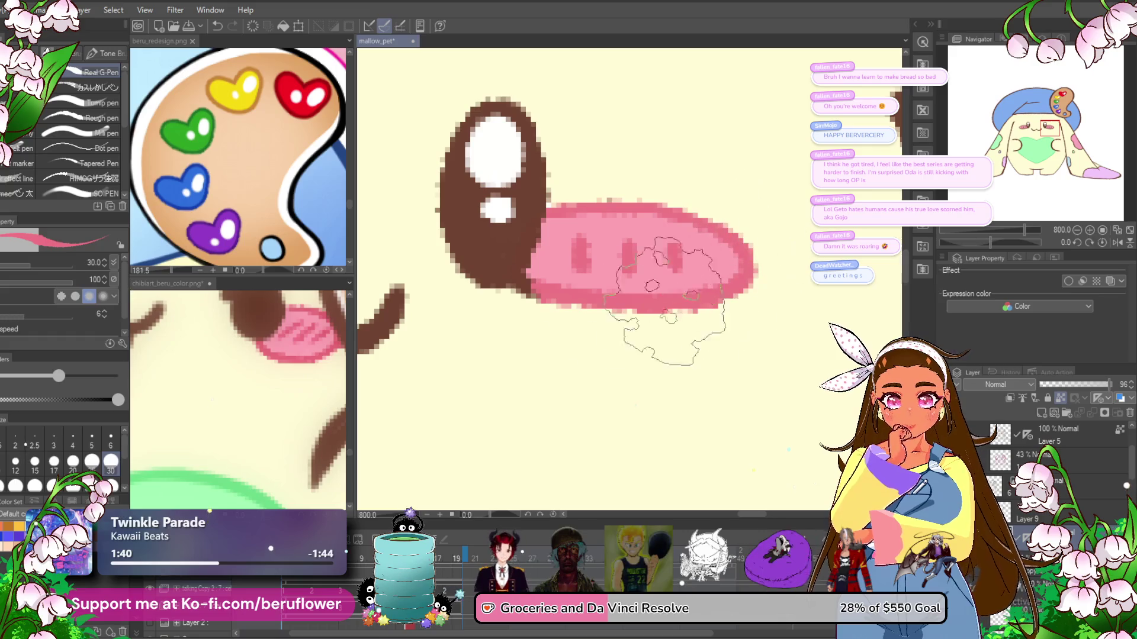
{"action": "key", "text": "ctrl+z"}
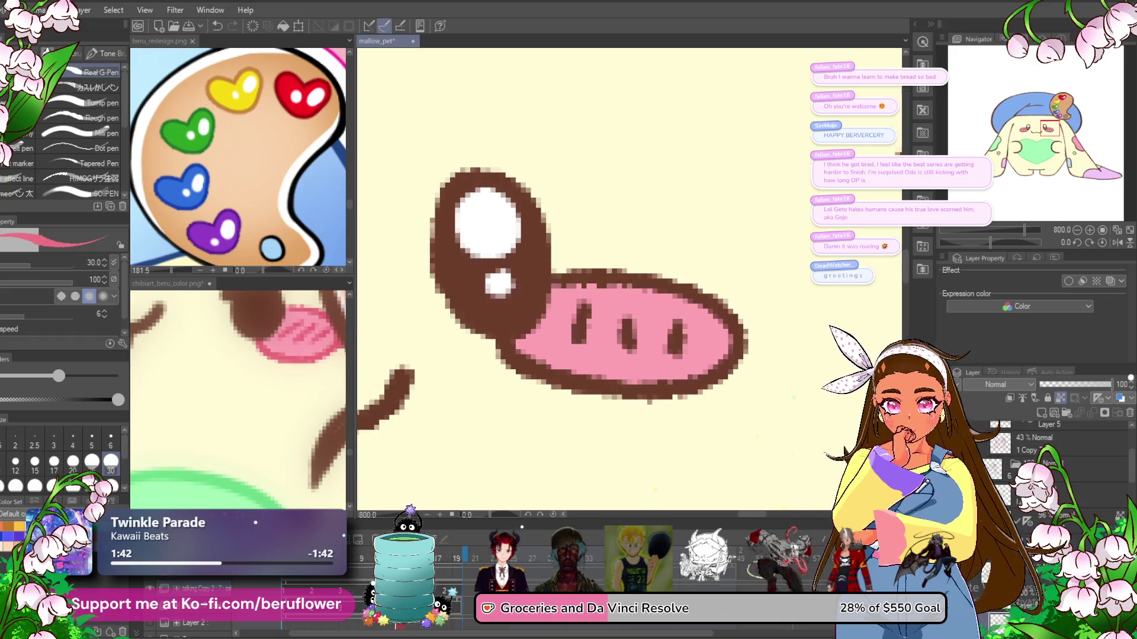
{"action": "mouse_move", "coordinate": [597, 246]}
{"action": "left_mouse_down"}
{"action": "mouse_move", "coordinate": [571, 381]}
{"action": "mouse_move", "coordinate": [634, 445]}
{"action": "mouse_move", "coordinate": [716, 396]}
{"action": "mouse_move", "coordinate": [609, 254]}
{"action": "mouse_move", "coordinate": [596, 304]}
{"action": "mouse_move", "coordinate": [521, 368]}
{"action": "mouse_move", "coordinate": [498, 355]}
{"action": "mouse_move", "coordinate": [492, 367]}
{"action": "mouse_move", "coordinate": [722, 330]}
{"action": "mouse_move", "coordinate": [685, 418]}
{"action": "mouse_move", "coordinate": [720, 302]}
{"action": "mouse_move", "coordinate": [609, 284]}
{"action": "mouse_move", "coordinate": [571, 259]}
{"action": "mouse_move", "coordinate": [558, 284]}
{"action": "mouse_move", "coordinate": [572, 291]}
{"action": "left_mouse_up"}
{"action": "key", "text": "ctrl+z"}
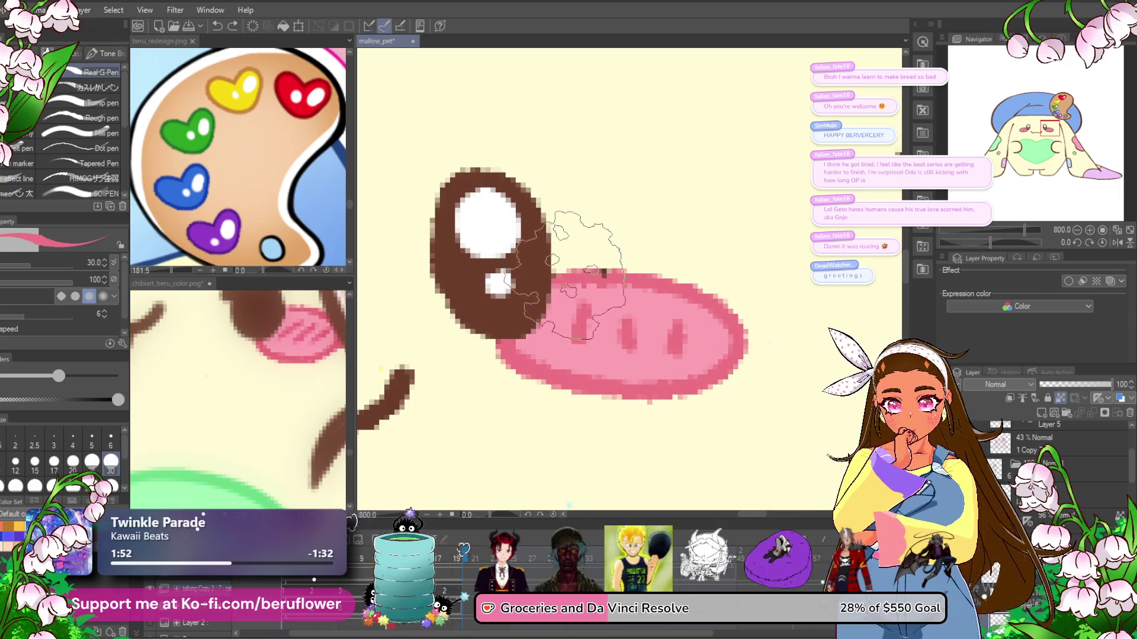
{"action": "scroll", "coordinate": [687, 249], "scroll_direction": "down", "scroll_amount": 8}
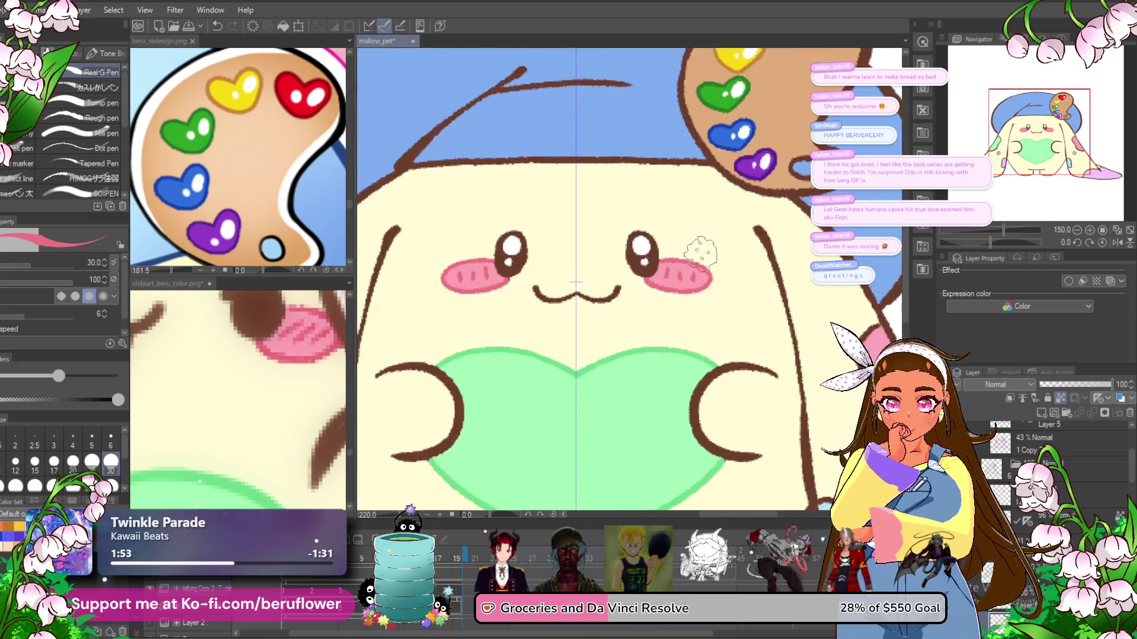
- Repaint the cheek's marks and outline beside the right eye in pink, then go to the closed-eye frame
{"action": "scroll", "coordinate": [701, 251], "scroll_direction": "down", "scroll_amount": 2}
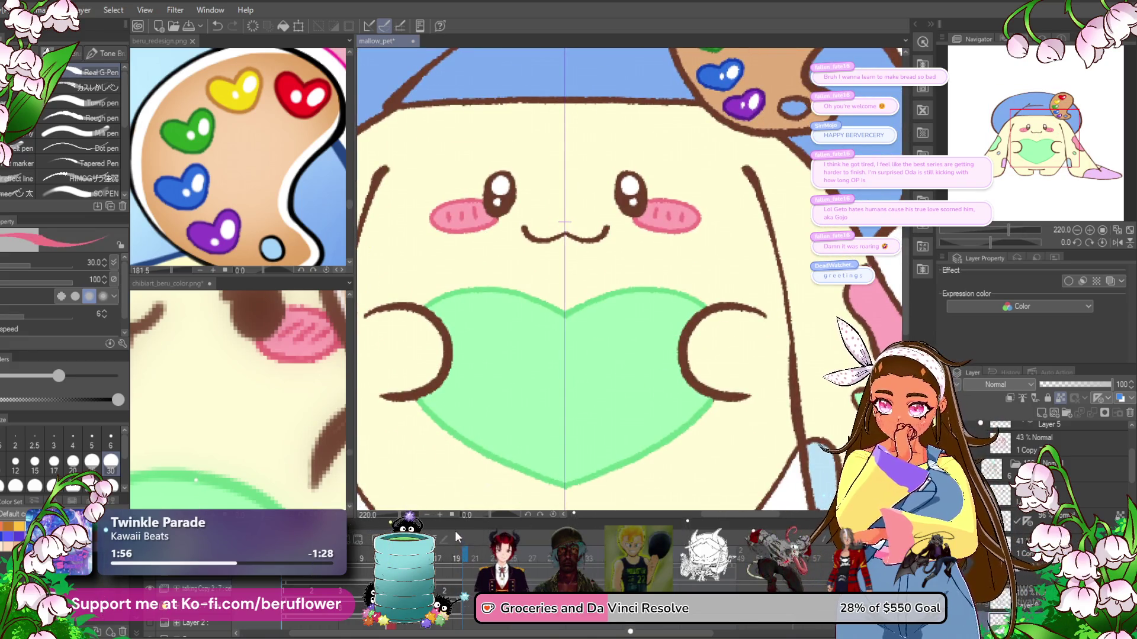
{"action": "scroll", "coordinate": [598, 278], "scroll_direction": "down", "scroll_amount": 1}
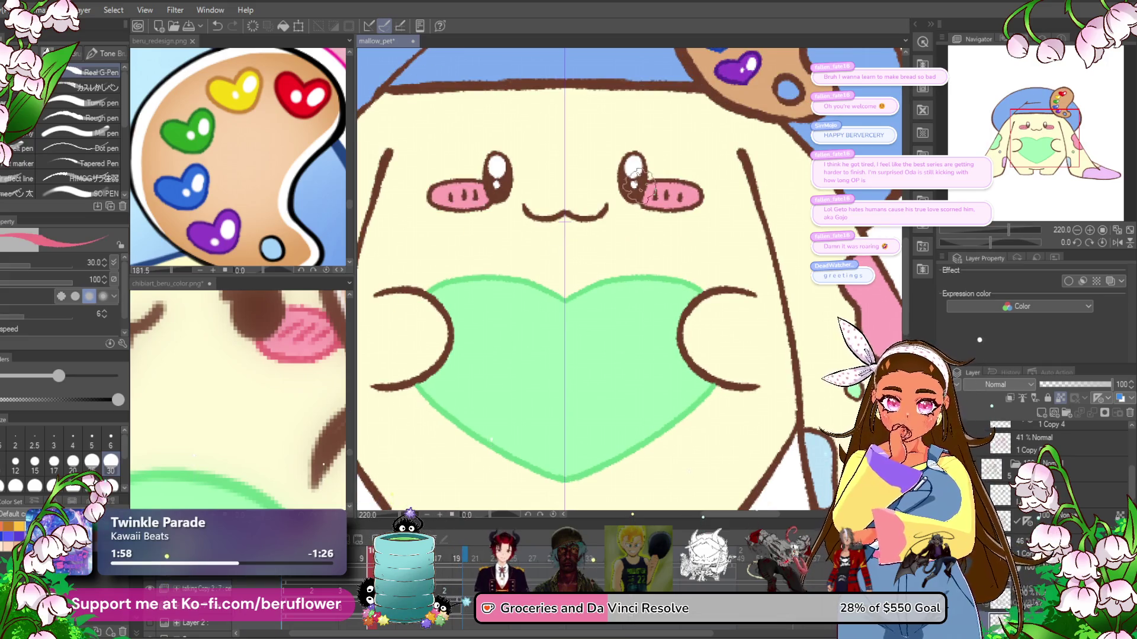
{"action": "scroll", "coordinate": [630, 192], "scroll_direction": "up", "scroll_amount": 4}
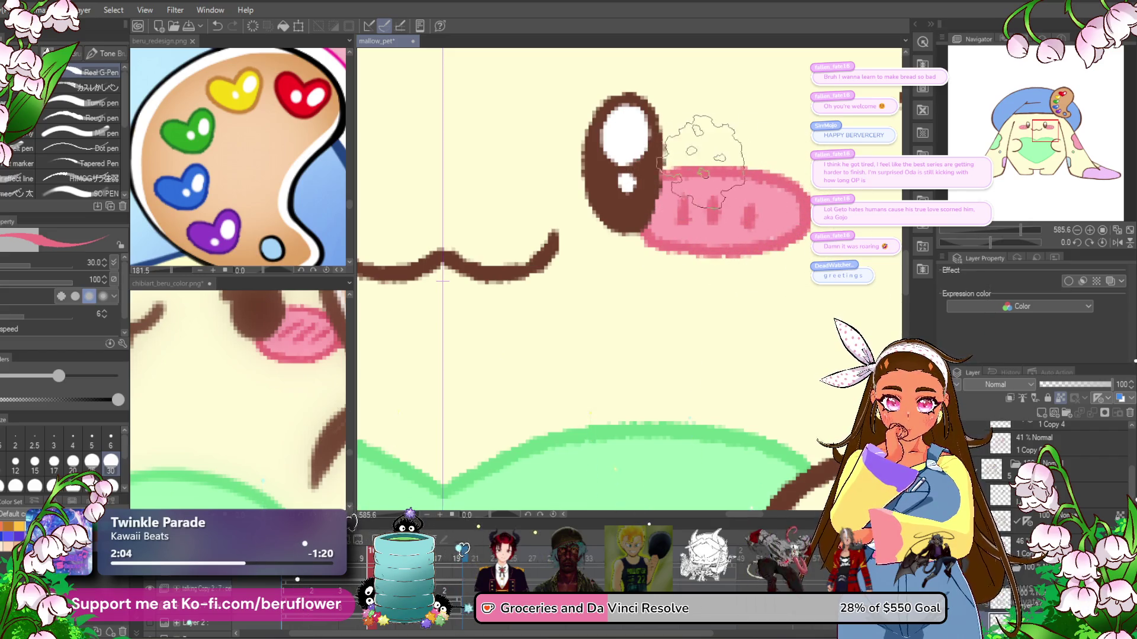
{"action": "key", "text": "ctrl+z"}
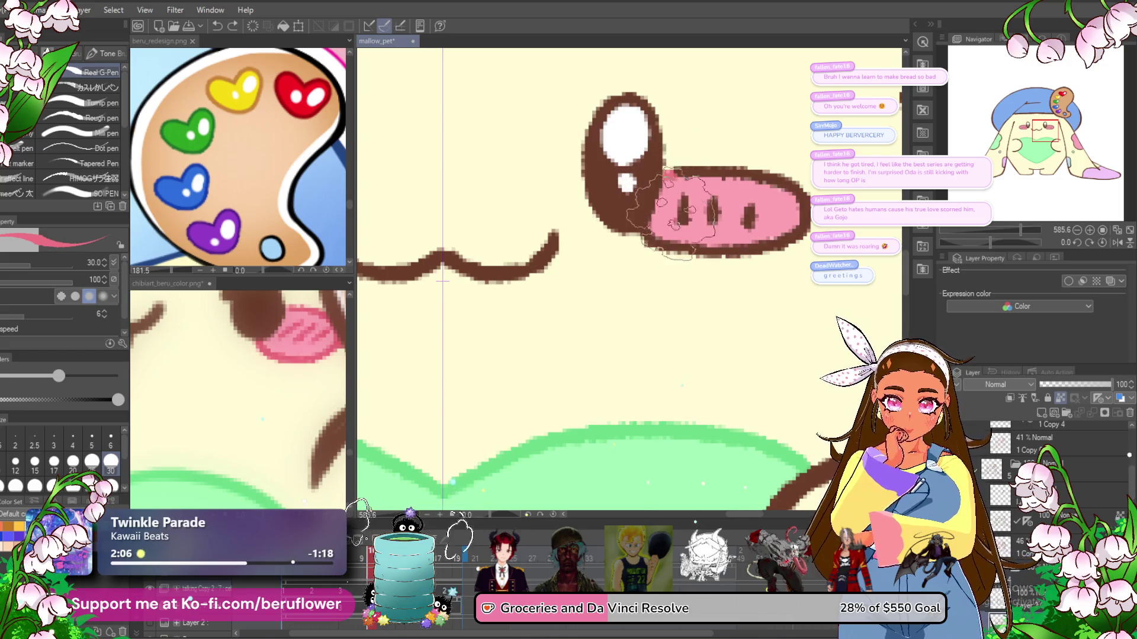
{"action": "key", "text": "ctrl+y"}
{"action": "mouse_move", "coordinate": [648, 234]}
{"action": "left_mouse_down"}
{"action": "mouse_move", "coordinate": [714, 233]}
{"action": "mouse_move", "coordinate": [693, 200]}
{"action": "left_mouse_up"}
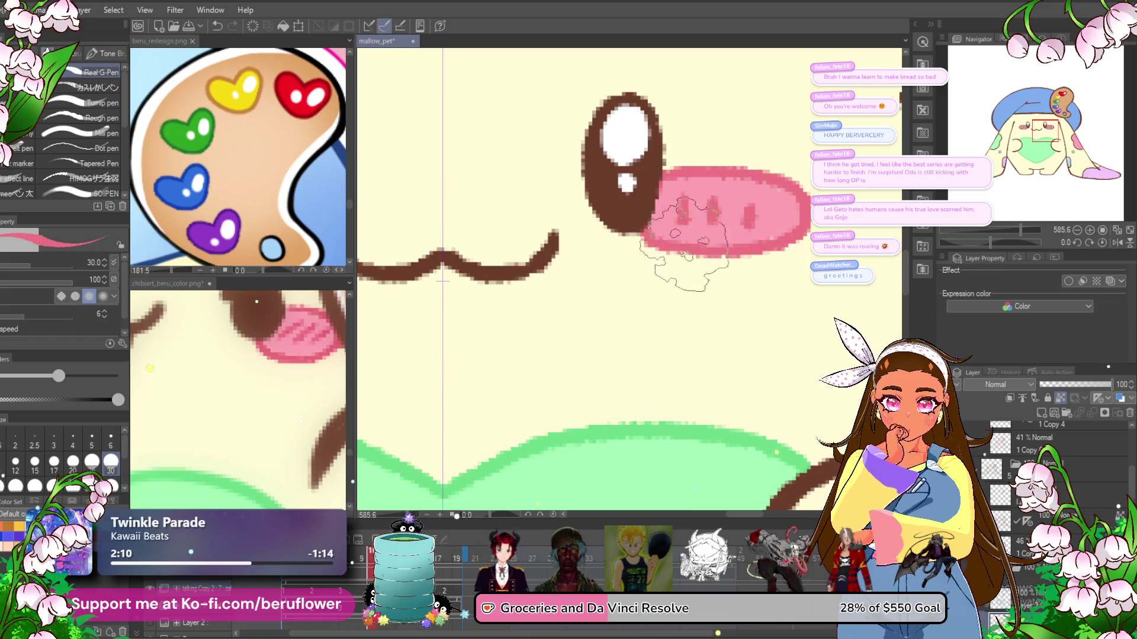
{"action": "key", "text": "Right"}
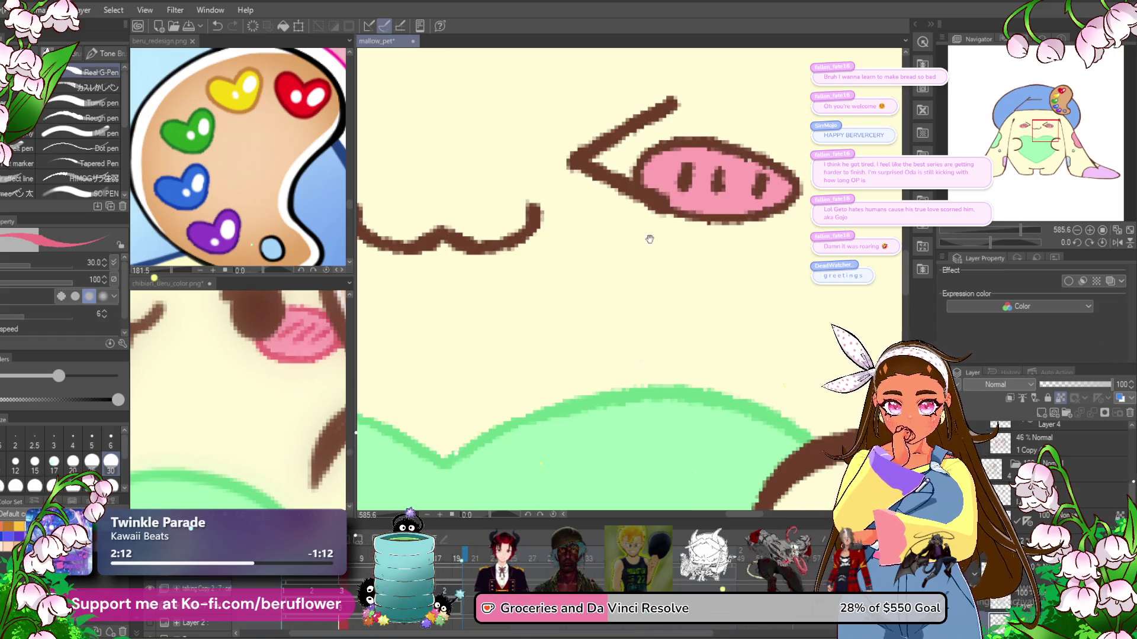
- Lighten the closed-eye frame's dark cheek marks with pink and even out the fill
{"action": "left_click_drag", "start_coordinate": [631, 245], "coordinate": [657, 287]}
{"action": "left_click_drag", "start_coordinate": [729, 178], "coordinate": [791, 239]}
{"action": "left_click_drag", "start_coordinate": [713, 225], "coordinate": [745, 254]}
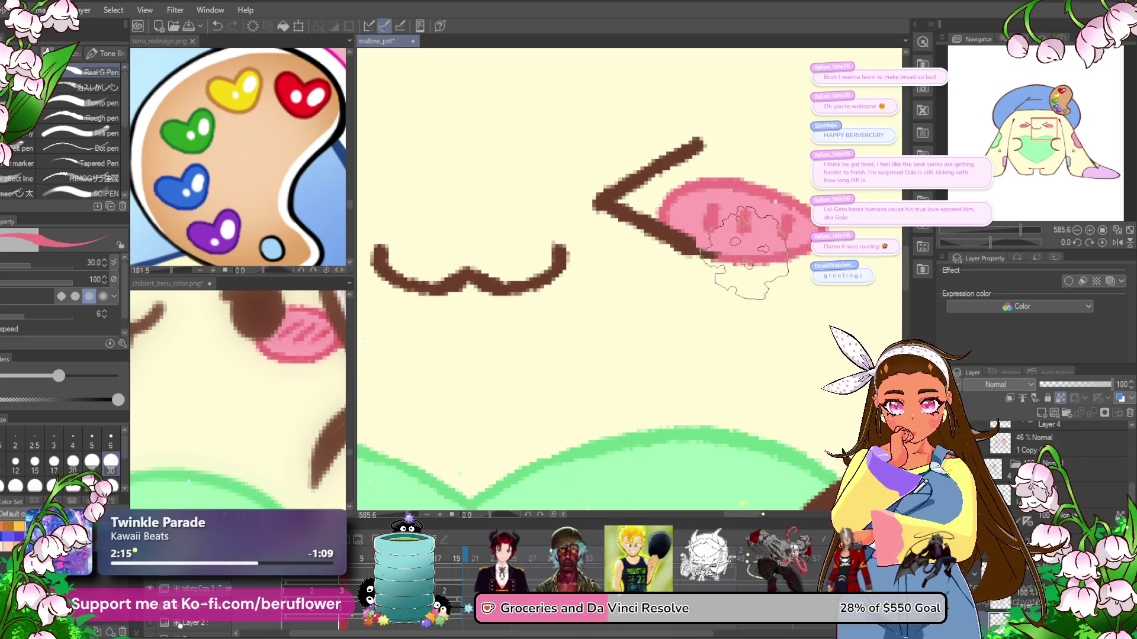
- Mirror the canvas view, then on the round-eye frame lighten the cheek outline and stripes to pink
{"action": "key", "text": "h"}
{"action": "mouse_move", "coordinate": [553, 230]}
{"action": "left_mouse_down"}
{"action": "mouse_move", "coordinate": [656, 270]}
{"action": "mouse_move", "coordinate": [480, 272]}
{"action": "mouse_move", "coordinate": [567, 262]}
{"action": "left_mouse_up"}
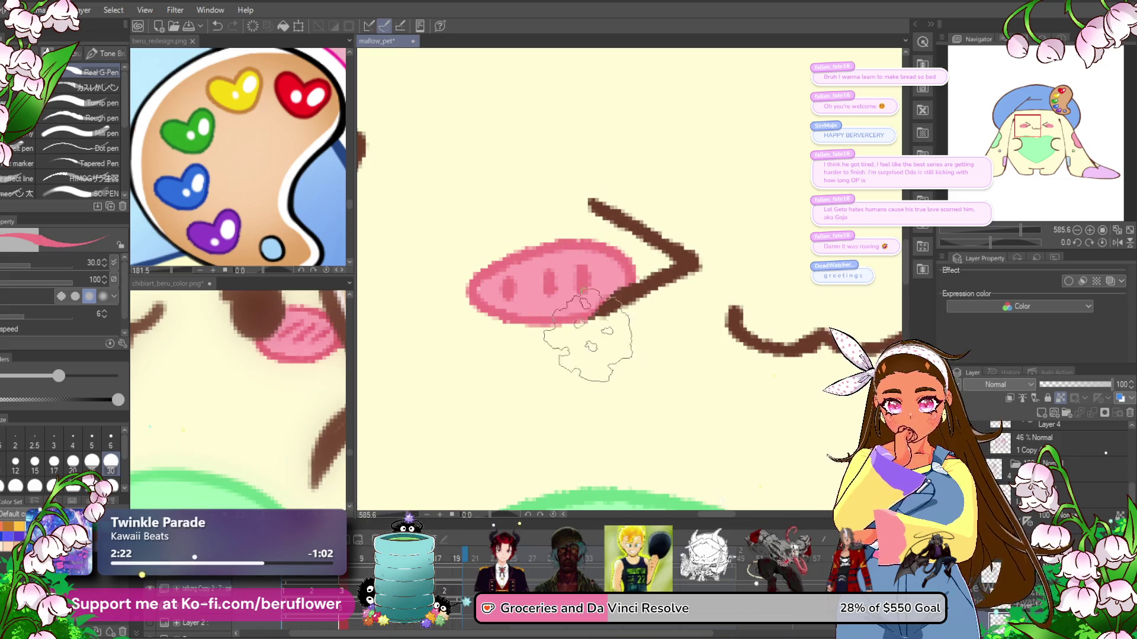
{"action": "scroll", "coordinate": [592, 323], "scroll_direction": "down", "scroll_amount": 3}
{"action": "key", "text": "ctrl+z"}
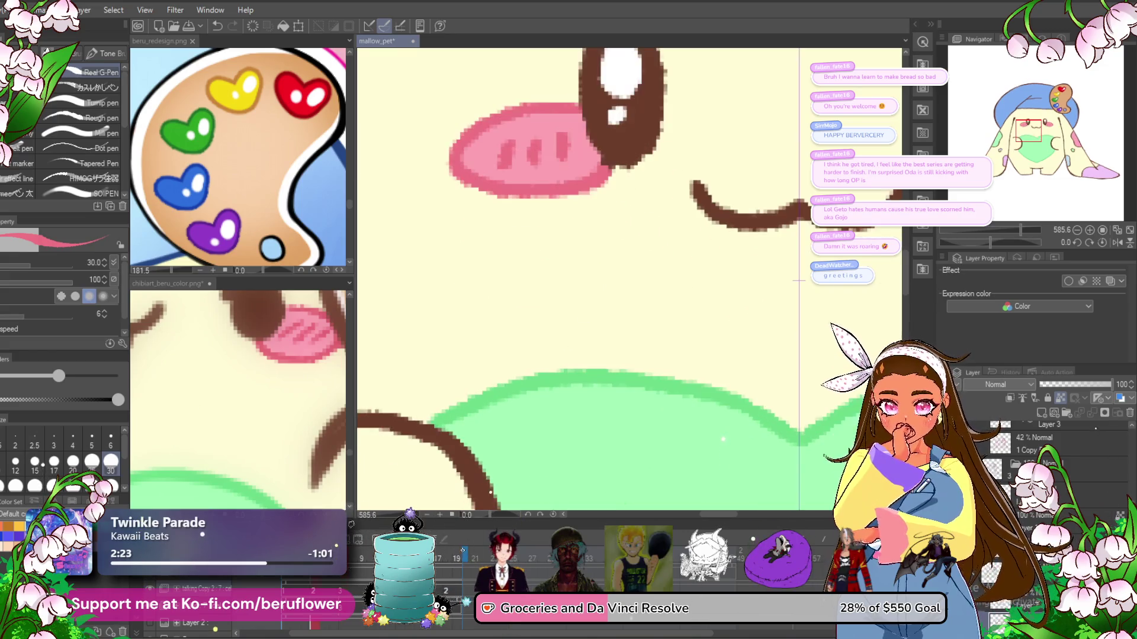
{"action": "mouse_move", "coordinate": [374, 464]}
{"action": "left_mouse_down"}
{"action": "mouse_move", "coordinate": [440, 345]}
{"action": "mouse_move", "coordinate": [484, 366]}
{"action": "mouse_move", "coordinate": [533, 426]}
{"action": "left_mouse_up"}
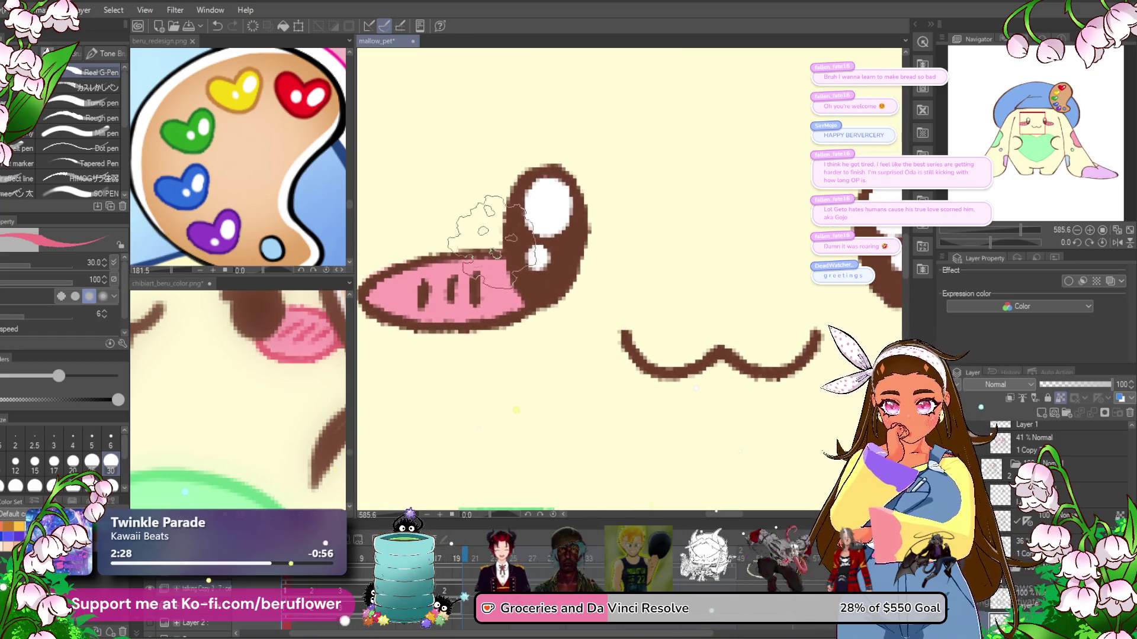
{"action": "mouse_move", "coordinate": [533, 322]}
{"action": "left_mouse_down"}
{"action": "mouse_move", "coordinate": [414, 305]}
{"action": "mouse_move", "coordinate": [637, 299]}
{"action": "left_mouse_up"}
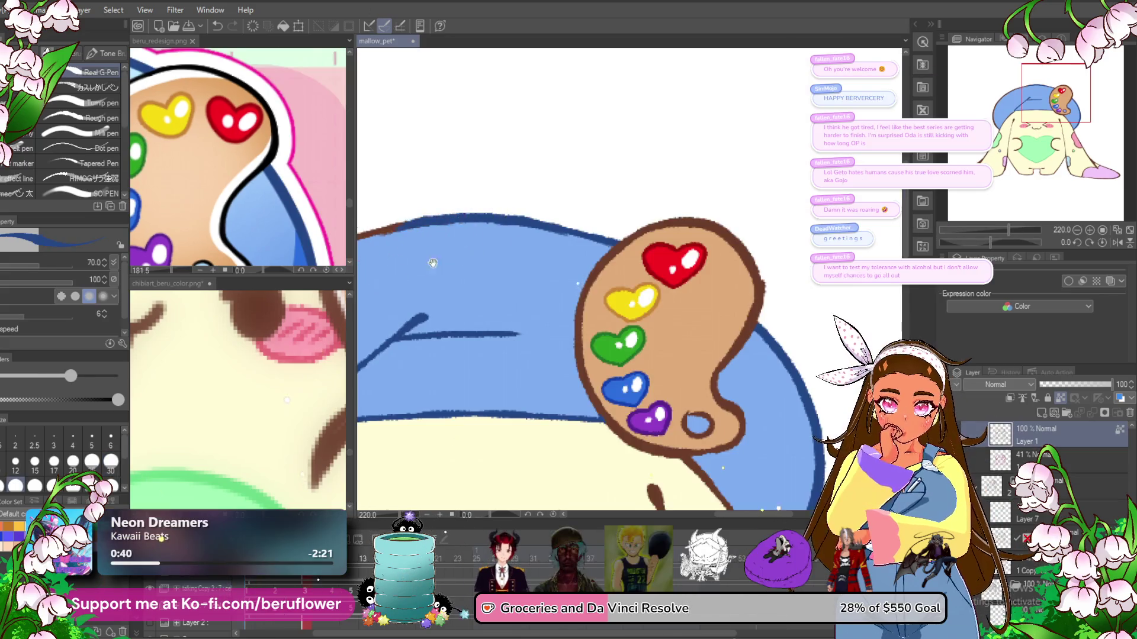
- Draw dark blue lines down the hat's left edge and along its fold
{"action": "left_click_drag", "start_coordinate": [422, 264], "coordinate": [677, 184]}
{"action": "left_click_drag", "start_coordinate": [408, 302], "coordinate": [429, 476]}
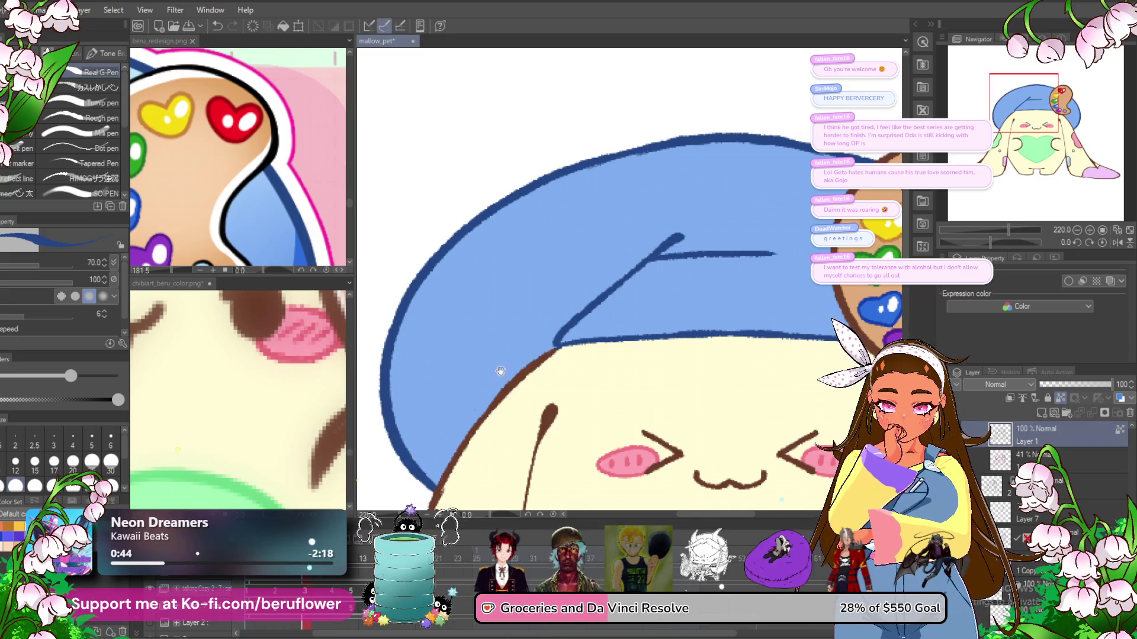
{"action": "left_click_drag", "start_coordinate": [484, 383], "coordinate": [368, 264]}
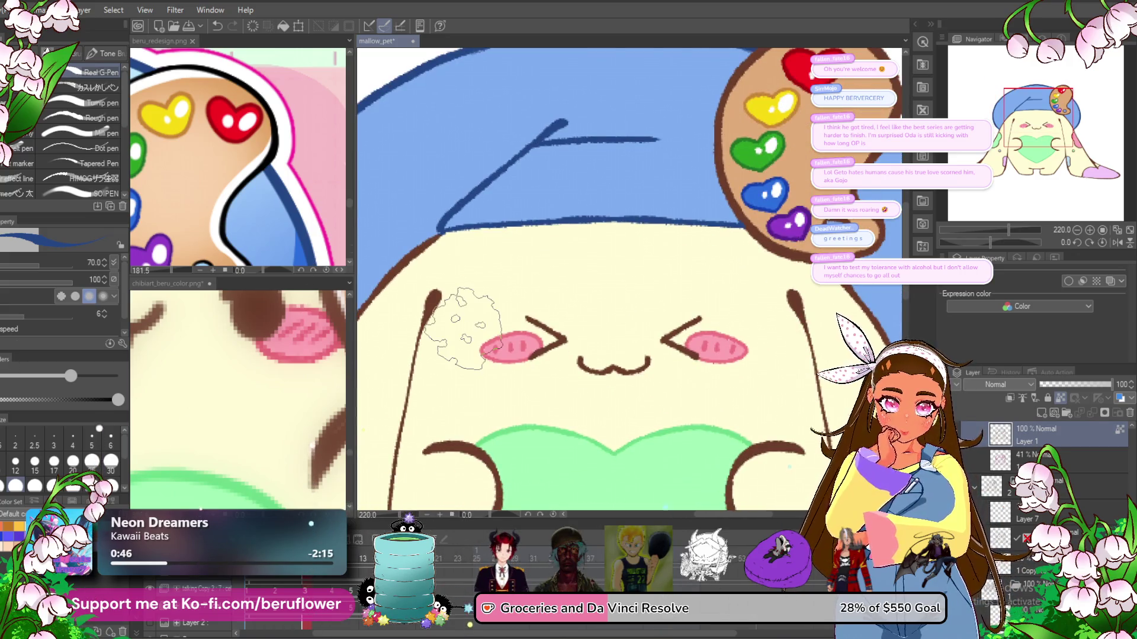
{"action": "scroll", "coordinate": [462, 329], "scroll_direction": "down", "scroll_amount": 3}
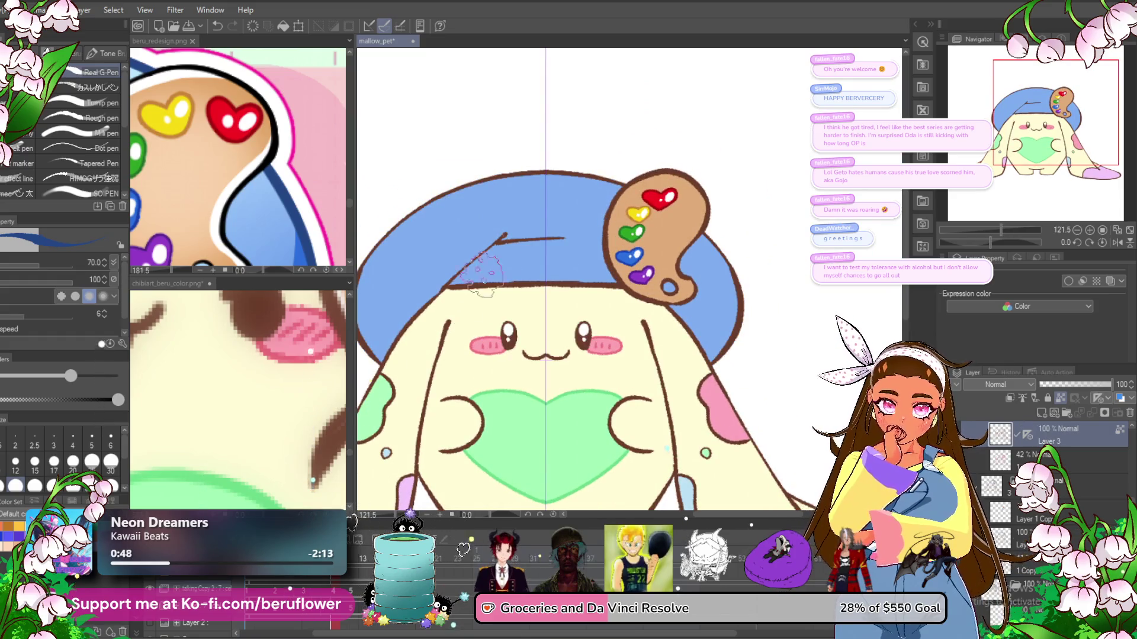
{"action": "scroll", "coordinate": [533, 196], "scroll_direction": "up", "scroll_amount": 3}
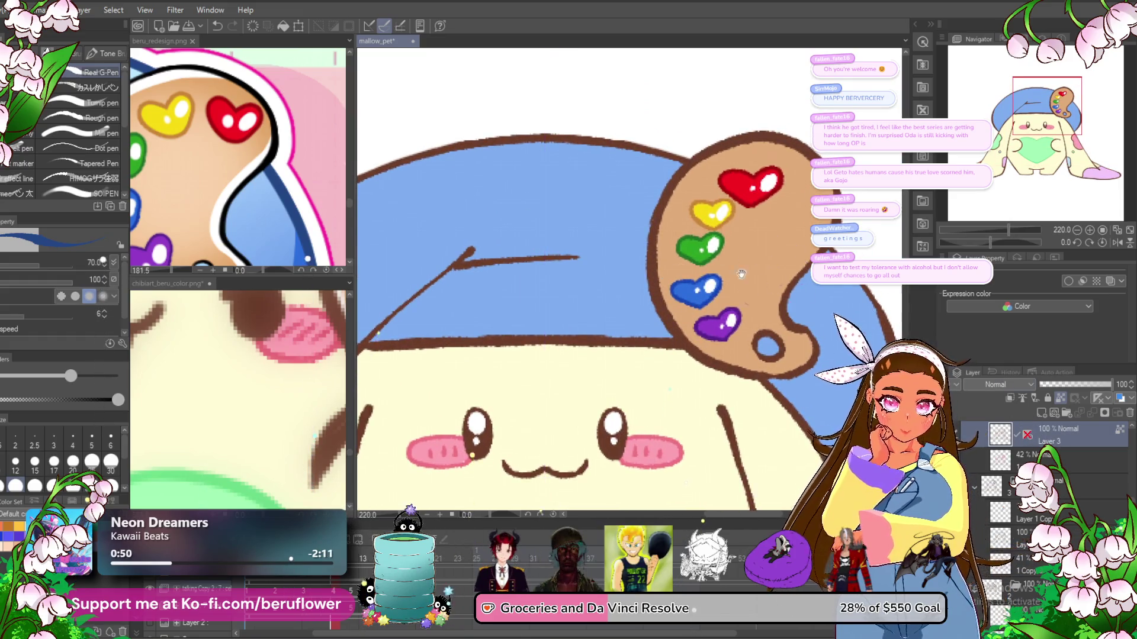
{"action": "scroll", "coordinate": [772, 276], "scroll_direction": "left", "scroll_amount": 2}
{"action": "left_click_drag", "start_coordinate": [528, 255], "coordinate": [429, 340]}
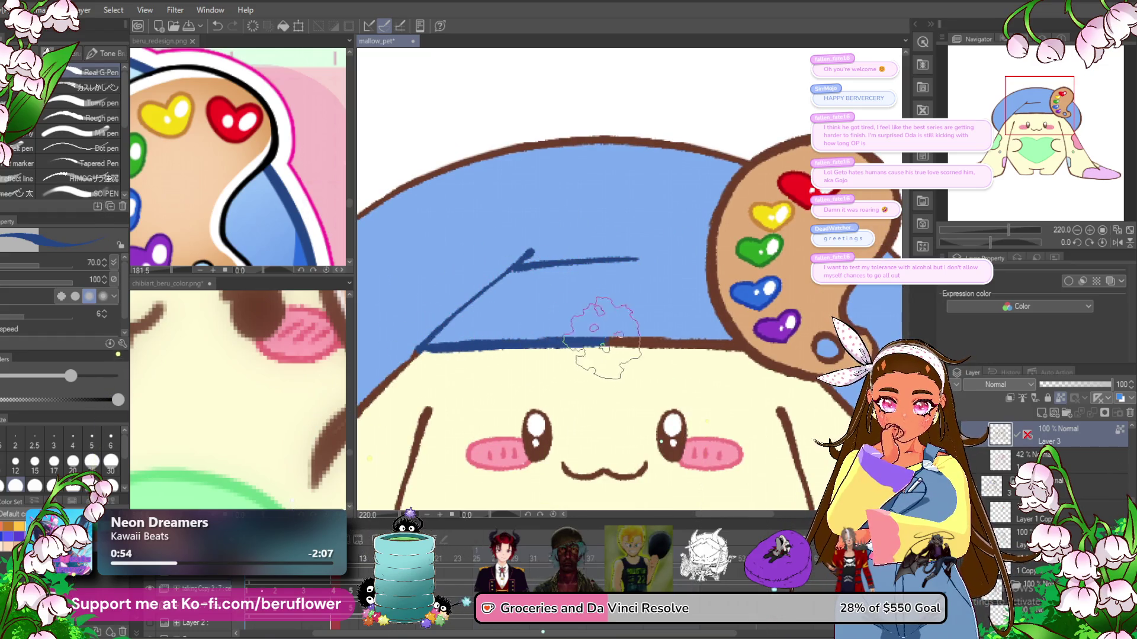
- Outline the hat's right edge in dark blue
{"action": "mouse_move", "coordinate": [691, 342]}
{"action": "left_mouse_down"}
{"action": "mouse_move", "coordinate": [638, 363]}
{"action": "mouse_move", "coordinate": [776, 384]}
{"action": "left_mouse_up"}
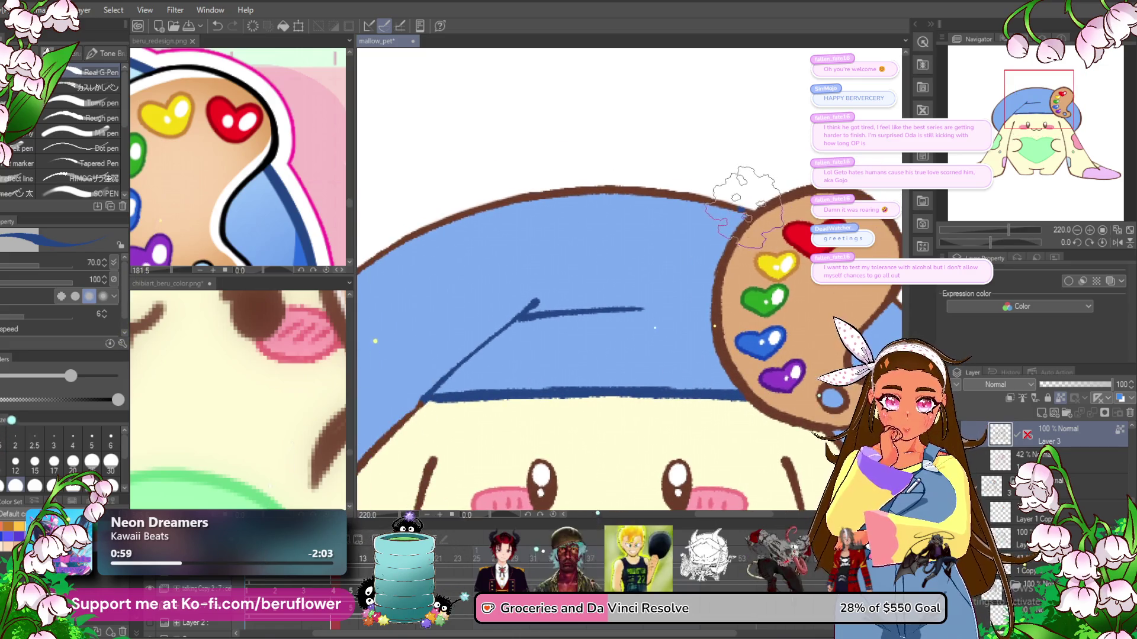
{"action": "left_click_drag", "start_coordinate": [438, 202], "coordinate": [648, 104]}
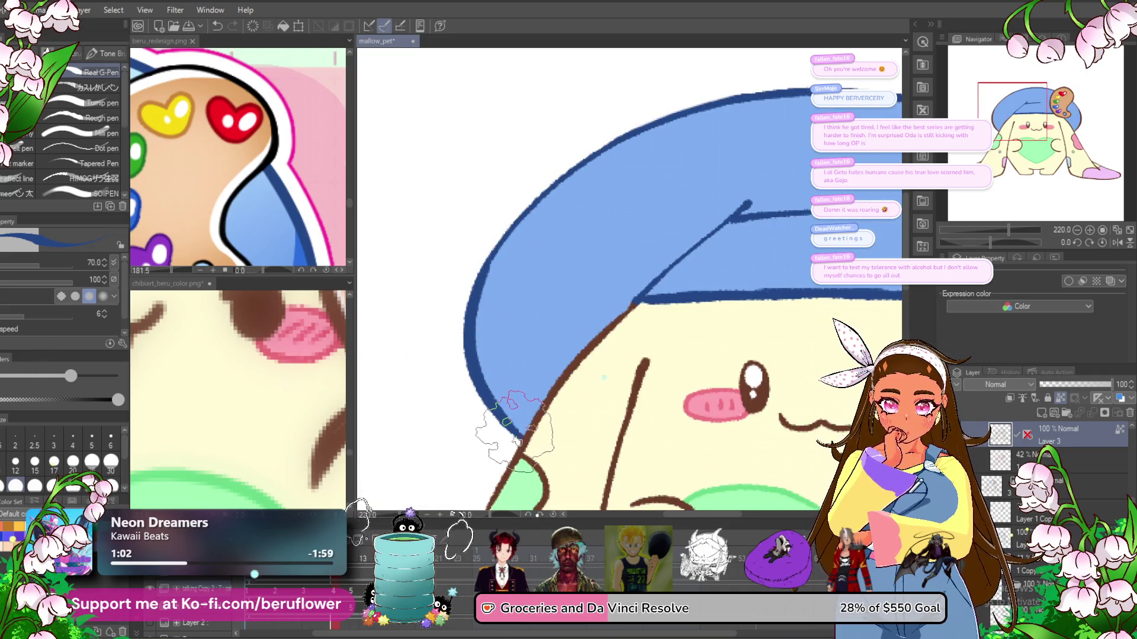
{"action": "left_click_drag", "start_coordinate": [666, 323], "coordinate": [347, 355]}
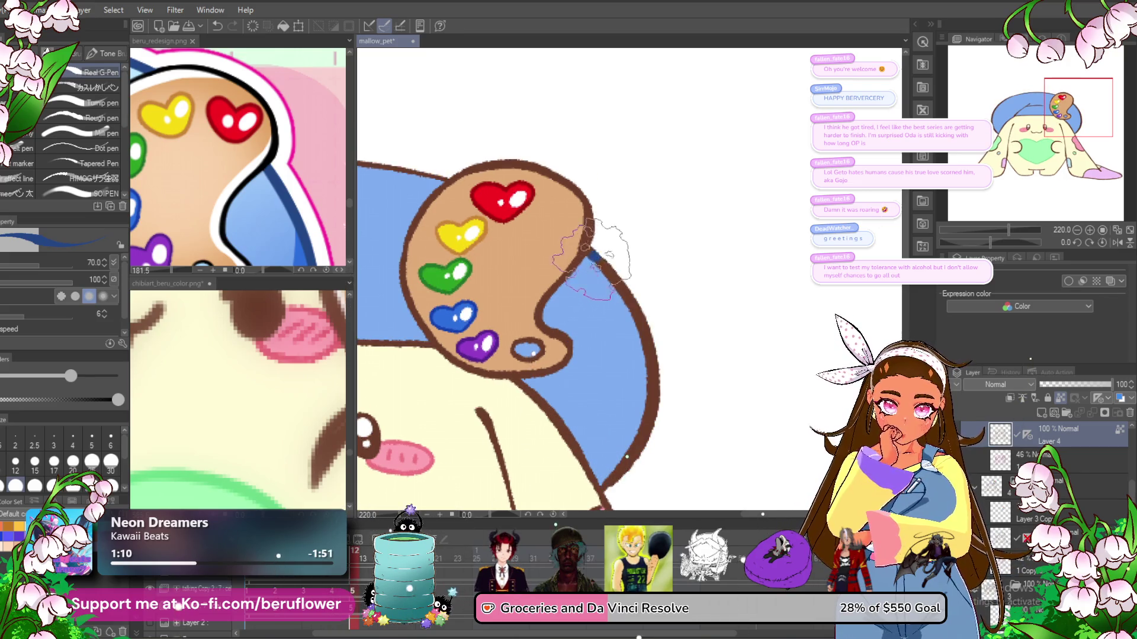
{"action": "left_click_drag", "start_coordinate": [610, 270], "coordinate": [633, 462]}
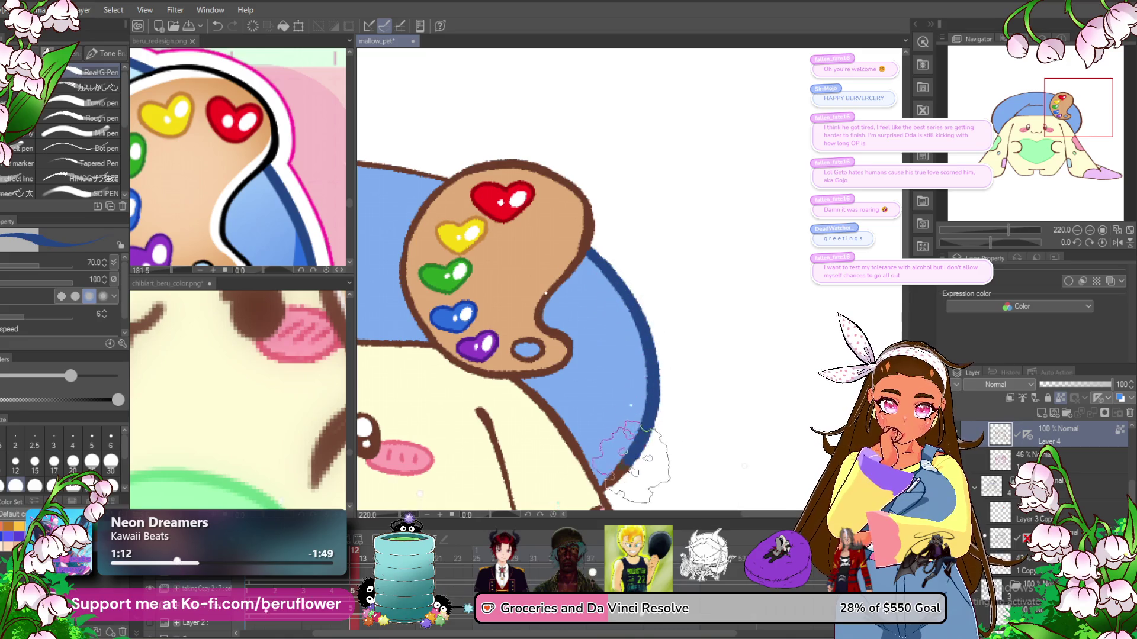
{"action": "left_click_drag", "start_coordinate": [602, 385], "coordinate": [468, 393]}
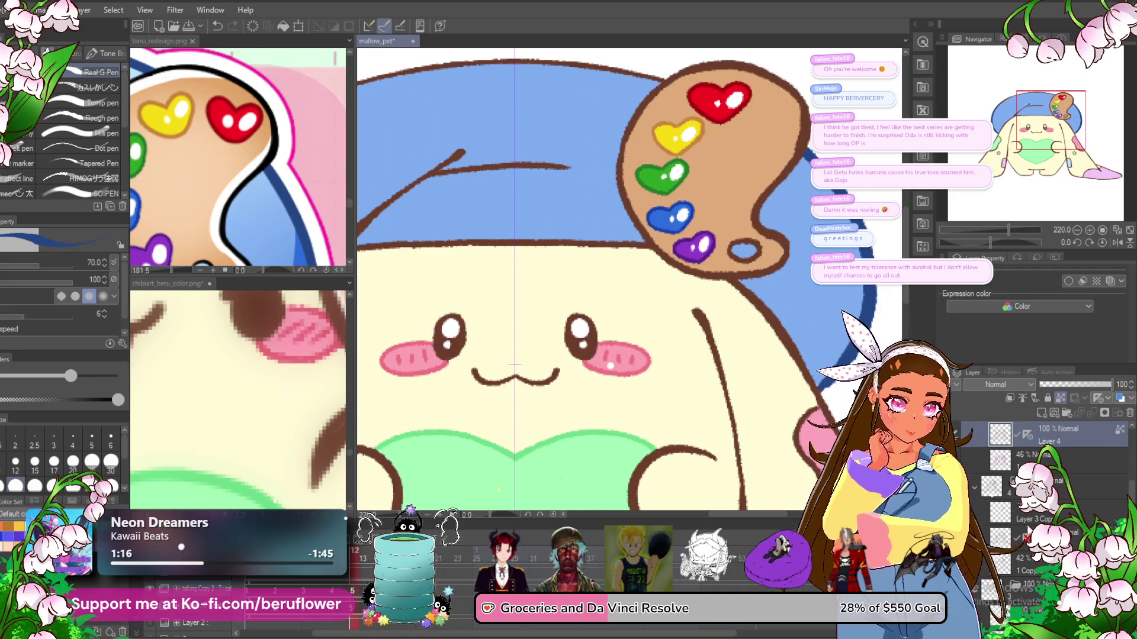
{"action": "left_click_drag", "start_coordinate": [586, 299], "coordinate": [835, 323]}
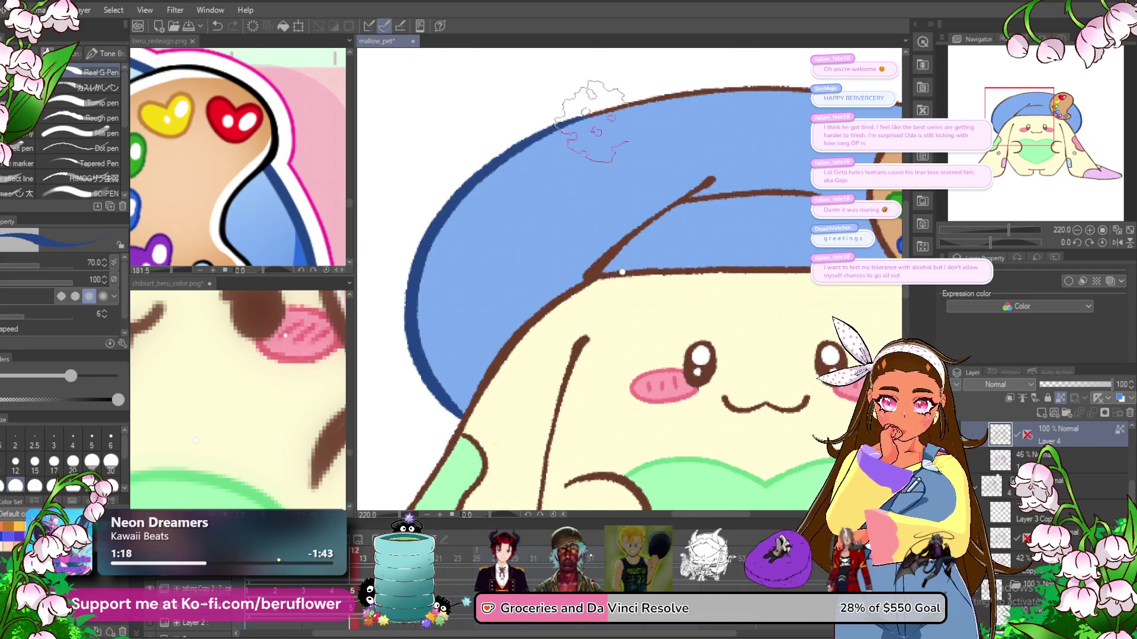
{"action": "left_click_drag", "start_coordinate": [788, 95], "coordinate": [642, 228]}
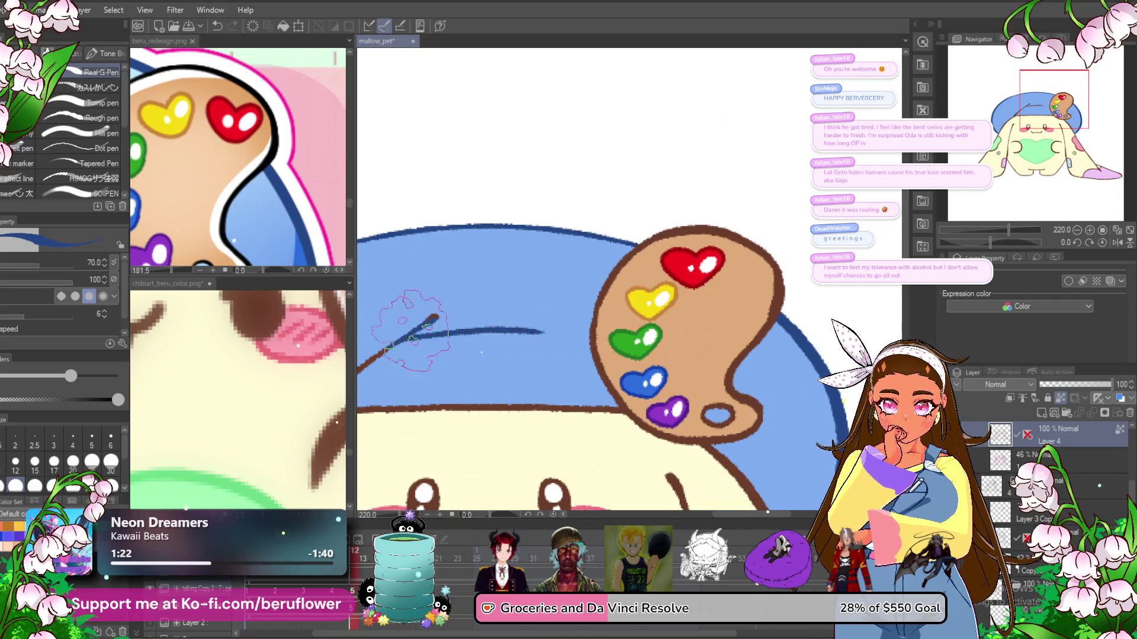
{"action": "left_click_drag", "start_coordinate": [491, 289], "coordinate": [633, 194]}
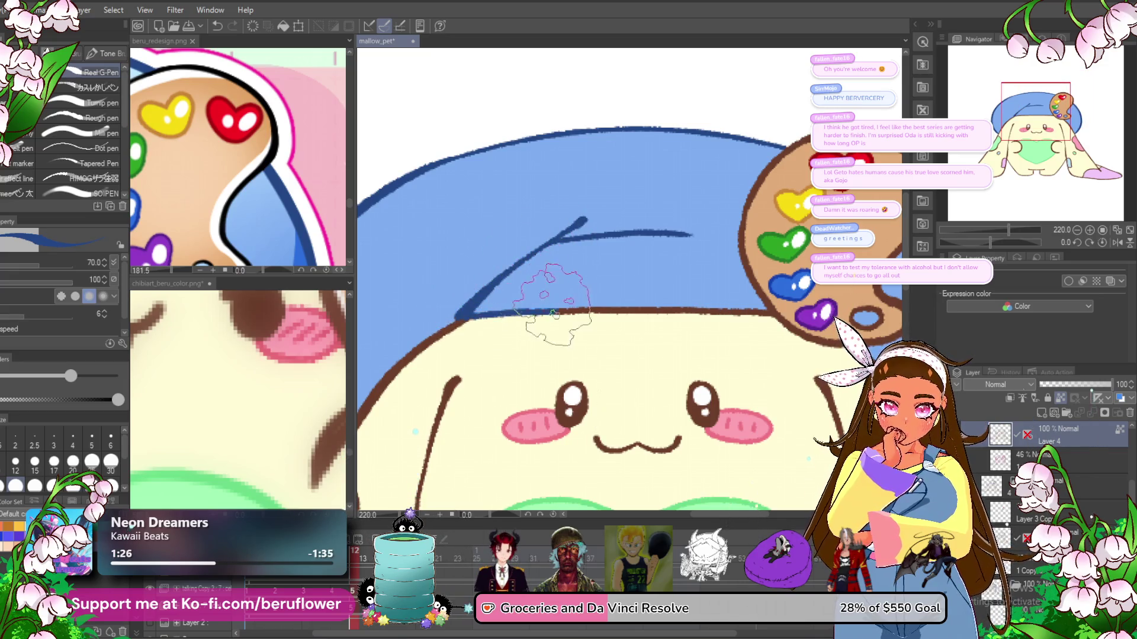
- Recentre the whole character, then trace the hat's outer edge in dark blue
{"action": "scroll", "coordinate": [675, 323], "scroll_direction": "right", "scroll_amount": 2}
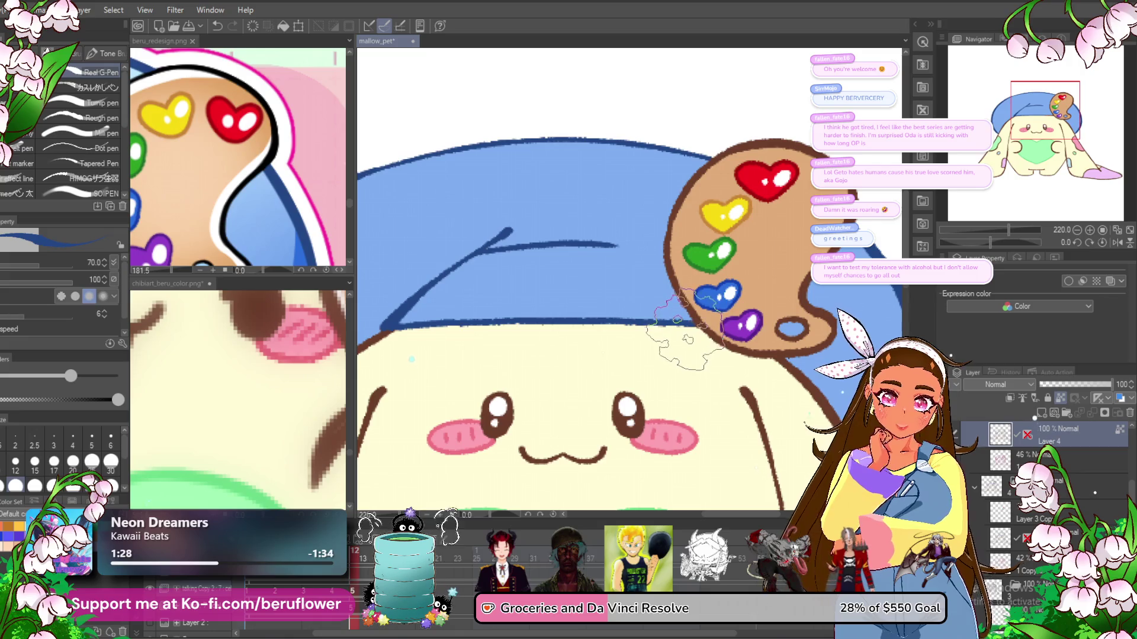
{"action": "scroll", "coordinate": [660, 361], "scroll_direction": "right", "scroll_amount": 1}
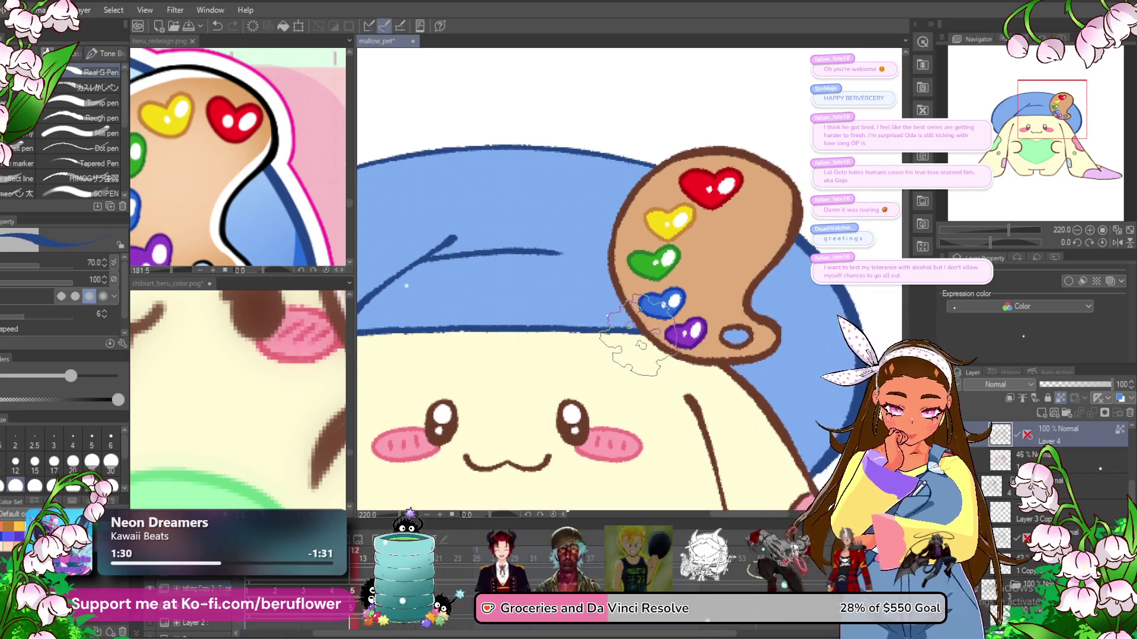
{"action": "scroll", "coordinate": [567, 337], "scroll_direction": "down", "scroll_amount": 1}
{"action": "scroll", "coordinate": [567, 338], "scroll_direction": "down", "scroll_amount": 2}
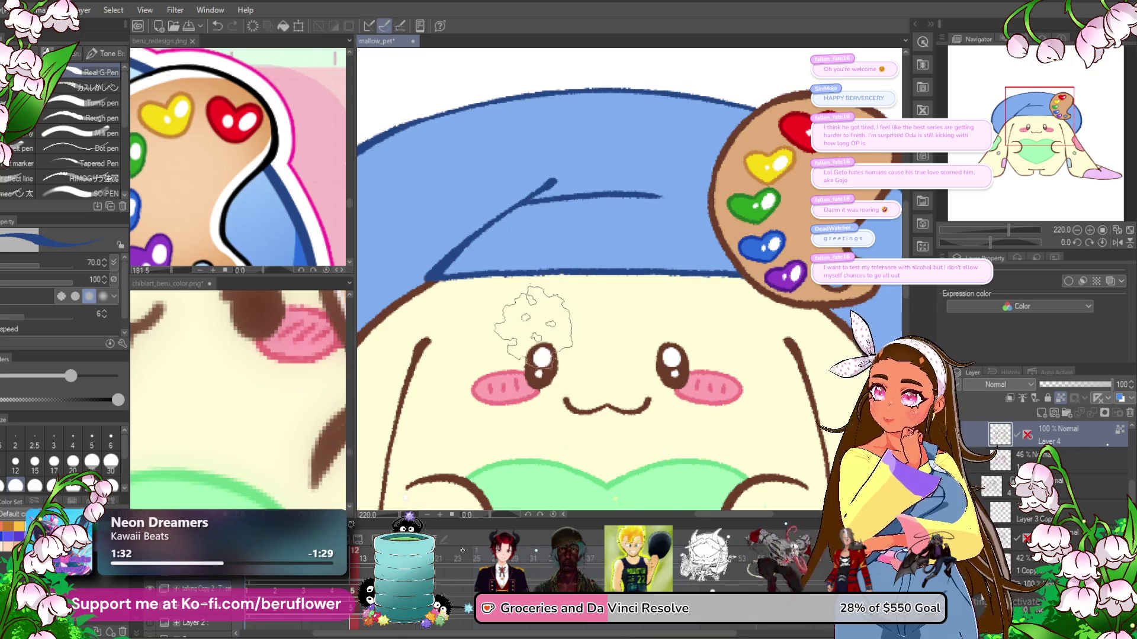
{"action": "scroll", "coordinate": [592, 355], "scroll_direction": "left", "scroll_amount": 6}
{"action": "scroll", "coordinate": [598, 361], "scroll_direction": "down", "scroll_amount": 2}
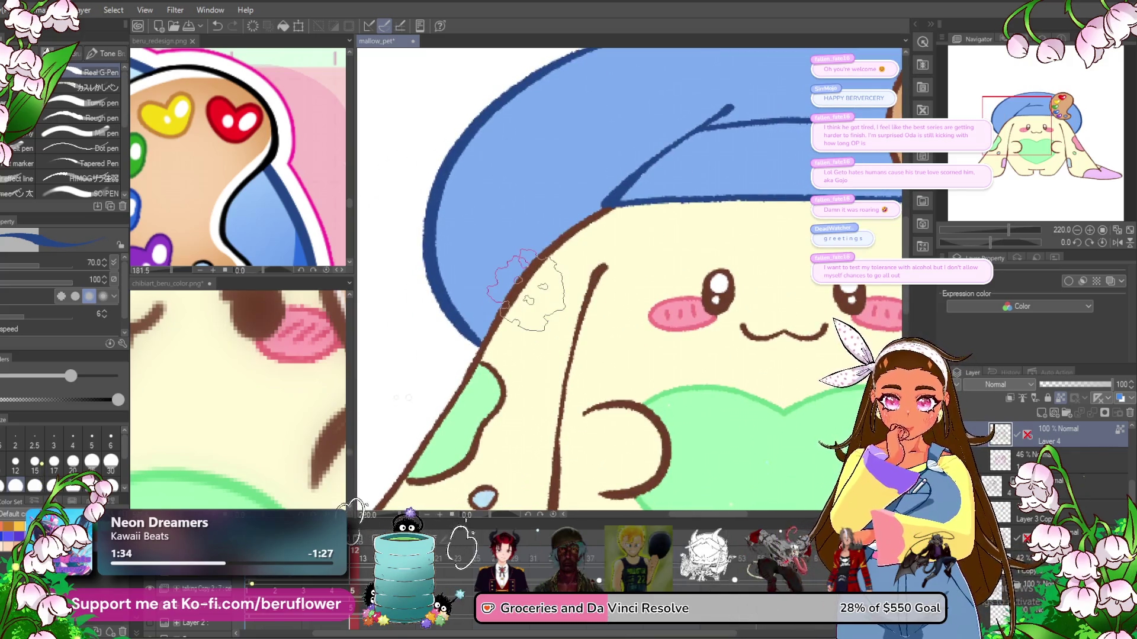
{"action": "scroll", "coordinate": [627, 435], "scroll_direction": "down", "scroll_amount": 4}
{"action": "left_click_drag", "start_coordinate": [628, 435], "coordinate": [589, 431]}
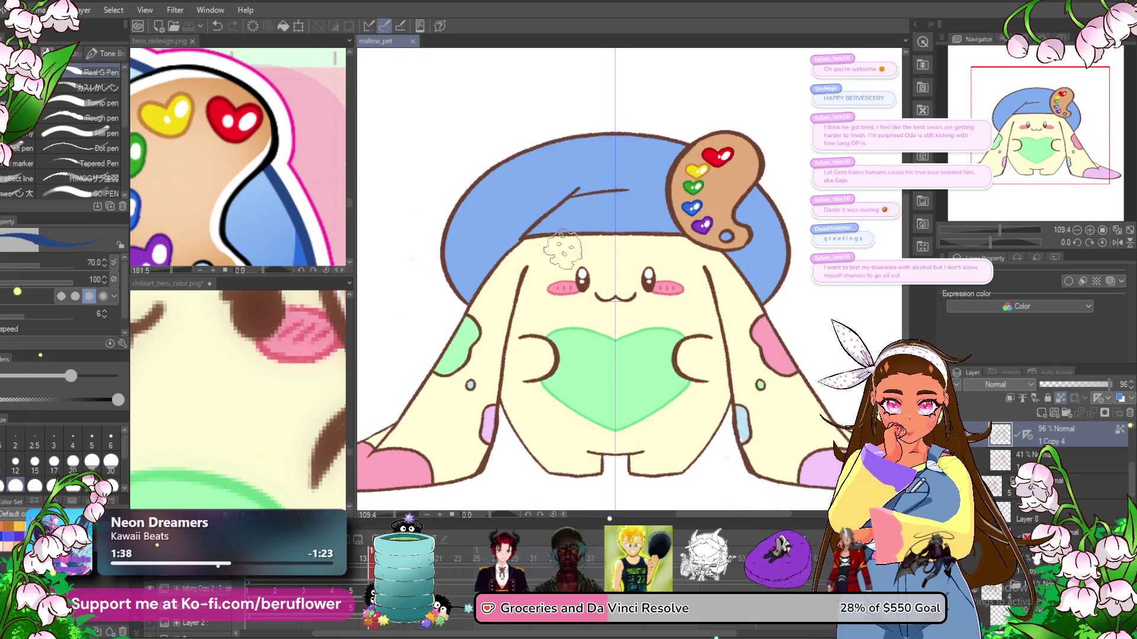
{"action": "scroll", "coordinate": [644, 188], "scroll_direction": "up", "scroll_amount": 2}
{"action": "scroll", "coordinate": [645, 177], "scroll_direction": "up", "scroll_amount": 2}
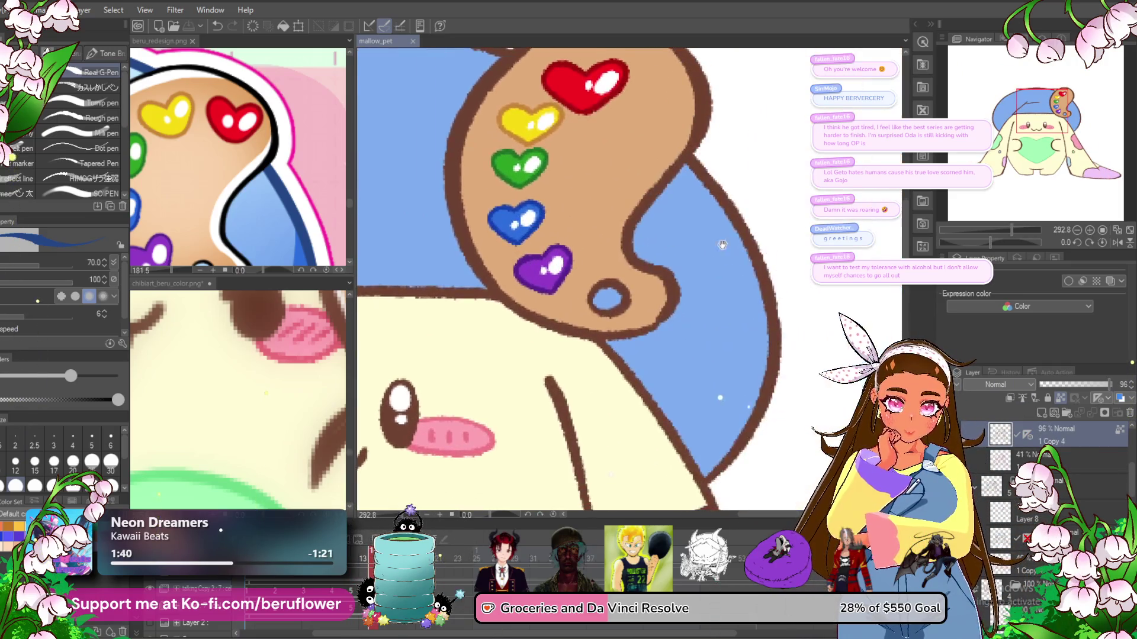
{"action": "scroll", "coordinate": [648, 160], "scroll_direction": "up", "scroll_amount": 1}
{"action": "left_click_drag", "start_coordinate": [649, 157], "coordinate": [731, 362]}
- Recolour the hat's lower edge line dark blue
{"action": "left_click_drag", "start_coordinate": [697, 444], "coordinate": [692, 373]}
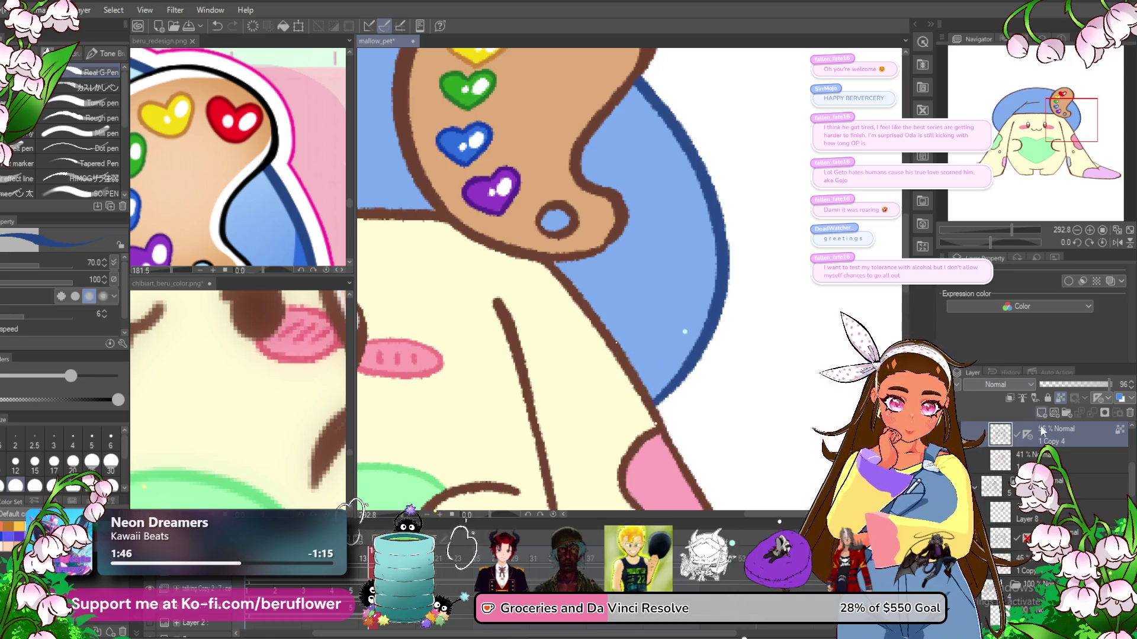
{"action": "scroll", "coordinate": [802, 384], "scroll_direction": "down", "scroll_amount": 3}
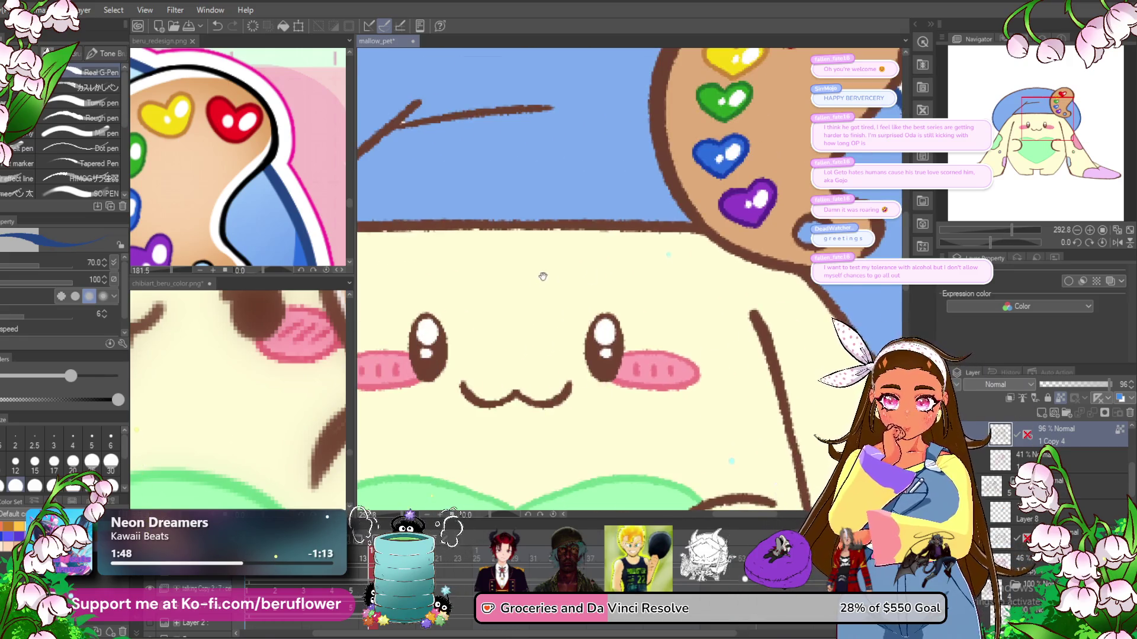
{"action": "scroll", "coordinate": [610, 230], "scroll_direction": "up", "scroll_amount": 3}
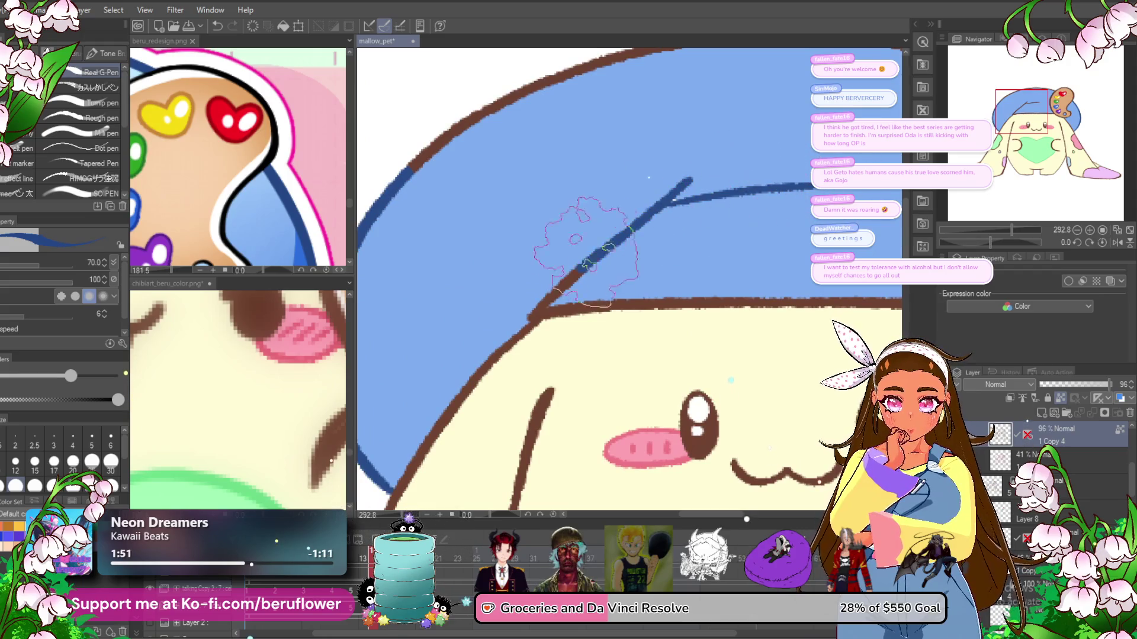
{"action": "left_click_drag", "start_coordinate": [536, 324], "coordinate": [701, 308]}
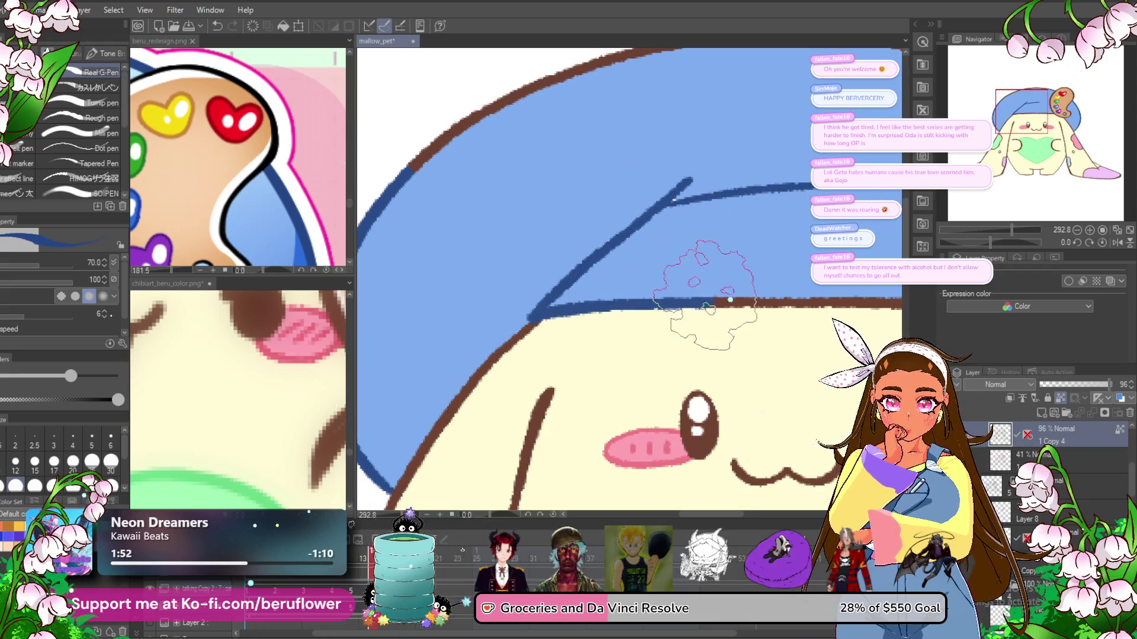
{"action": "left_click_drag", "start_coordinate": [831, 310], "coordinate": [602, 360]}
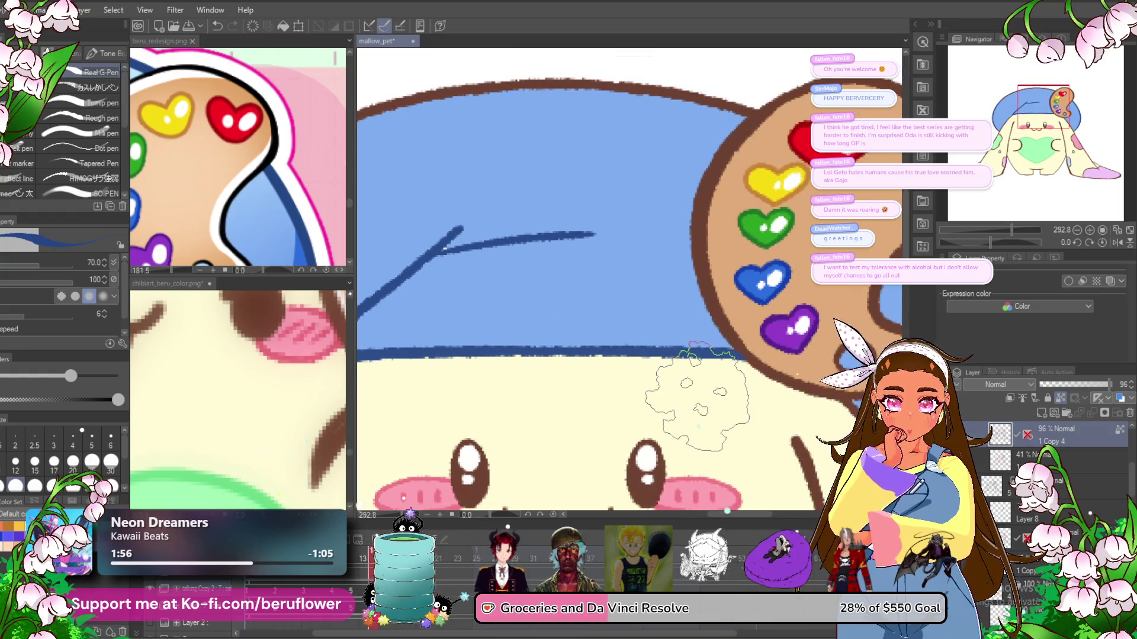
{"action": "scroll", "coordinate": [697, 397], "scroll_direction": "down", "scroll_amount": 5}
{"action": "scroll", "coordinate": [482, 320], "scroll_direction": "up", "scroll_amount": 1}
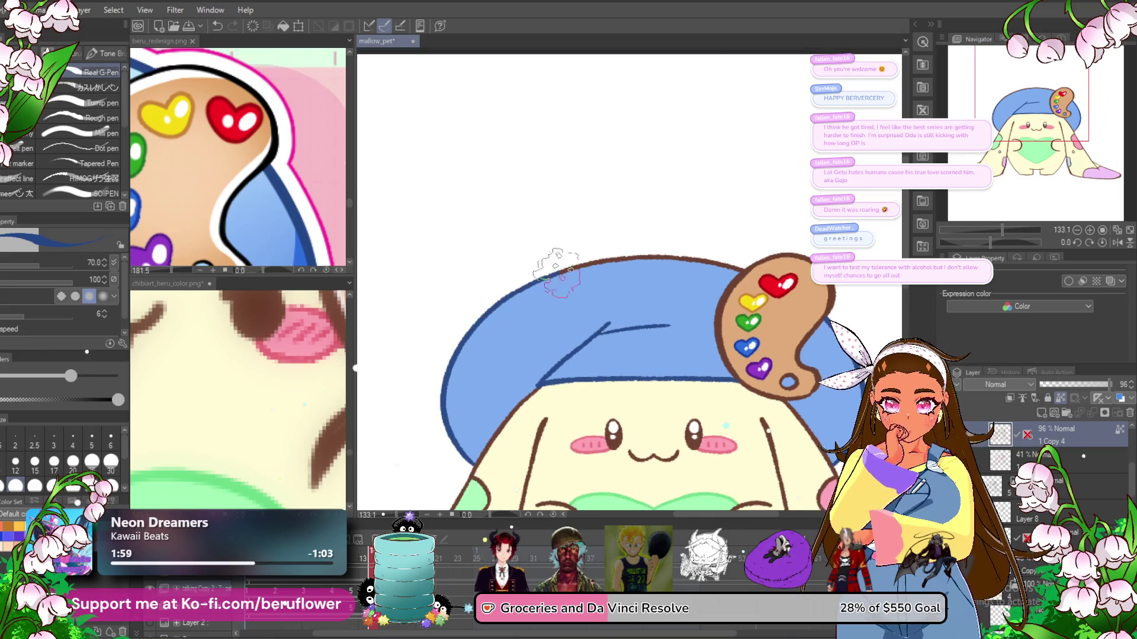
{"action": "scroll", "coordinate": [675, 255], "scroll_direction": "up", "scroll_amount": 4}
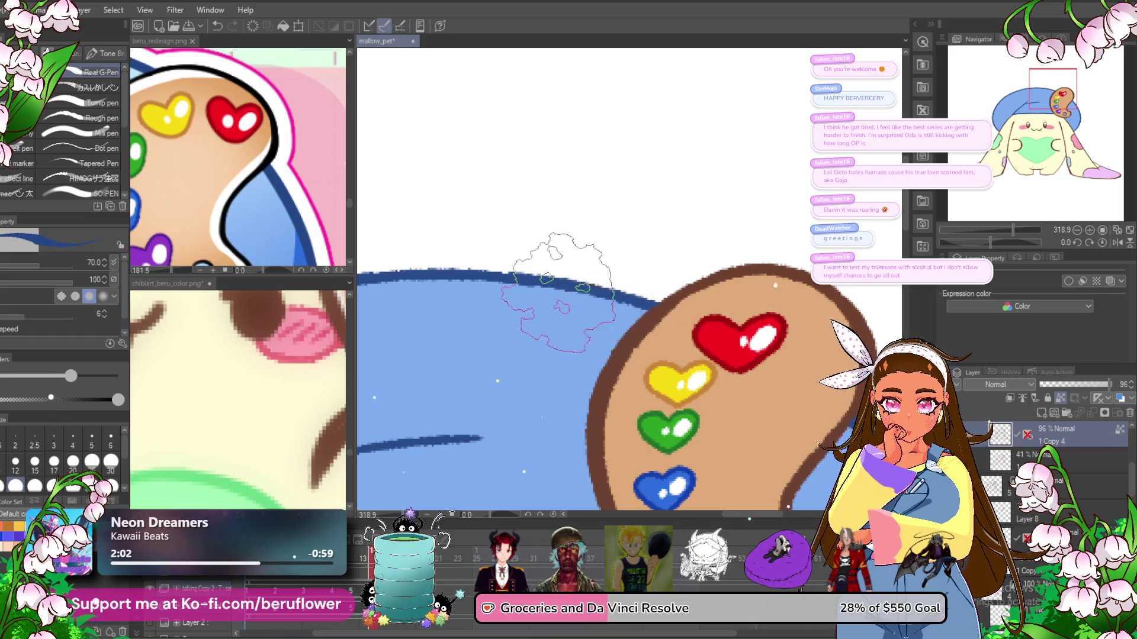
{"action": "scroll", "coordinate": [575, 284], "scroll_direction": "down", "scroll_amount": 5}
{"action": "scroll", "coordinate": [573, 283], "scroll_direction": "down", "scroll_amount": 3}
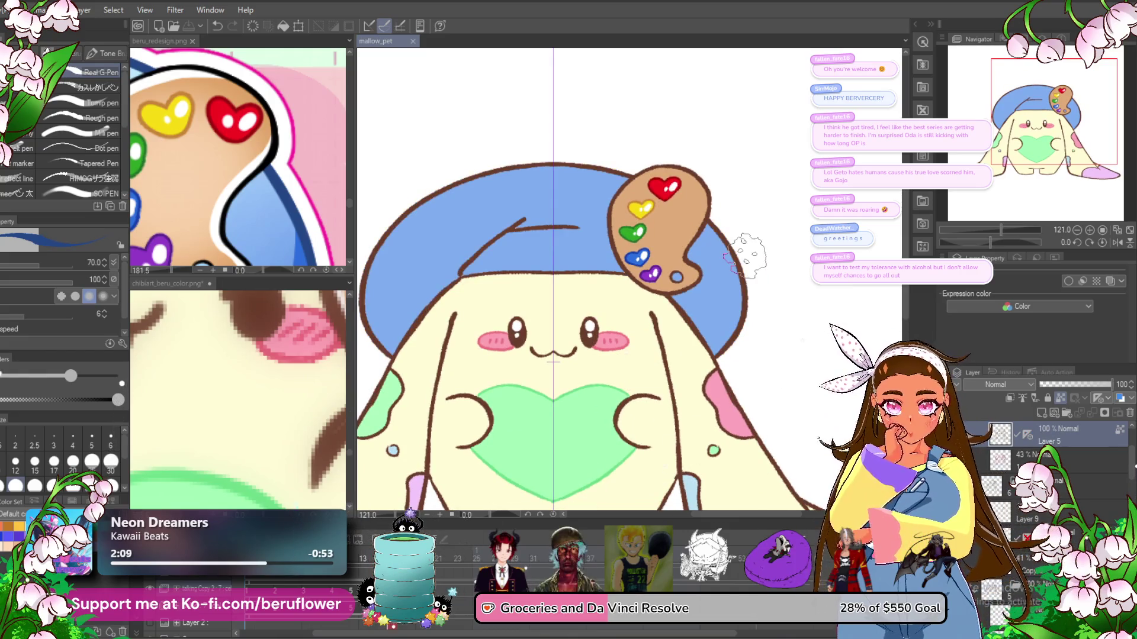
{"action": "scroll", "coordinate": [749, 254], "scroll_direction": "up", "scroll_amount": 4}
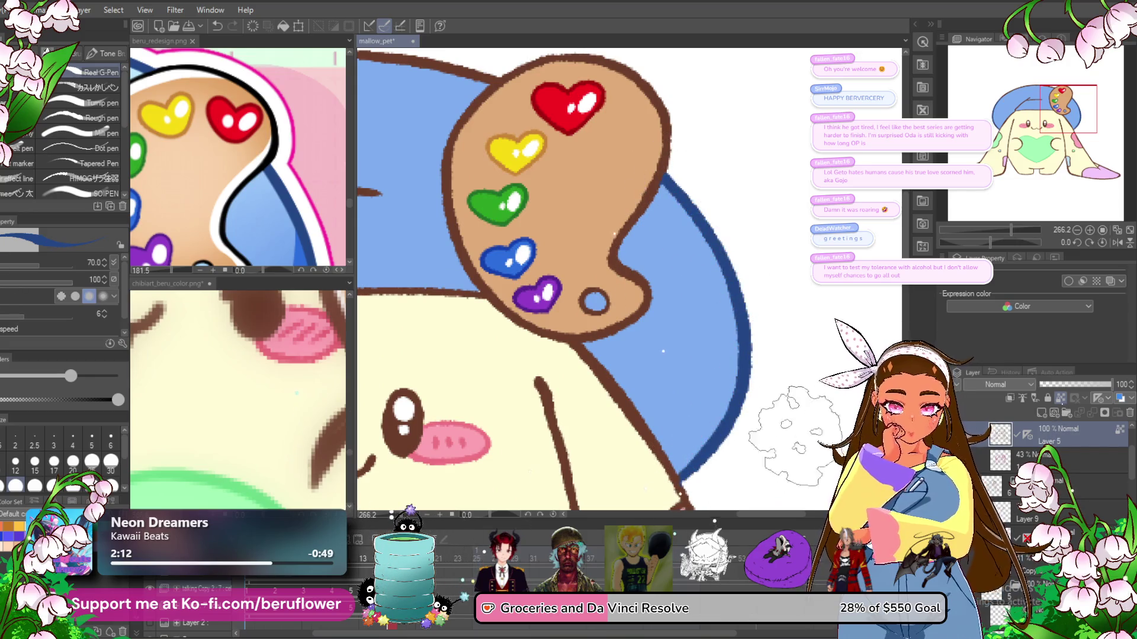
- Extend the blue fold line toward the hat's brim
{"action": "left_click_drag", "start_coordinate": [379, 195], "coordinate": [674, 219]}
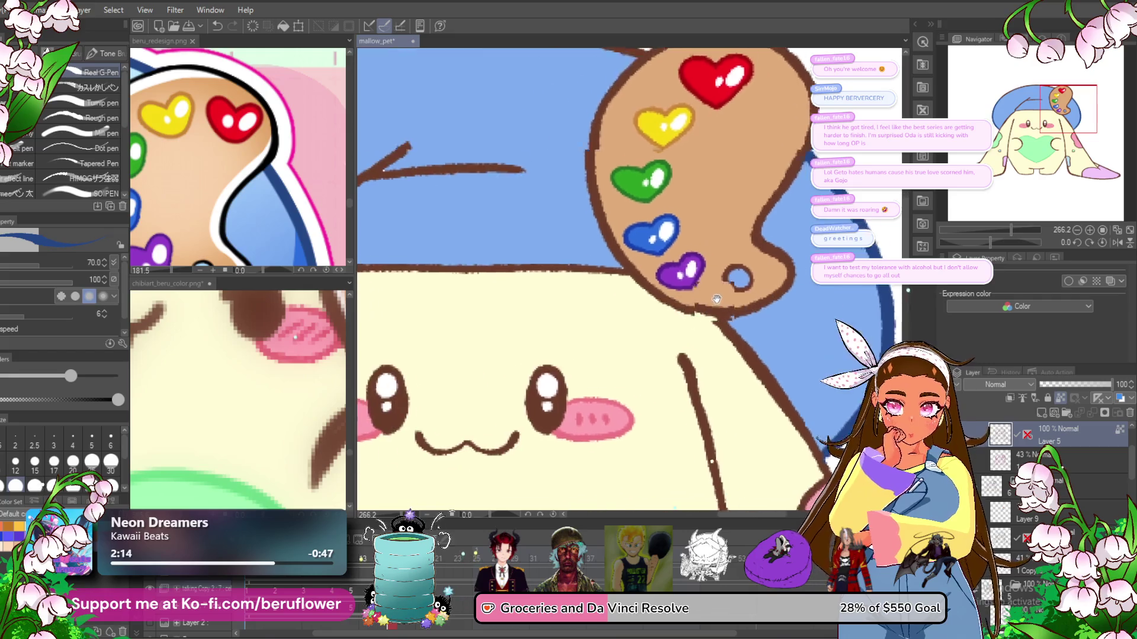
{"action": "left_click_drag", "start_coordinate": [488, 243], "coordinate": [411, 322]}
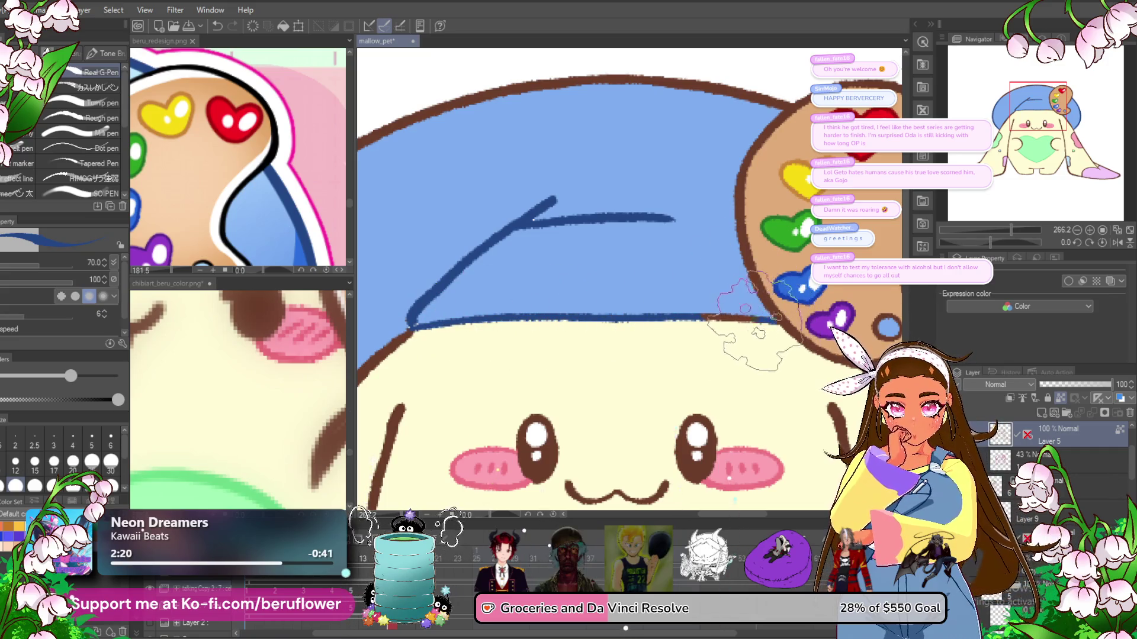
{"action": "left_click_drag", "start_coordinate": [586, 225], "coordinate": [699, 276]}
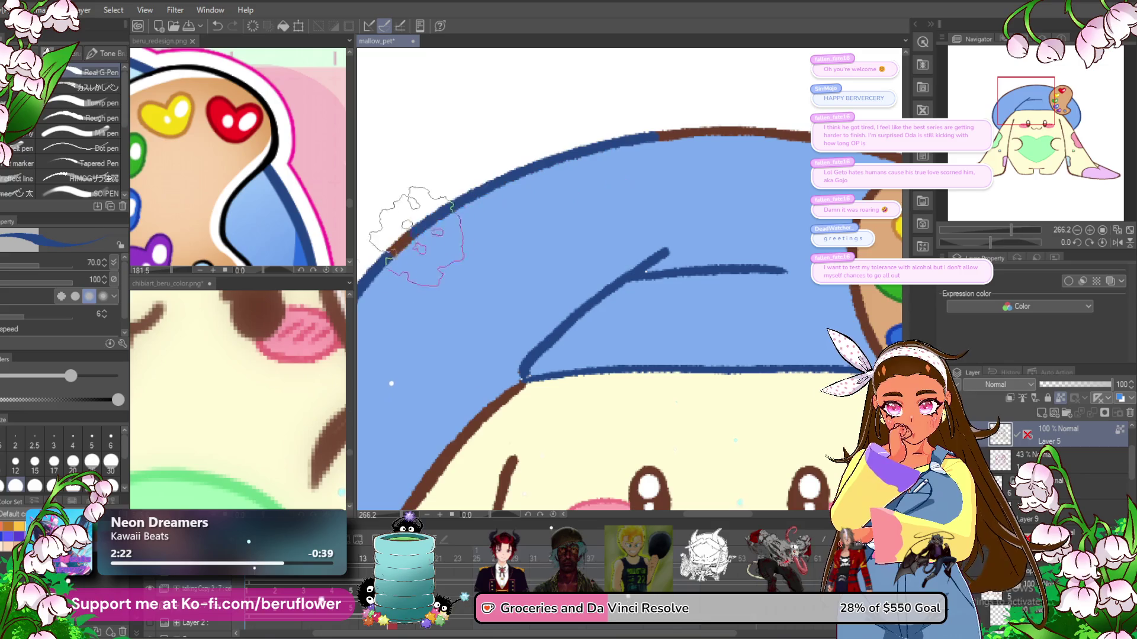
{"action": "left_click_drag", "start_coordinate": [877, 128], "coordinate": [675, 219]}
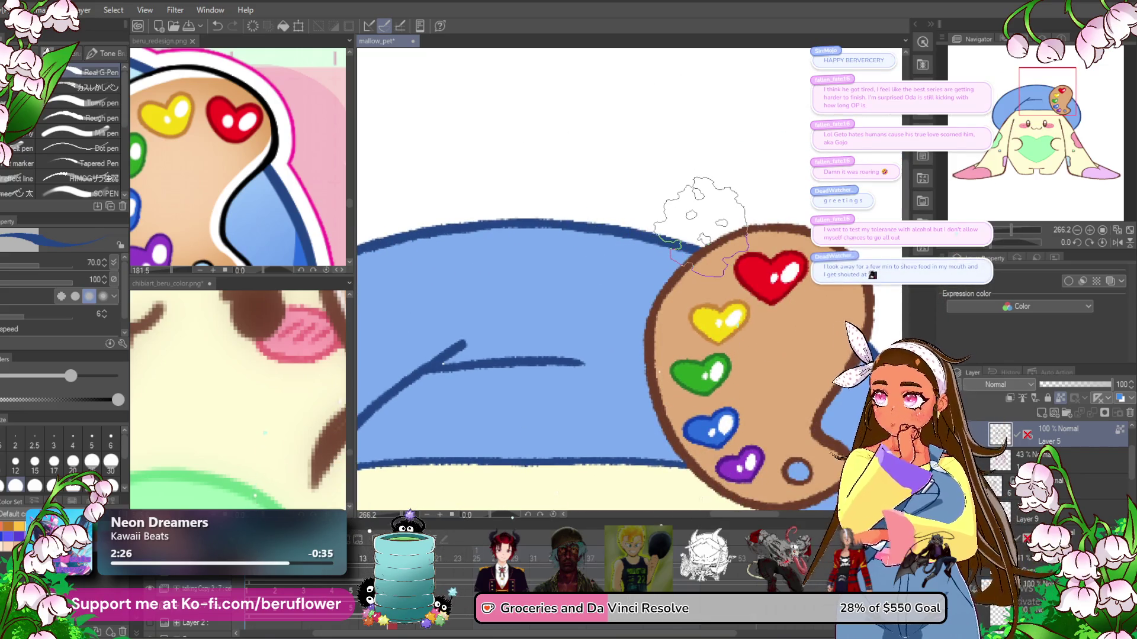
{"action": "scroll", "coordinate": [698, 216], "scroll_direction": "down", "scroll_amount": 3}
{"action": "scroll", "coordinate": [619, 425], "scroll_direction": "up", "scroll_amount": 1}
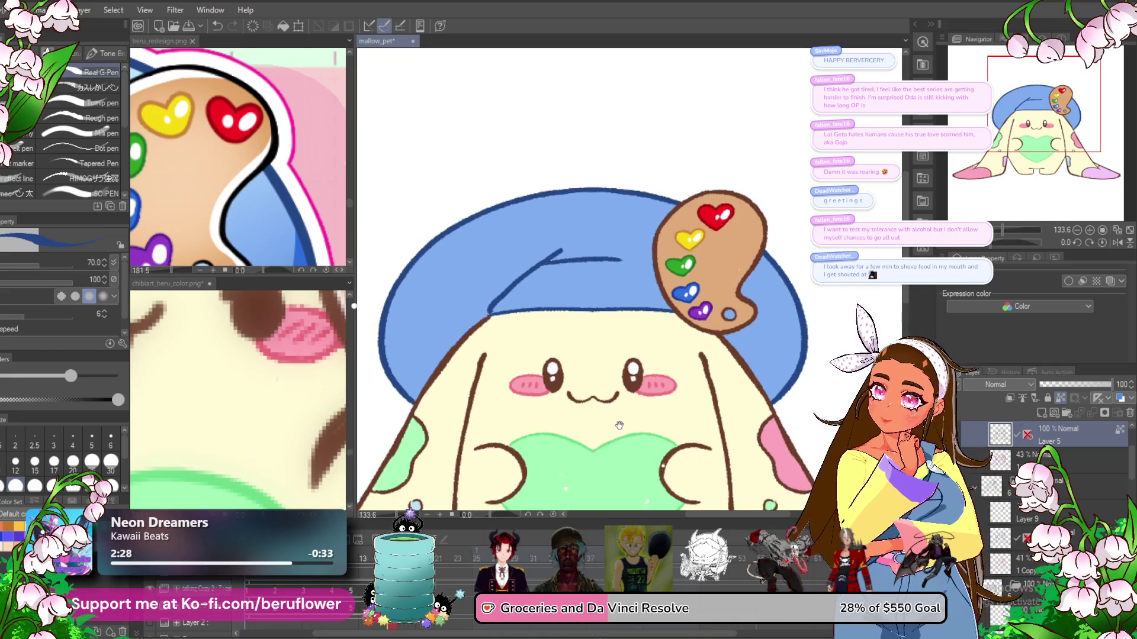
{"action": "left_click_drag", "start_coordinate": [613, 470], "coordinate": [599, 400]}
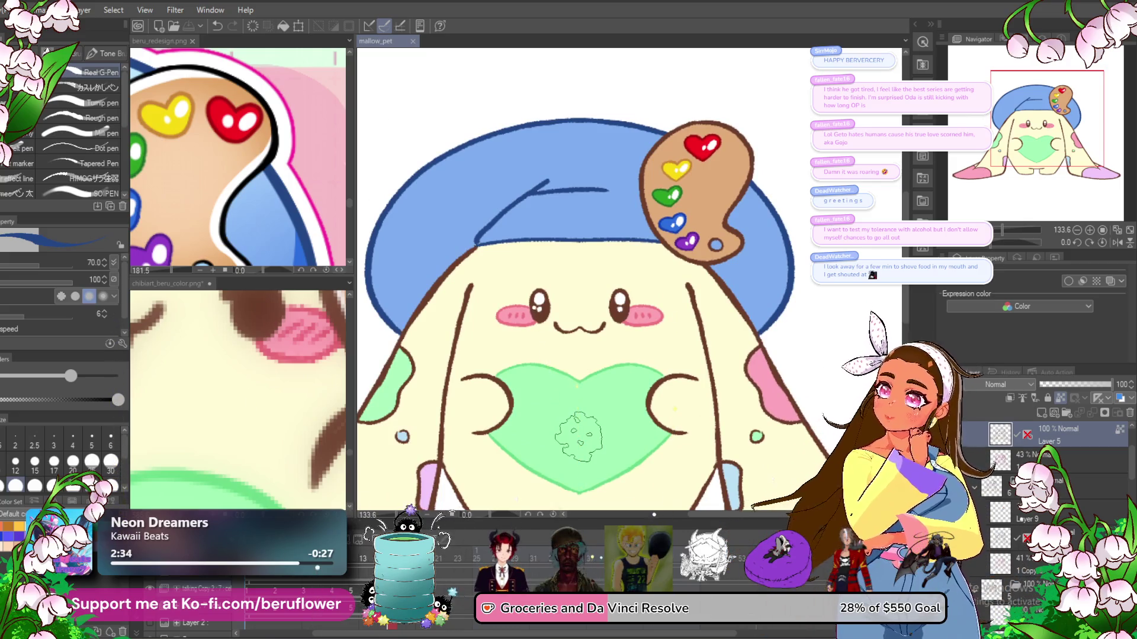
- Zoom out to the whole page and save the mallow_pet drawing with Ctrl+S
{"action": "scroll", "coordinate": [648, 192], "scroll_direction": "down", "scroll_amount": 4}
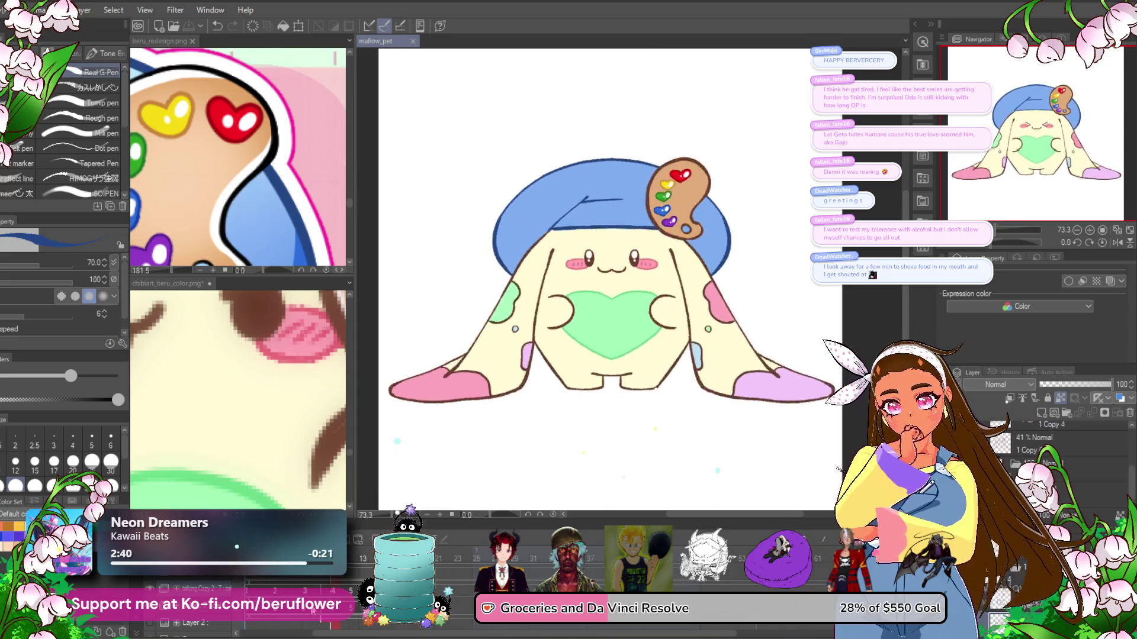
{"action": "scroll", "coordinate": [665, 427], "scroll_direction": "down", "scroll_amount": 4}
{"action": "scroll", "coordinate": [665, 426], "scroll_direction": "up", "scroll_amount": 3}
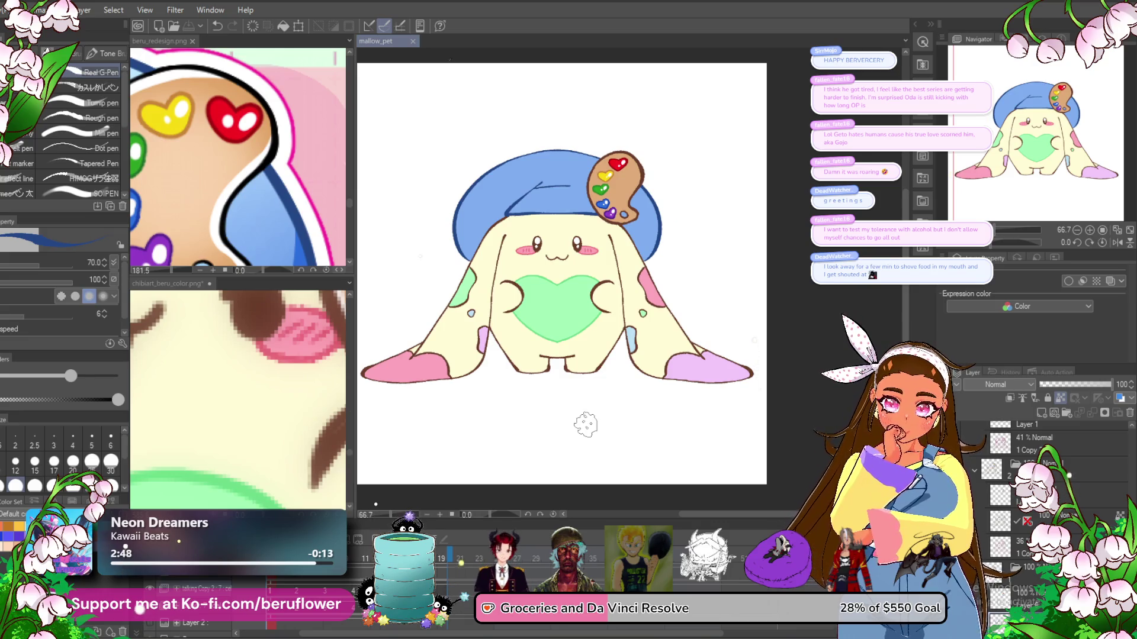
{"action": "left_click", "coordinate": [585, 424]}
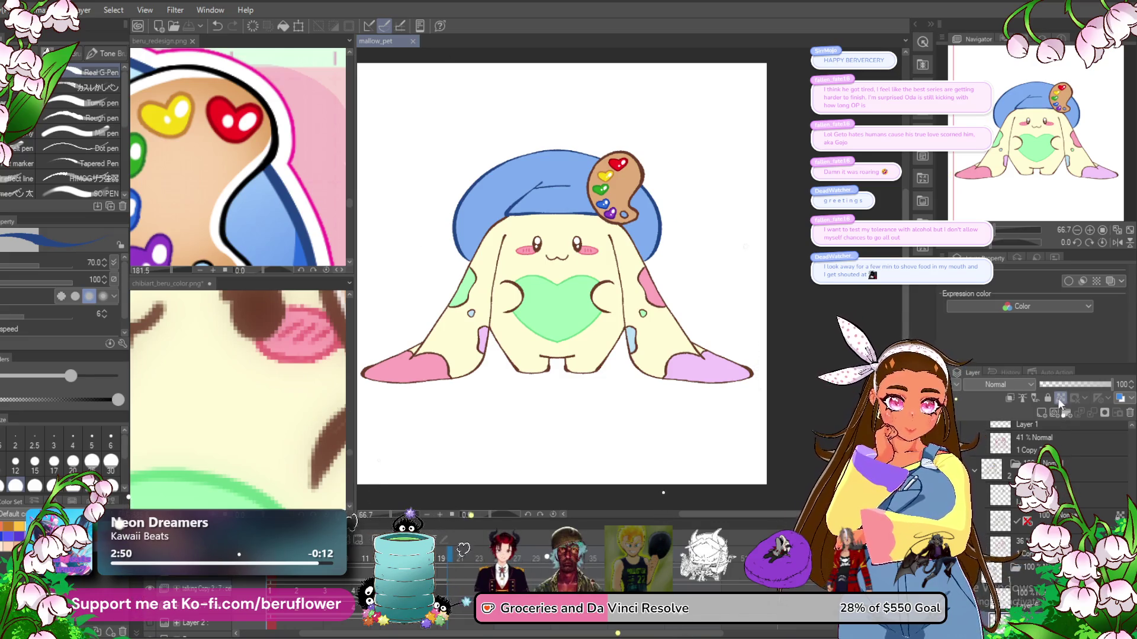
{"action": "key", "text": "ctrl+s"}
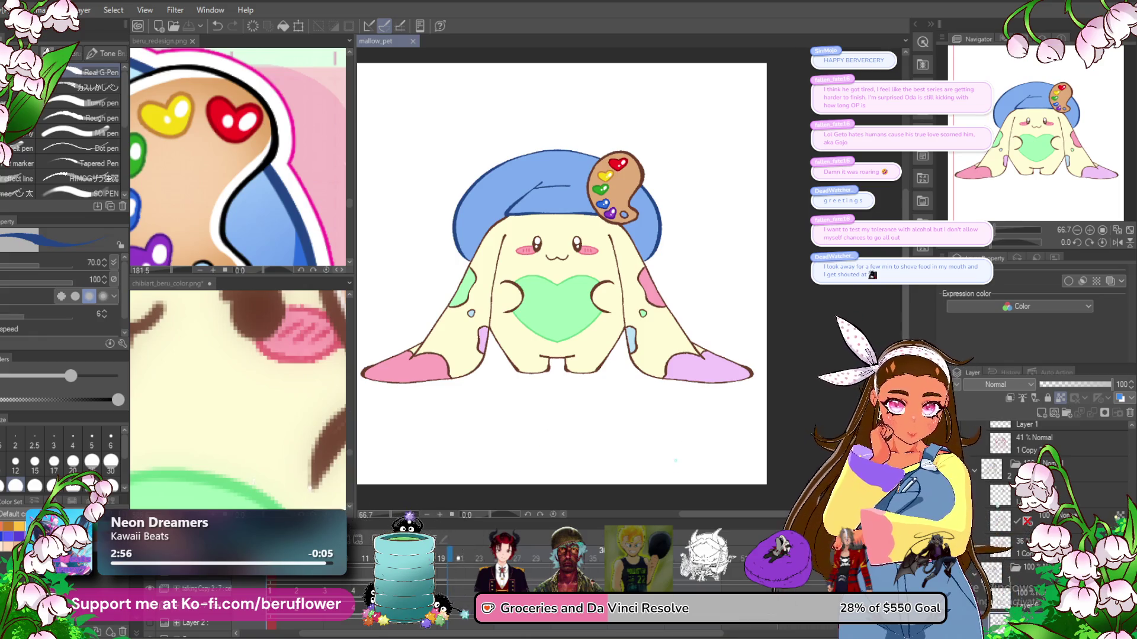
{"action": "scroll", "coordinate": [1054, 503], "scroll_direction": "up", "scroll_amount": 3}
{"action": "scroll", "coordinate": [1014, 529], "scroll_direction": "up", "scroll_amount": 2}
{"action": "scroll", "coordinate": [1013, 529], "scroll_direction": "up", "scroll_amount": 2}
- Collapse the color folder and show the black background layer behind the character
{"action": "left_click", "coordinate": [1007, 457]}
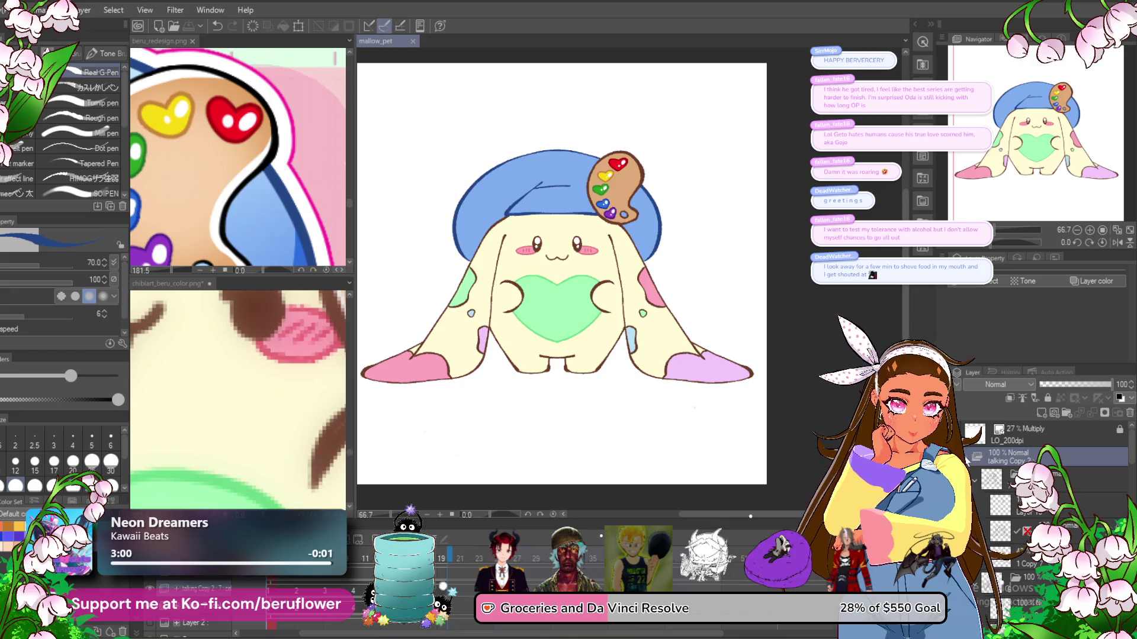
{"action": "left_click", "coordinate": [971, 476]}
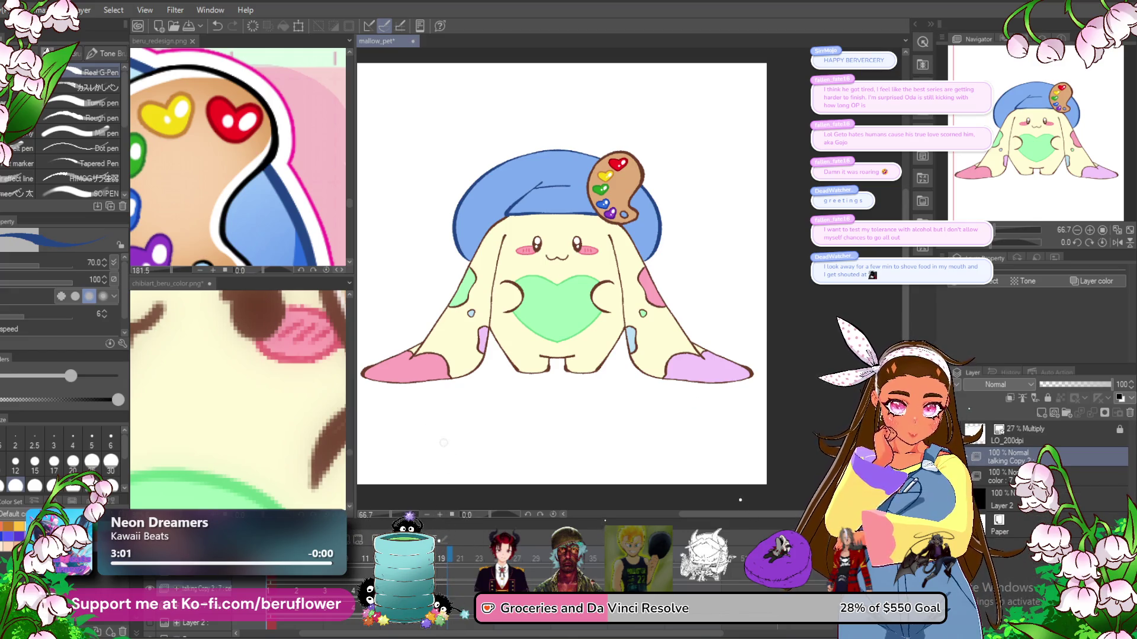
{"action": "left_click", "coordinate": [974, 497]}
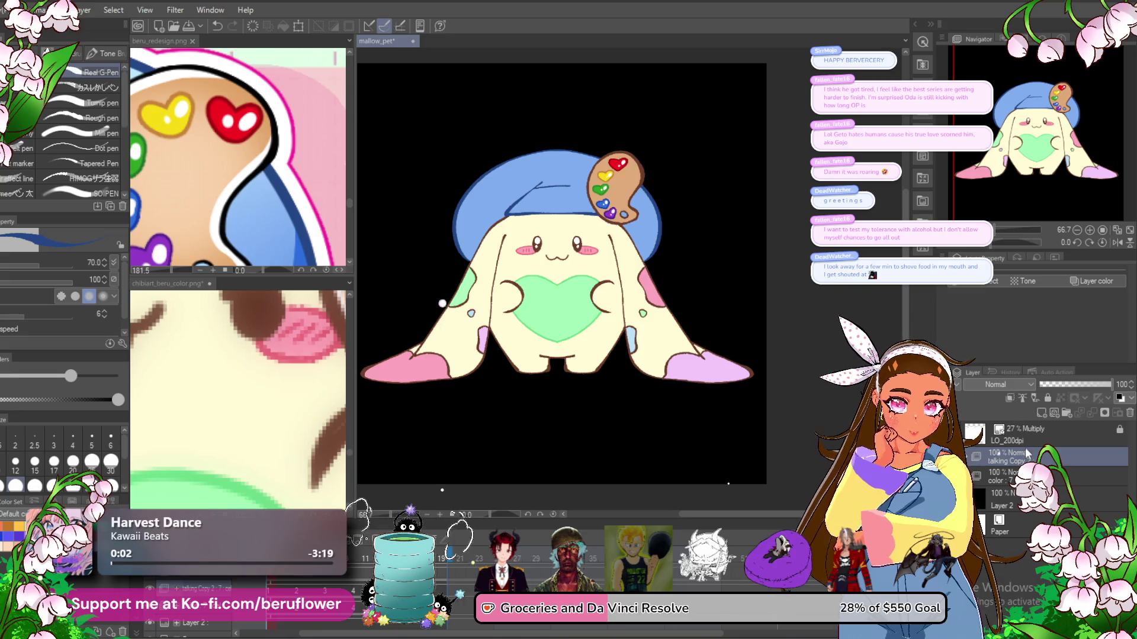
- Enable a white Edge border effect around the character and thicken it to 8.1
{"action": "left_click", "coordinate": [977, 281]}
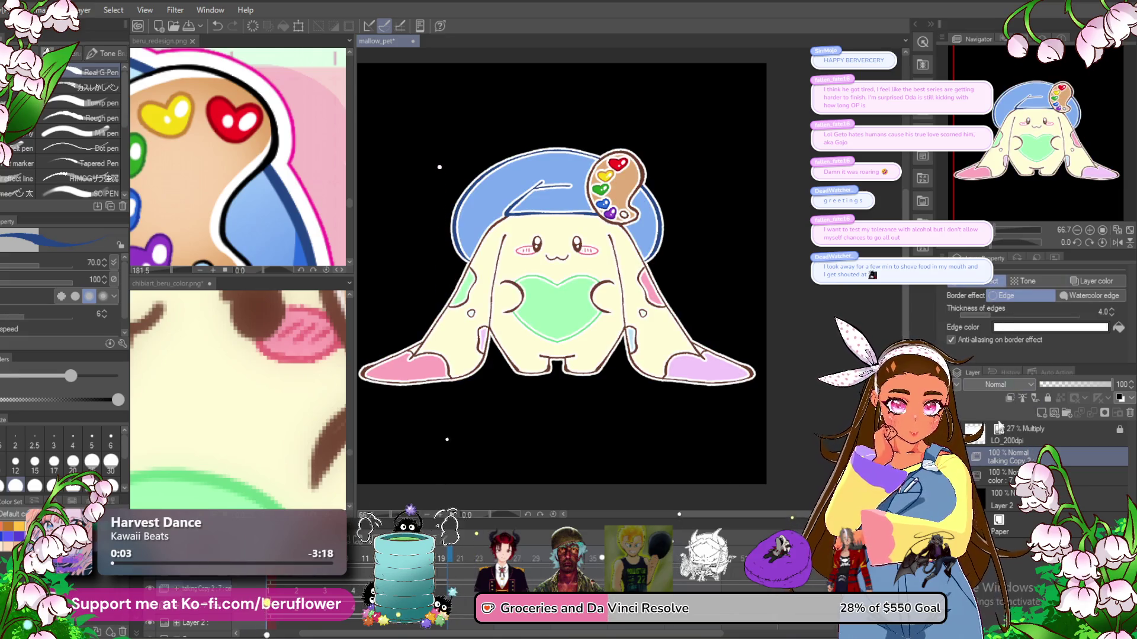
{"action": "left_click", "coordinate": [986, 281]}
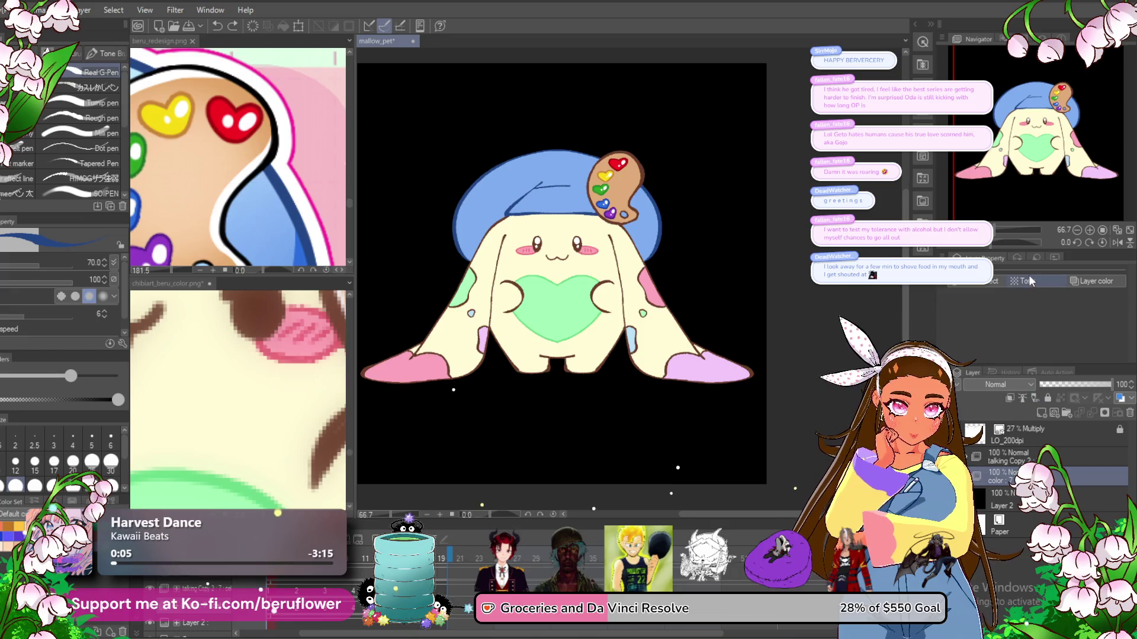
{"action": "left_click", "coordinate": [986, 281]}
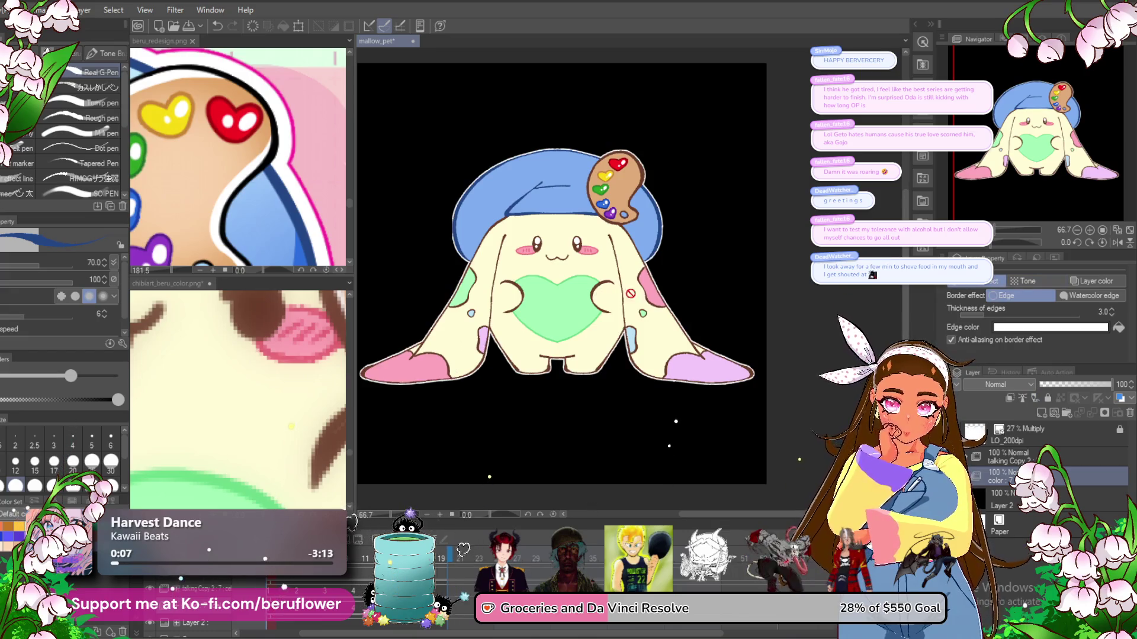
{"action": "left_click_drag", "start_coordinate": [980, 314], "coordinate": [1005, 318]}
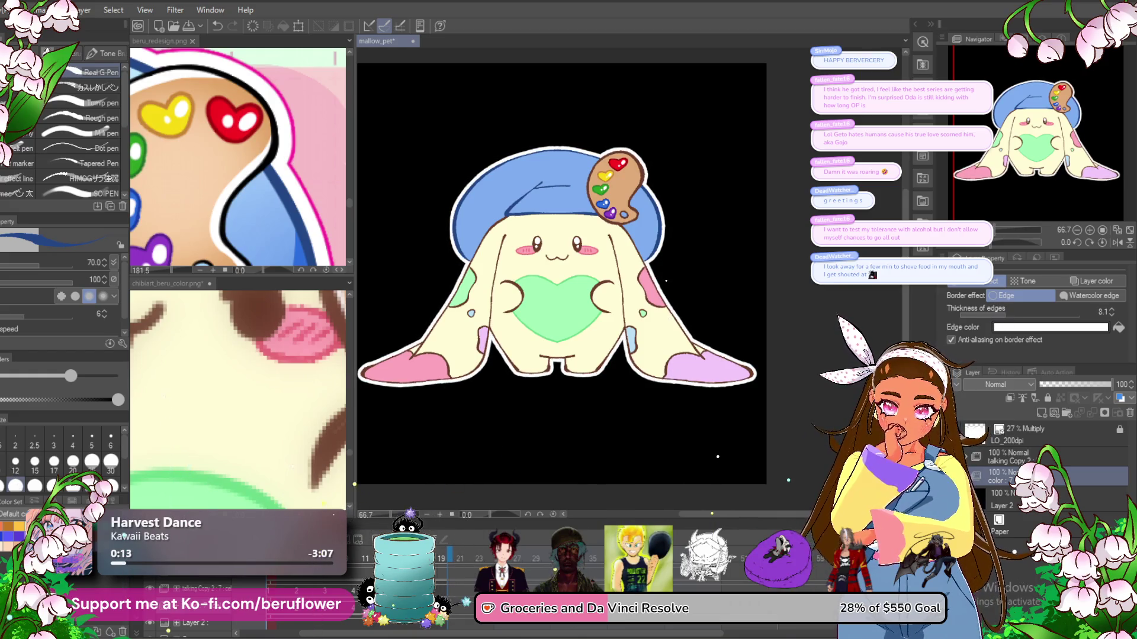
- Duplicate the color layer with Ctrl+C and Ctrl+V
{"action": "left_click", "coordinate": [1006, 532]}
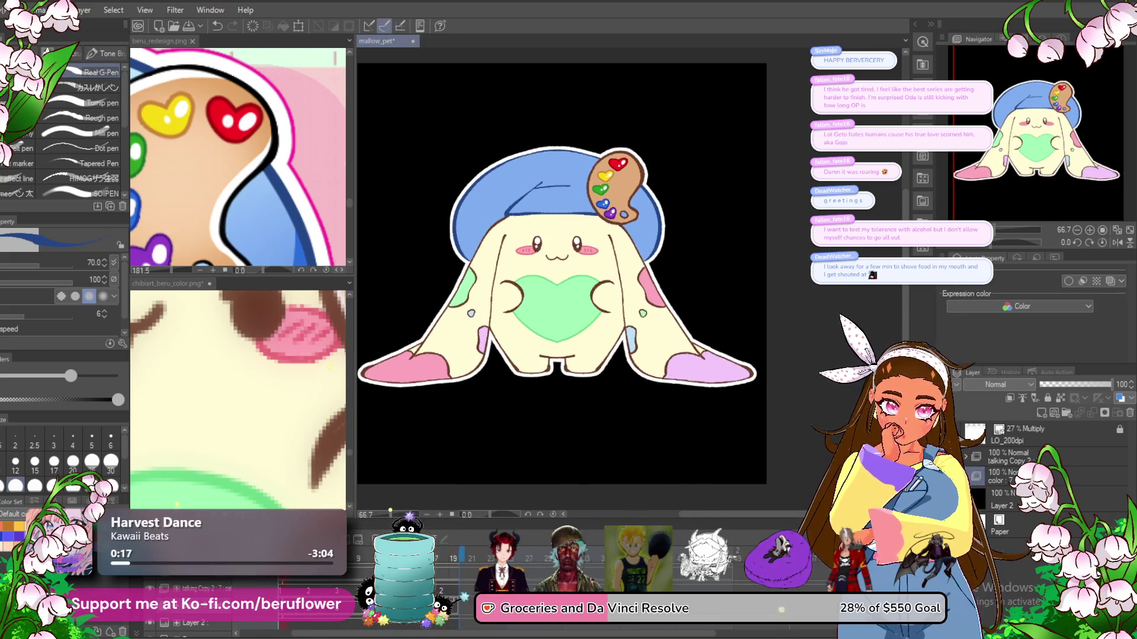
{"action": "left_click", "coordinate": [1007, 476]}
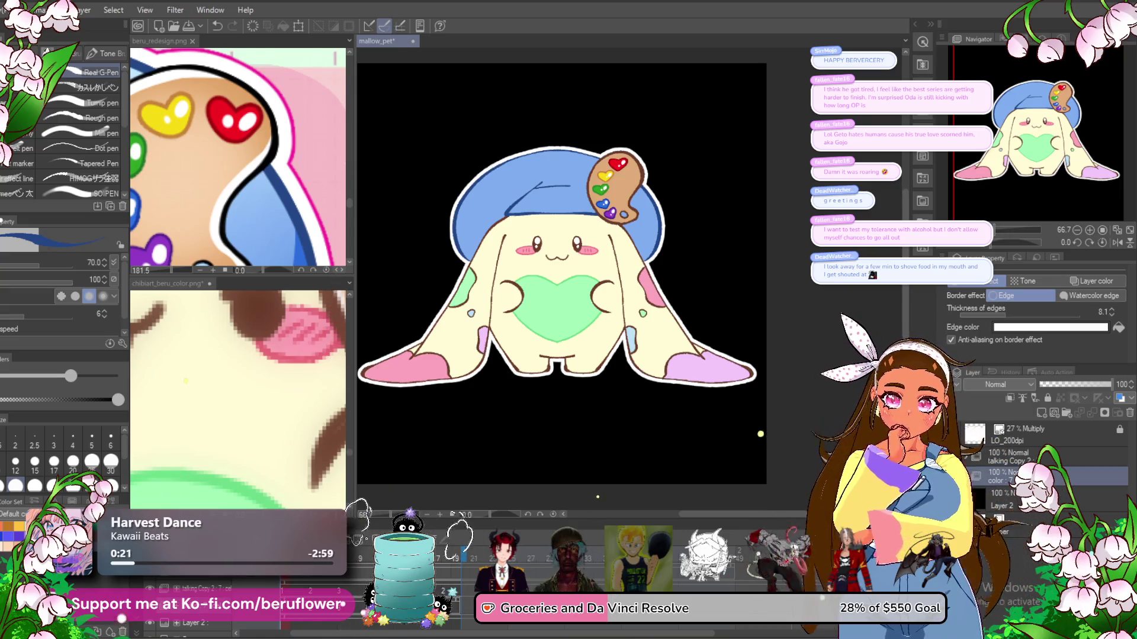
{"action": "key", "text": "ctrl+c"}
{"action": "key", "text": "ctrl+v"}
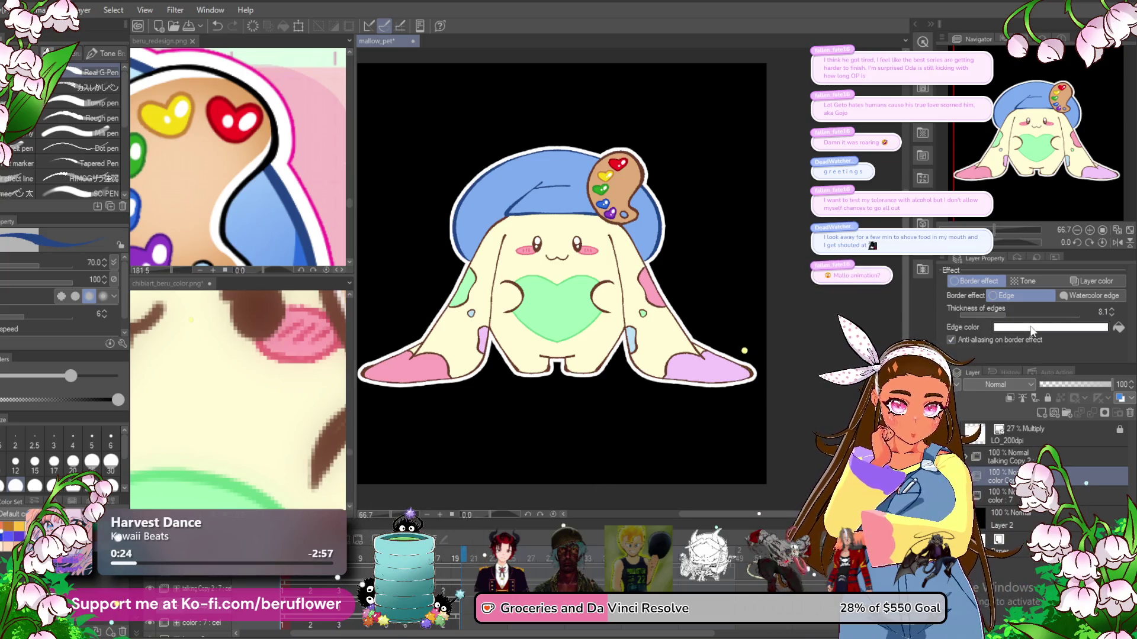
- Try a magenta border colour, then cancel to keep the white border
{"action": "left_click", "coordinate": [1032, 331]}
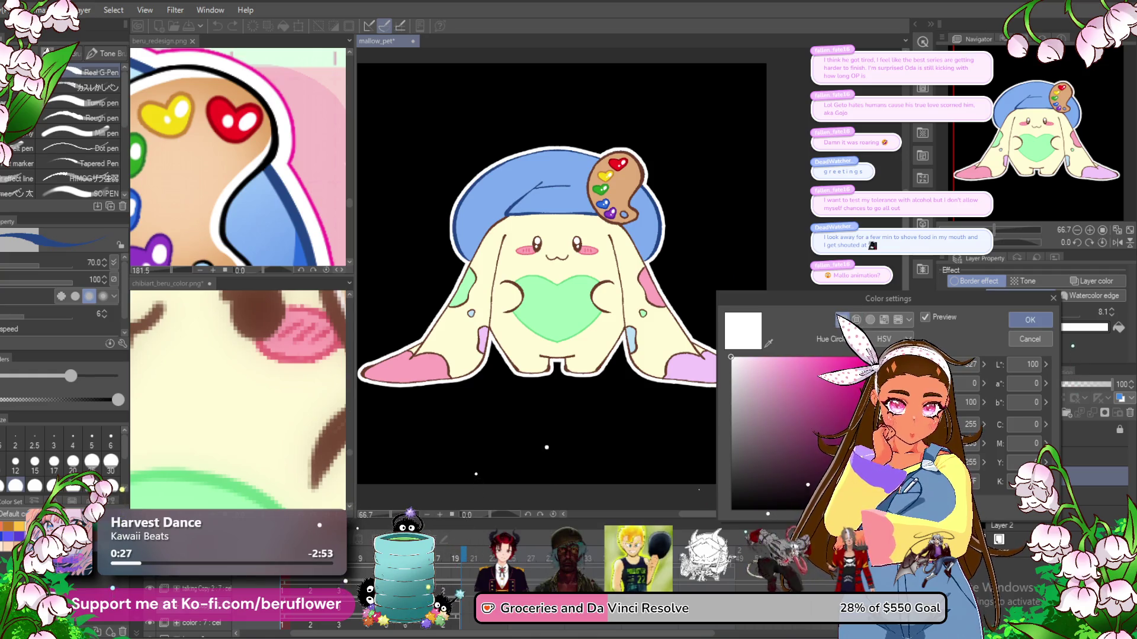
{"action": "left_click", "coordinate": [884, 377]}
{"action": "left_click_drag", "start_coordinate": [807, 474], "coordinate": [805, 463]}
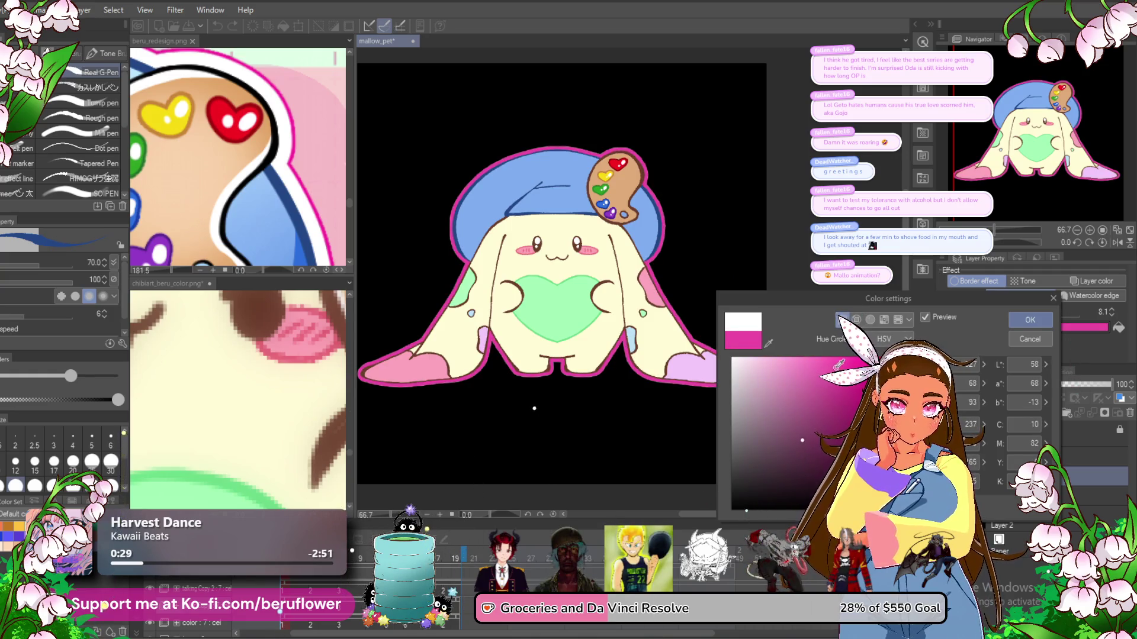
{"action": "left_click", "coordinate": [1017, 343]}
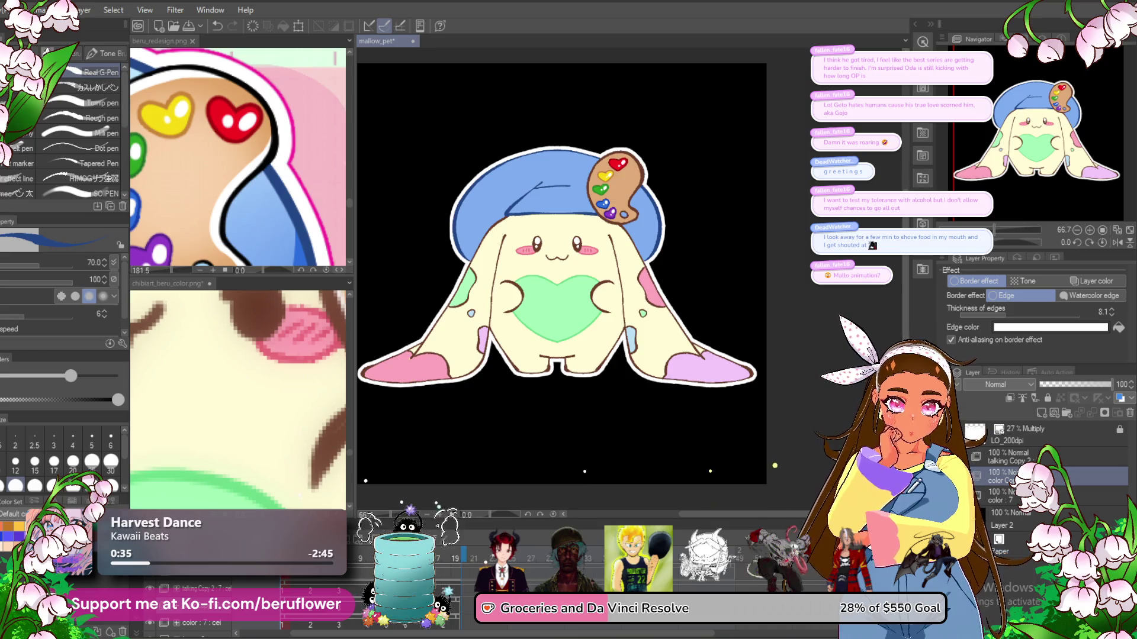
- Give the color Copy layer a bright pink border with edge thickness 12.9
{"action": "left_click", "coordinate": [1007, 497]}
{"action": "left_click", "coordinate": [1042, 496]}
{"action": "left_click", "coordinate": [1020, 329]}
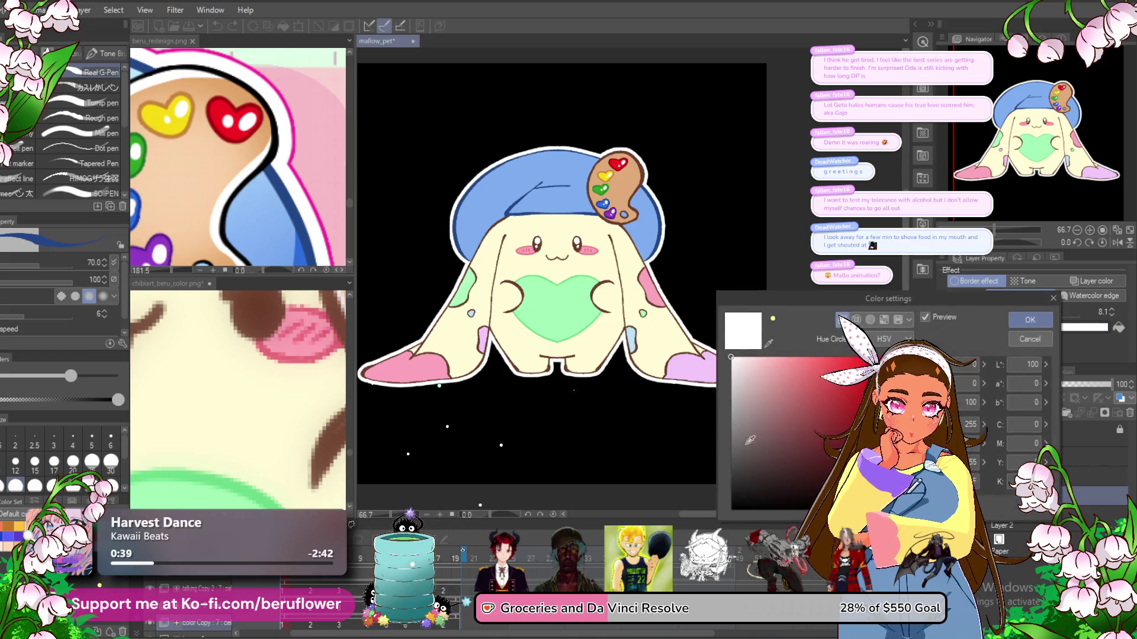
{"action": "left_click", "coordinate": [841, 362]}
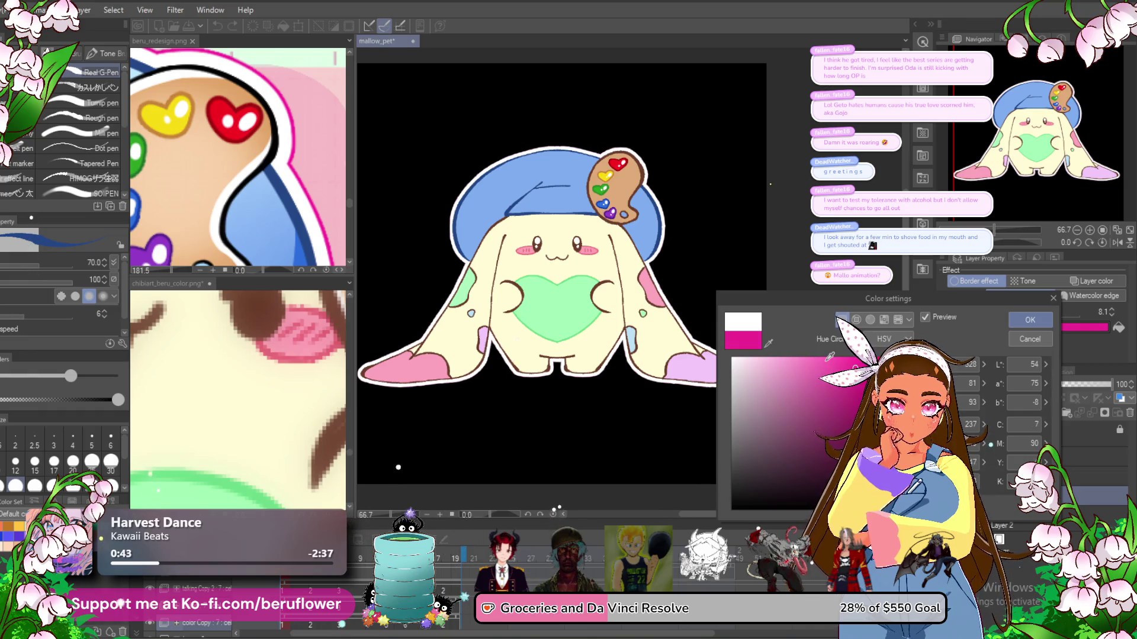
{"action": "left_click", "coordinate": [1028, 323]}
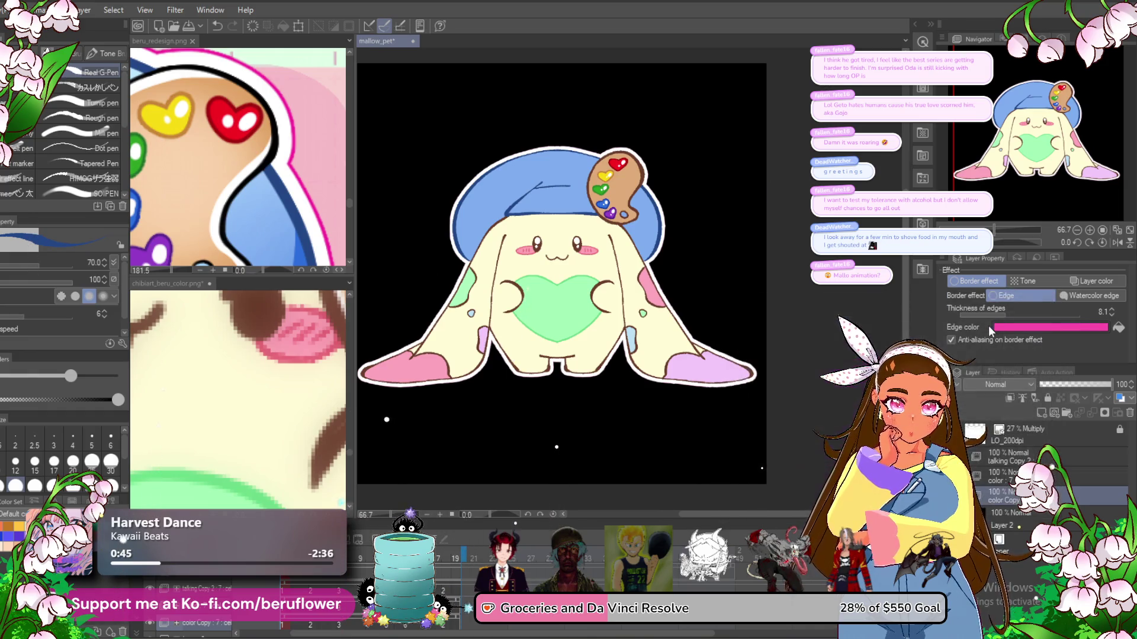
{"action": "left_click_drag", "start_coordinate": [1001, 316], "coordinate": [1014, 314]}
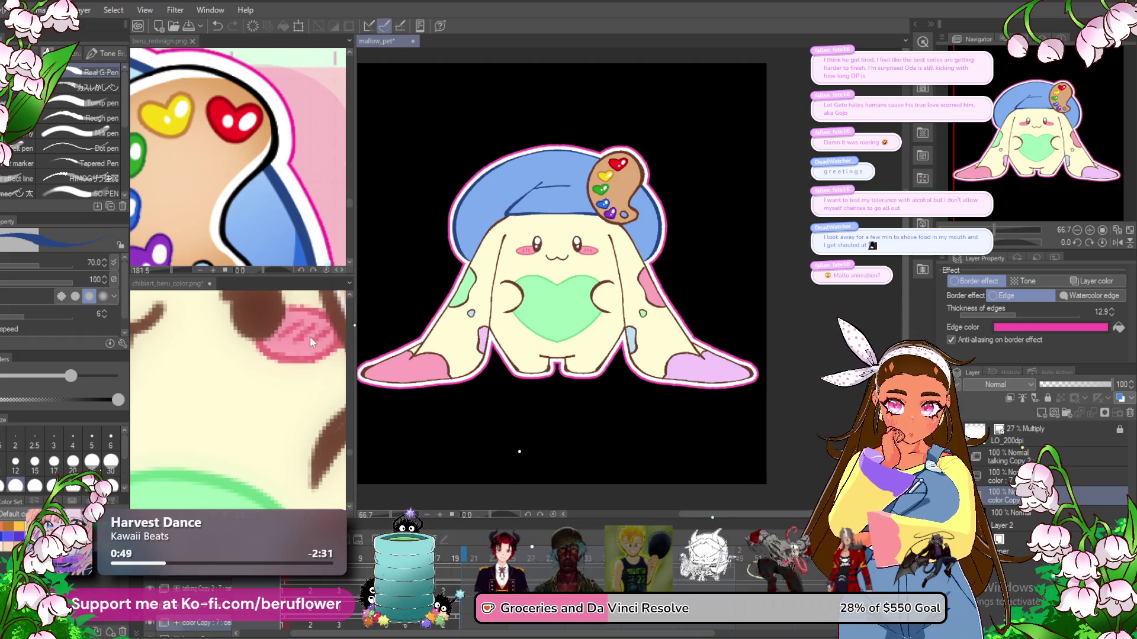